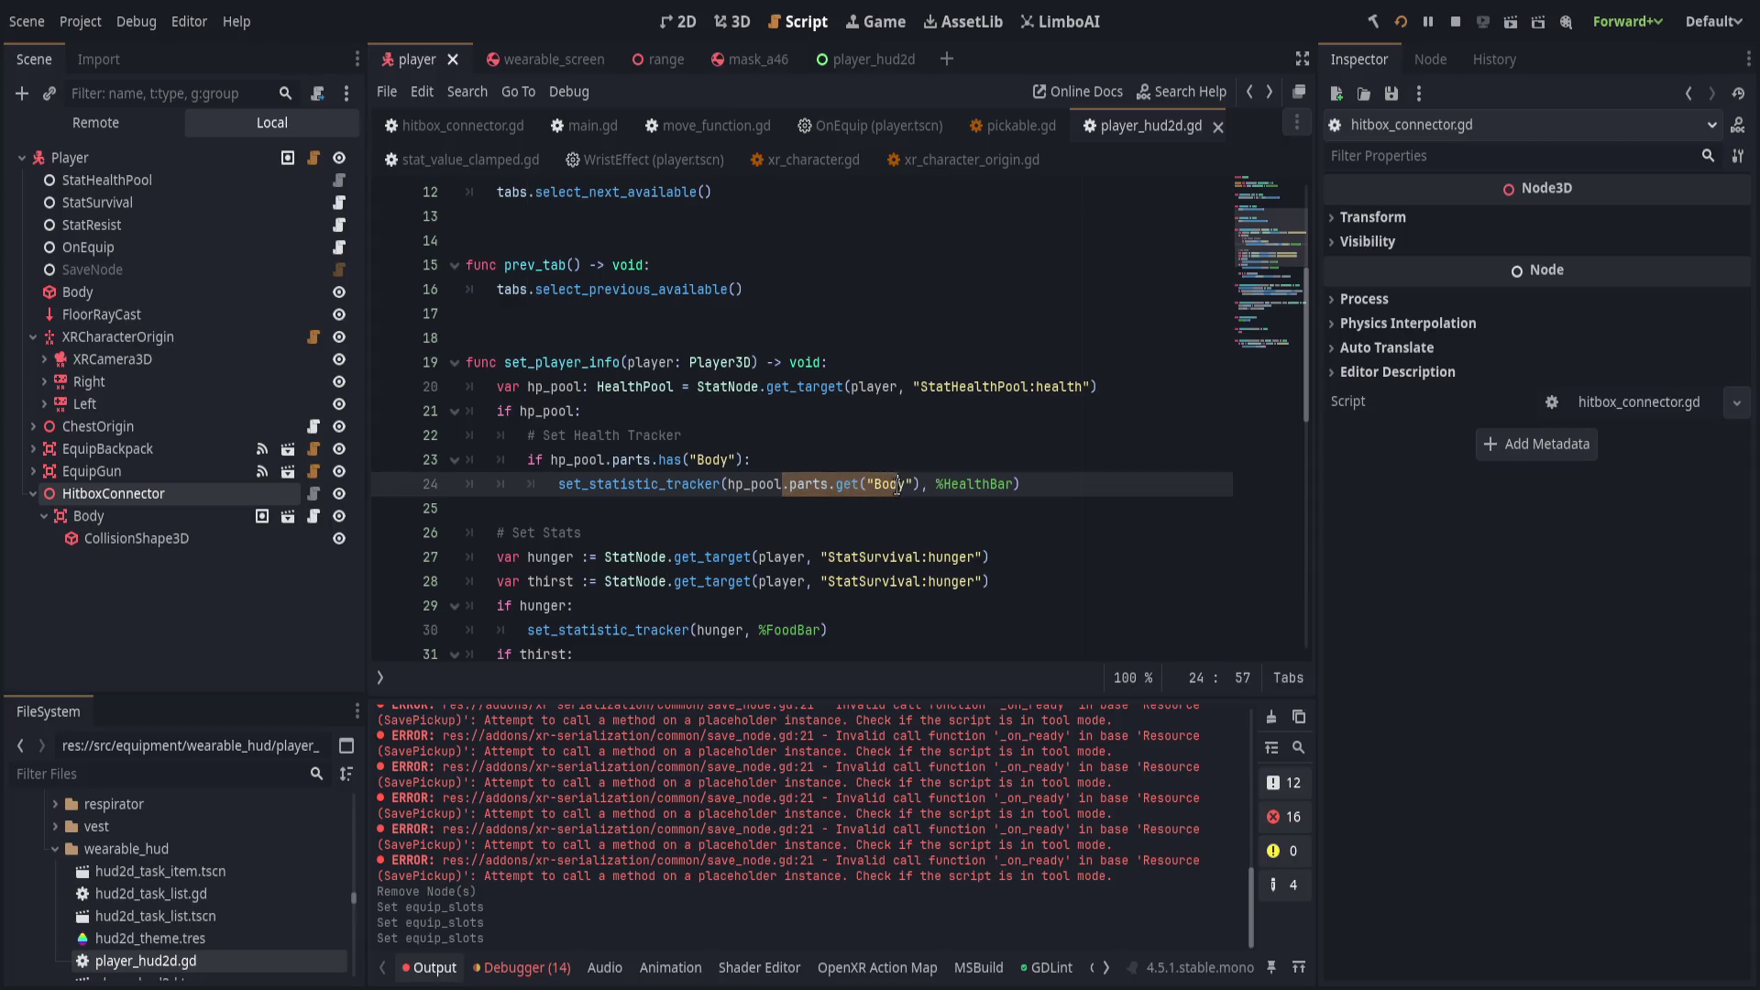
# Drop the Body part lookup and parts check from the HealthBar tracker line, unindent it, and save.
pyautogui.press('BackSpace')
pyautogui.press('Up')
pyautogui.hotkey('ctrl', 'shift', 'k')
pyautogui.hotkey('shift', 'Tab')
pyautogui.click(925, 458)
pyautogui.hotkey('ctrl', 's')
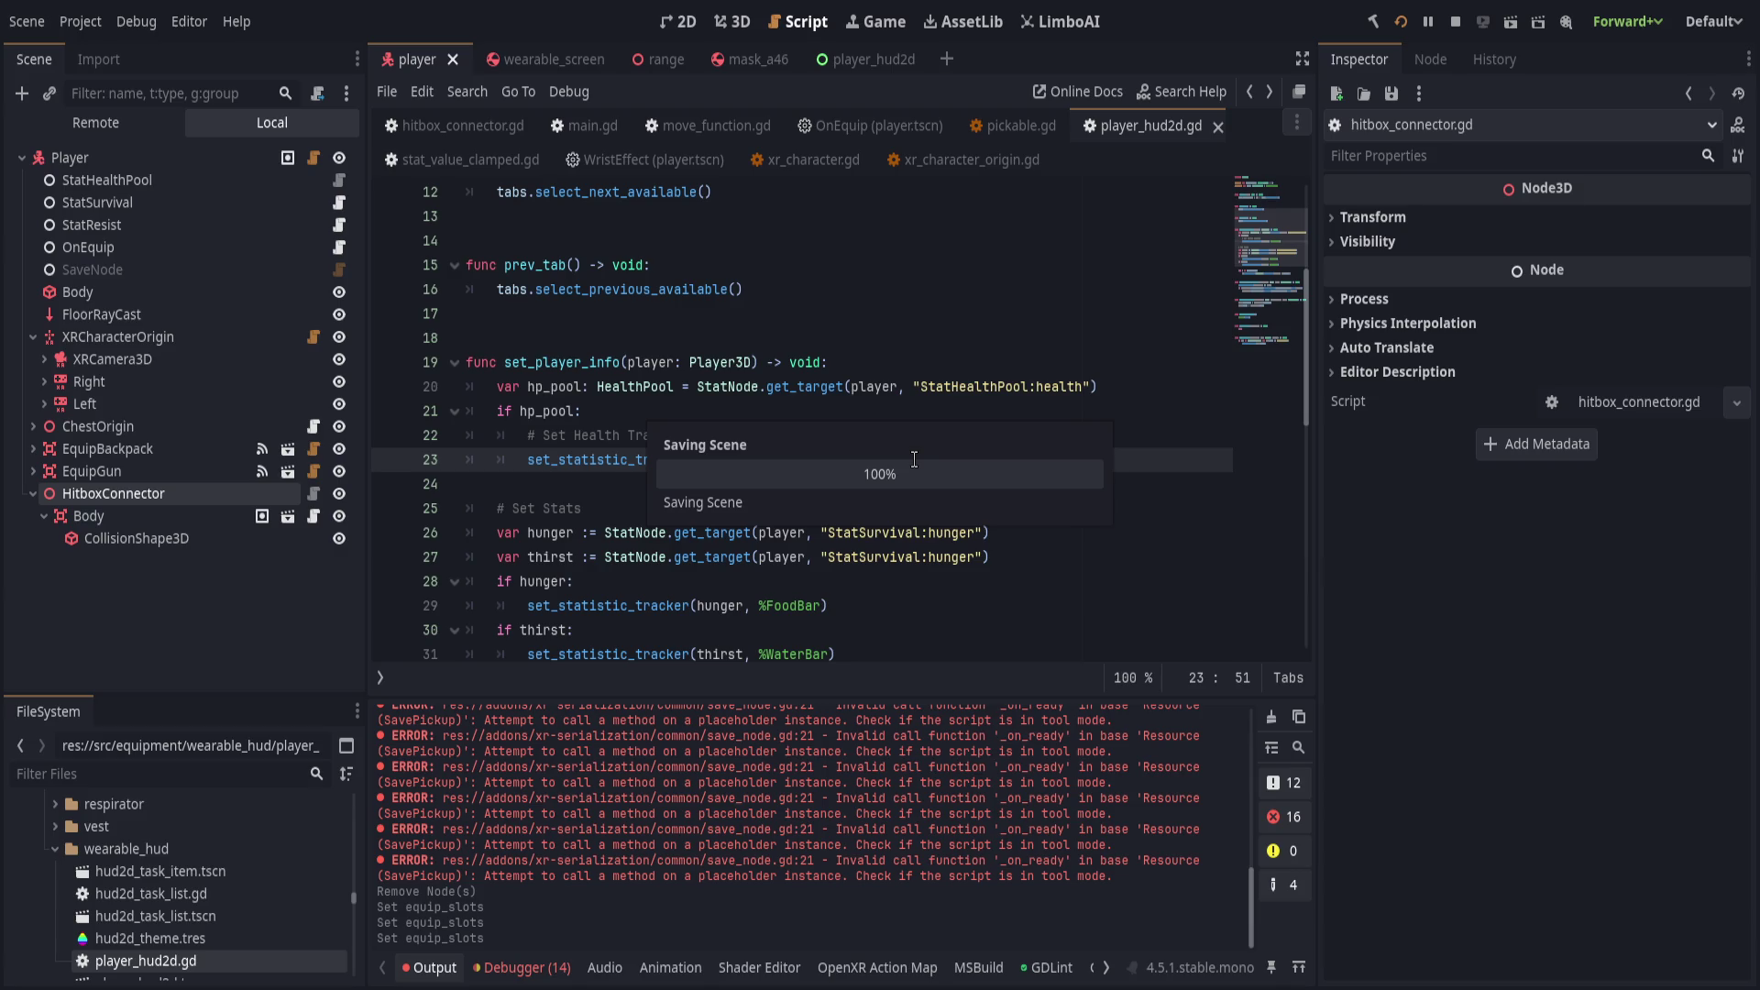
# Look over player_hud2d.gd, placing the caret on empty lines 35 and 24.
pyautogui.click(581, 459)
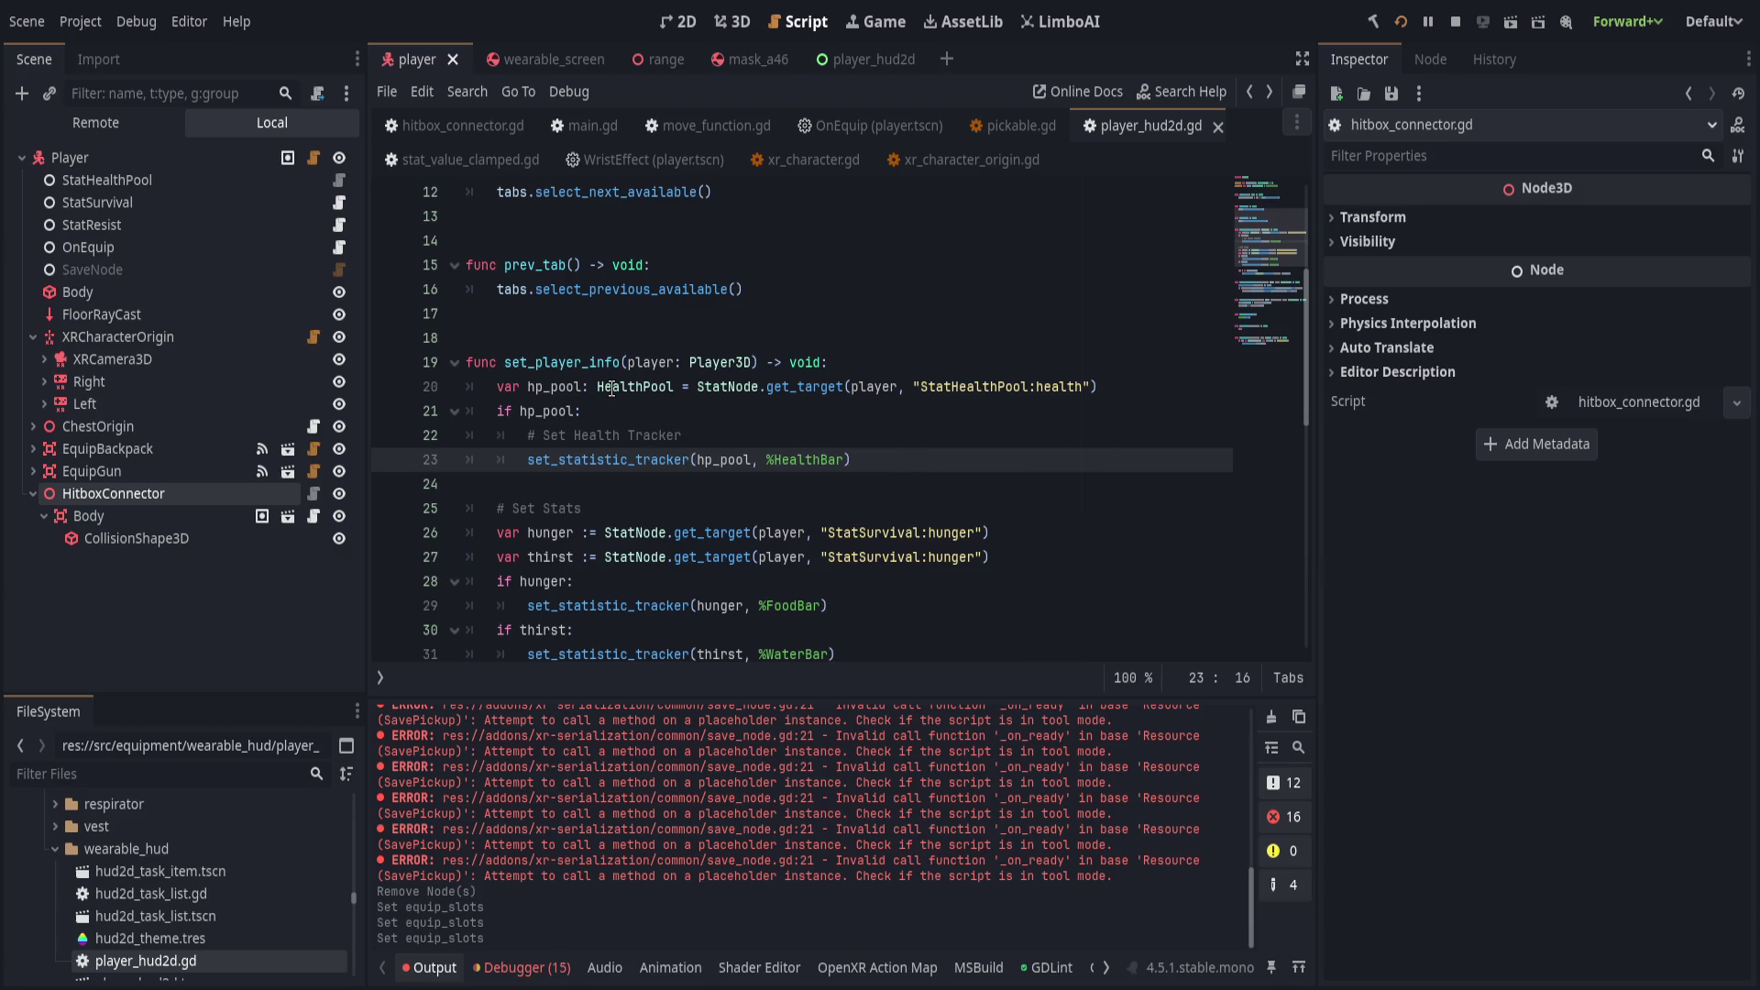
pyautogui.scroll(-4, 669, 472)
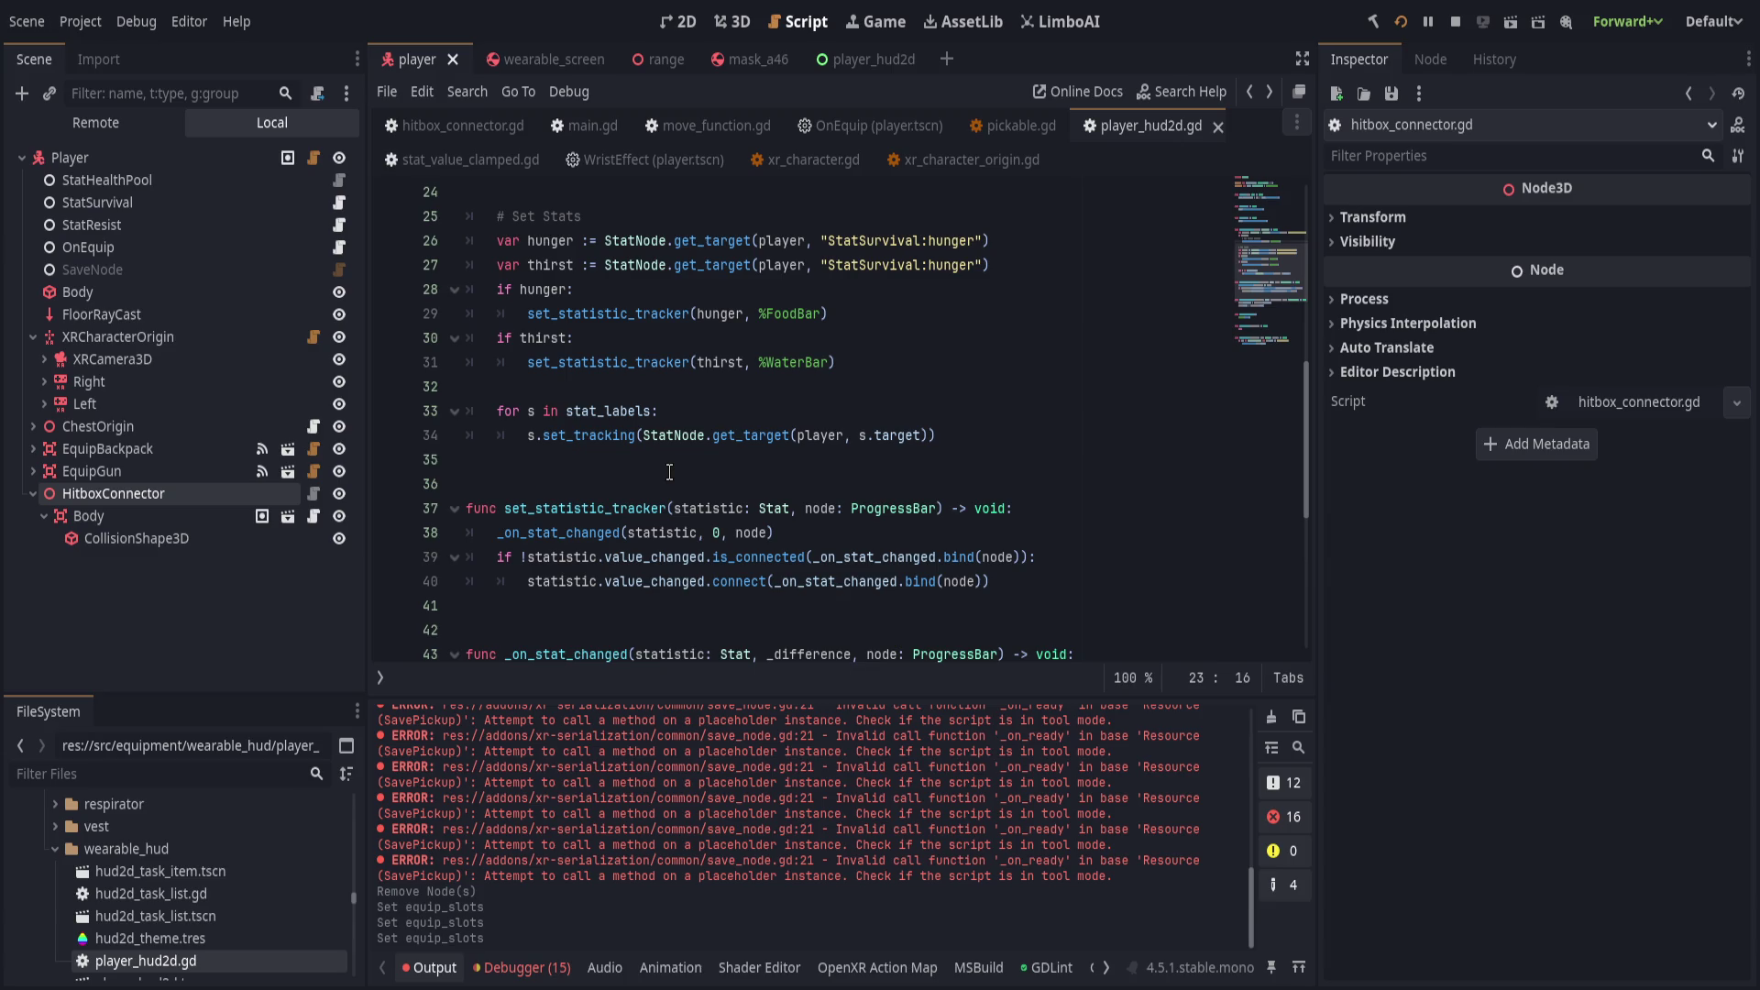
pyautogui.click(610, 470)
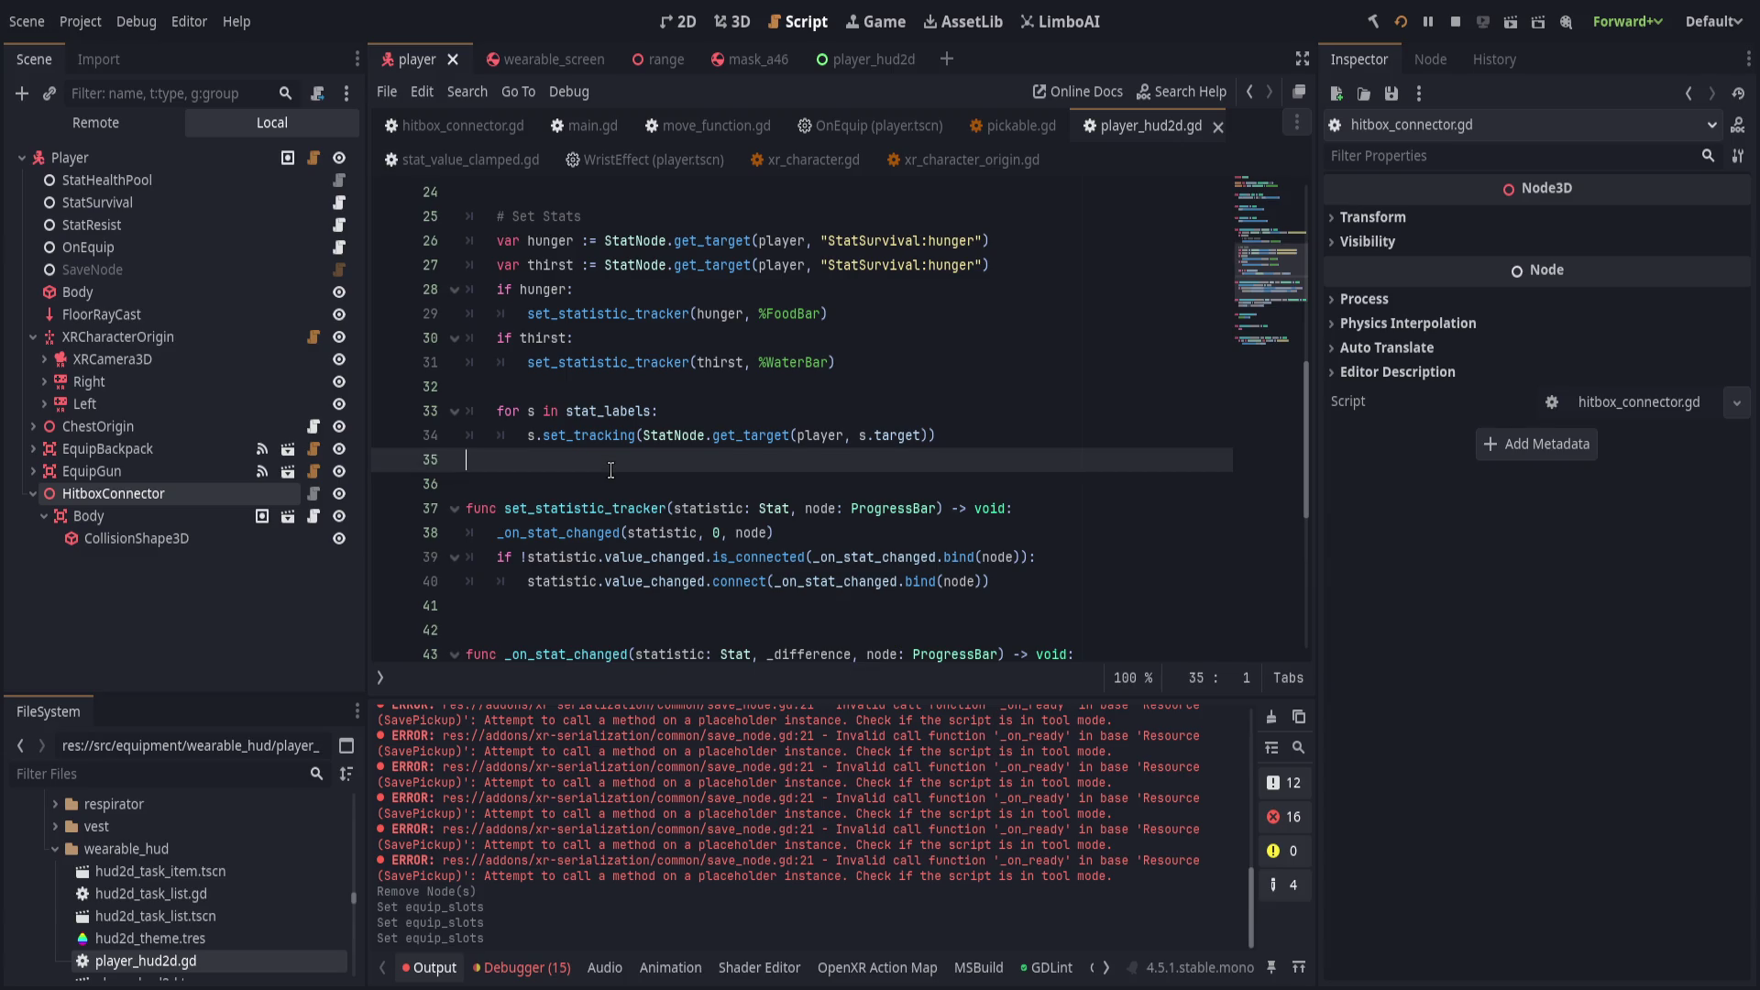
pyautogui.scroll(2, 611, 470)
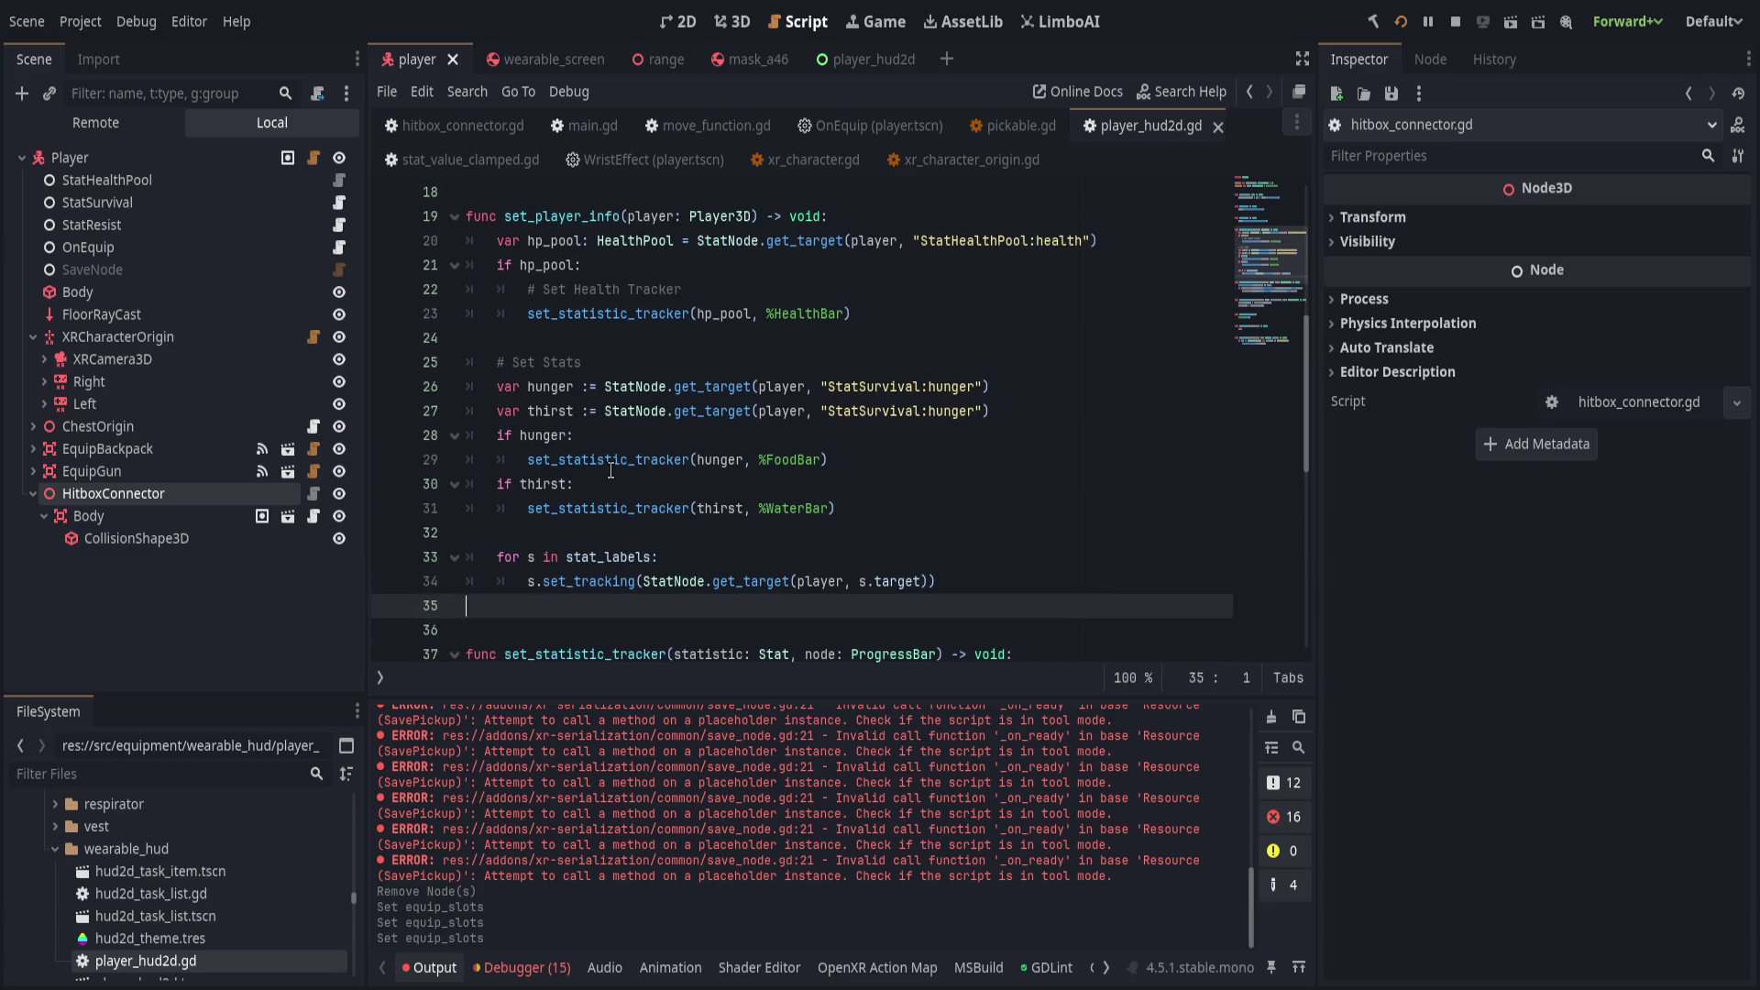
pyautogui.scroll(-1, 611, 471)
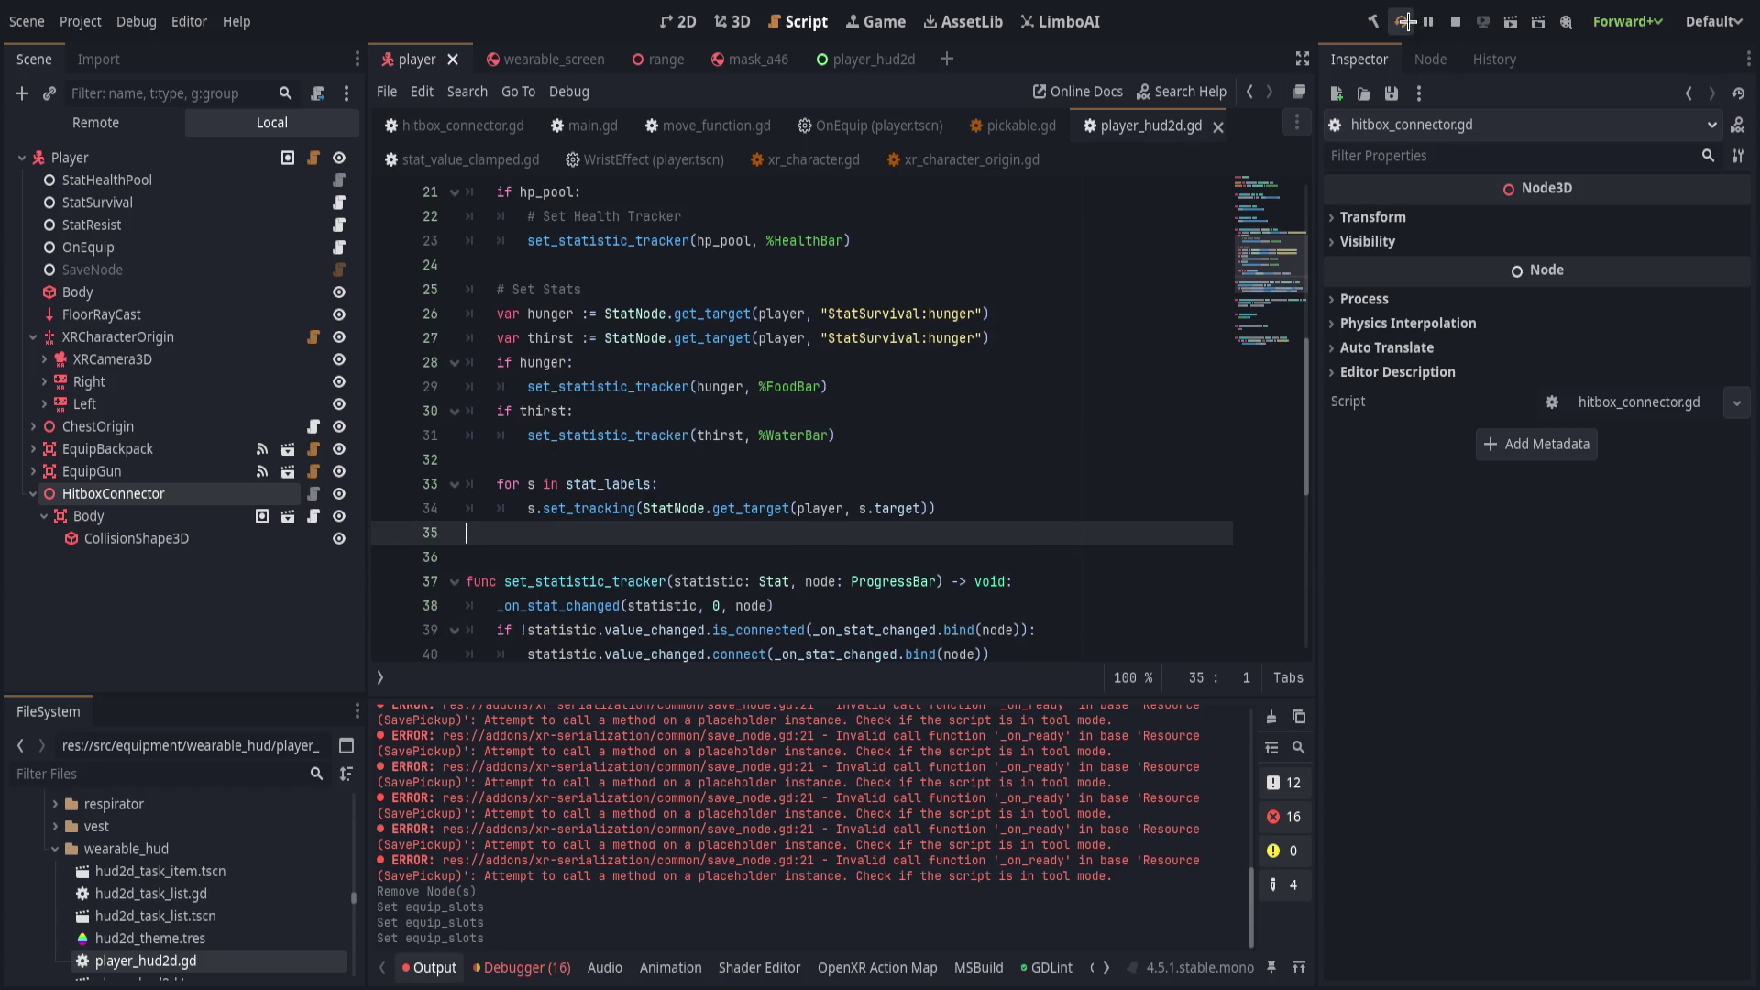
pyautogui.click(996, 259)
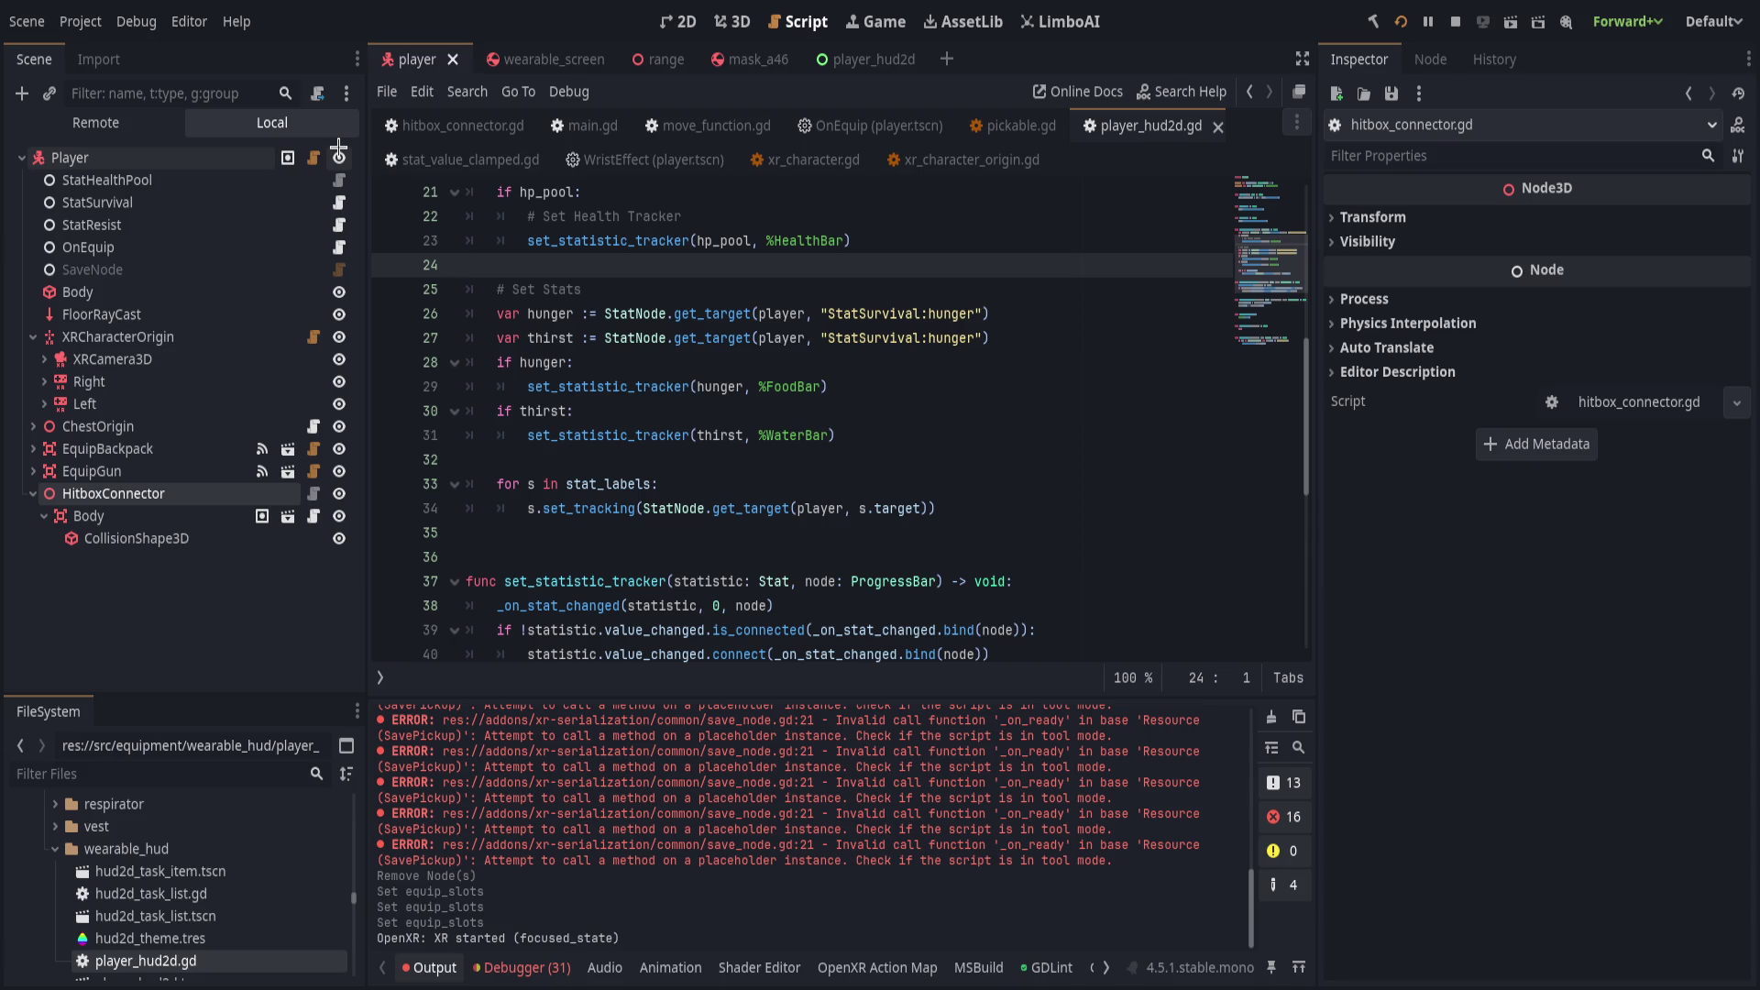
# Expand and collapse EquipBackpack and ChestOrigin to inspect their children.
pyautogui.click(144, 594)
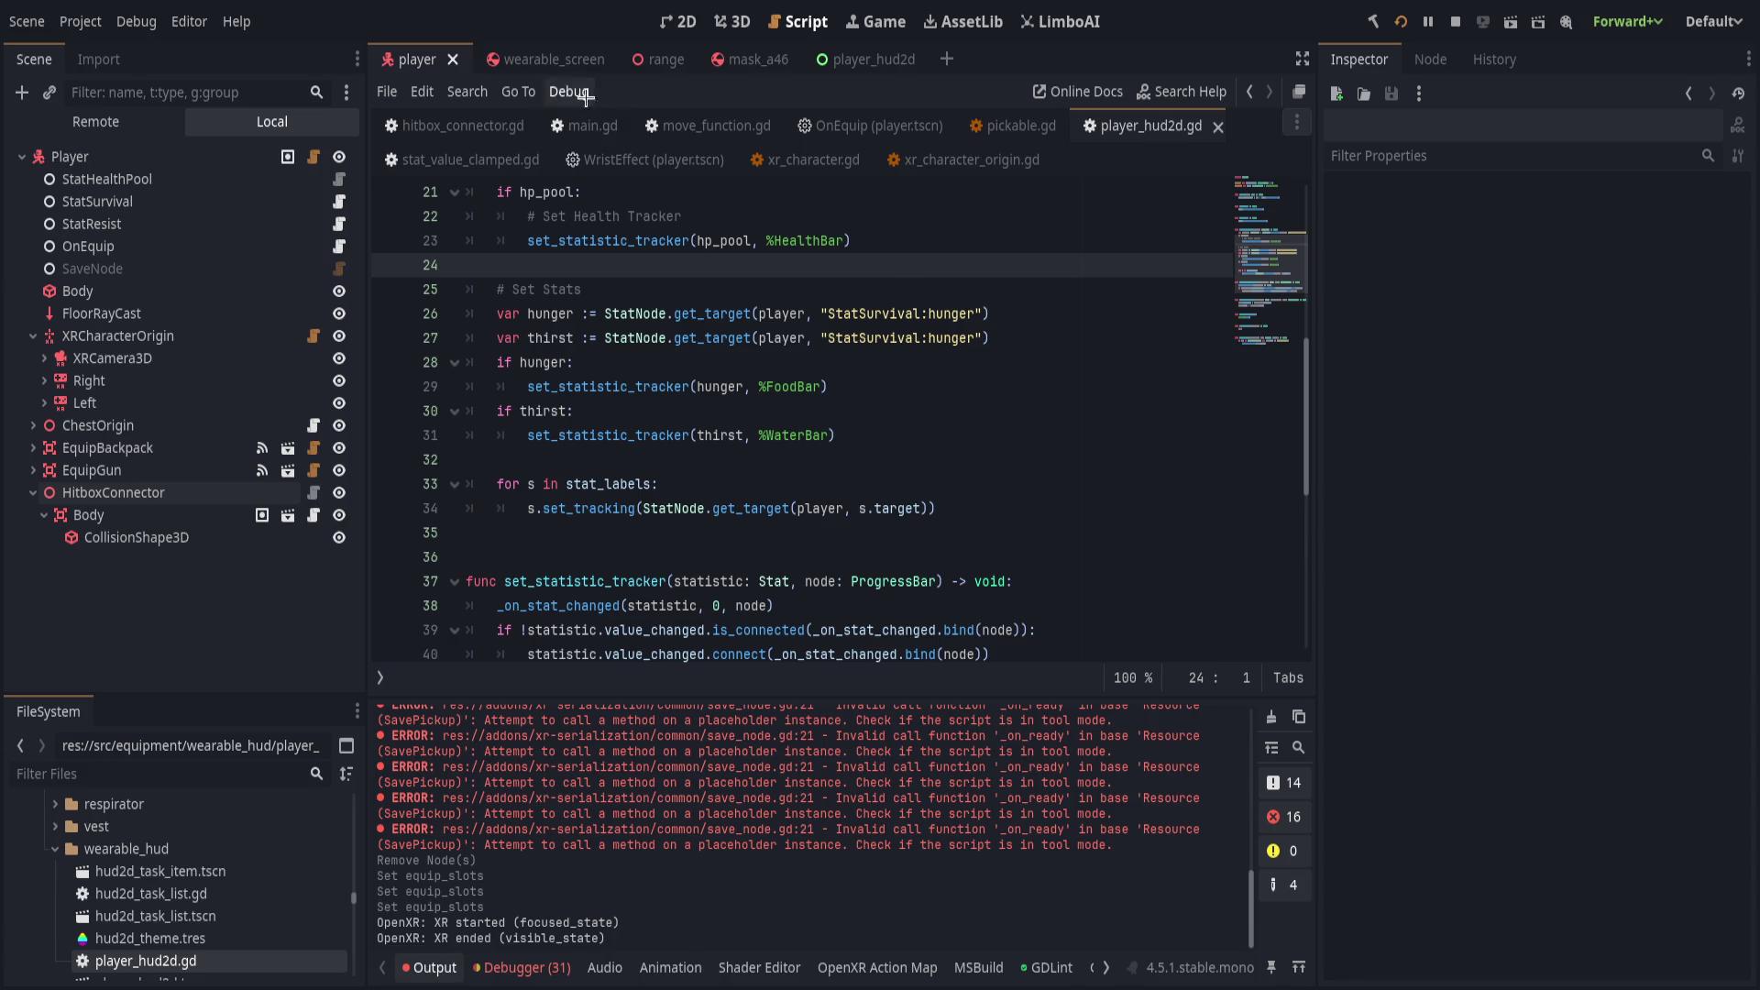
pyautogui.moveTo(516, 60)
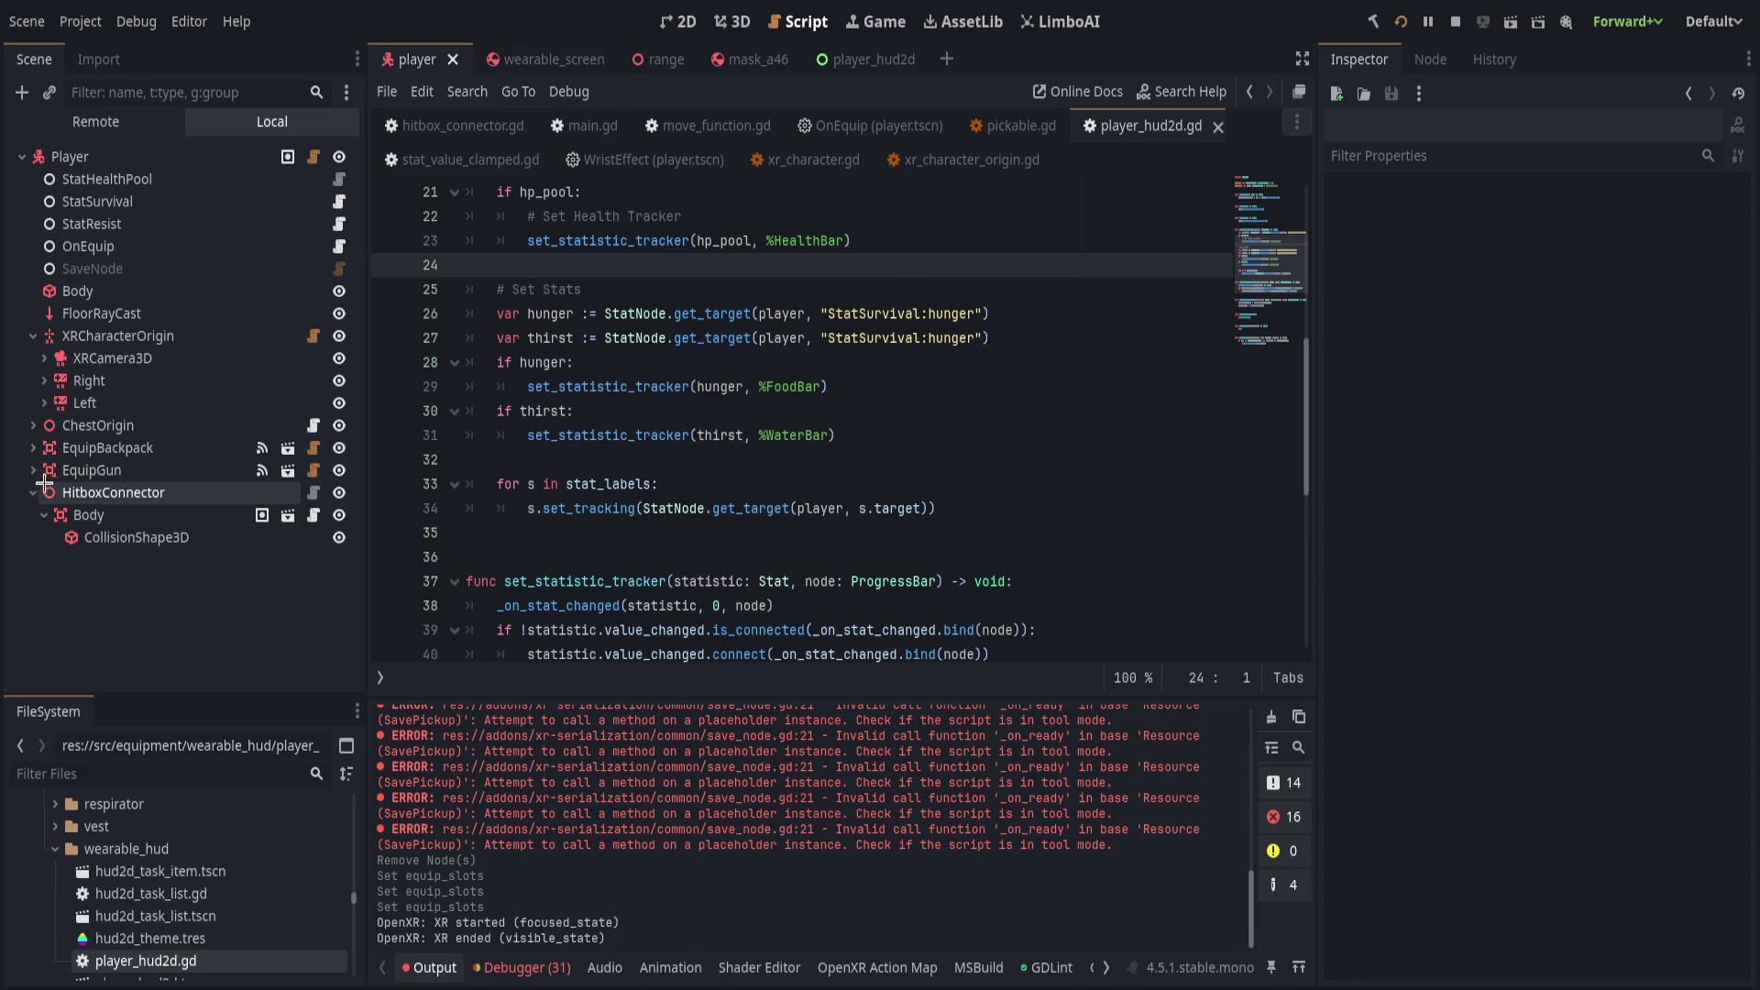
pyautogui.click(31, 448)
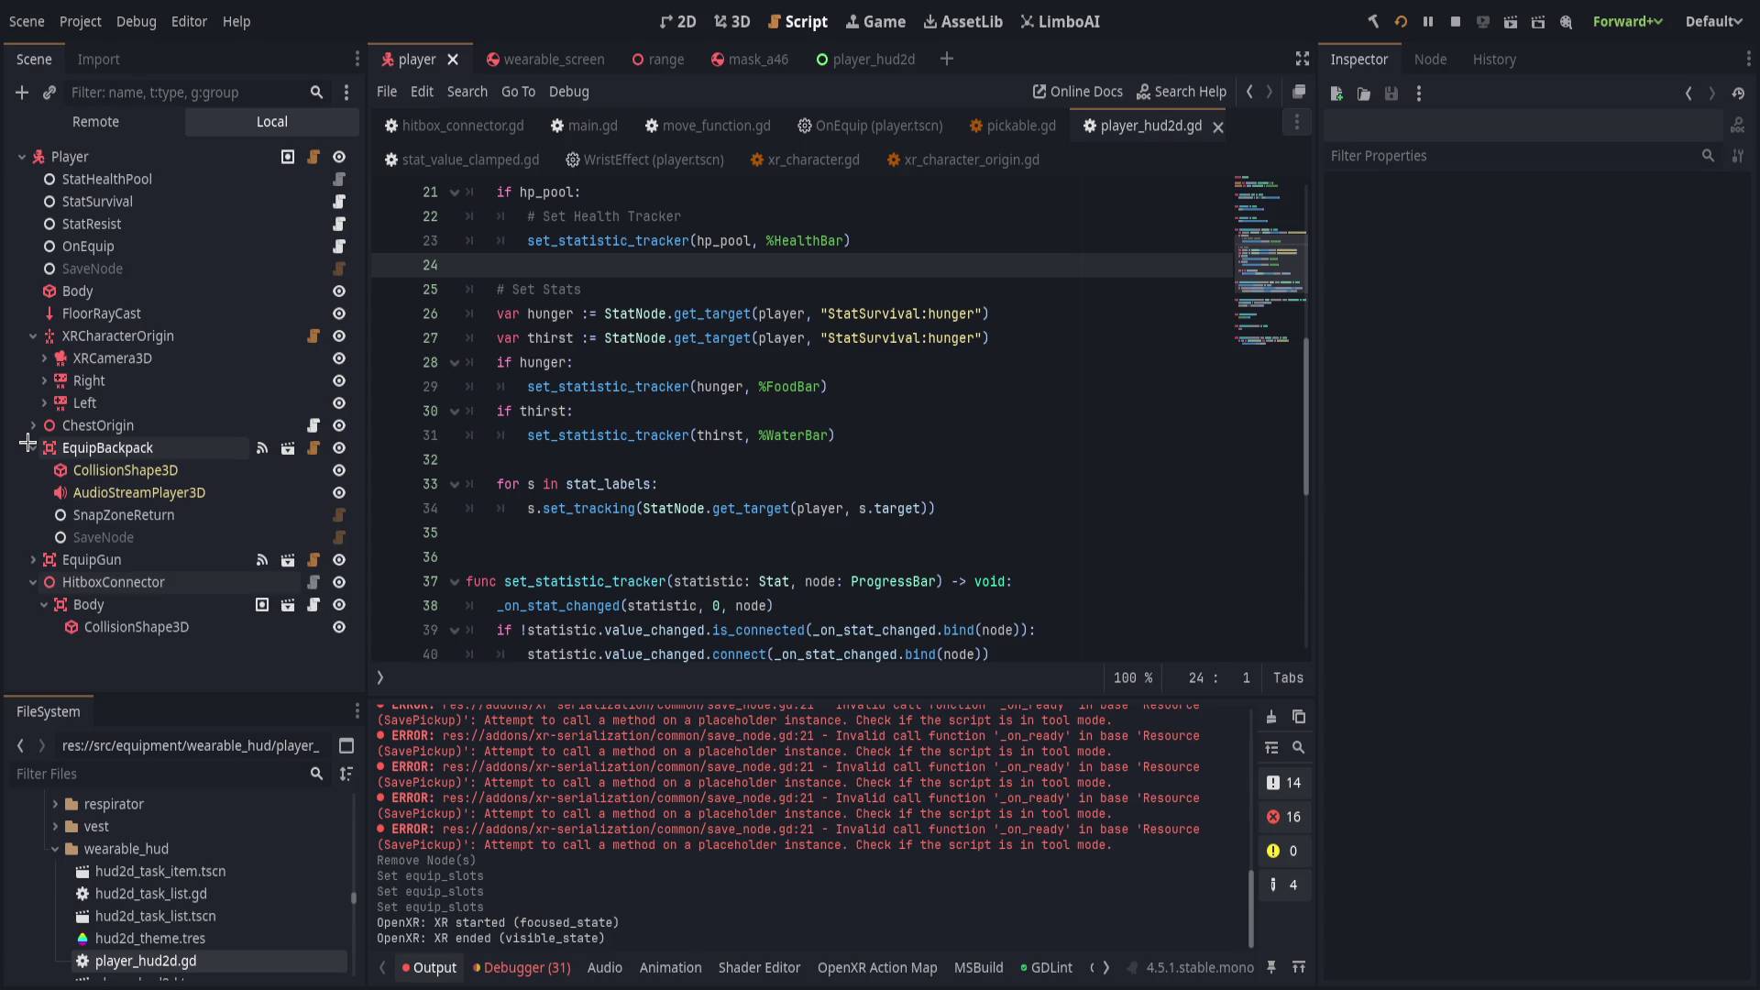
pyautogui.click(31, 448)
pyautogui.click(32, 425)
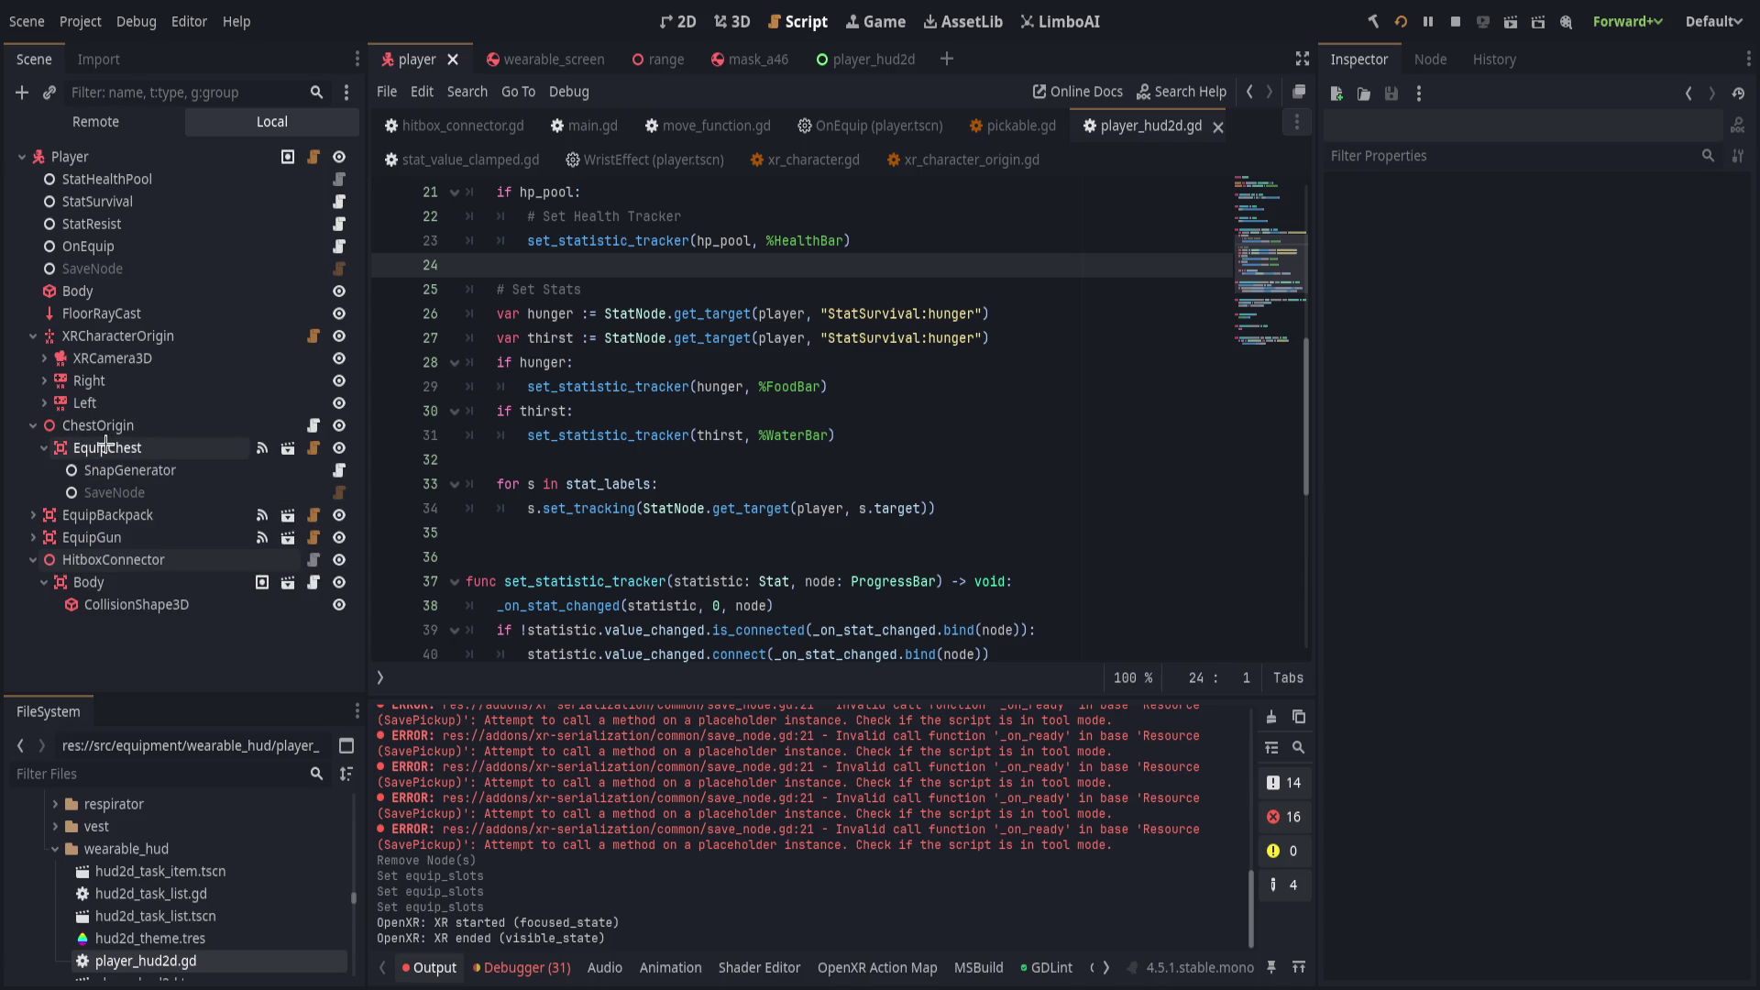
pyautogui.click(33, 425)
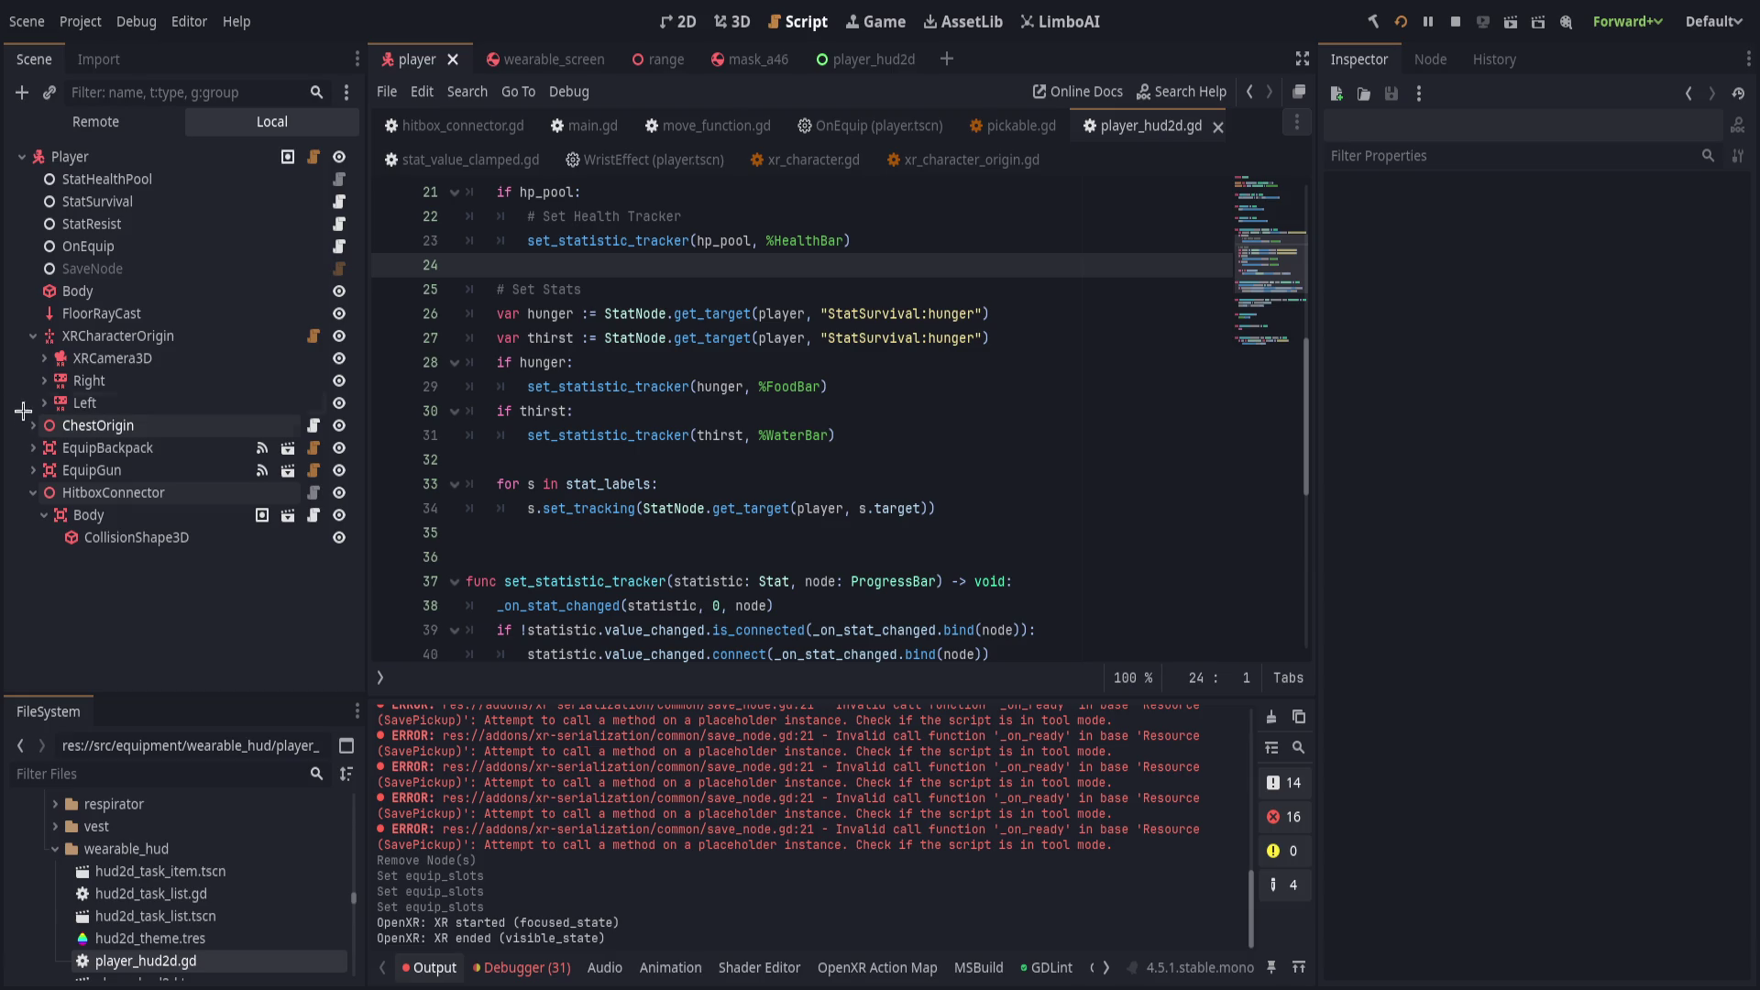
# Expand the Left hand node and delete its EquipWrist snap zone.
pyautogui.click(44, 402)
pyautogui.click(144, 532)
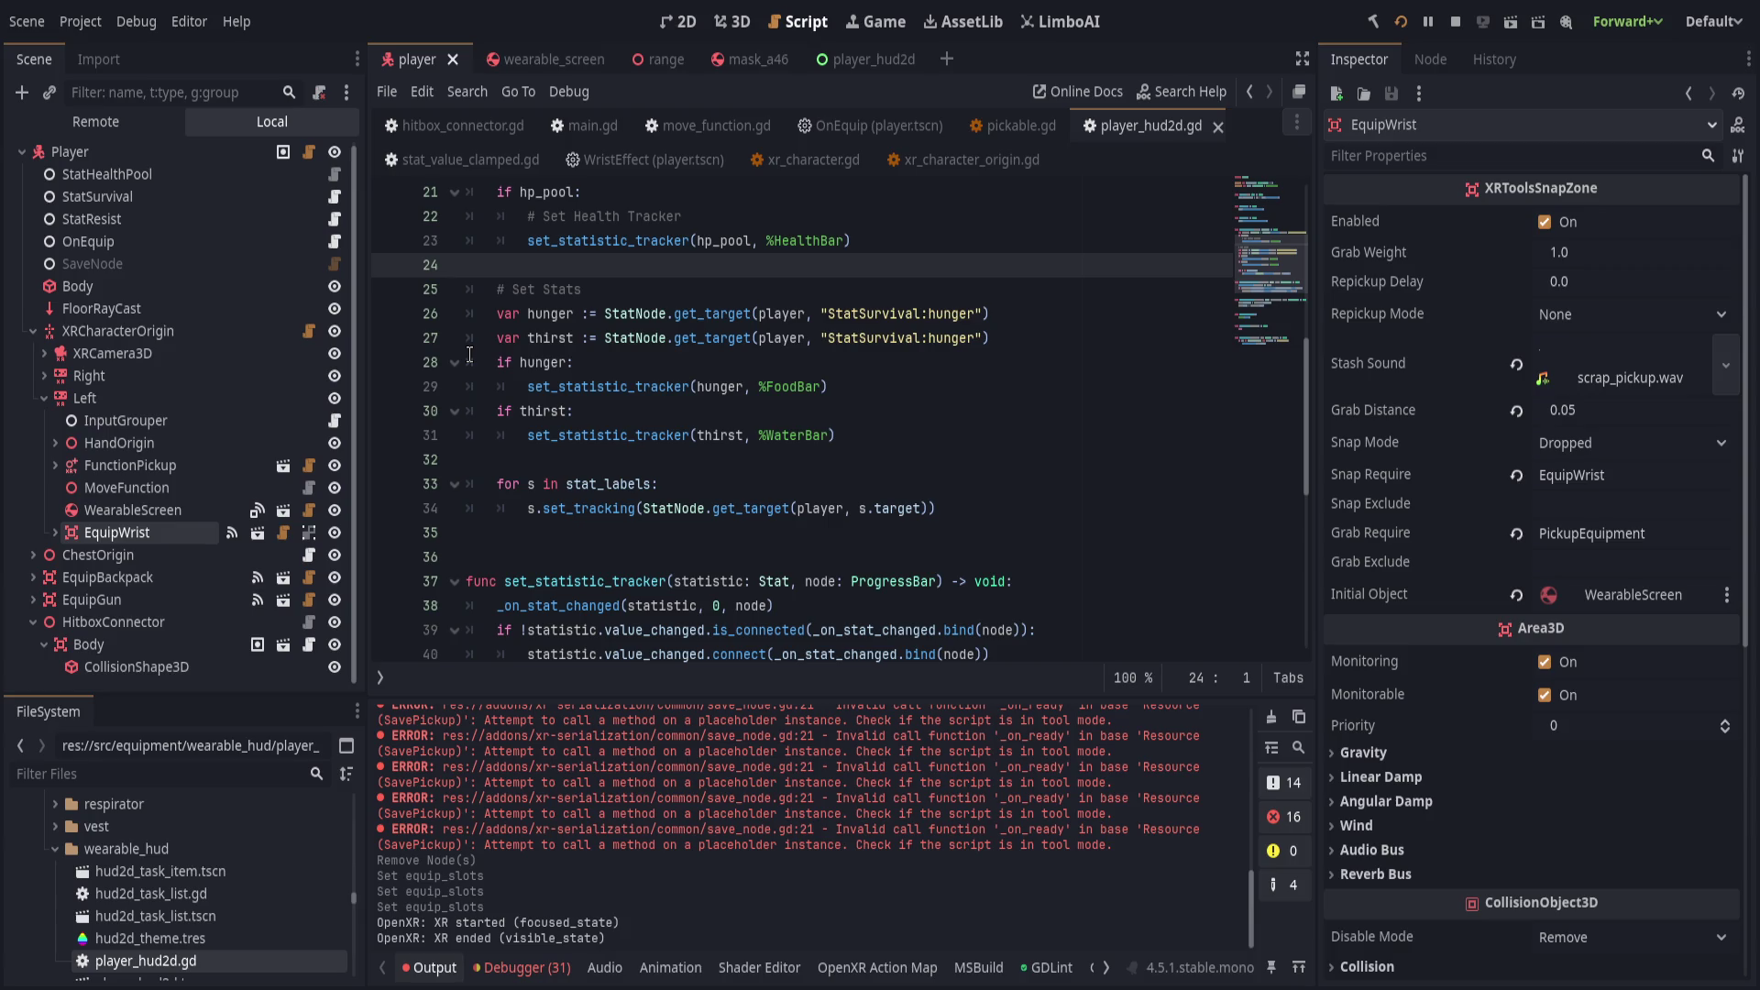
pyautogui.press('Delete')
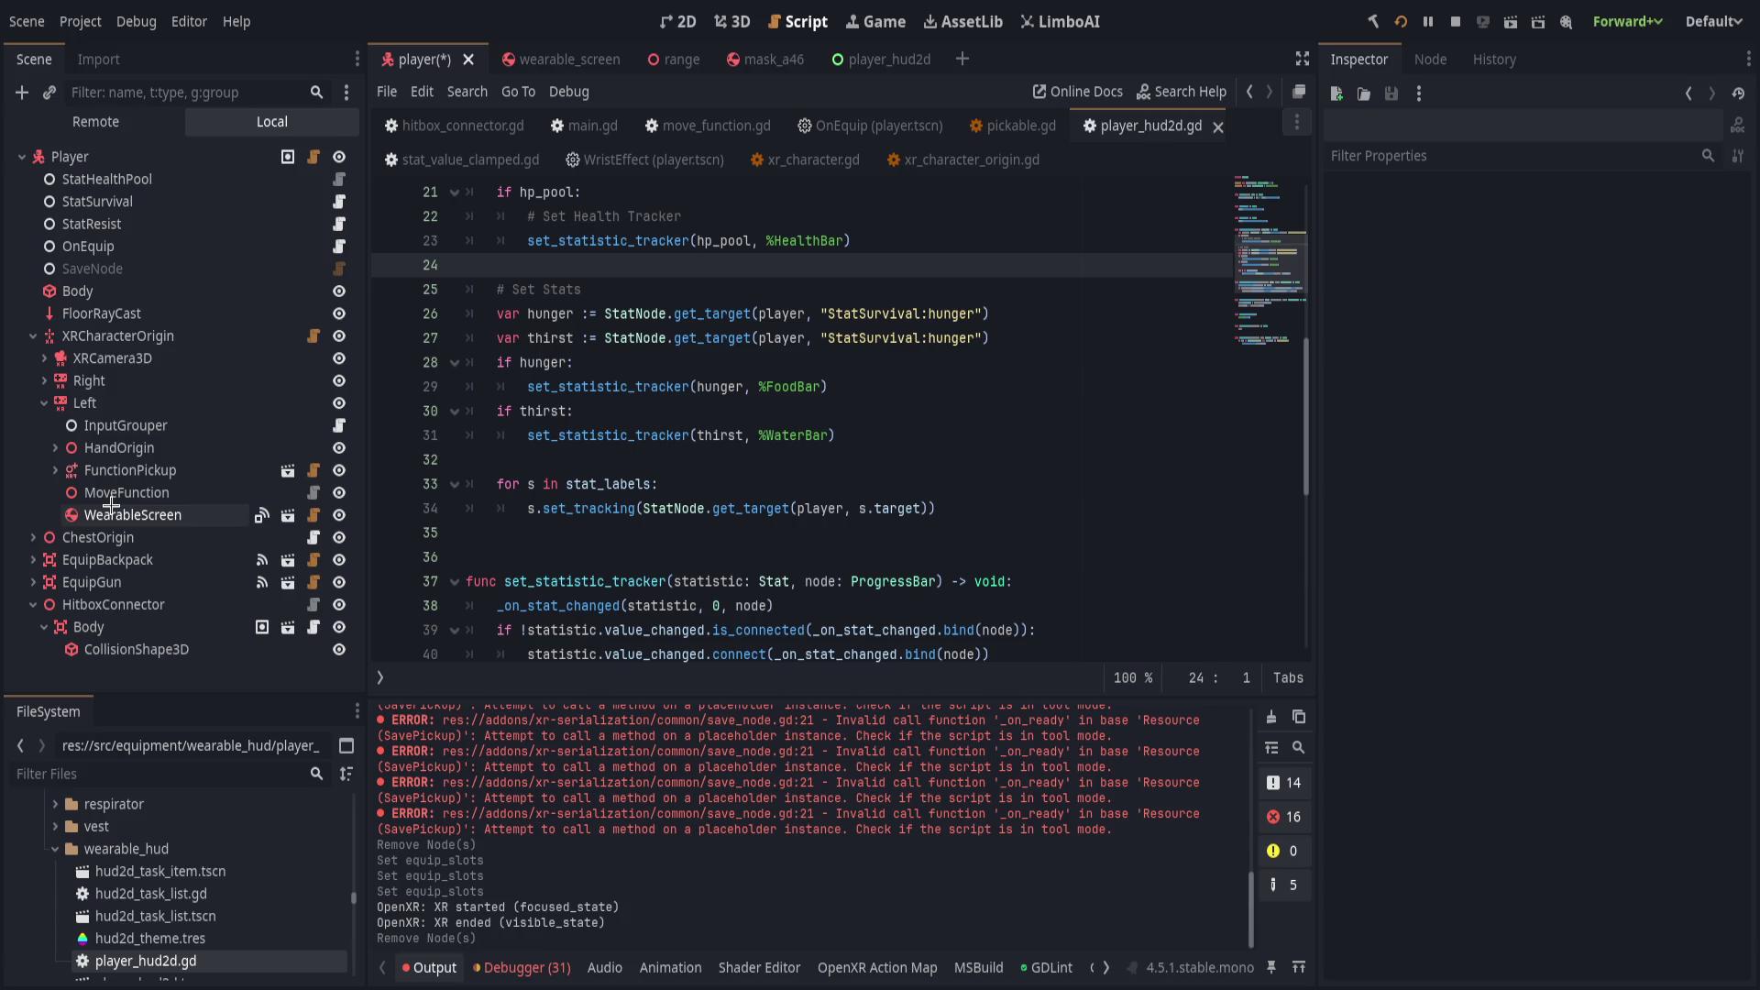
# Restore EquipWrist and remove WearableScreen from under it.
pyautogui.hotkey('ctrl', 'z')
pyautogui.click(144, 504)
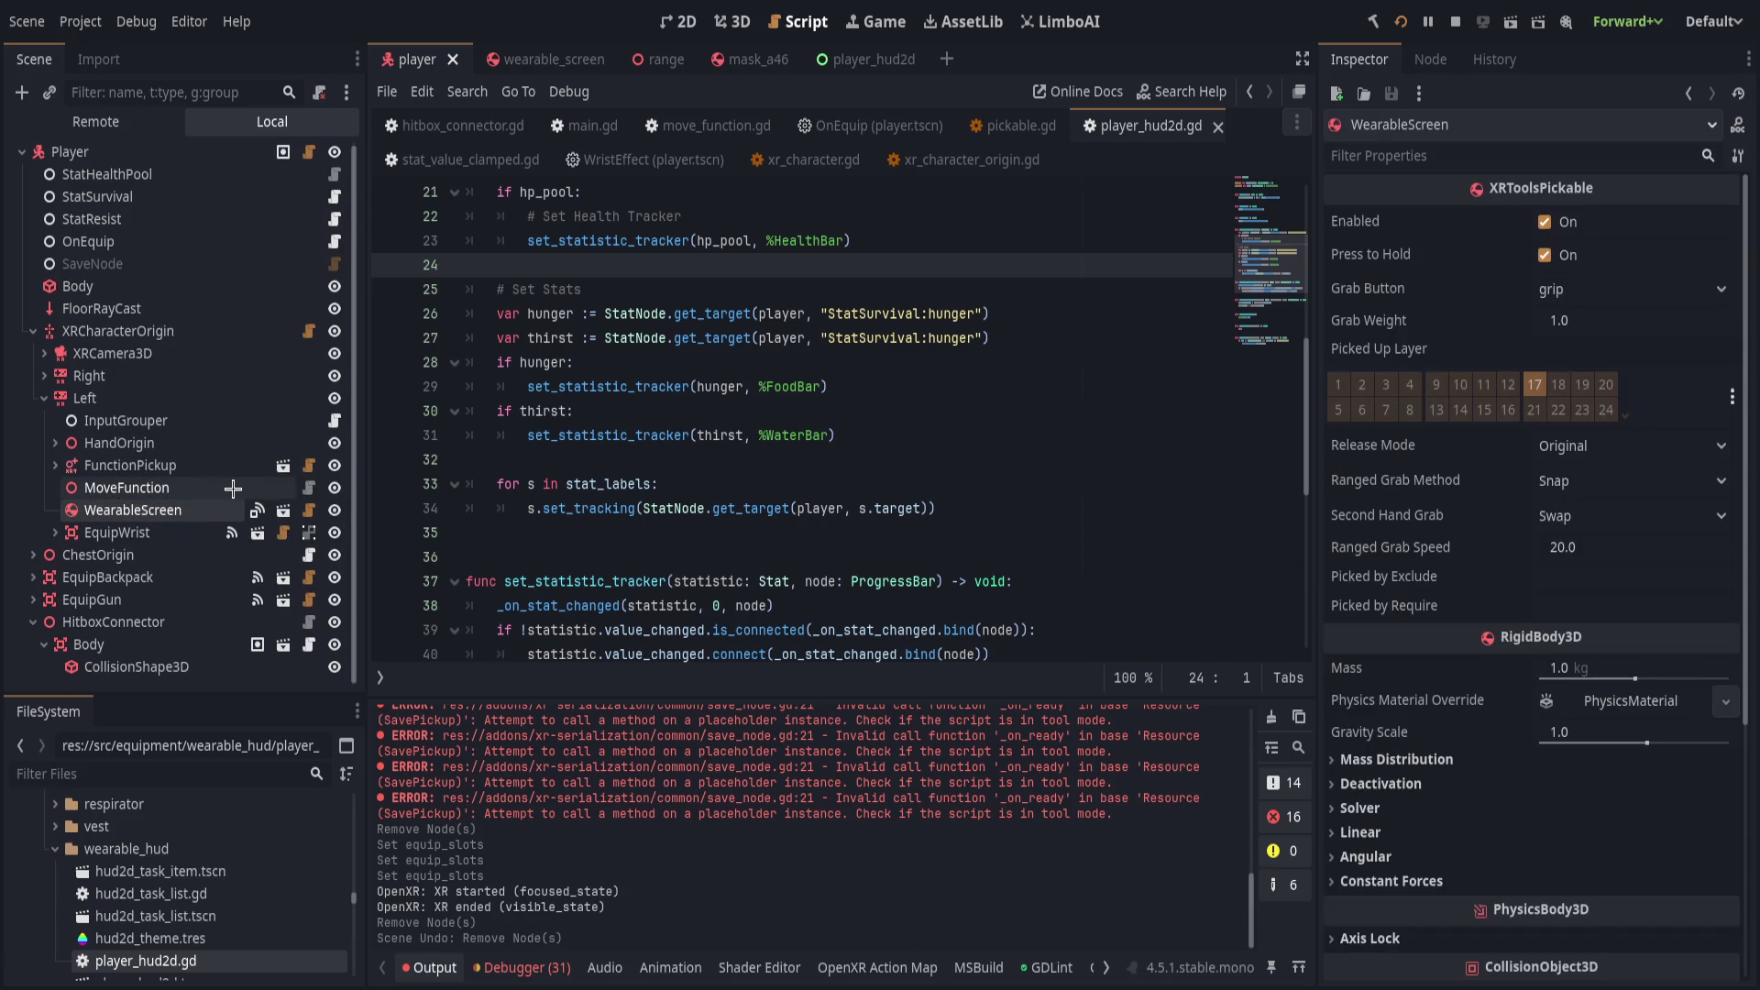
pyautogui.press('Delete')
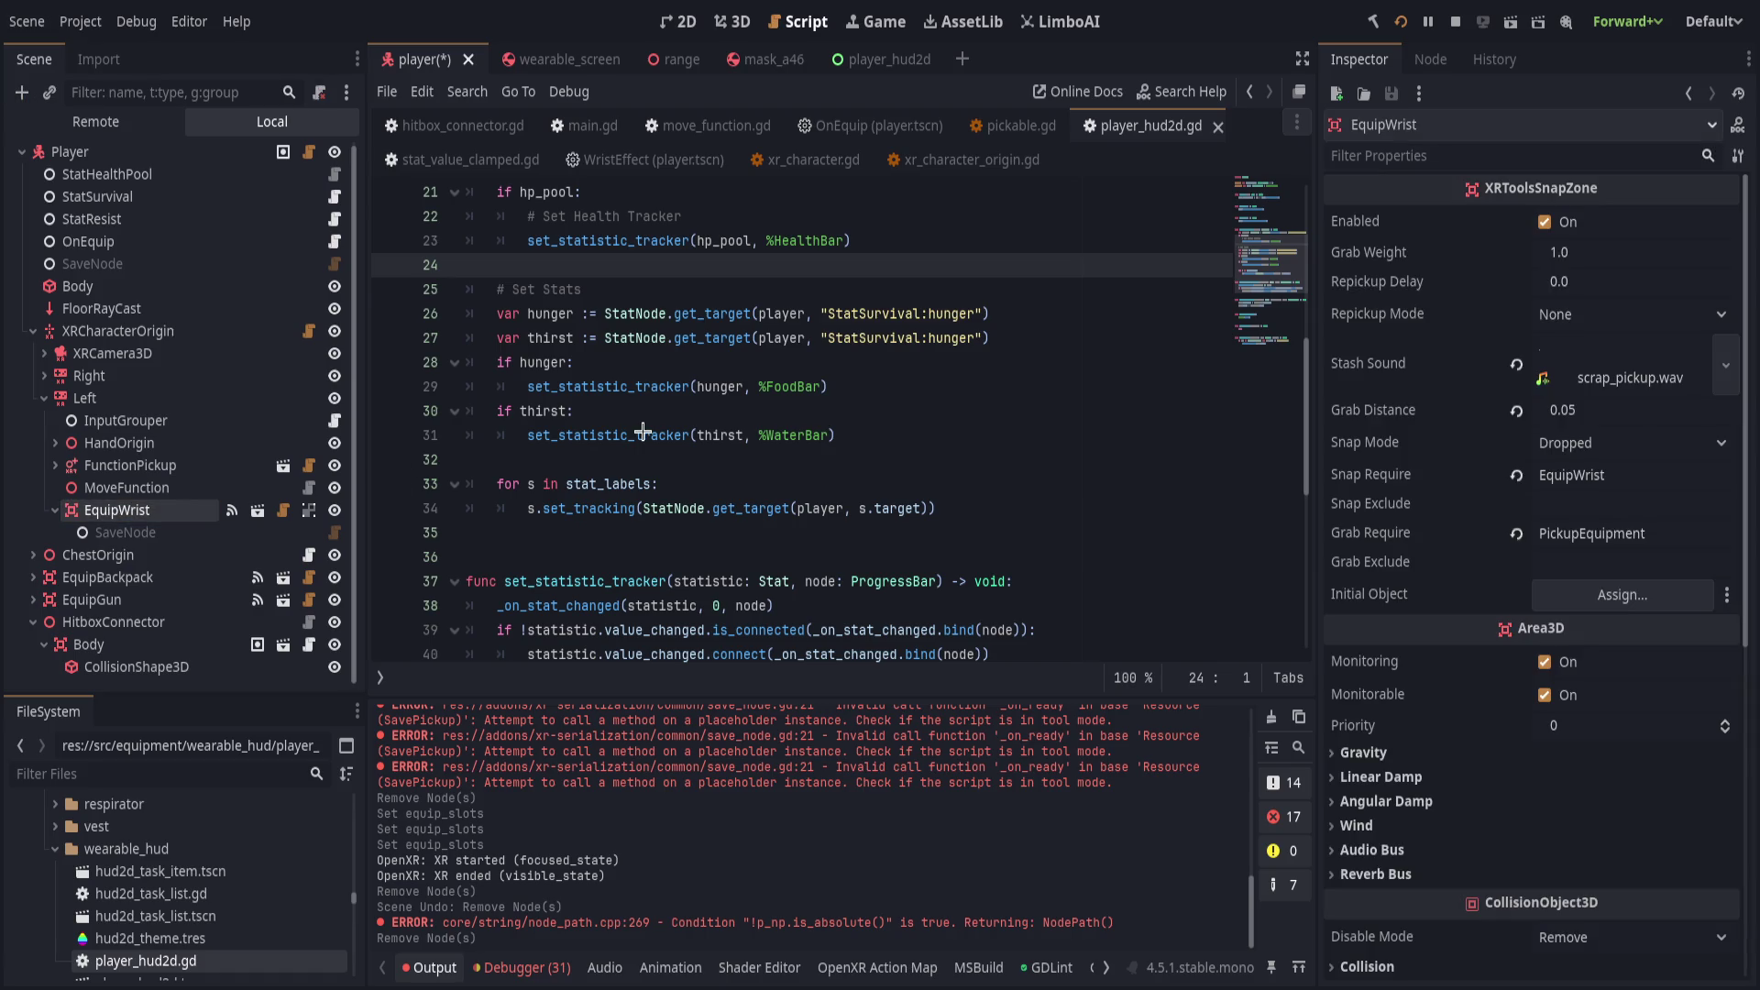
# Paste a SnapZoneSpawner under EquipWrist, reference its scene by uid, and save the player scene.
pyautogui.hotkey('ctrl', 'v')
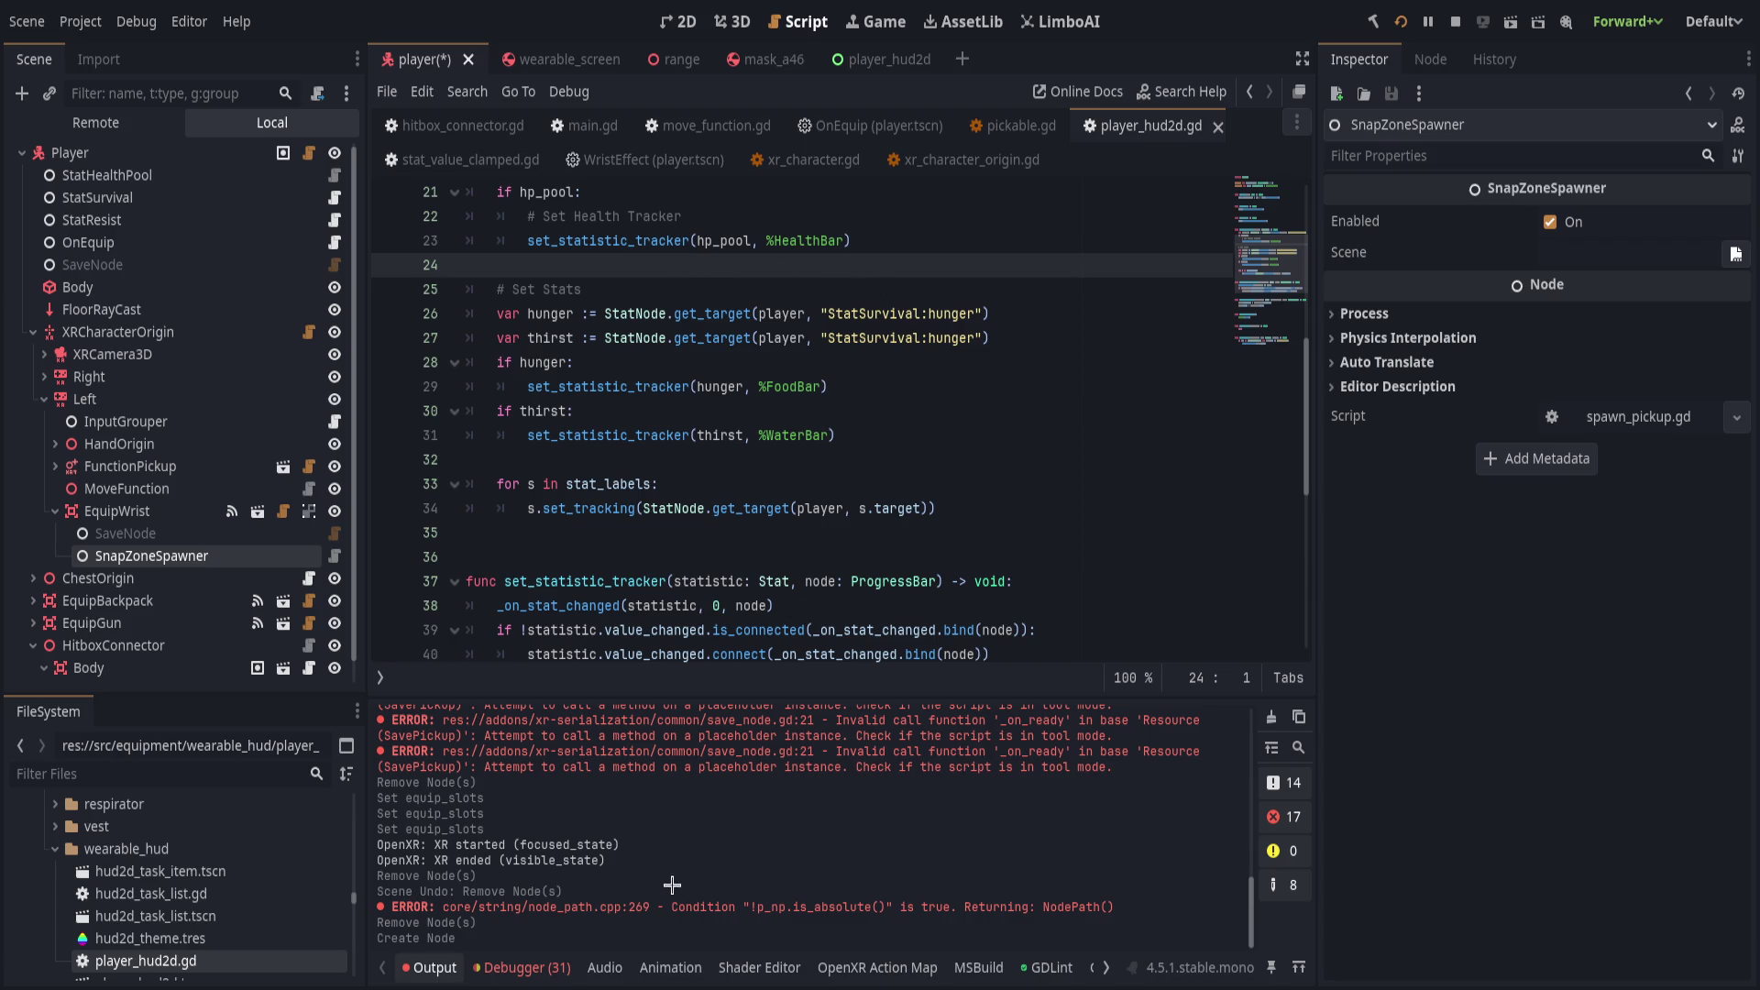
pyautogui.click(1705, 254)
pyautogui.click(963, 314)
pyautogui.hotkey('ctrl', 's')
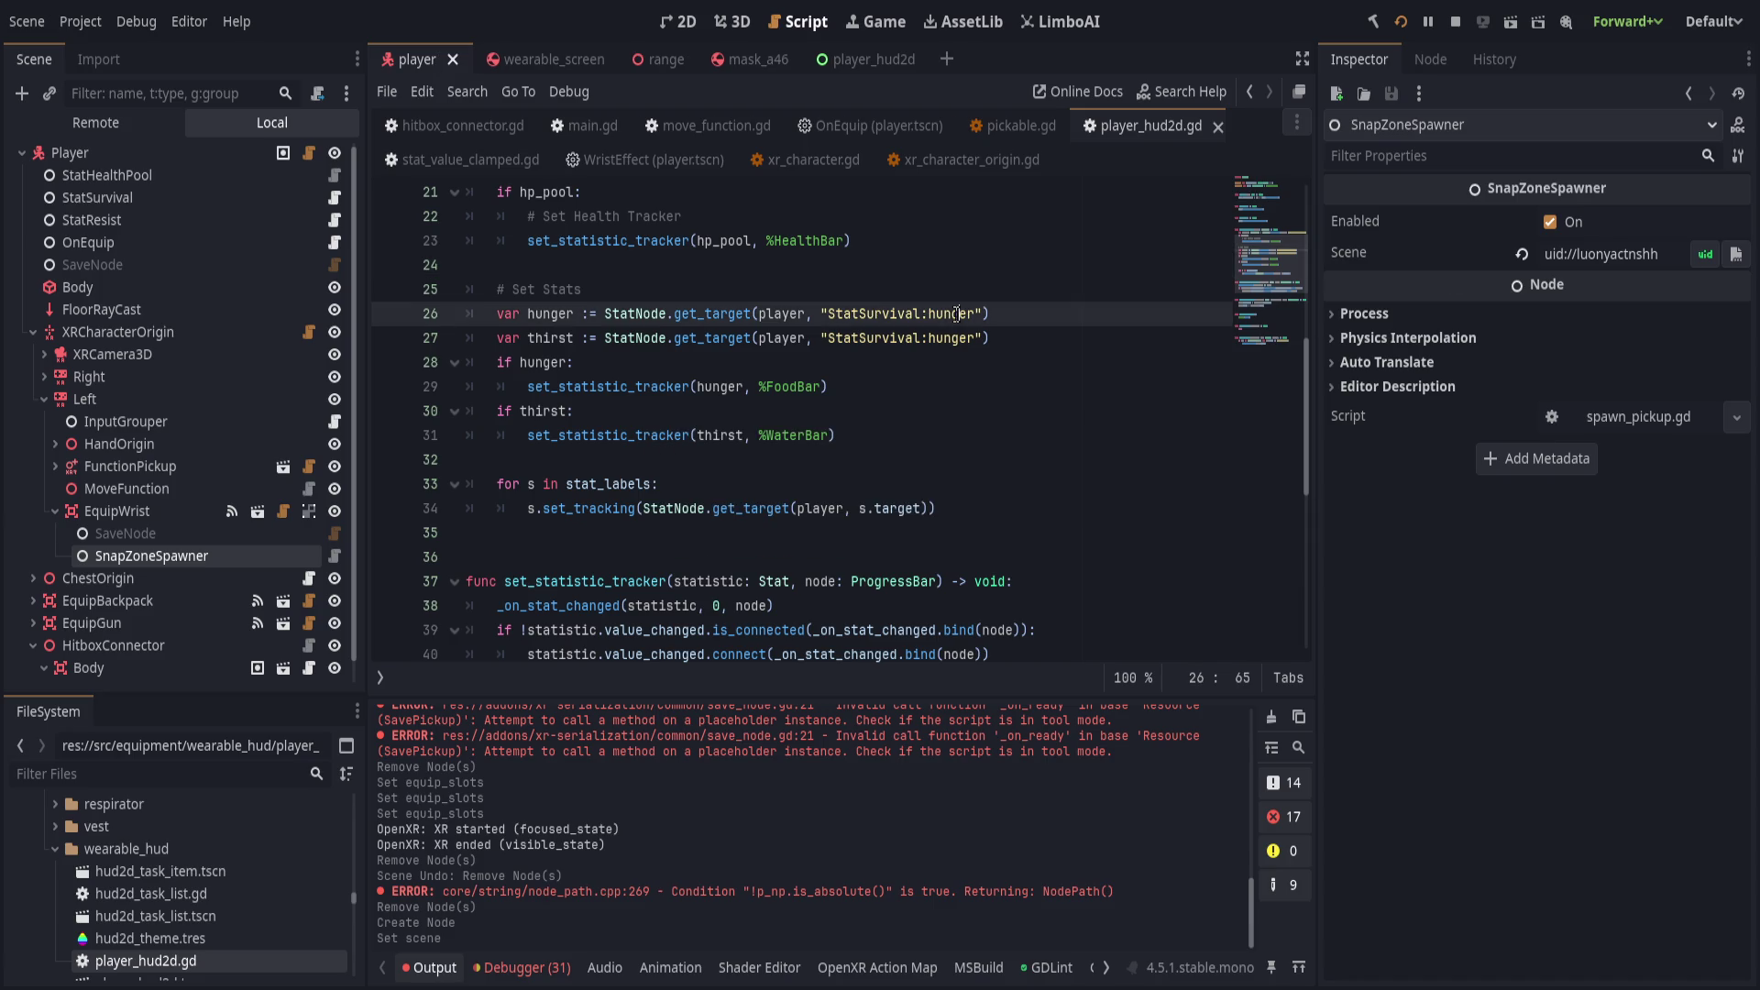
# Restart the running game so the .NET project rebuilds and relaunches.
pyautogui.click(1401, 21)
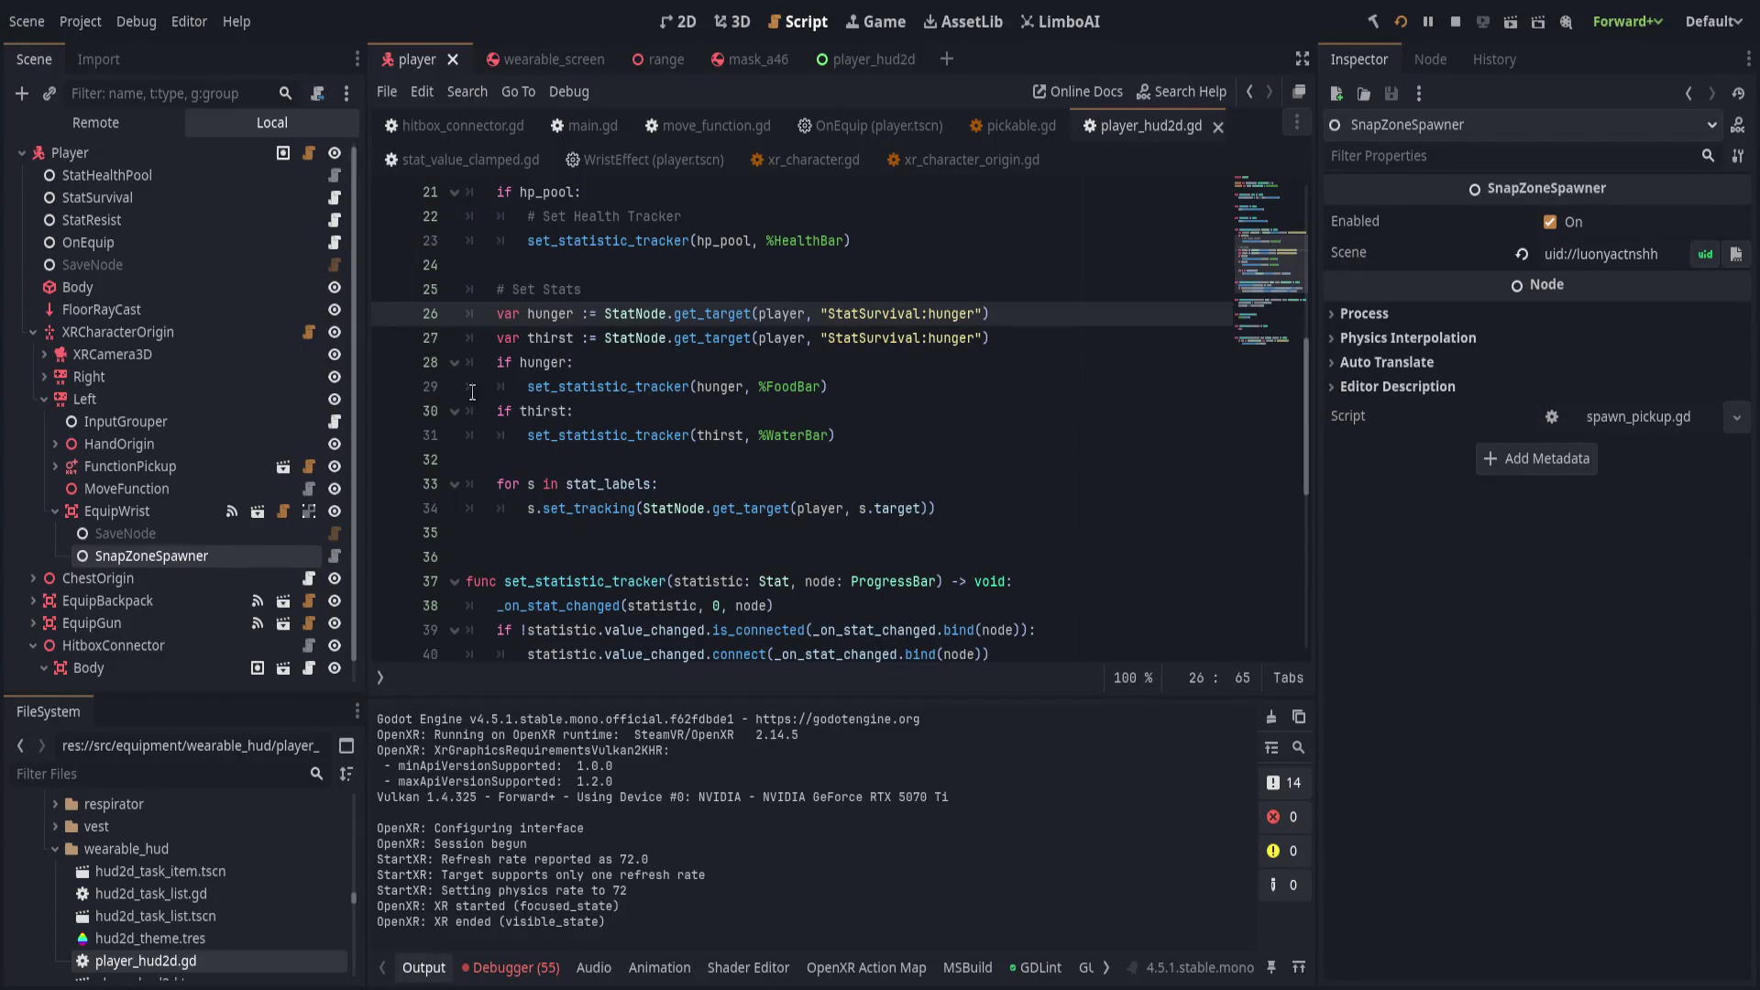
# Select EquipWrist and edit its Snap Require value.
pyautogui.click(184, 511)
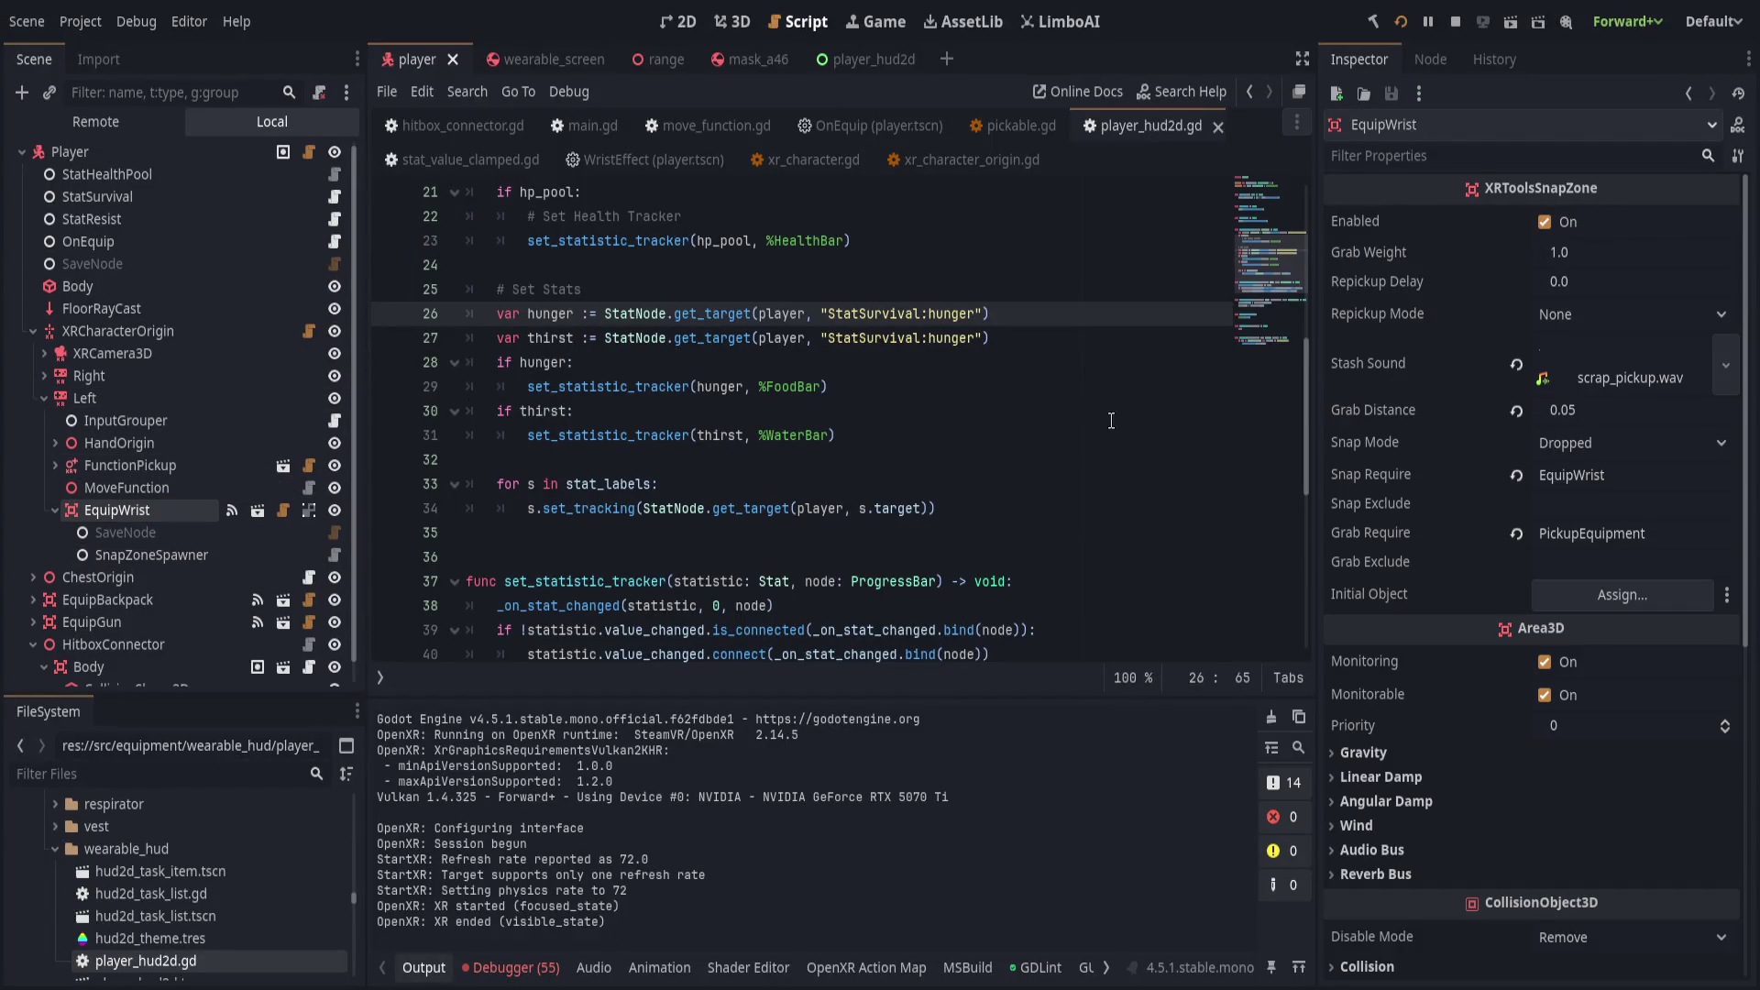
pyautogui.doubleClick(1682, 476)
pyautogui.click(1641, 481)
# Add the wearable_screen node to the EquipmentWrist group.
pyautogui.click(555, 55)
pyautogui.click(1431, 59)
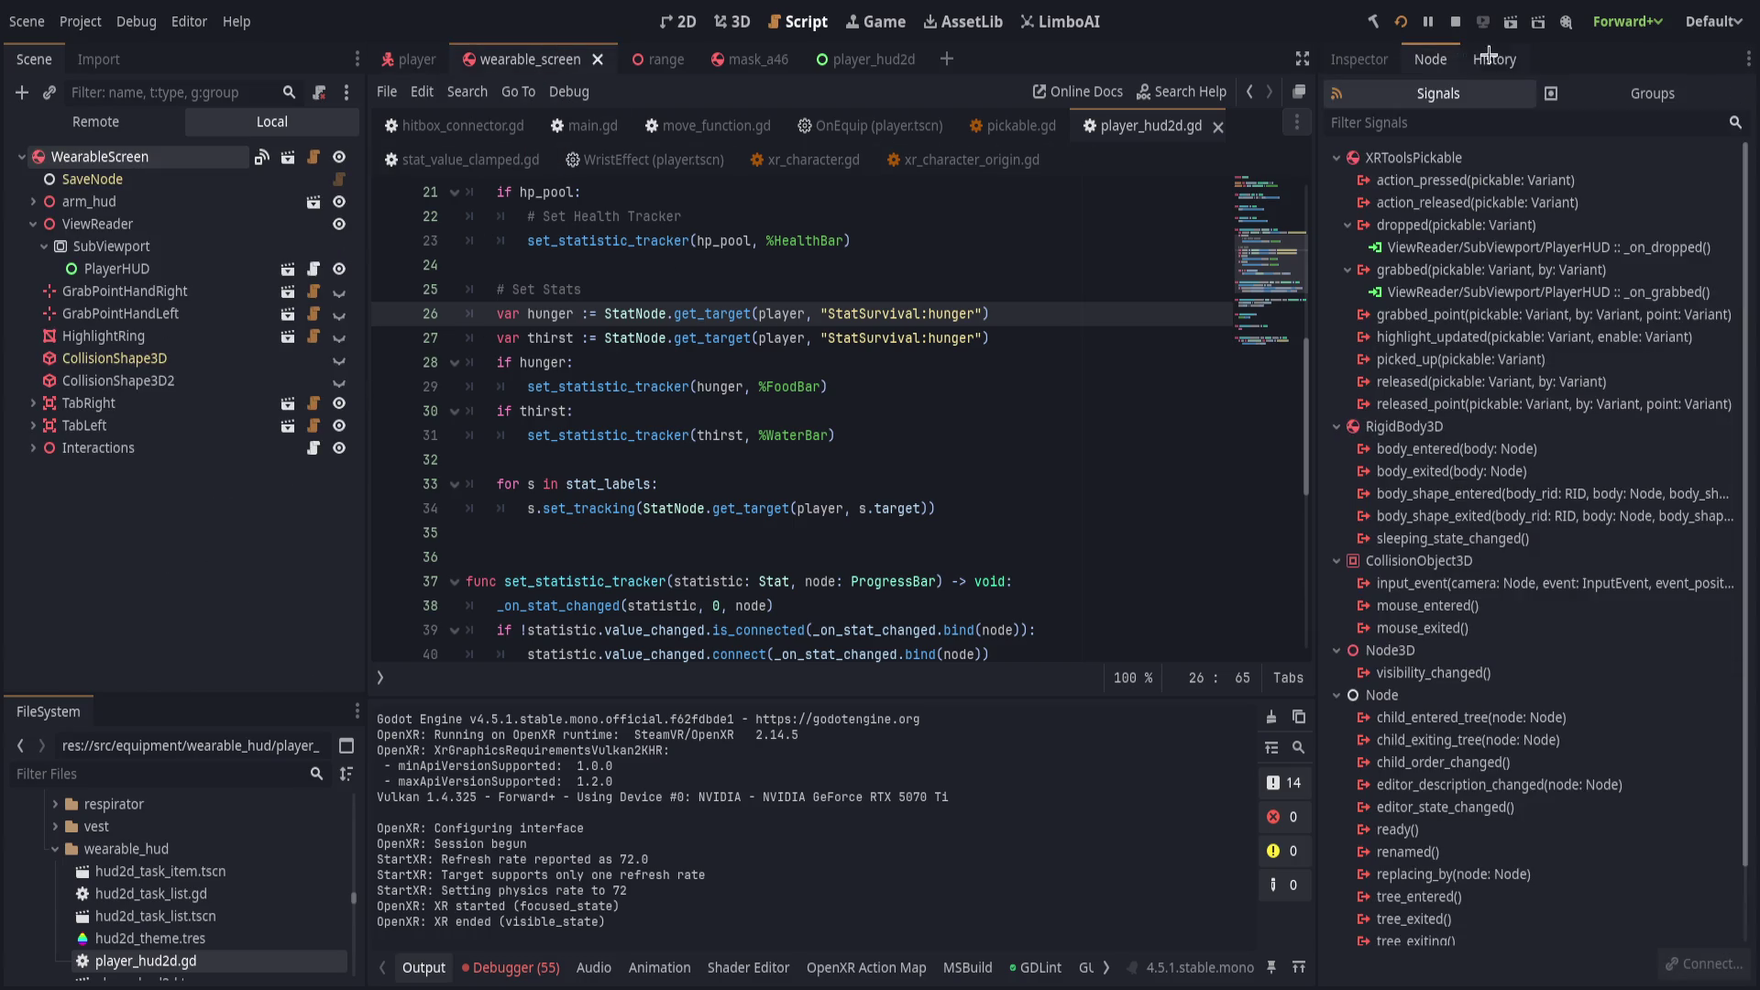
pyautogui.click(1646, 93)
pyautogui.click(1436, 357)
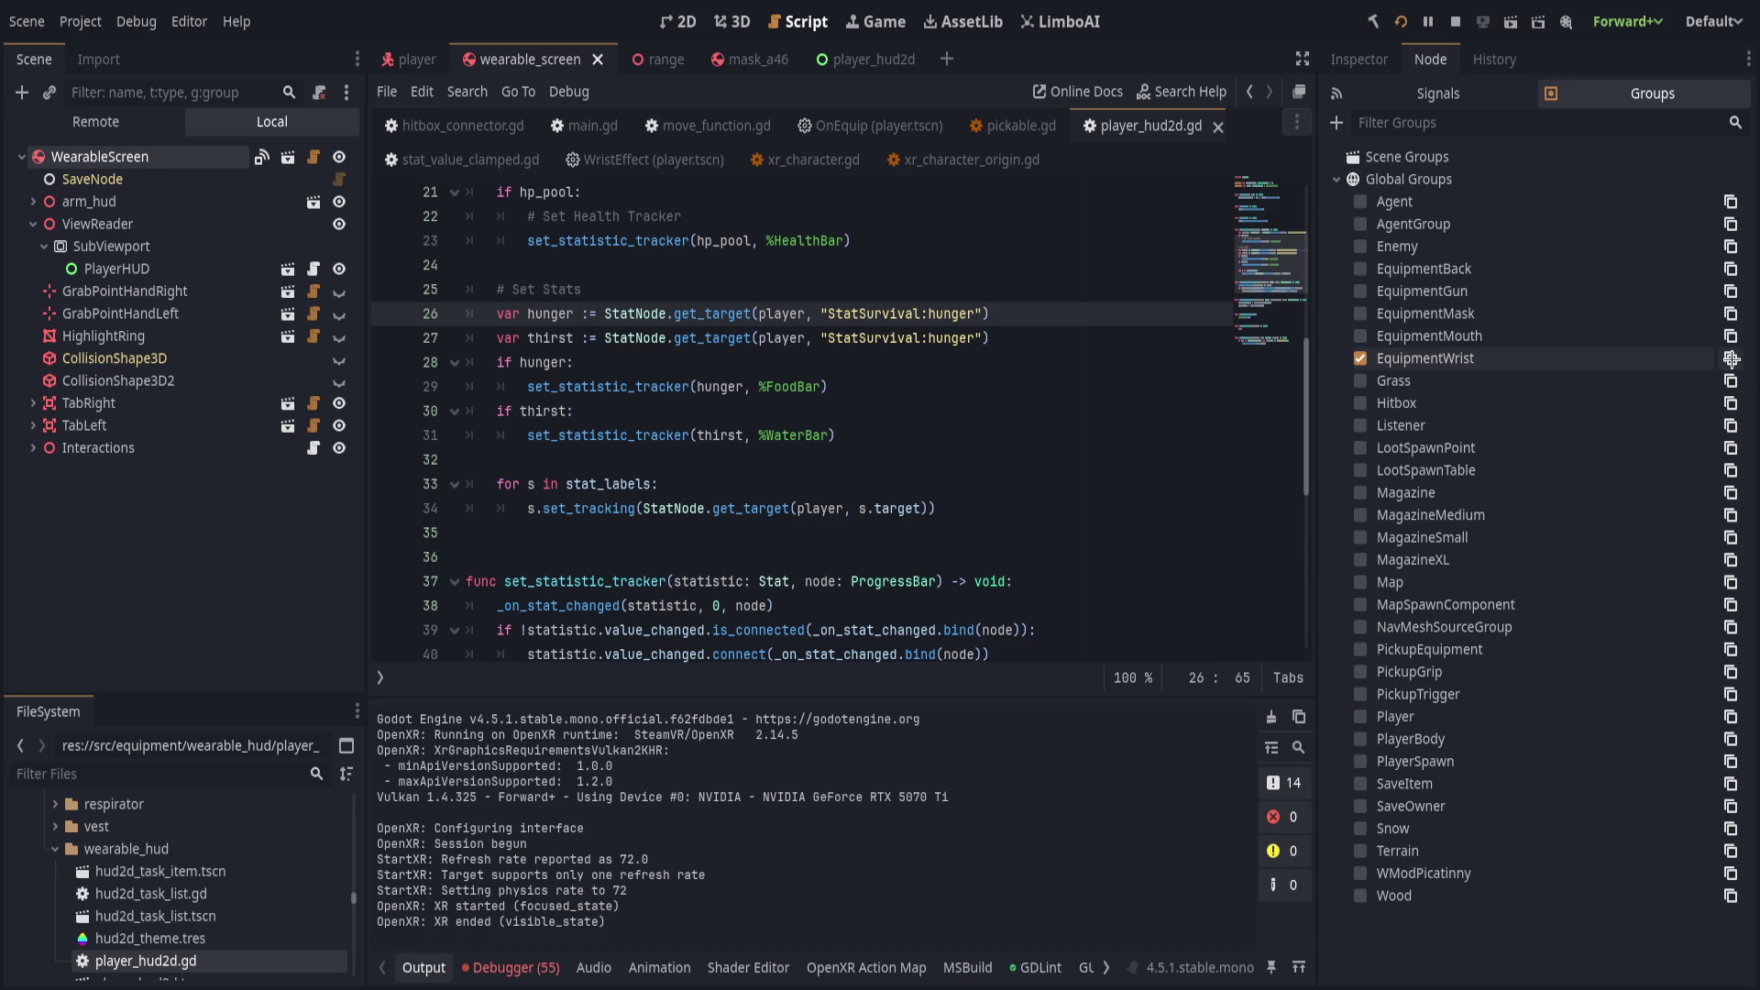
pyautogui.click(1360, 59)
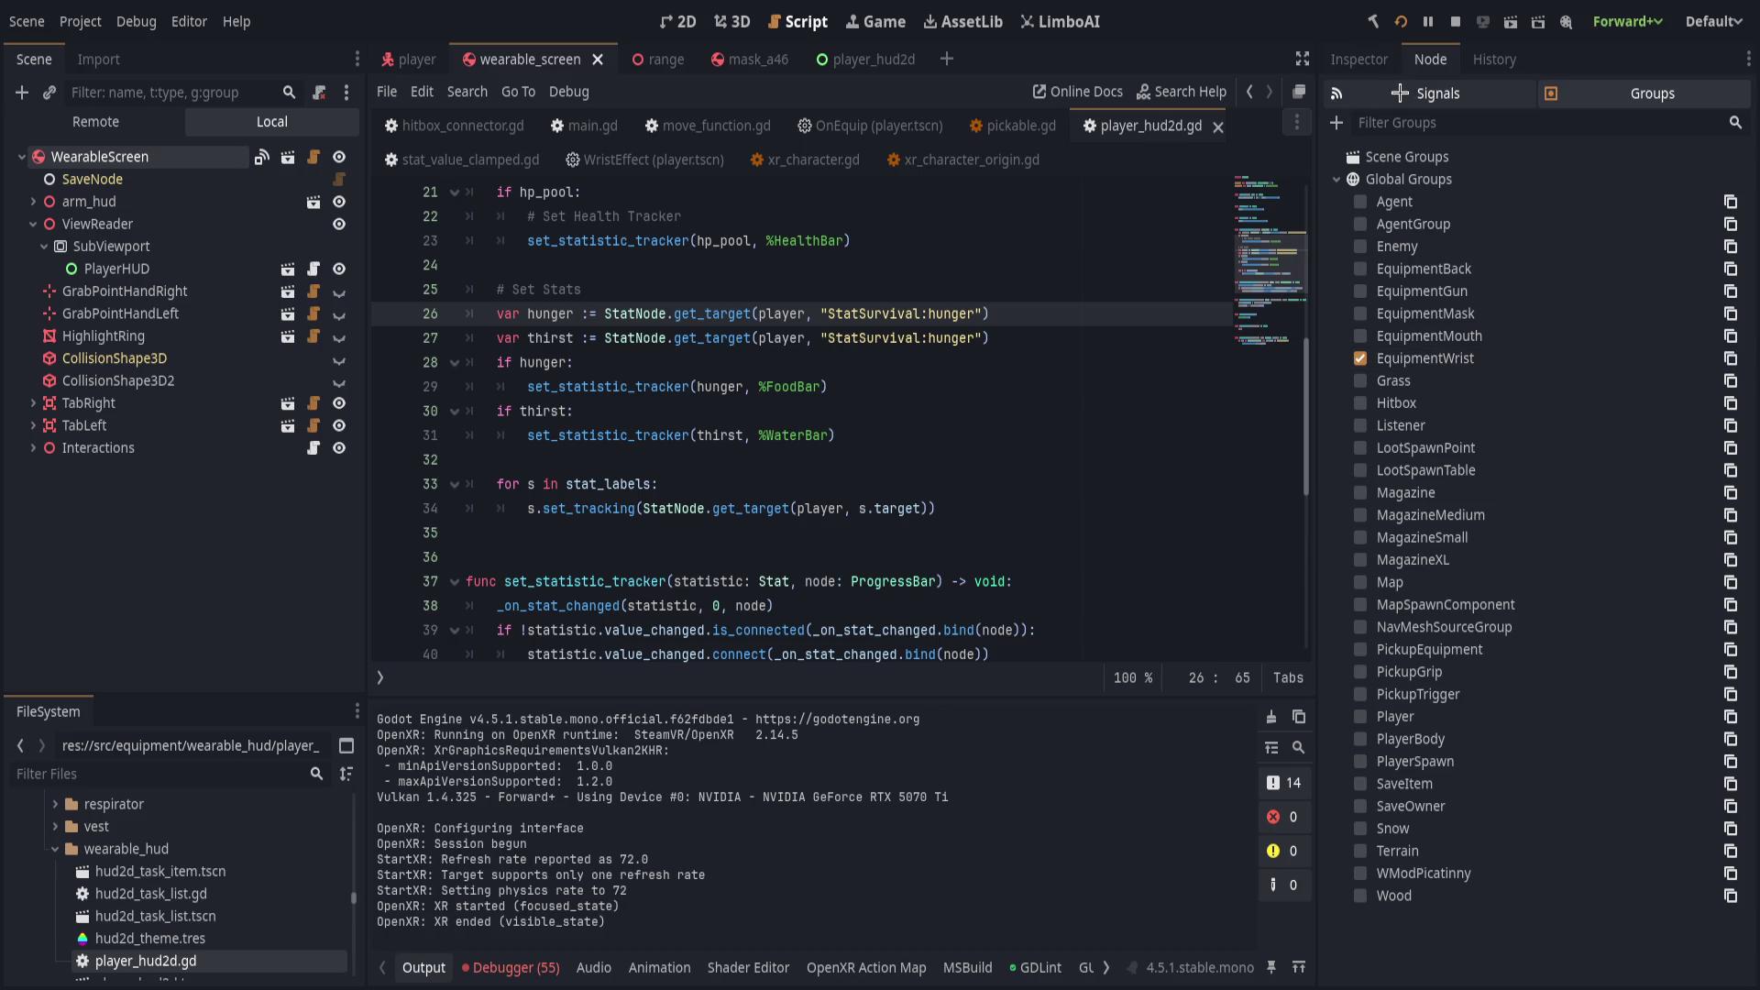
pyautogui.moveTo(110, 425)
pyautogui.mouseDown()
pyautogui.moveTo(236, 523)
pyautogui.moveTo(413, 58)
pyautogui.moveTo(316, 463)
pyautogui.moveTo(120, 500)
pyautogui.moveTo(92, 353)
pyautogui.moveTo(142, 465)
pyautogui.mouseUp()
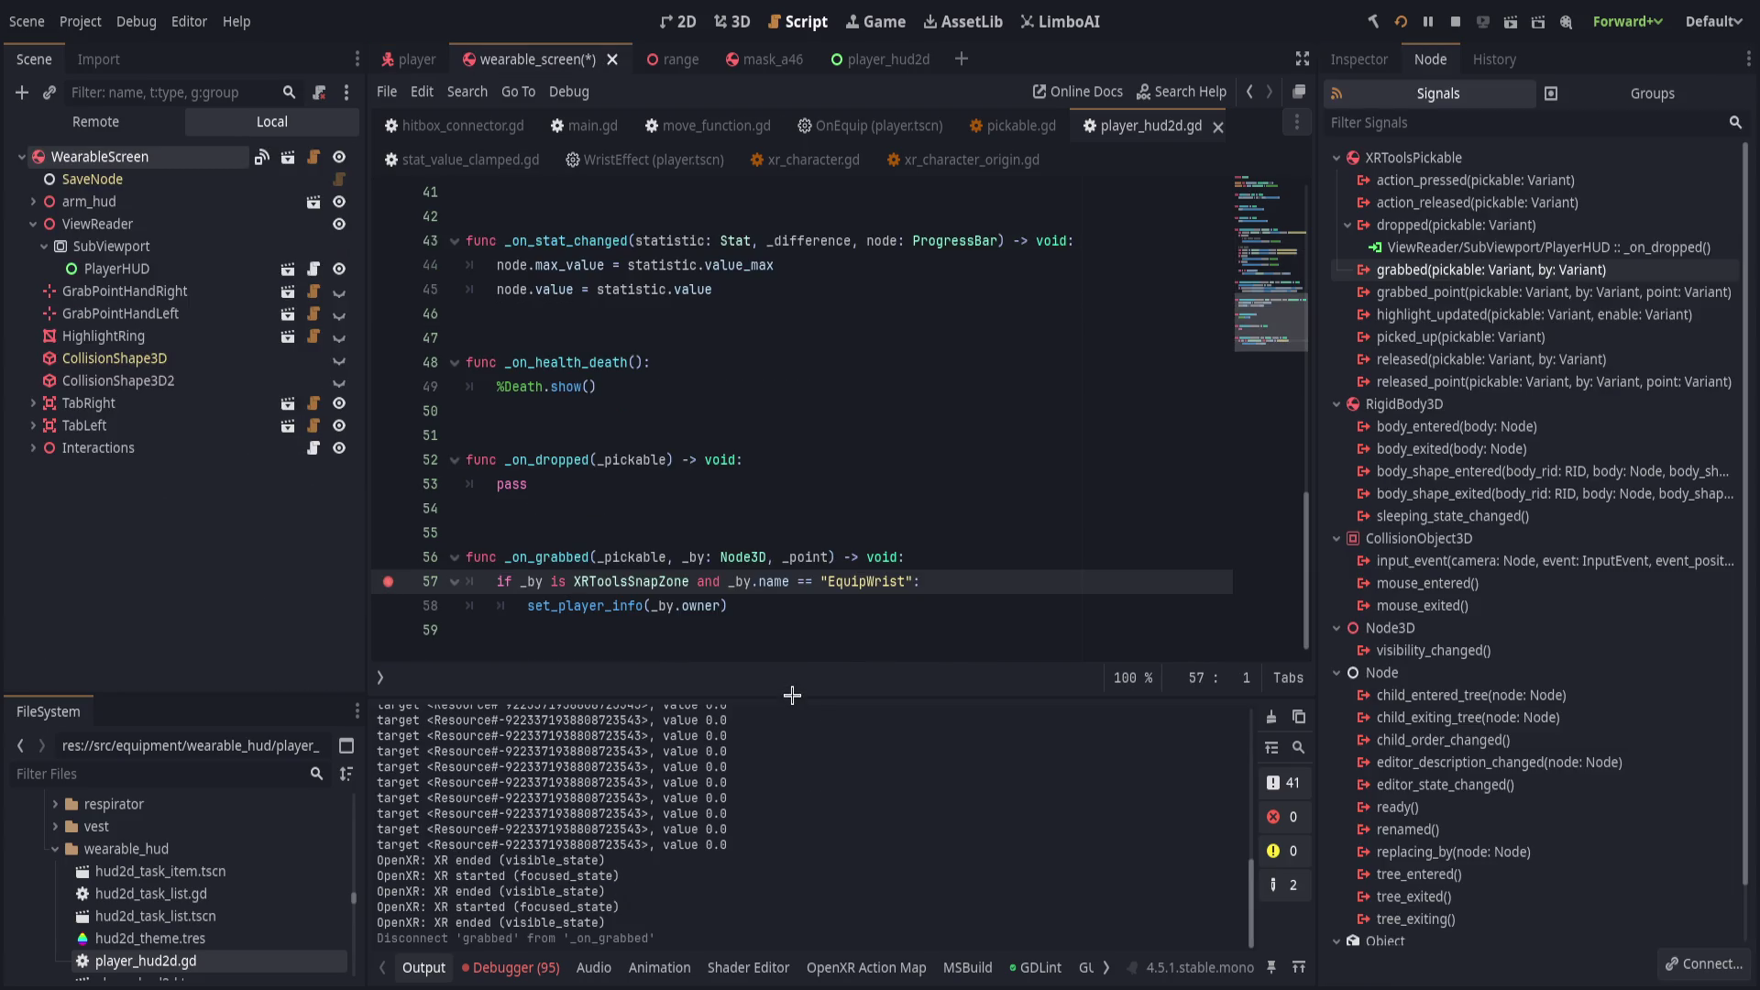
# Connect the grabbed signal to _on_grabbed, remove its _point parameter, and save.
pyautogui.moveTo(658, 392)
pyautogui.mouseDown()
pyautogui.moveTo(706, 581)
pyautogui.moveTo(831, 556)
pyautogui.mouseUp()
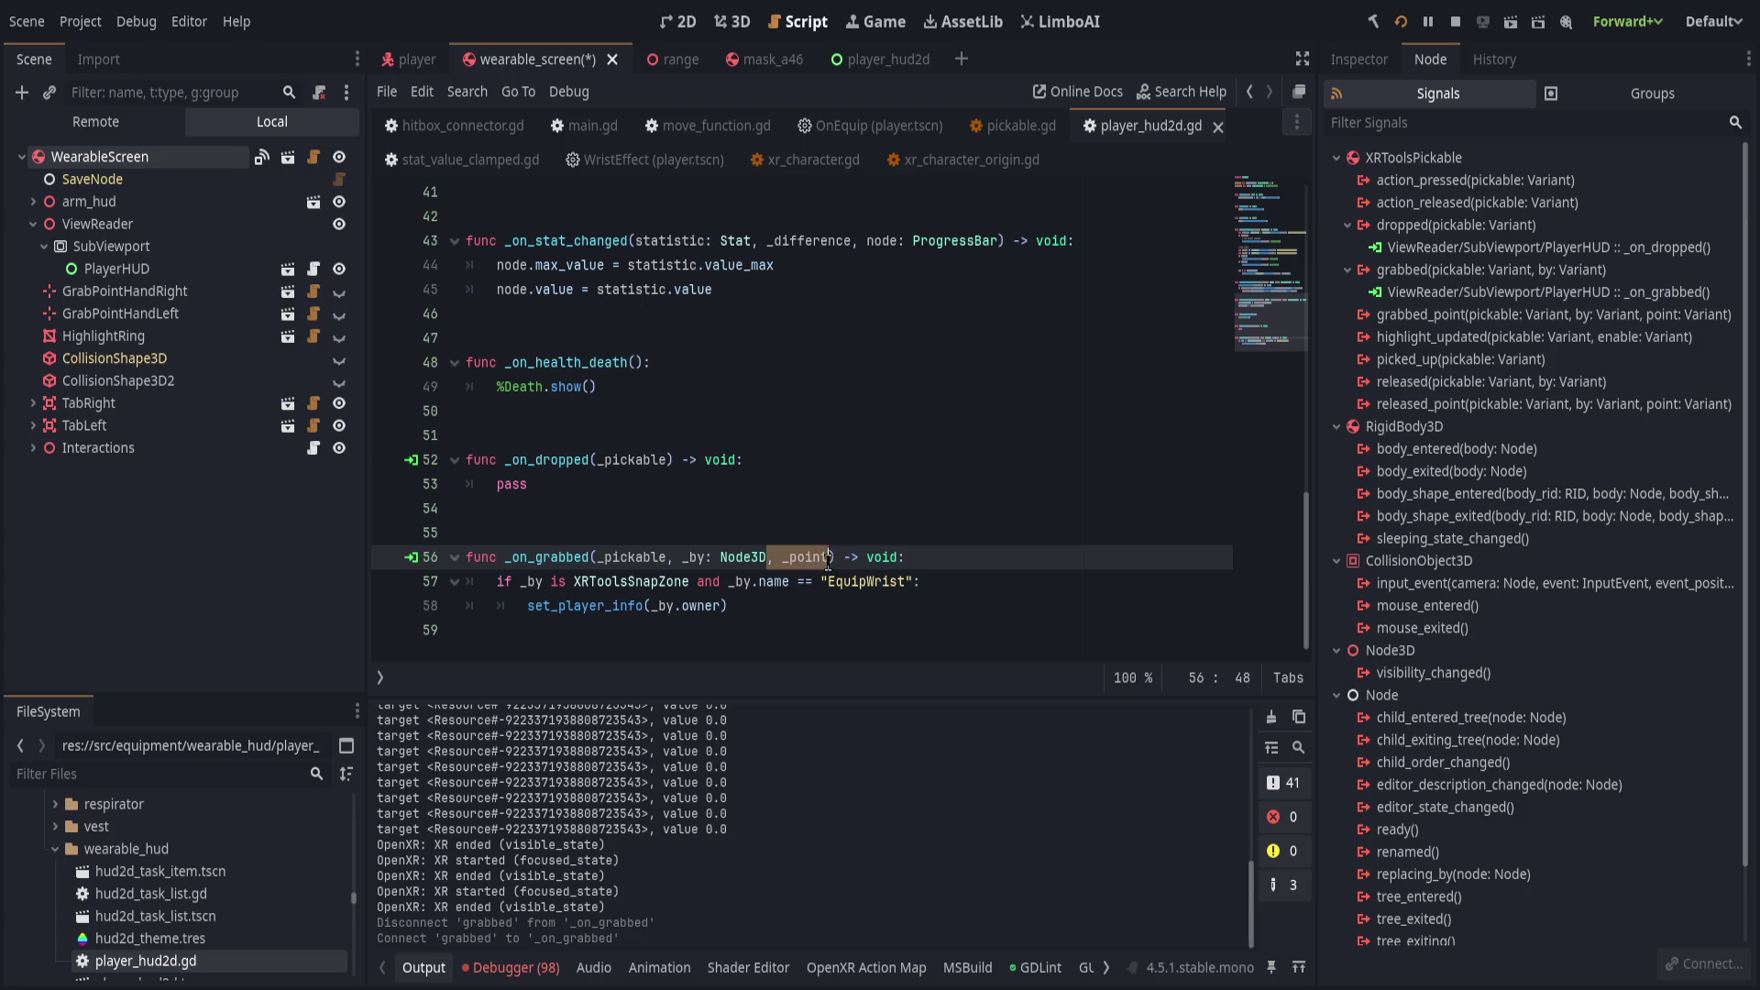
pyautogui.press('BackSpace')
pyautogui.hotkey('ctrl', 's')
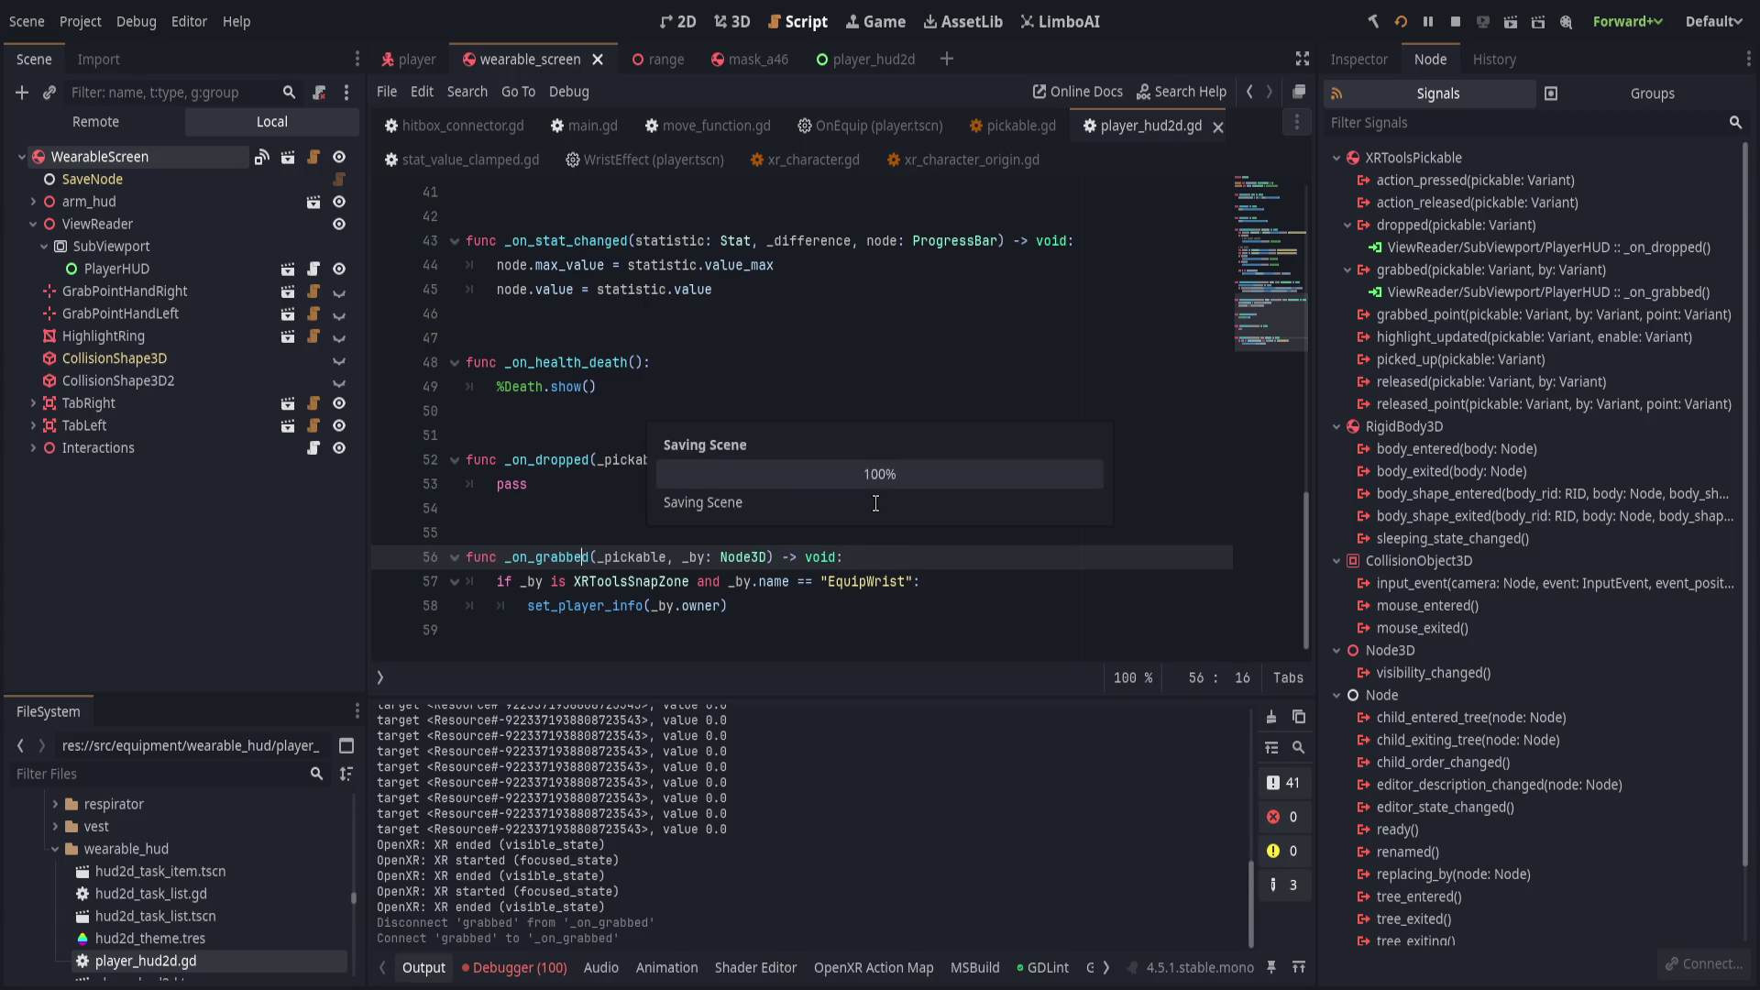
# Review the _on_dropped and _on_grabbed handlers, then relaunch the game with F5.
pyautogui.doubleClick(1621, 246)
pyautogui.doubleClick(1581, 292)
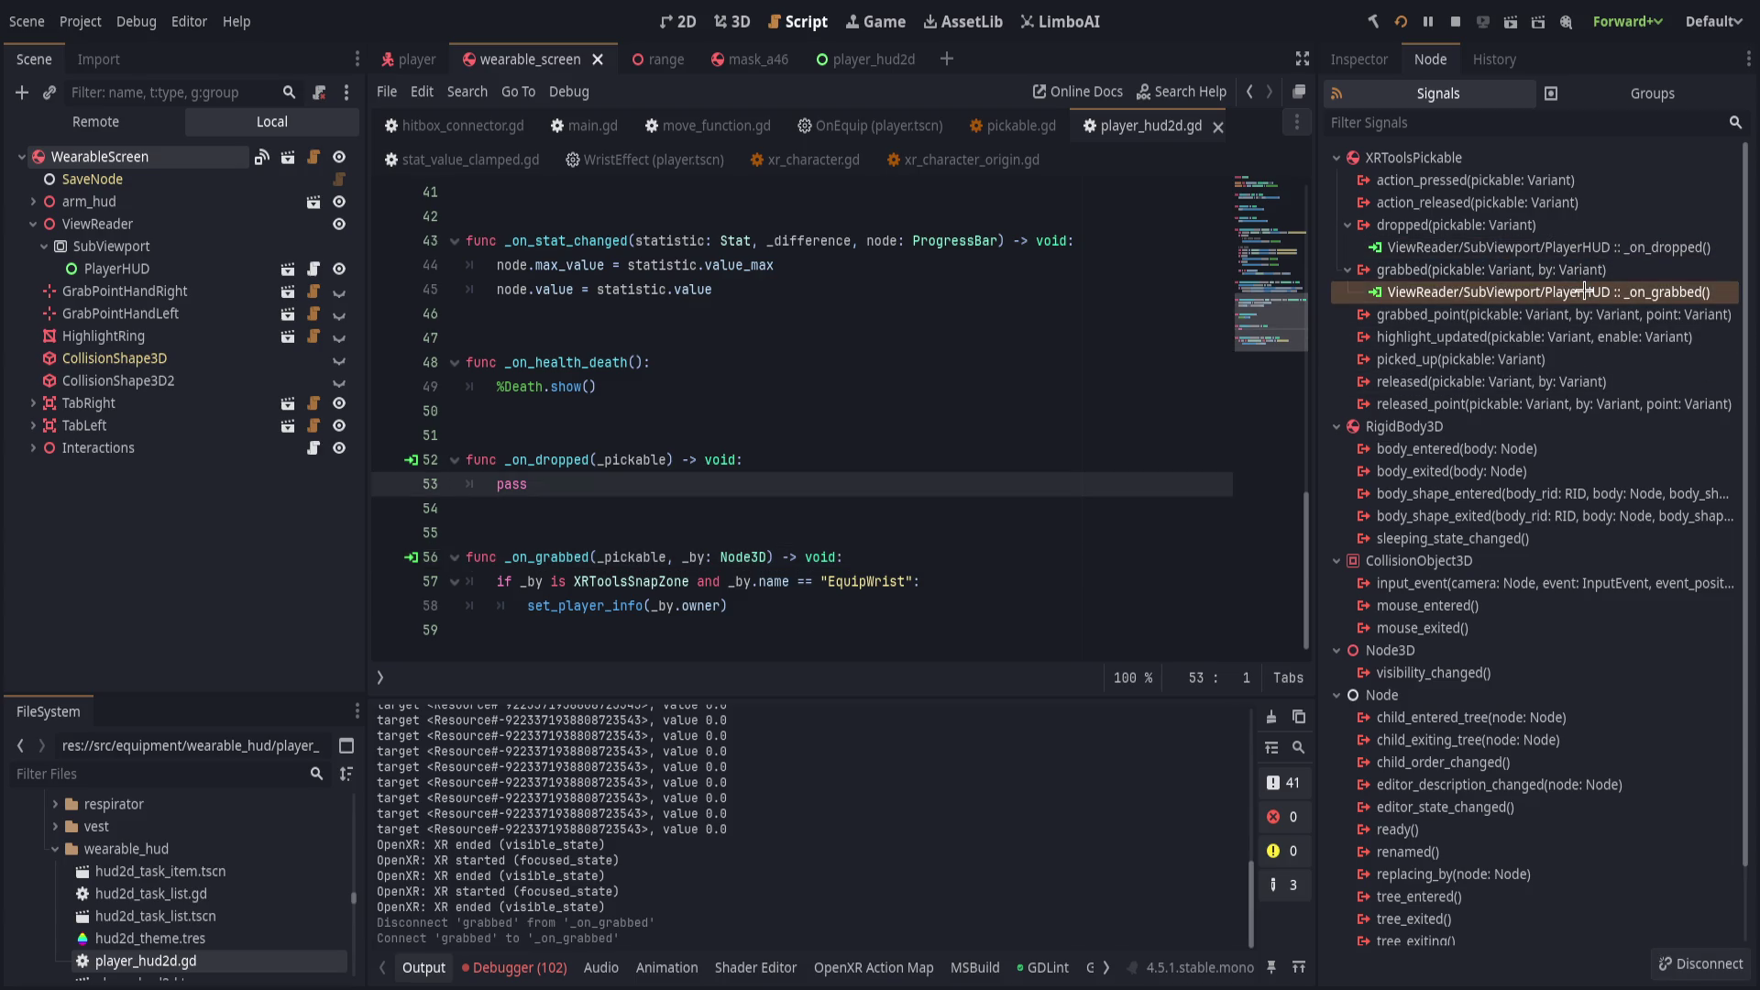
pyautogui.click(1199, 381)
pyautogui.press('F5')
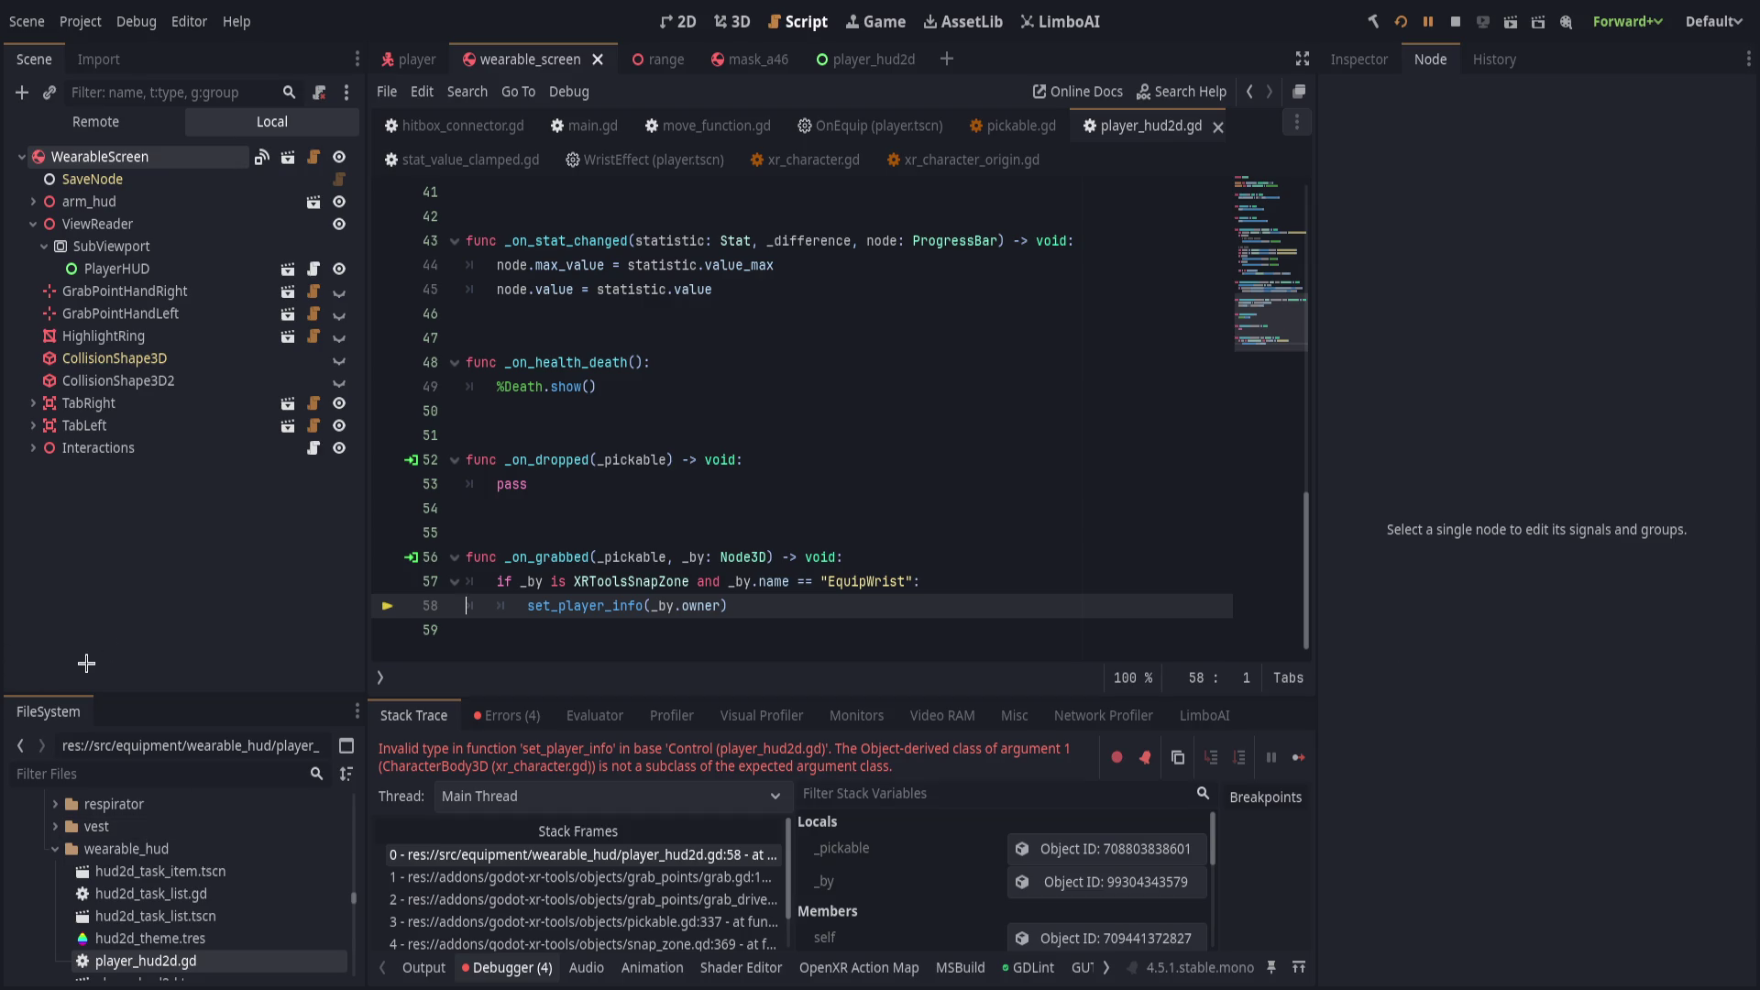
# Change the set_player_info parameter type on line 19 from Player3D to Node3D and save.
pyautogui.scroll(1, 630, 615)
pyautogui.scroll(8, 631, 615)
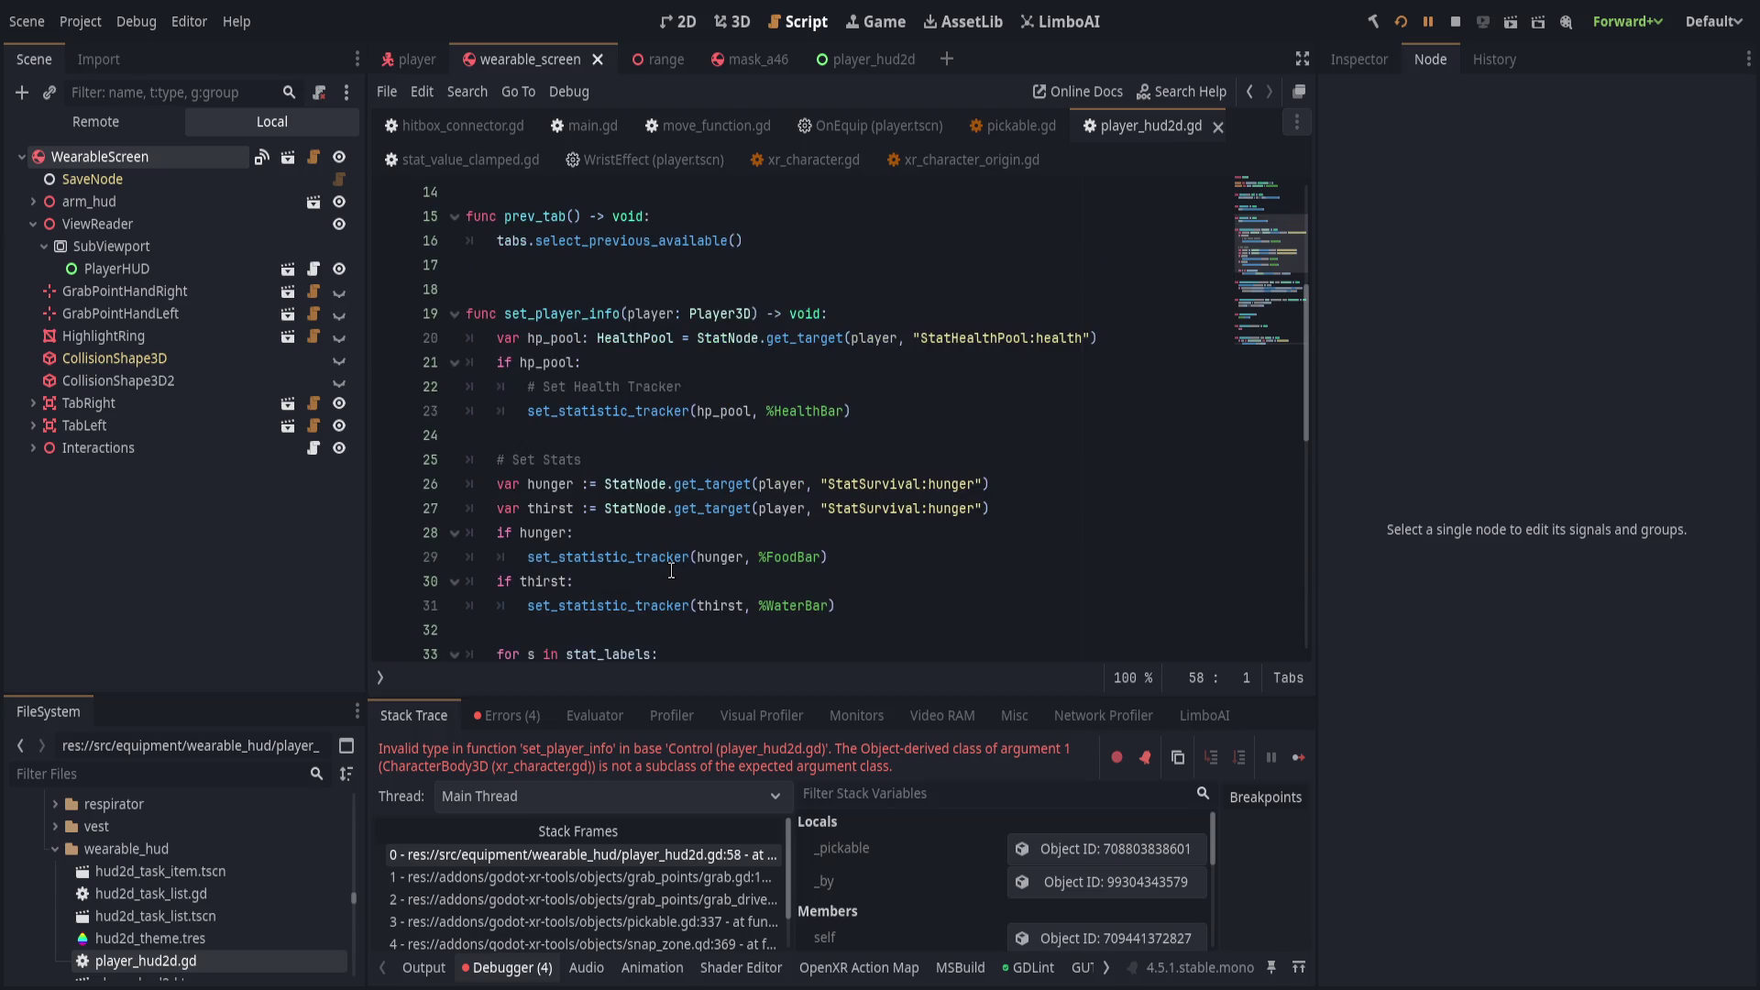
pyautogui.doubleClick(732, 313)
pyautogui.write('Node3D')
pyautogui.hotkey('ctrl', 's')
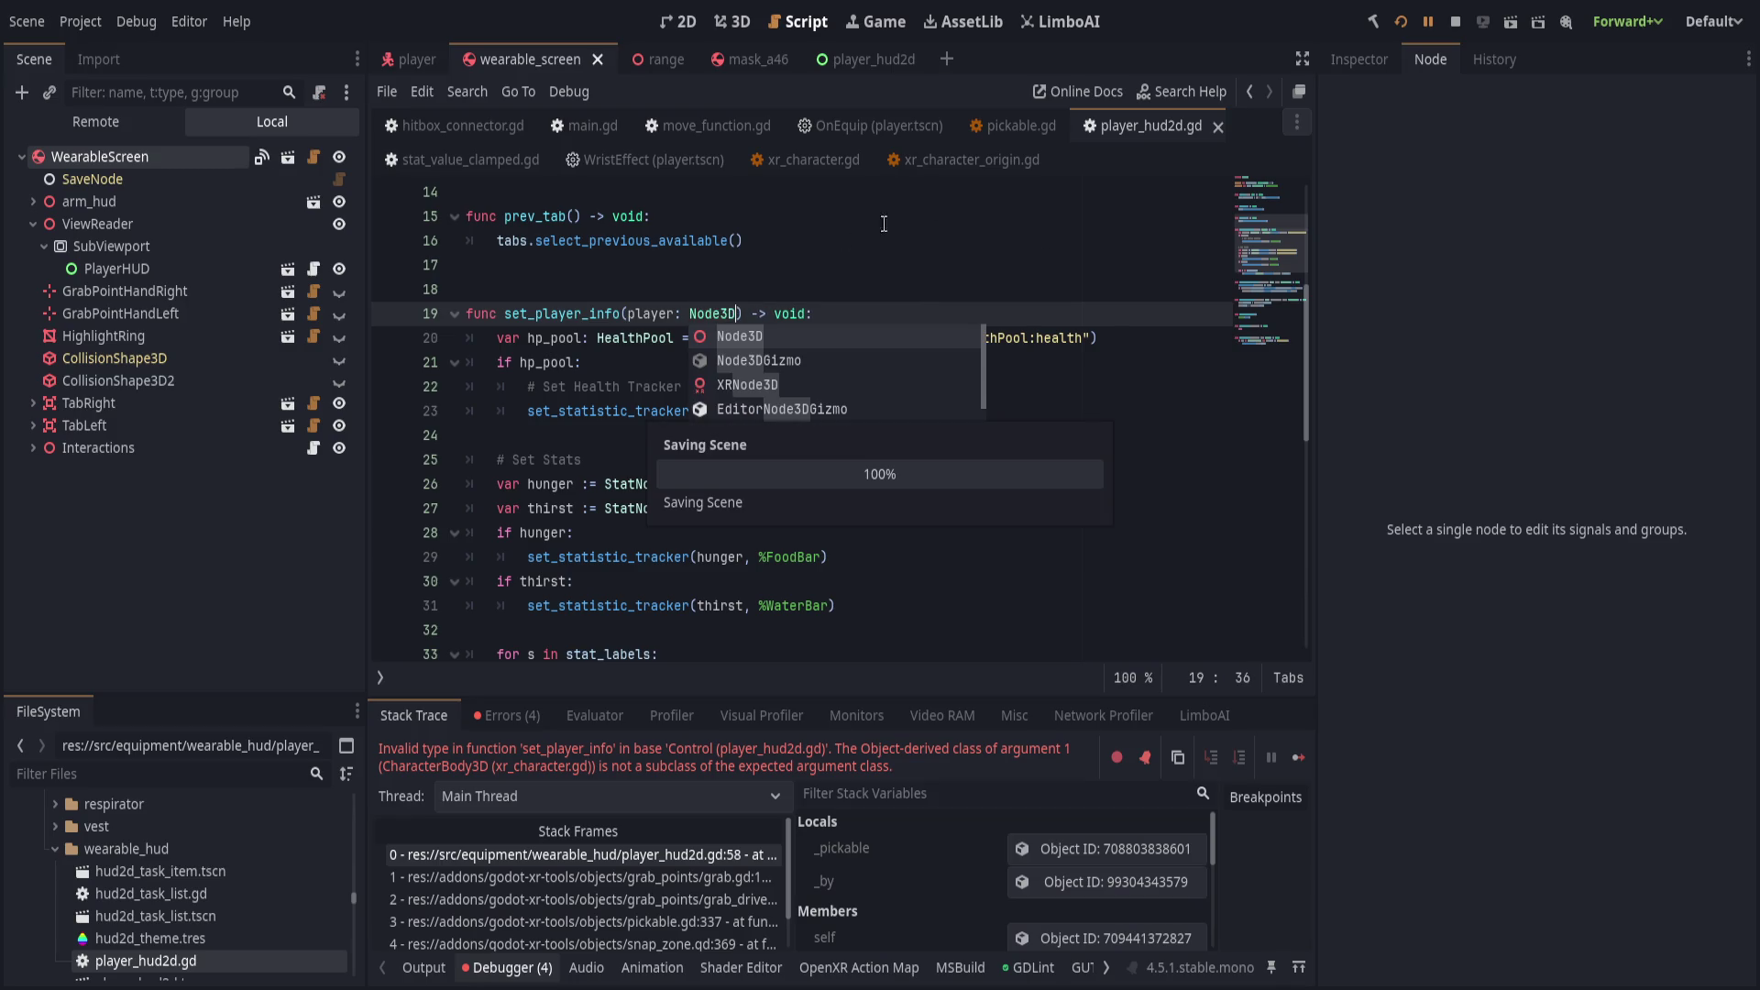
pyautogui.click(583, 314)
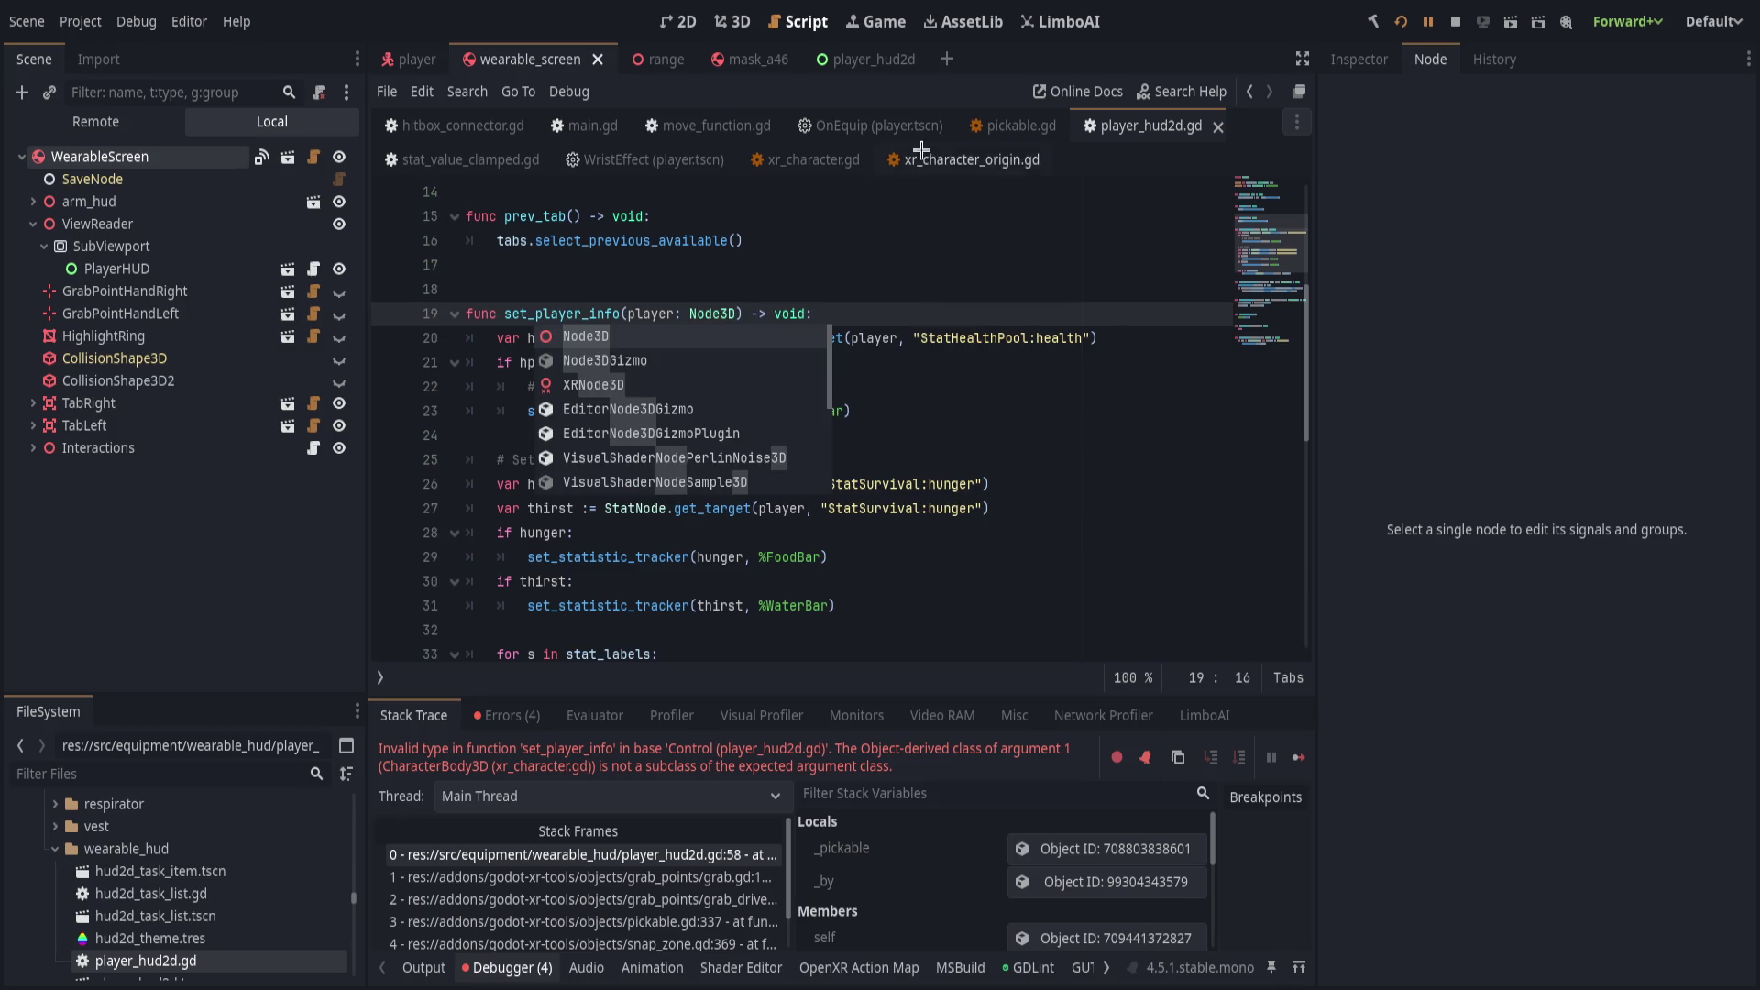
# Check that xr_character.gd extends CharacterBody3D, then pause the running game.
pyautogui.click(403, 59)
pyautogui.click(306, 158)
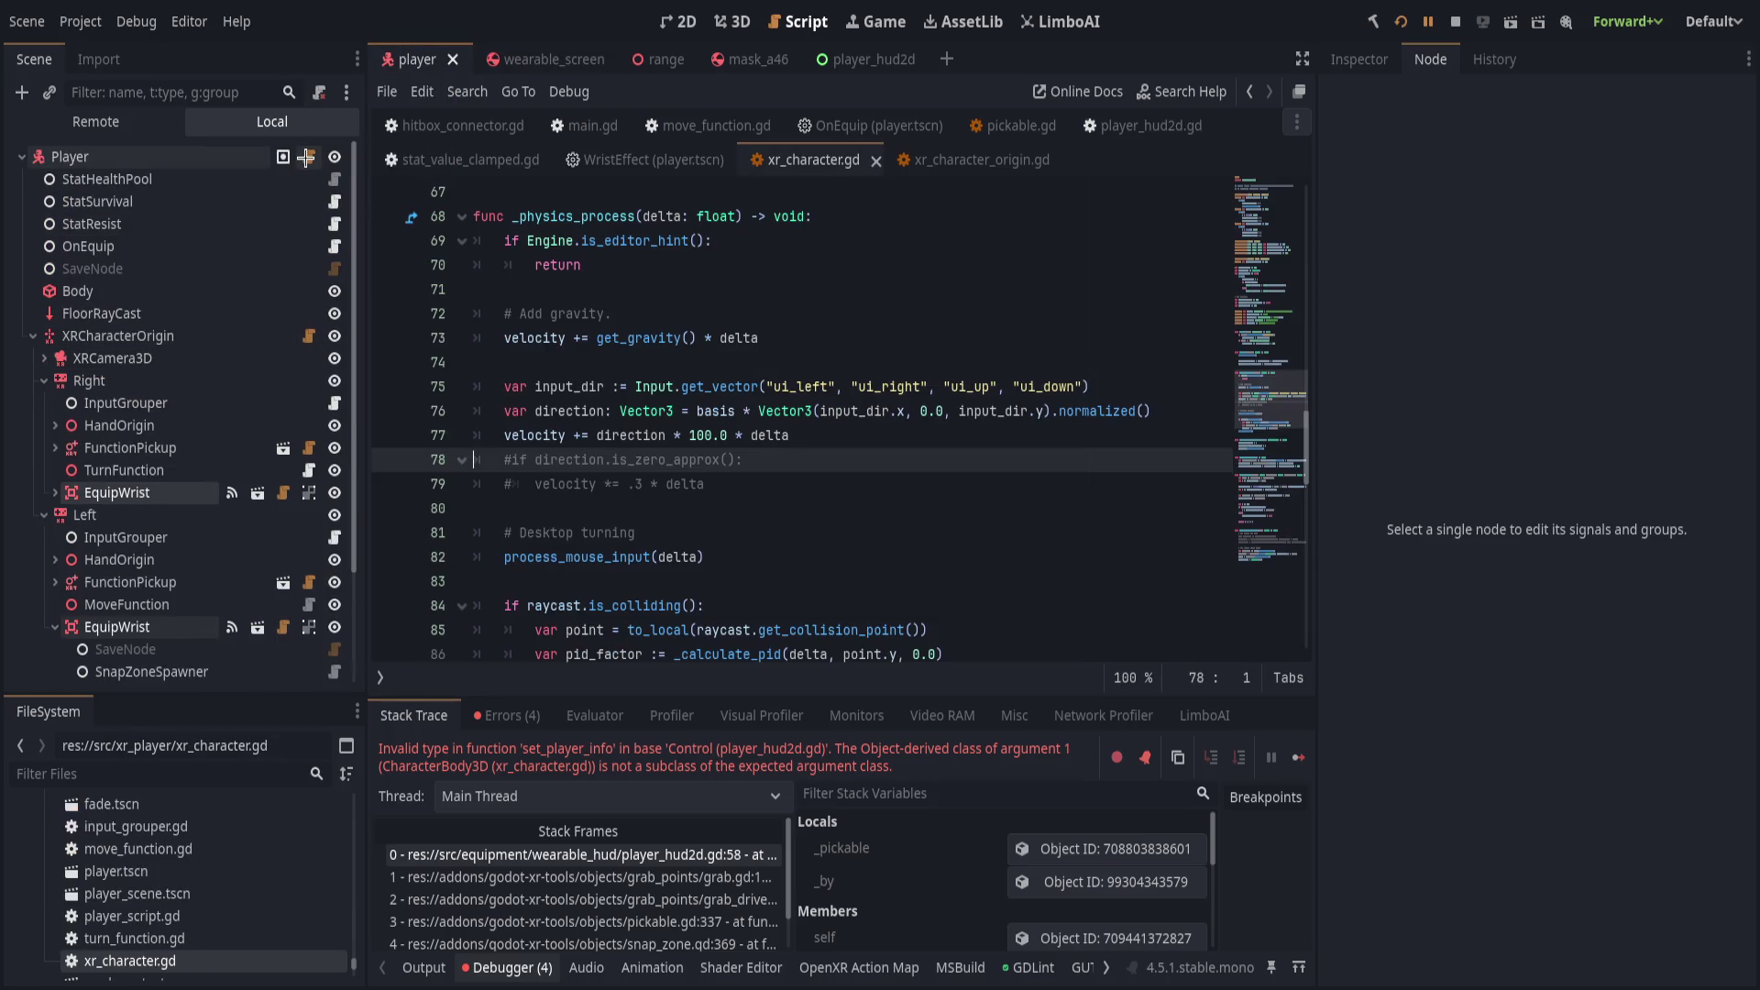
pyautogui.scroll(20, 521, 490)
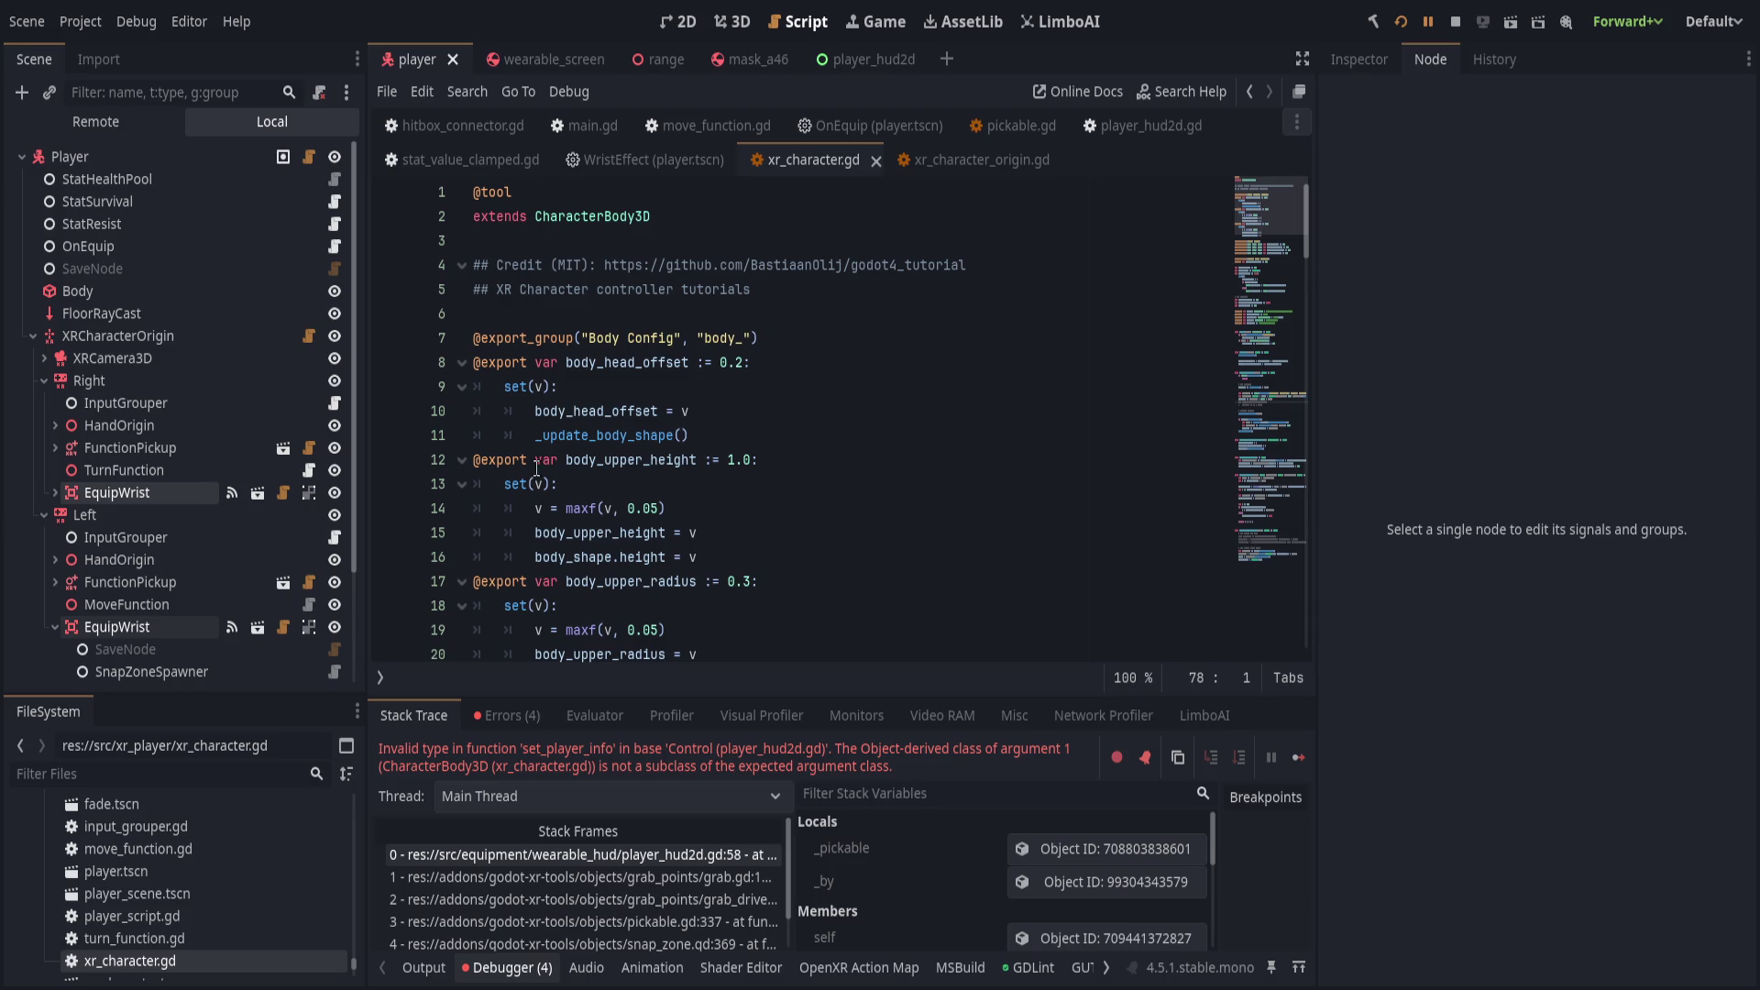
pyautogui.click(708, 211)
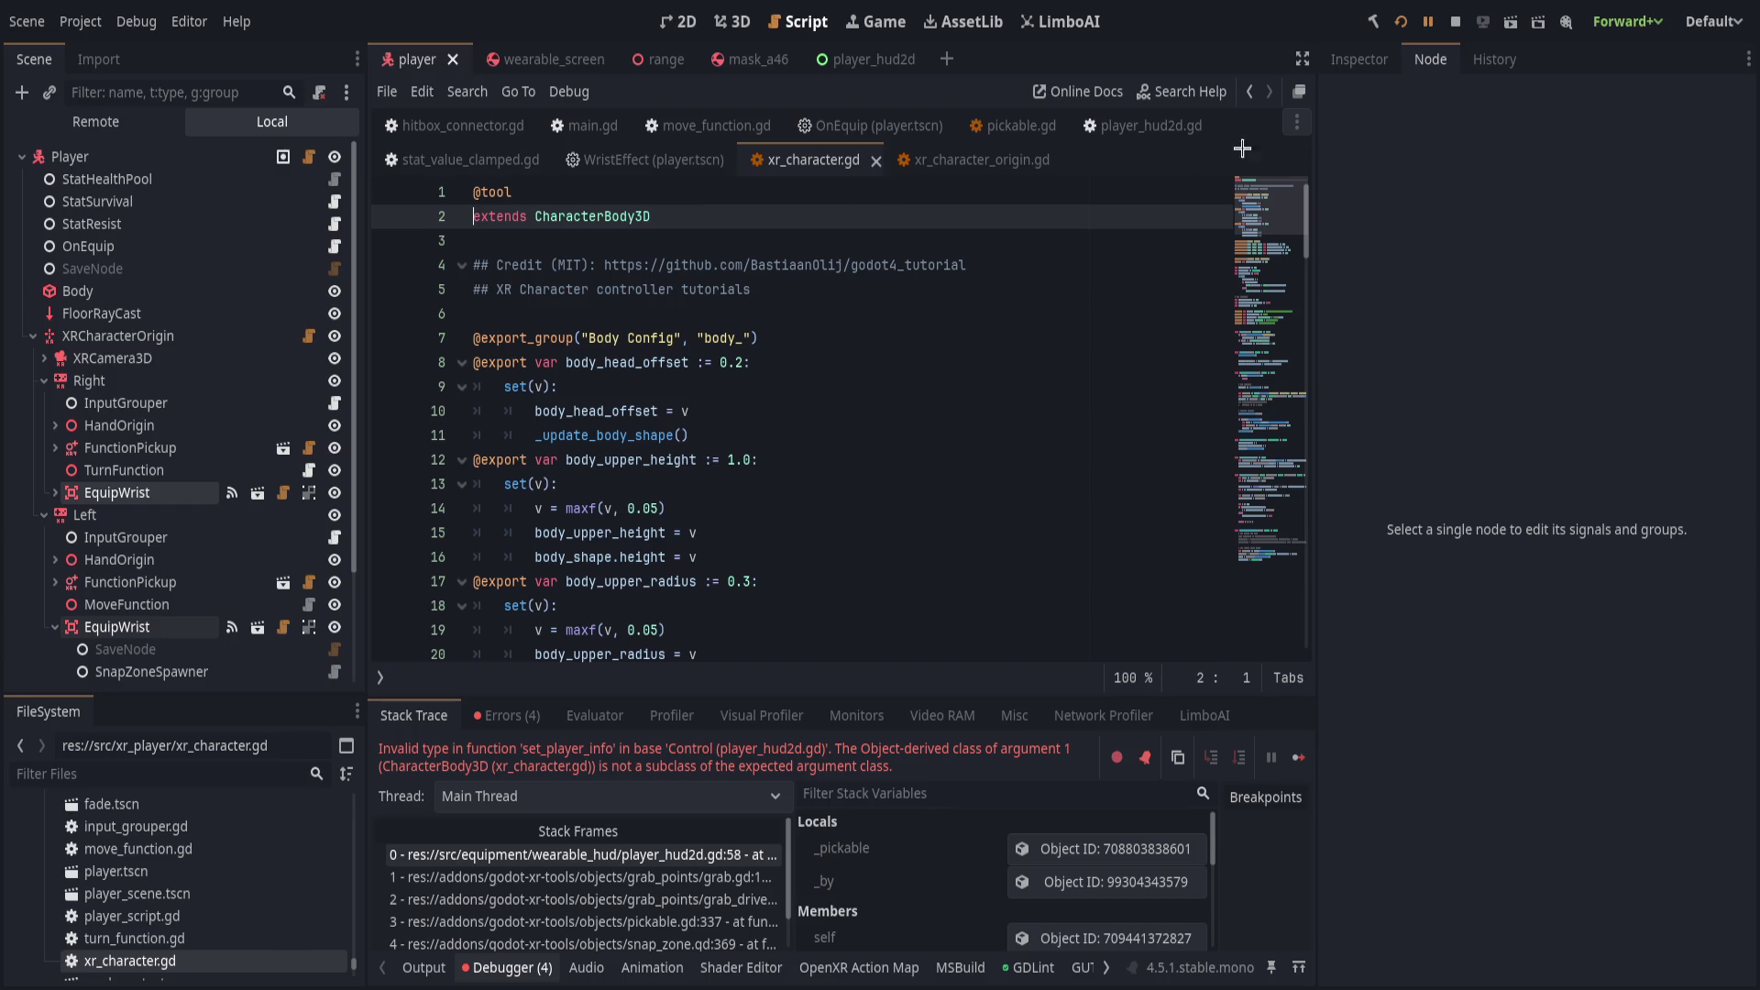
pyautogui.click(1428, 21)
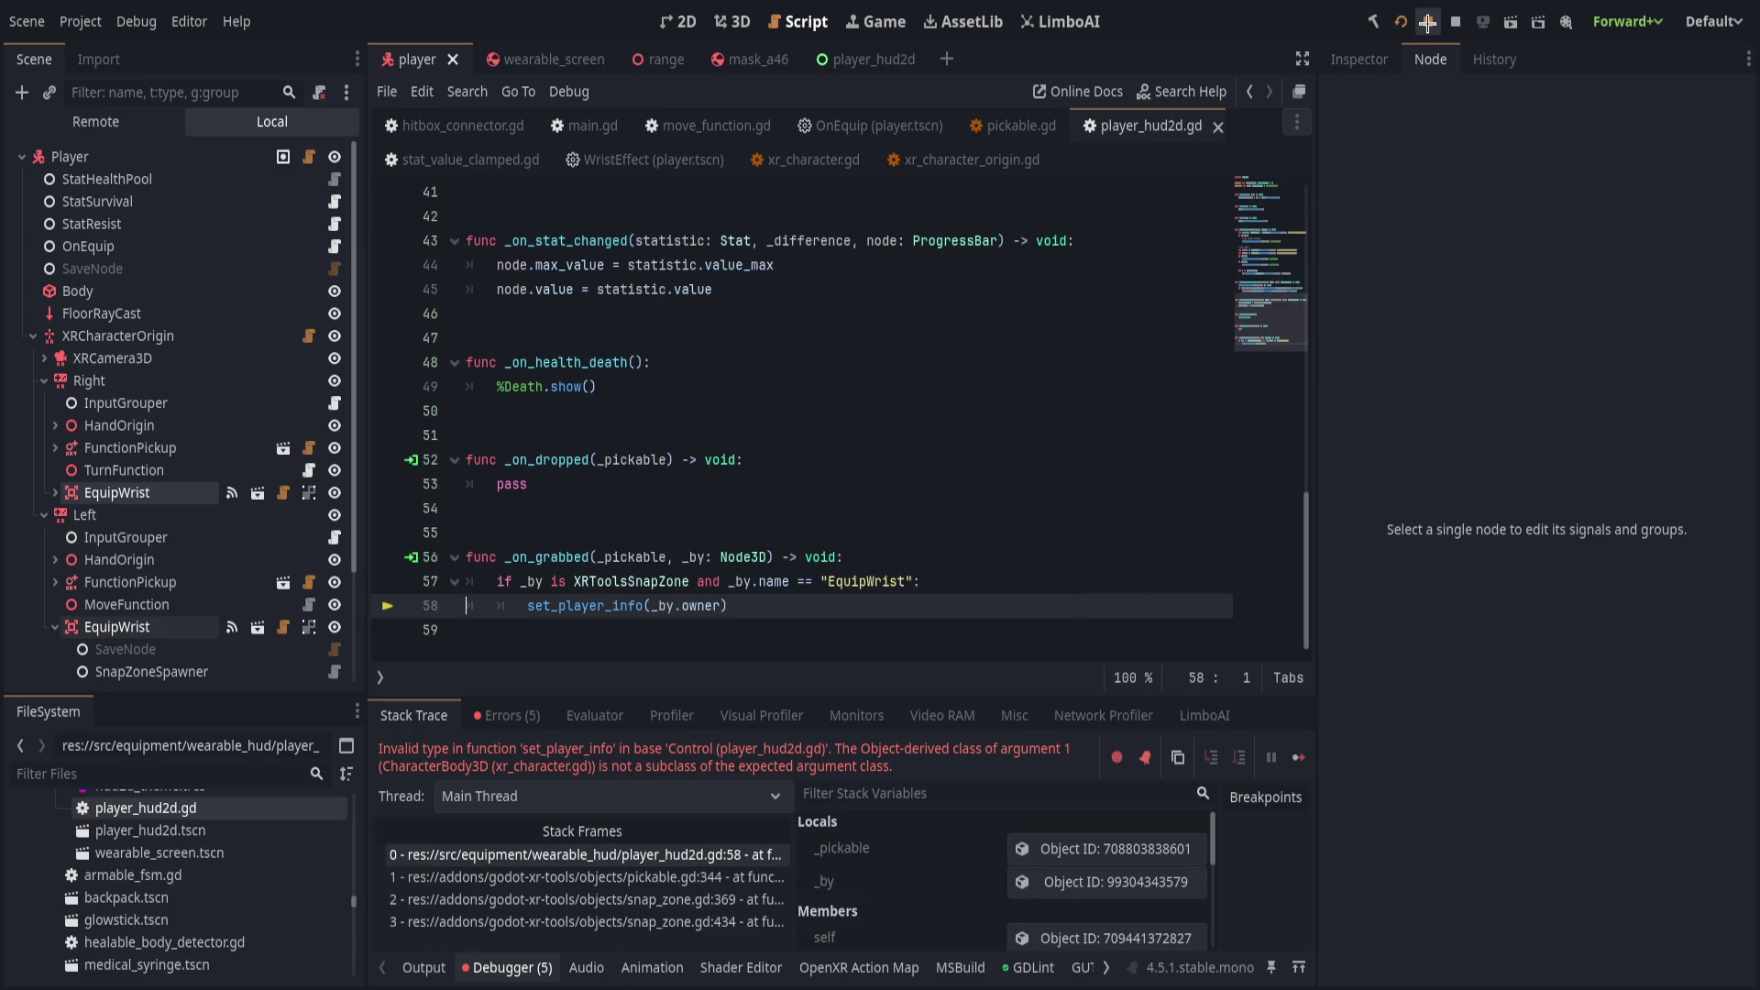
# Resume, inspect the remote Area3D snap zone that grabbed the HUD, then relaunch the project.
pyautogui.press('F12')
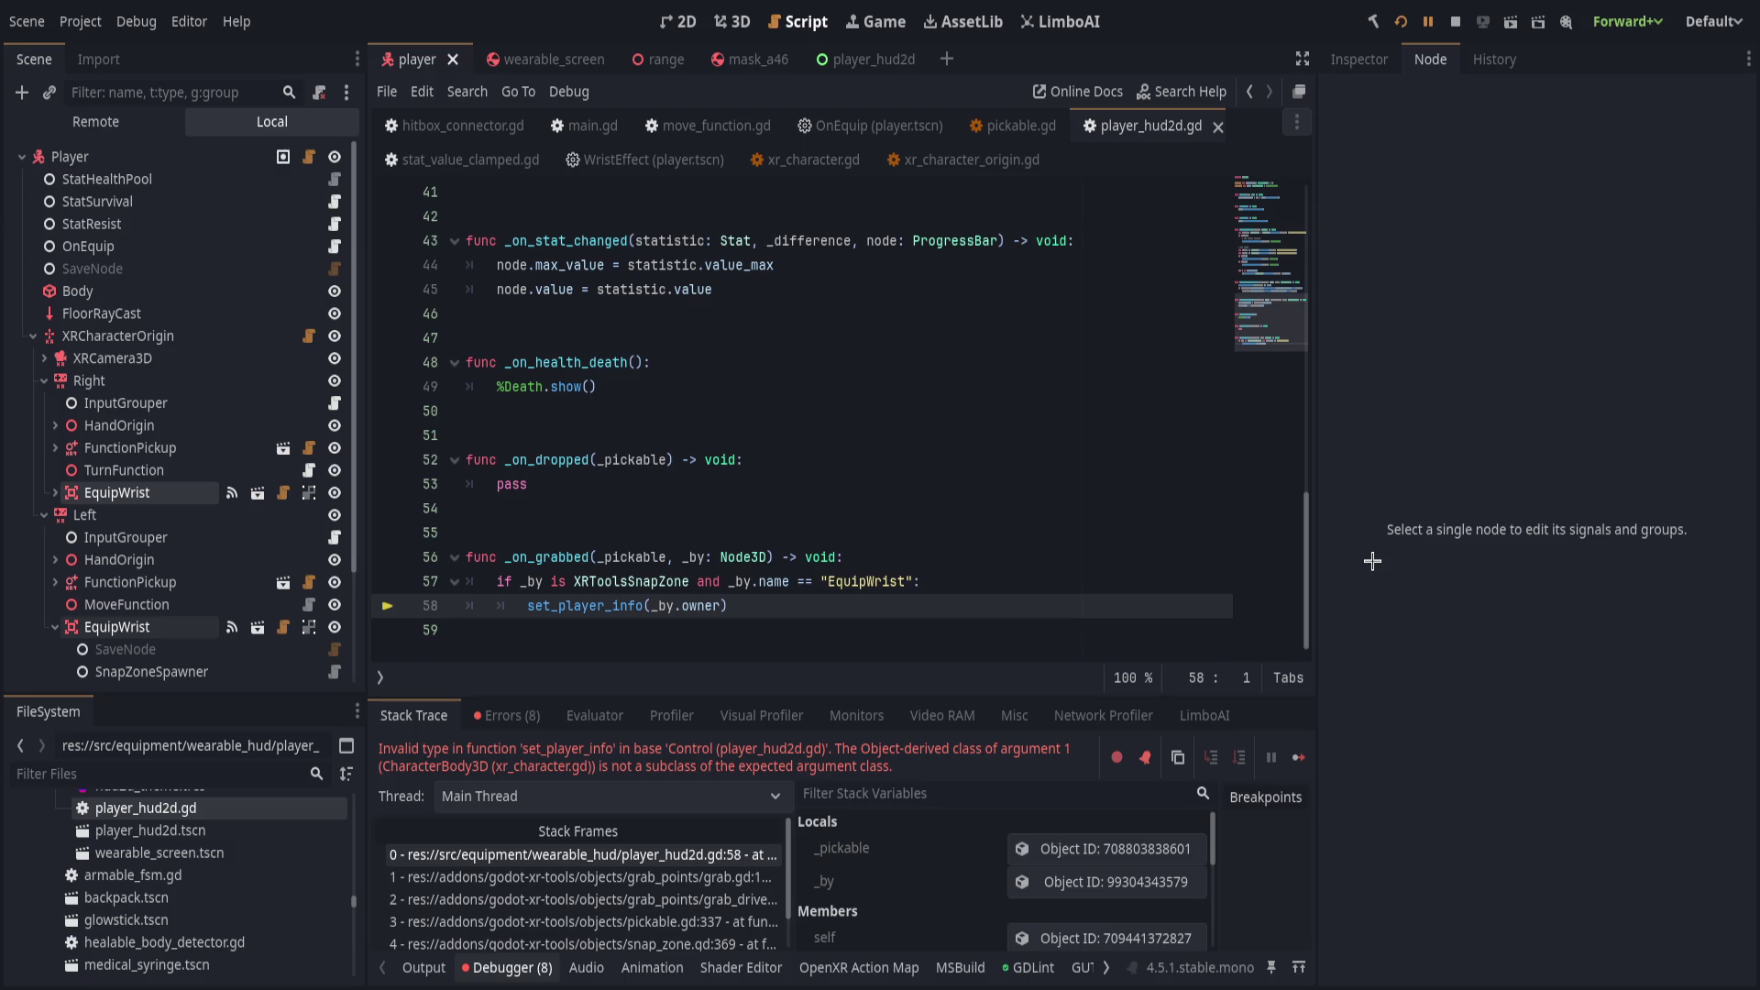
pyautogui.scroll(-1, 1059, 788)
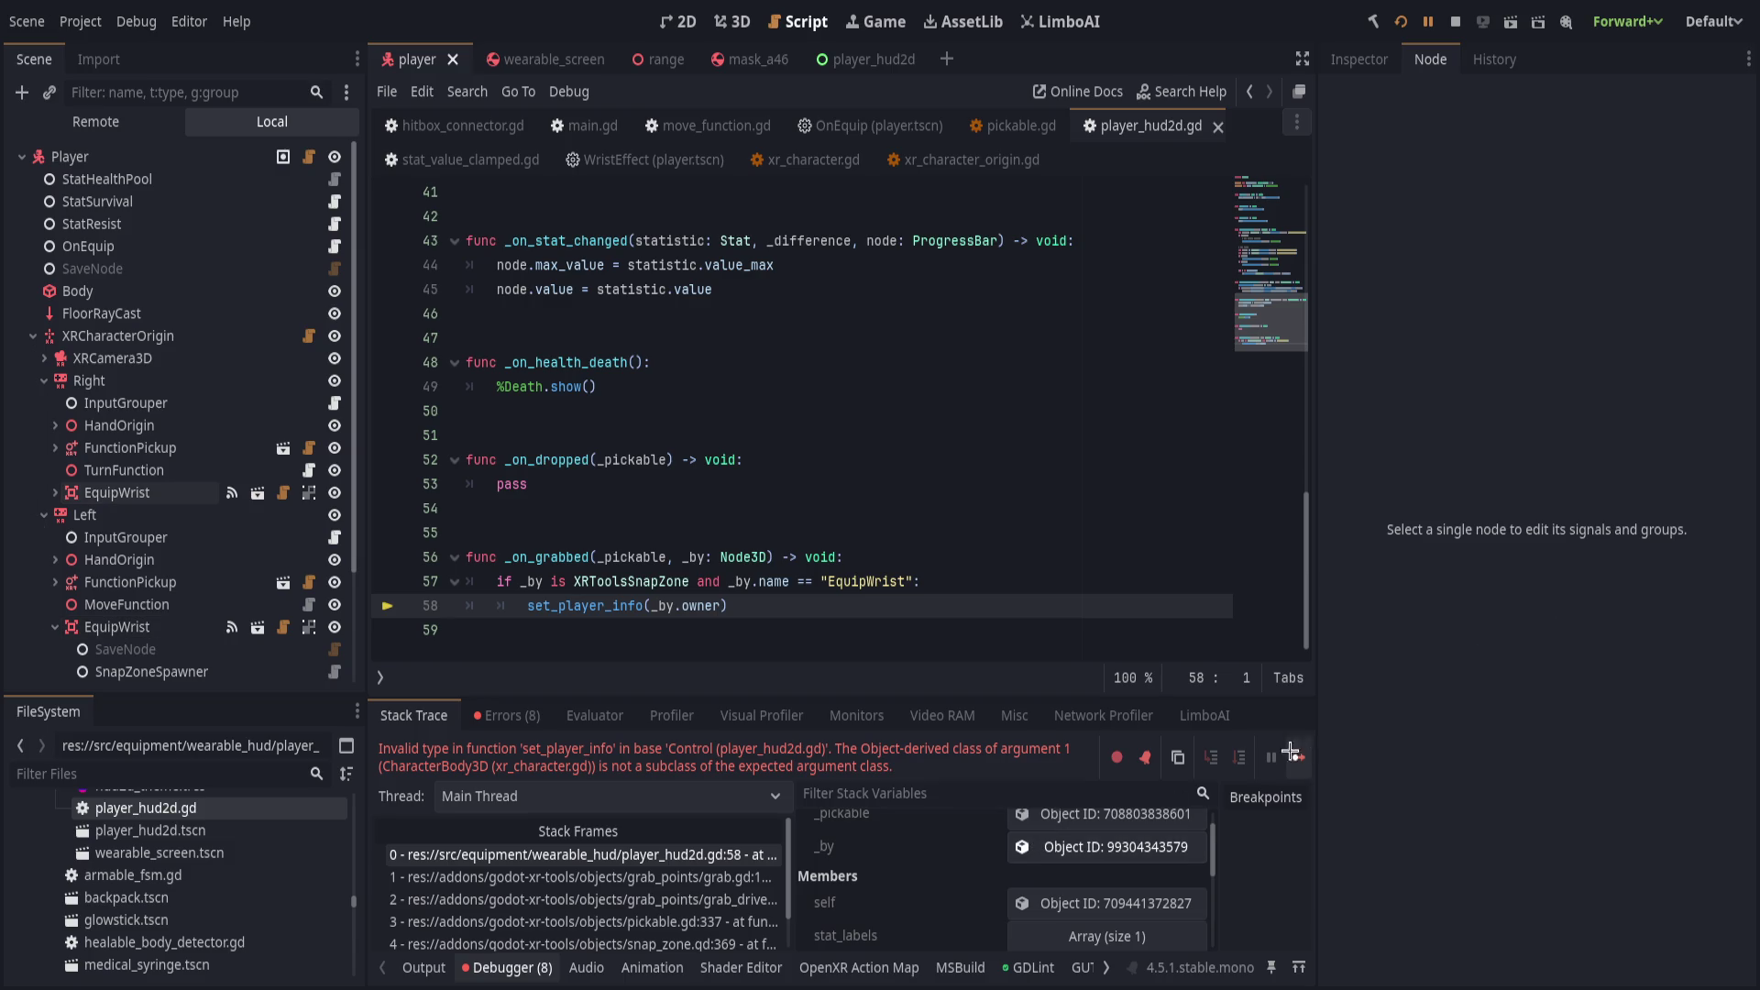
pyautogui.click(1388, 54)
pyautogui.scroll(-5, 1492, 531)
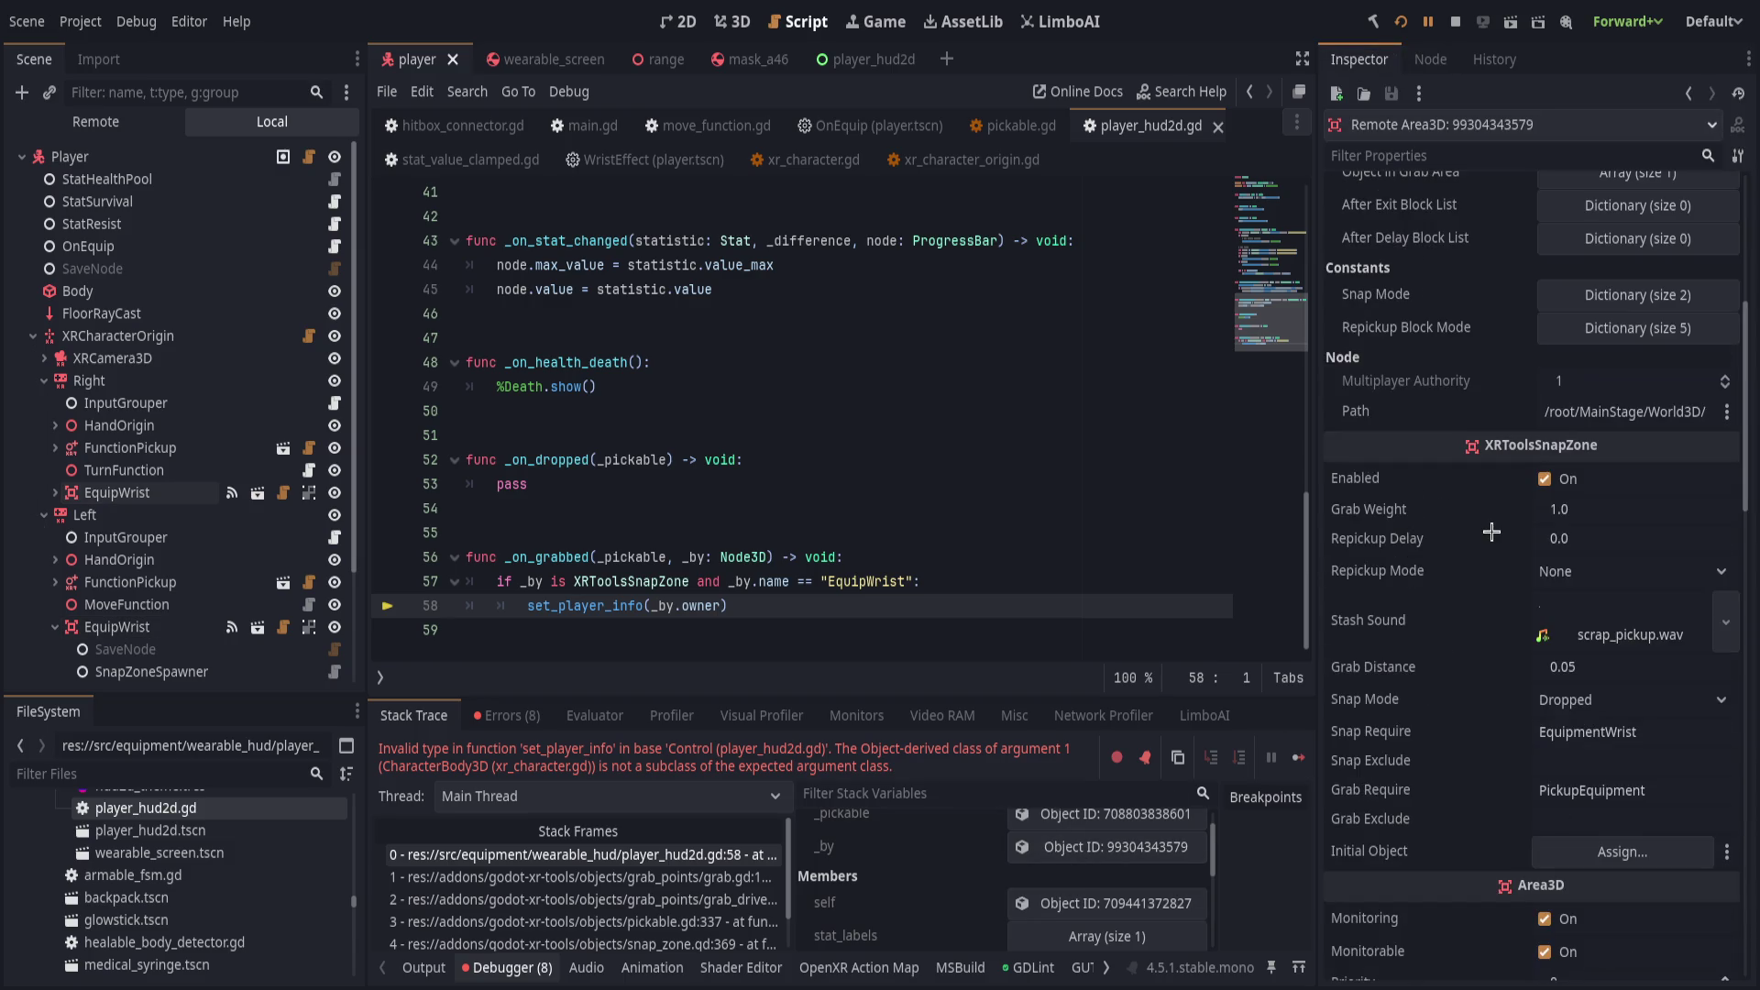
pyautogui.scroll(-10, 1492, 532)
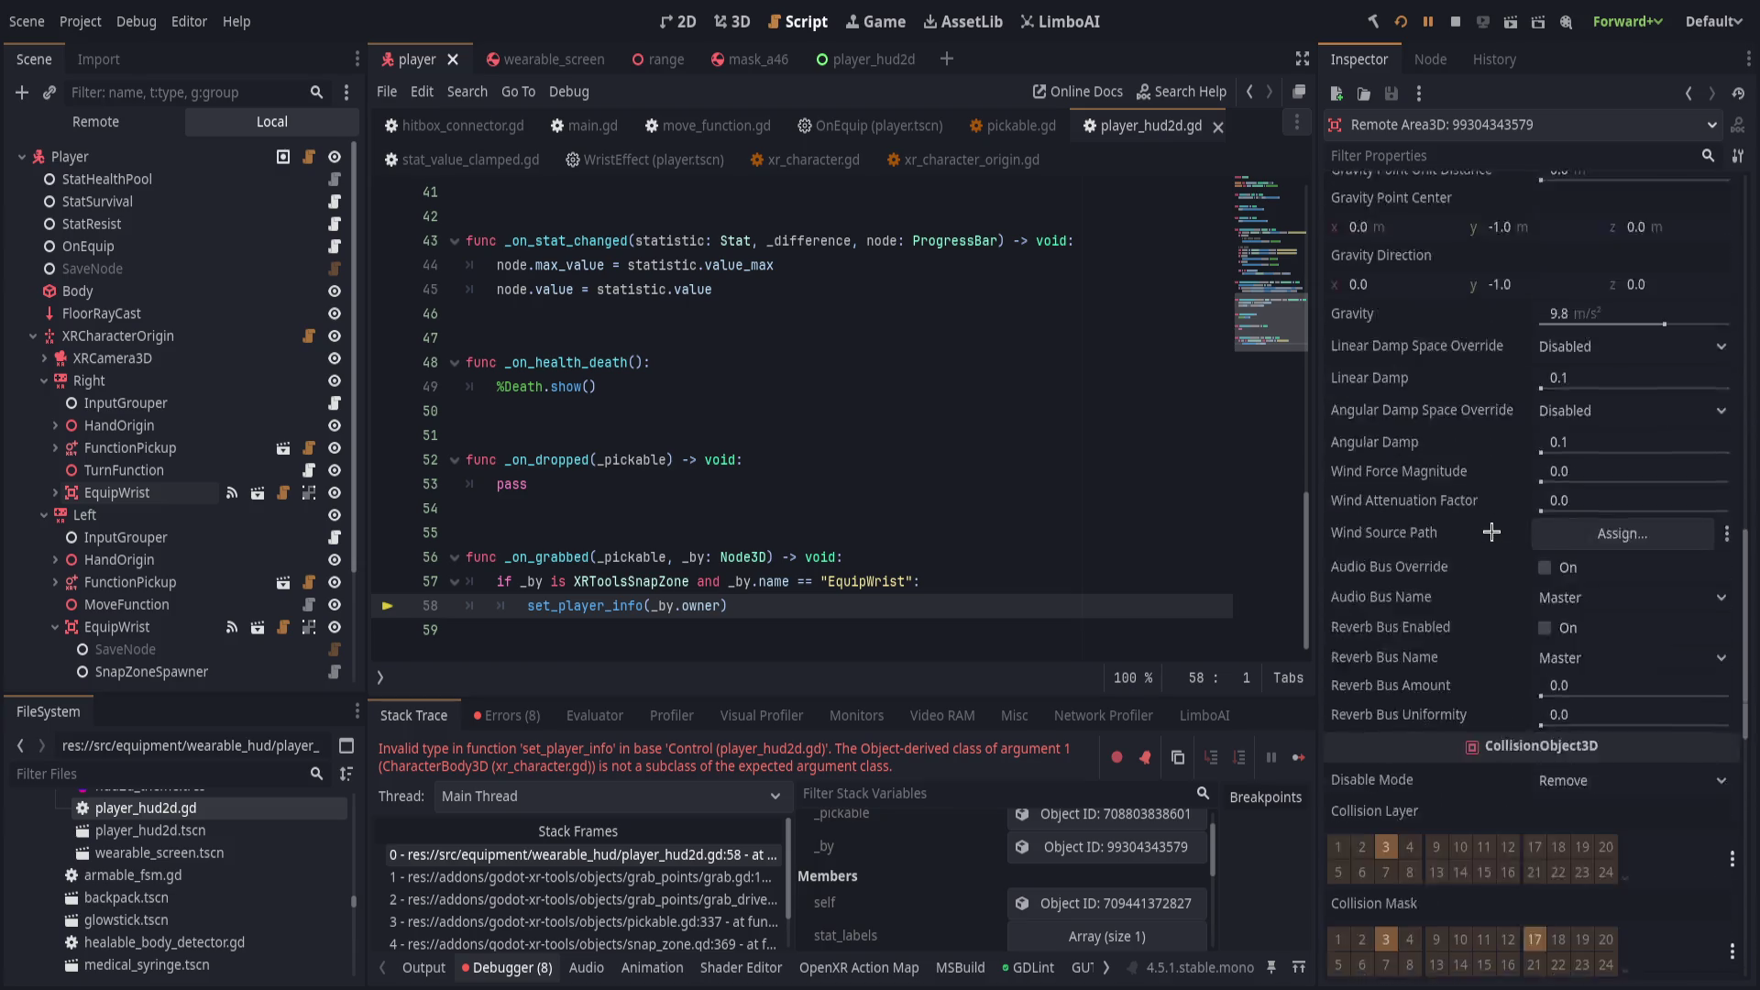
pyautogui.scroll(-3, 1491, 532)
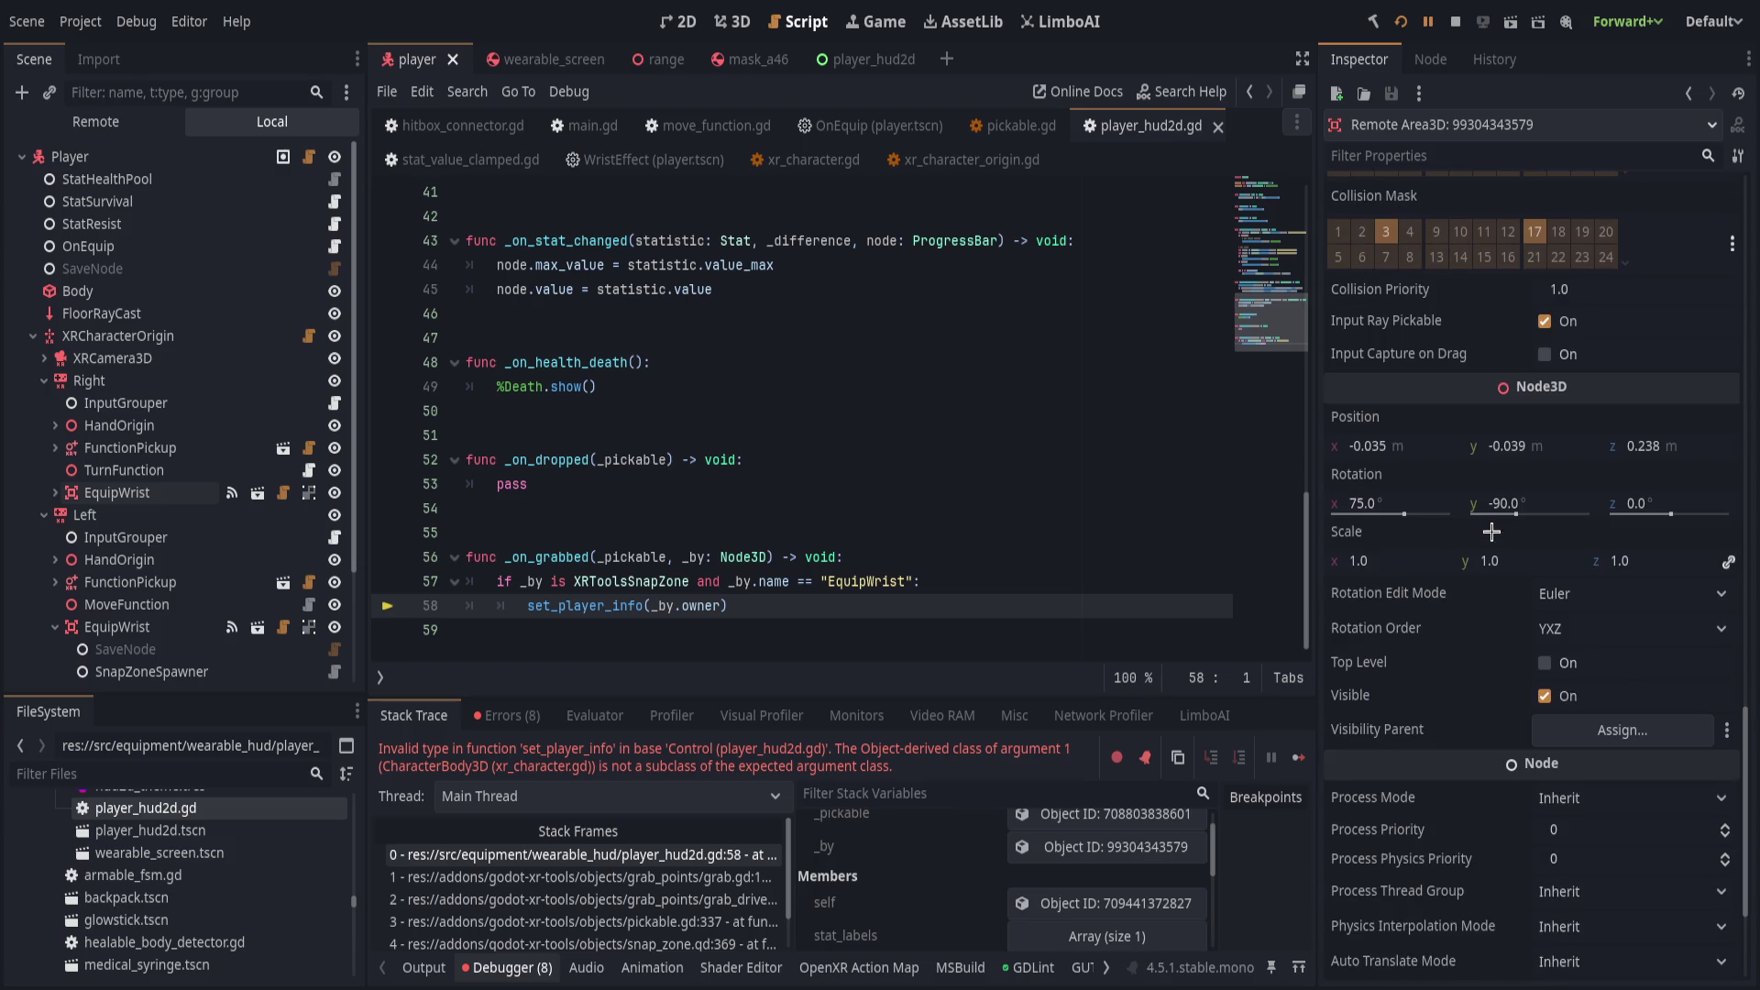
pyautogui.scroll(-5, 1492, 532)
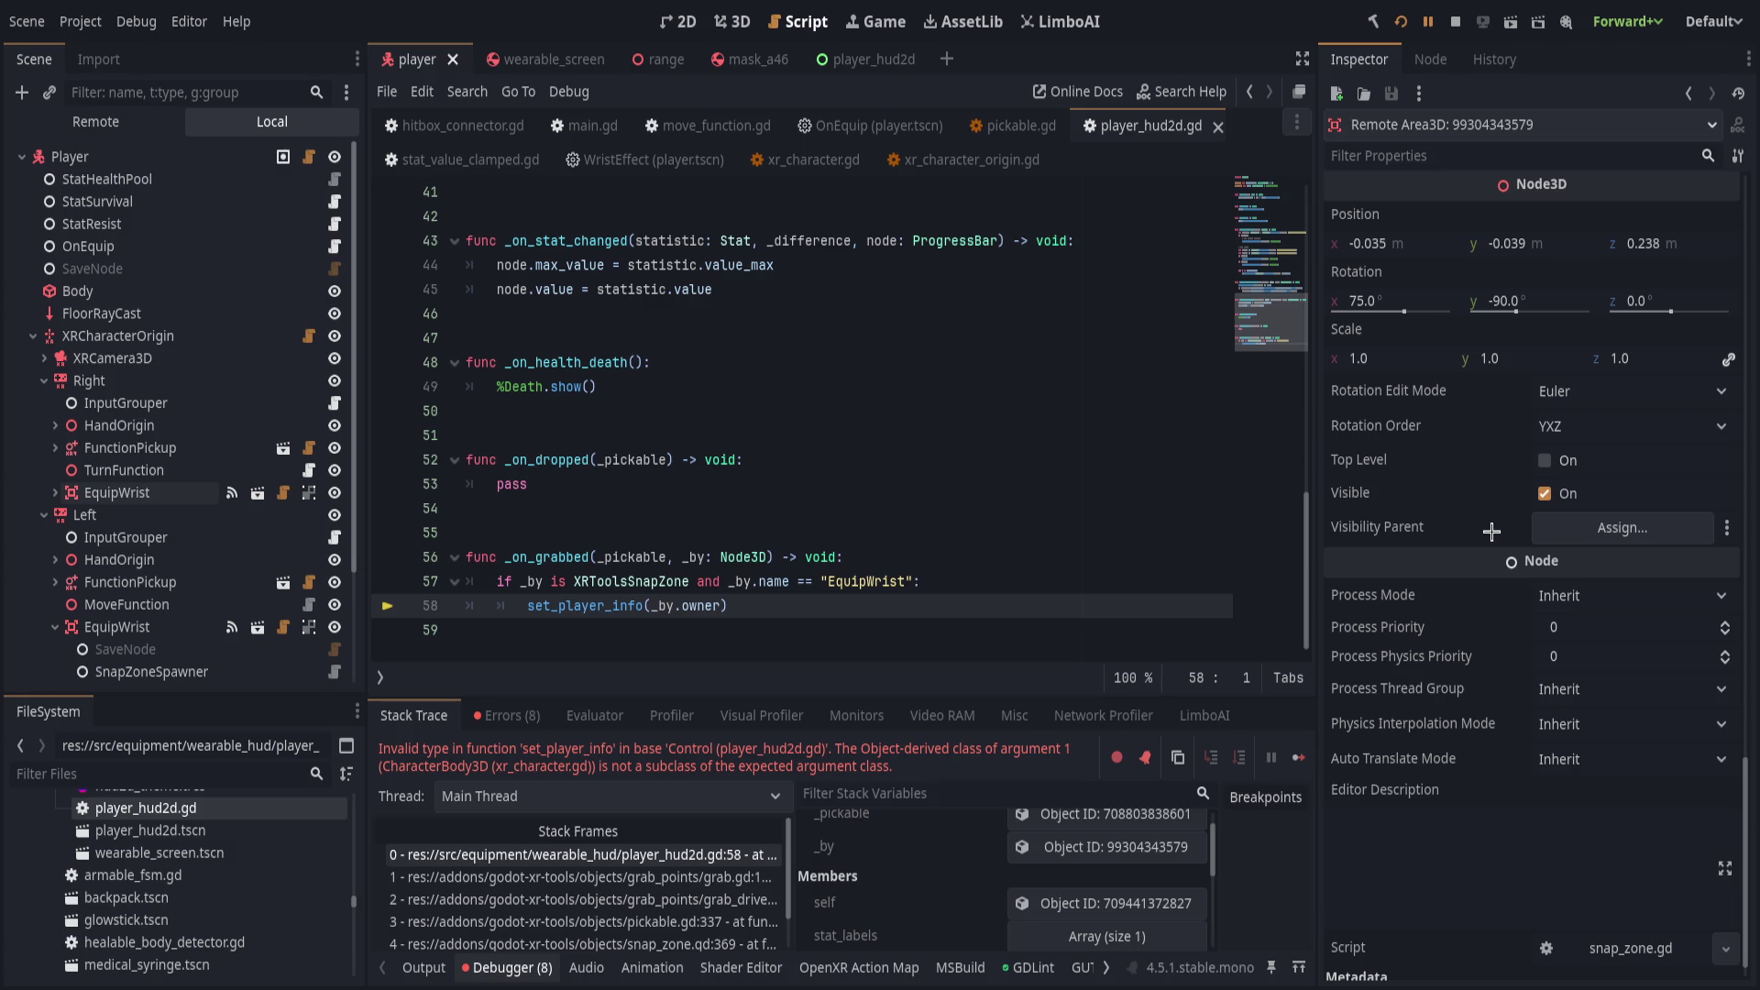
pyautogui.scroll(-1, 1492, 532)
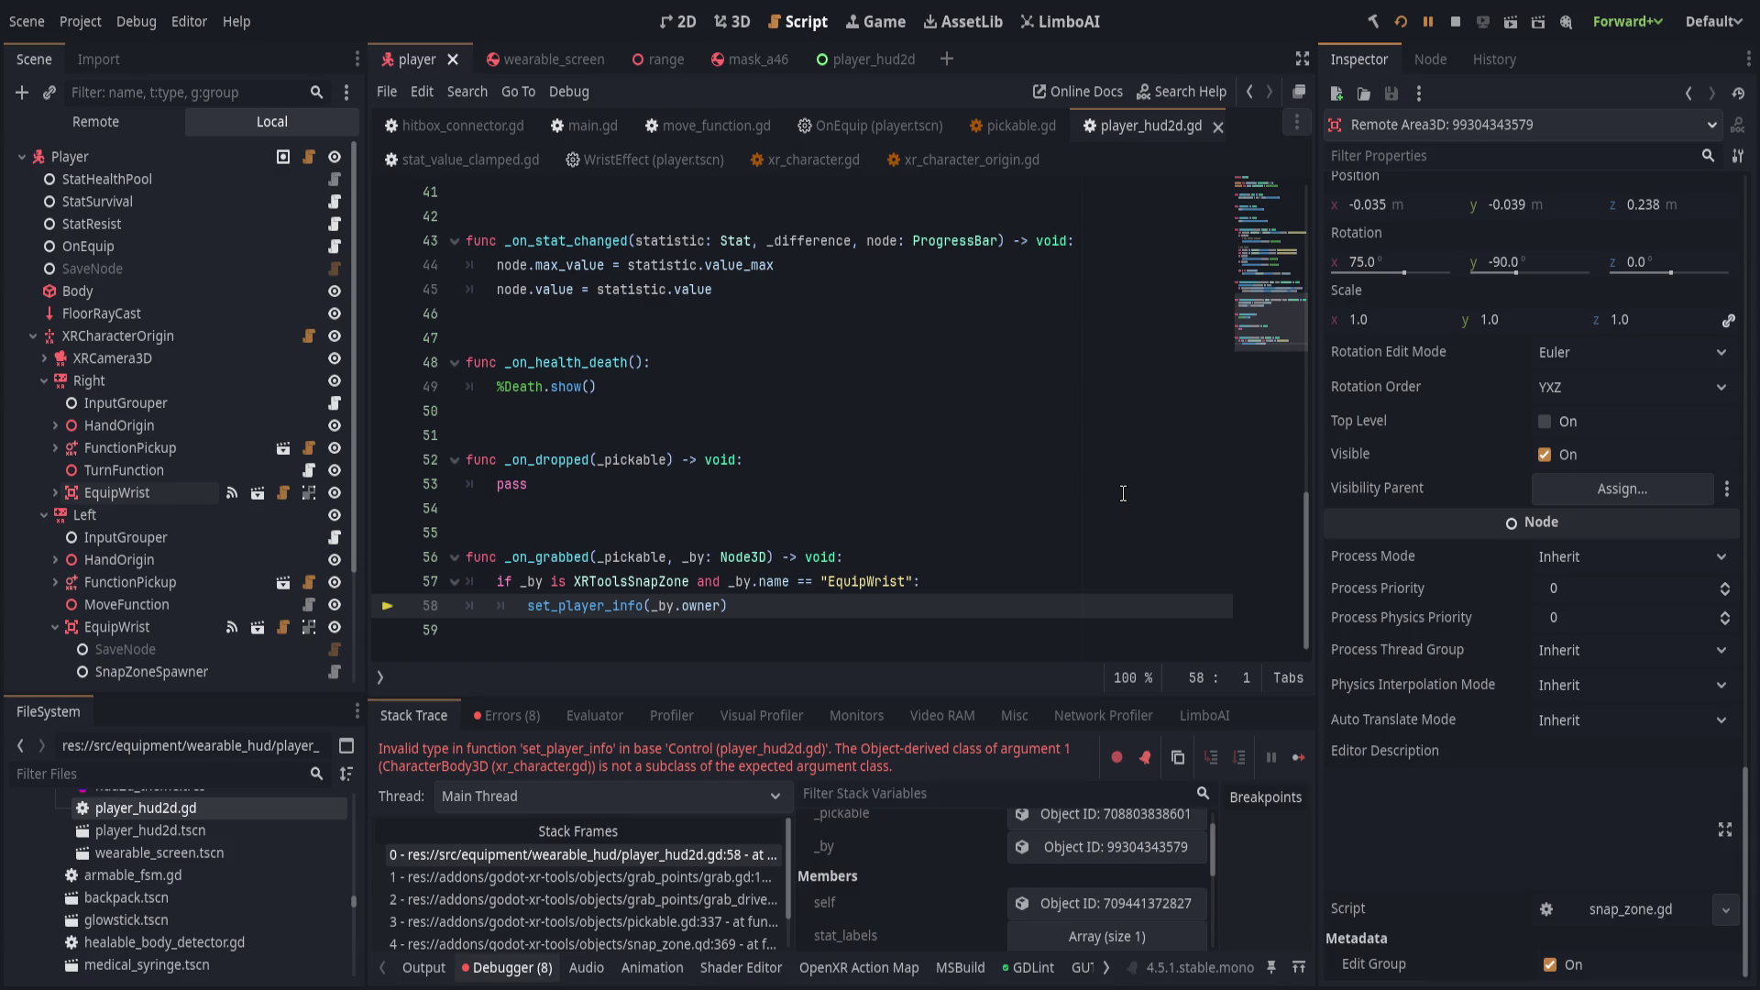
pyautogui.scroll(-5, 892, 899)
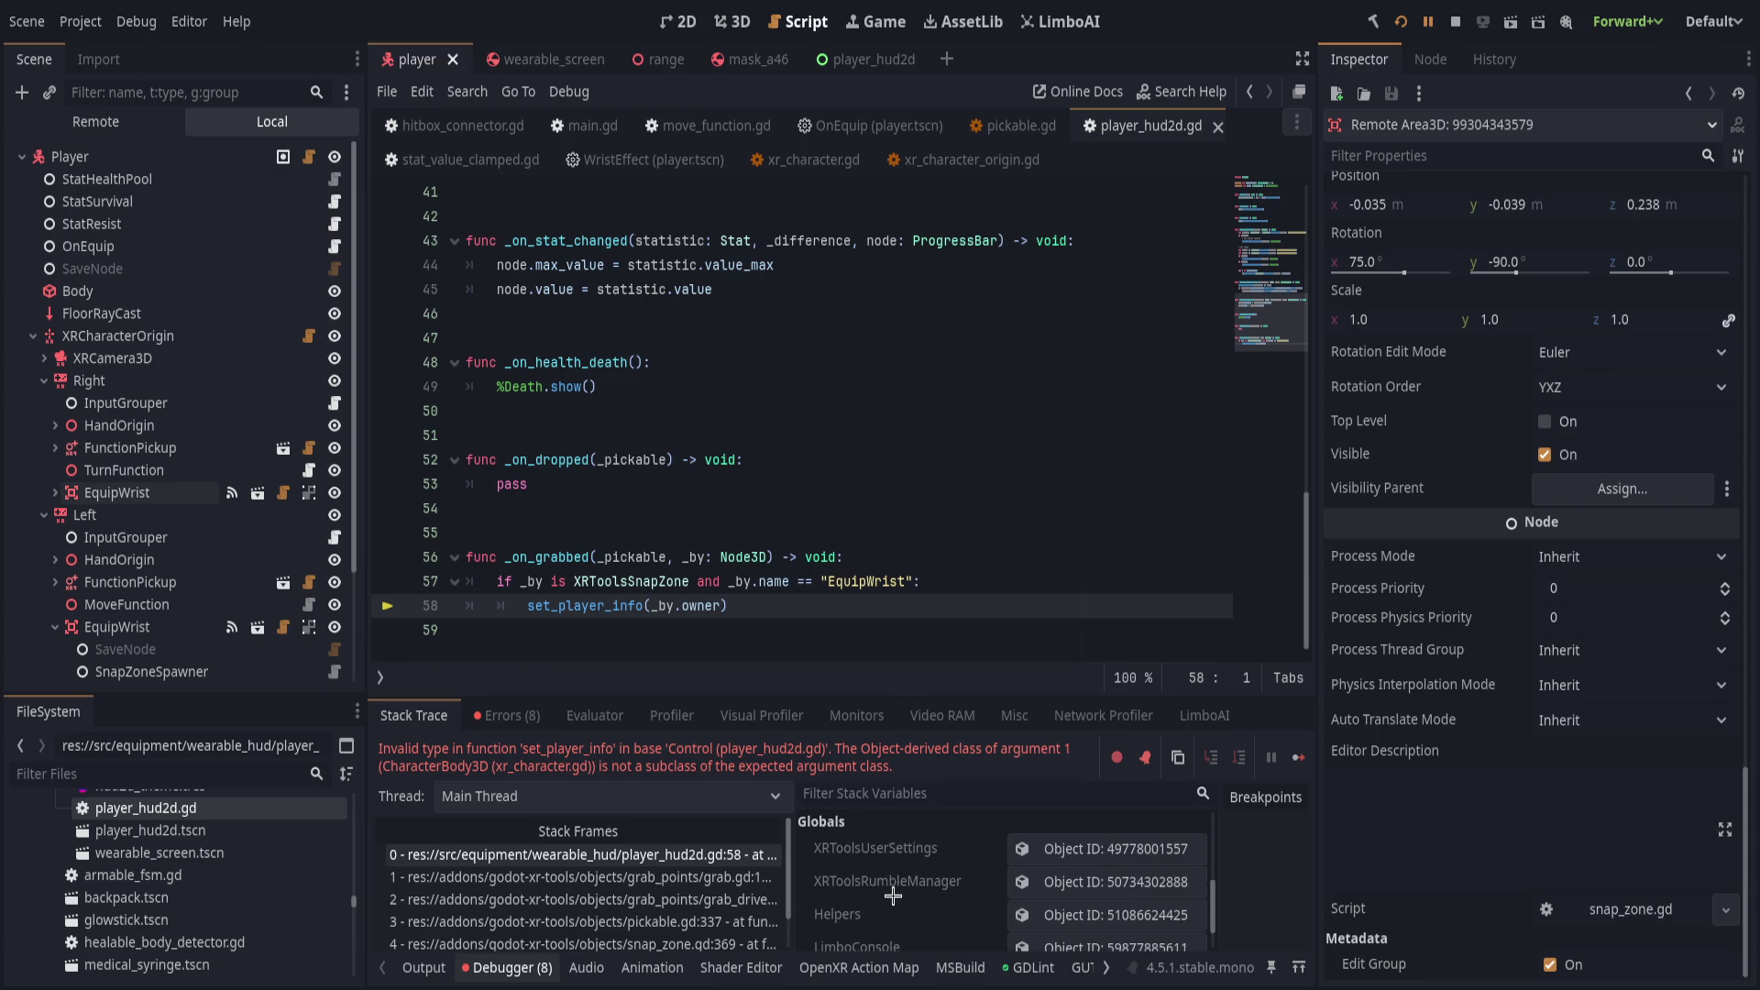
pyautogui.click(1397, 20)
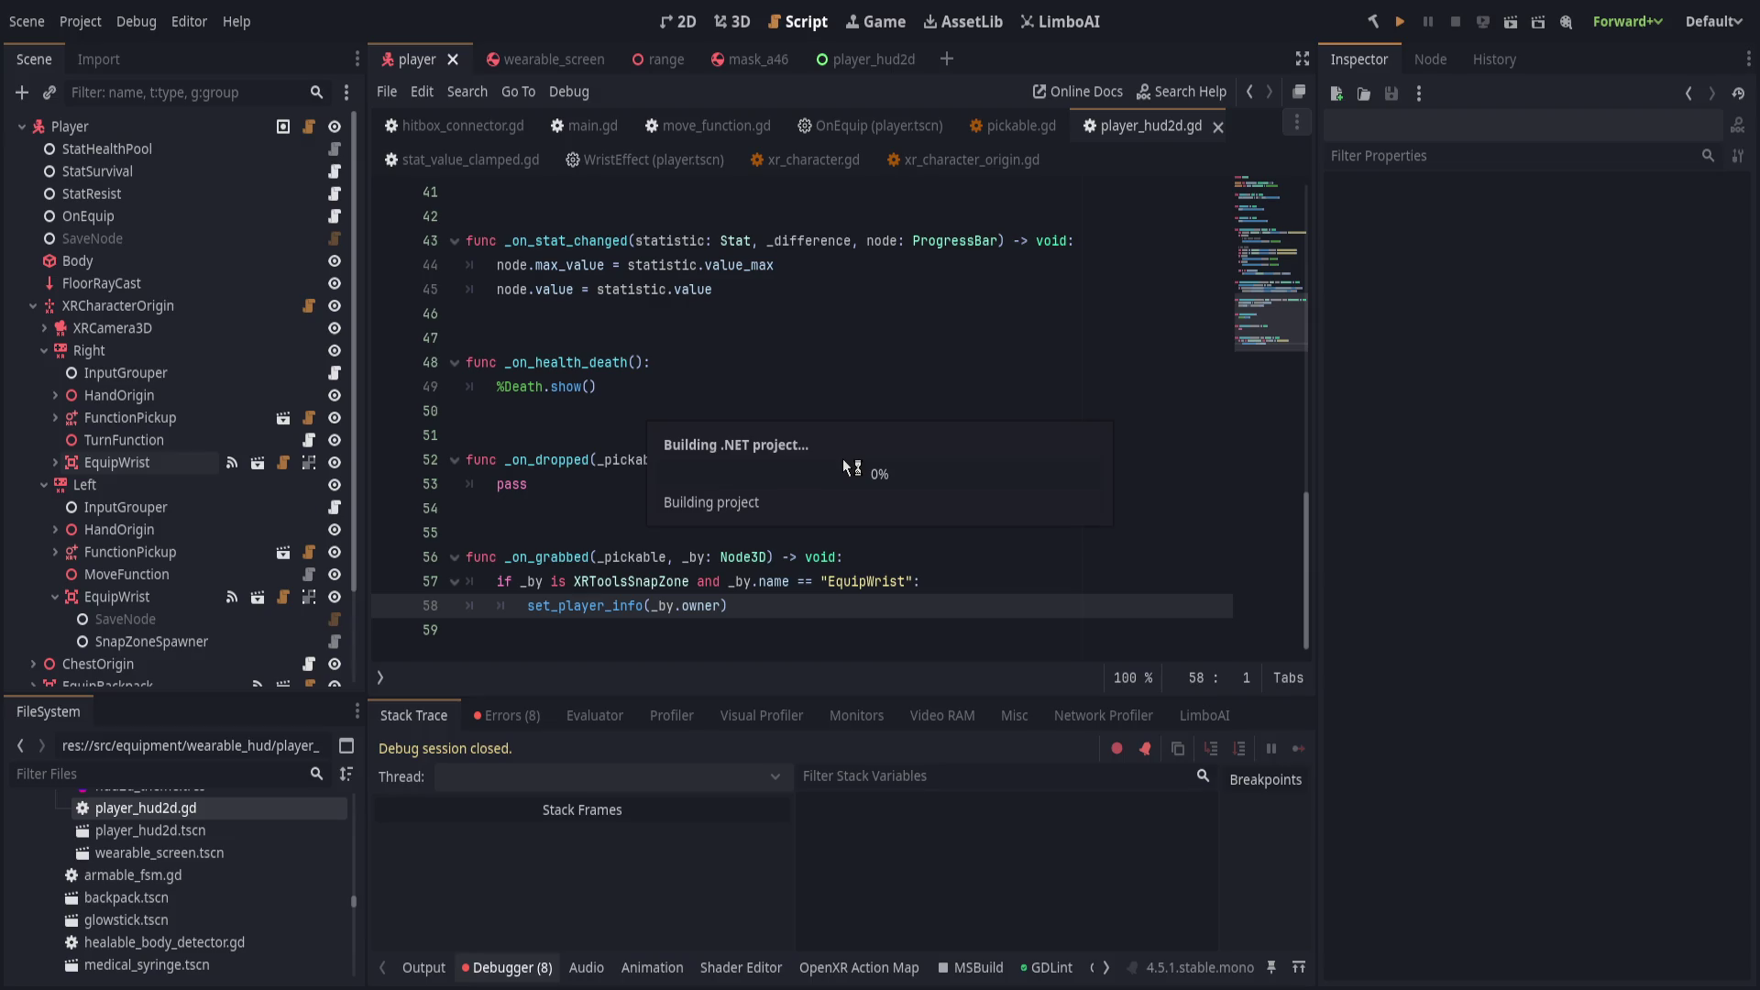
# Set a breakpoint on line 20 of set_player_info and step over the health tracker setup.
pyautogui.scroll(9, 388, 342)
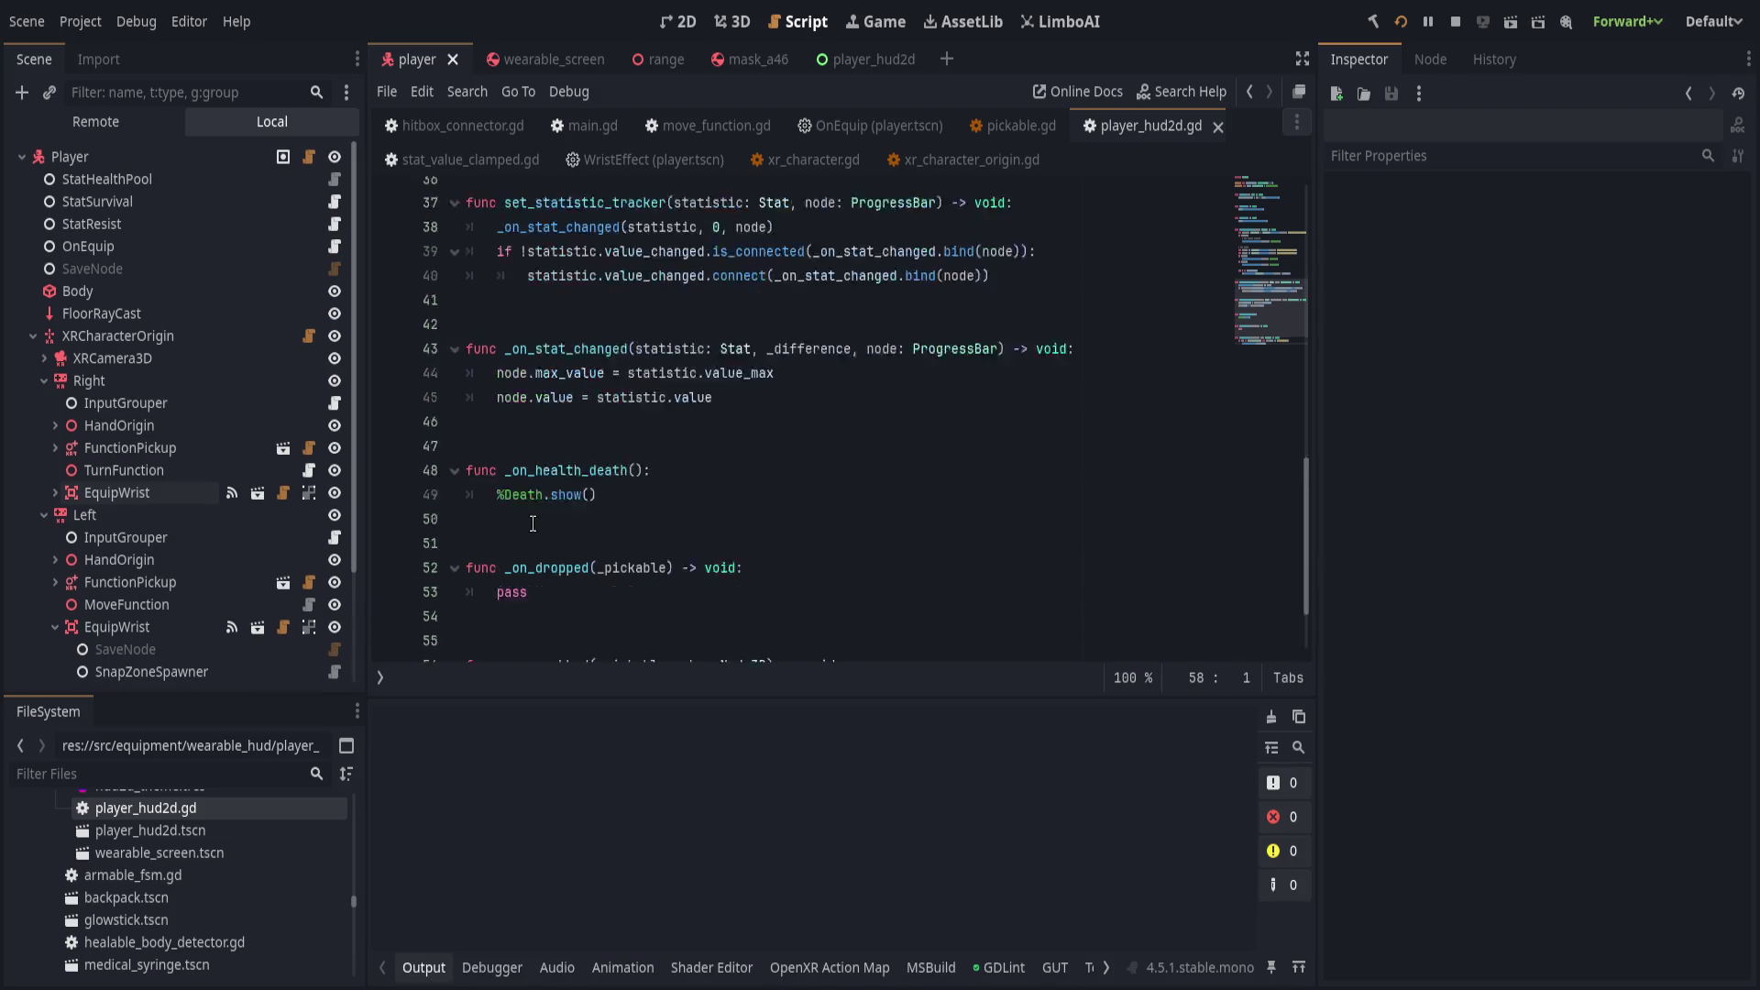
pyautogui.click(388, 338)
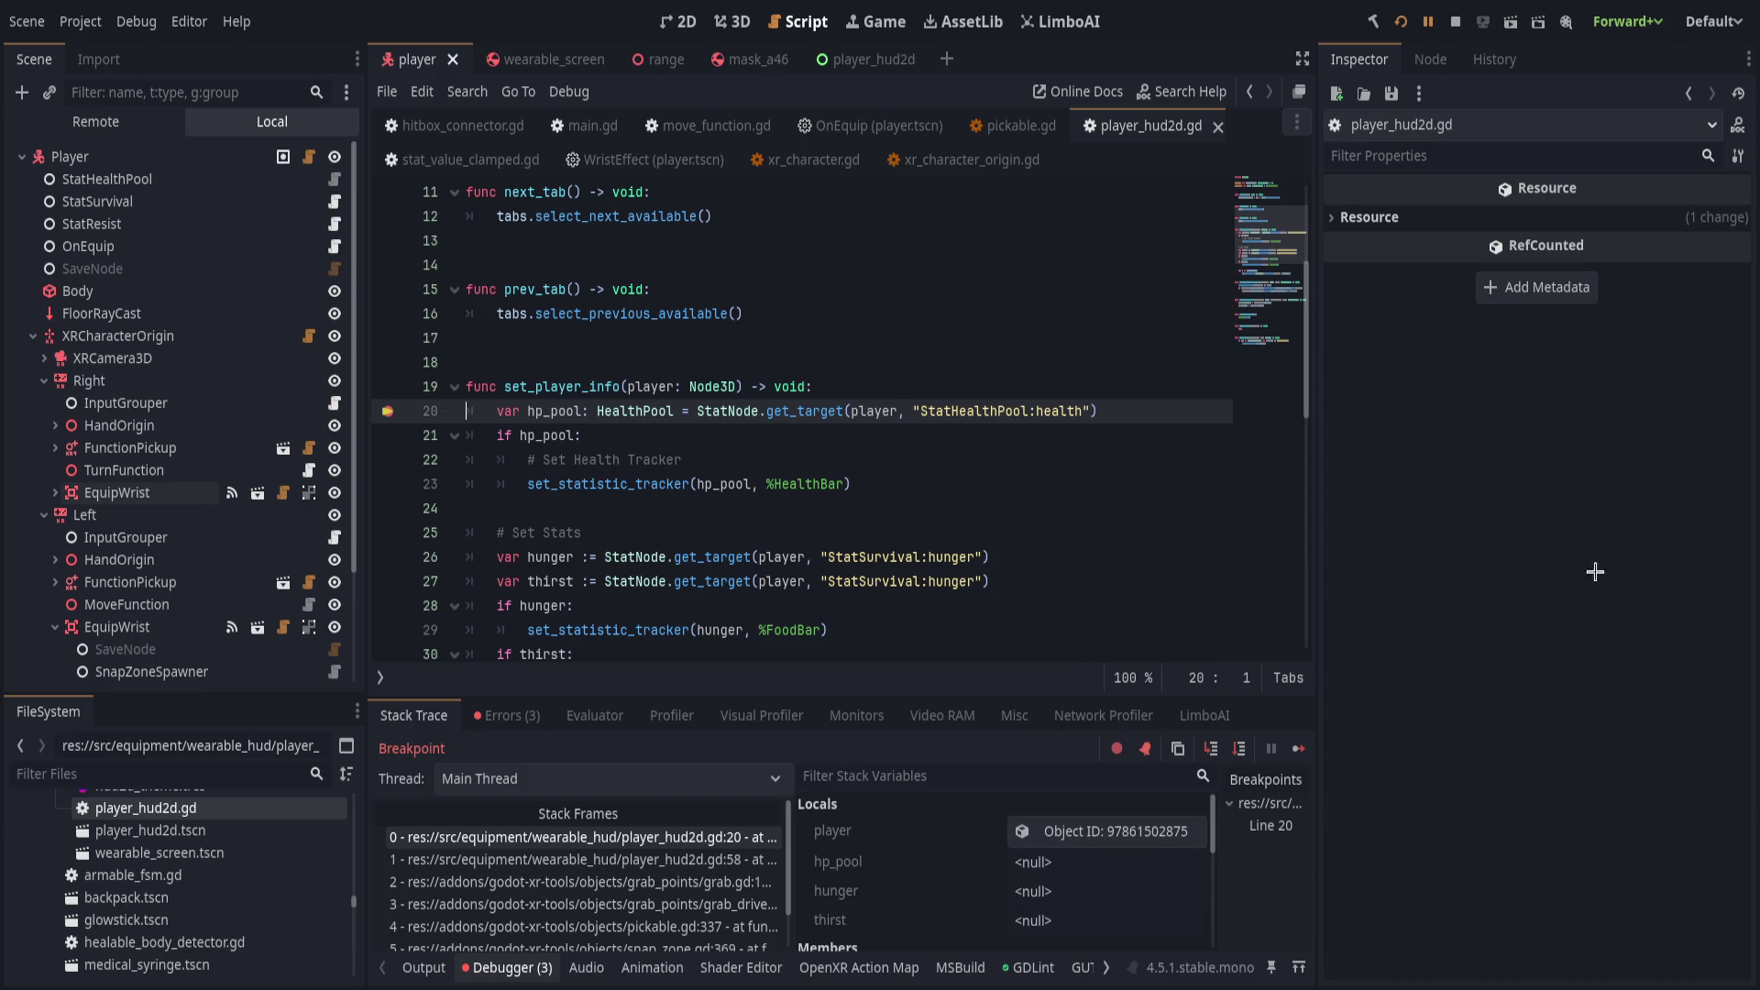
pyautogui.click(1215, 749)
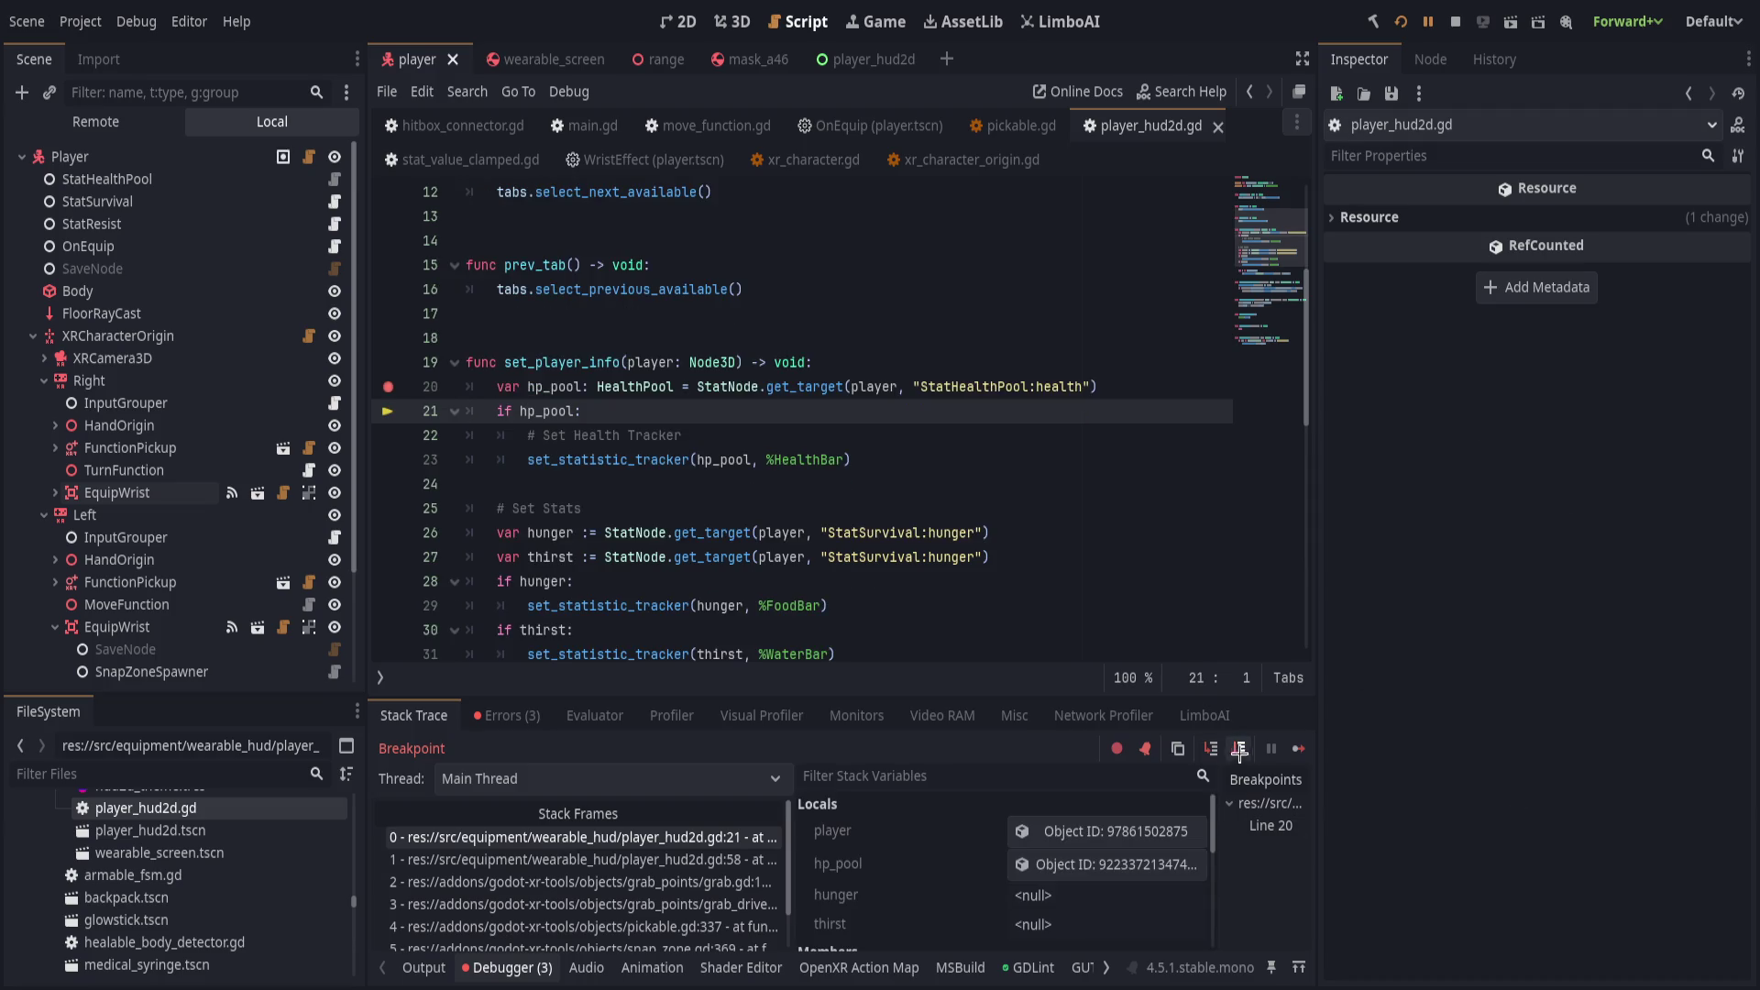
pyautogui.click(1239, 749)
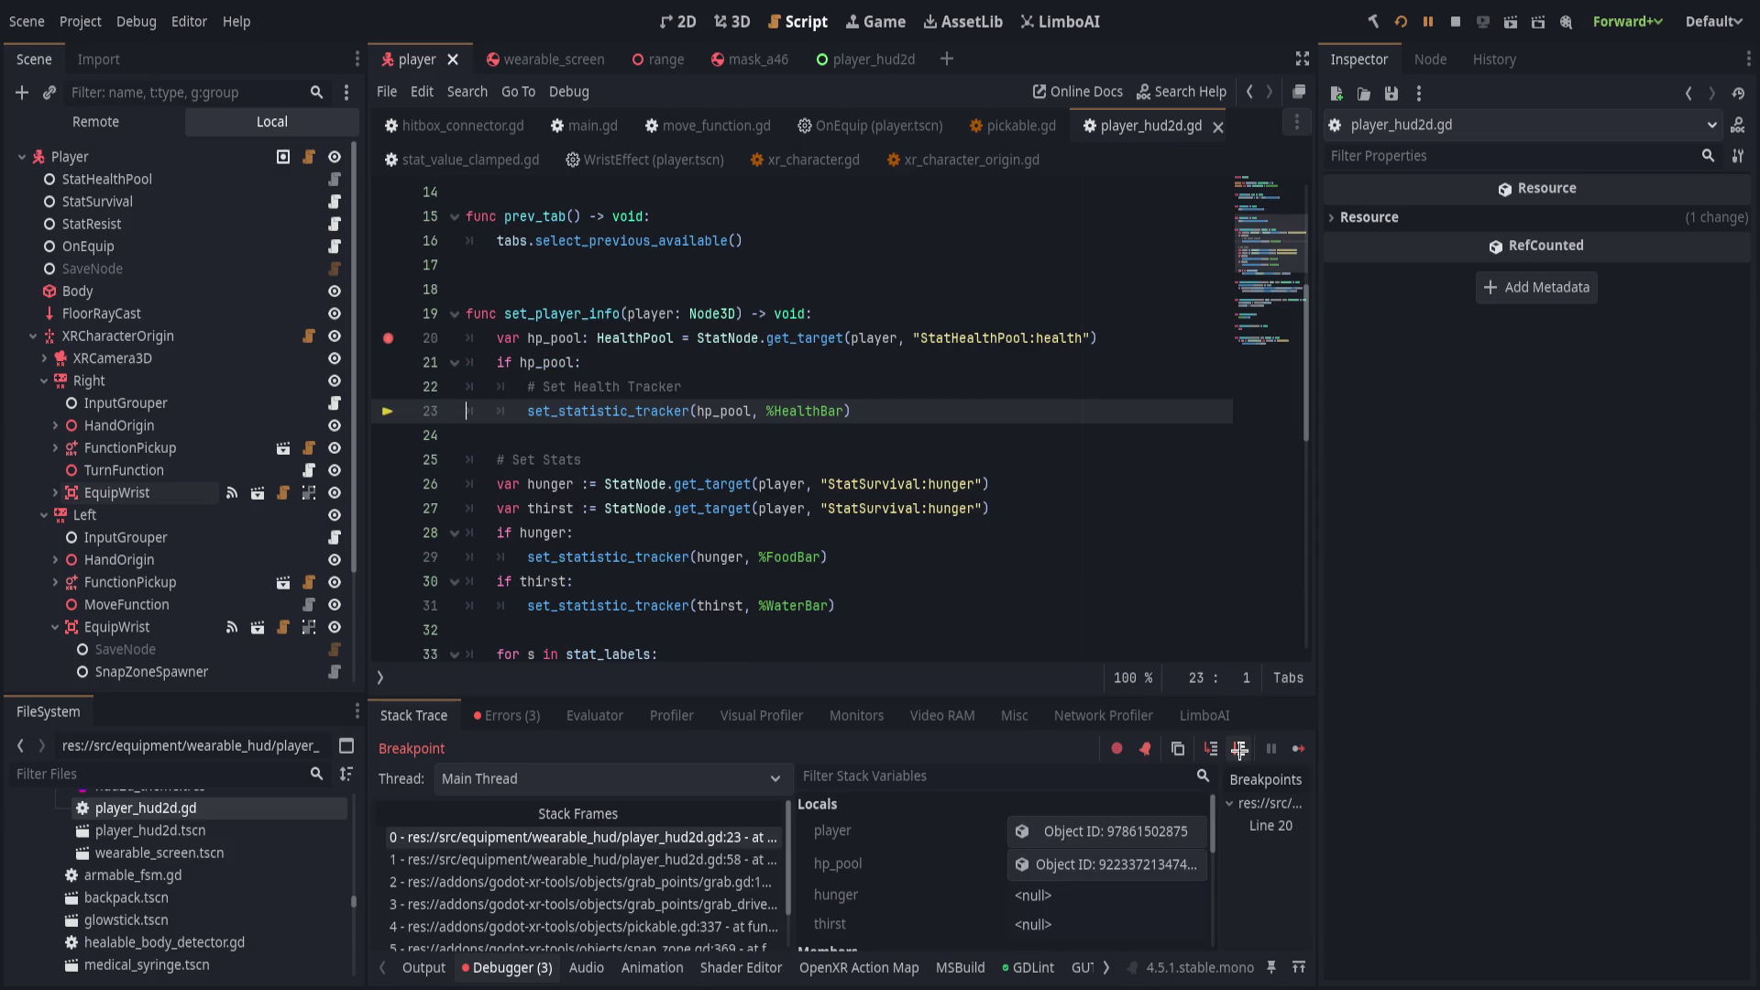
pyautogui.click(1240, 749)
# Step over the hunger and thirst lookups and on past the end of set_player_info.
pyautogui.click(1240, 749)
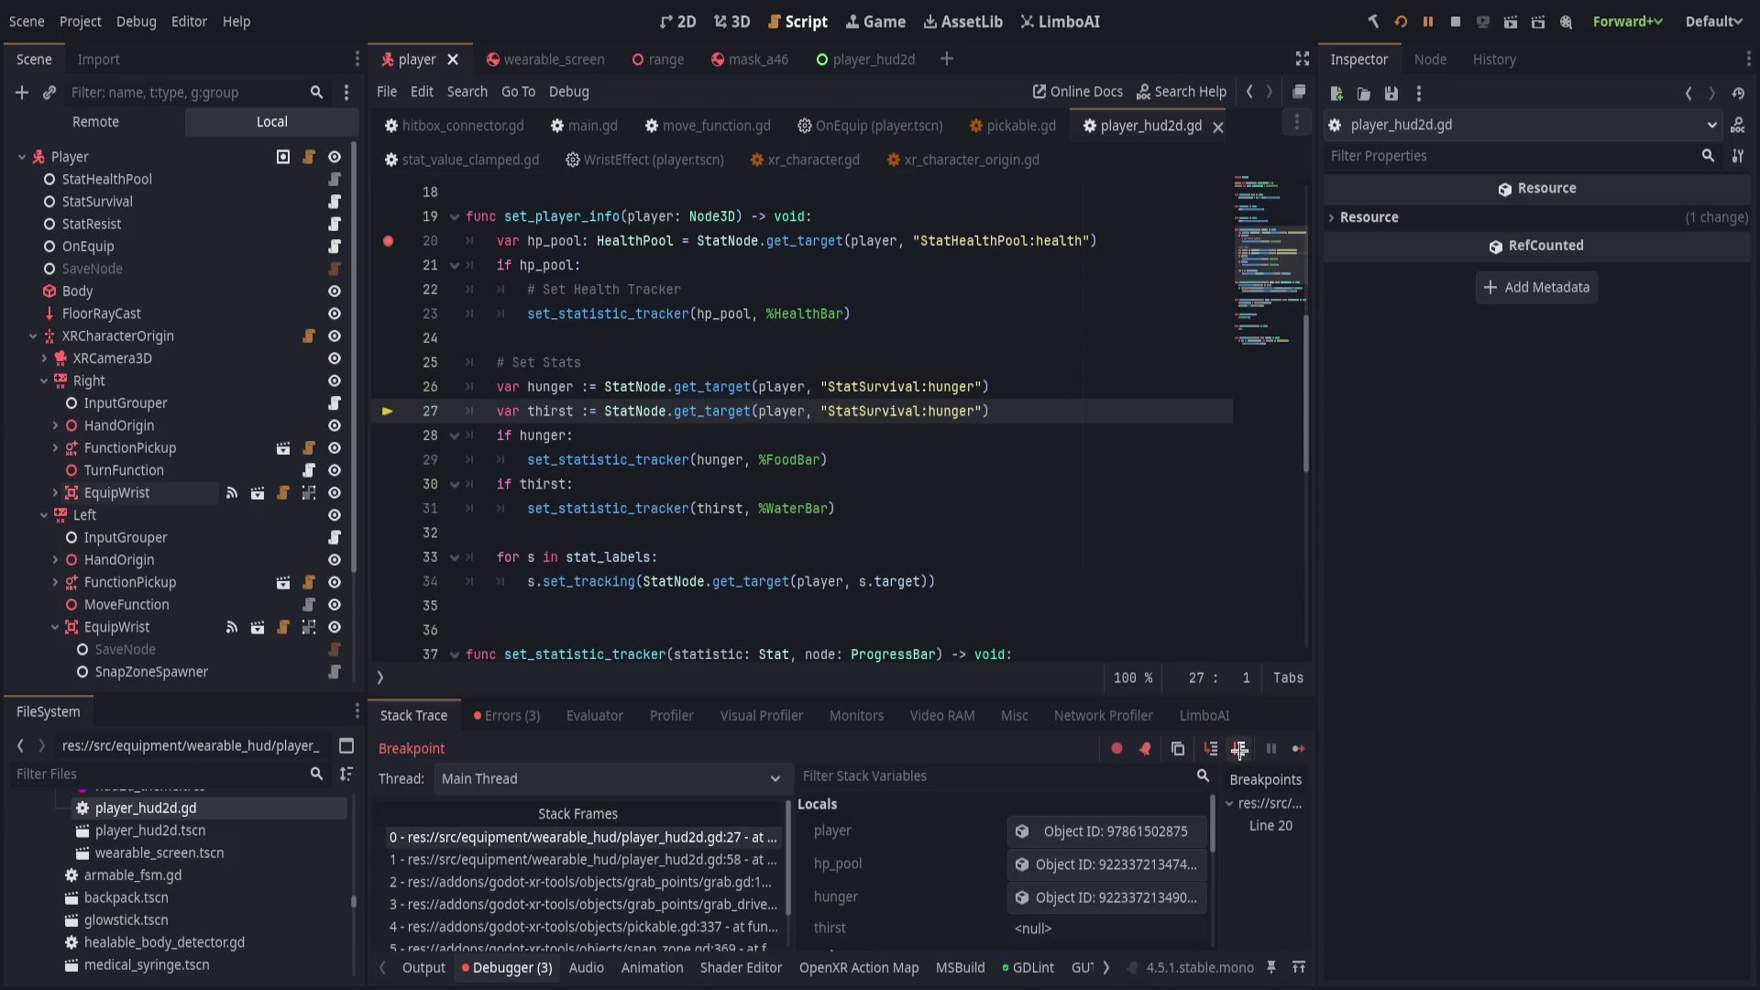
pyautogui.click(1239, 749)
pyautogui.click(1239, 749)
pyautogui.click(1239, 749)
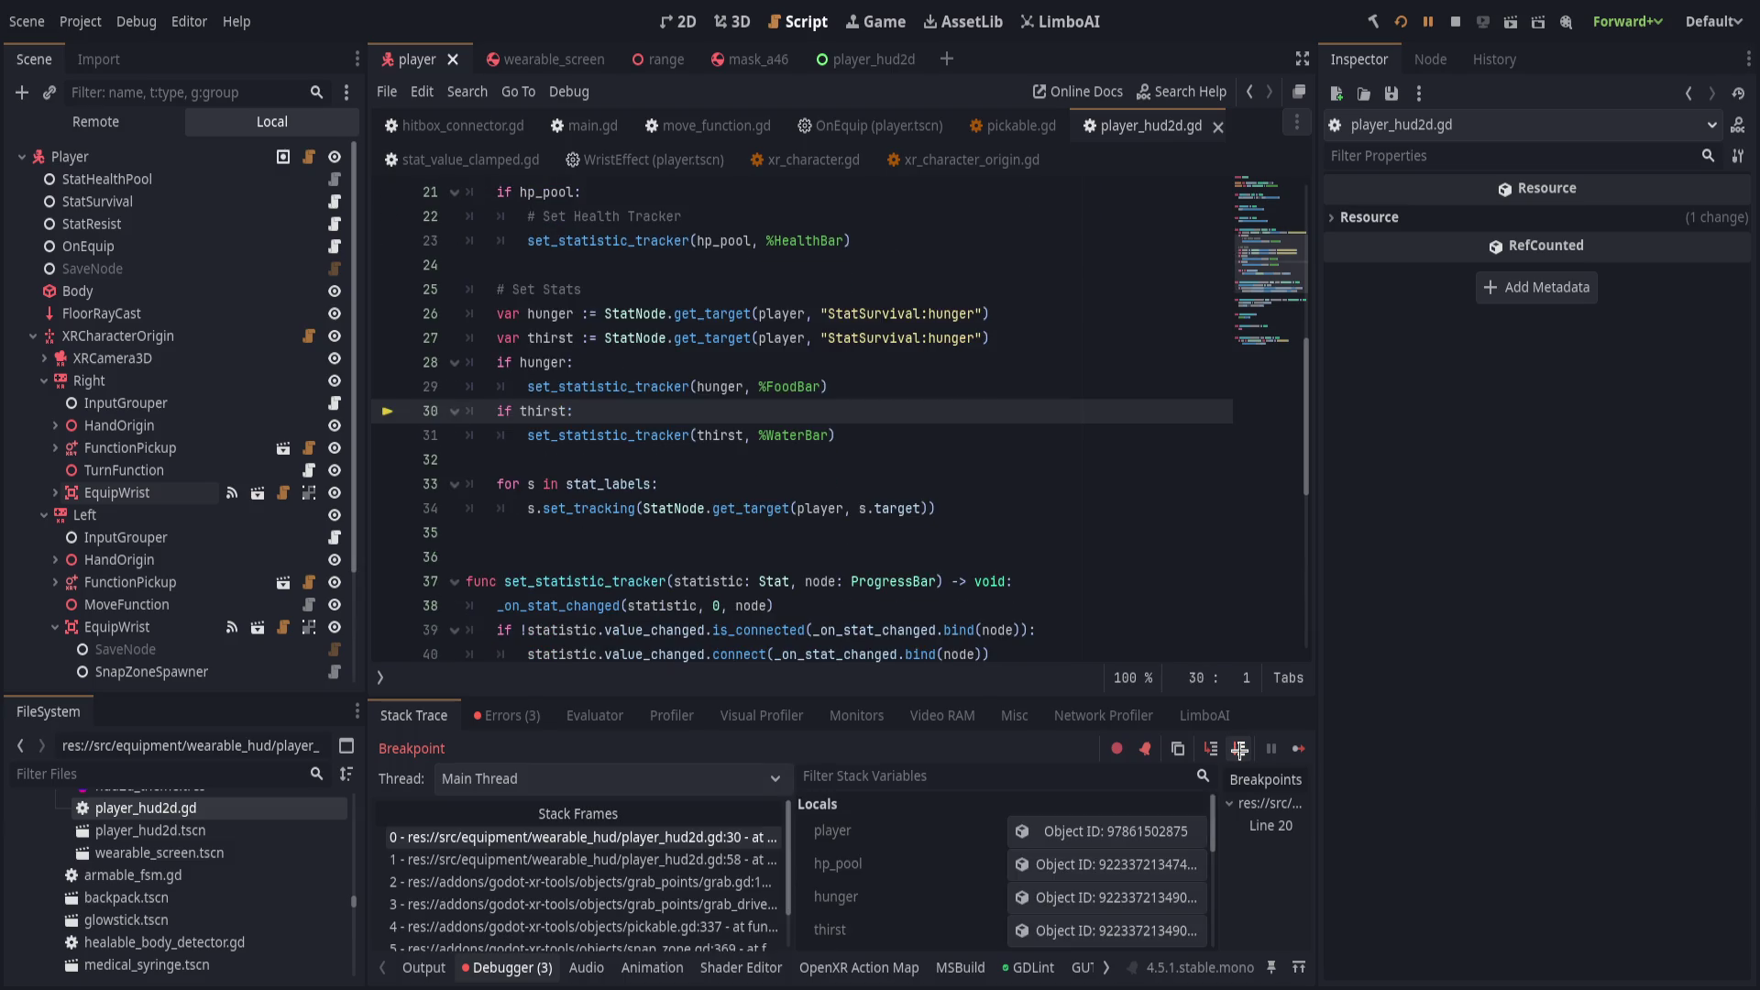
pyautogui.click(1240, 749)
pyautogui.click(1240, 749)
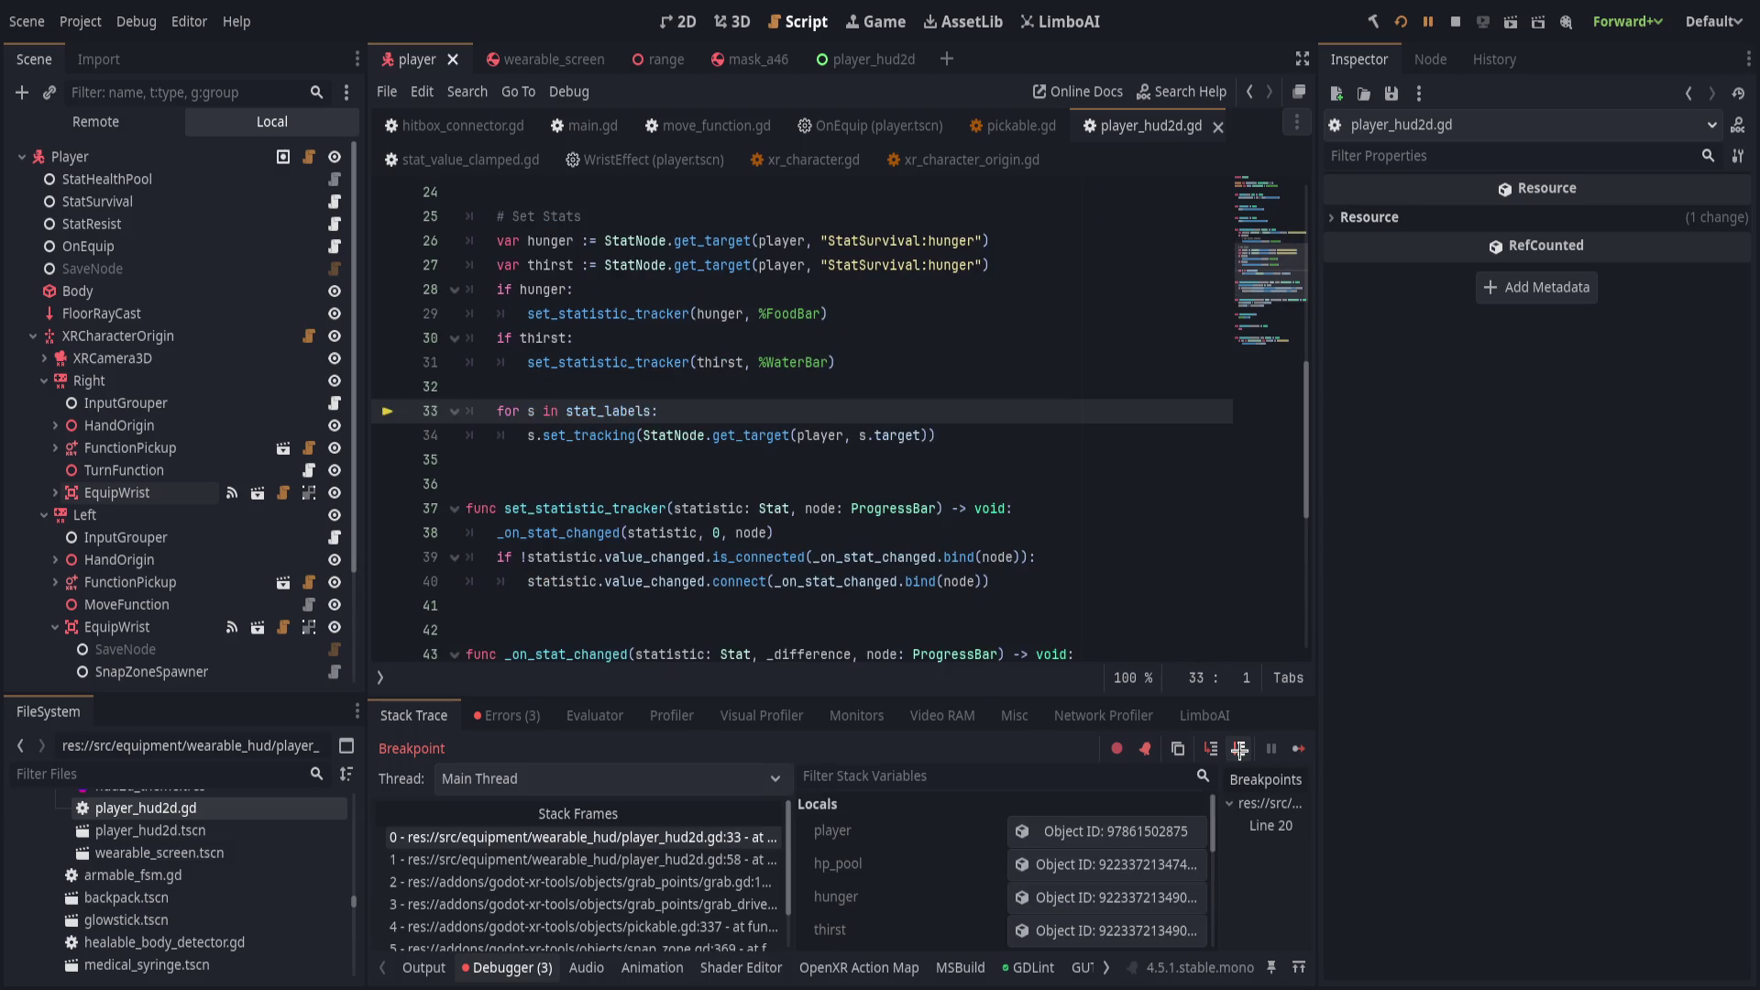
pyautogui.click(1240, 749)
pyautogui.click(1239, 749)
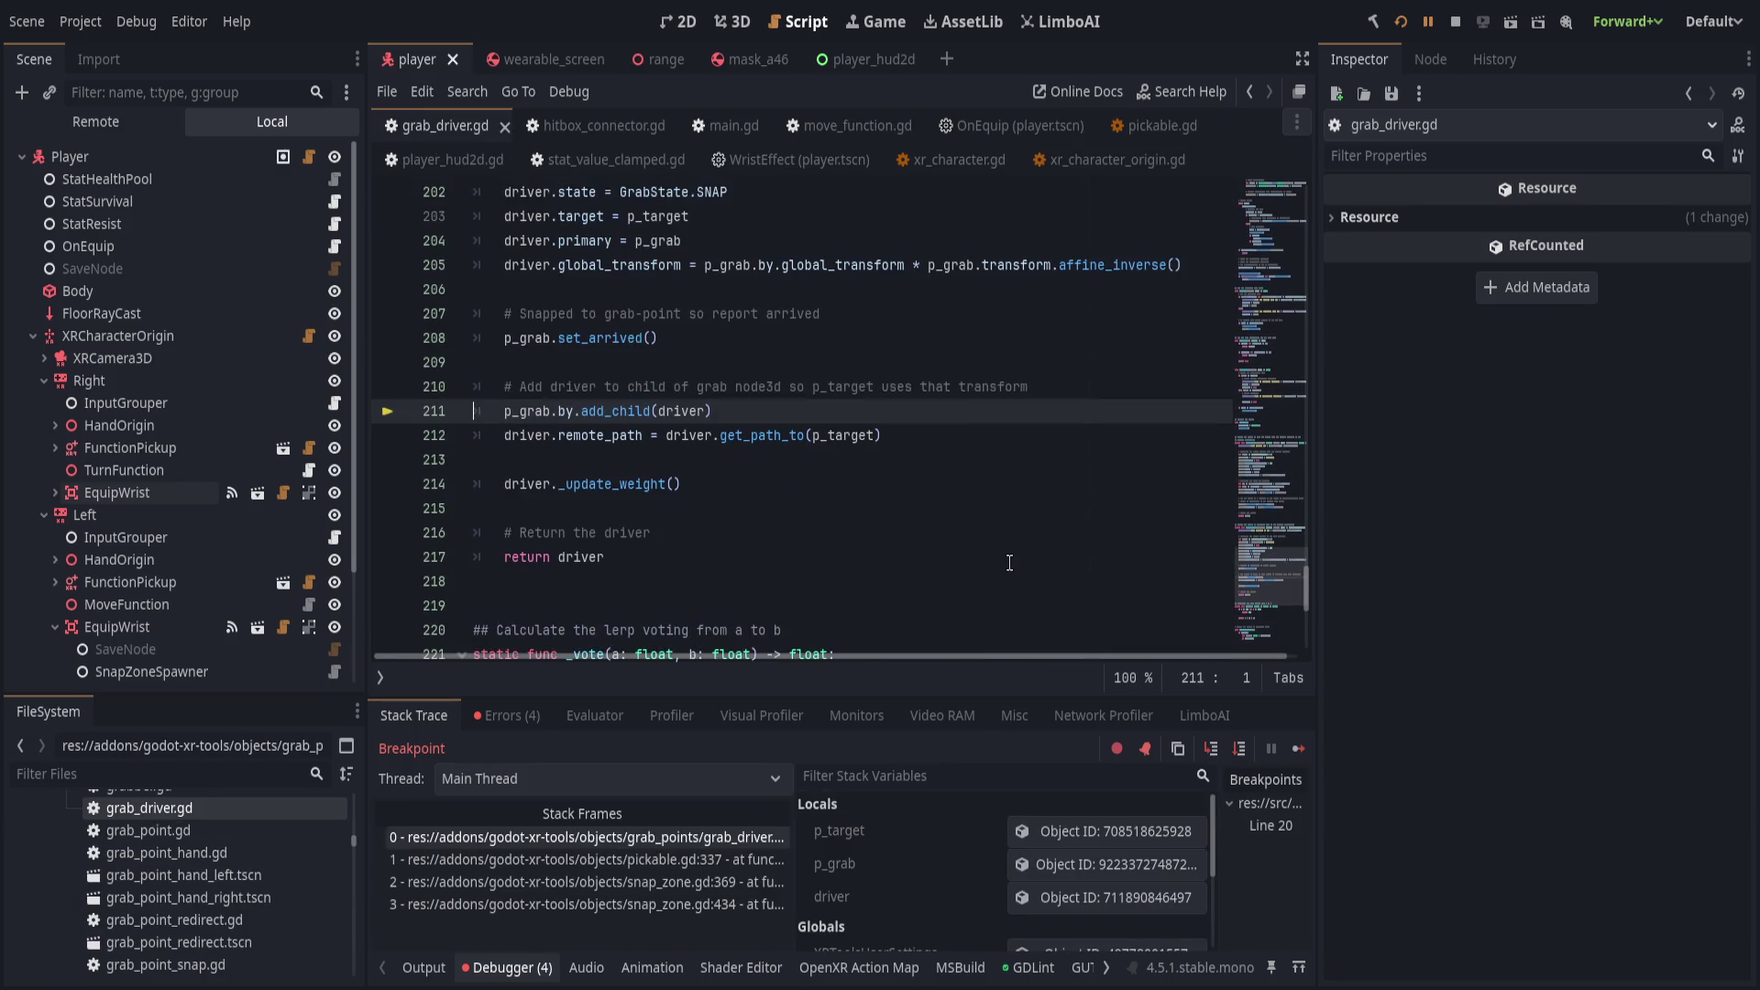
# Continue past the breakpoint twice, play the VR view, then return and open the player_hud2d scene.
pyautogui.click(1428, 21)
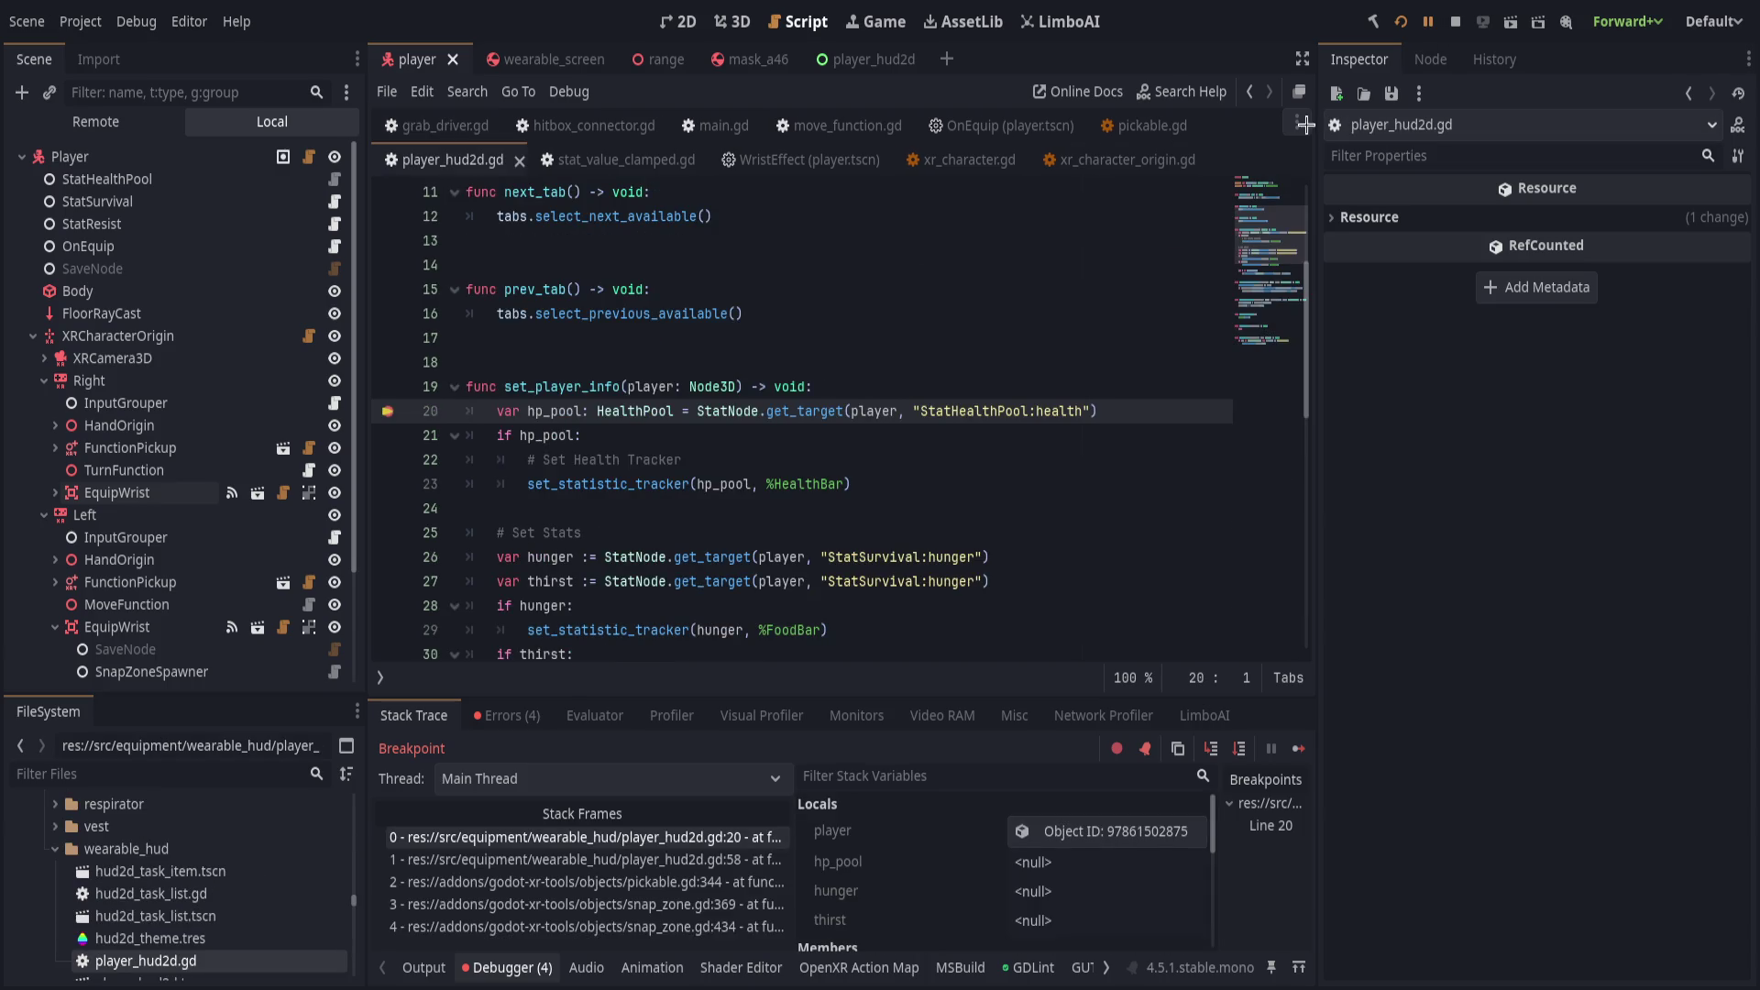
pyautogui.click(1427, 21)
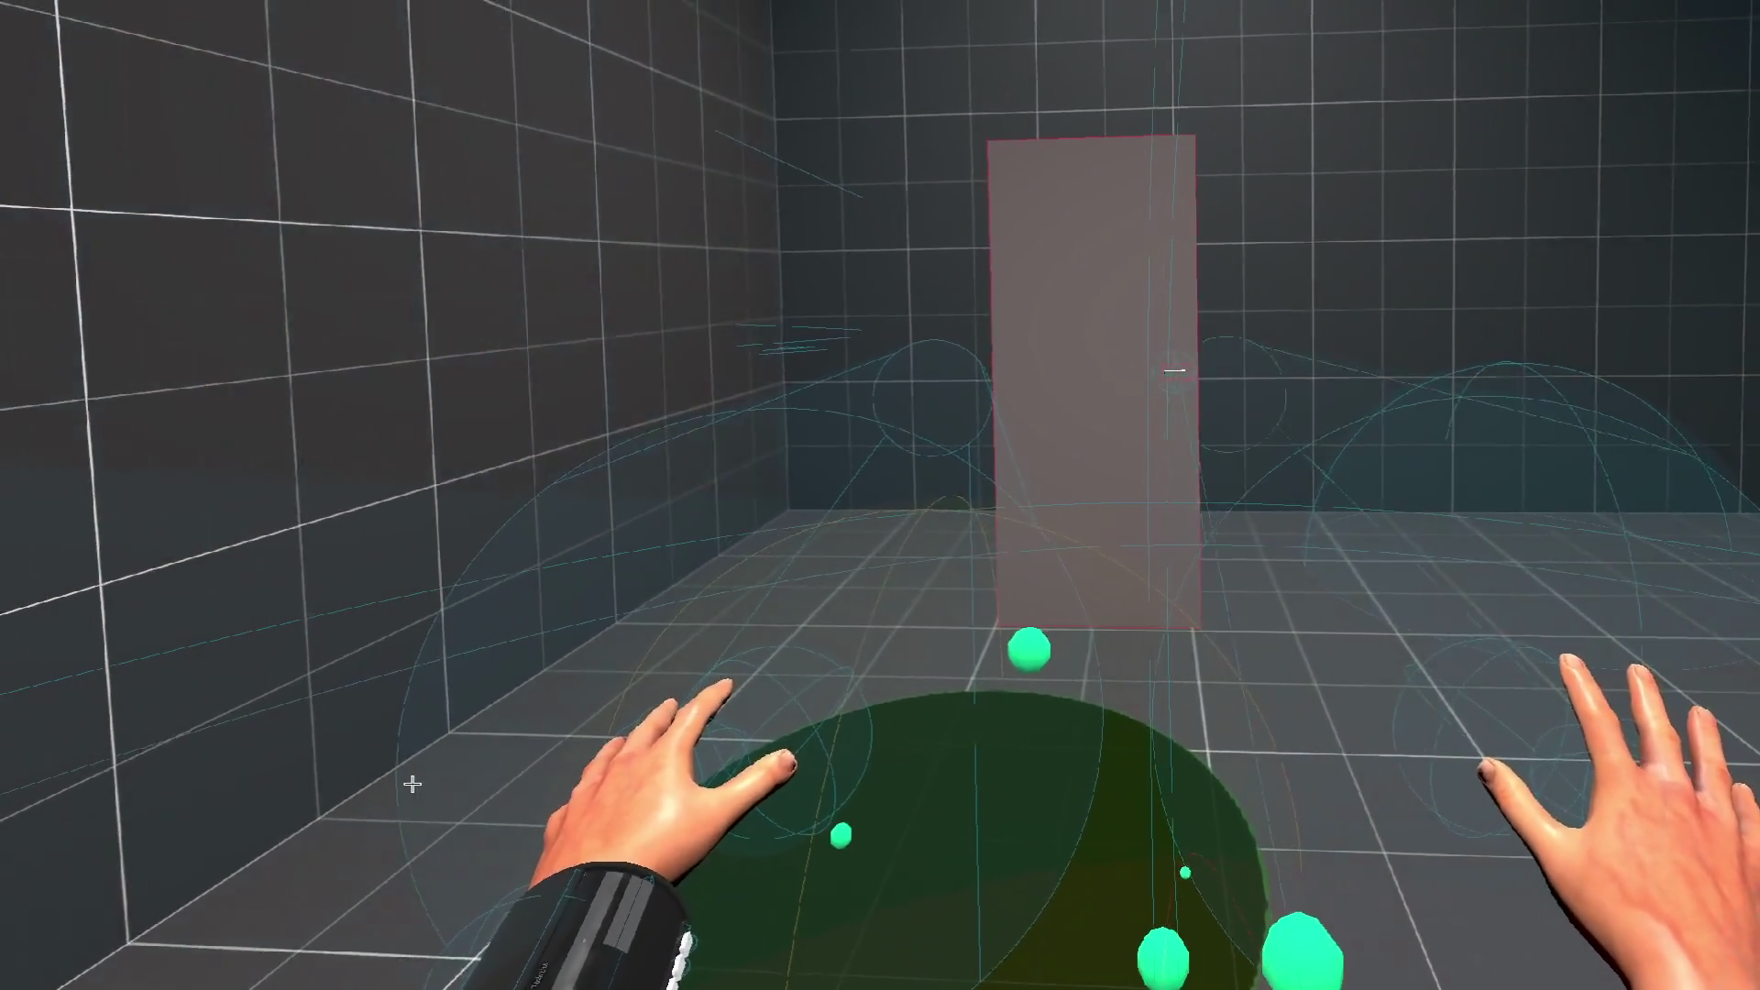
pyautogui.hotkey('alt', 'Tab')
pyautogui.click(586, 435)
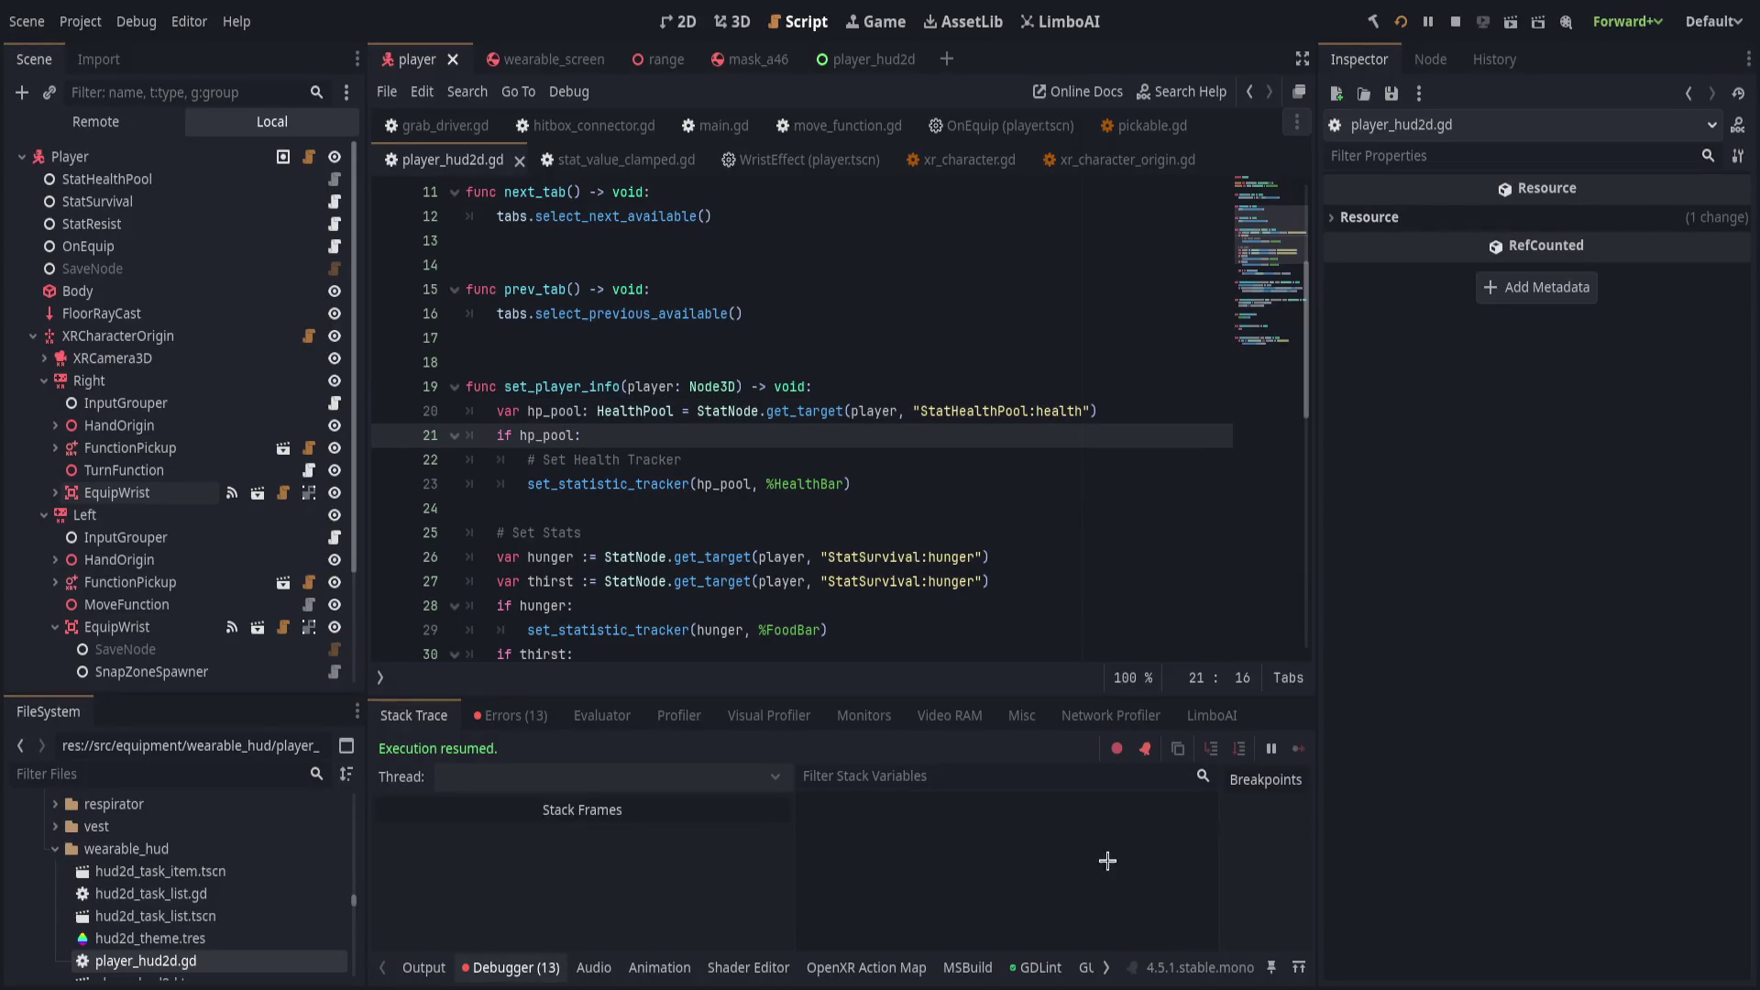
pyautogui.click(732, 346)
pyautogui.click(768, 316)
# Open the player_hud2d scene and select its Rad label in the 2D view.
pyautogui.click(853, 59)
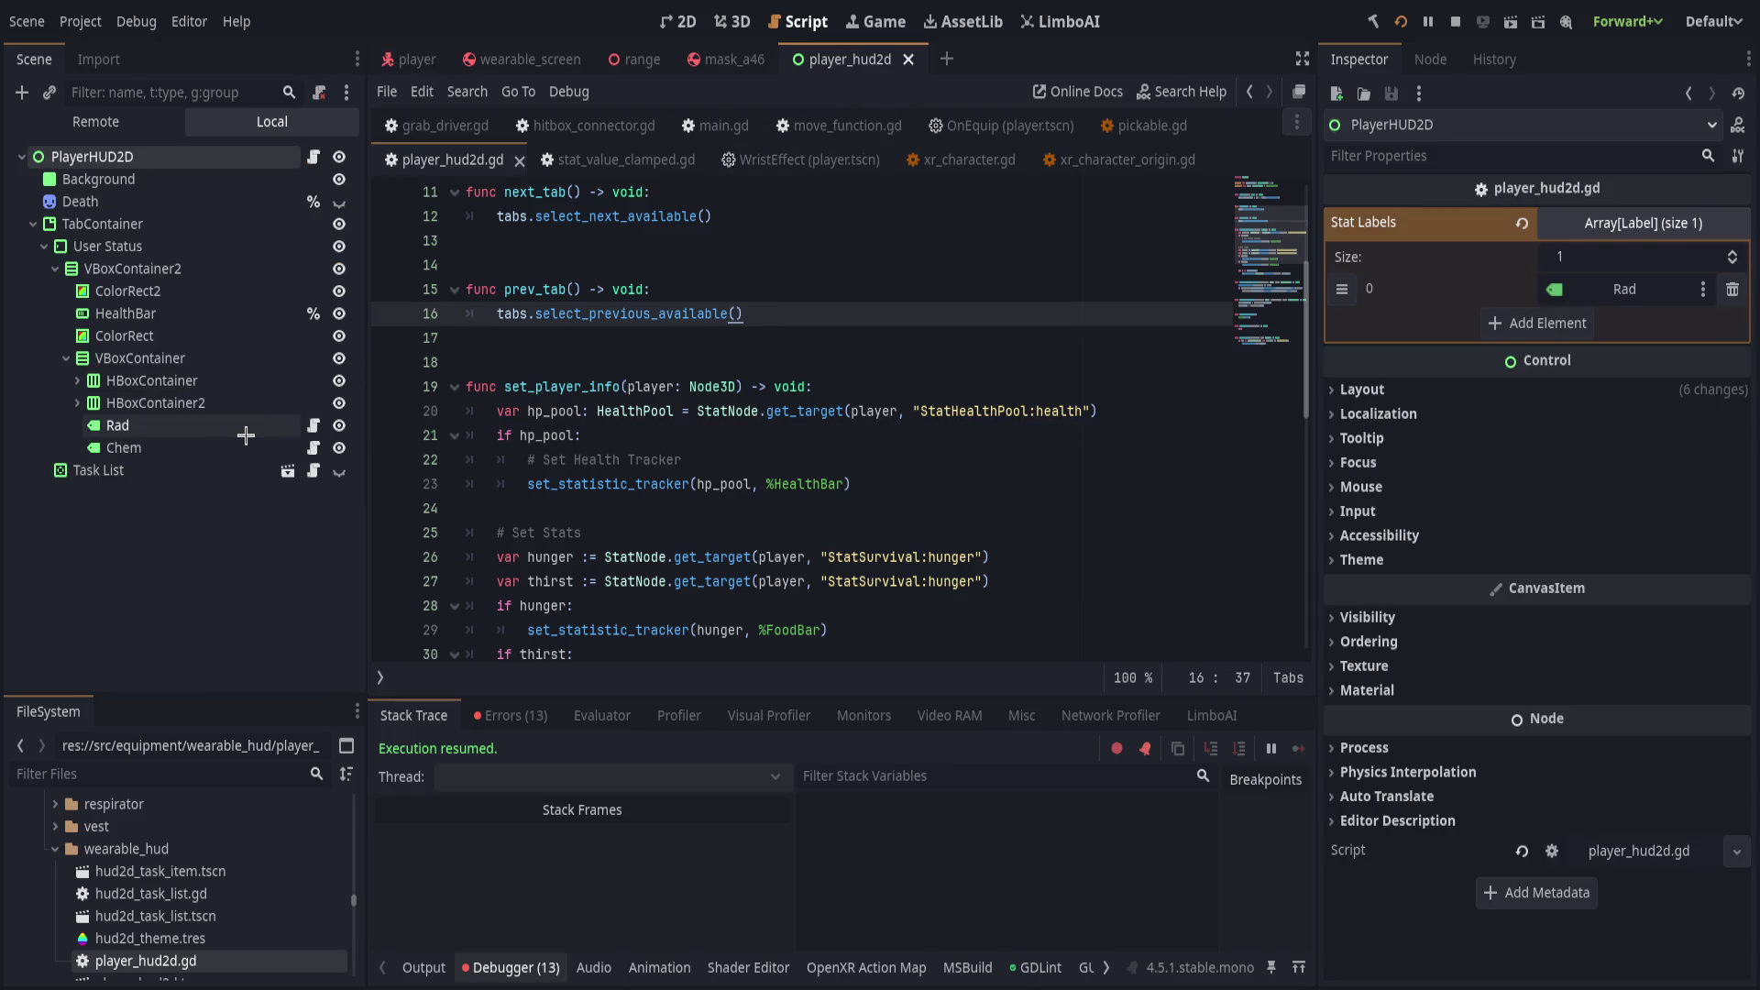
pyautogui.click(119, 425)
pyautogui.click(719, 21)
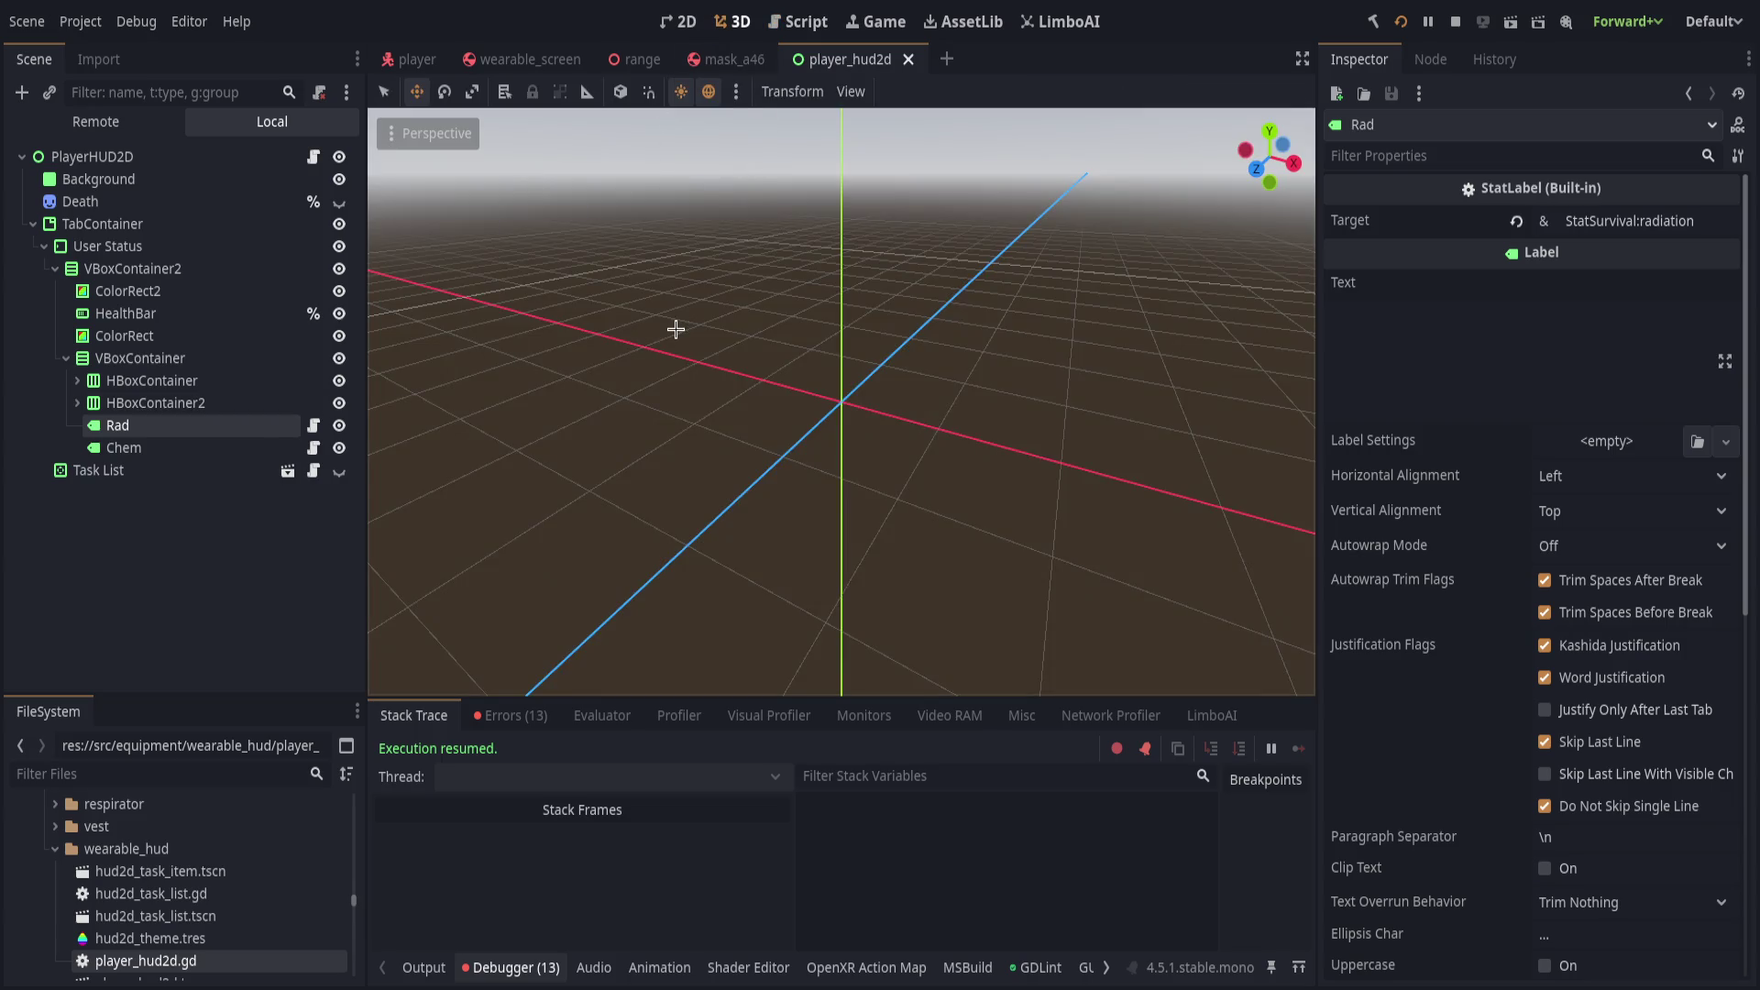
pyautogui.scroll(3, 683, 350)
pyautogui.click(681, 21)
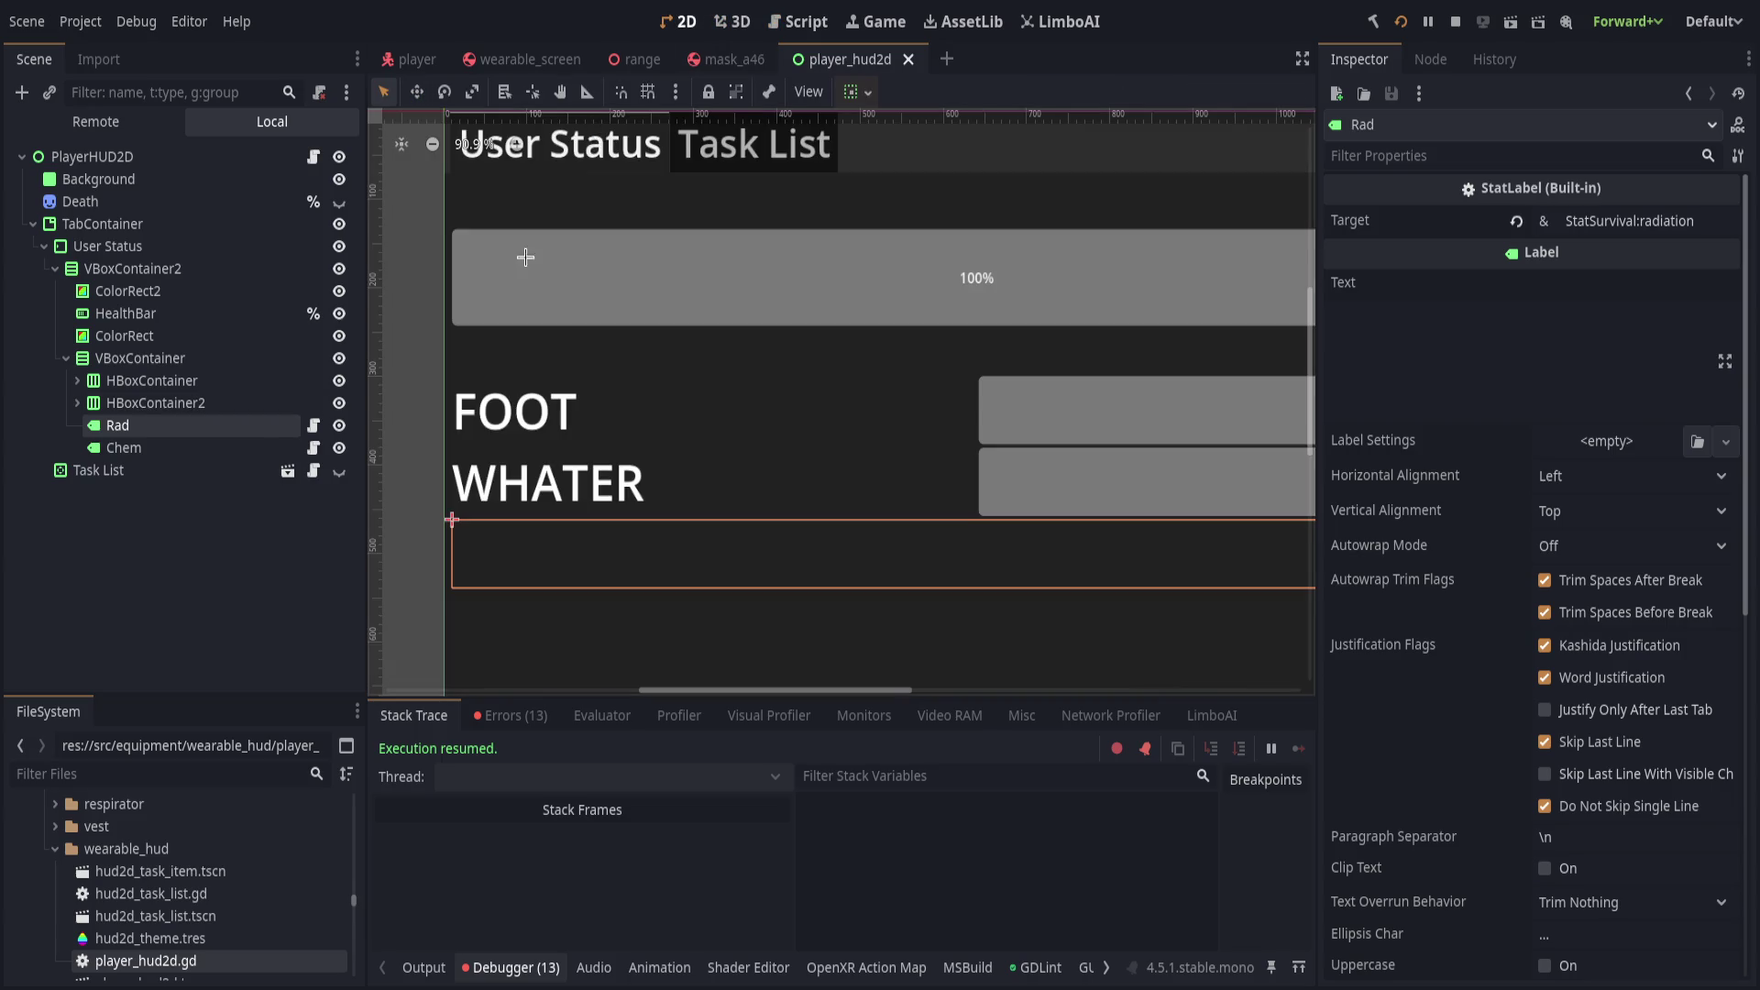
# Select the Chem label and open its built-in StatLabel script.
pyautogui.click(192, 447)
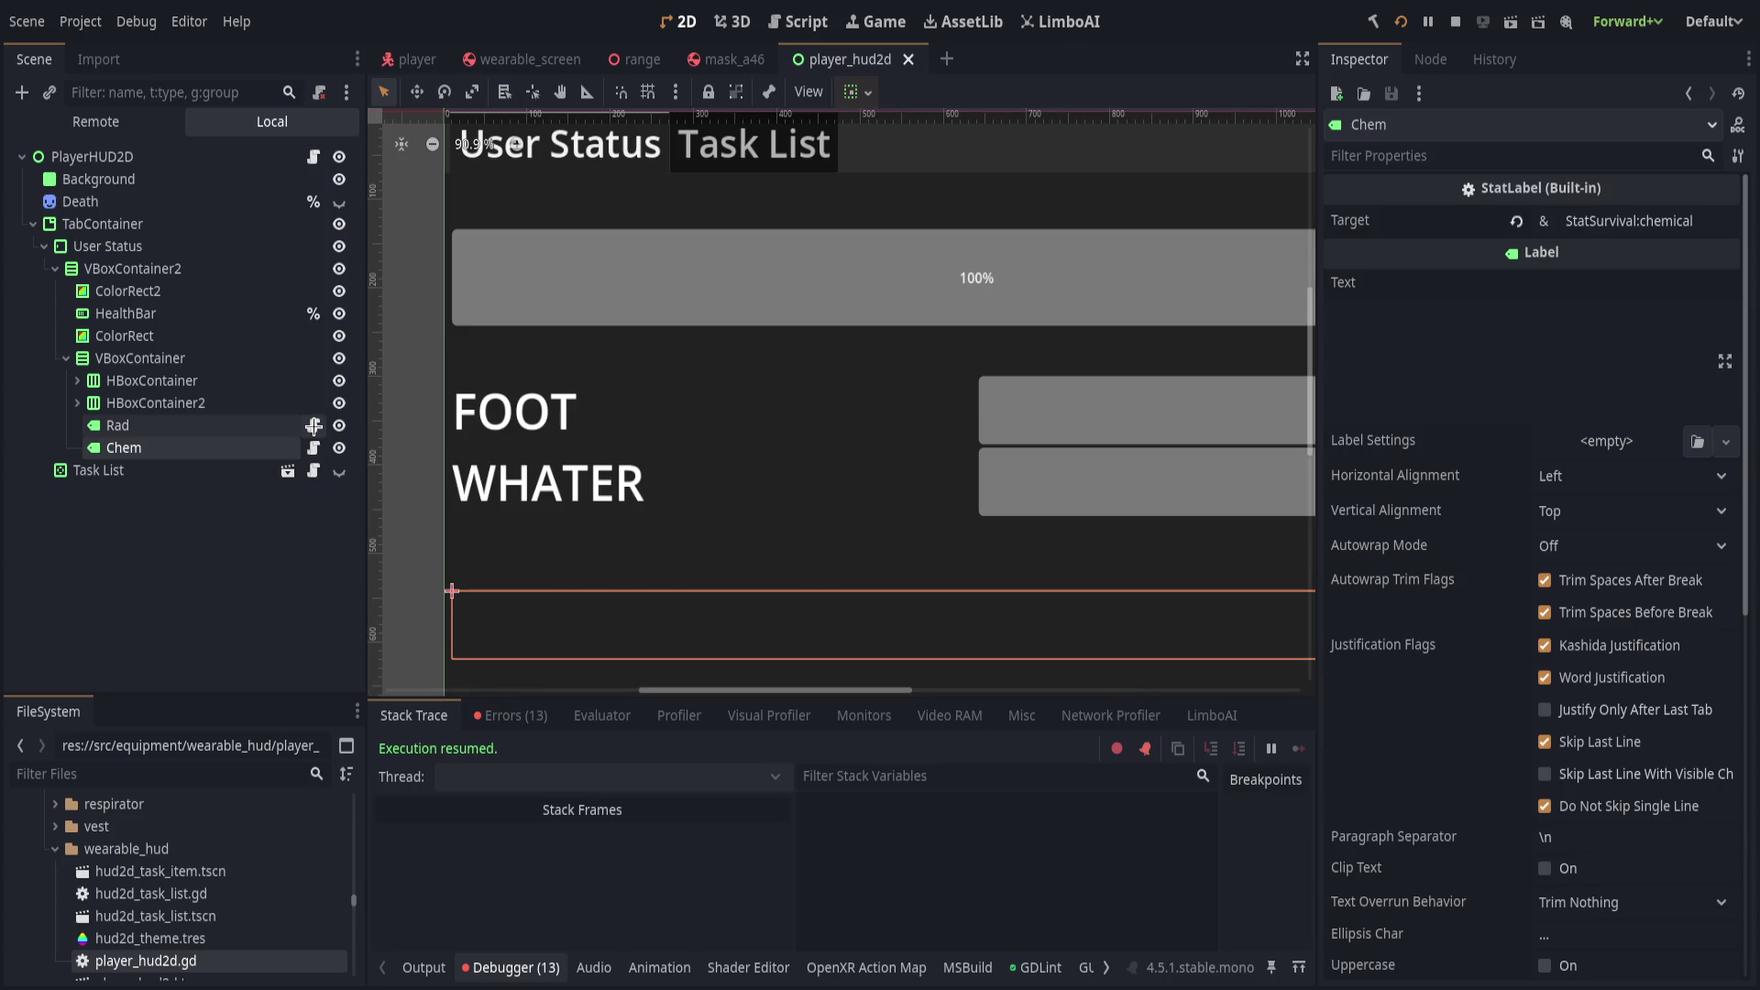
pyautogui.click(313, 426)
pyautogui.click(303, 425)
pyautogui.click(286, 447)
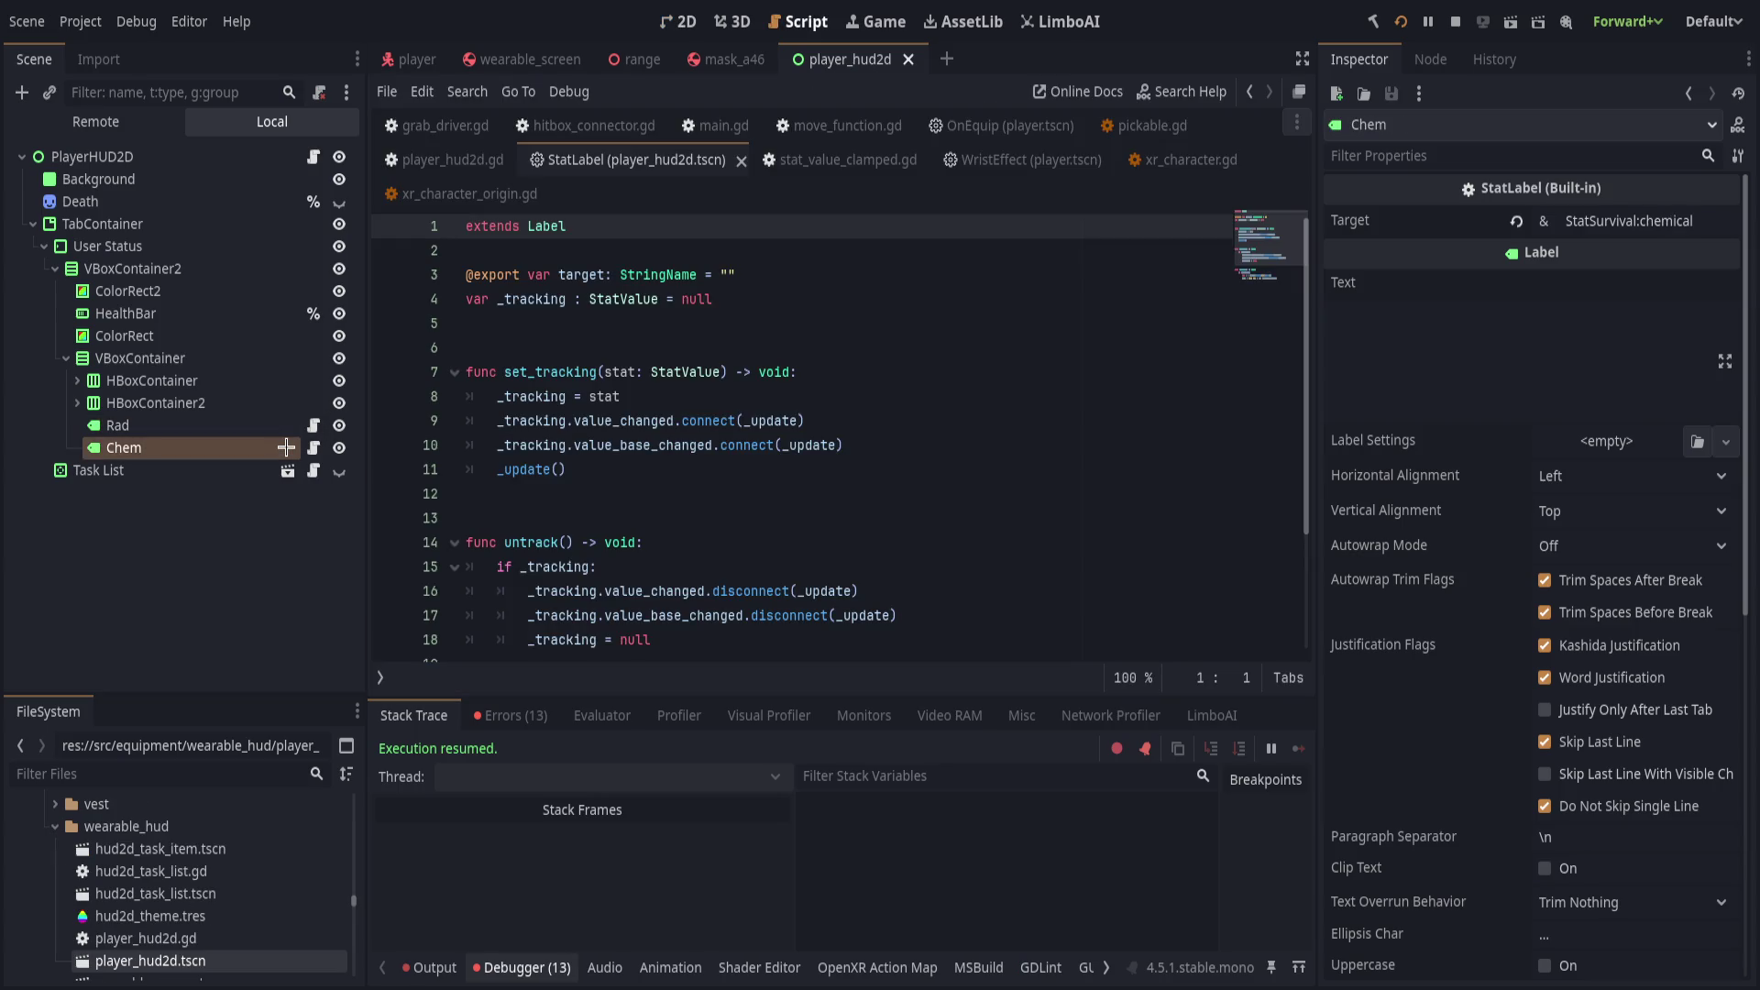
# Review StatLabel's _update formatting line and show the Output log of repeated 0.0 target values.
pyautogui.scroll(-2, 811, 478)
pyautogui.click(783, 562)
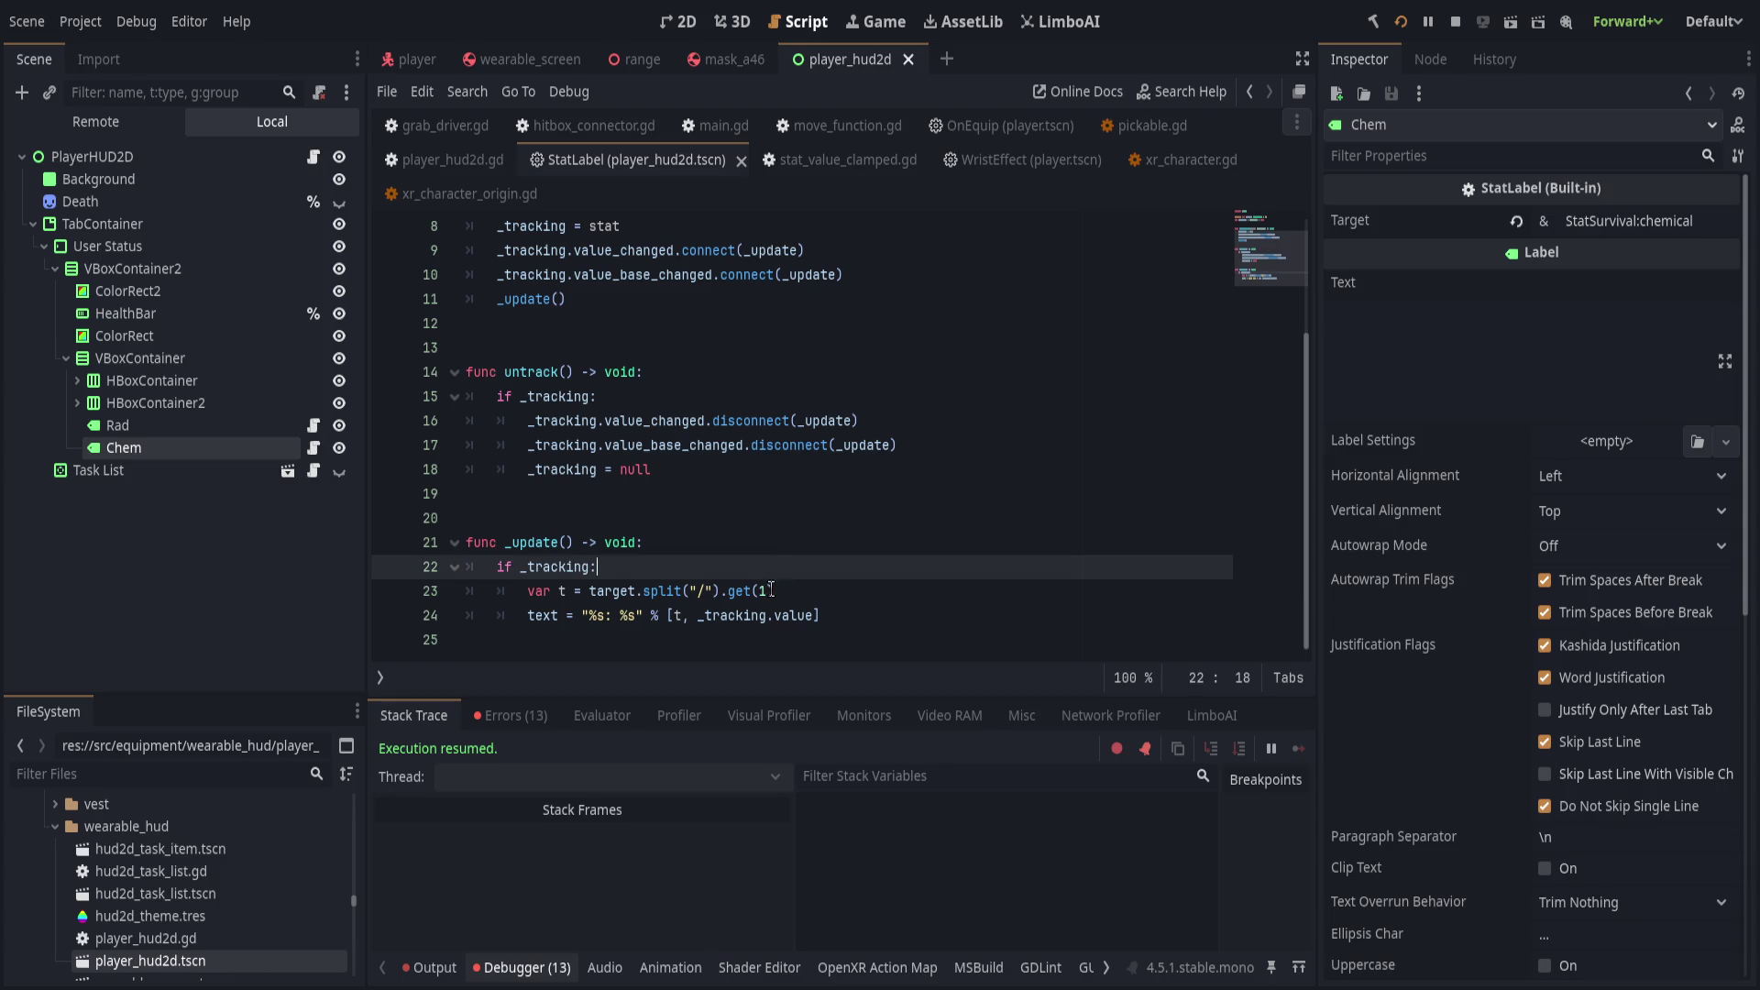
pyautogui.click(852, 616)
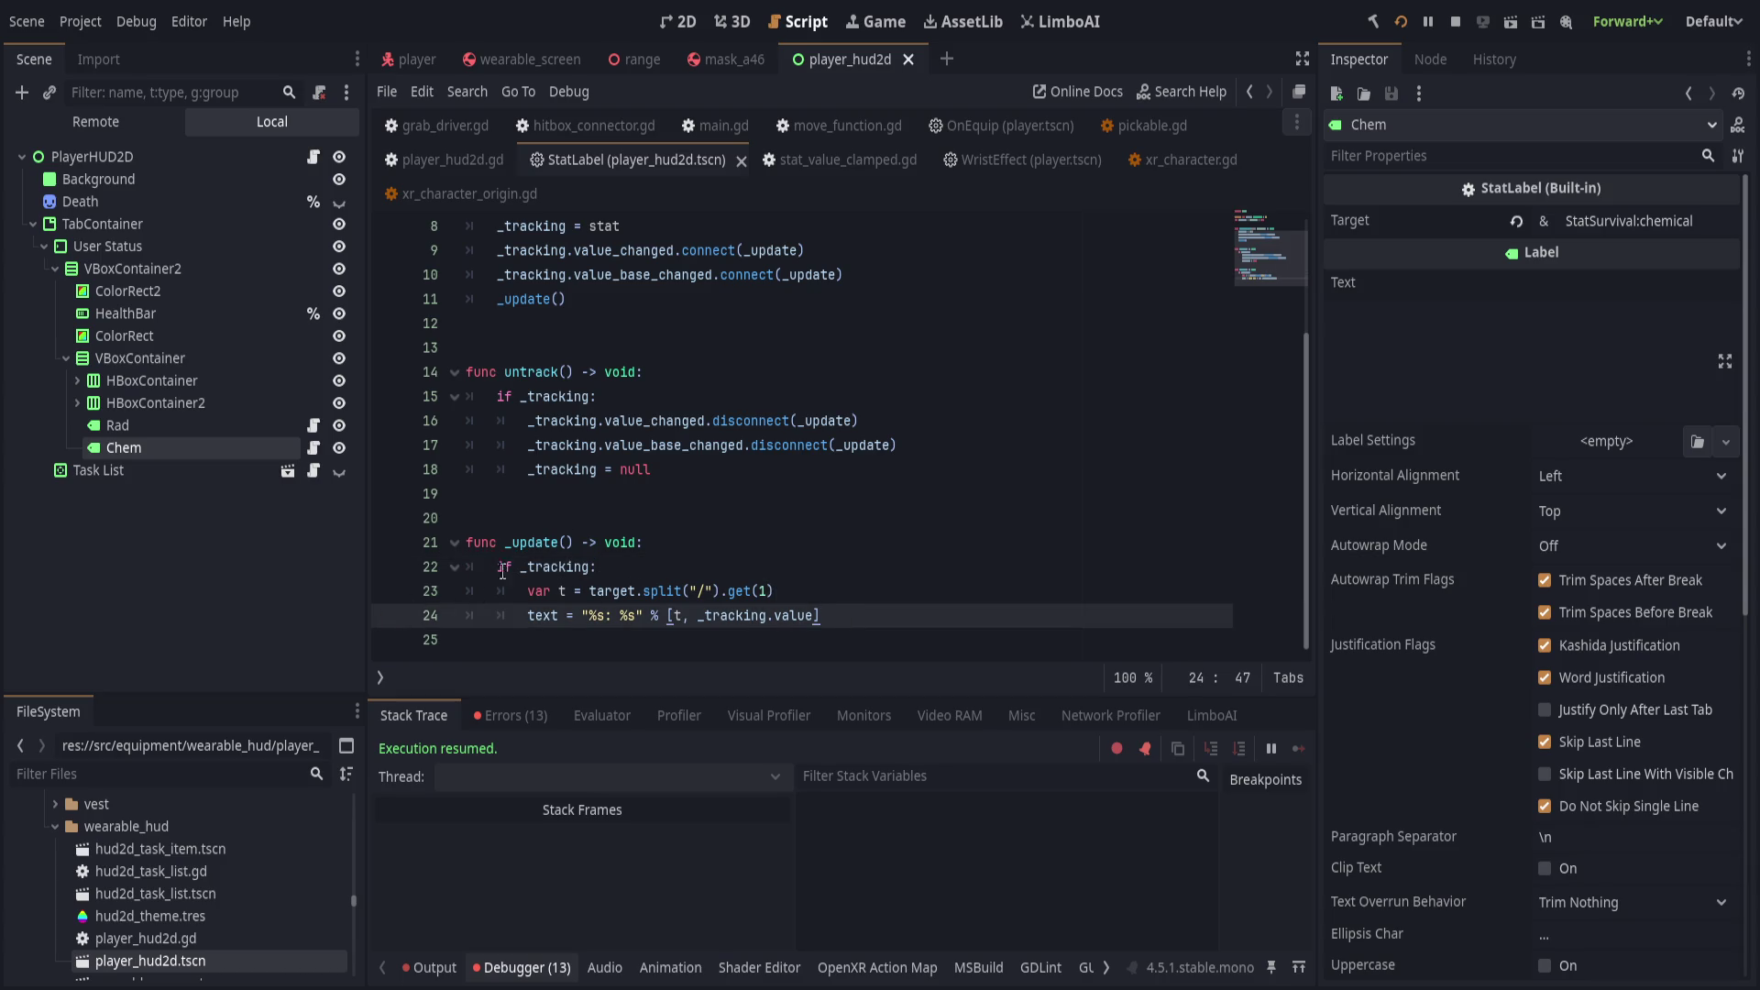
pyautogui.click(403, 615)
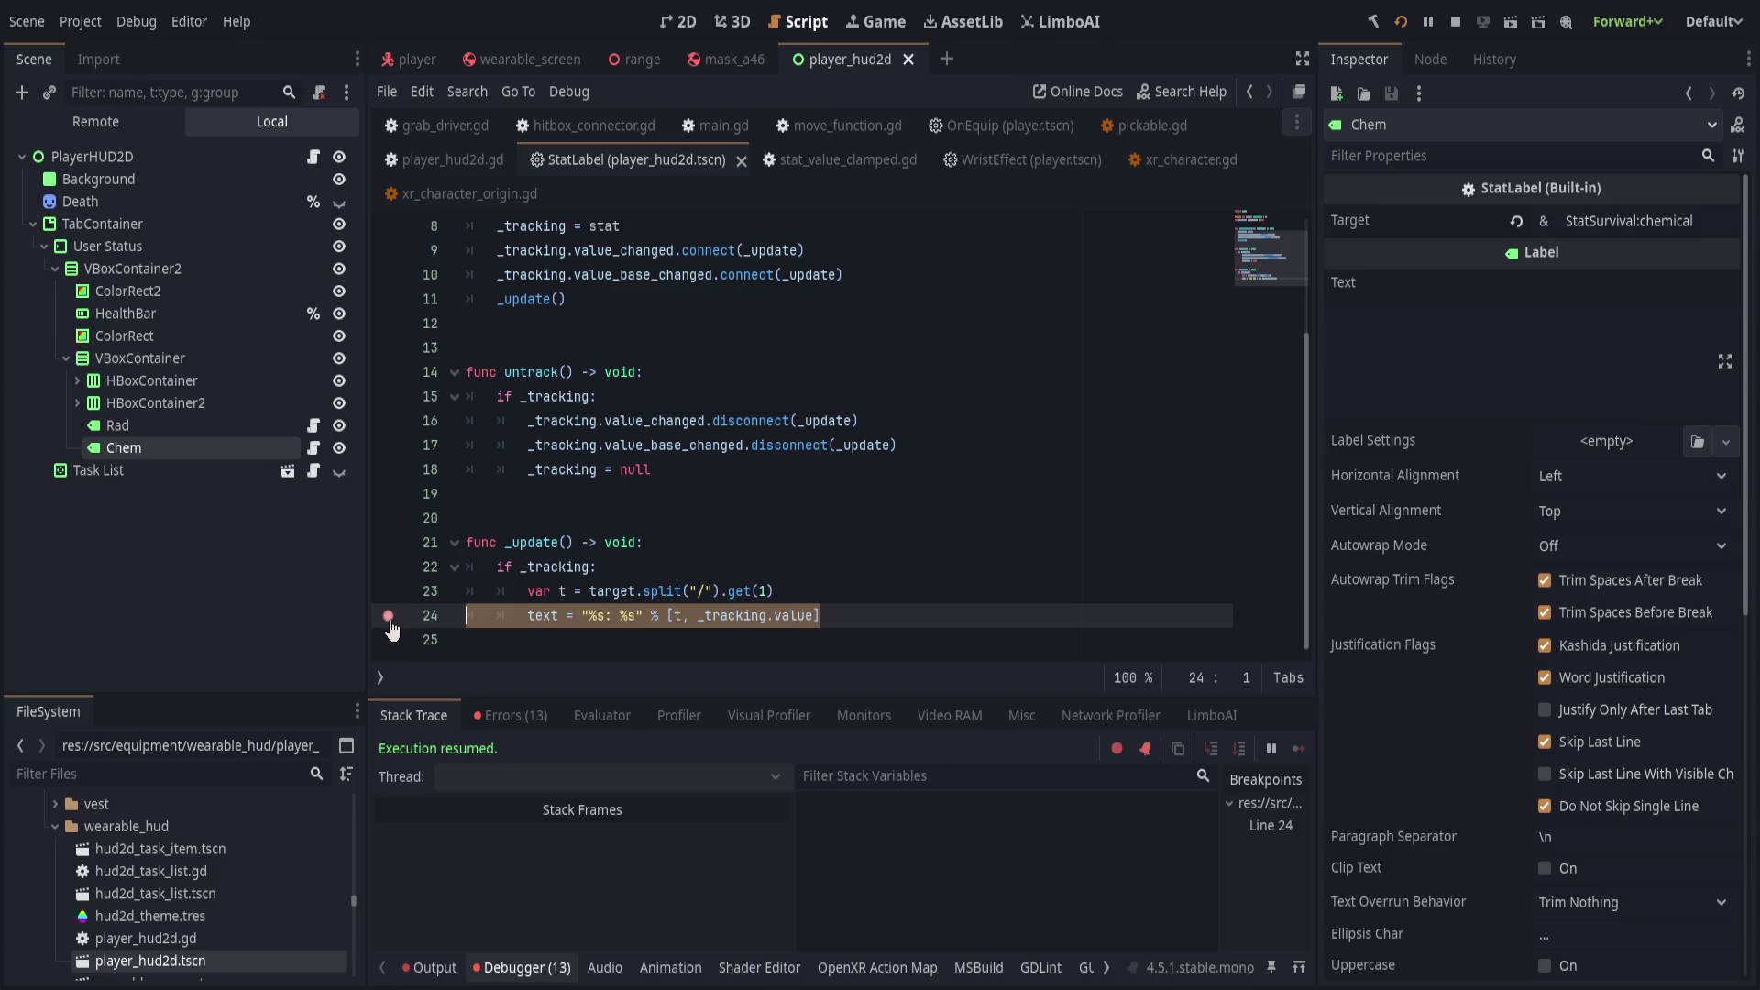
pyautogui.click(429, 968)
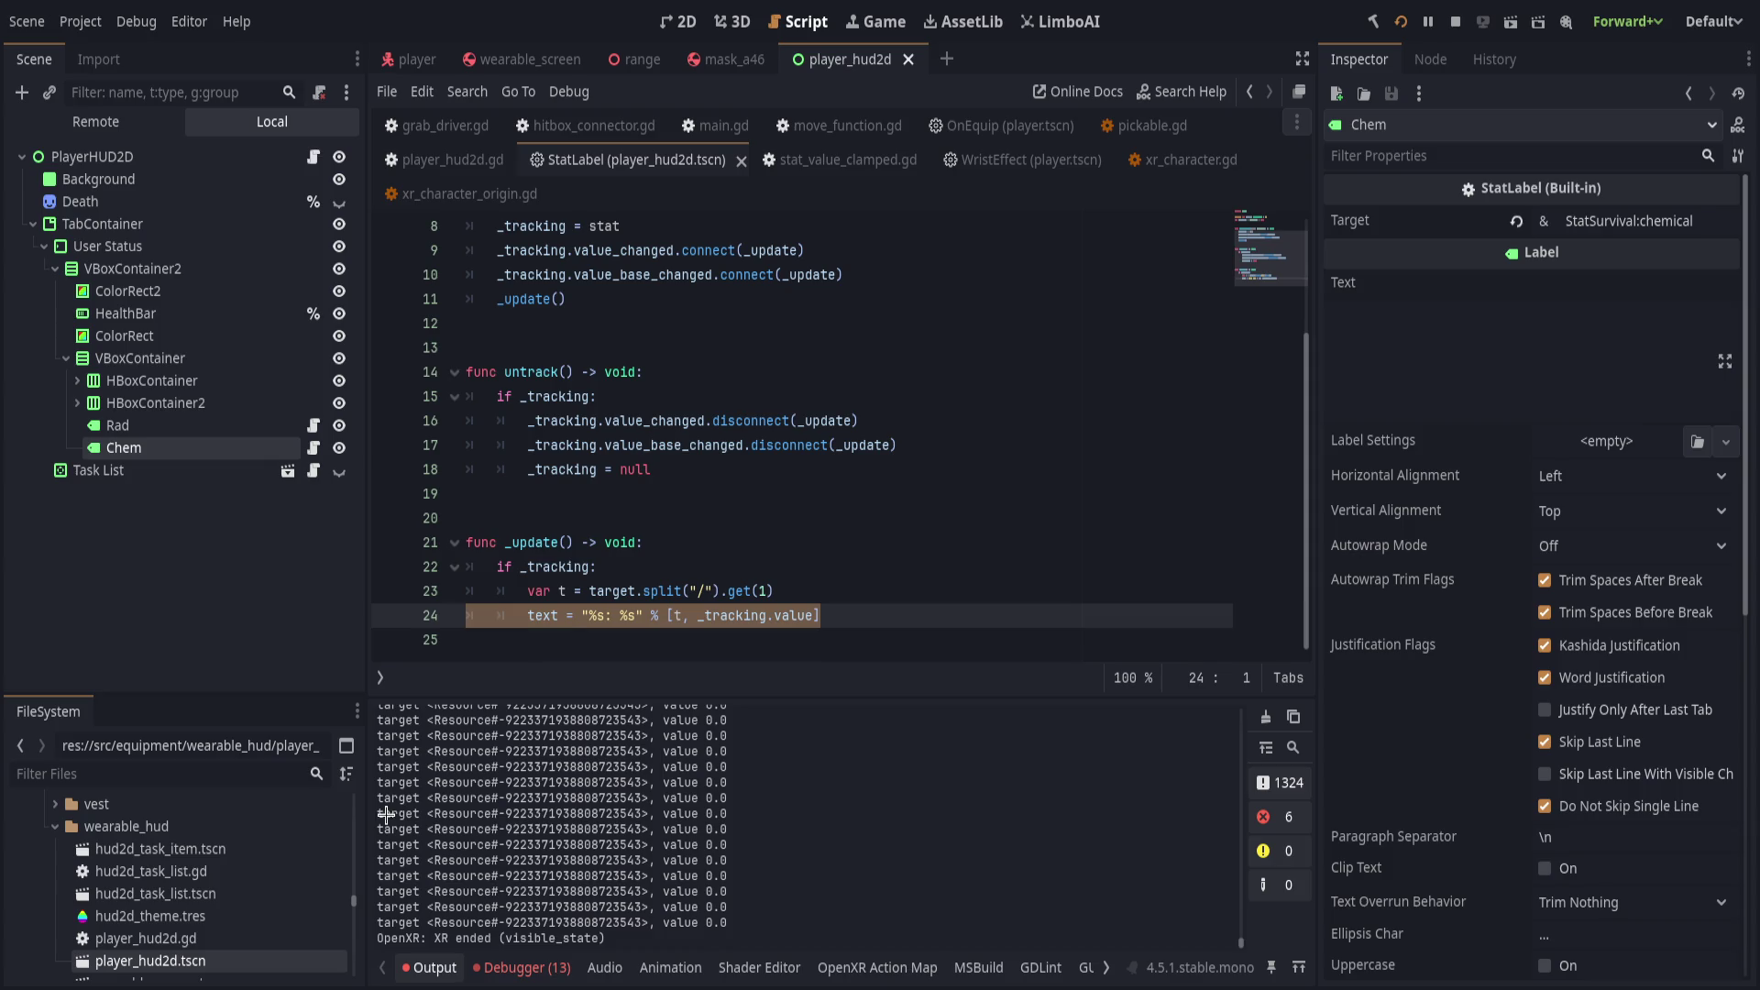
pyautogui.click(868, 248)
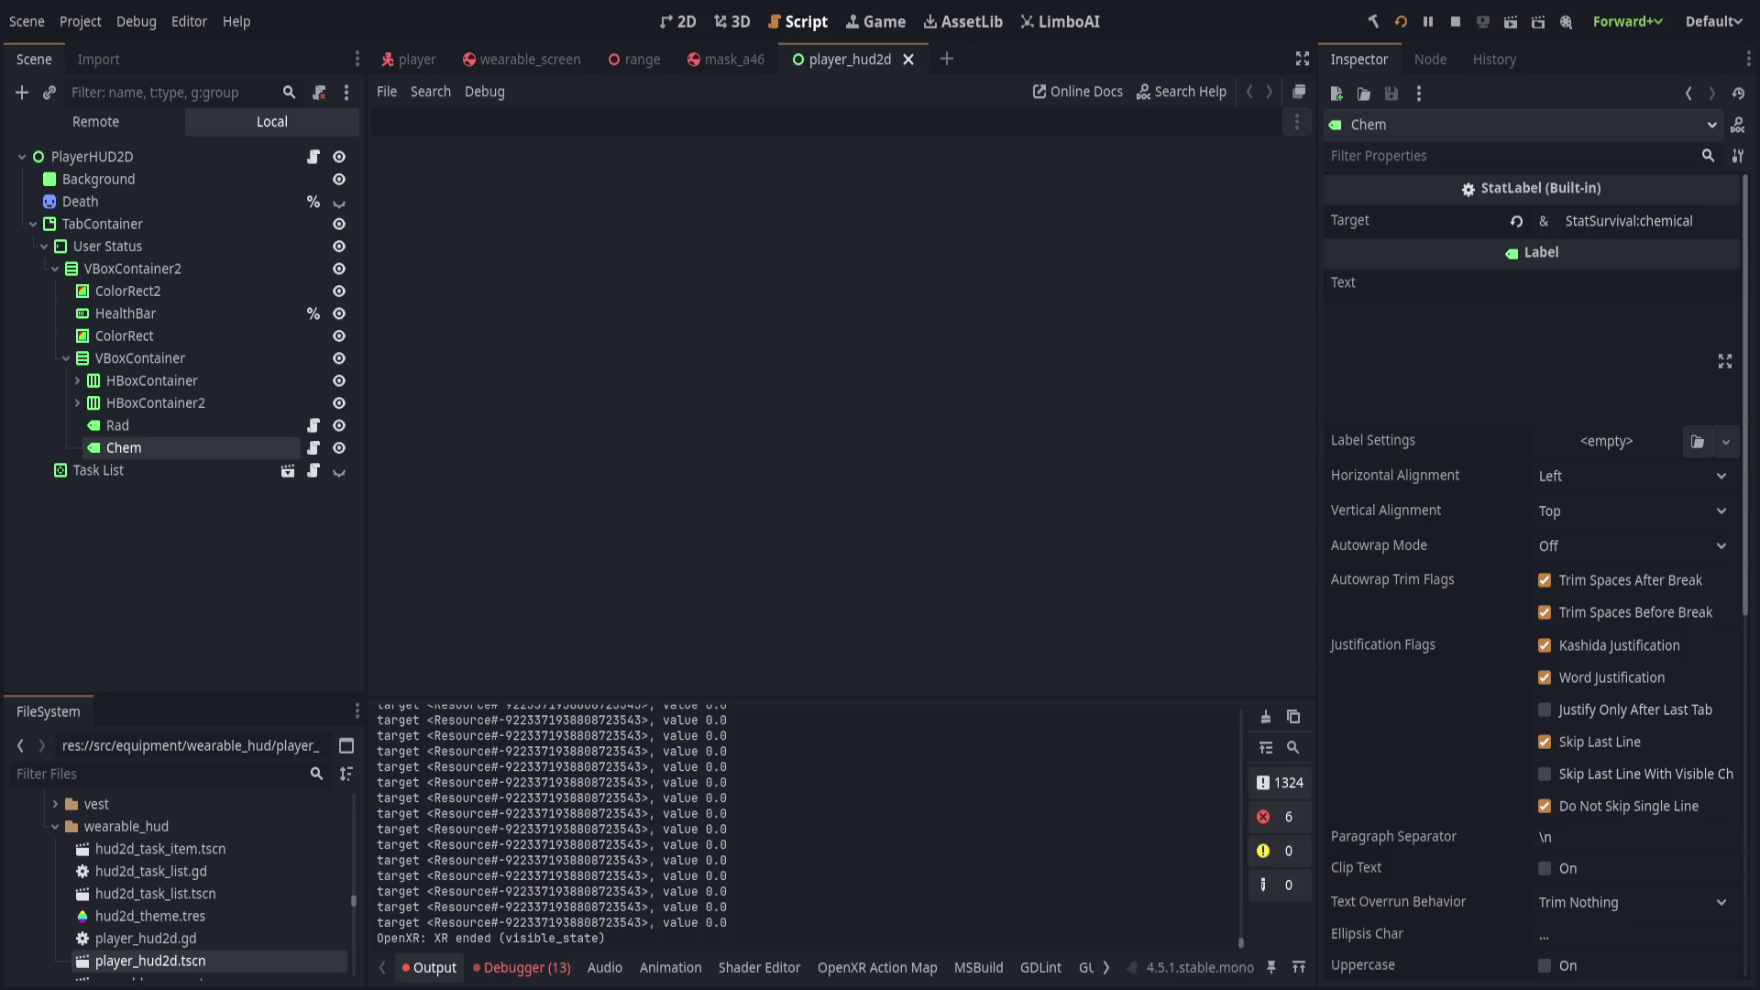
# Close mouse_capture.gd and movement_desktop_turn.gd, then open stat_value_clamped.gd via the file finder.
pyautogui.press('Escape')
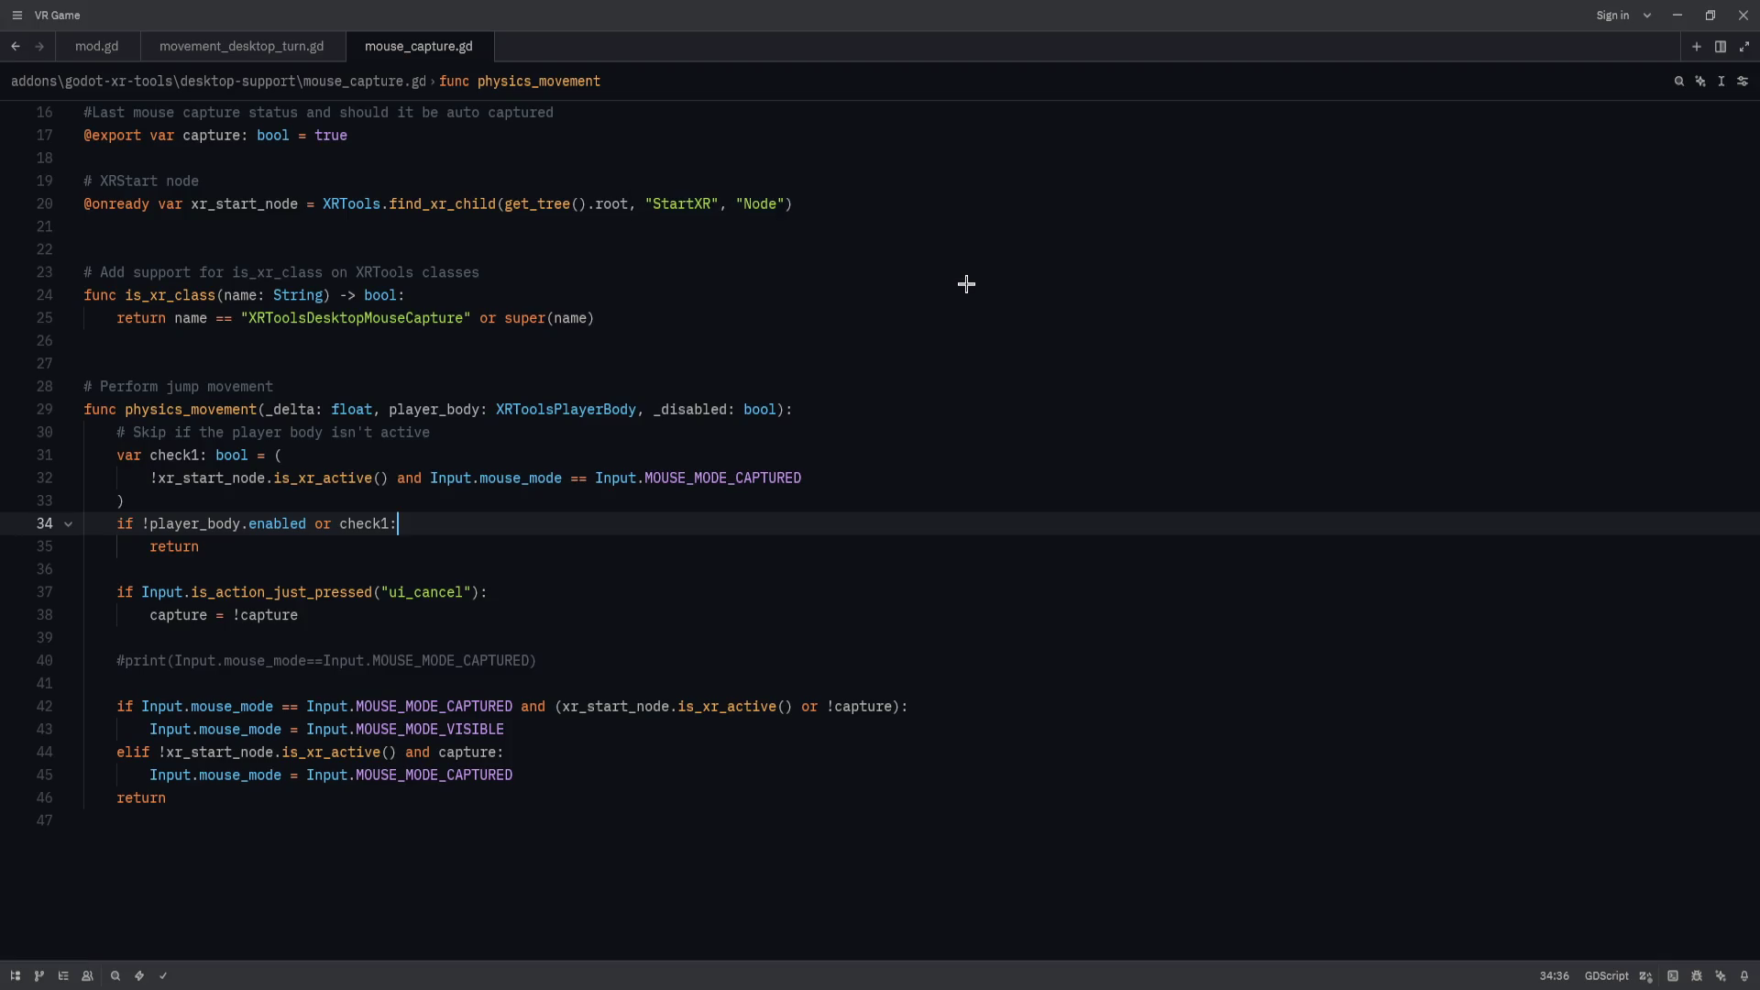
pyautogui.hotkey('ctrl', 'w')
pyautogui.hotkey('ctrl', 'w')
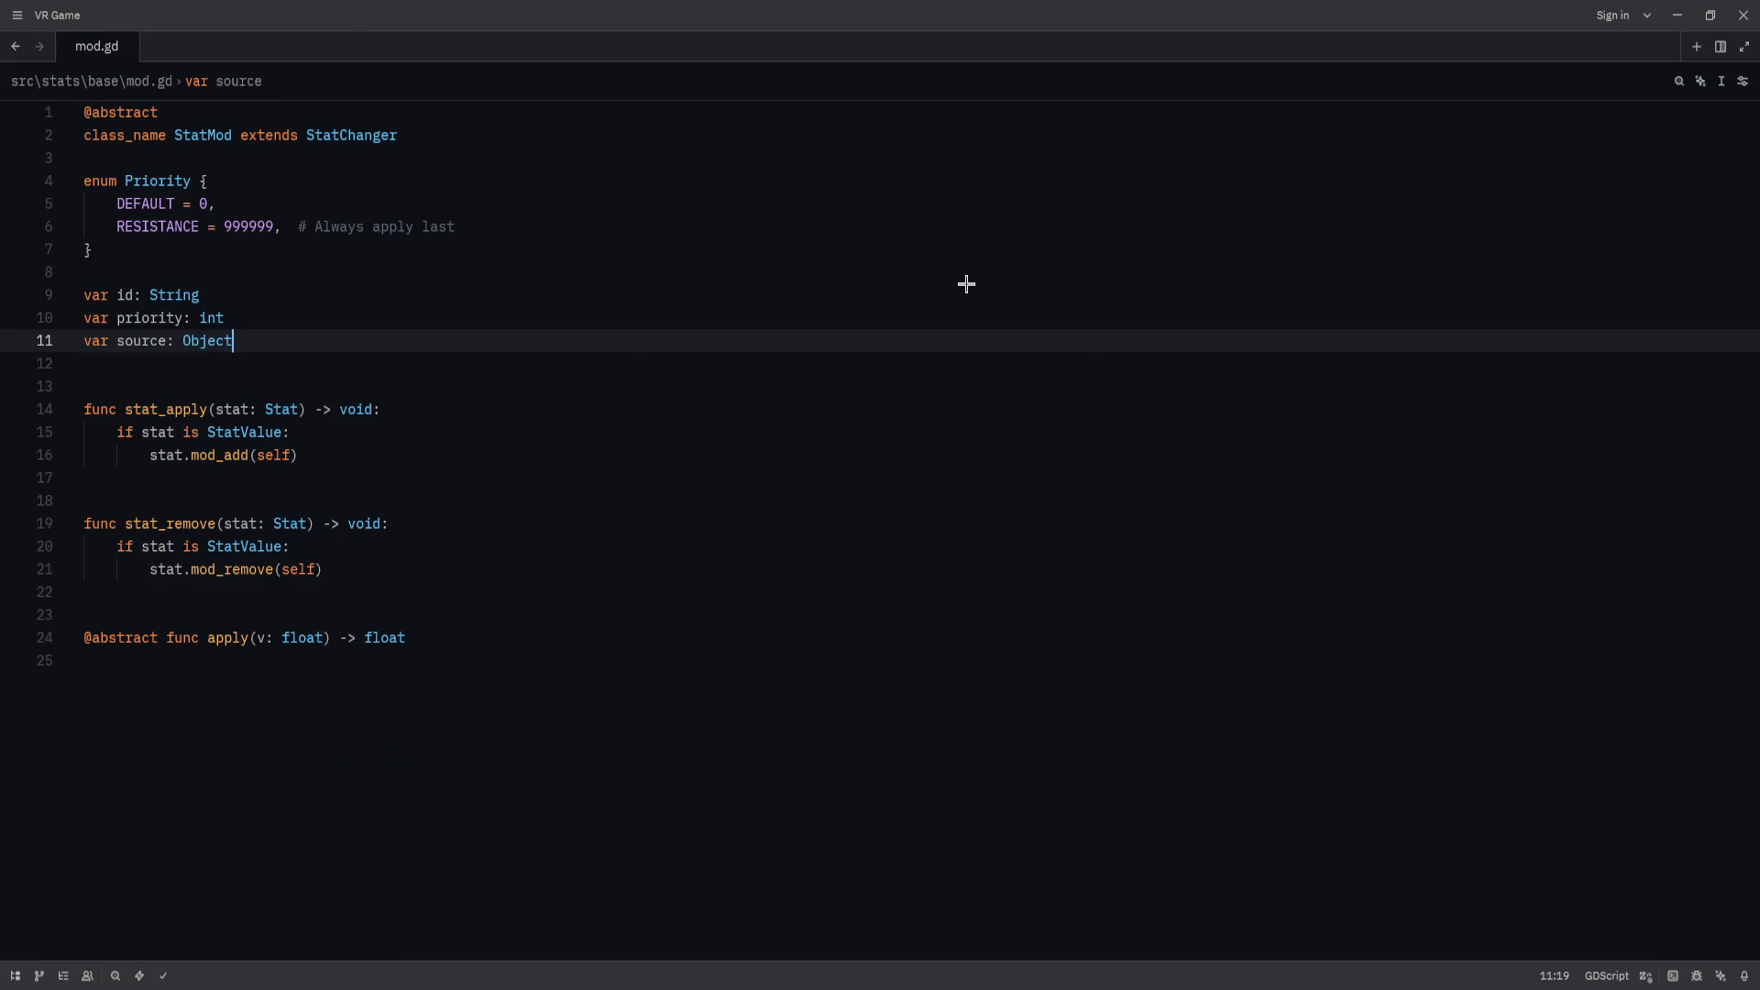
pyautogui.hotkey('ctrl', 'w')
pyautogui.hotkey('ctrl', 'p')
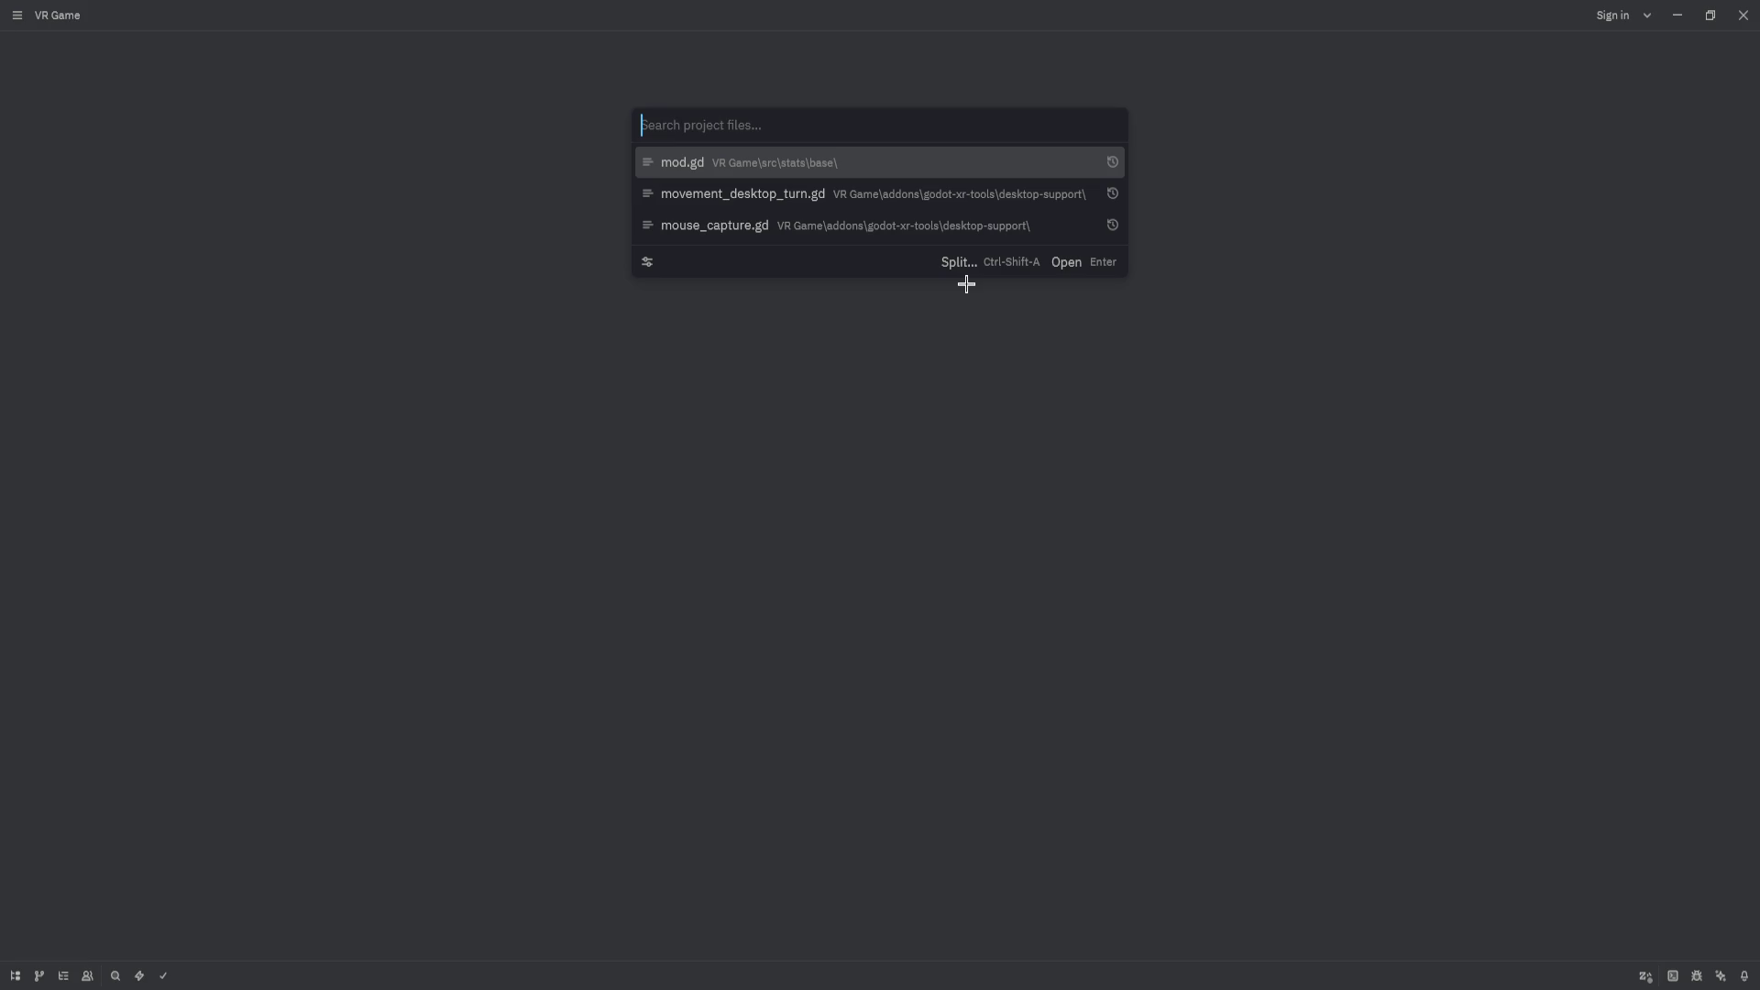
pyautogui.write('stat_c')
pyautogui.press('BackSpace')
pyautogui.write('clamped')
pyautogui.press('Return')
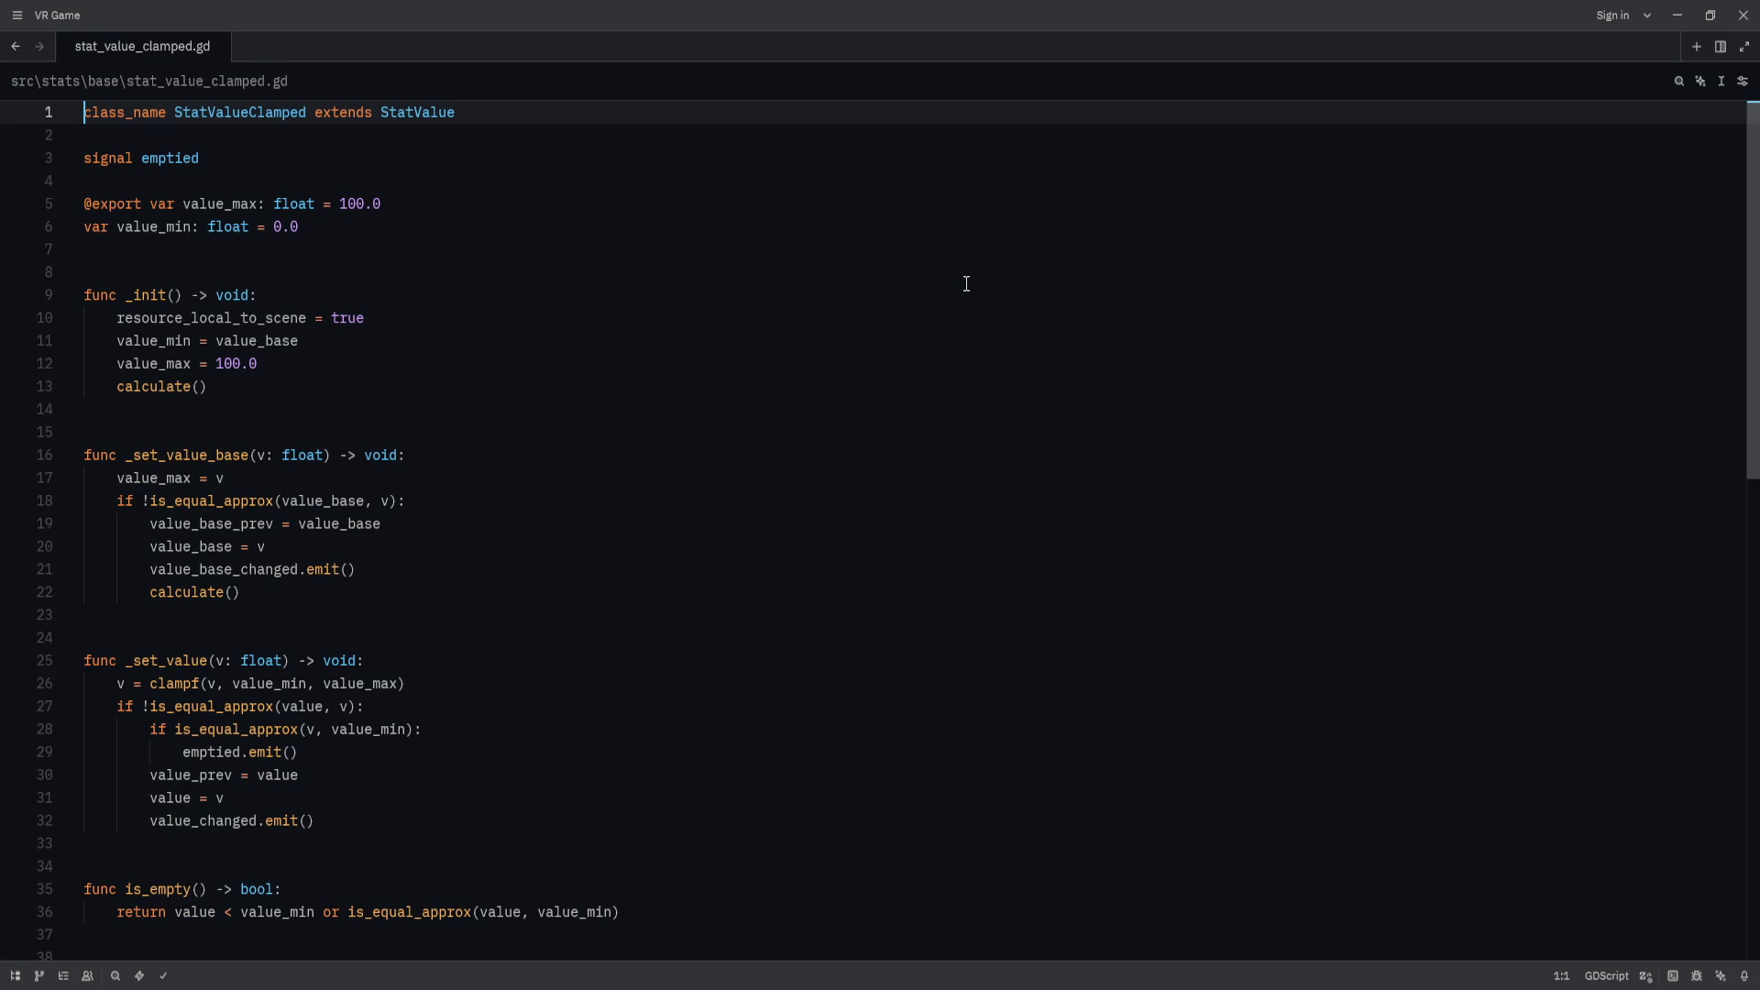
# Review the value_min assignment in _init, briefly toggling a line 10 breakpoint, then return to Godot.
pyautogui.click(496, 247)
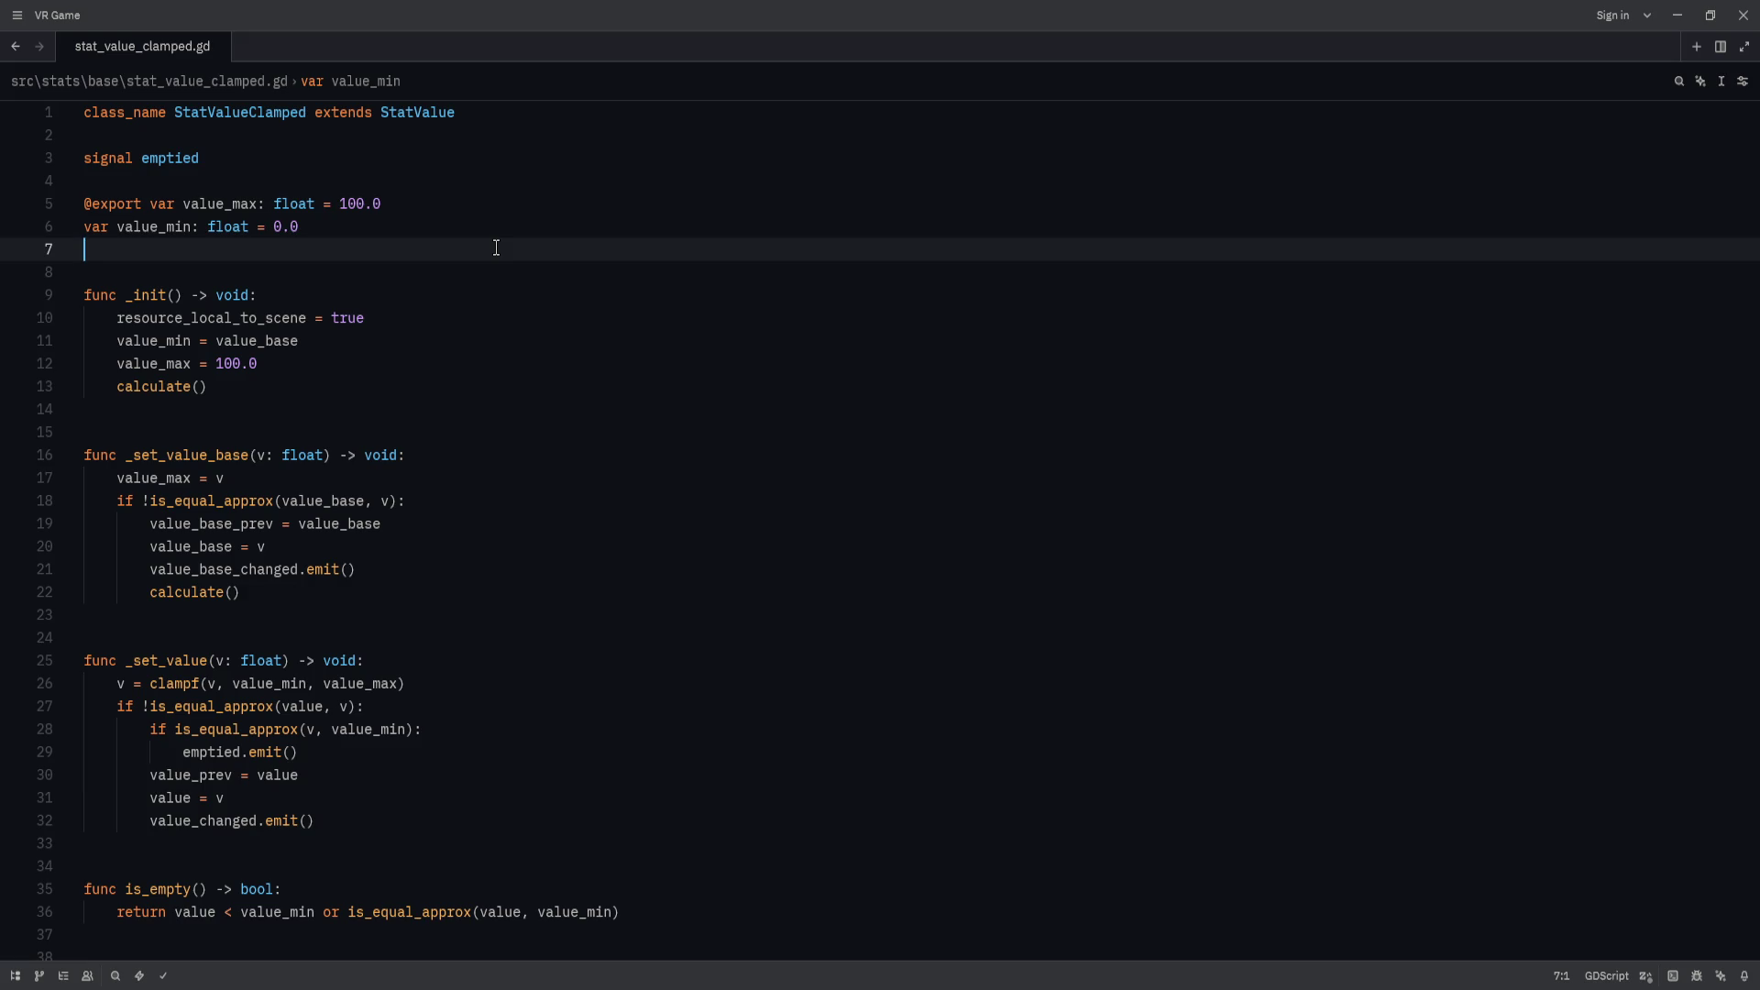
pyautogui.click(434, 331)
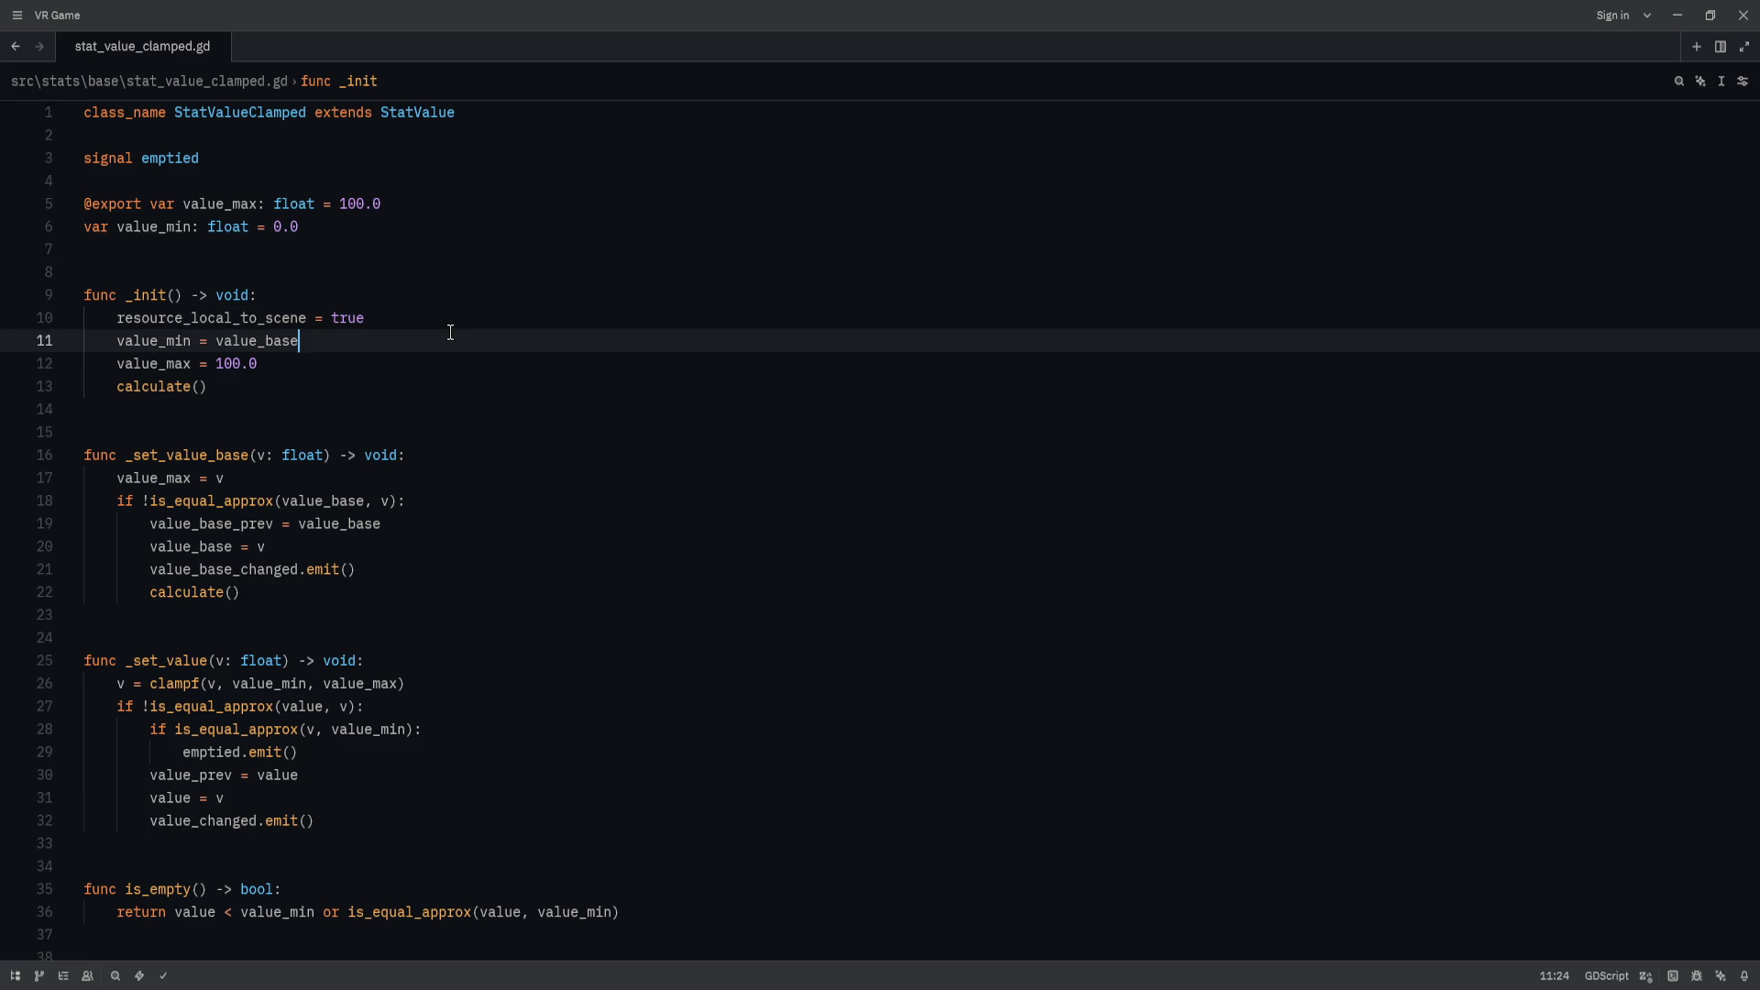
pyautogui.scroll(-6, 348, 394)
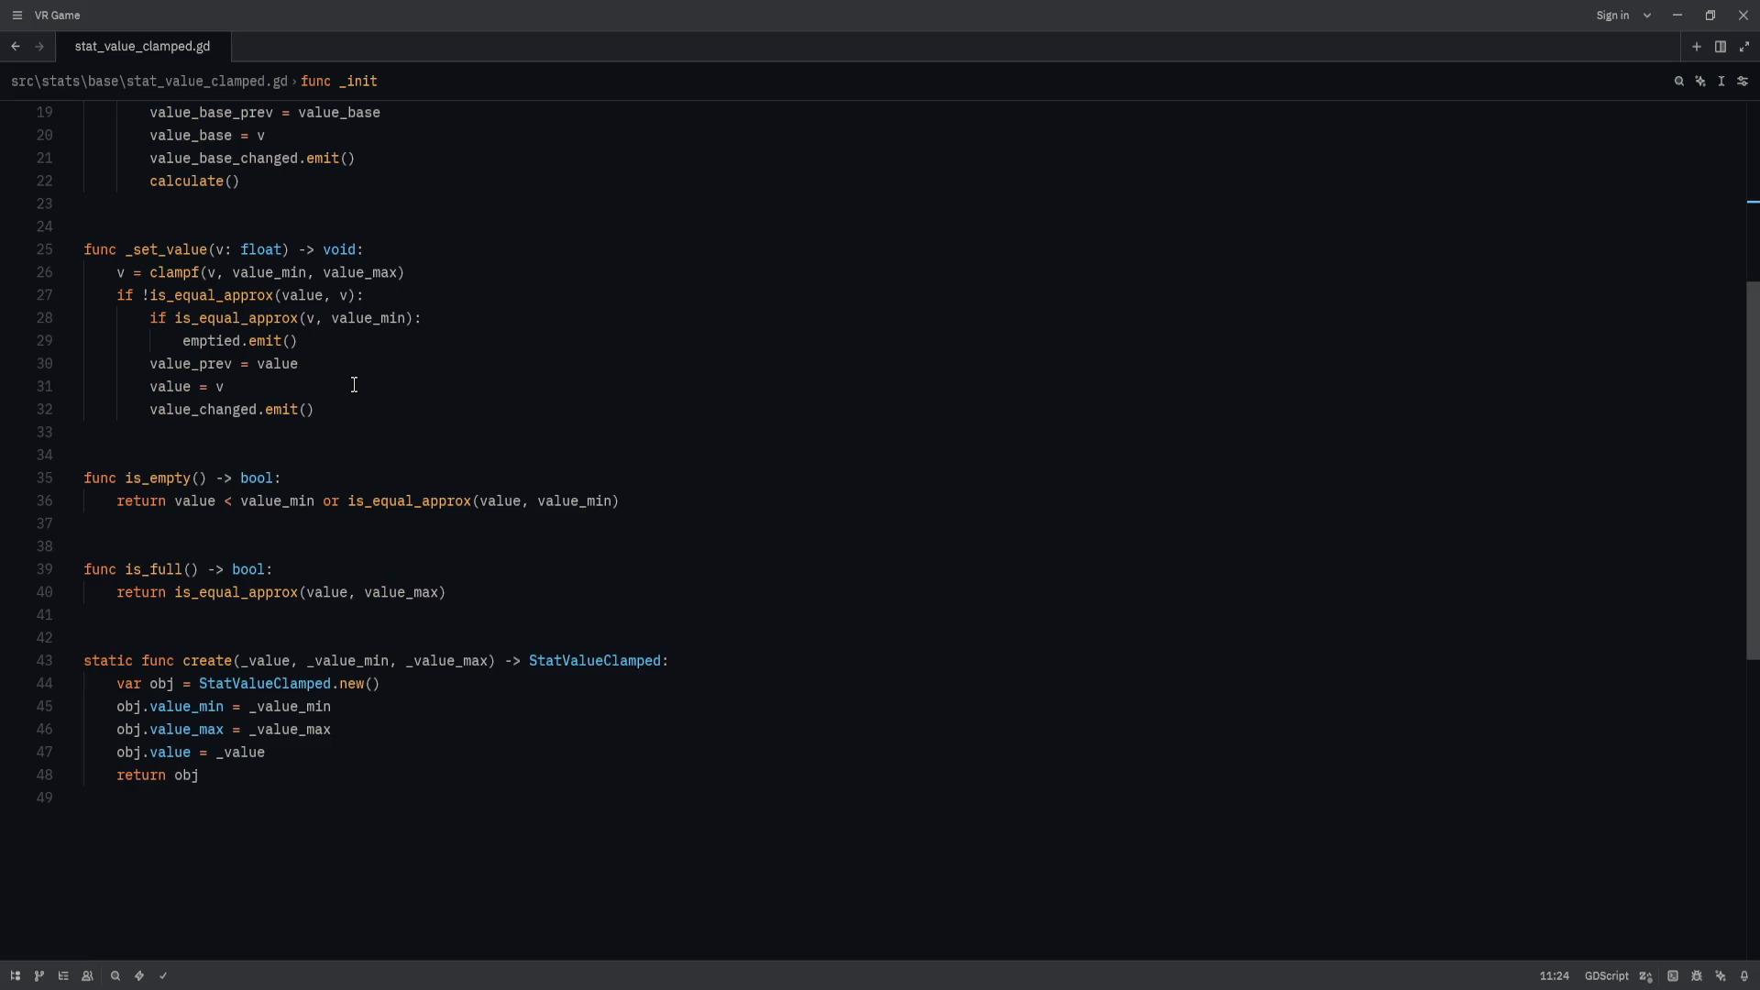
pyautogui.scroll(6, 367, 386)
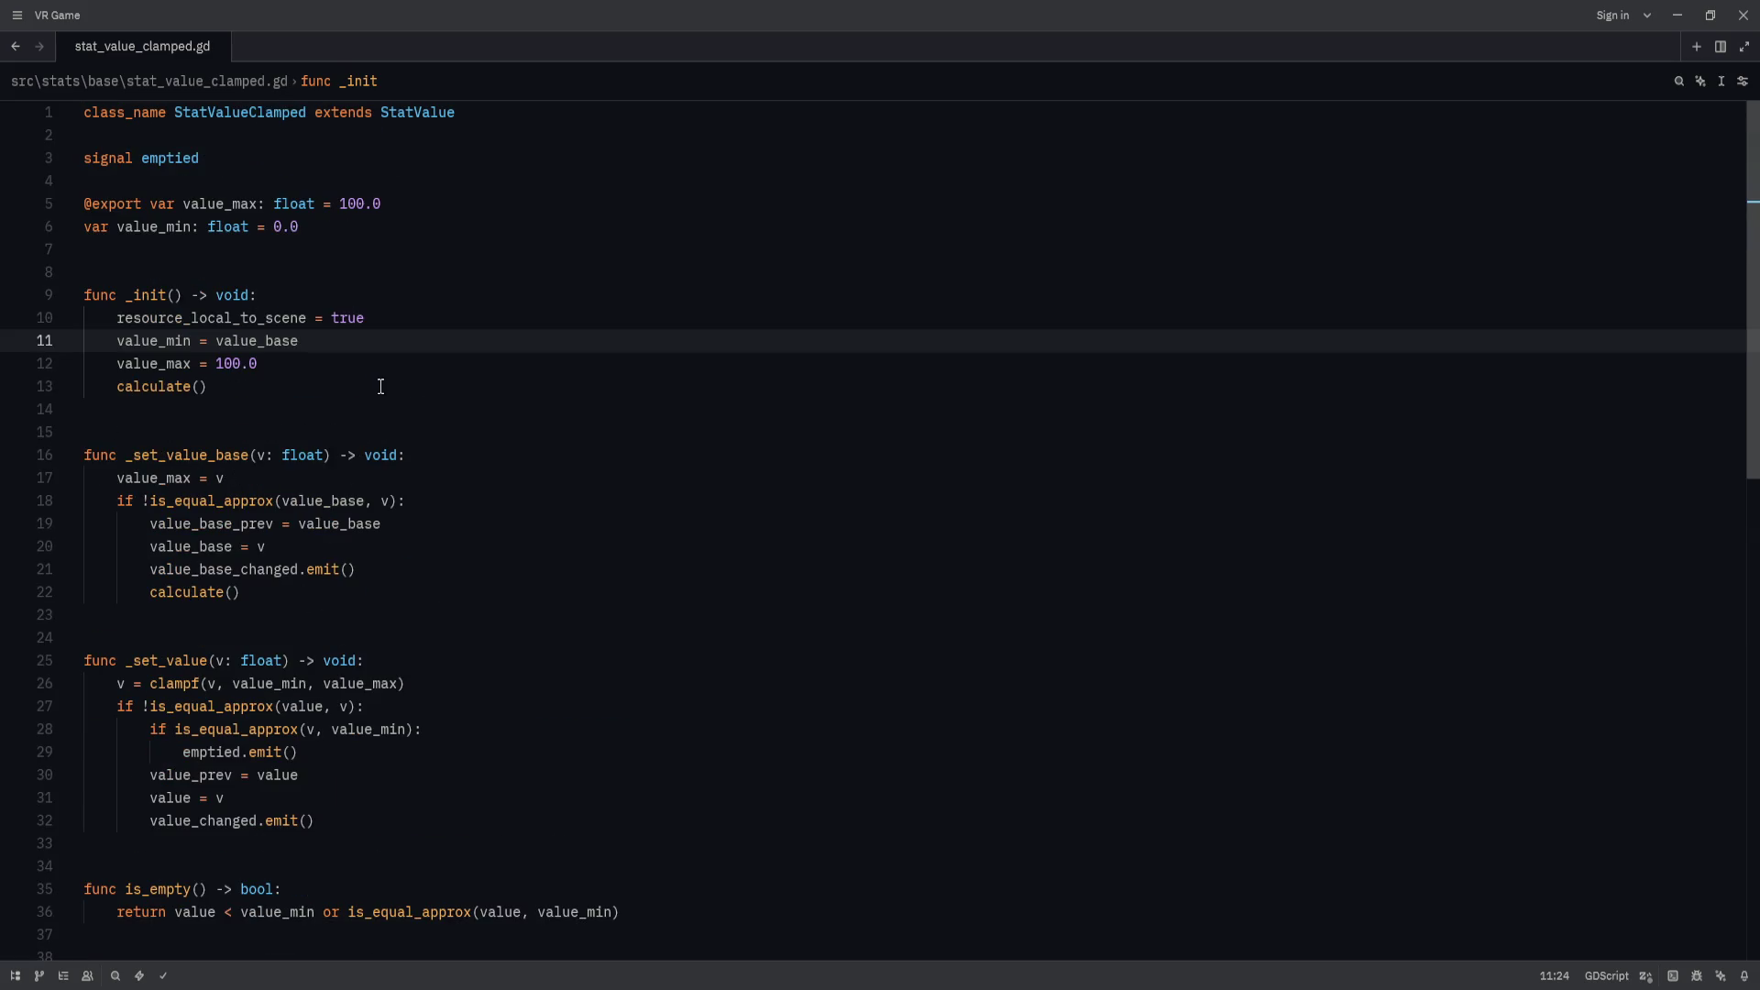
pyautogui.click(18, 326)
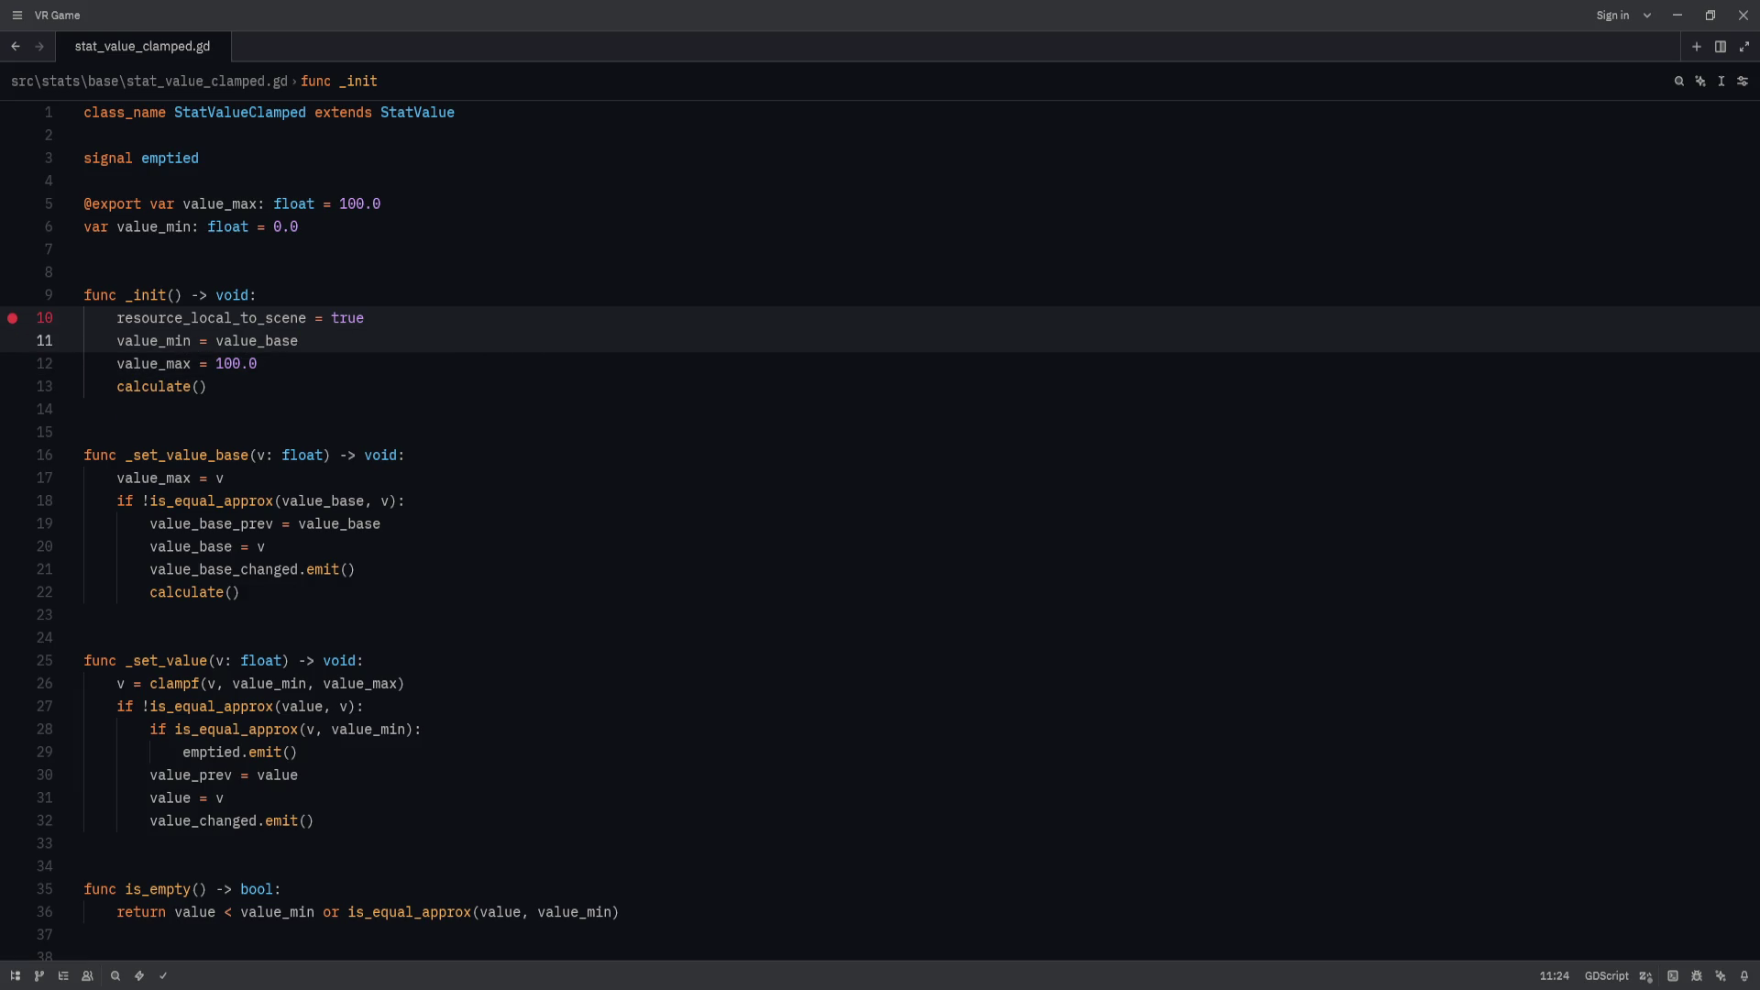
pyautogui.click(12, 318)
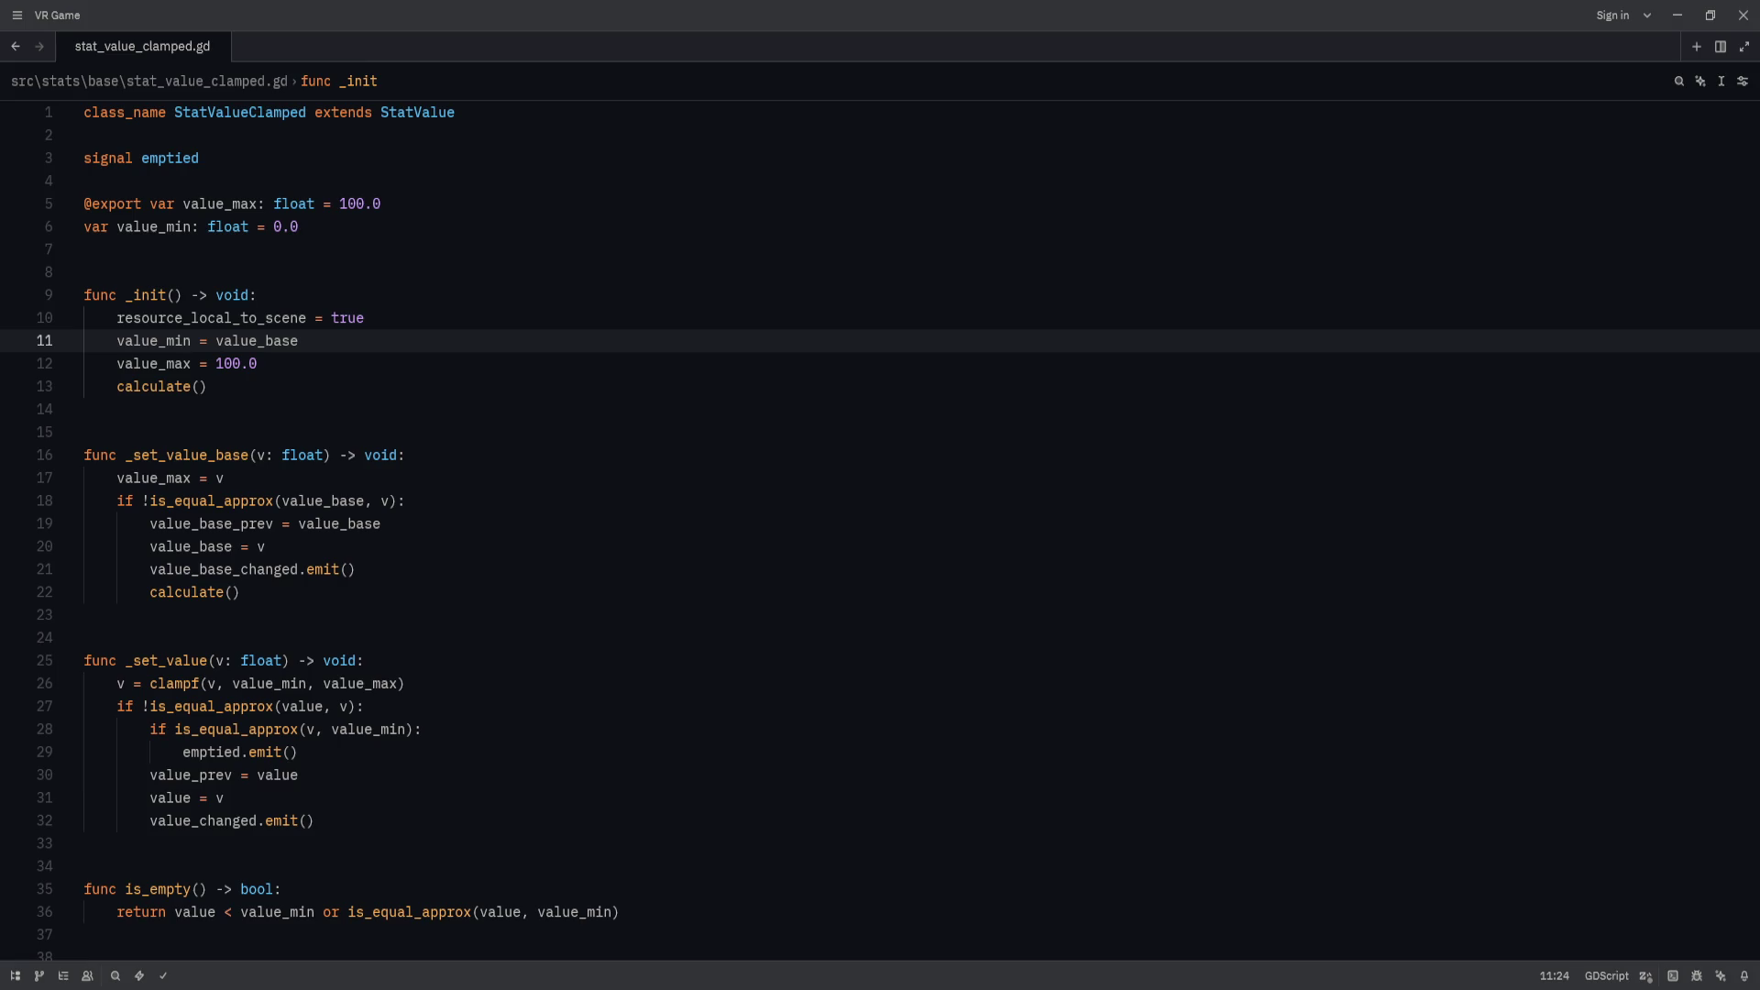
pyautogui.hotkey('alt', 'Tab')
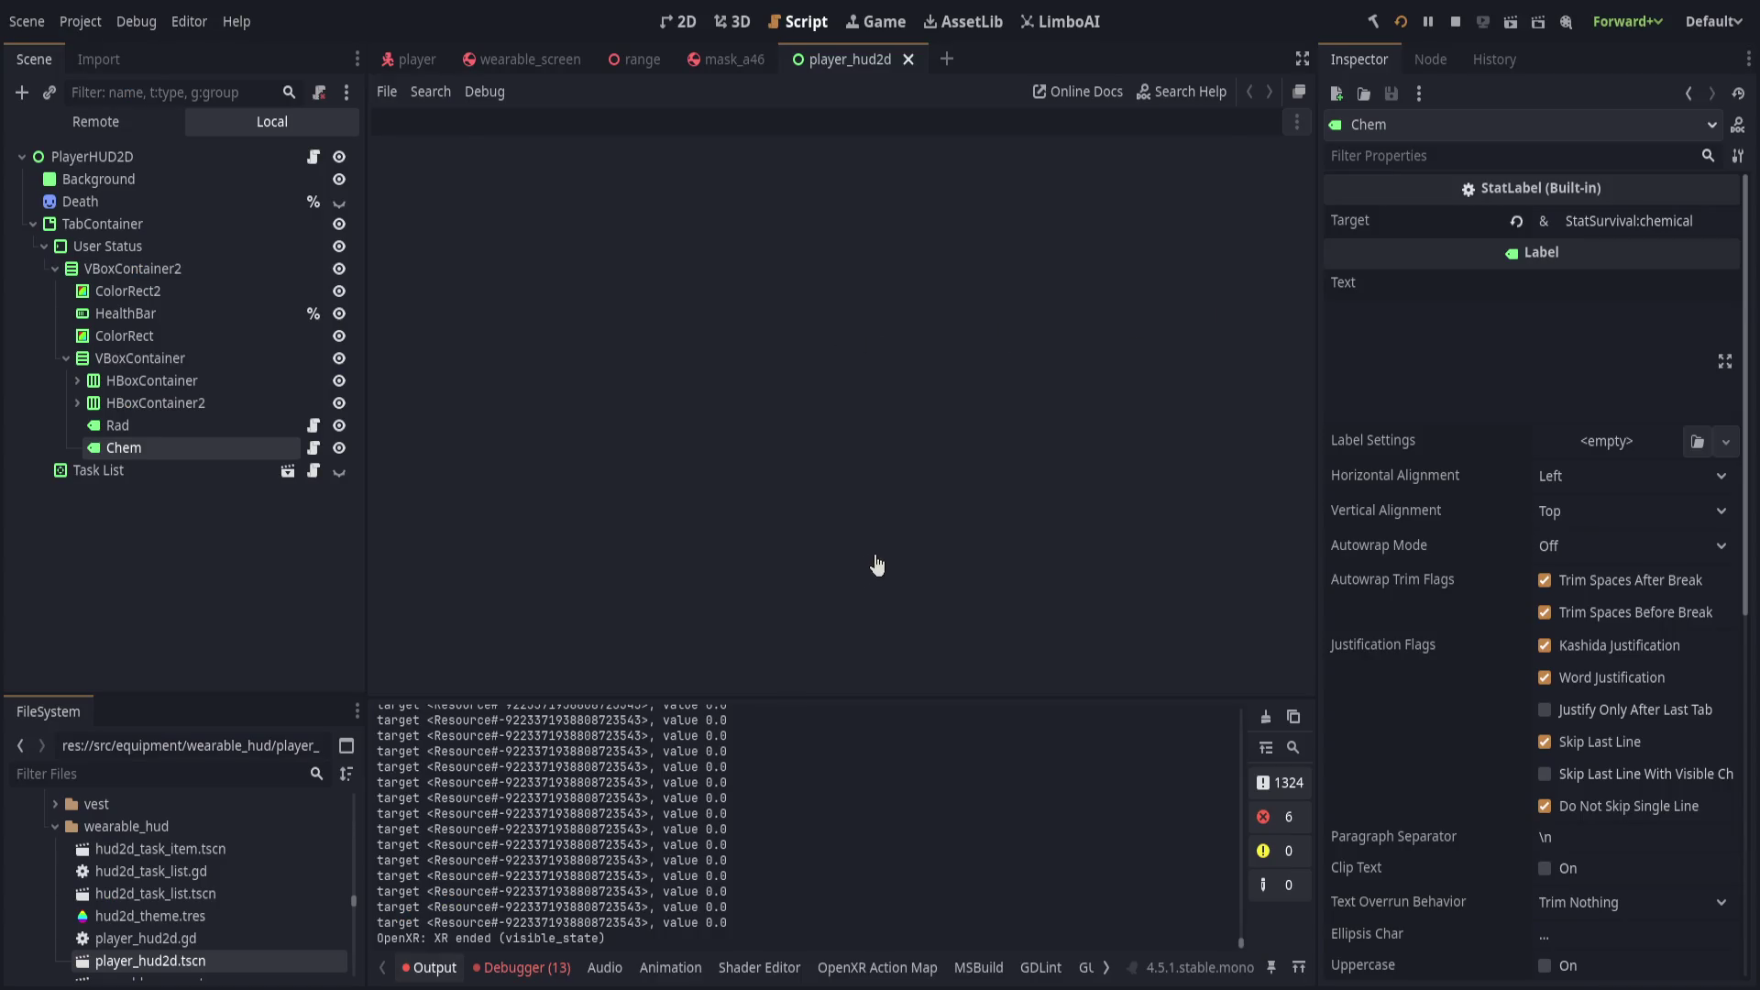
# Add breakpoints on lines 10 and 5 of stat_value_clamped.gd.
pyautogui.click(773, 417)
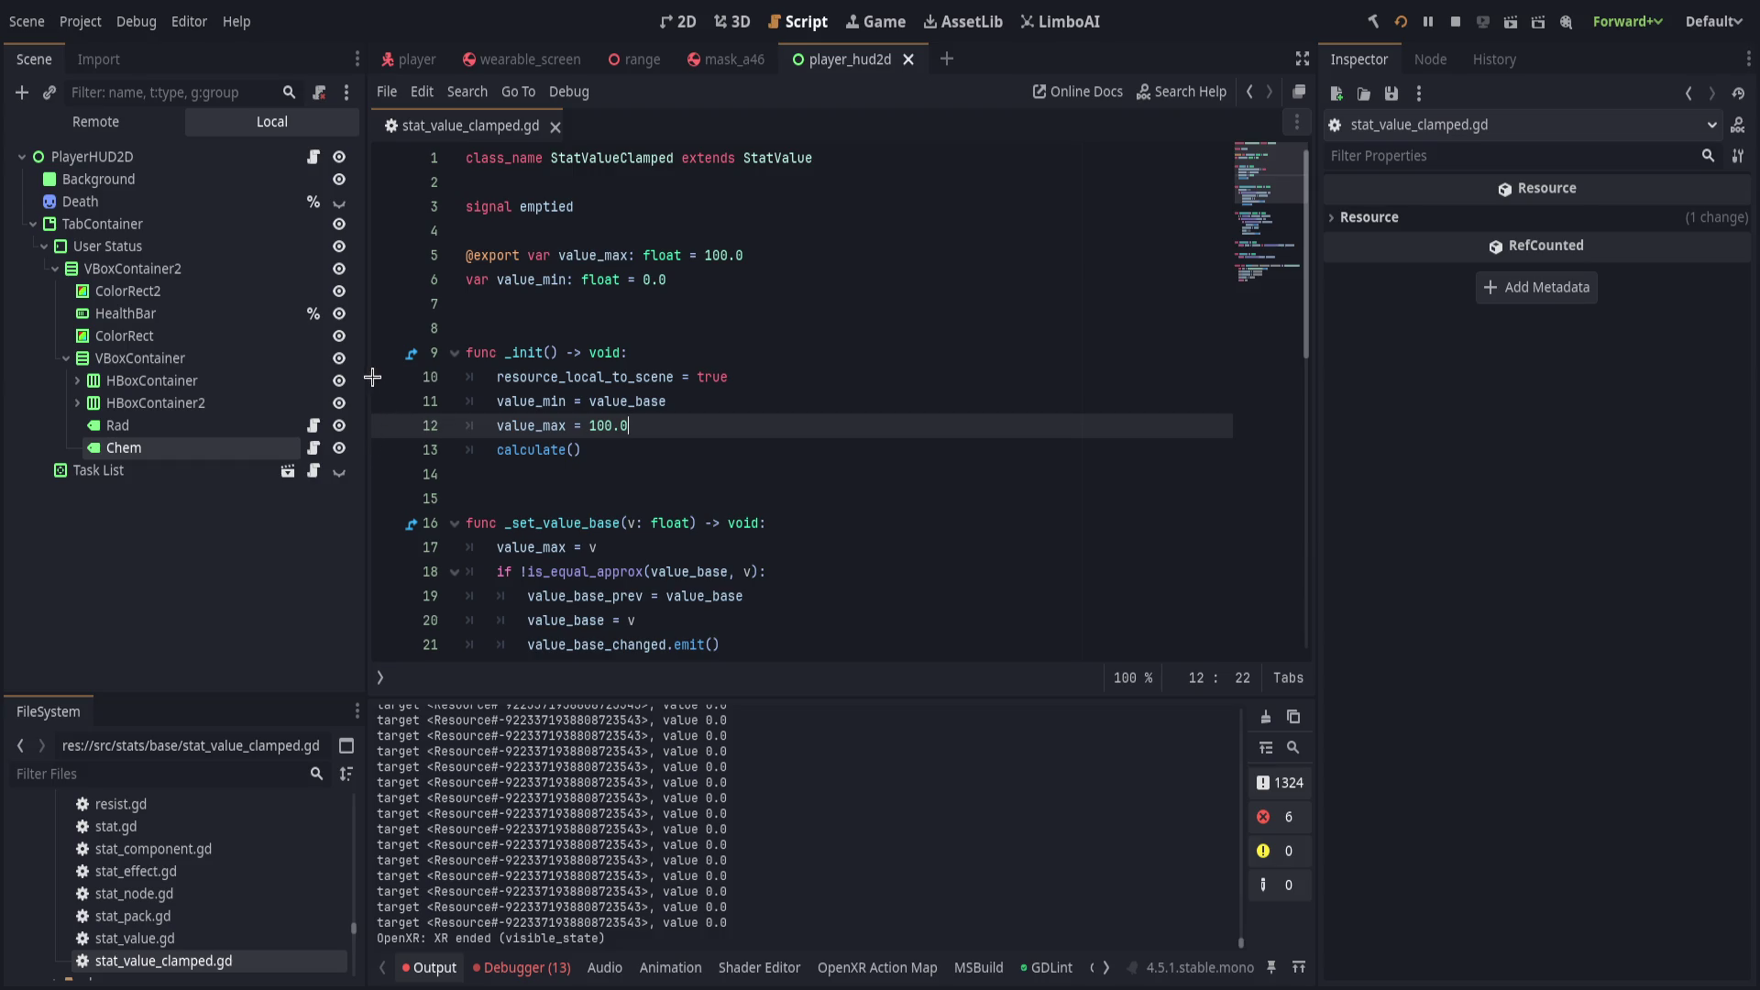
pyautogui.keyDown('shift'); pyautogui.click(416, 377); pyautogui.keyUp('shift')
pyautogui.click(825, 256)
pyautogui.press('F9')
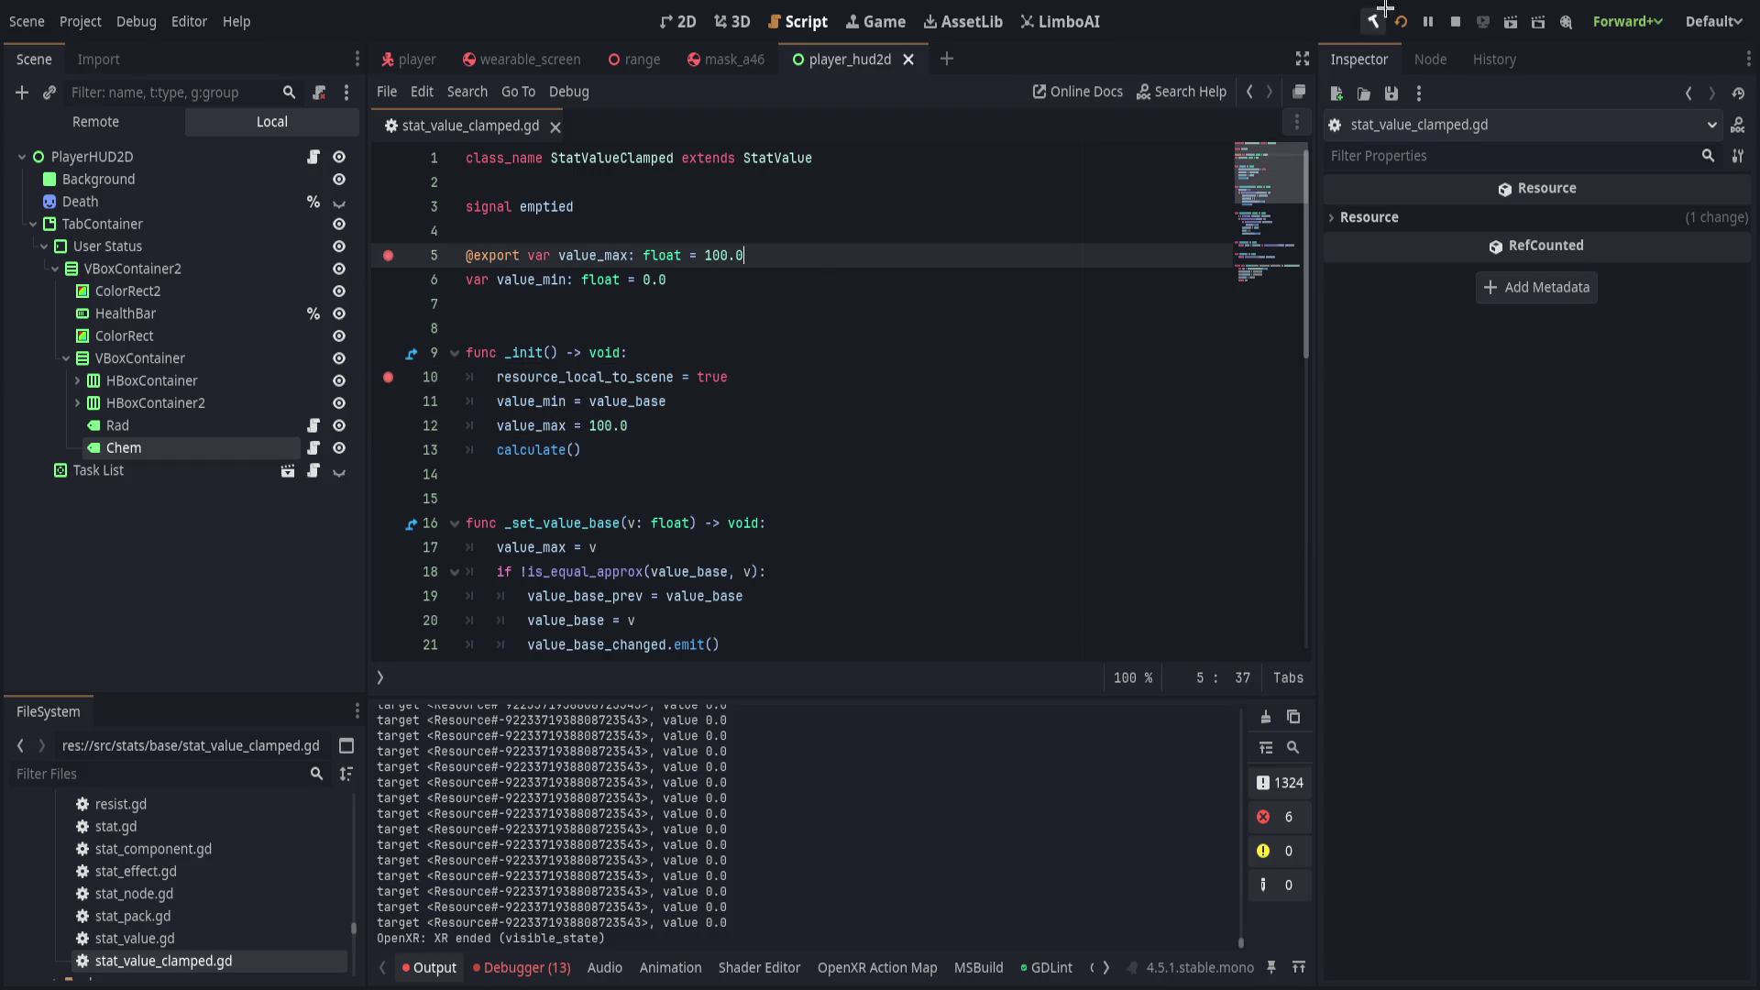
# Run the game and step over to line 6, where value_min is still null.
pyautogui.click(1398, 21)
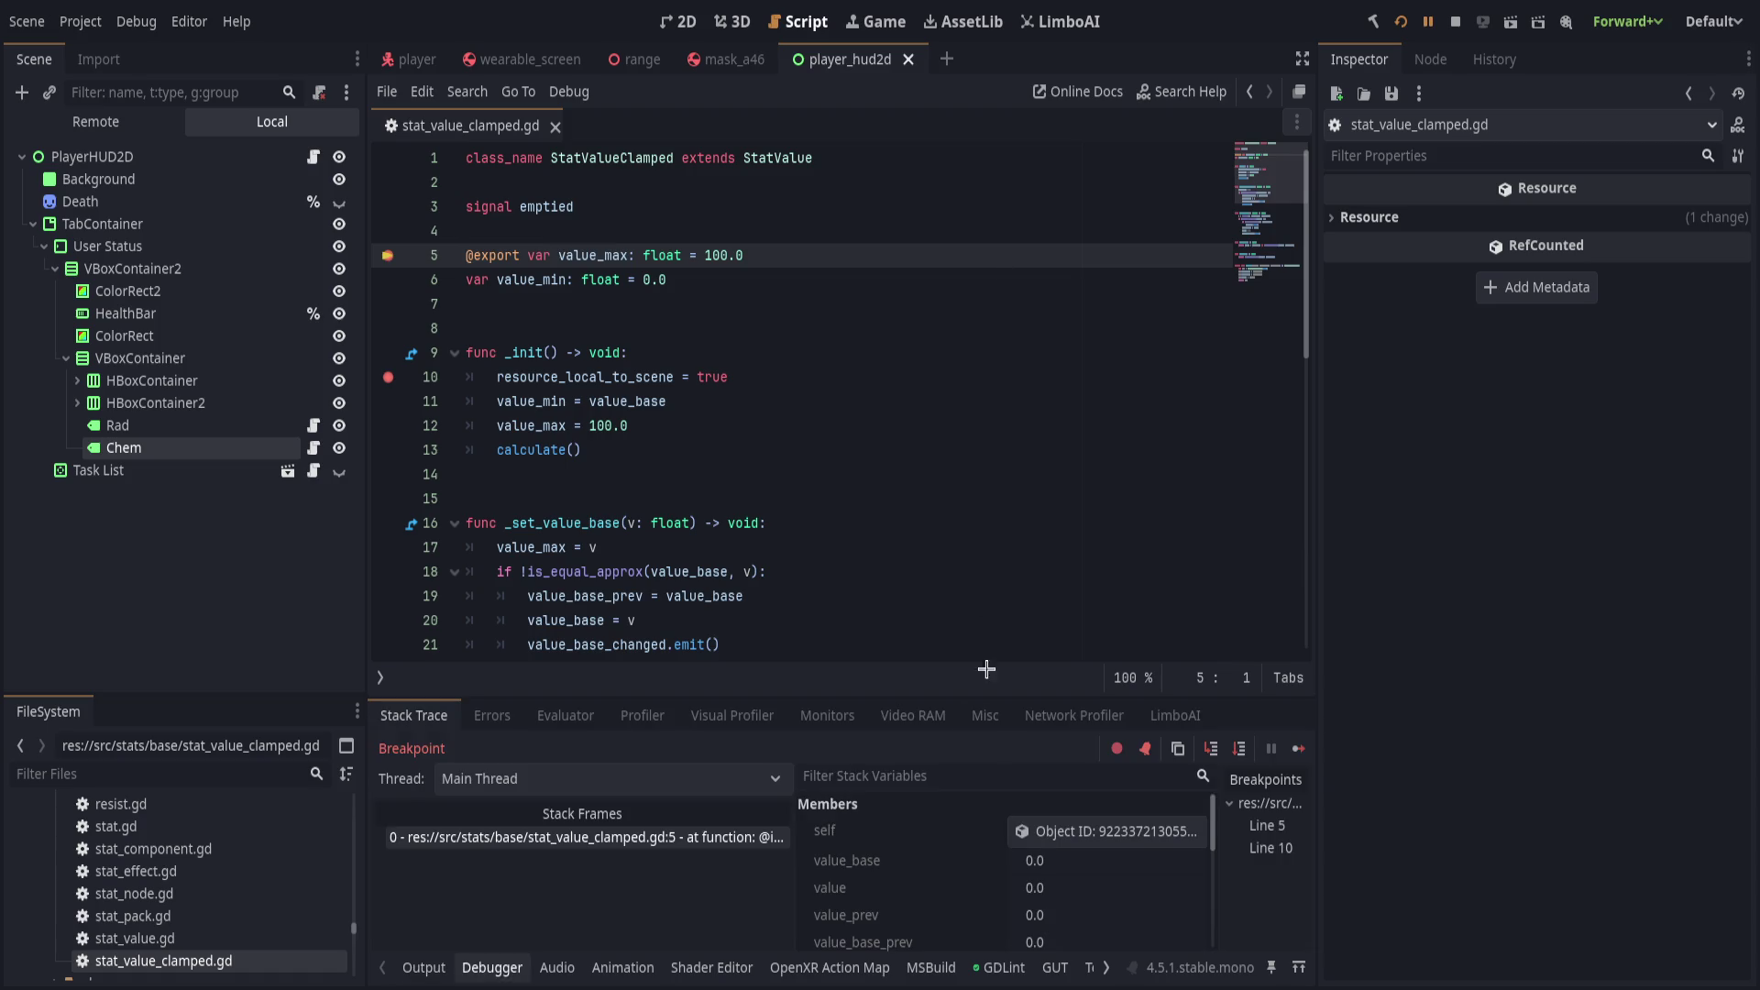
pyautogui.scroll(-1, 966, 854)
pyautogui.scroll(-3, 962, 857)
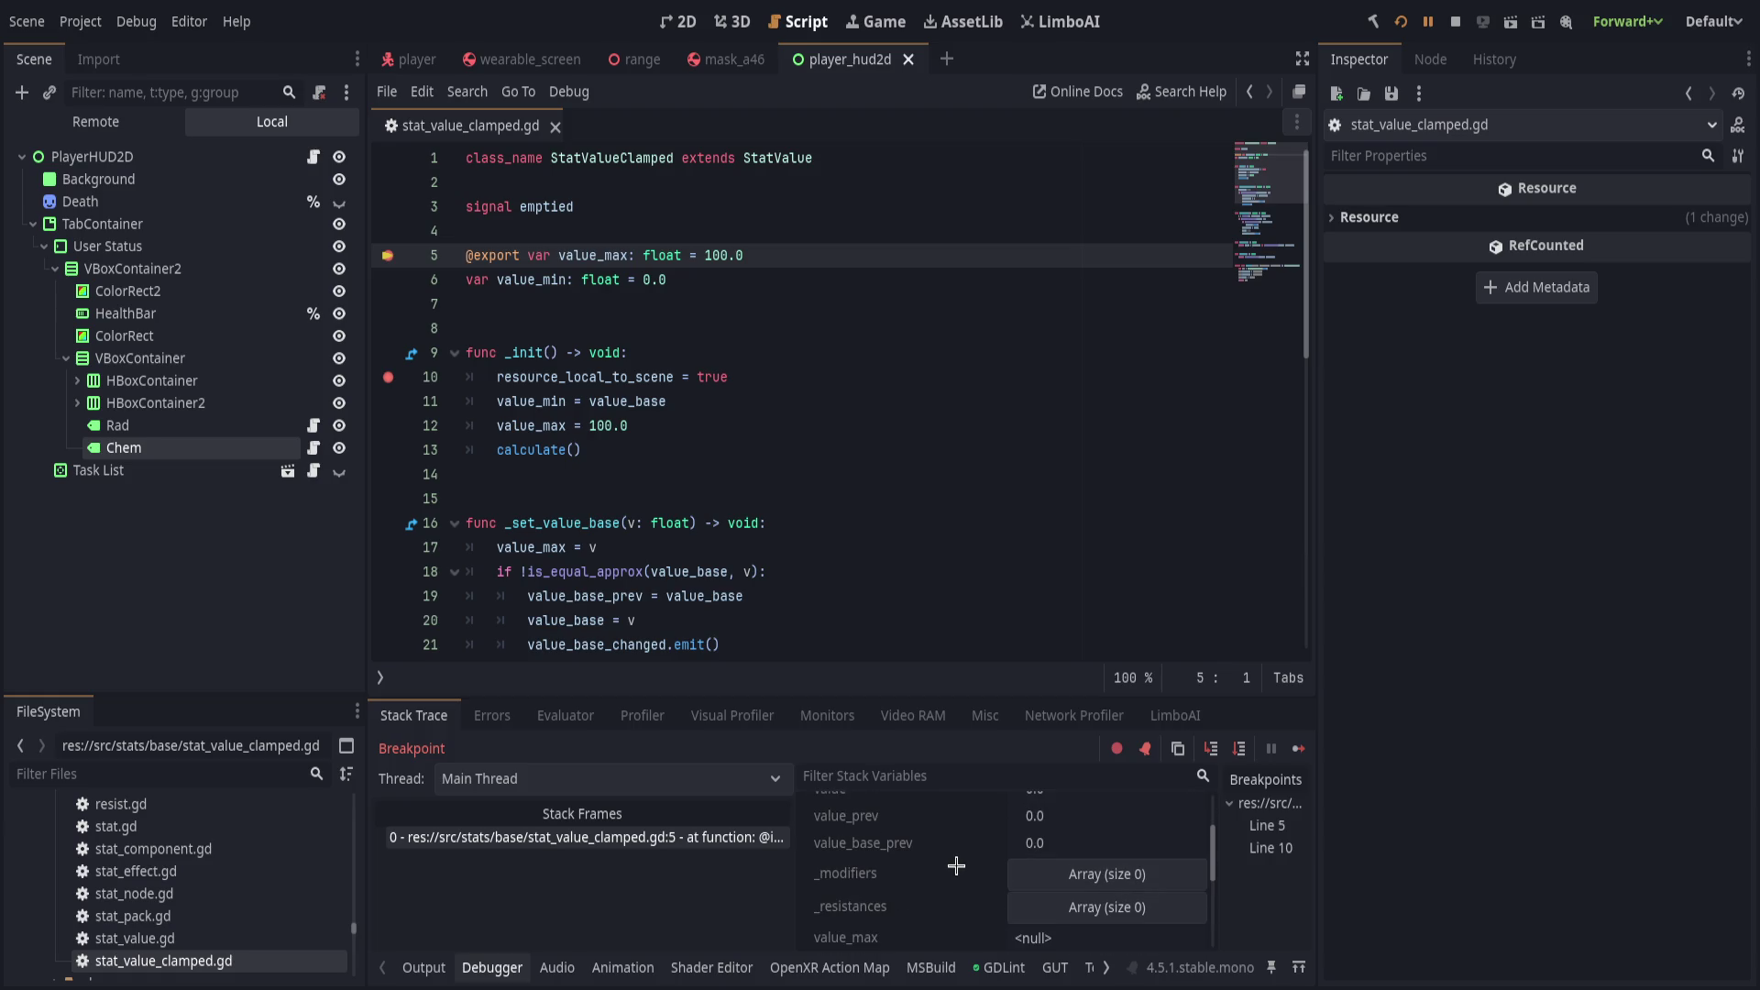
pyautogui.click(1240, 748)
pyautogui.scroll(-2, 975, 914)
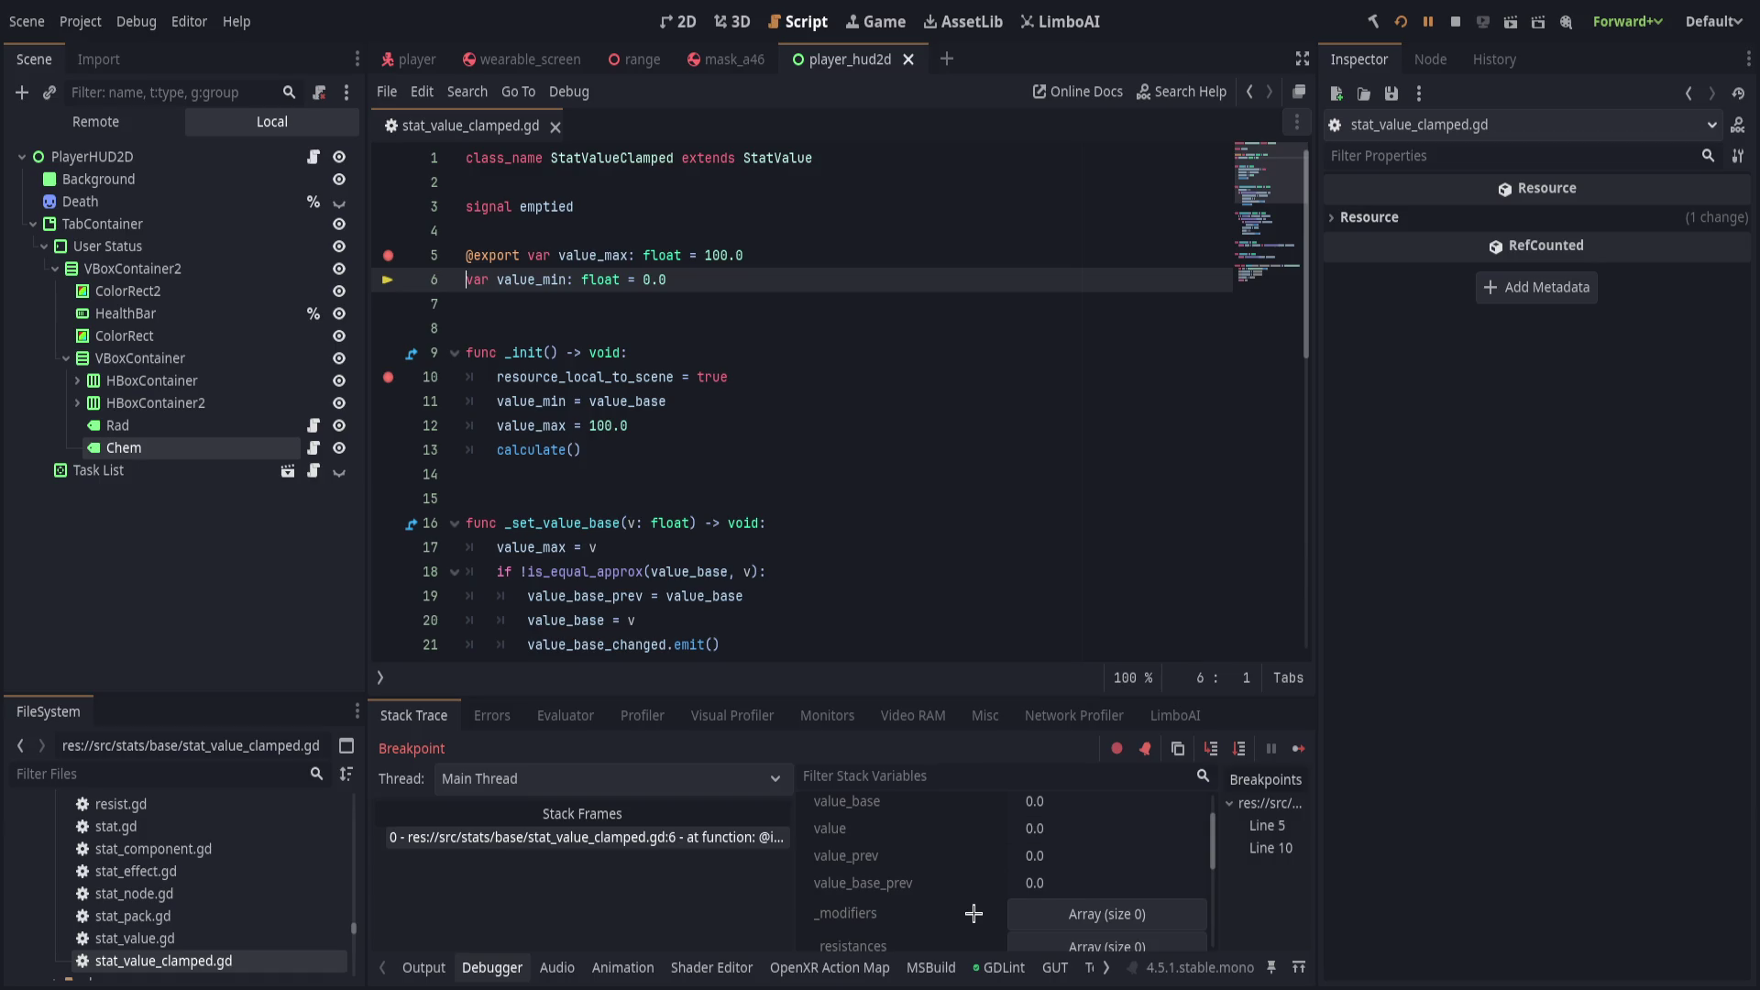
pyautogui.scroll(-1, 974, 913)
pyautogui.scroll(3, 972, 913)
pyautogui.scroll(-2, 970, 913)
pyautogui.scroll(-3, 970, 913)
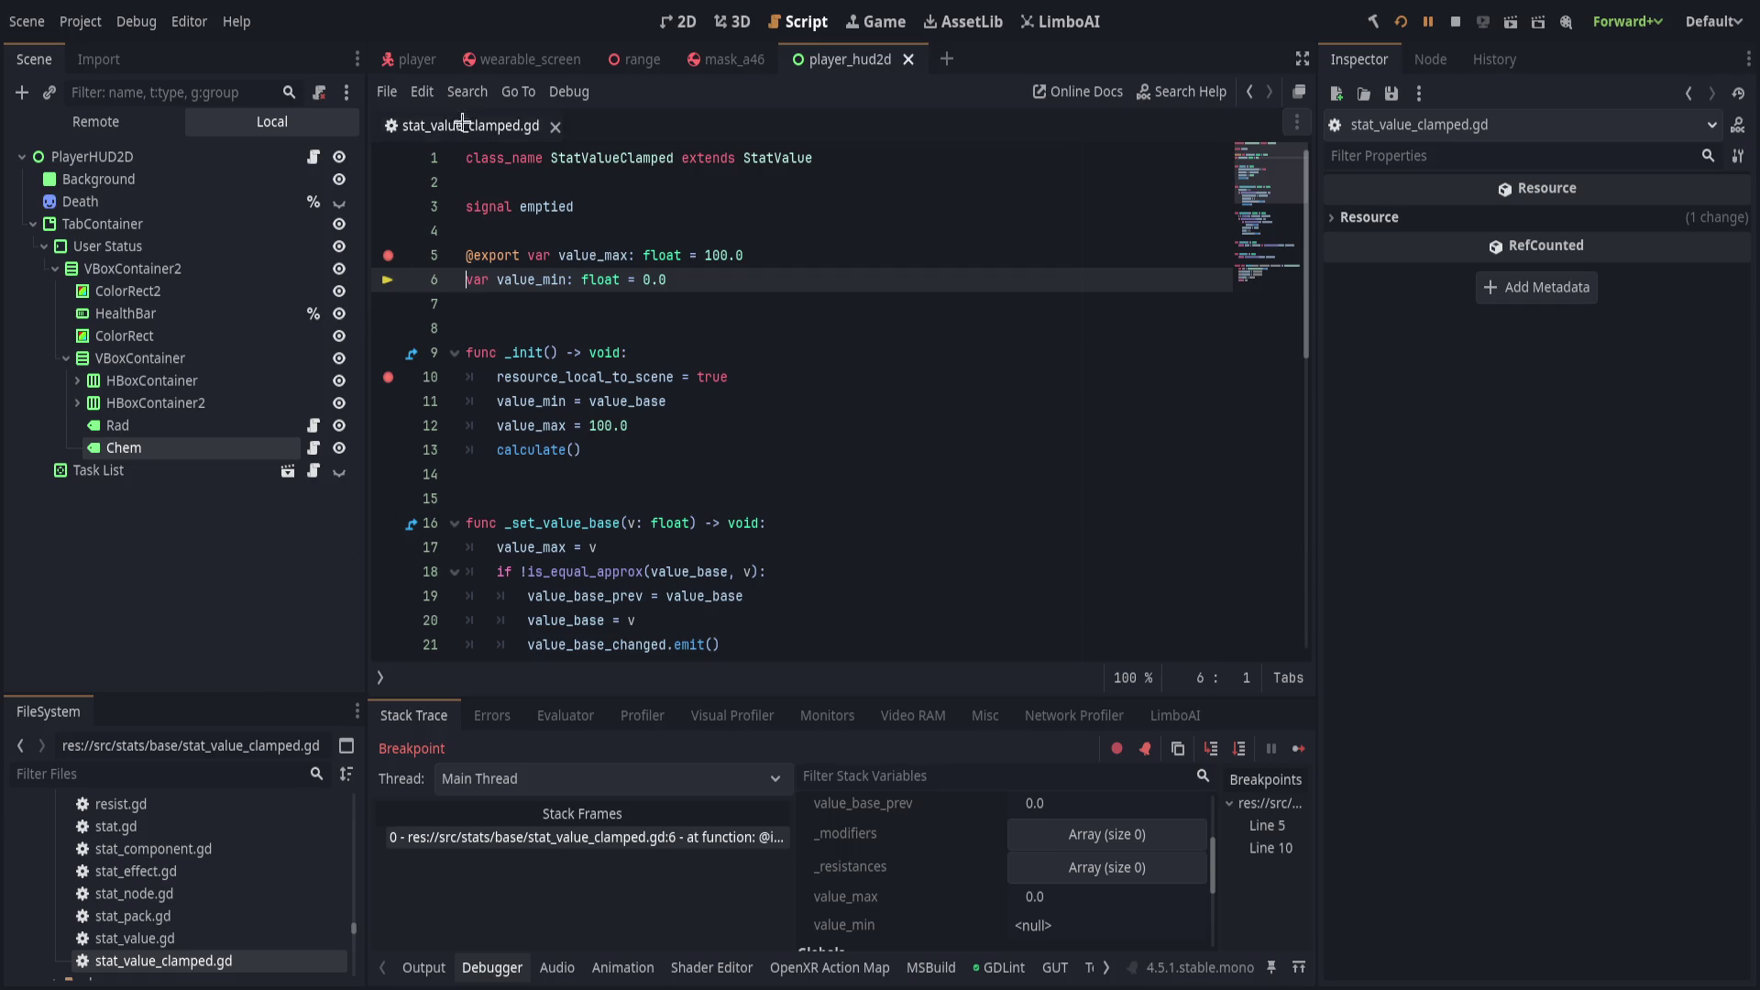
# Switch to the player scene and select the StatSurvival node.
pyautogui.moveTo(406, 61)
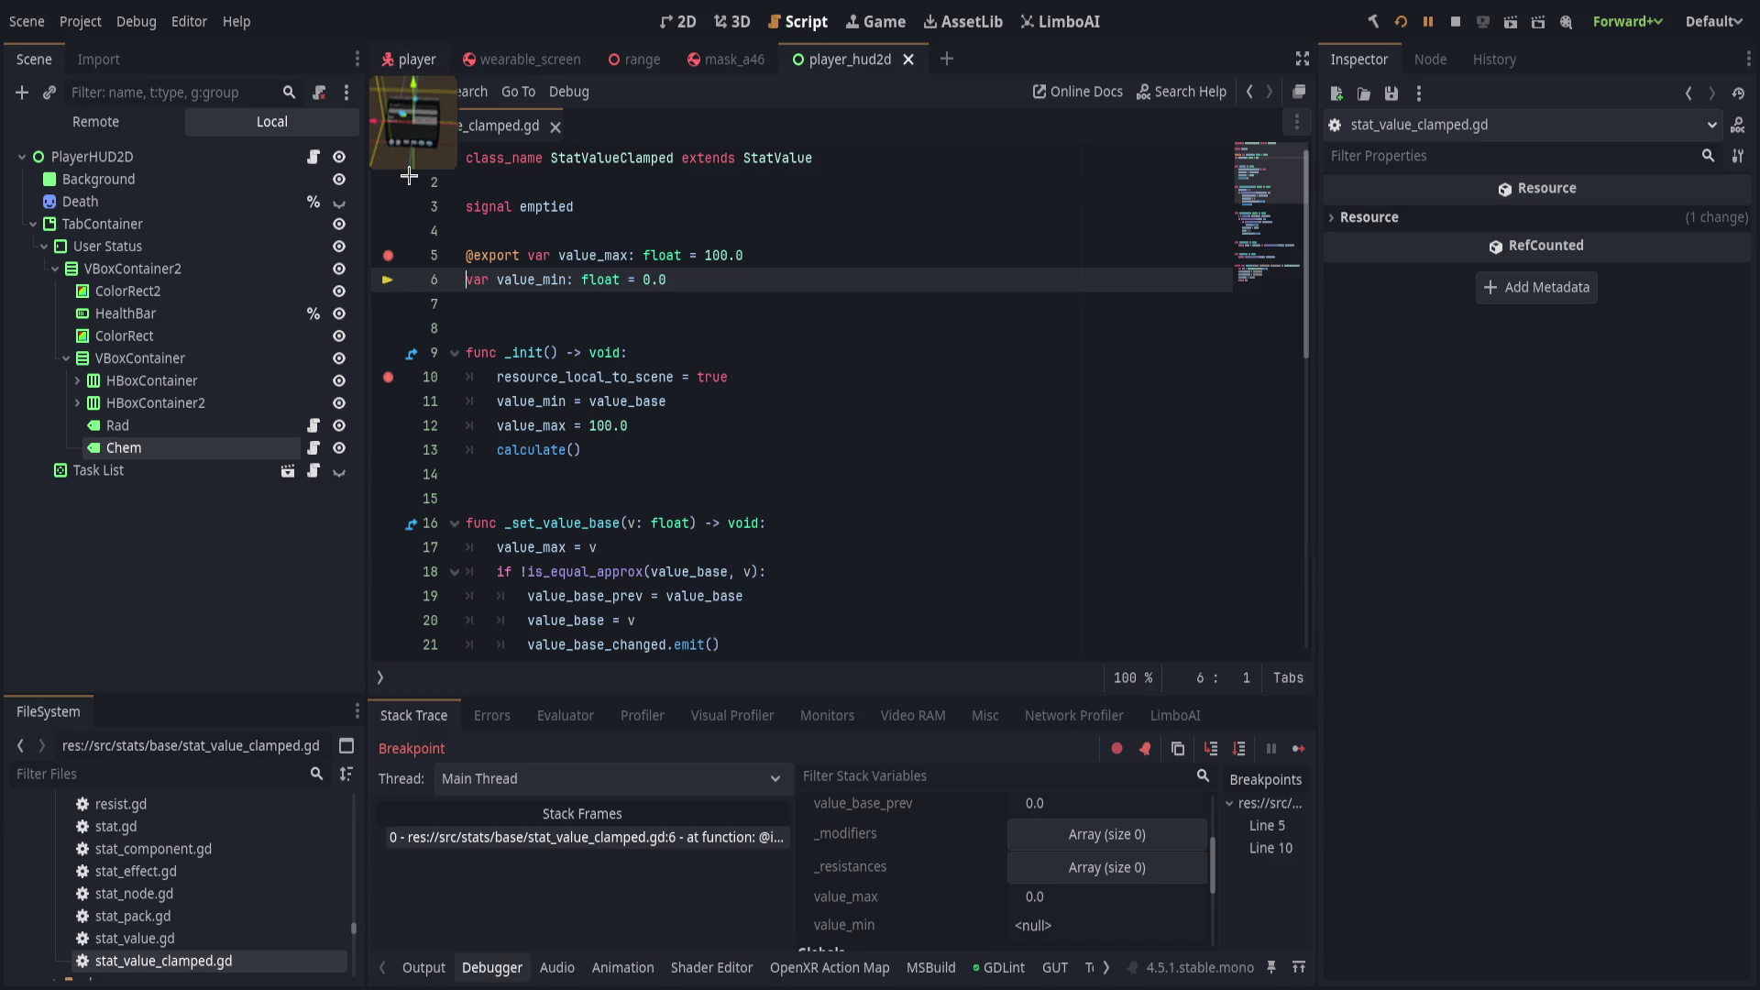
pyautogui.click(406, 61)
pyautogui.click(103, 195)
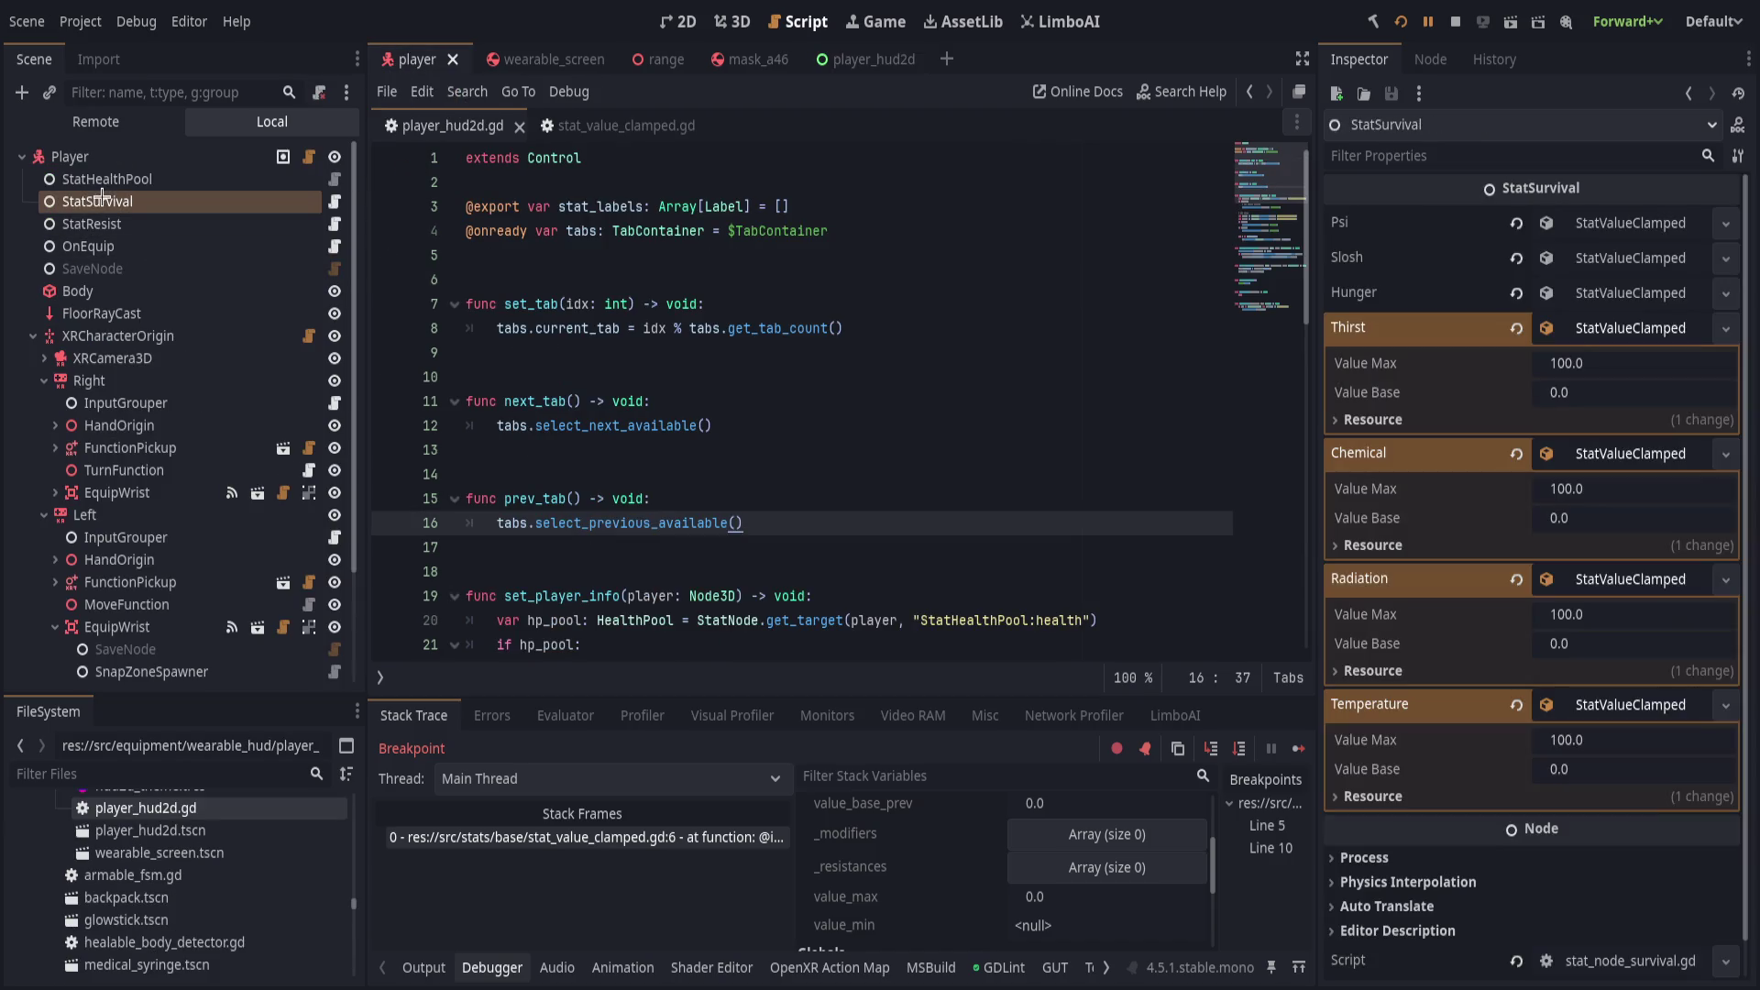
pyautogui.click(1412, 514)
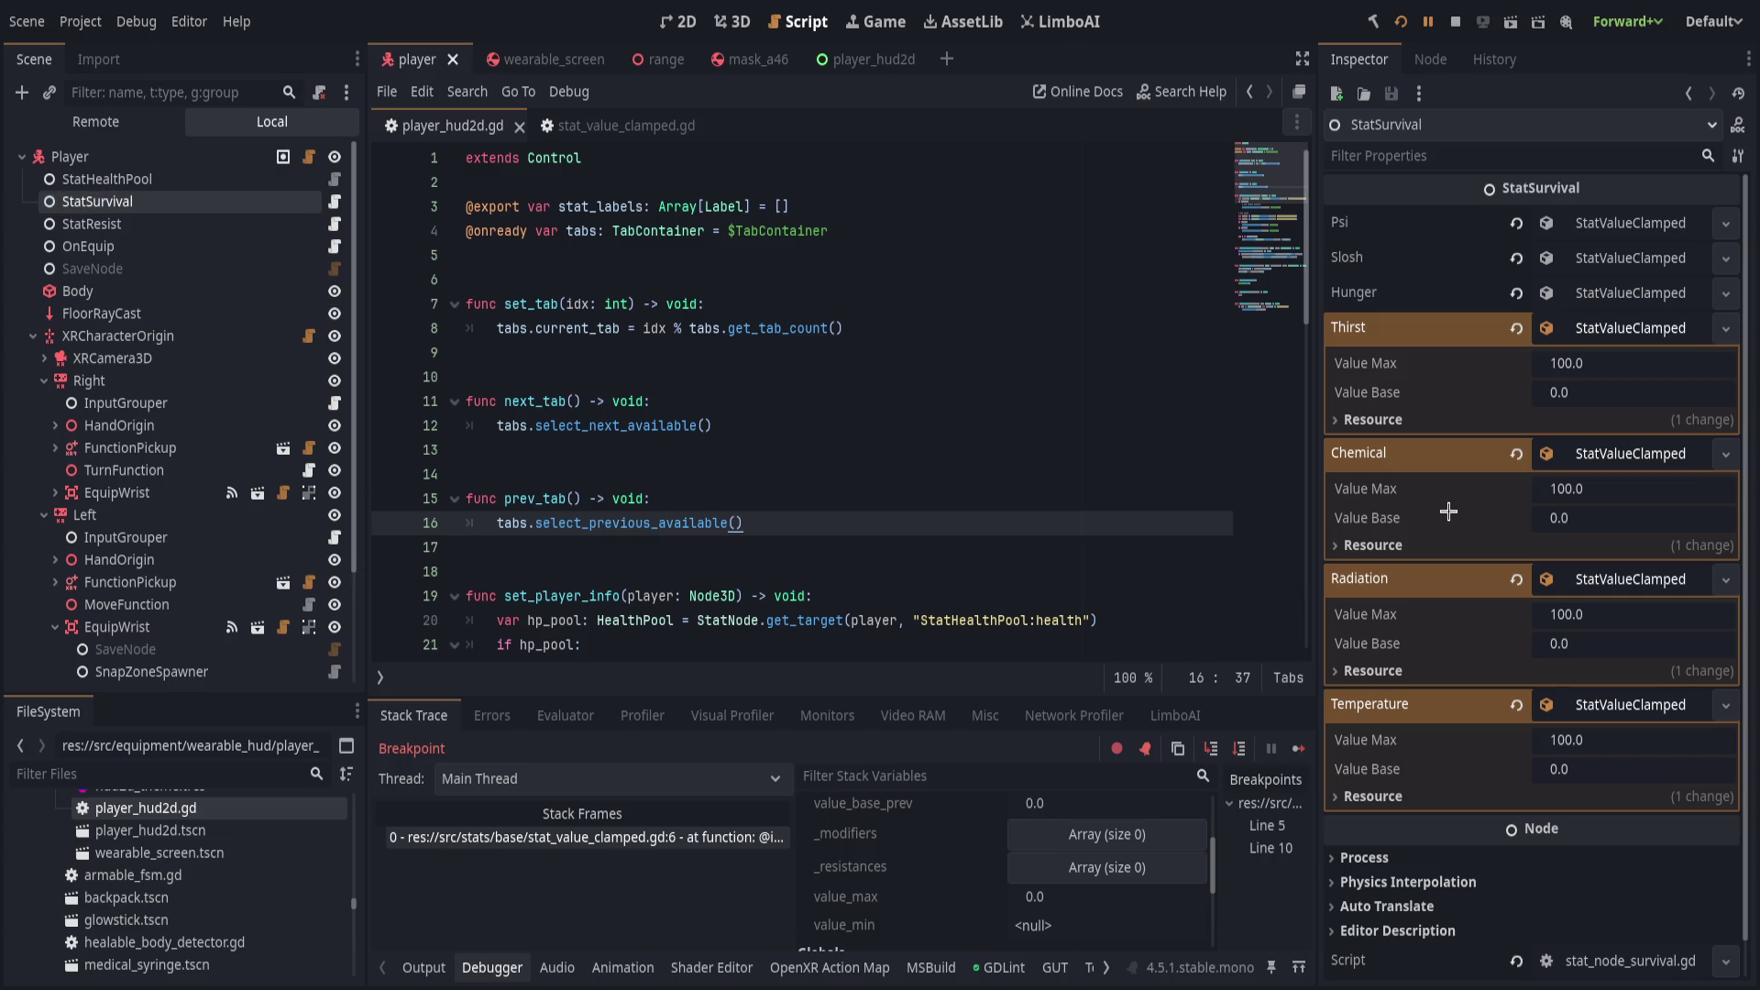
# Check each StatValueClamped stat shows Value Max 100 and Value Base 0.0, then restart the game.
pyautogui.click(1582, 292)
pyautogui.click(1582, 259)
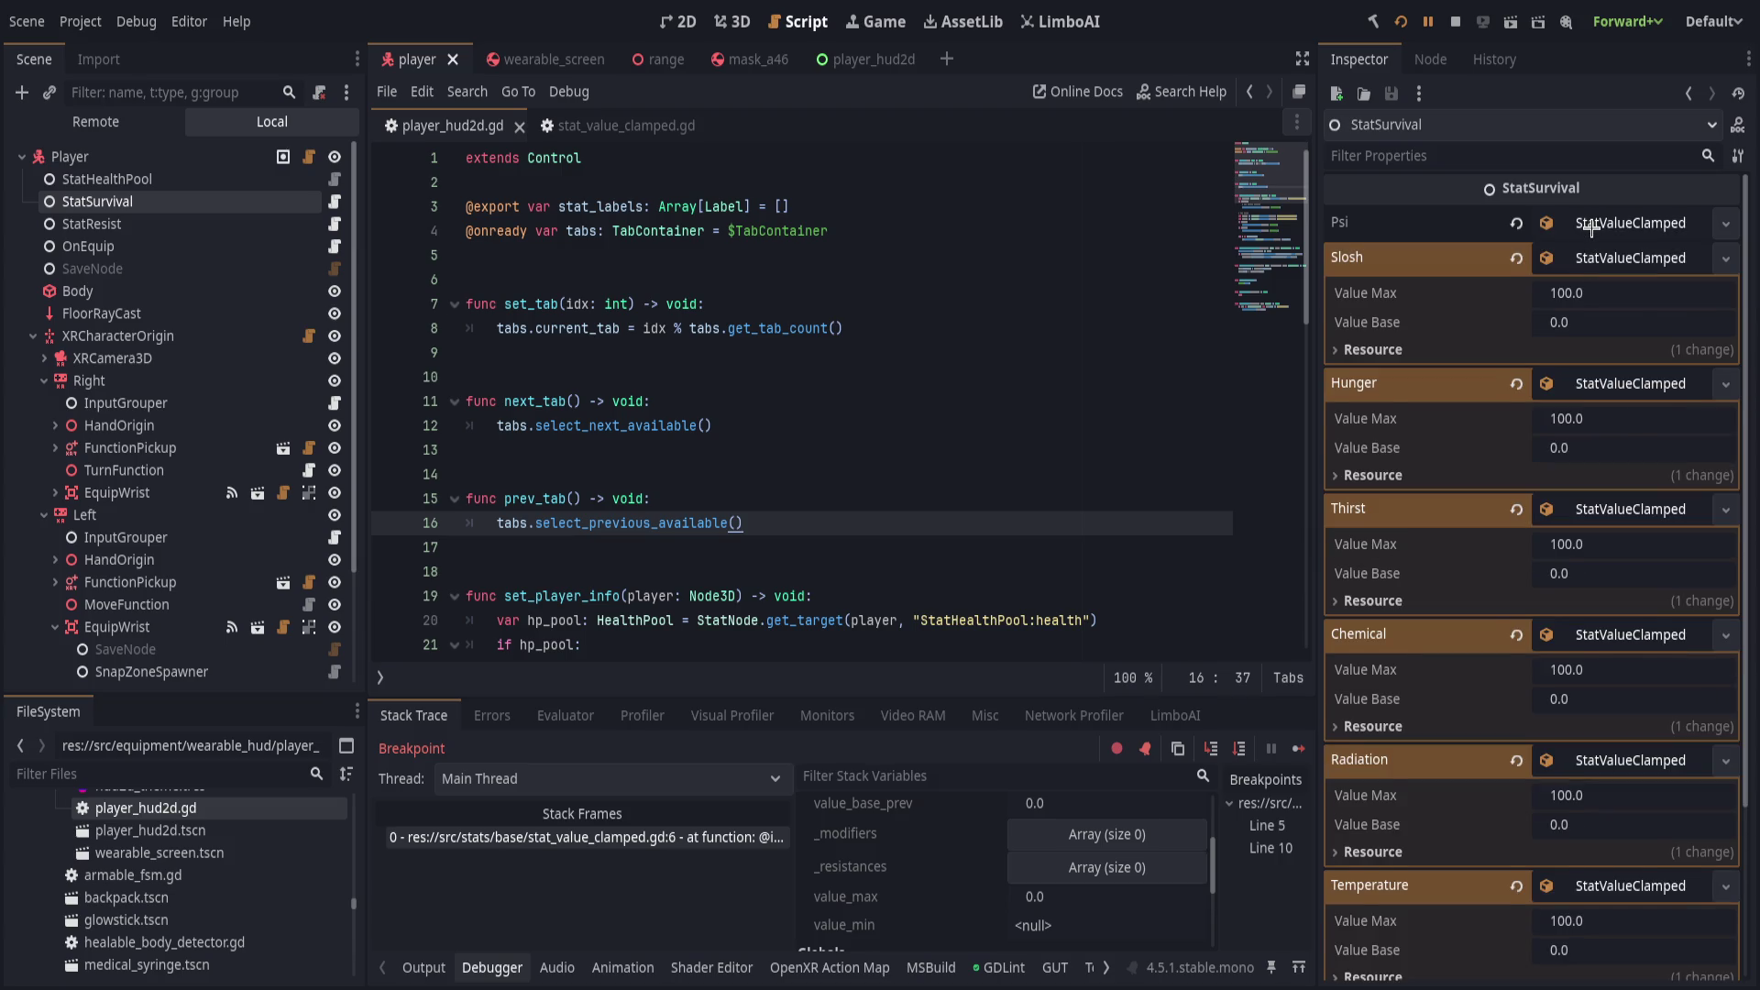
pyautogui.click(1594, 223)
pyautogui.click(1594, 222)
pyautogui.click(1591, 259)
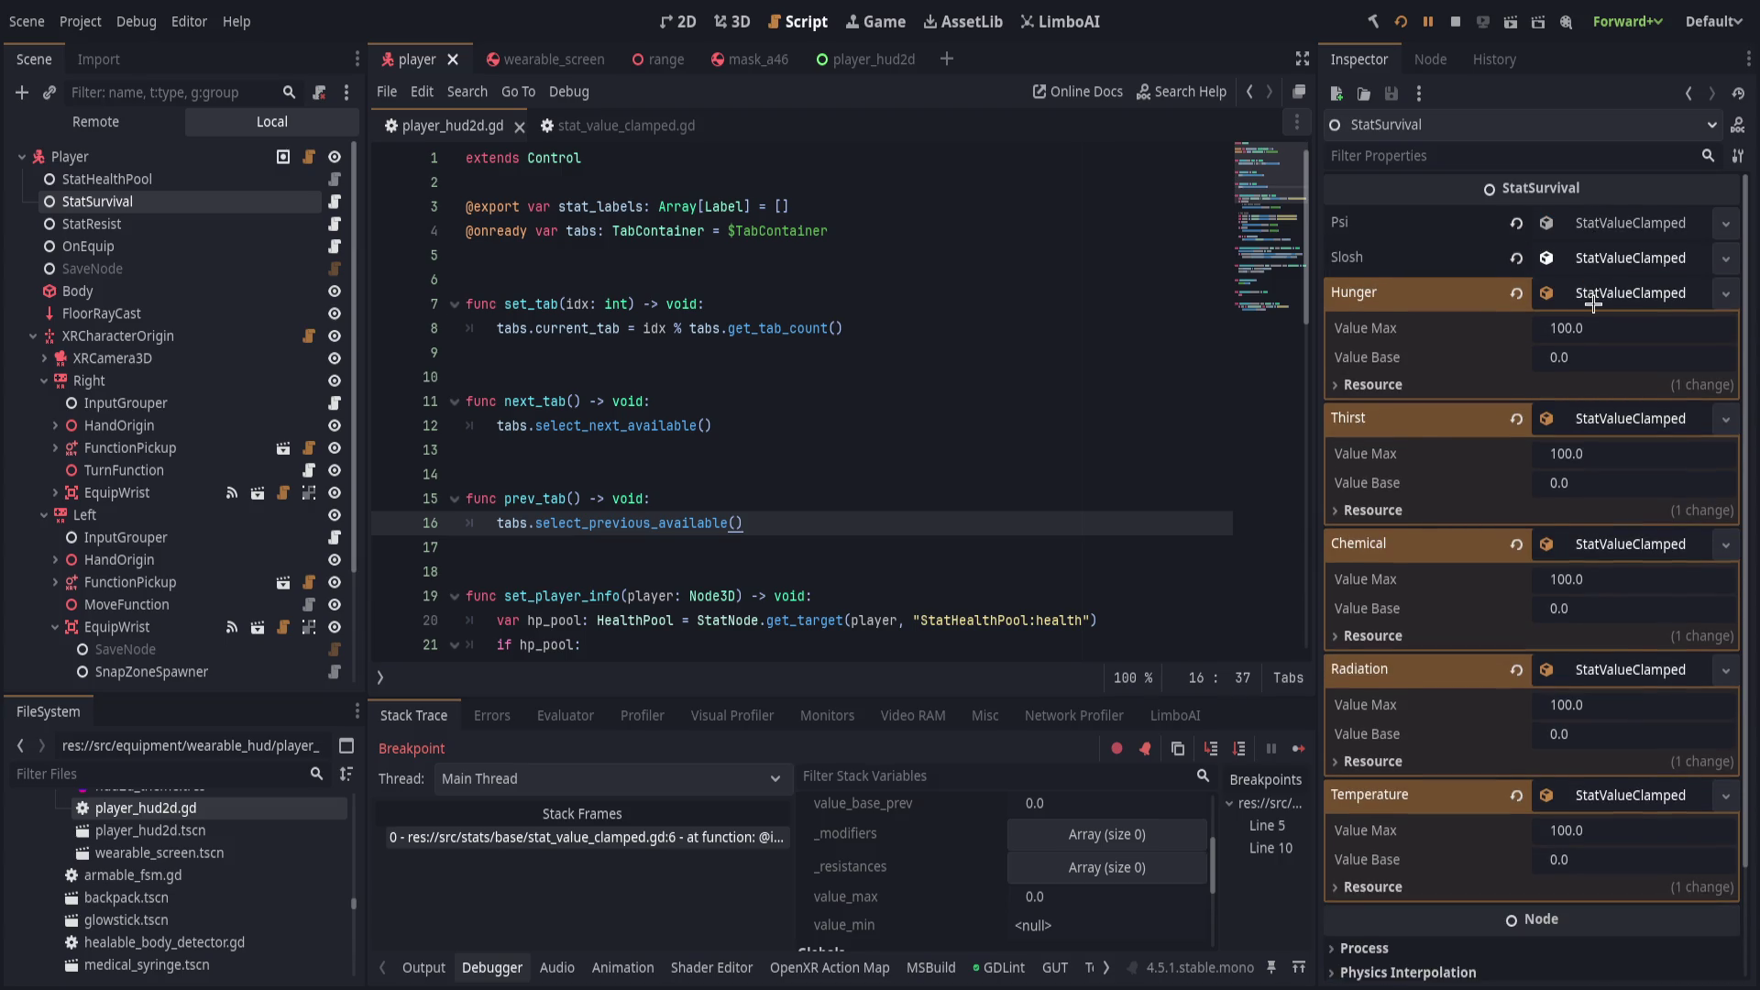
pyautogui.click(1591, 294)
pyautogui.click(1587, 332)
pyautogui.click(1591, 364)
pyautogui.click(1593, 398)
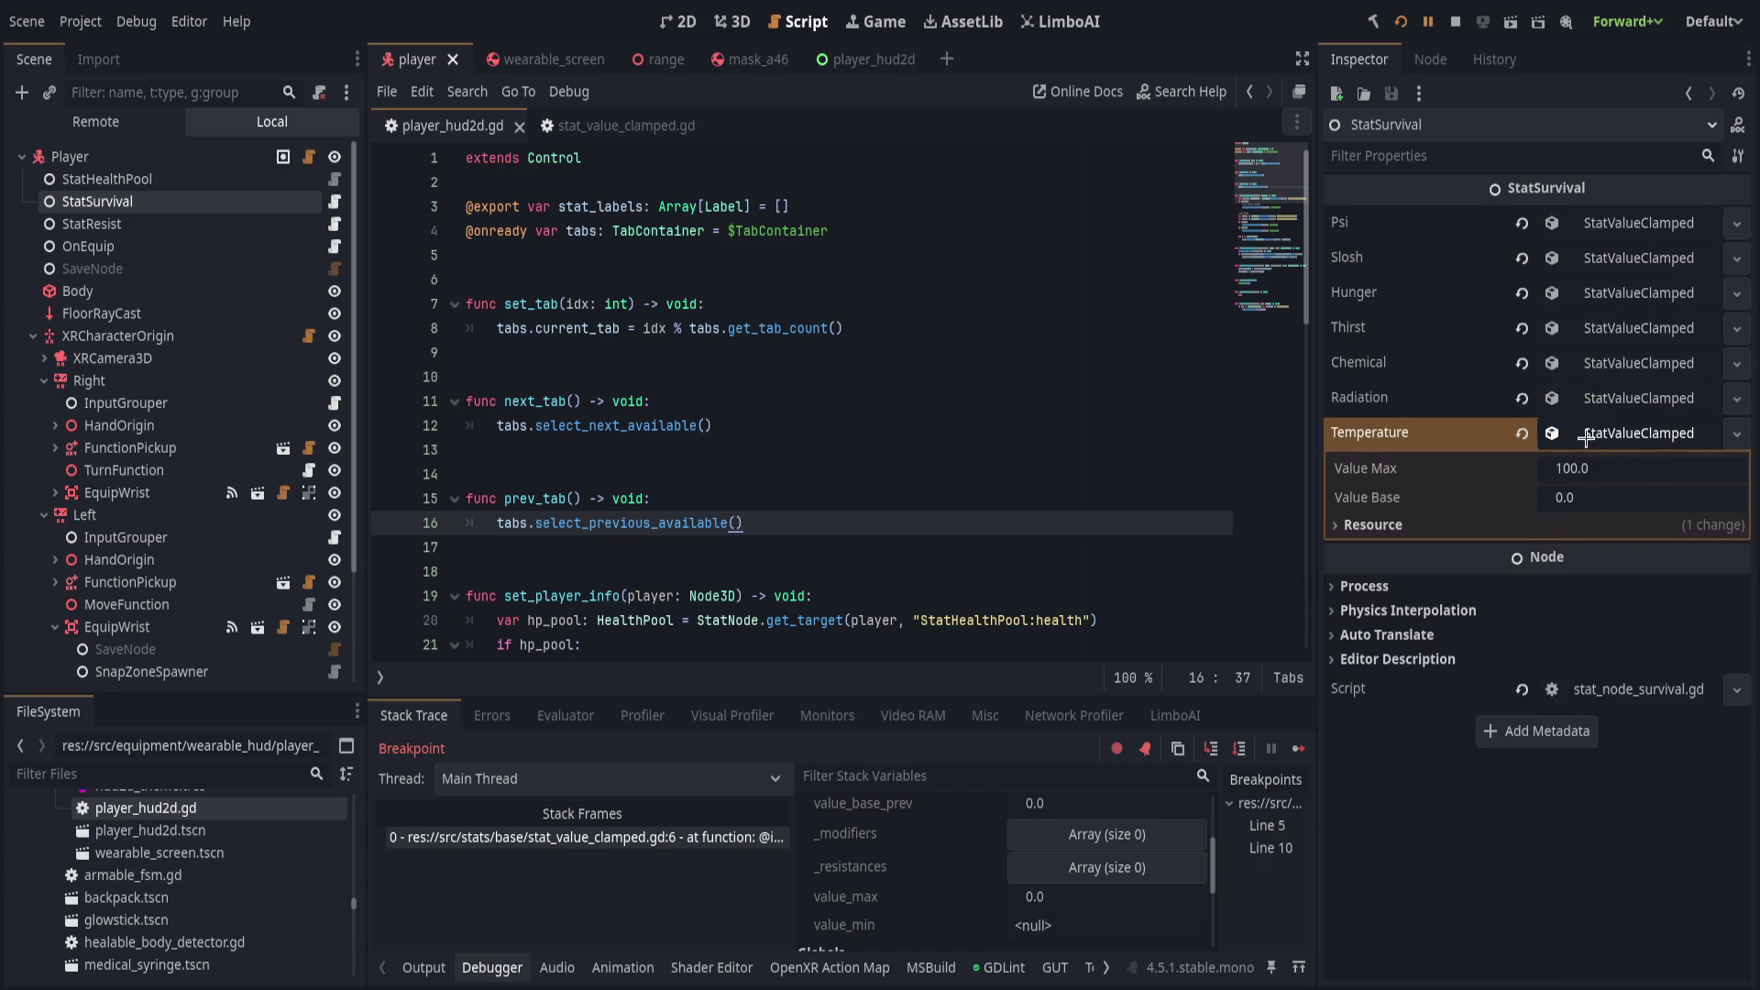
pyautogui.click(1587, 433)
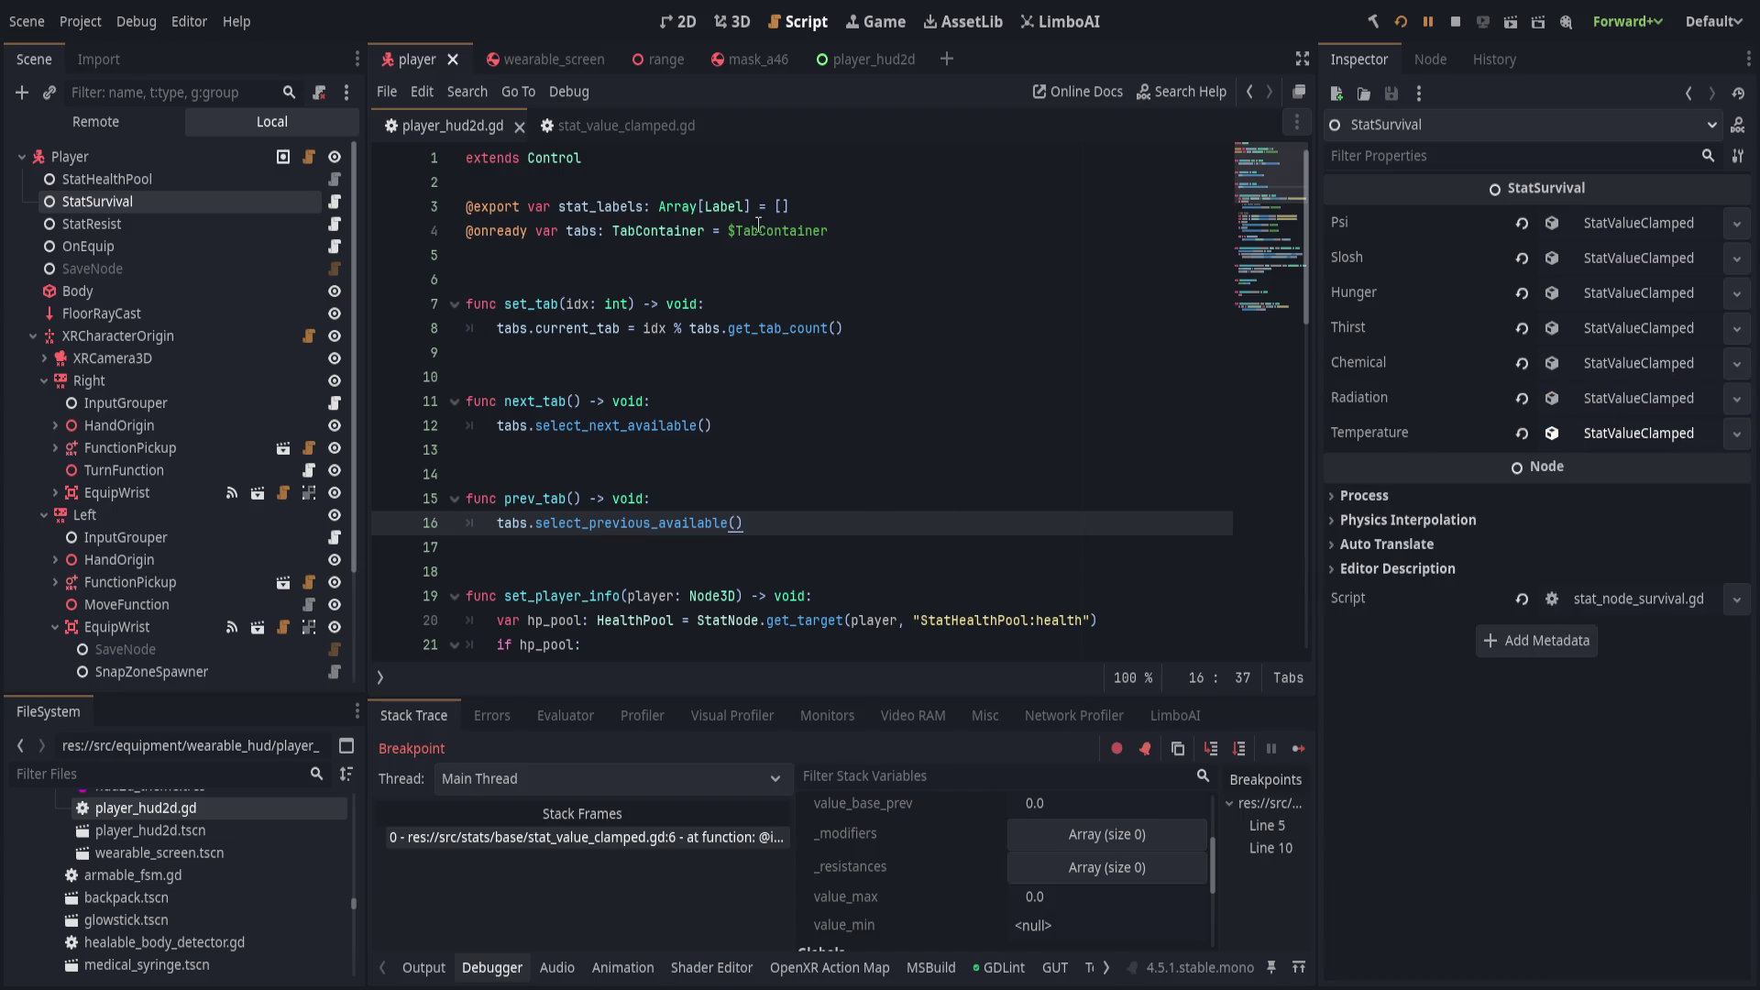
pyautogui.click(1401, 21)
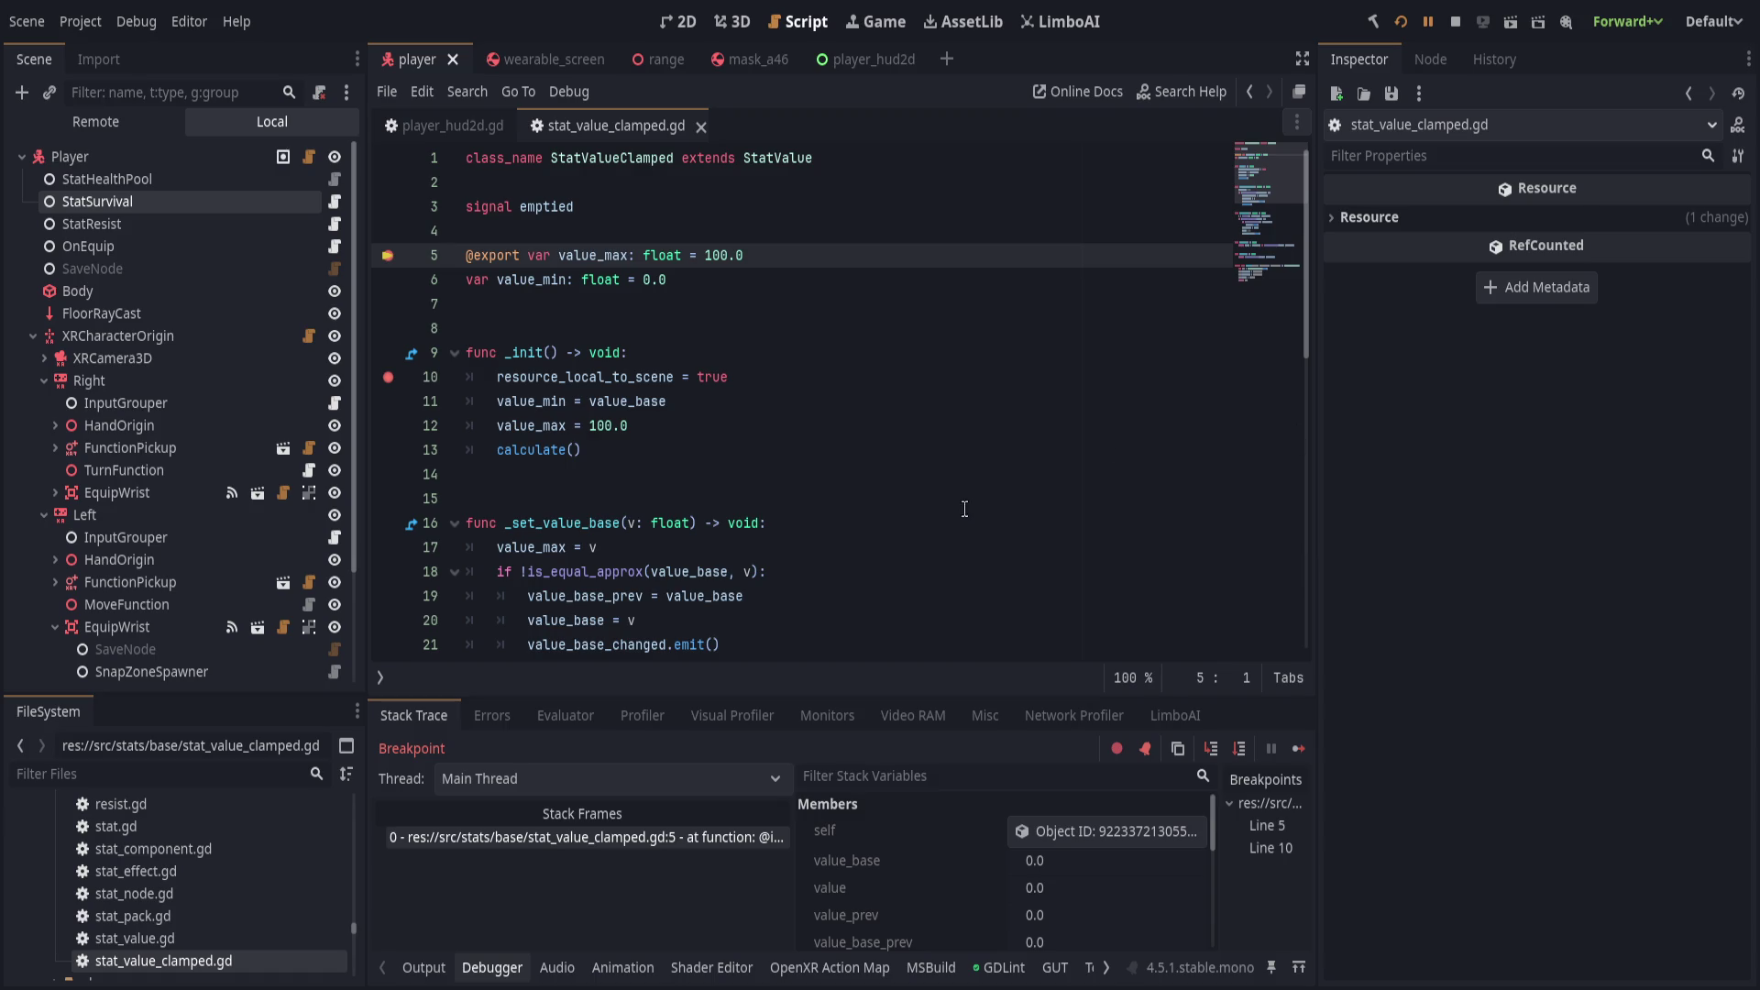
# Step from the line 5 breakpoint to line 6 again.
pyautogui.click(1208, 745)
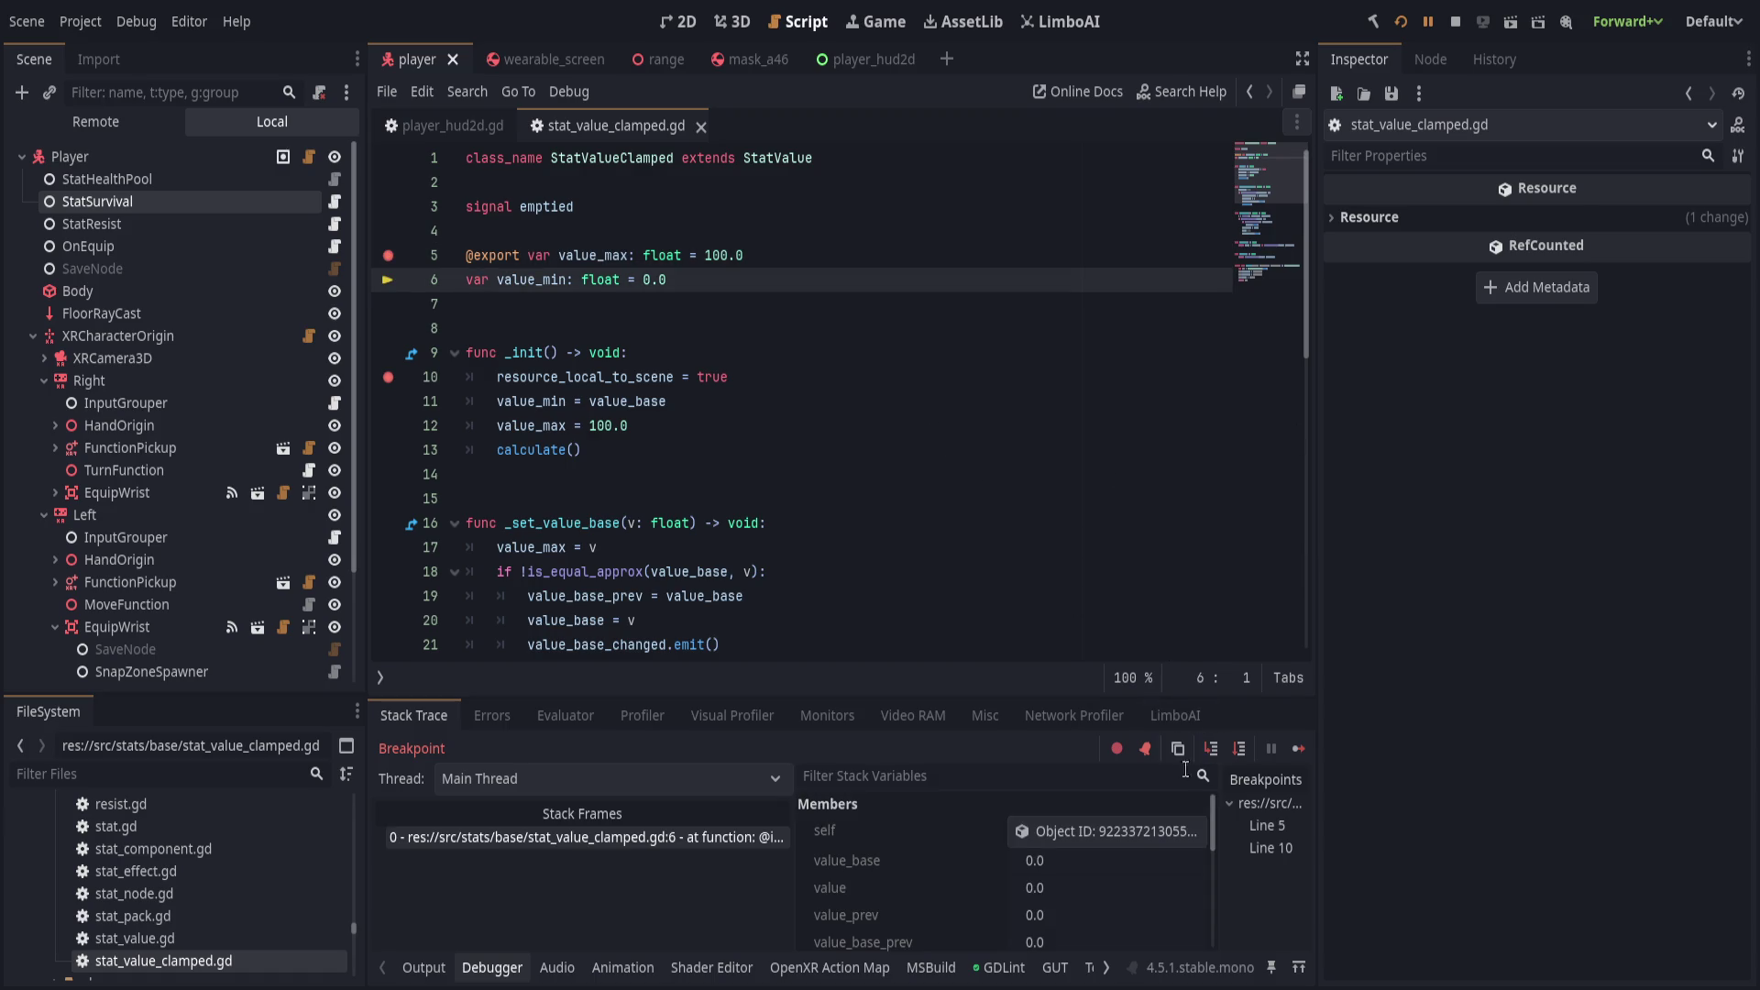
pyautogui.click(1210, 747)
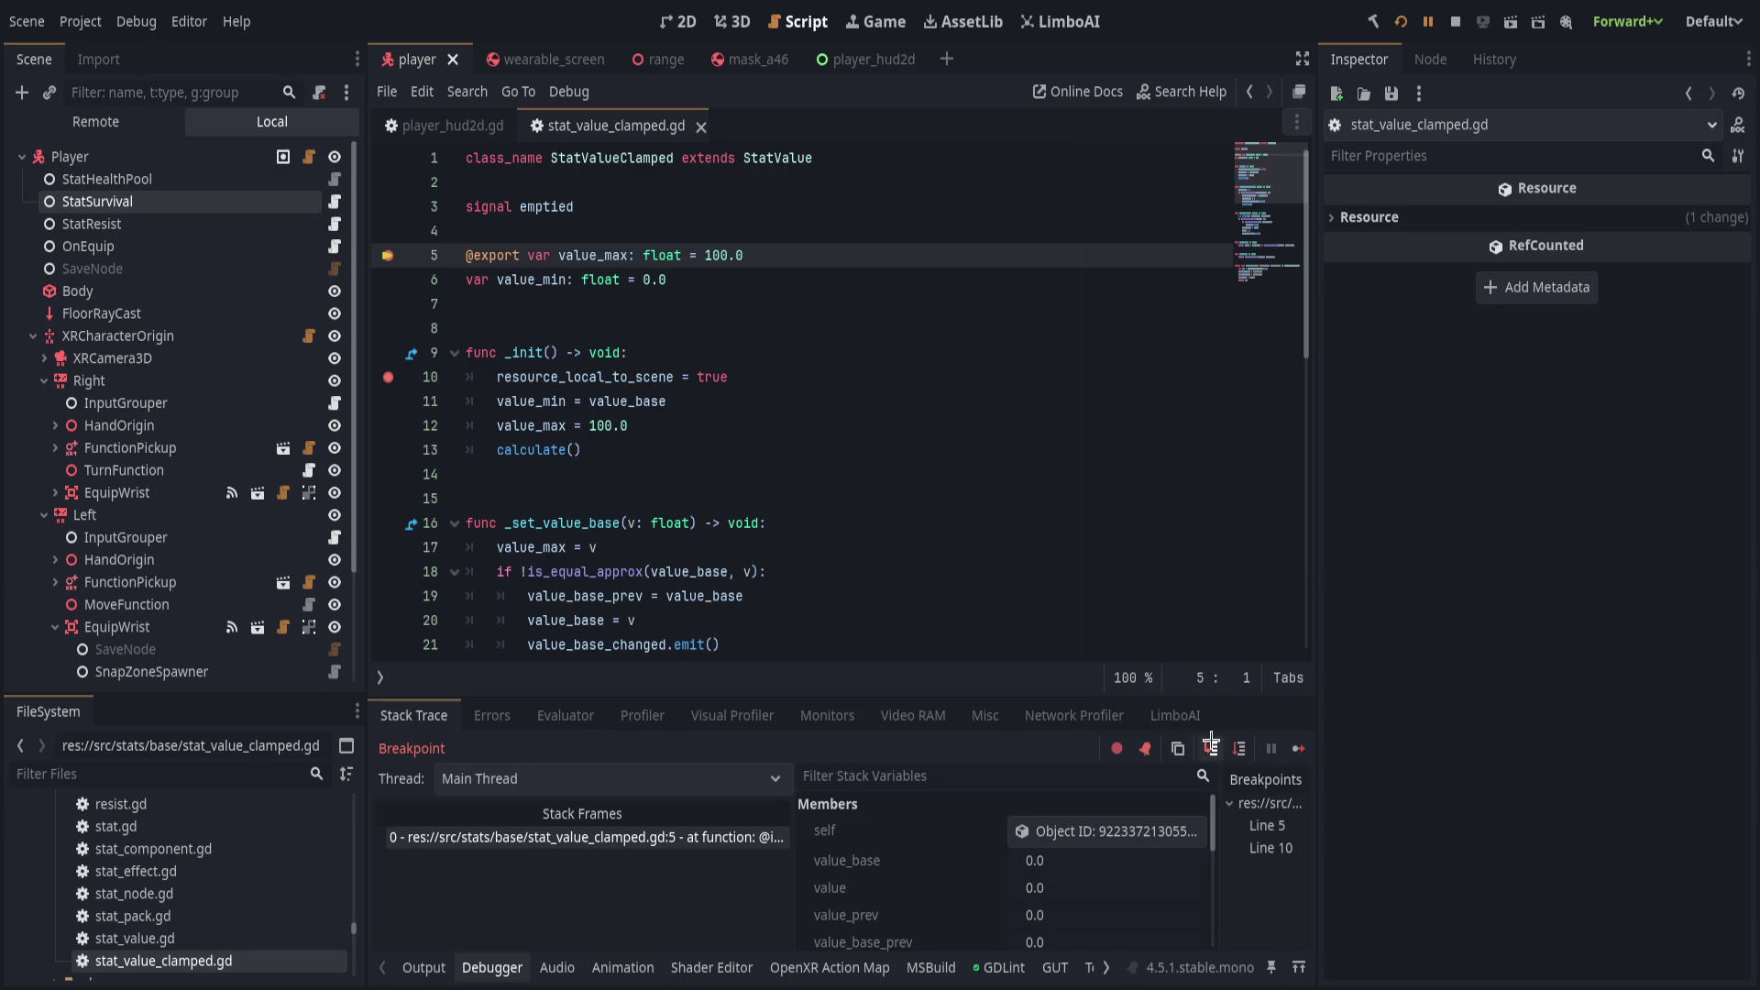
pyautogui.click(1210, 746)
pyautogui.scroll(-5, 1035, 859)
pyautogui.scroll(-3, 1034, 859)
pyautogui.scroll(2, 1100, 862)
# Step into _init at line 10 and advance line by line to the calculate call.
pyautogui.click(1212, 749)
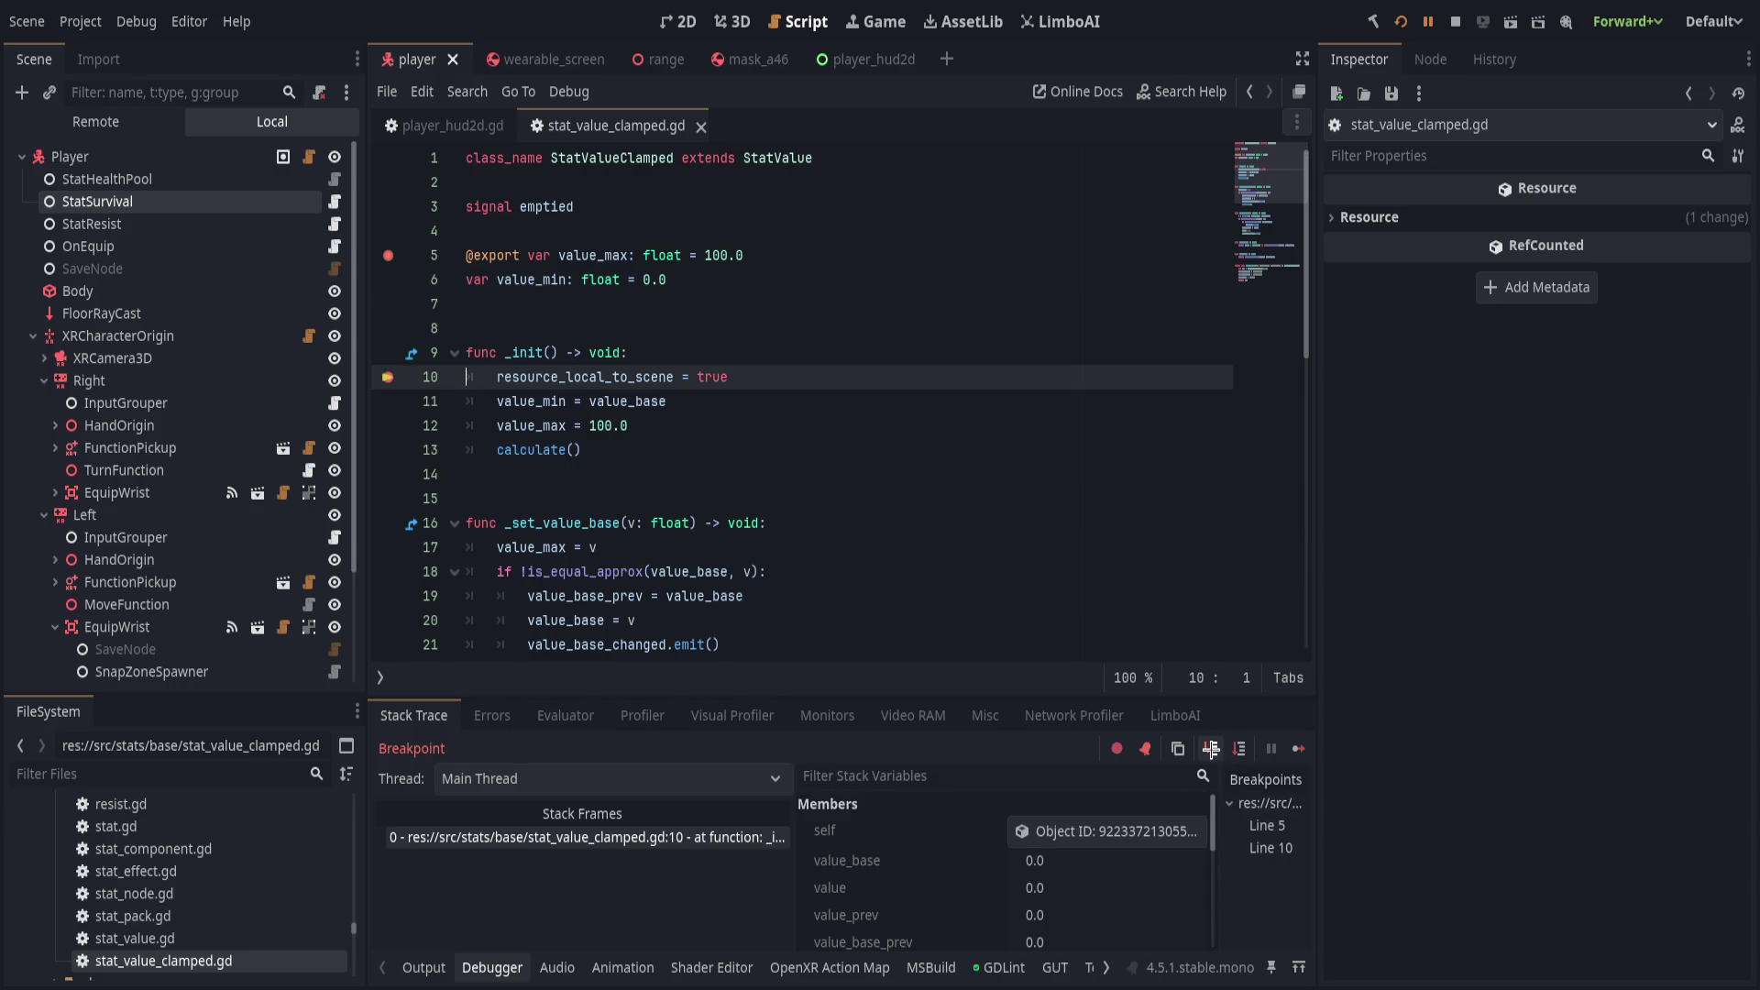
pyautogui.click(1238, 749)
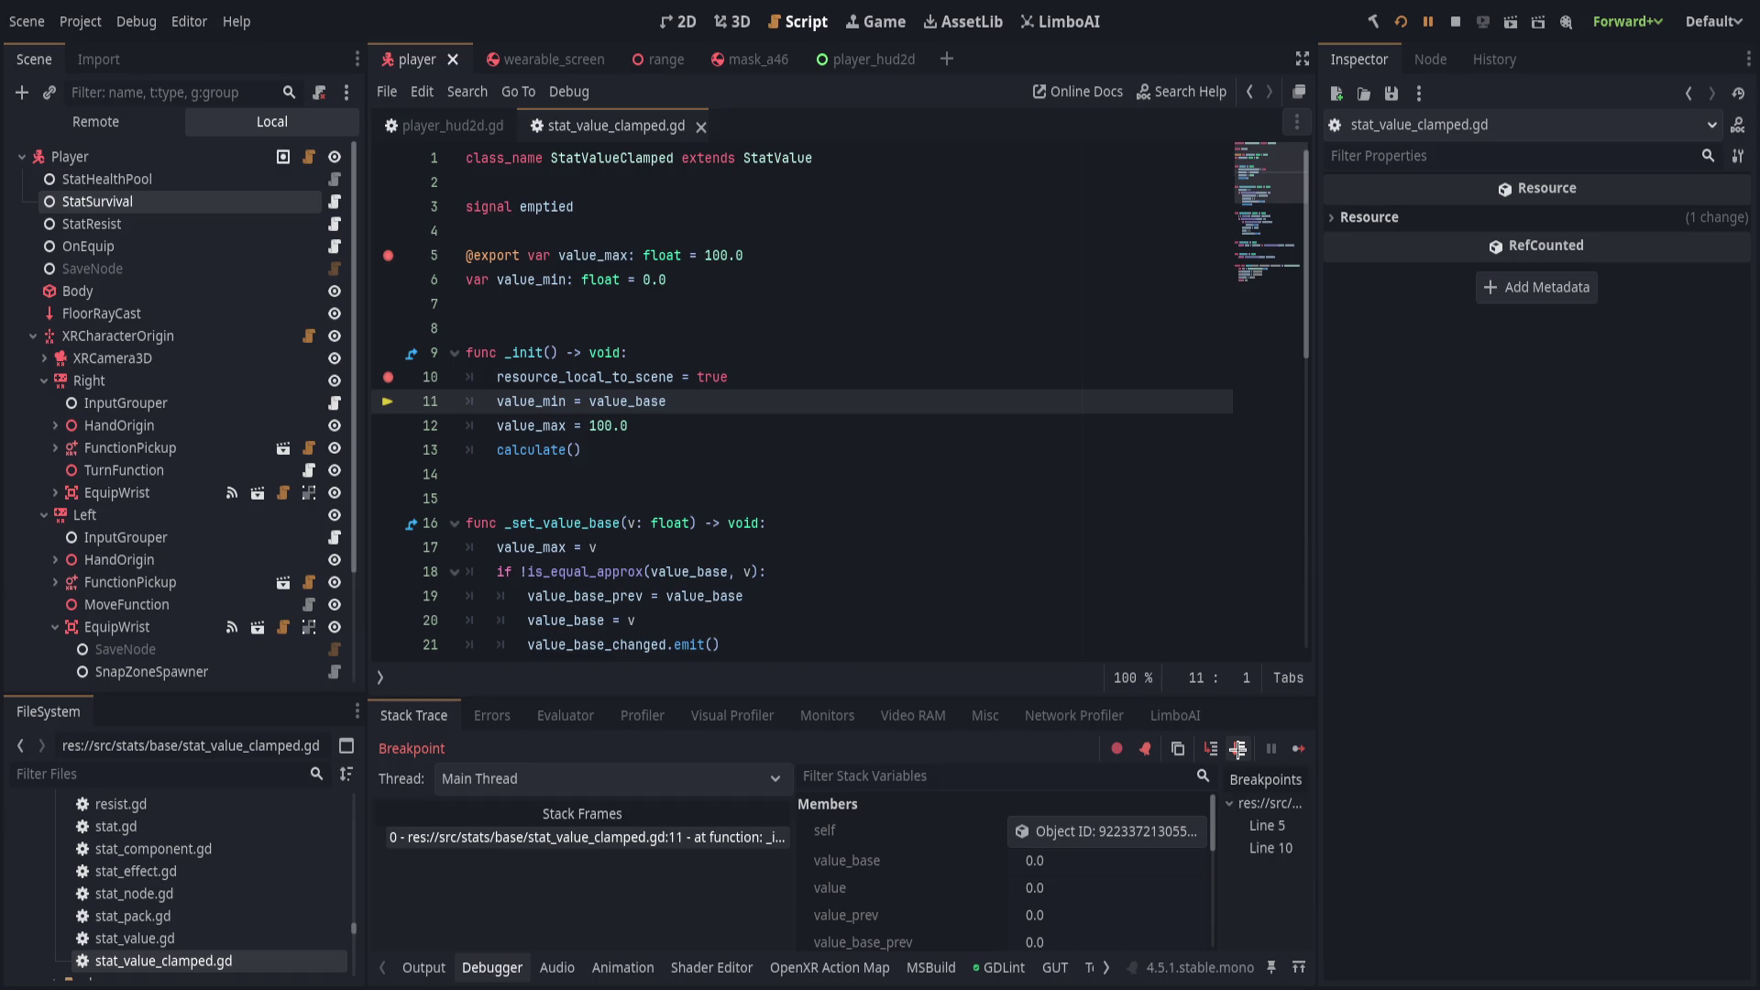
pyautogui.scroll(-5, 1119, 844)
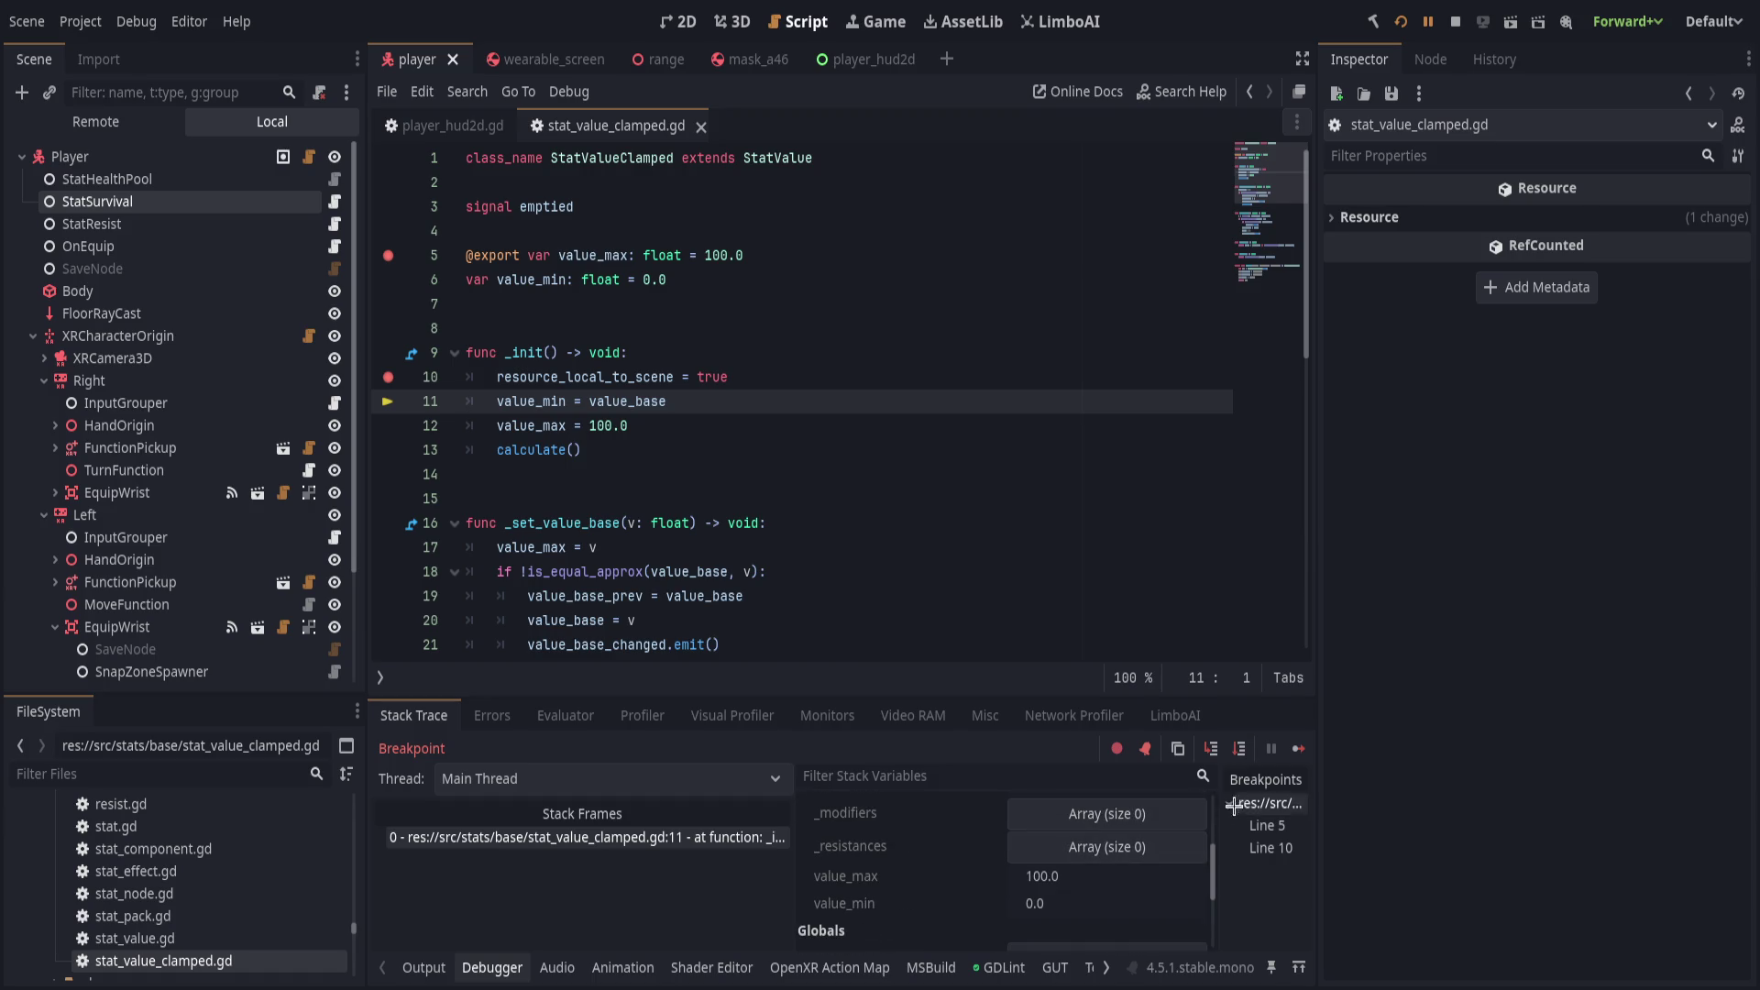
pyautogui.click(1240, 749)
pyautogui.scroll(-3, 1110, 844)
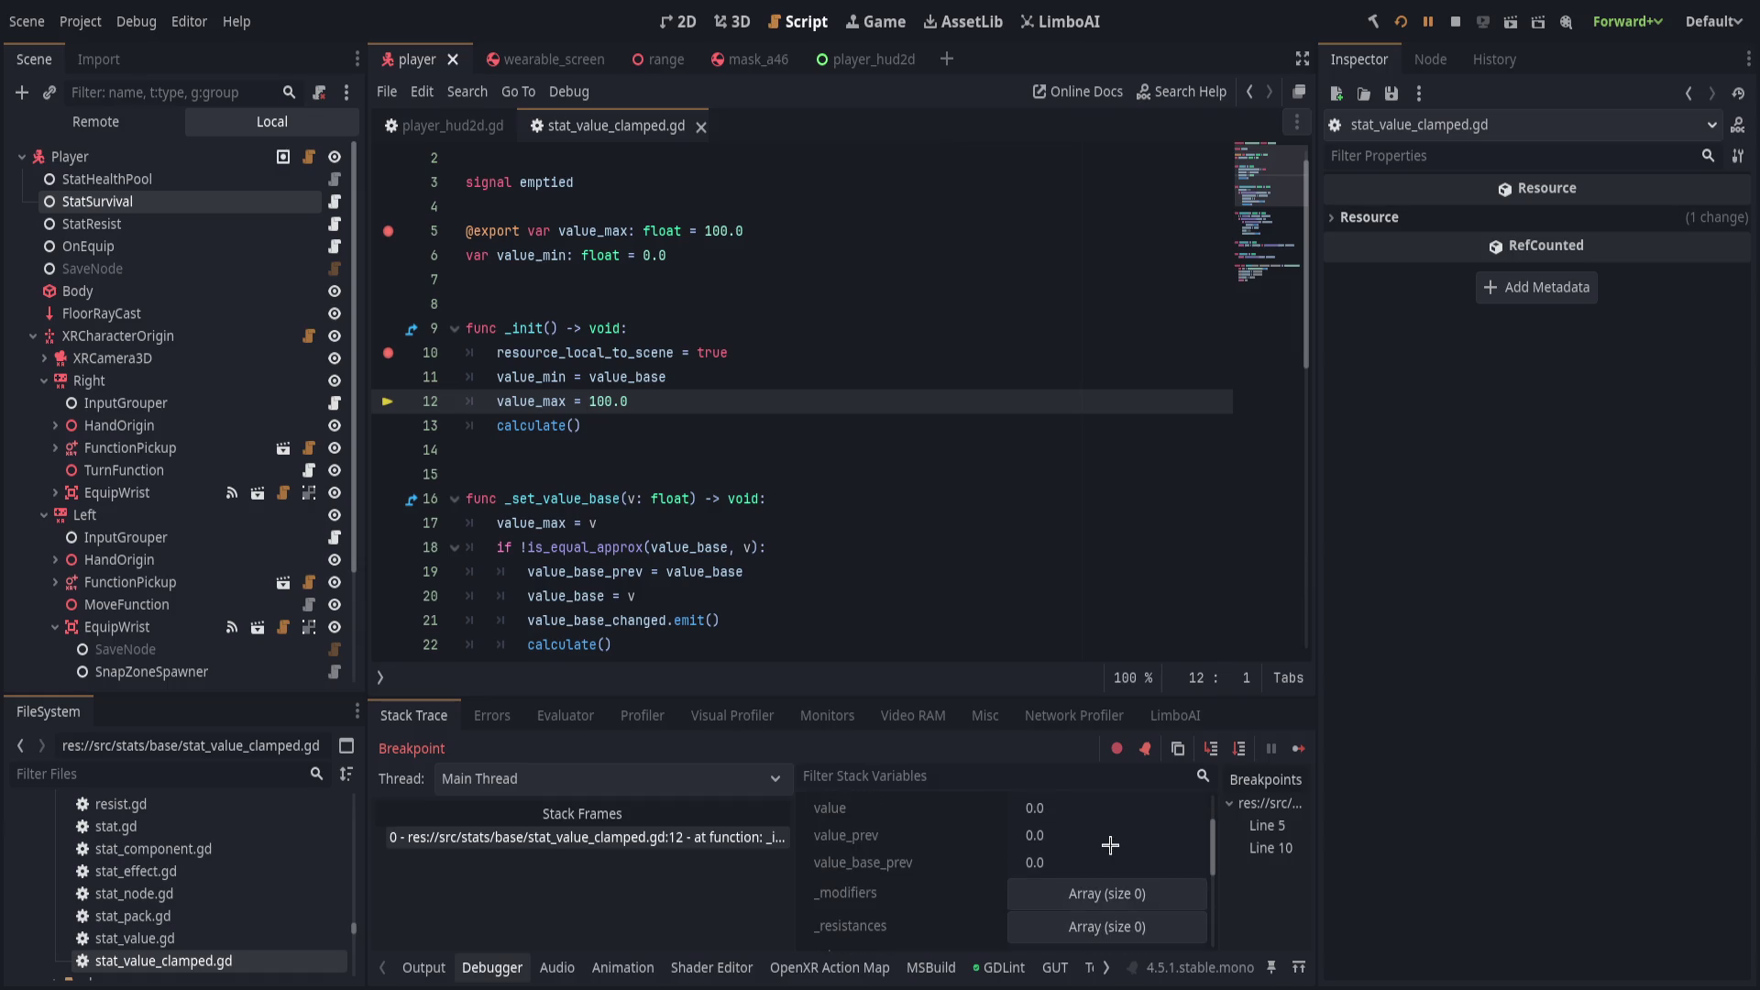
pyautogui.scroll(-3, 1110, 844)
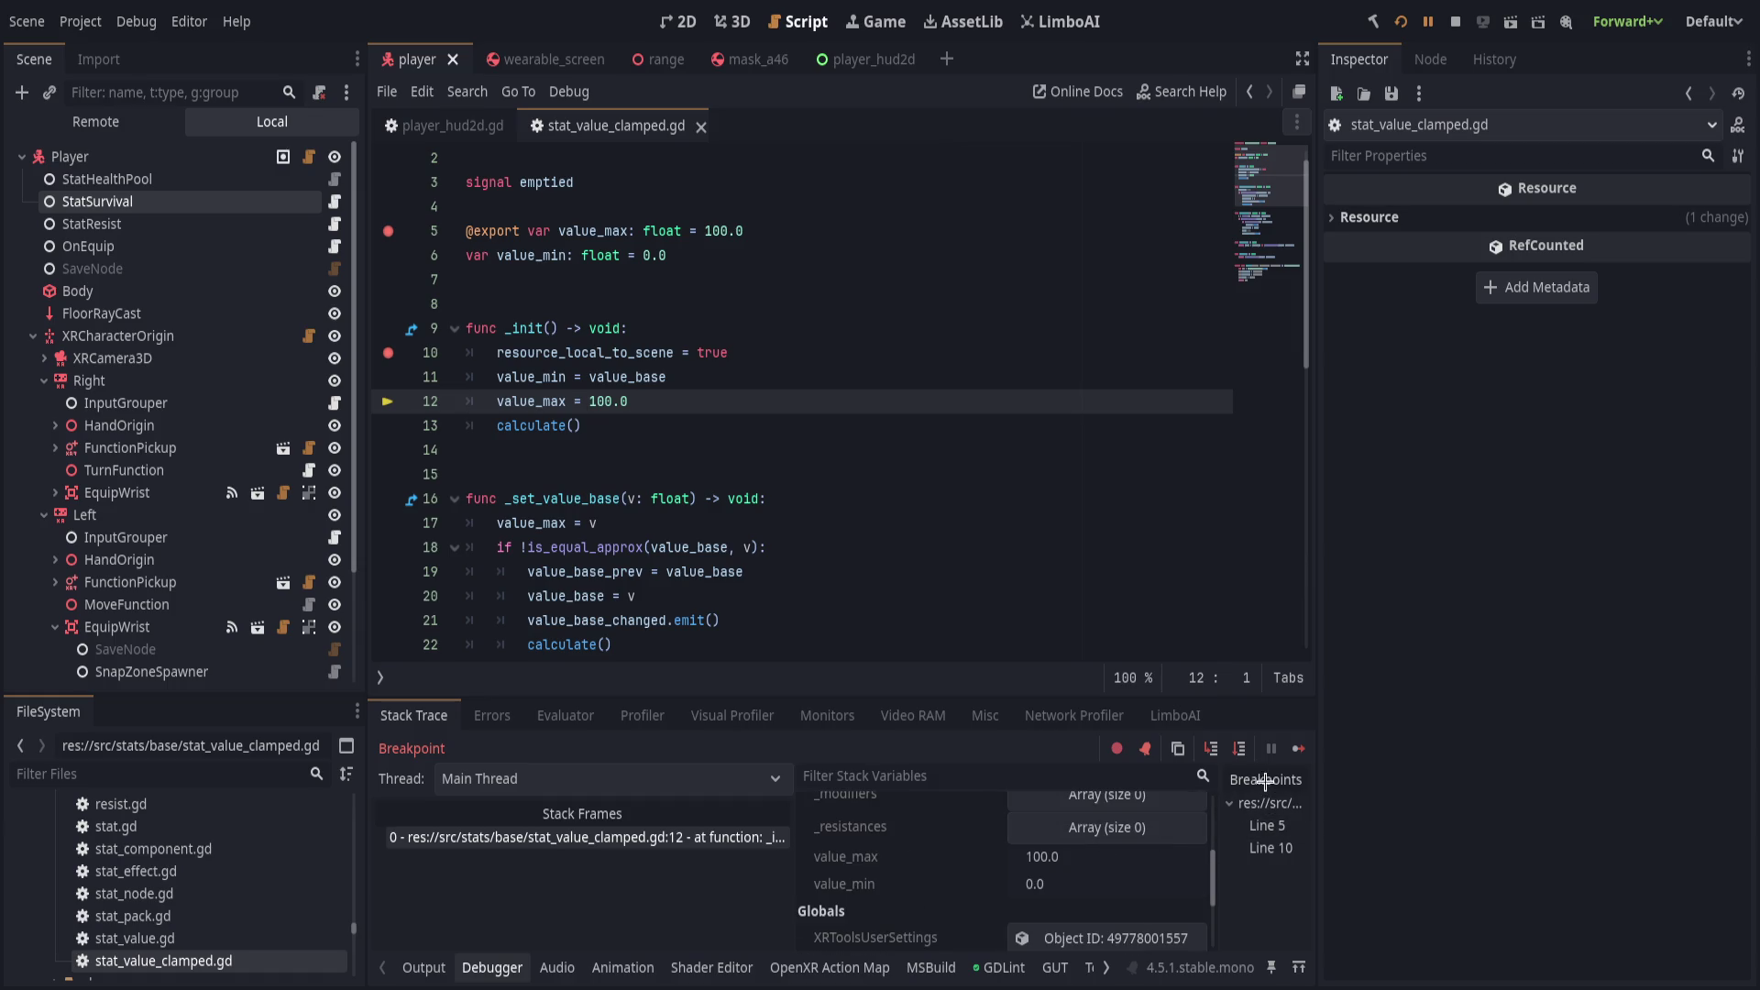
pyautogui.click(1242, 749)
pyautogui.scroll(-5, 1106, 852)
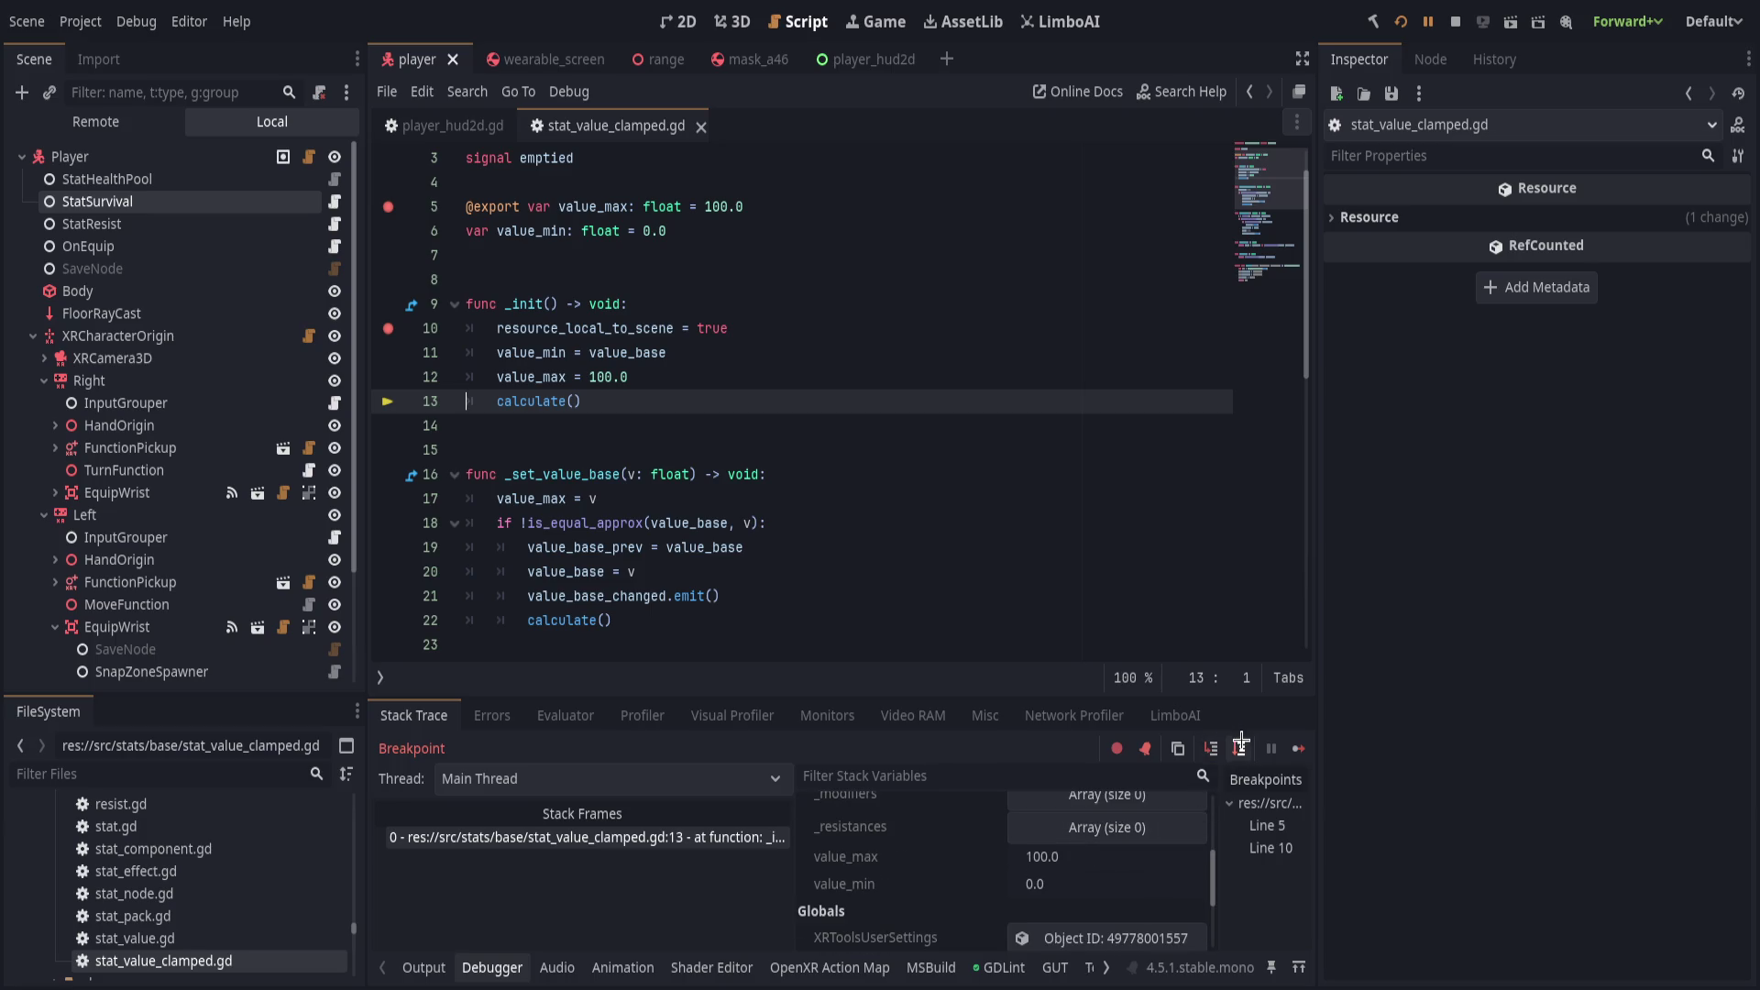
# Step into StatValue's calculate function and advance through it.
pyautogui.click(1212, 748)
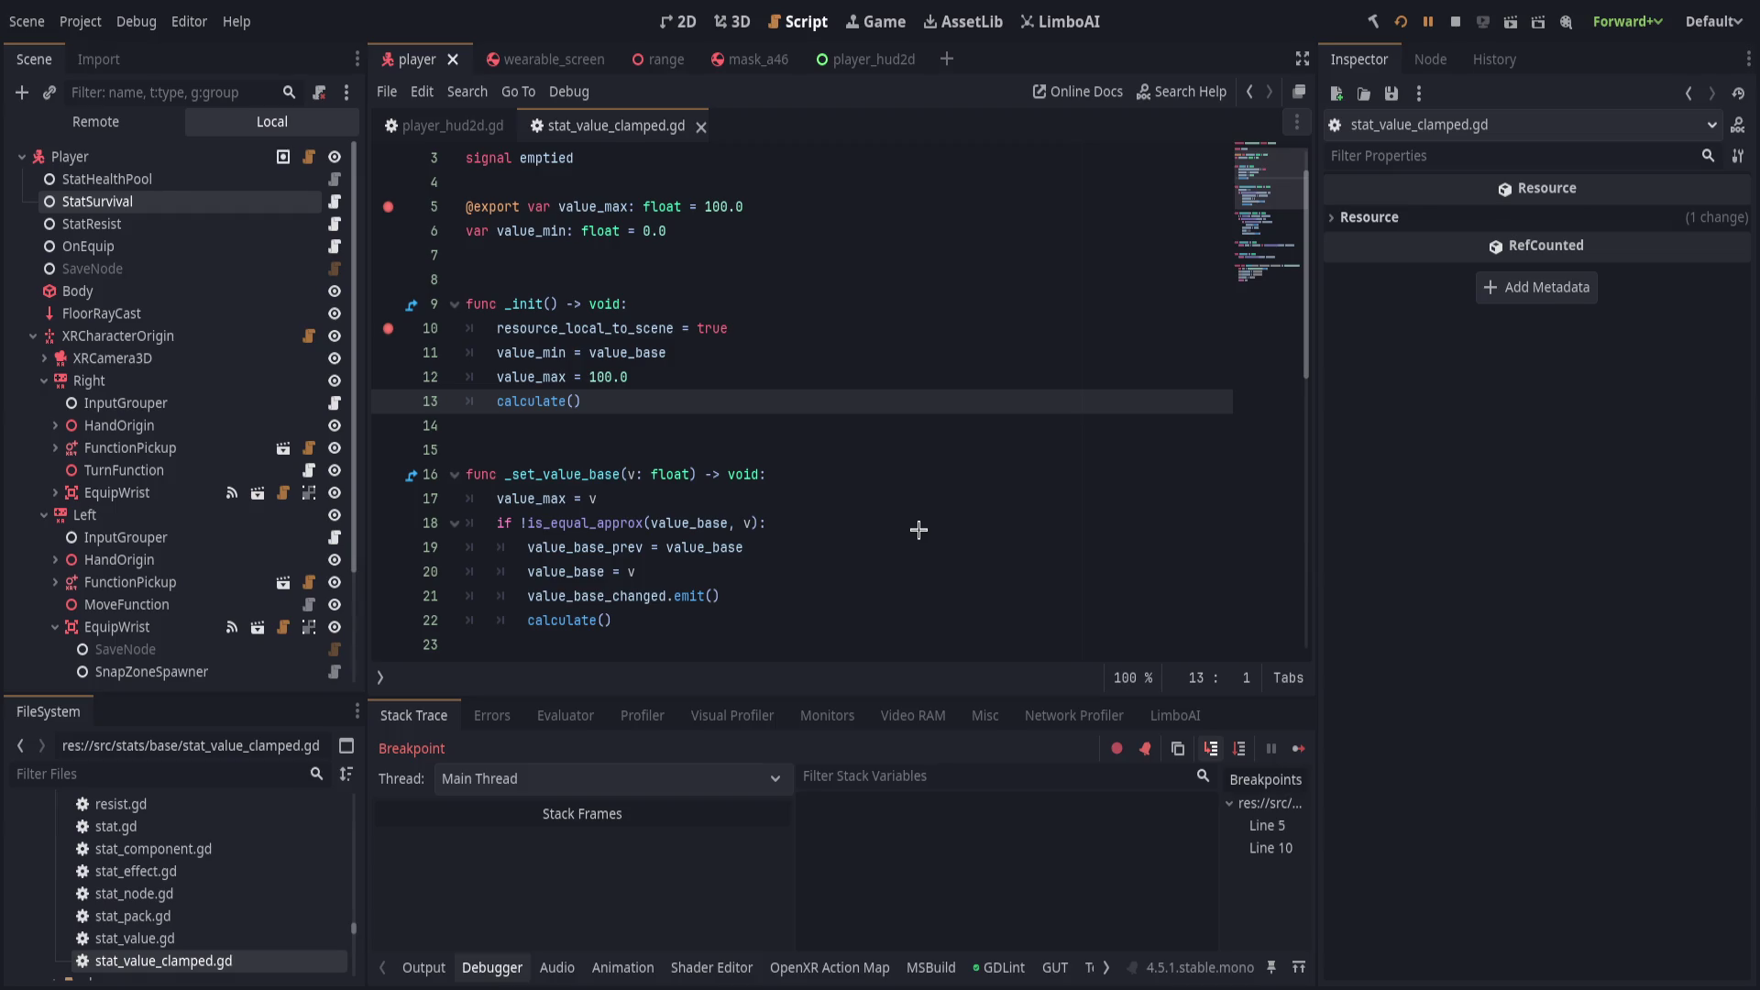
pyautogui.scroll(1, 655, 467)
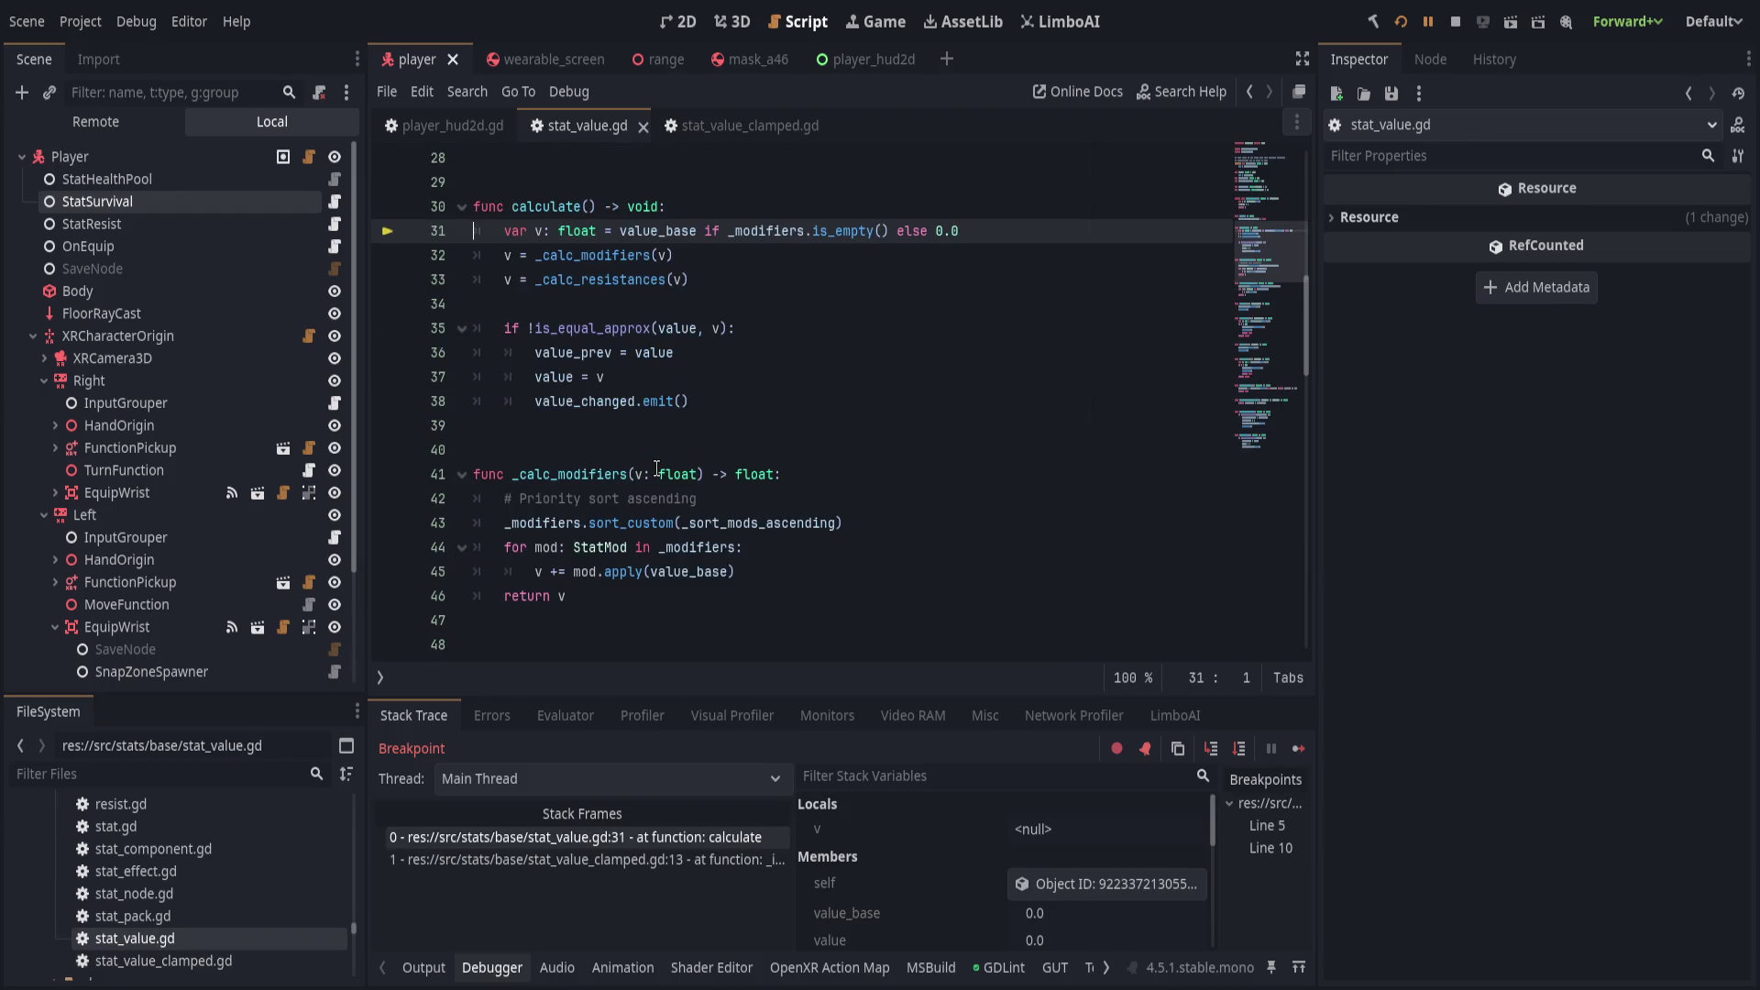
pyautogui.scroll(3, 694, 512)
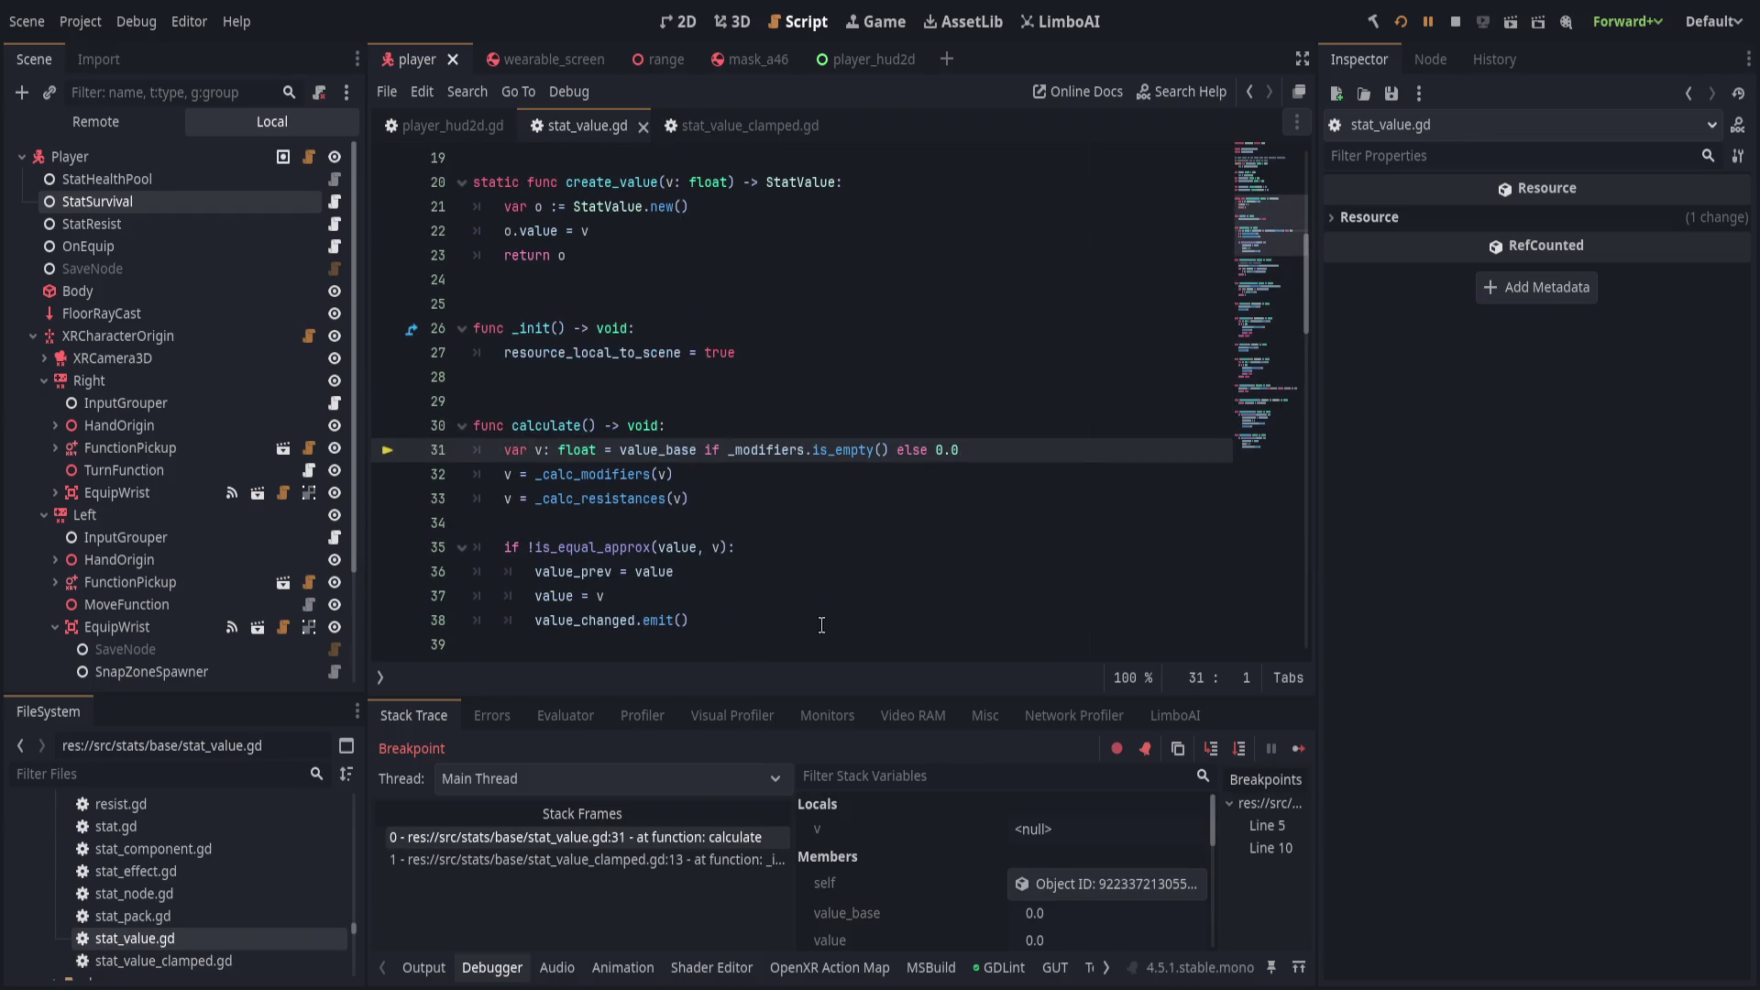
pyautogui.click(1241, 750)
pyautogui.click(1242, 750)
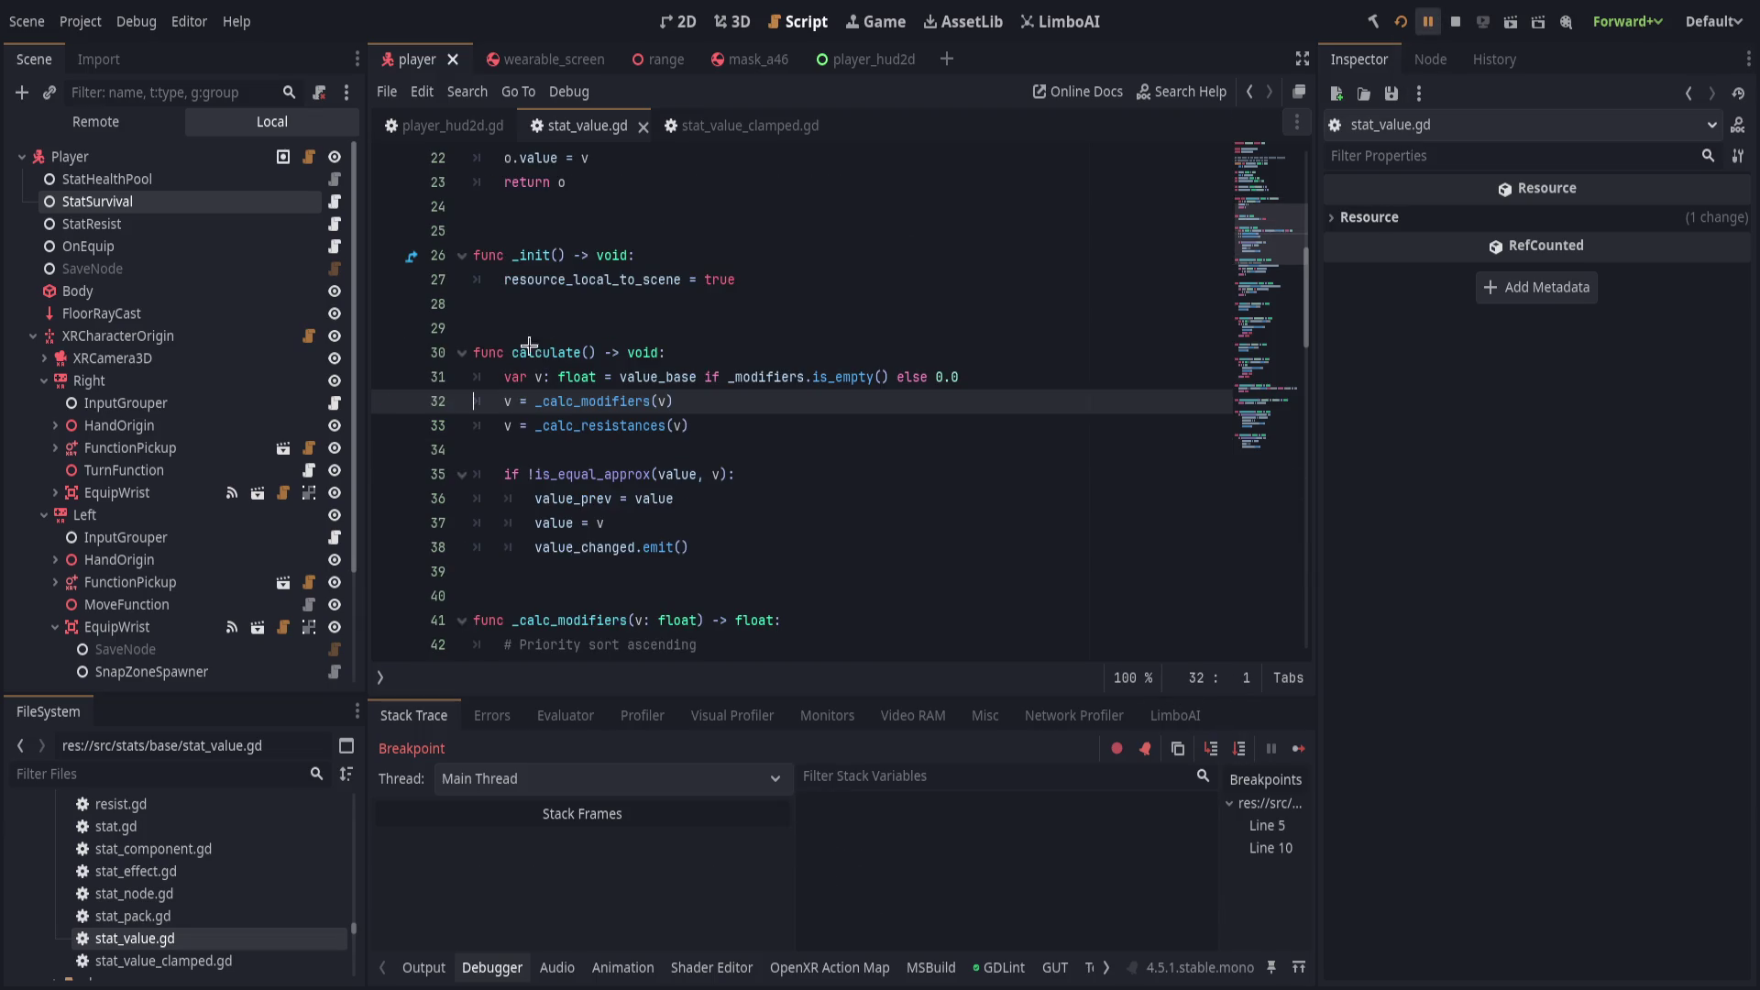
# Remove the line 5 and line 10 breakpoints and resume the game.
pyautogui.click(388, 254)
pyautogui.click(389, 377)
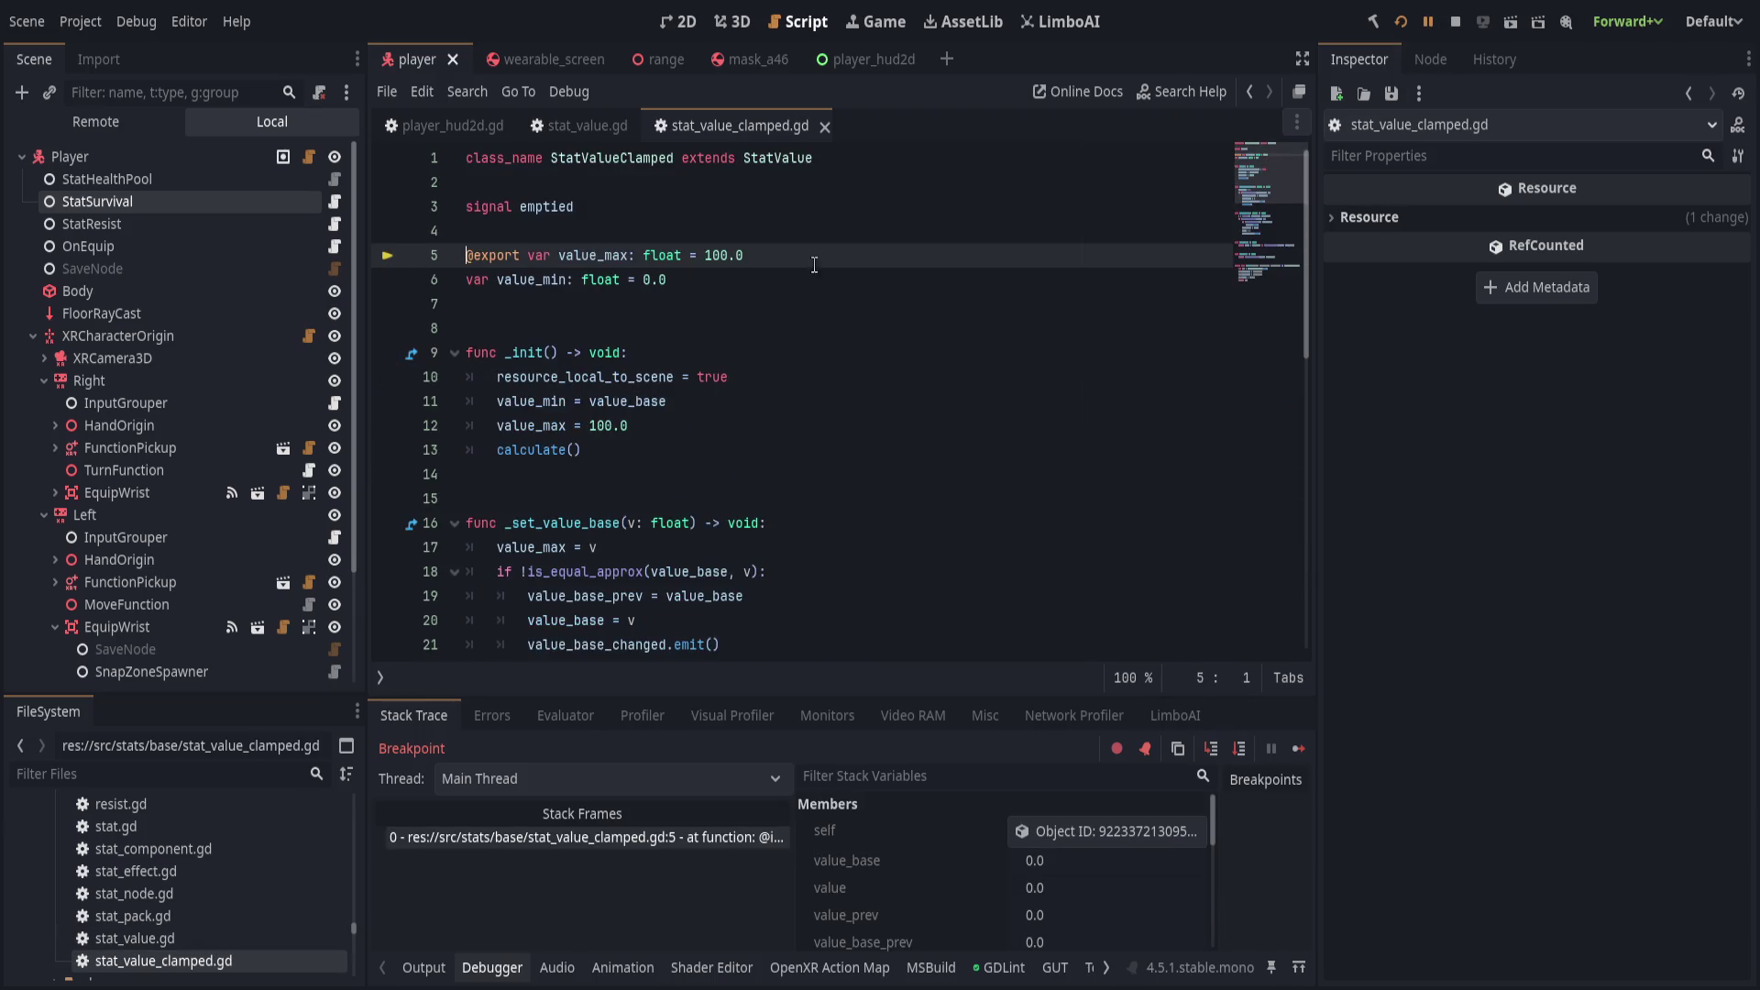
pyautogui.click(1427, 20)
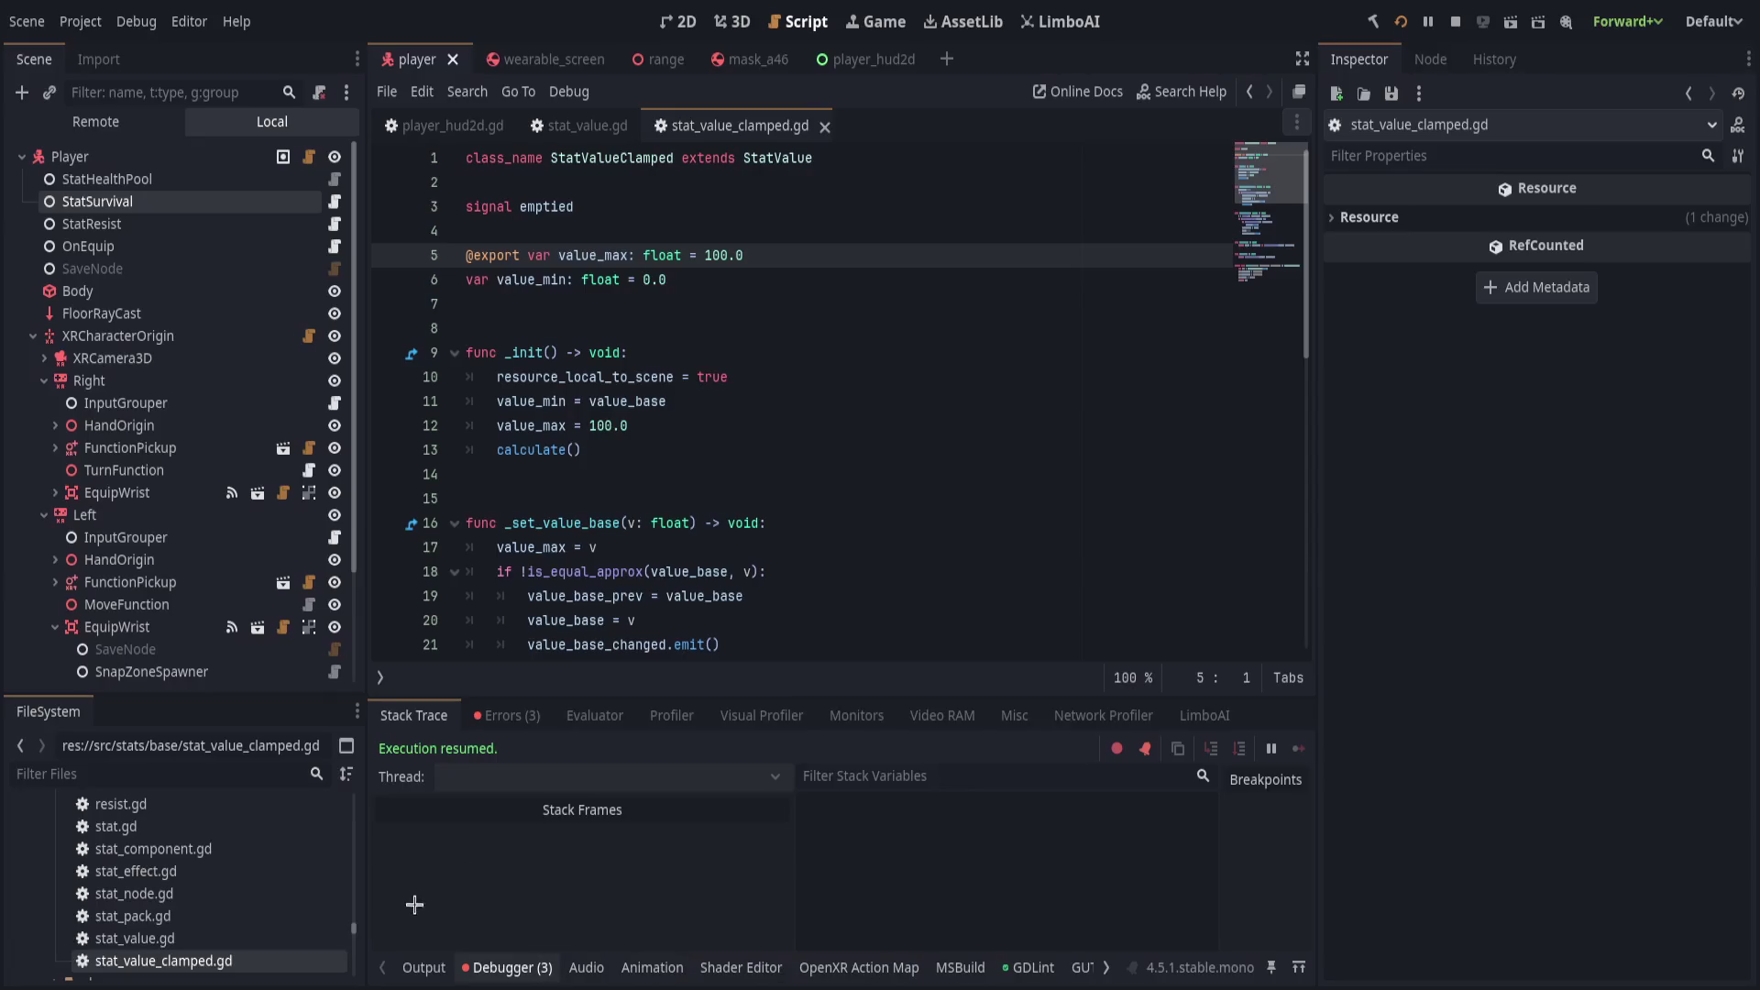
# Show the Output log of 0.0 target values, read create(), and search the project for print("target.
pyautogui.click(409, 956)
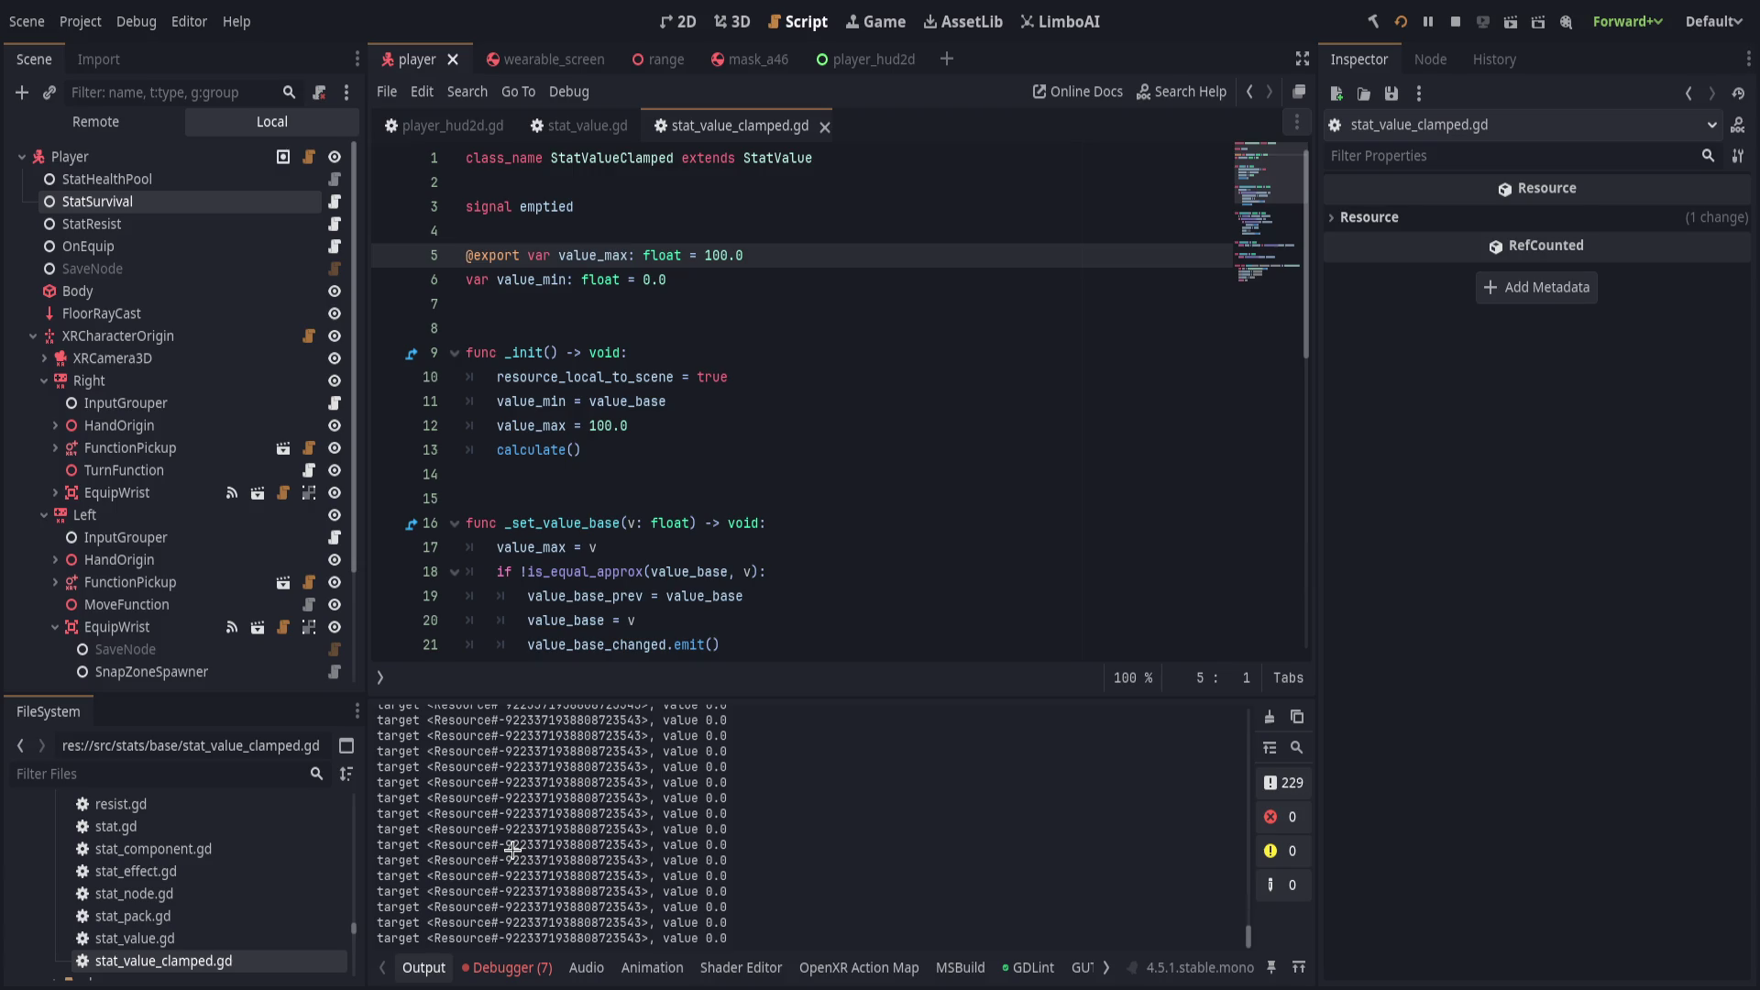
pyautogui.click(623, 500)
pyautogui.scroll(-10, 688, 496)
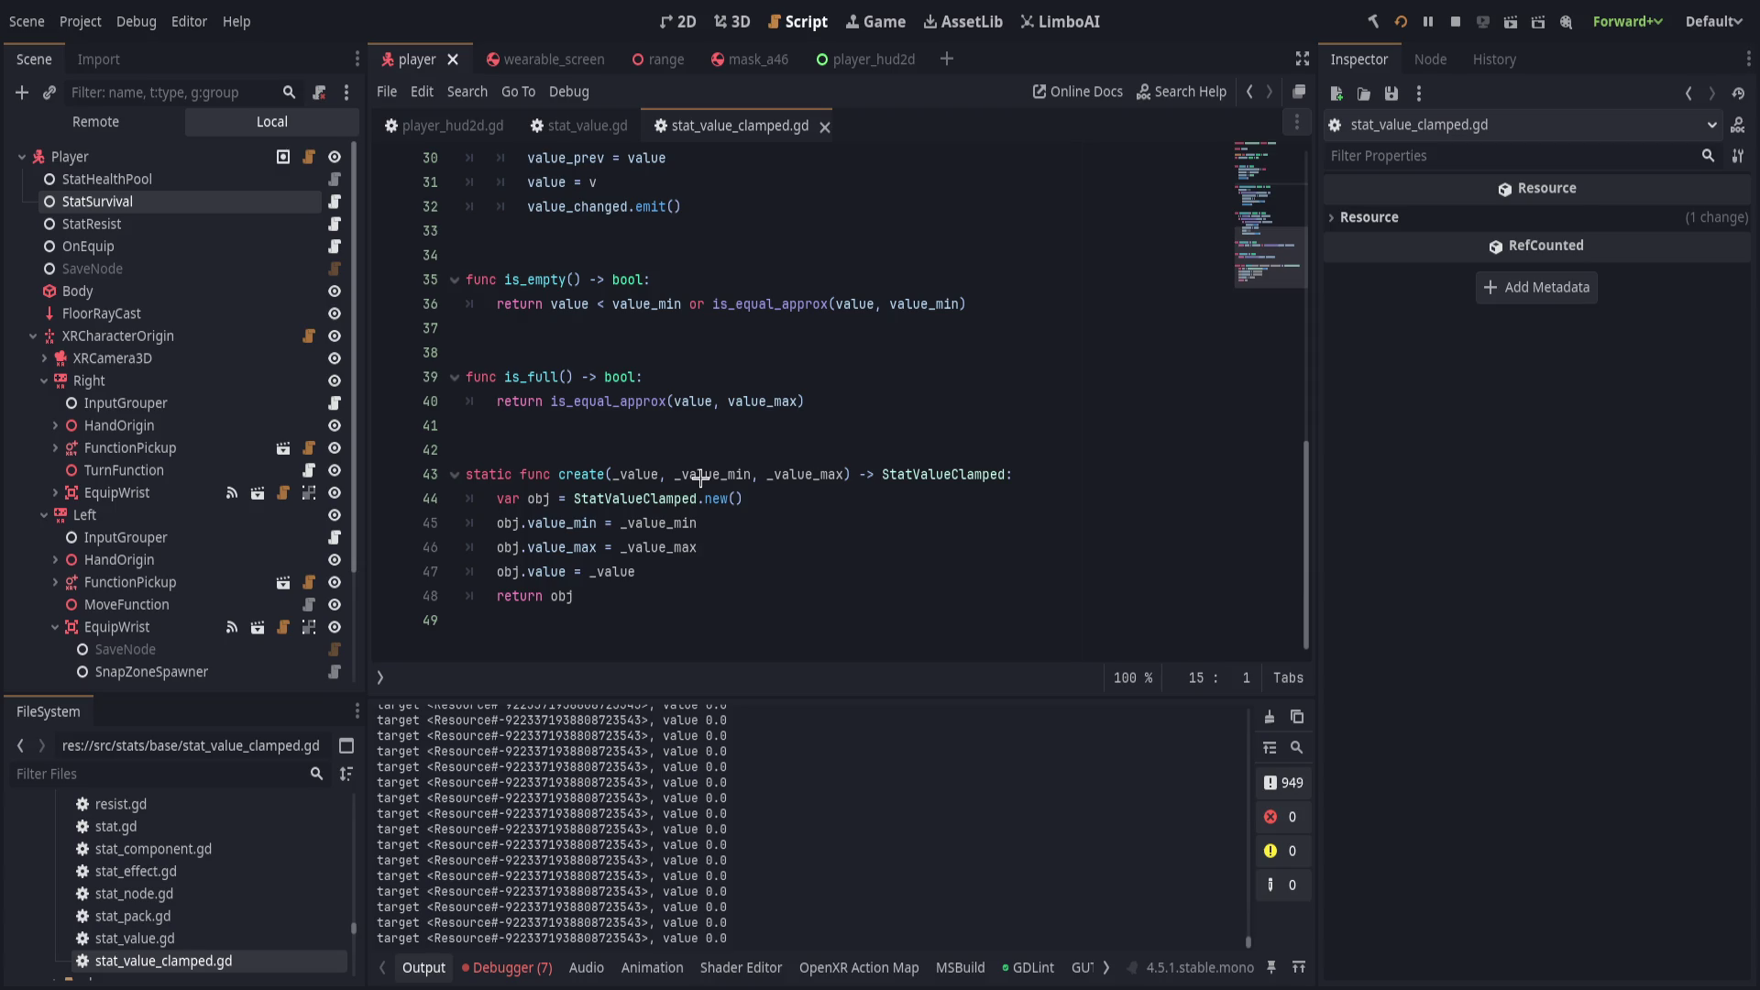
pyautogui.hotkey('ctrl', 'shift', 'f')
pyautogui.press('Return')
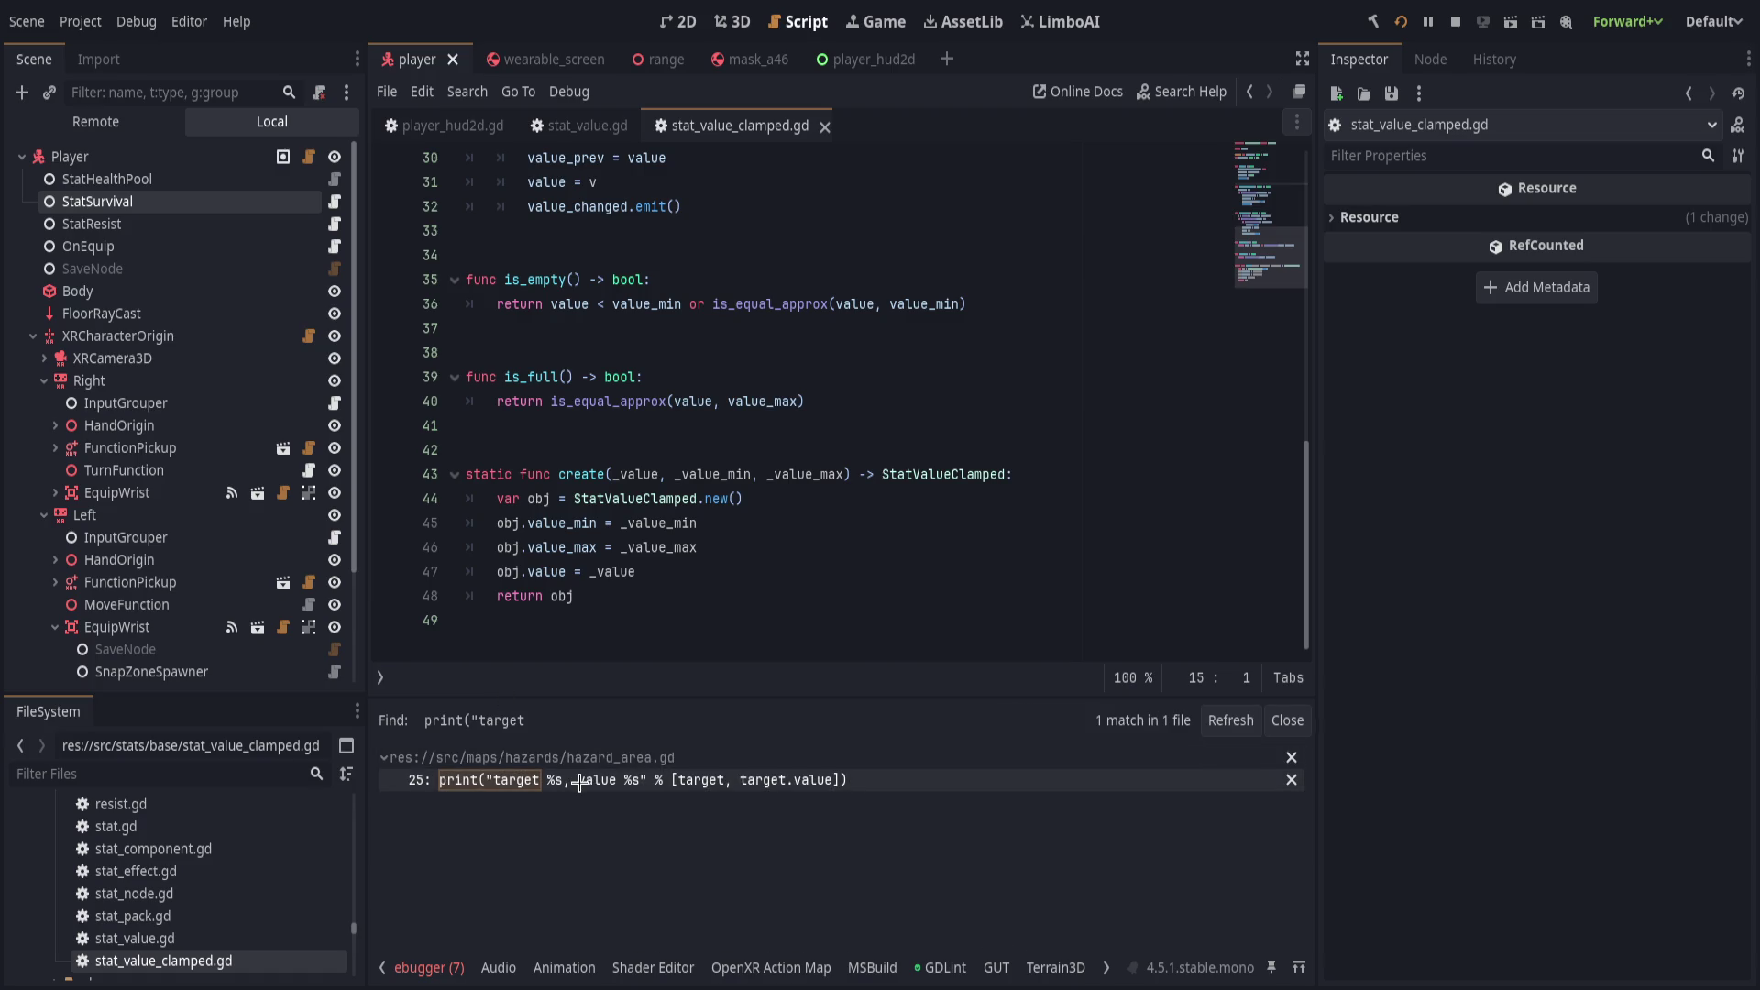
# Open the hazard_area.gd match and set a breakpoint on its line 25 print.
pyautogui.click(696, 779)
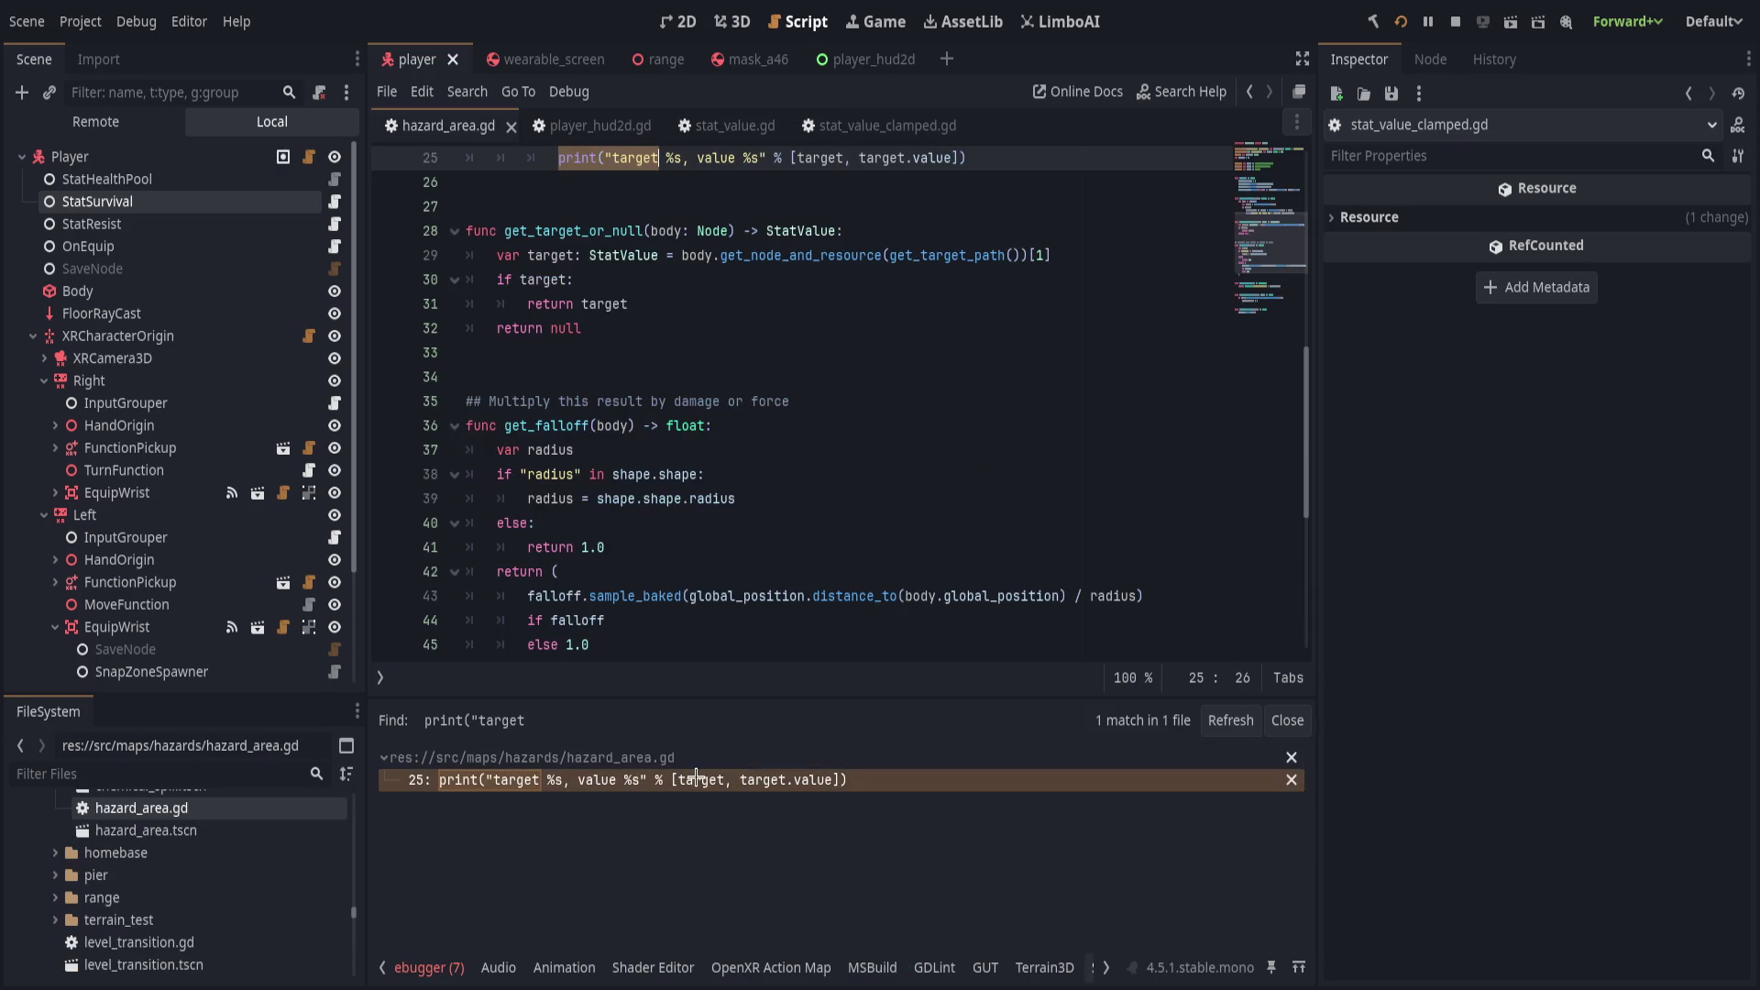
pyautogui.scroll(4, 440, 459)
pyautogui.click(436, 466)
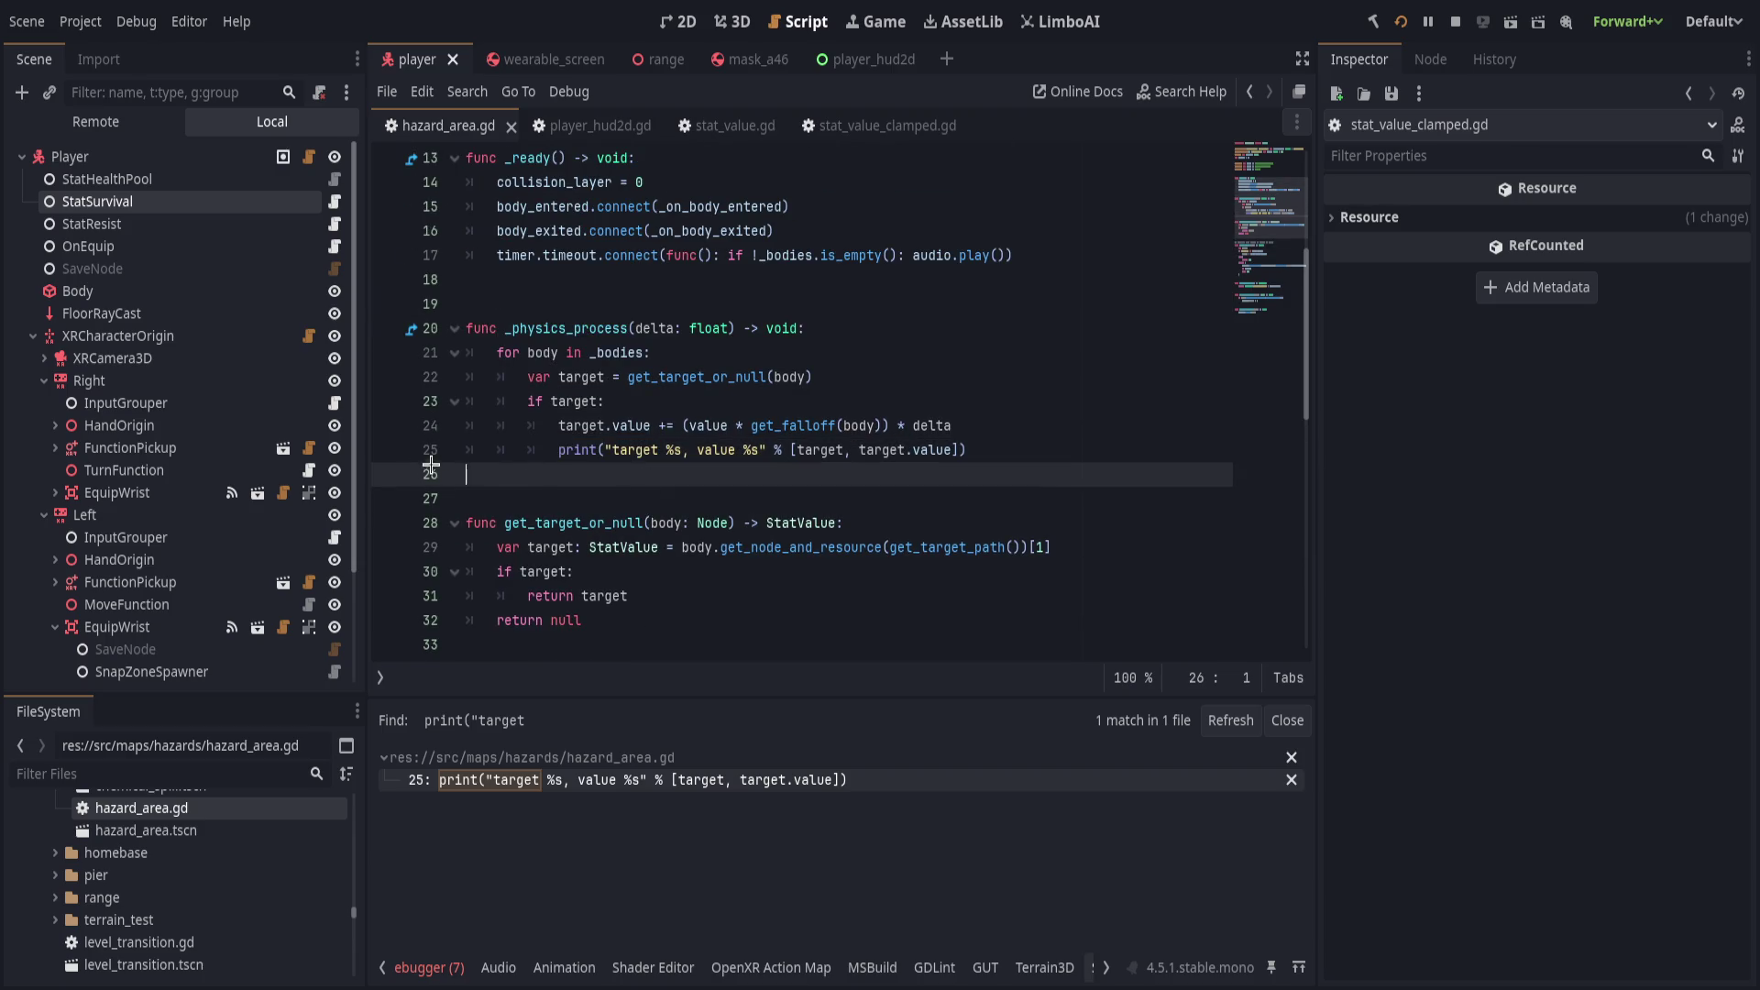
pyautogui.click(389, 449)
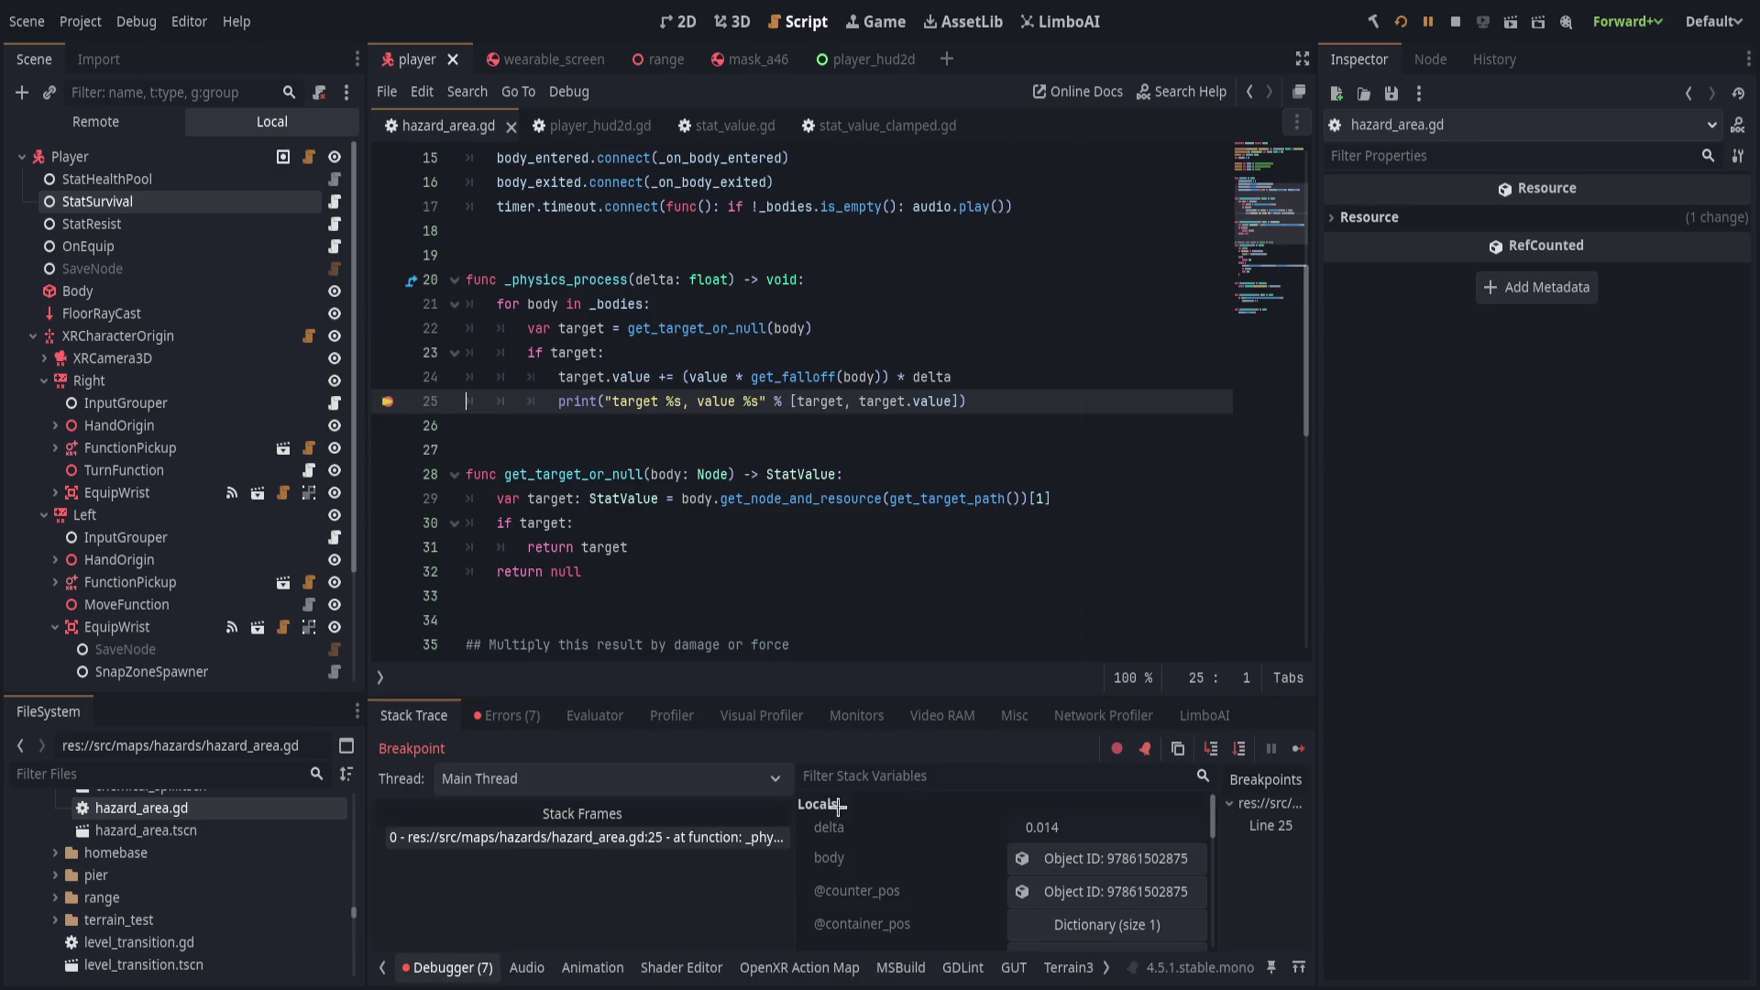
# Inspect the target stat resource from Stack Variables, which shows Value Max 0.0.
pyautogui.scroll(-3, 943, 829)
pyautogui.click(1062, 840)
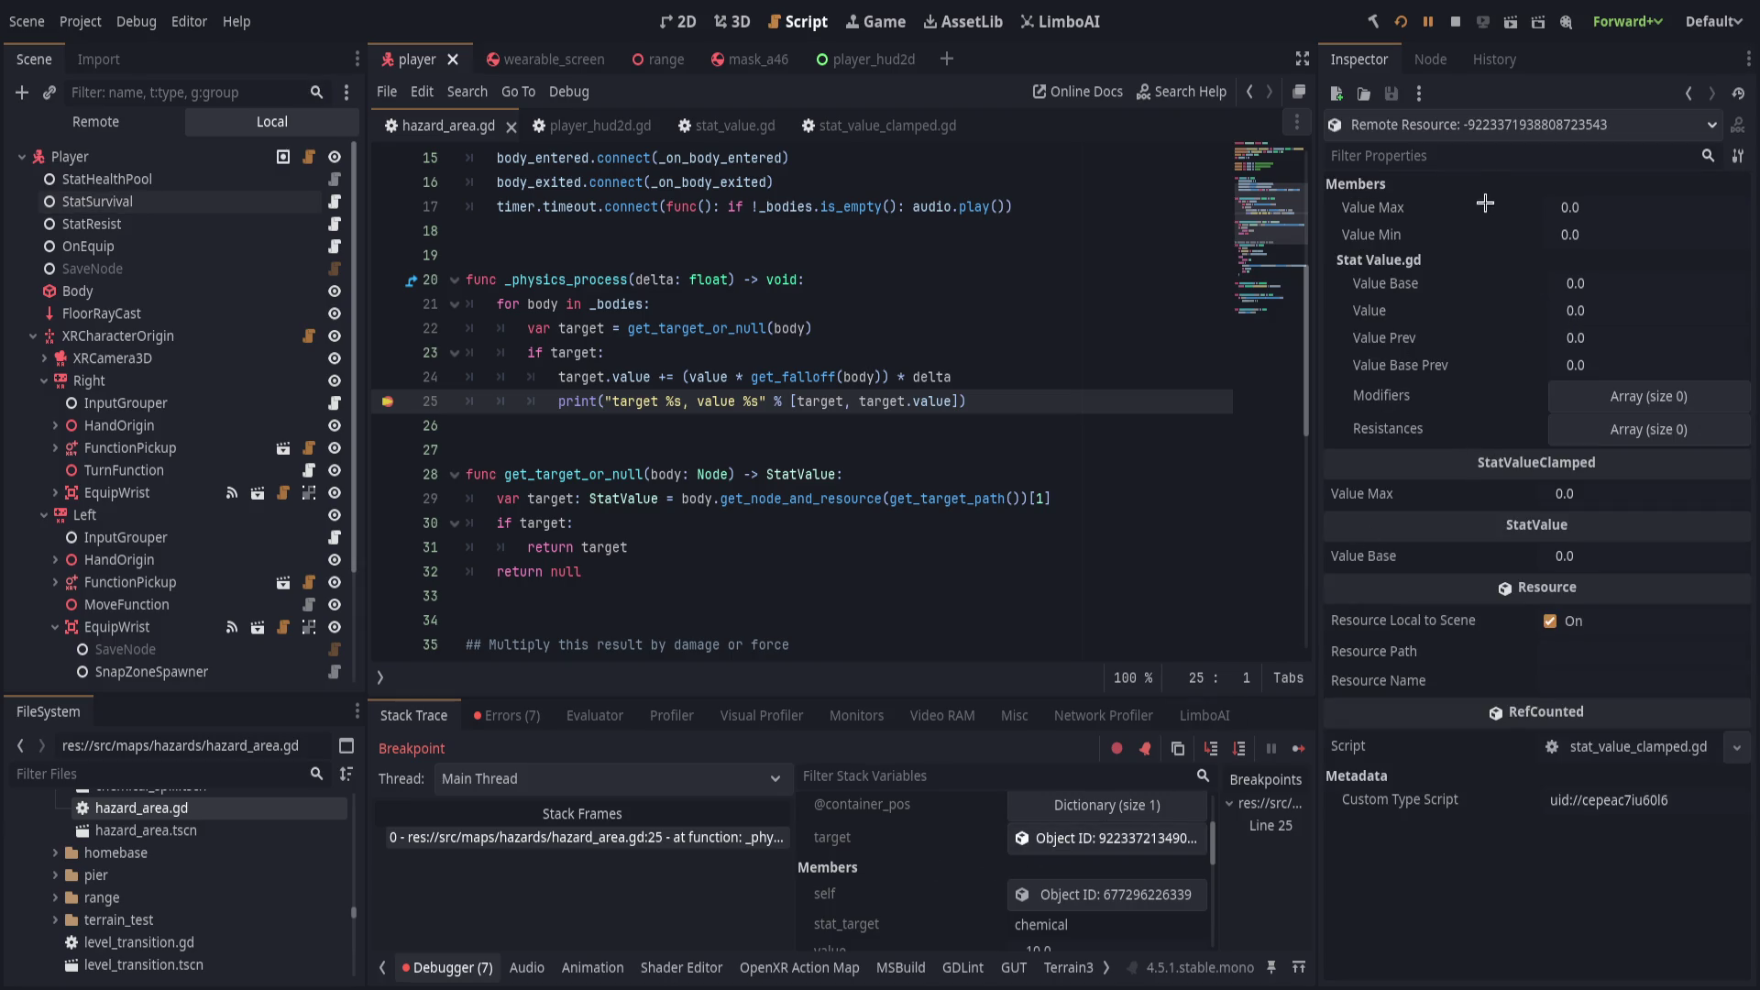
pyautogui.scroll(-3, 999, 868)
pyautogui.scroll(1, 998, 868)
pyautogui.scroll(-4, 999, 865)
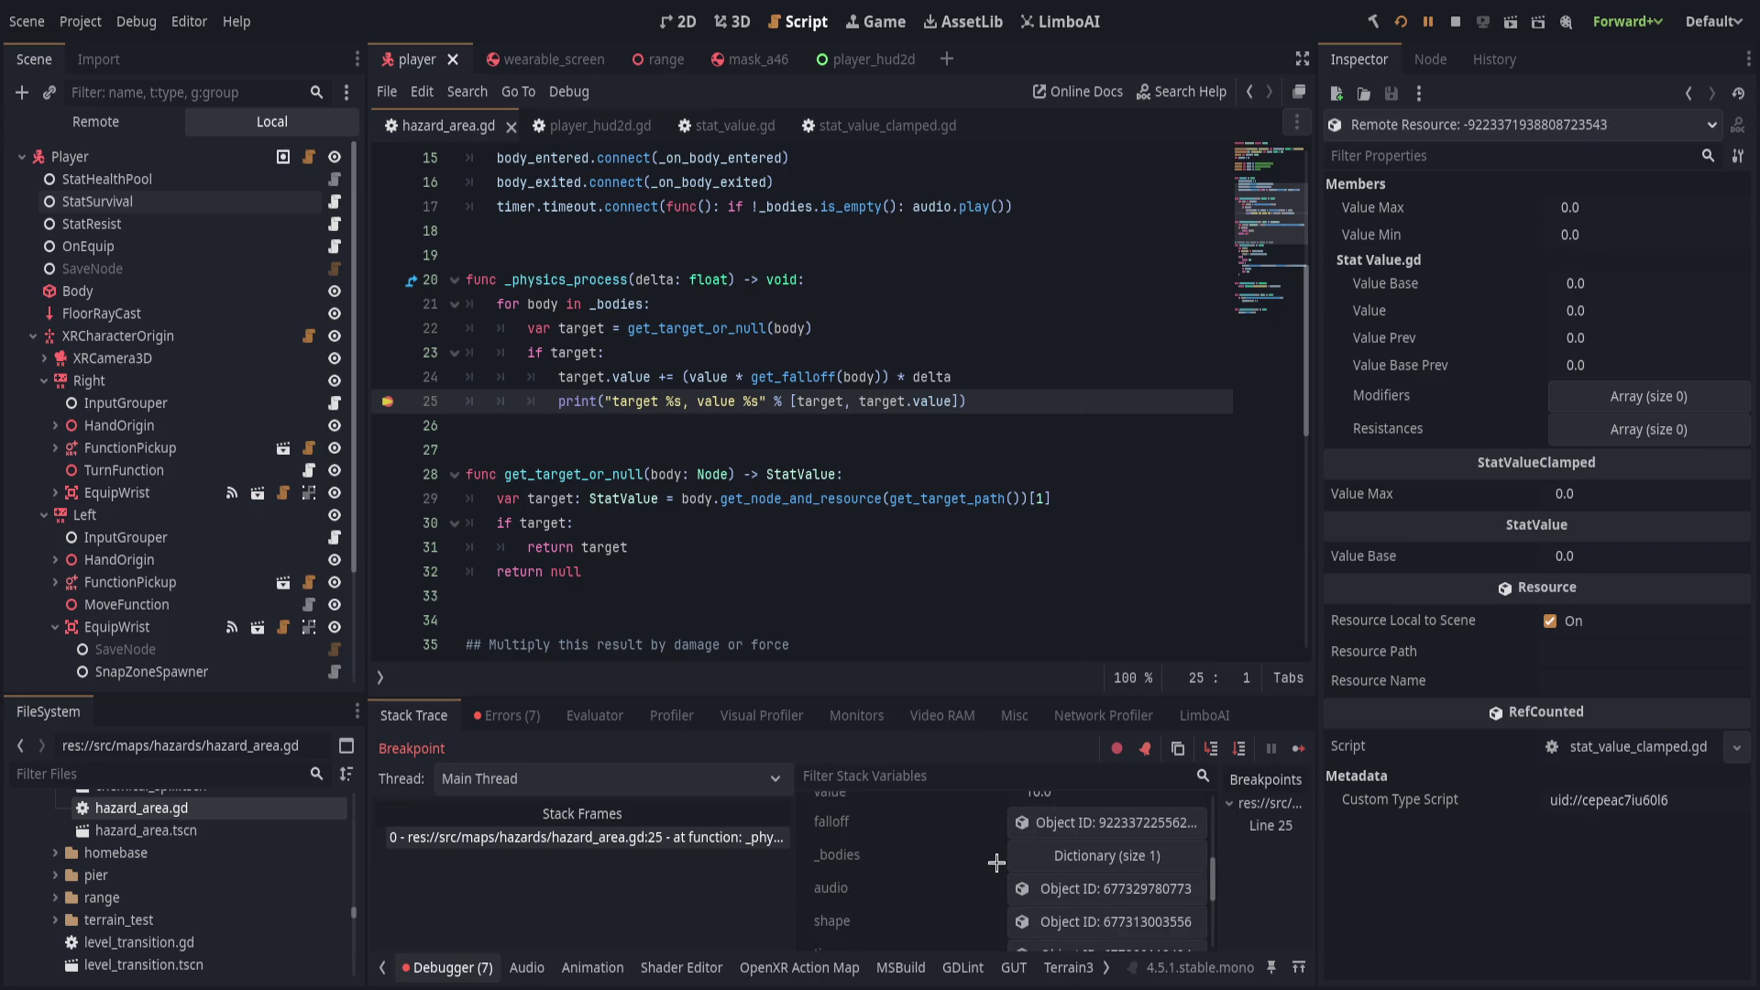
pyautogui.scroll(-5, 997, 862)
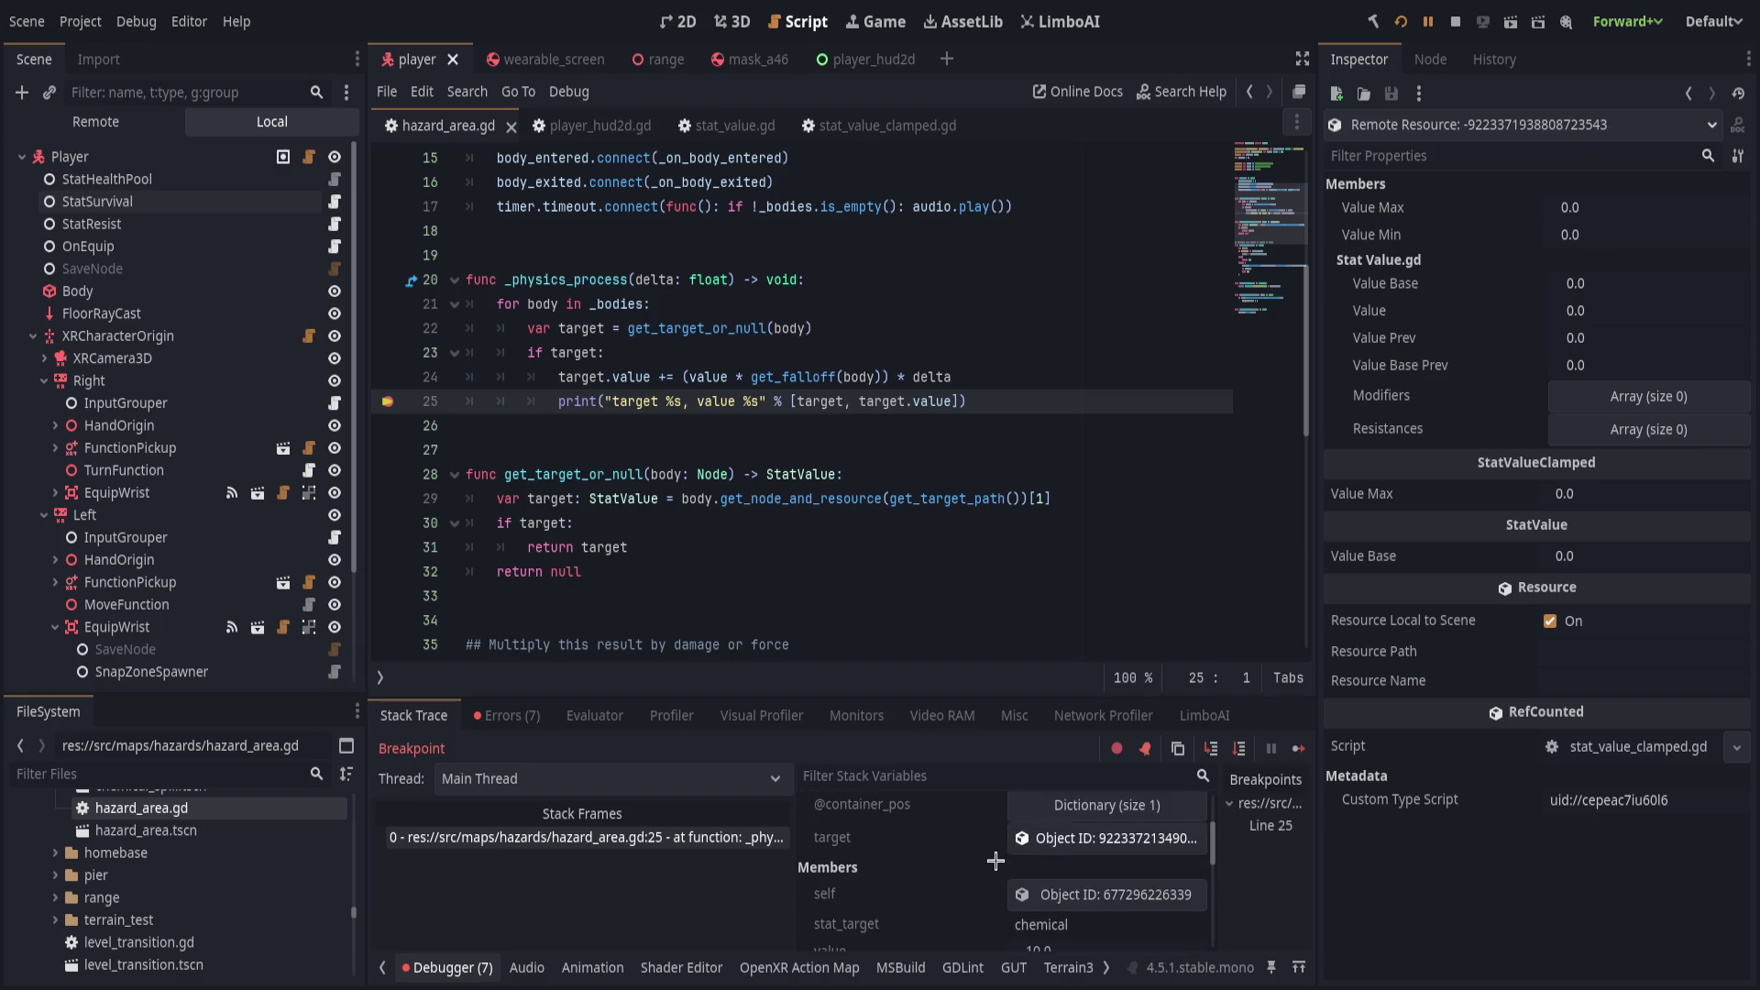
pyautogui.scroll(2, 996, 861)
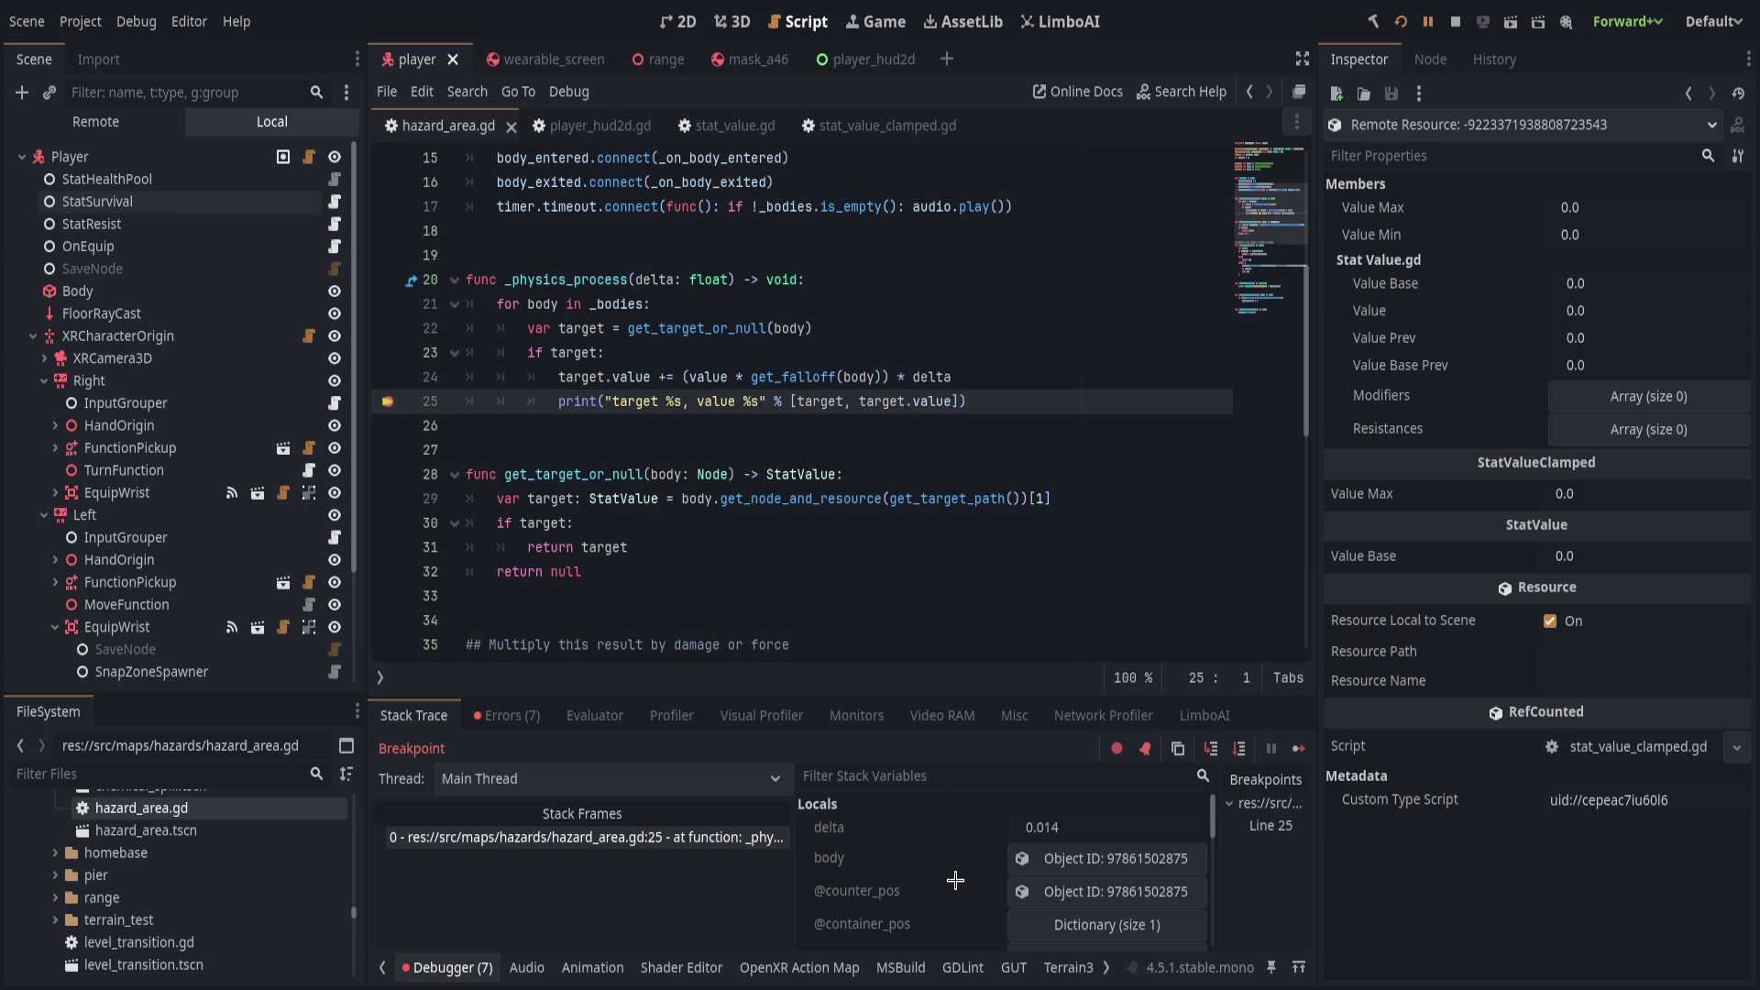
pyautogui.scroll(-3, 958, 880)
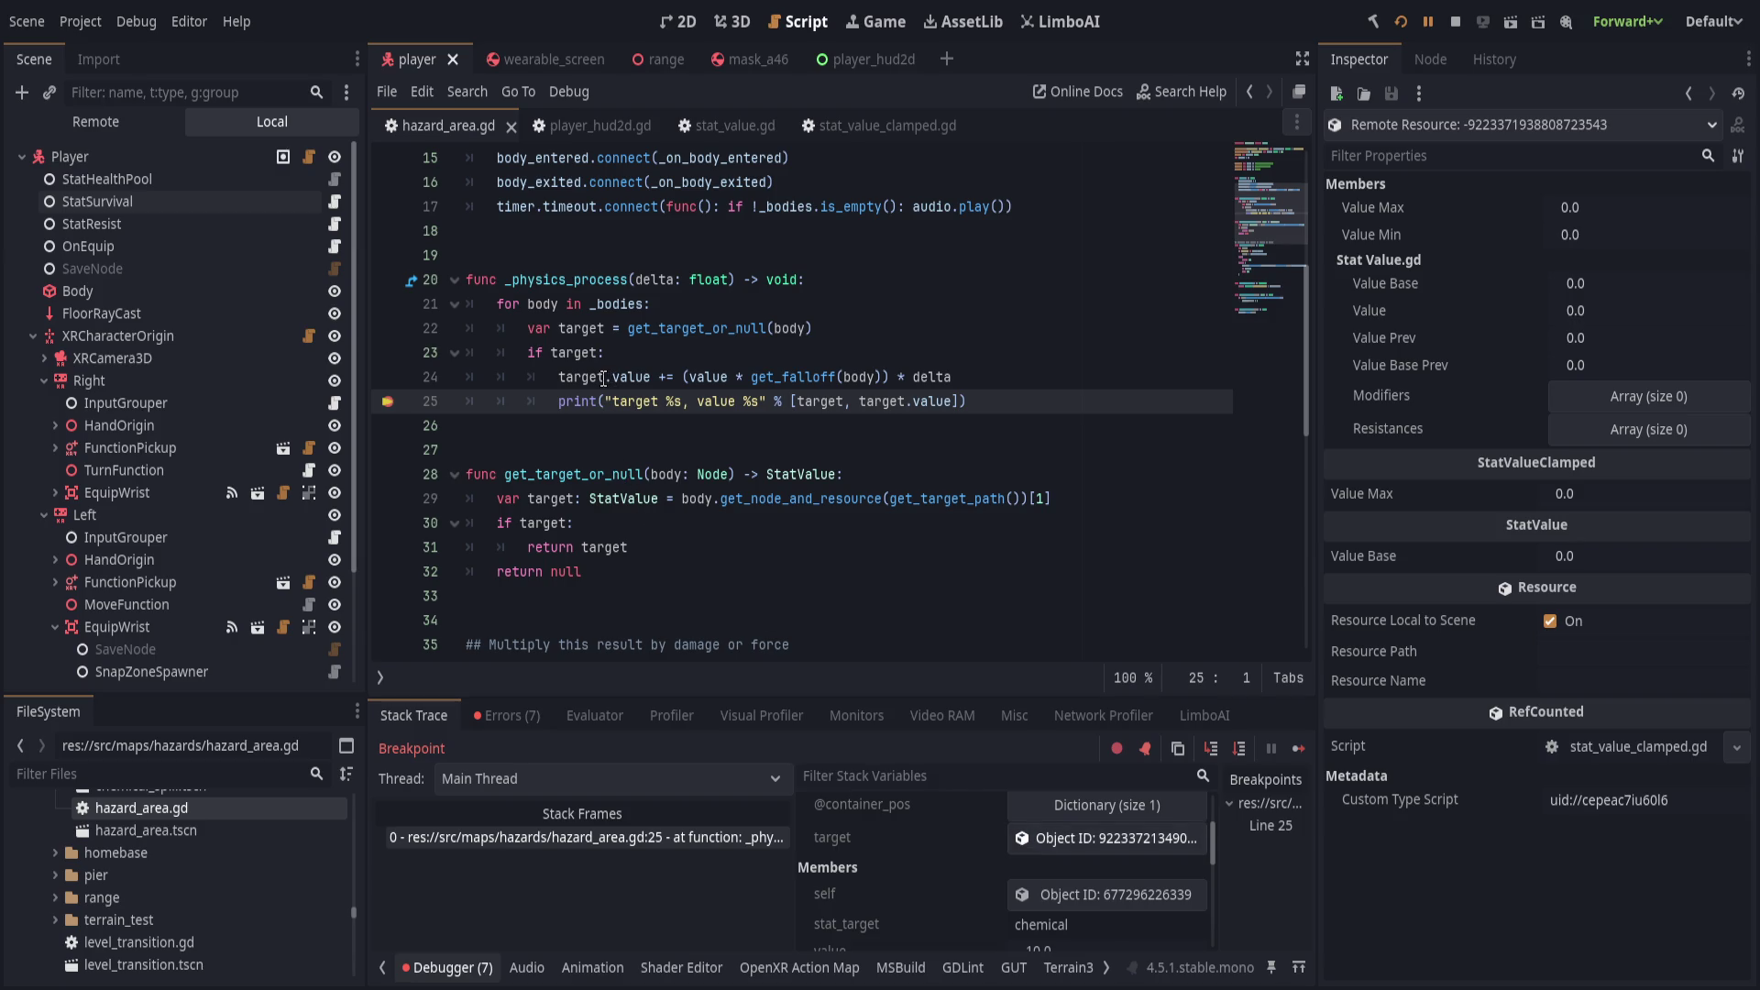
# In the Remote tree, expand MainStage > World3D > Player and select the live StatSurvival node.
pyautogui.click(99, 121)
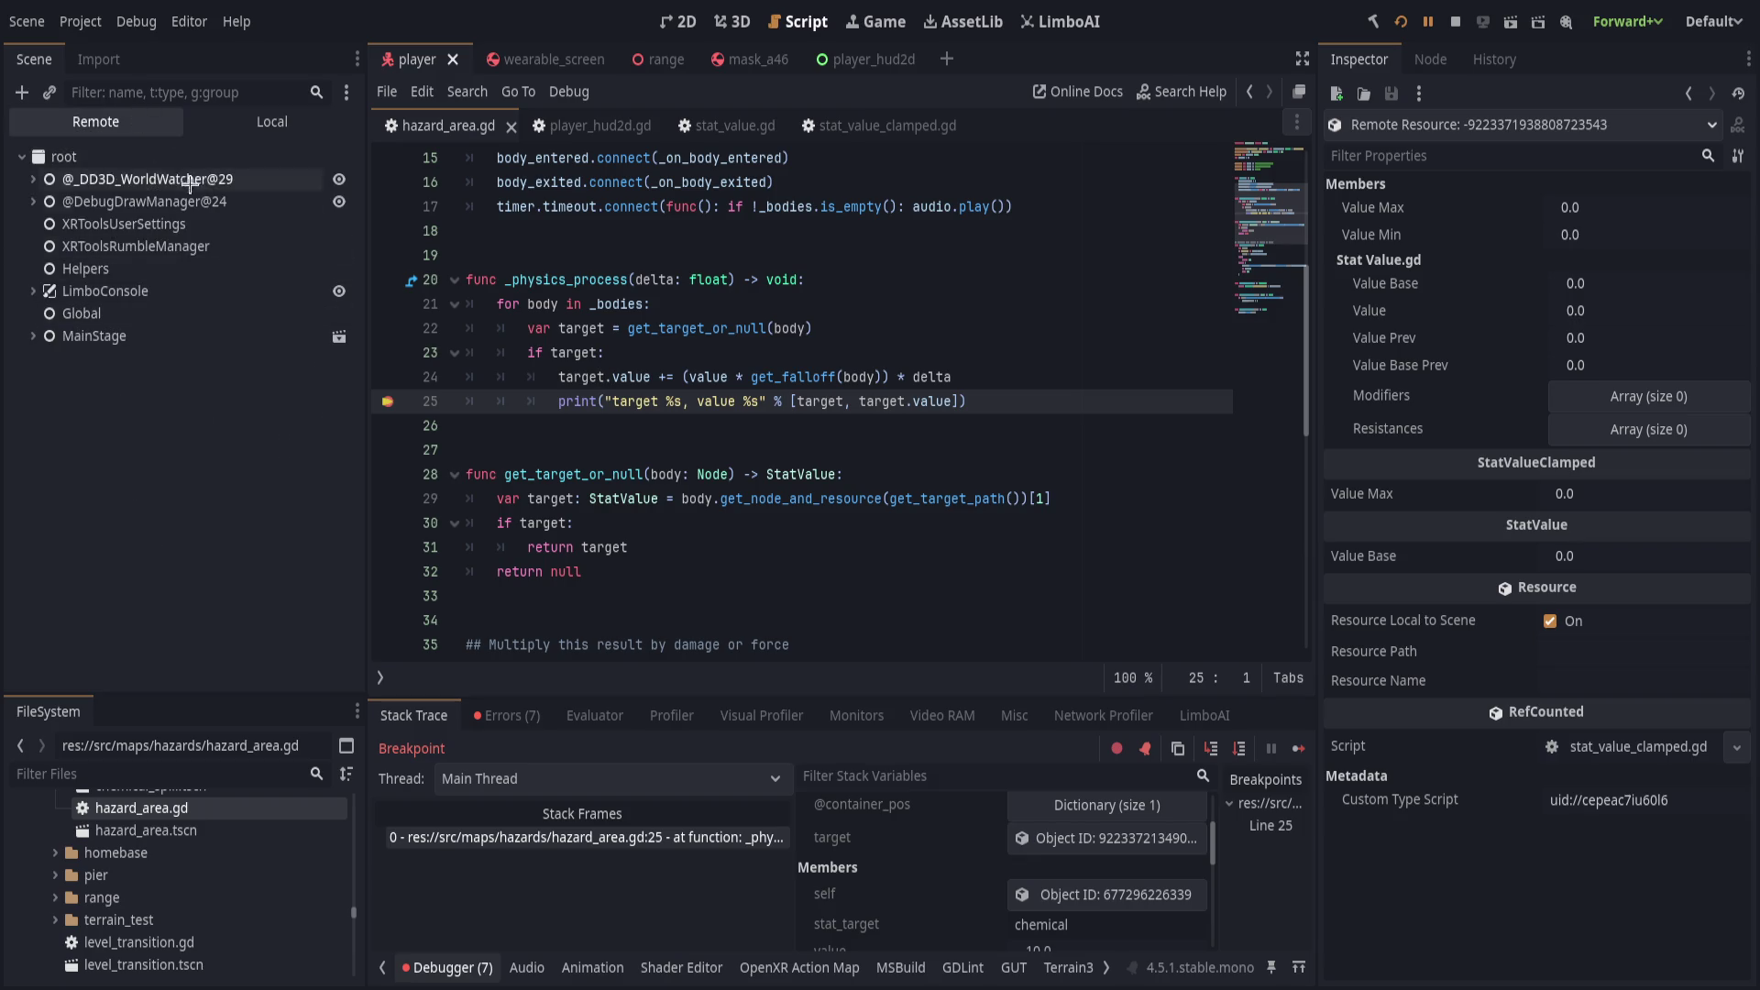
pyautogui.click(33, 335)
pyautogui.click(44, 447)
pyautogui.click(55, 470)
pyautogui.scroll(-2, 119, 422)
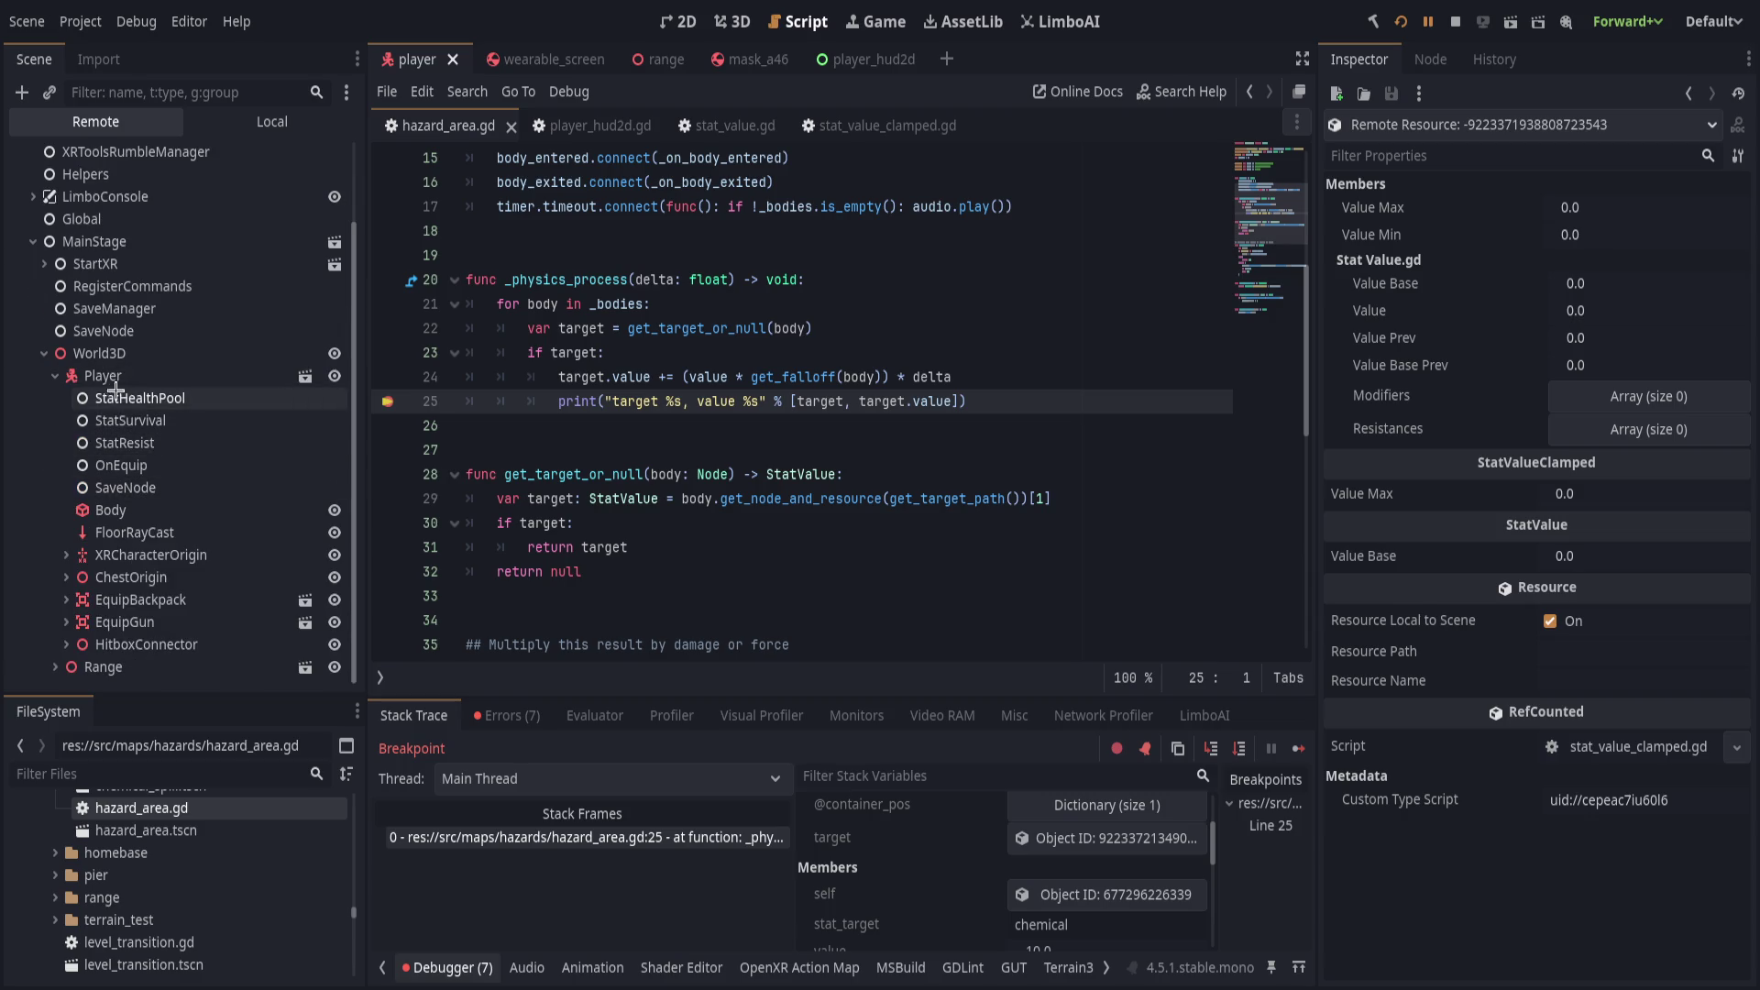
pyautogui.click(124, 400)
pyautogui.click(119, 420)
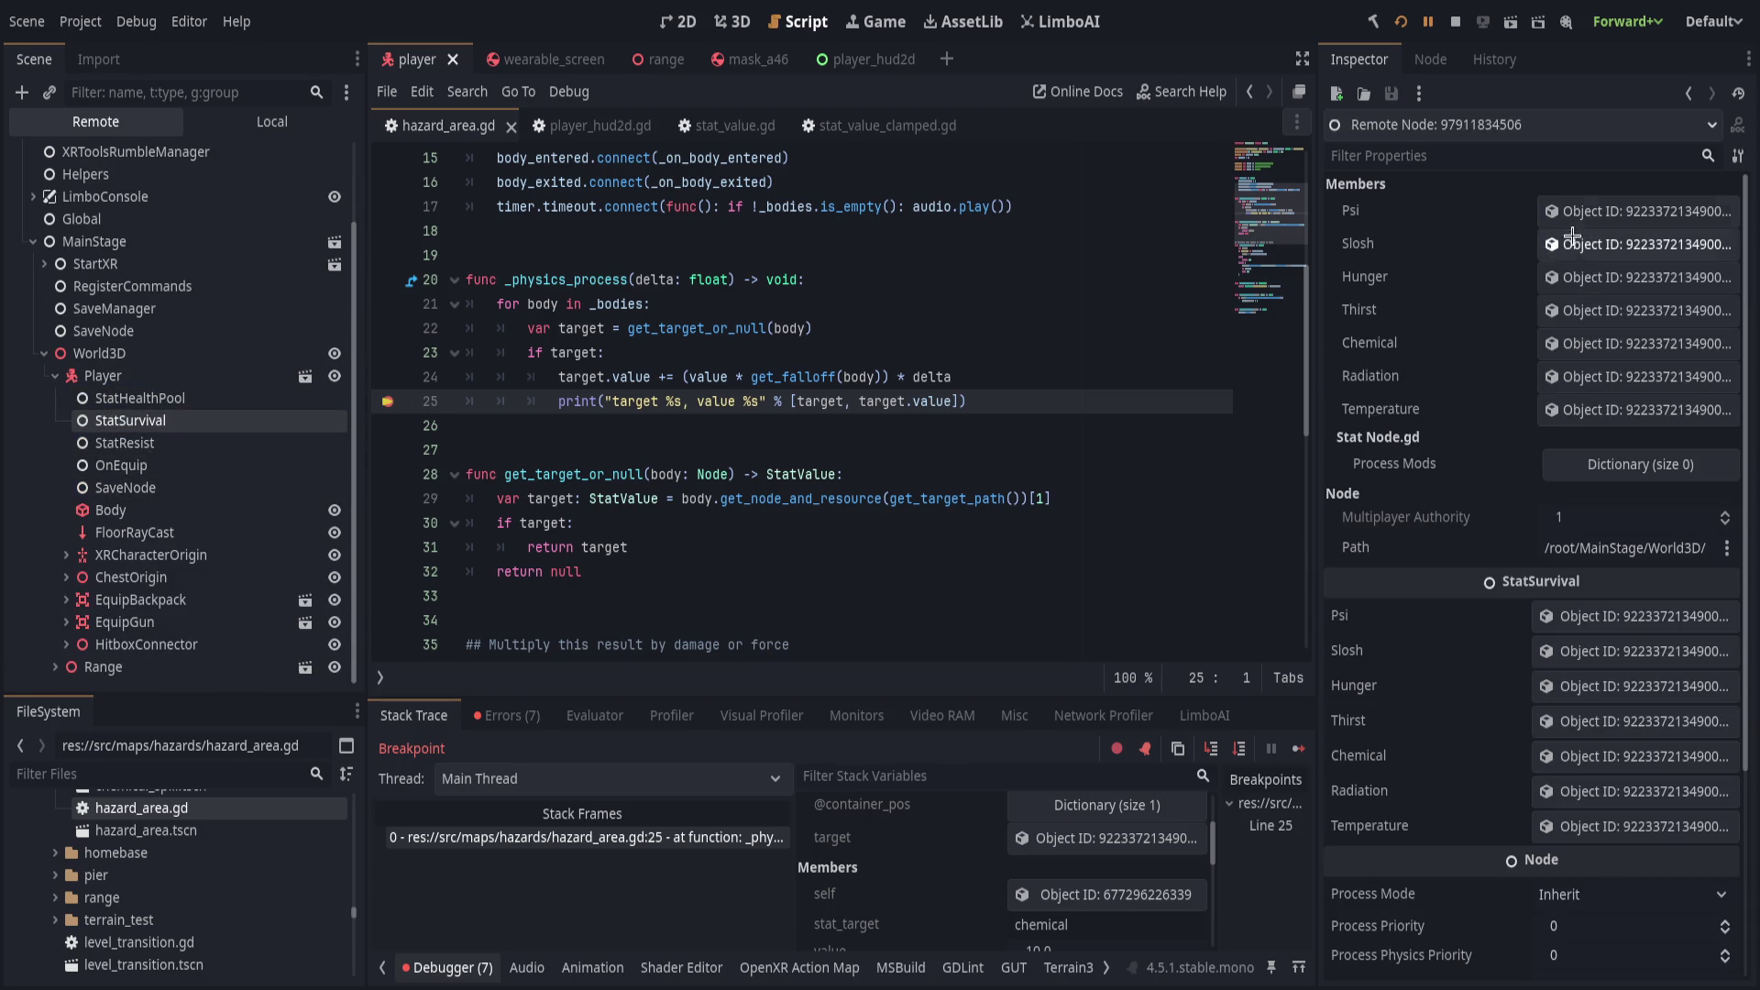
# Open StatSurvival's stat resources in the Inspector, returning to the node after each.
pyautogui.click(1562, 406)
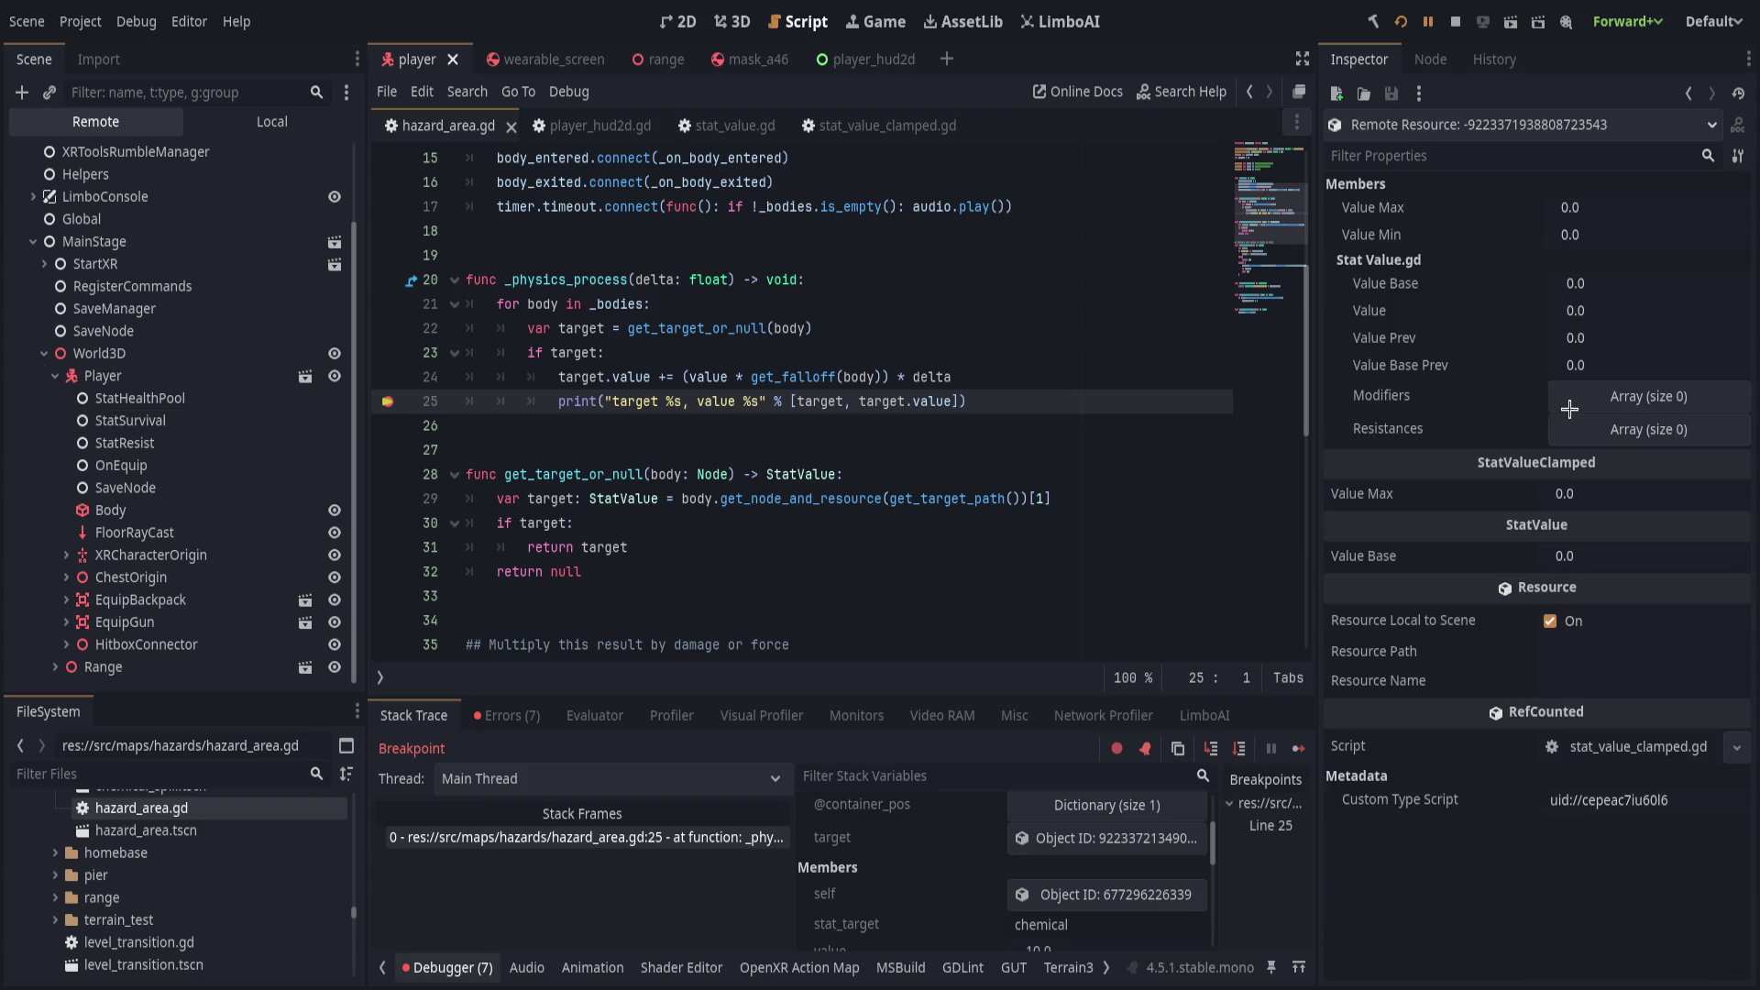
pyautogui.click(1689, 94)
pyautogui.click(1575, 330)
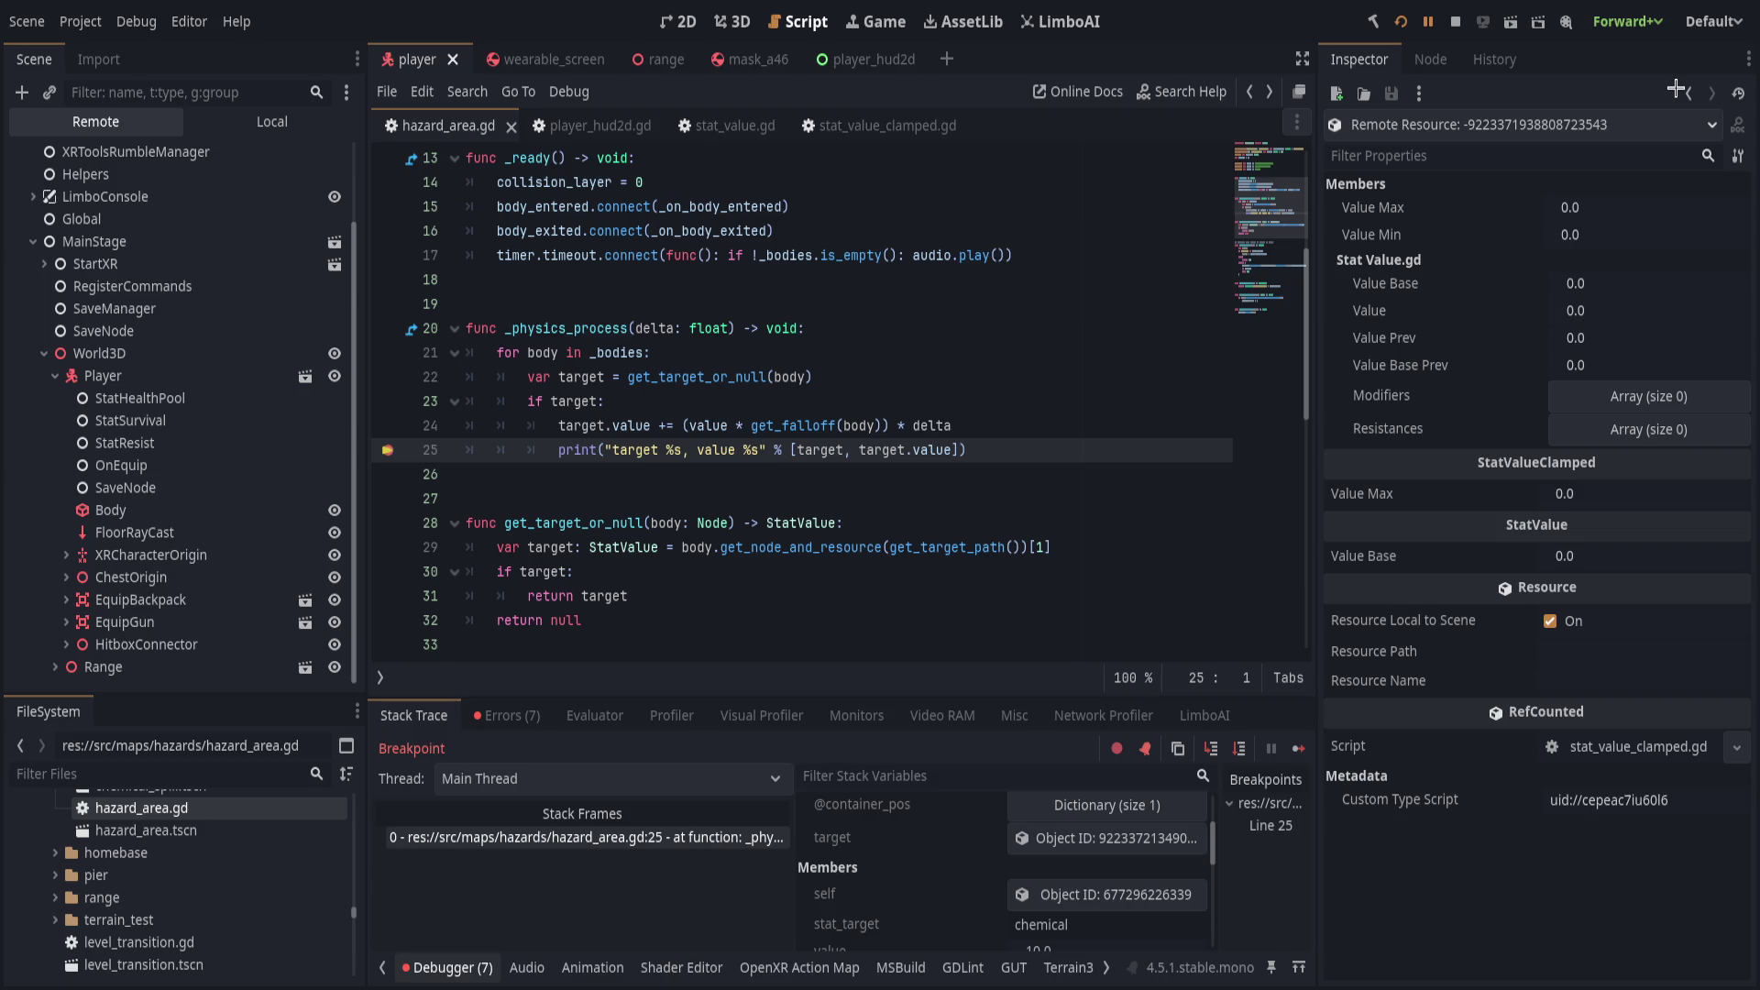
pyautogui.click(1690, 93)
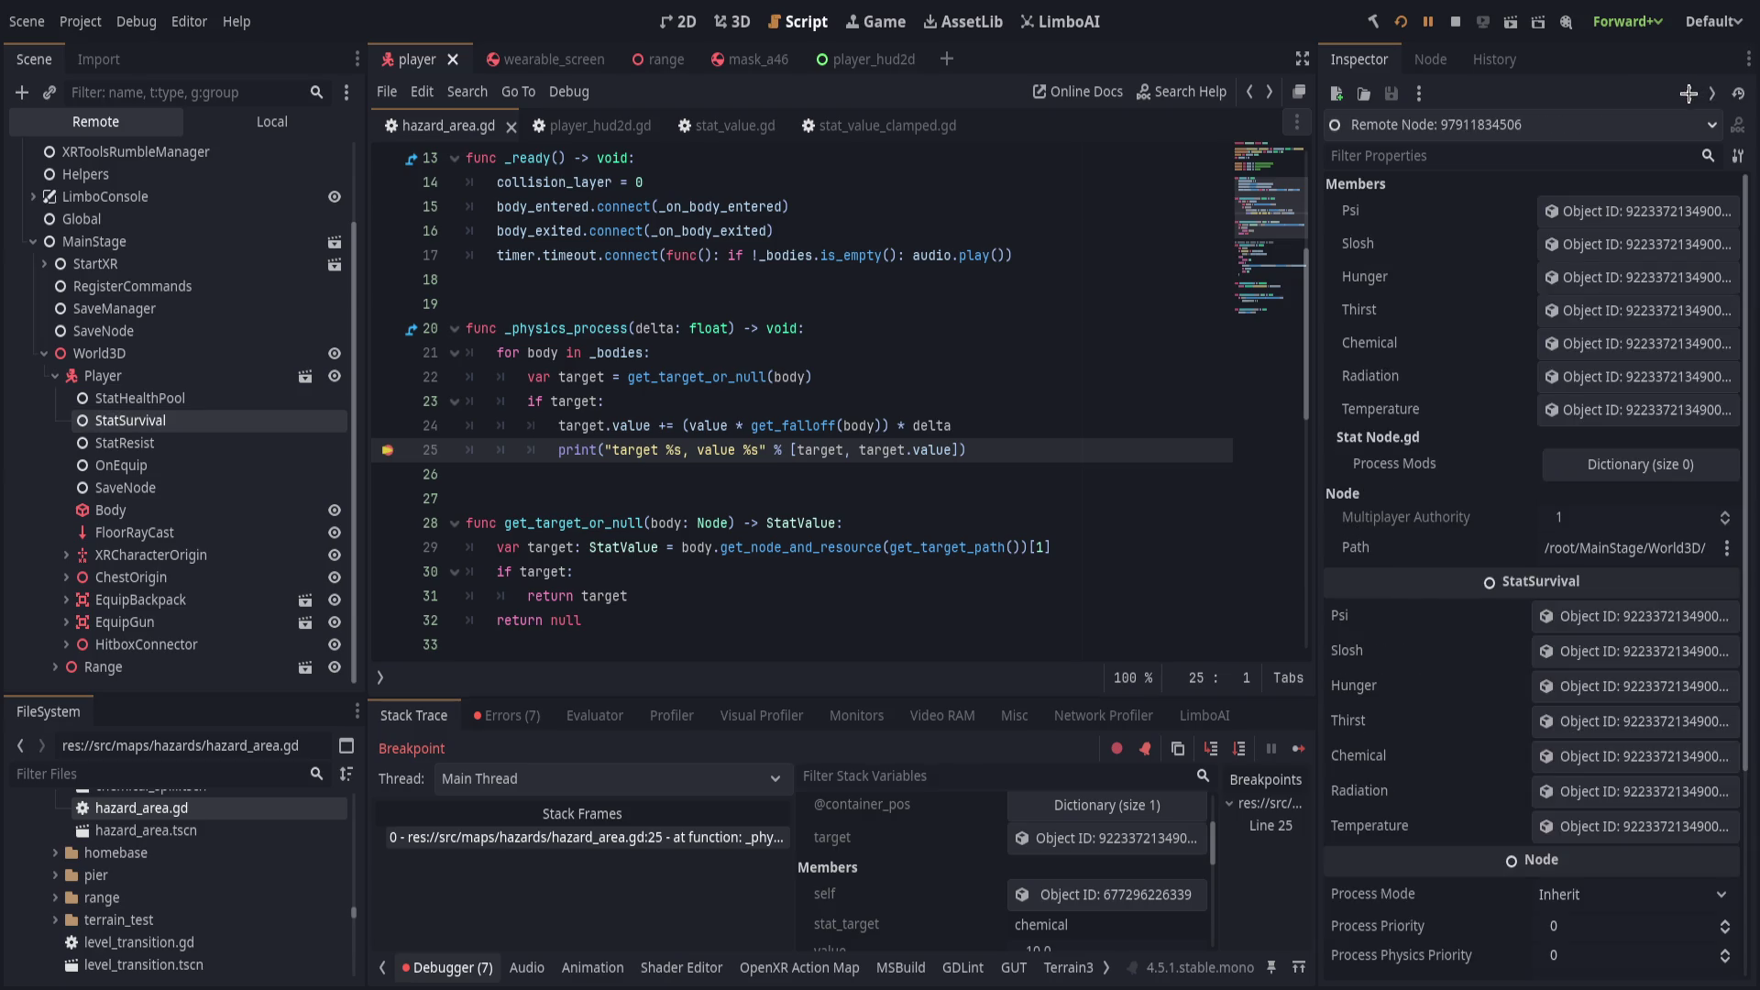
pyautogui.click(1073, 377)
pyautogui.scroll(1, 899, 435)
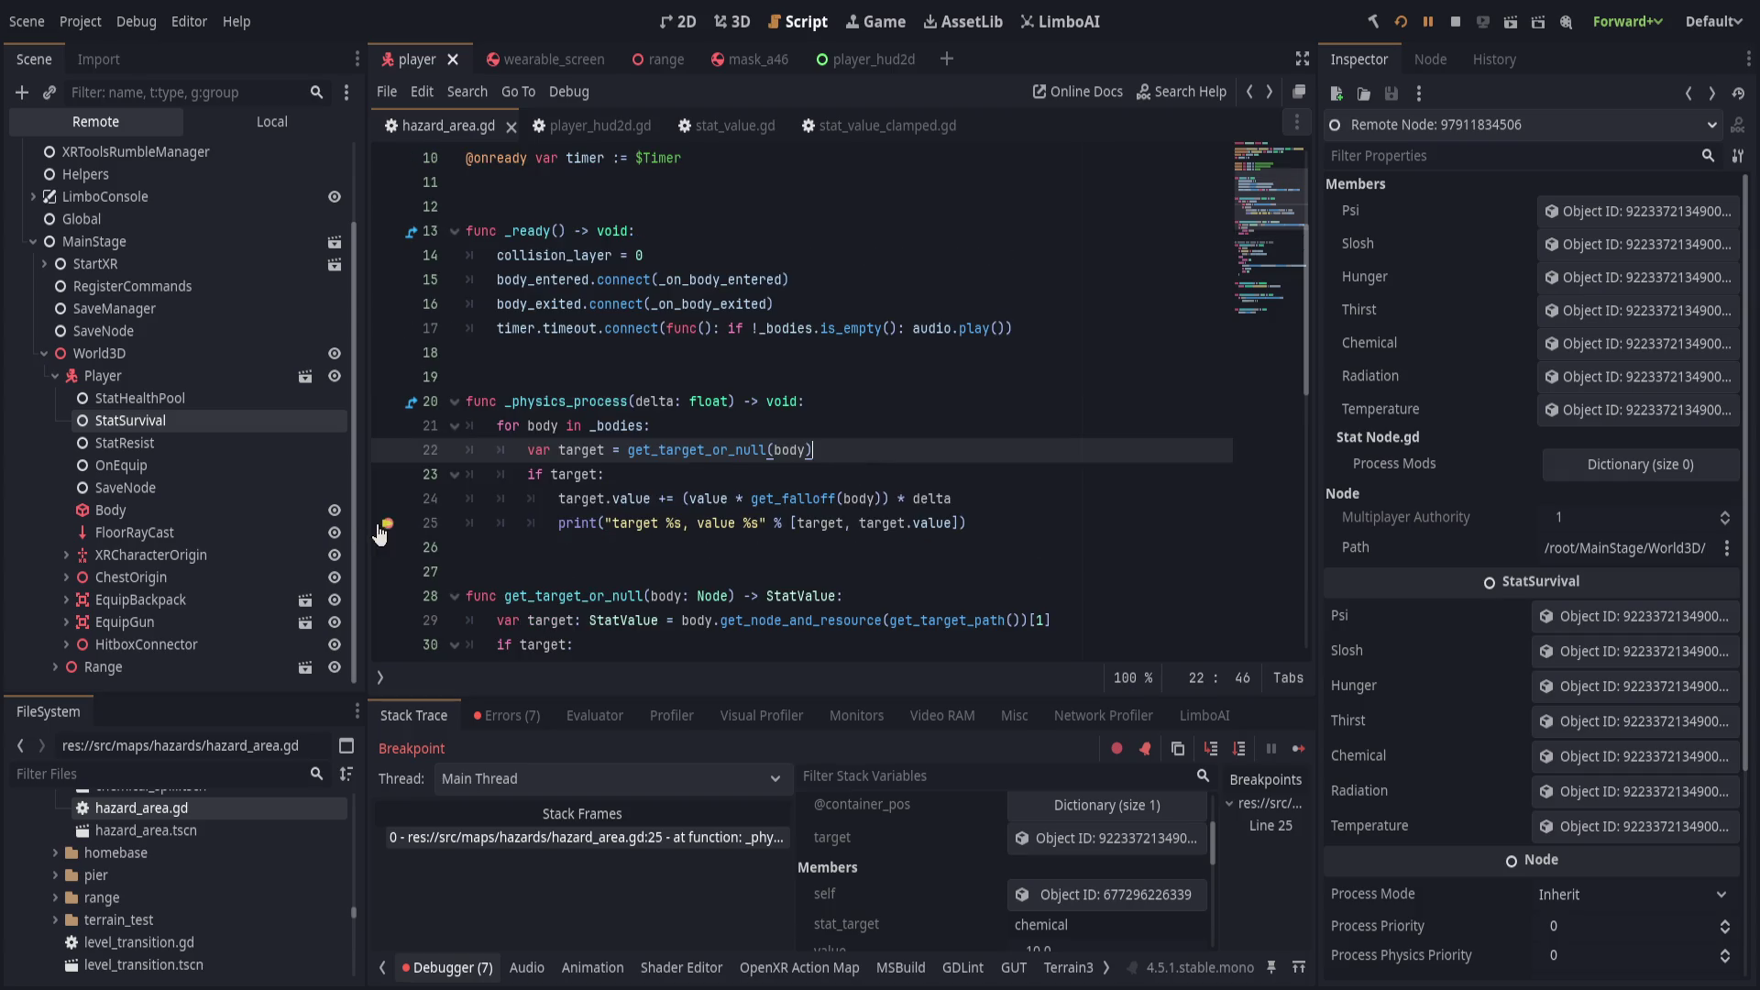
pyautogui.scroll(3, 798, 404)
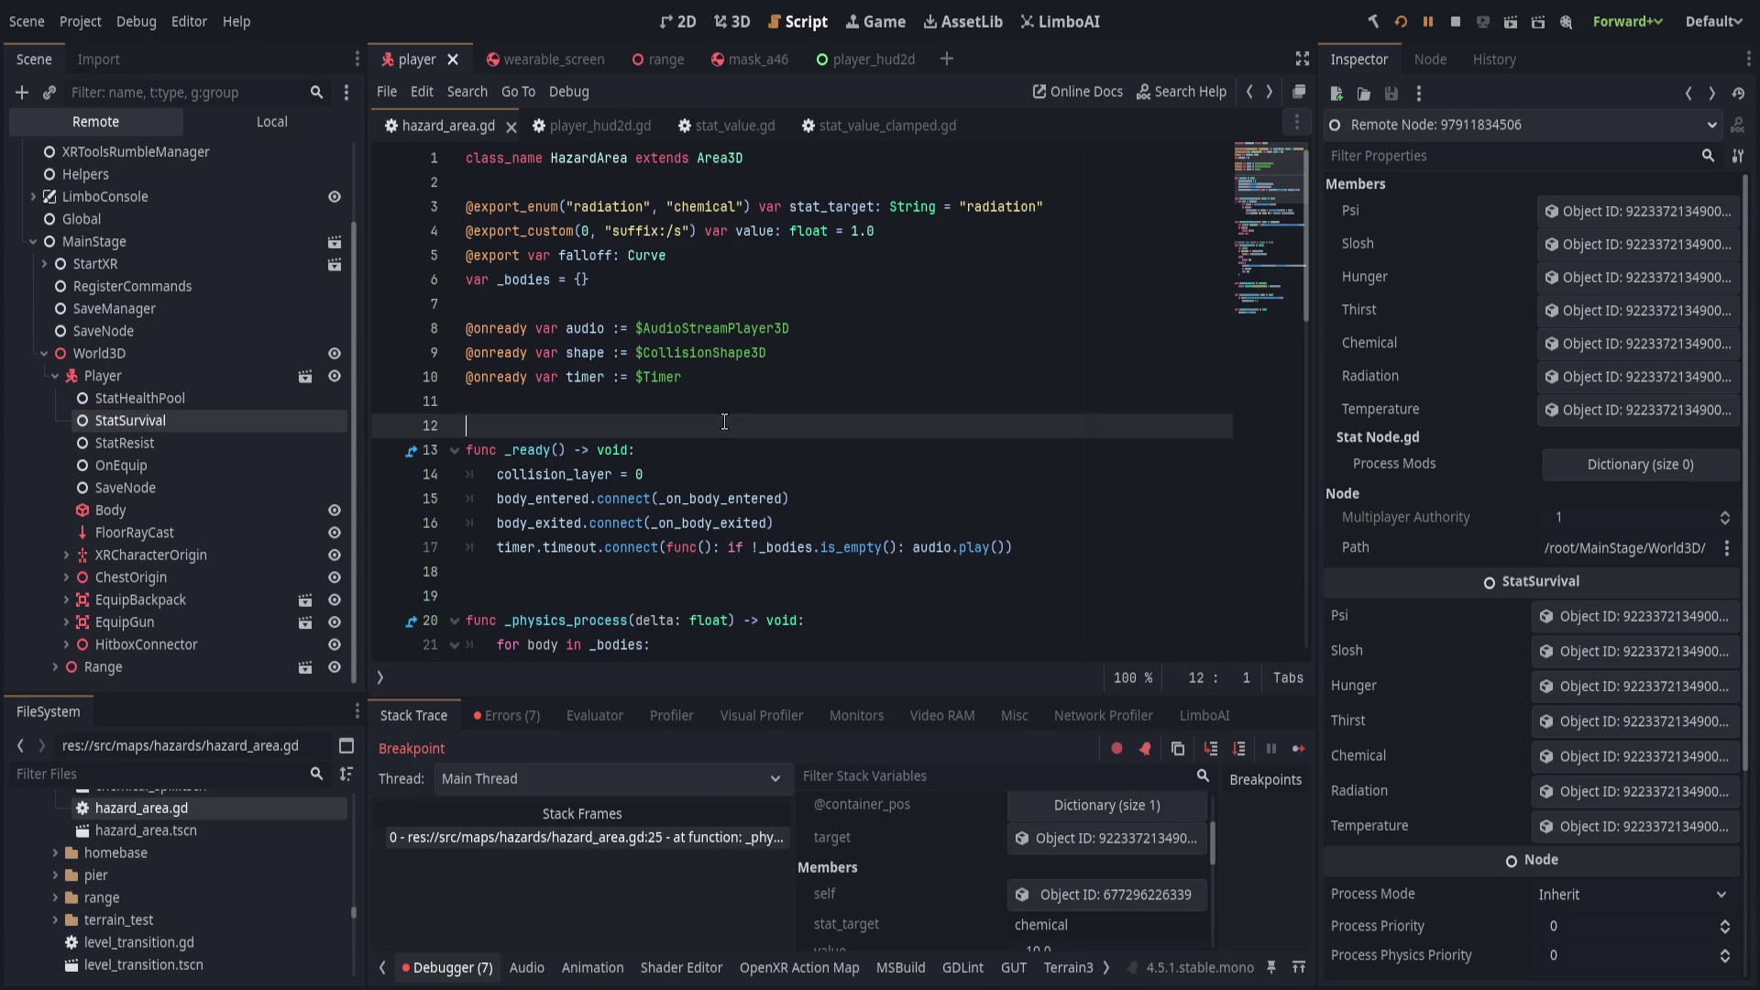
pyautogui.click(835, 130)
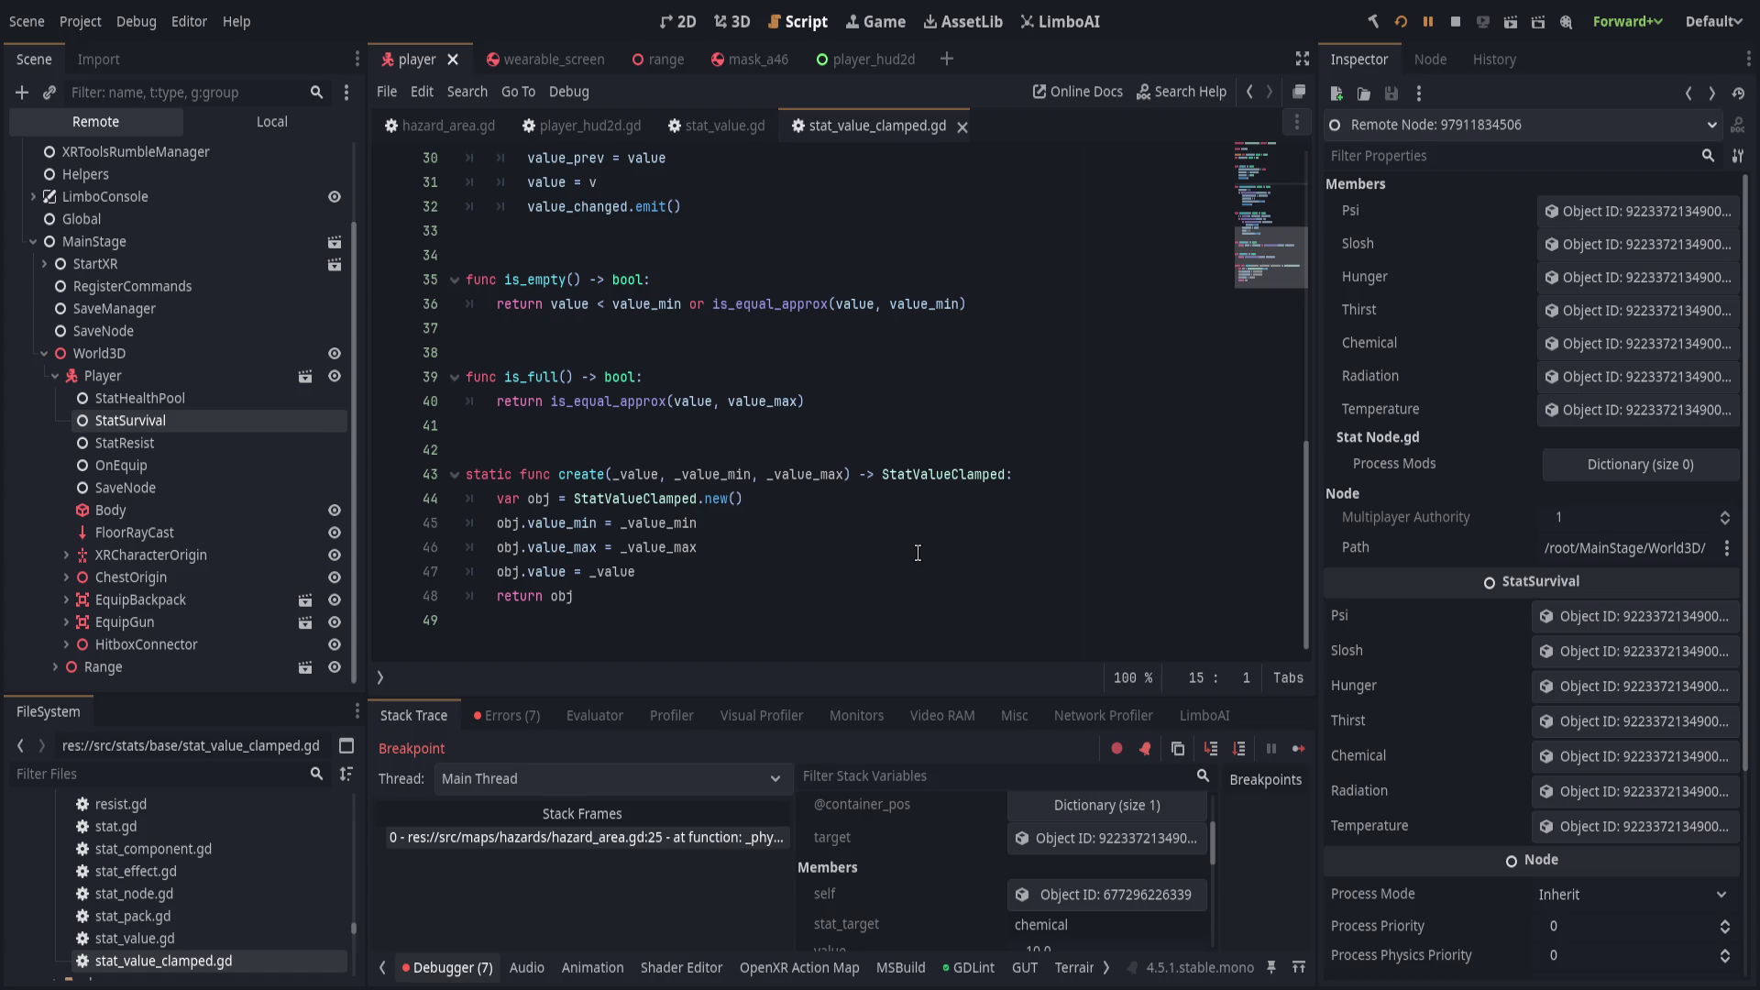
pyautogui.click(1455, 21)
pyautogui.click(826, 499)
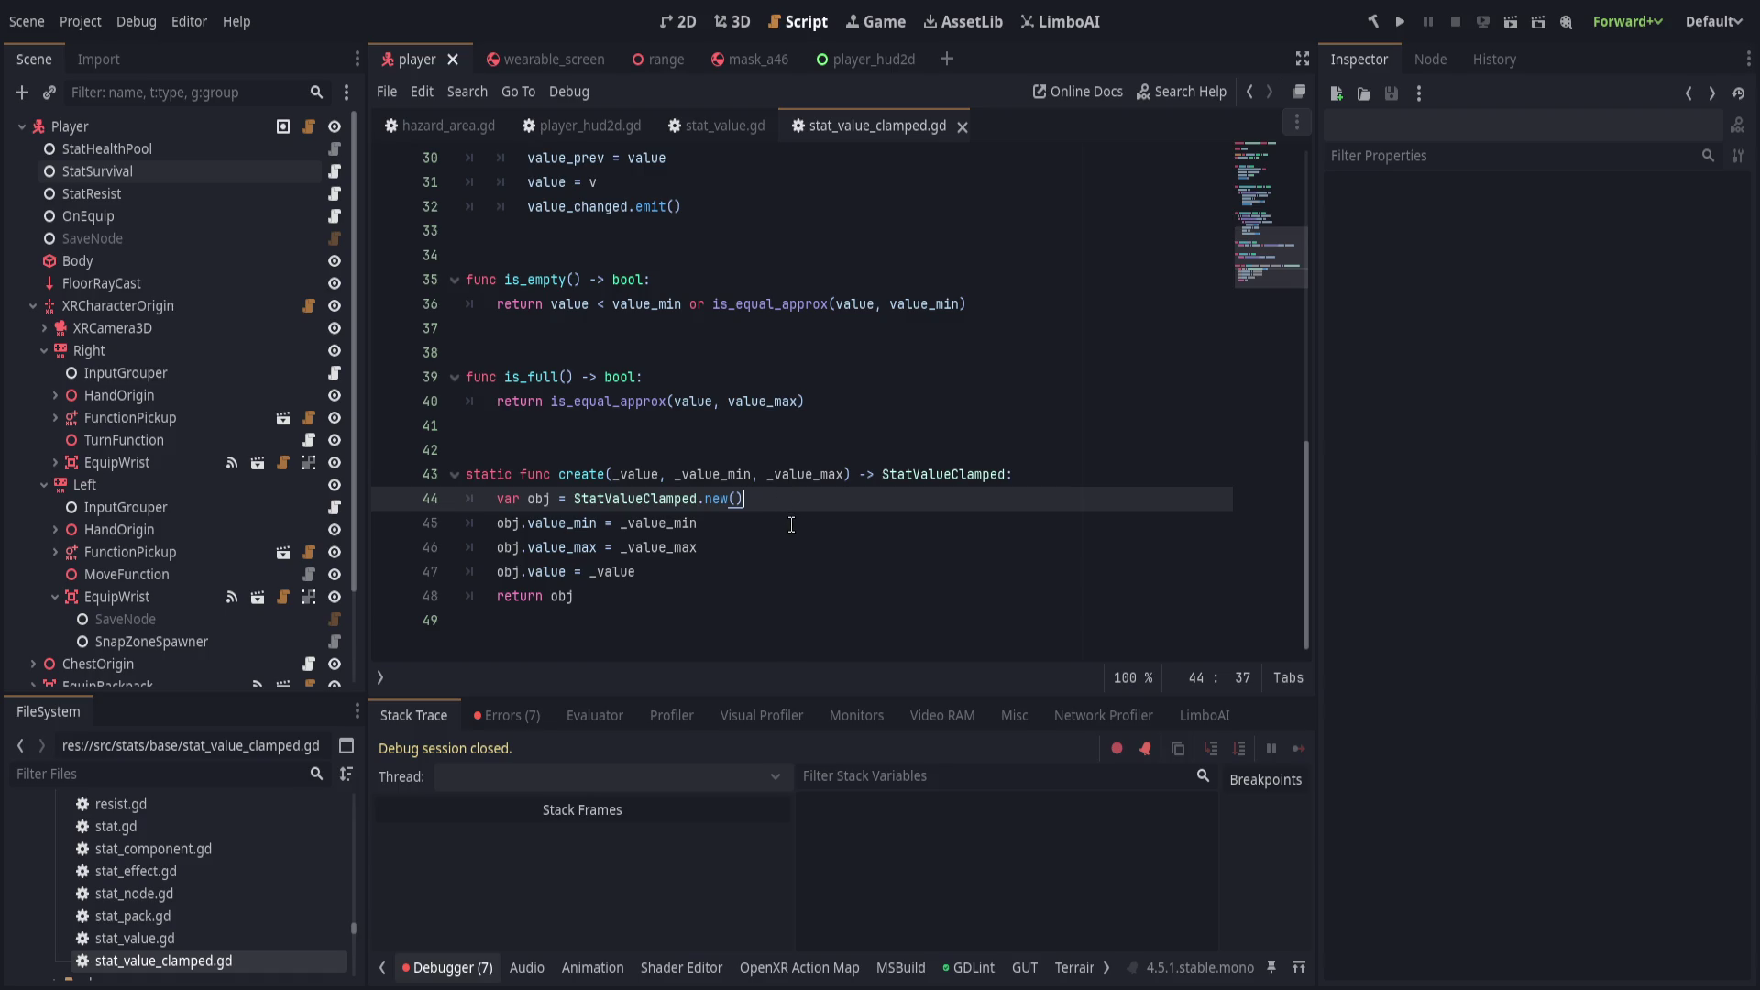
pyautogui.click(791, 525)
pyautogui.scroll(1, 642, 492)
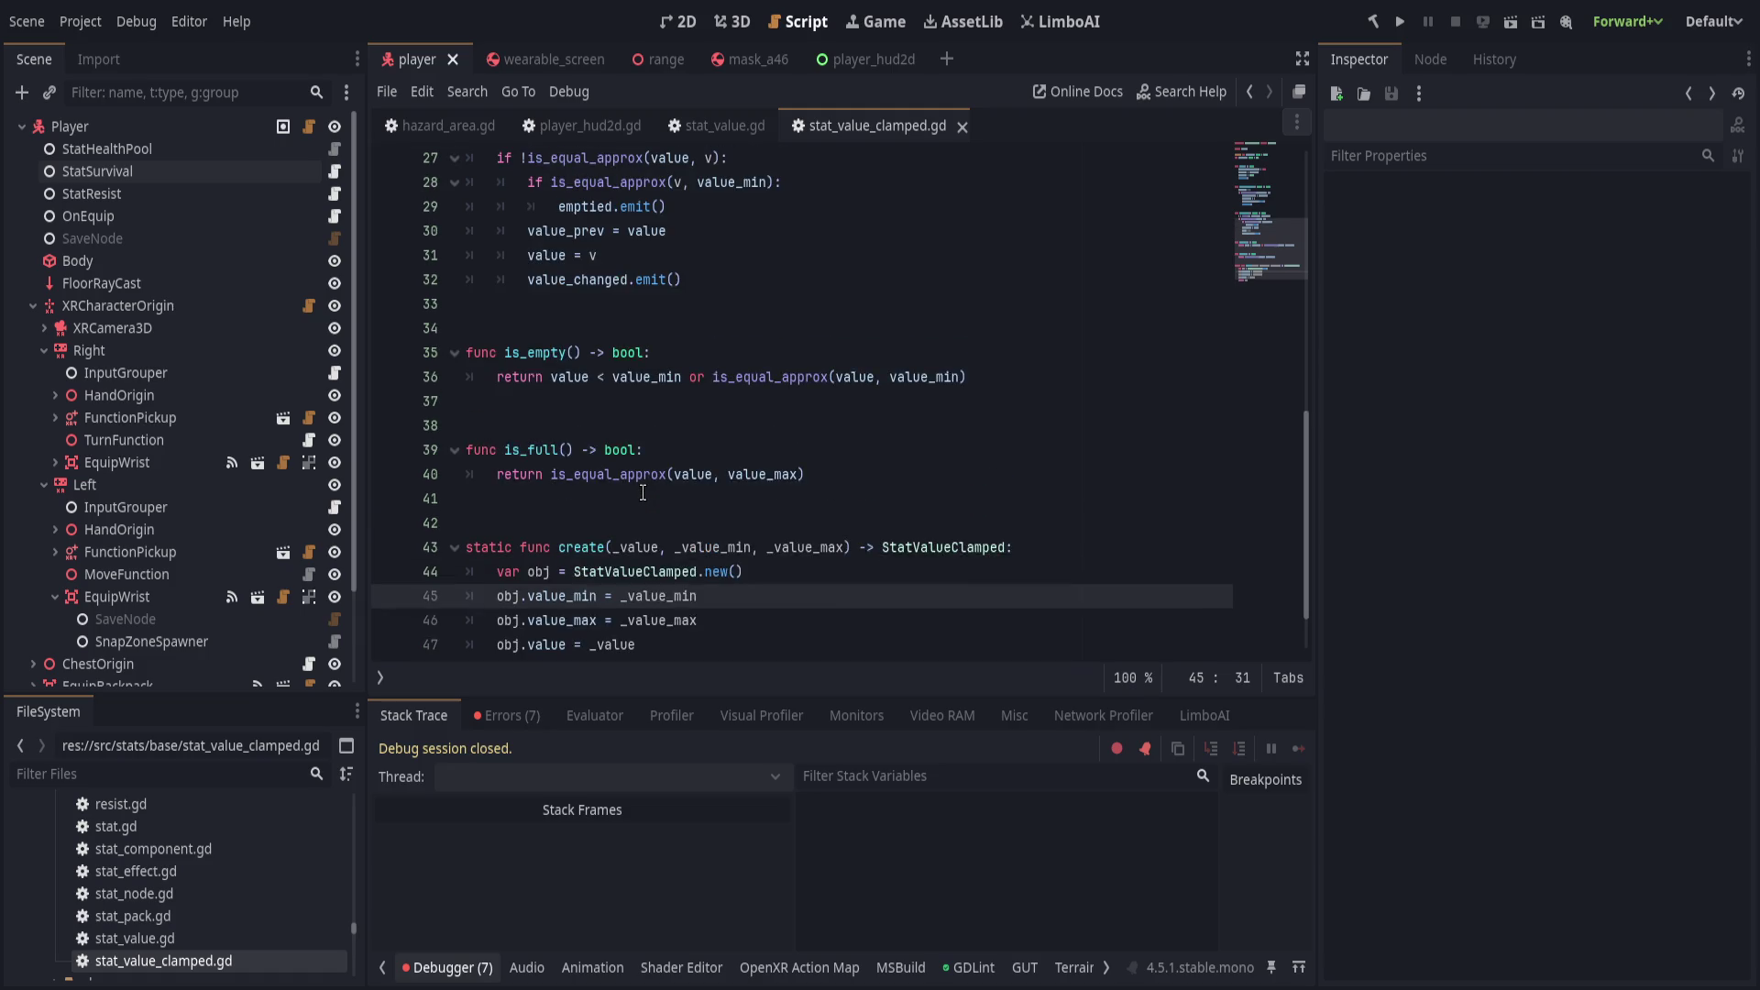
pyautogui.click(448, 968)
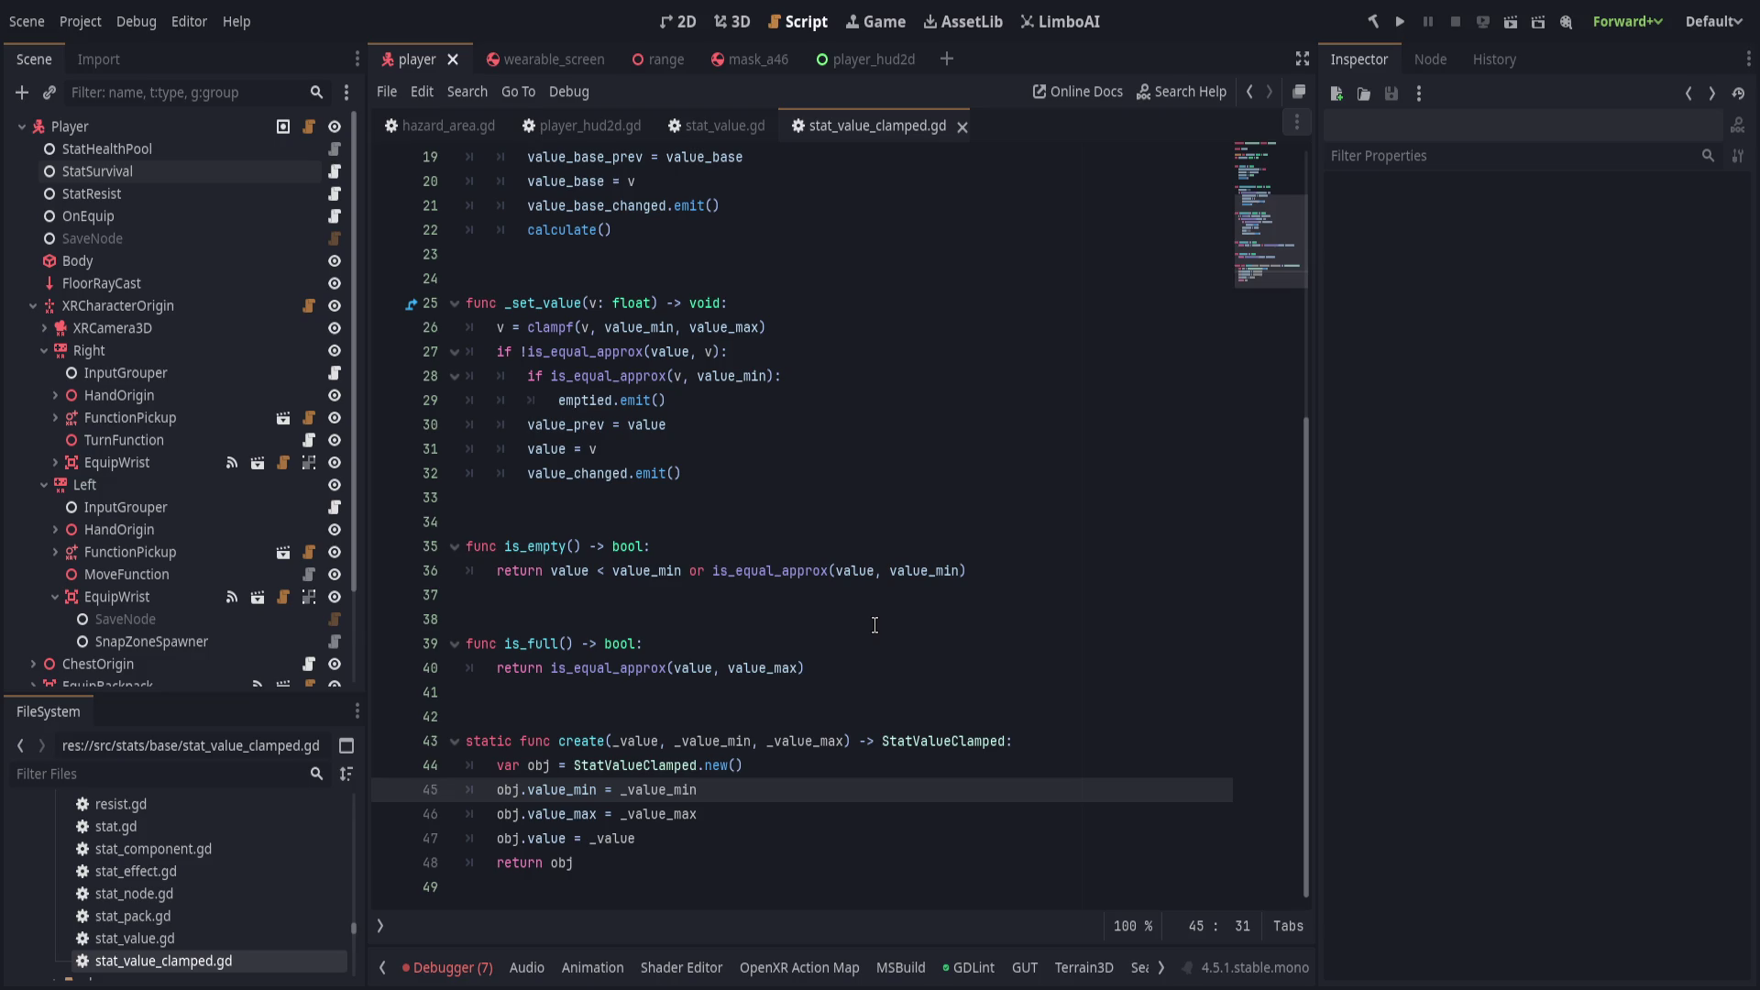
pyautogui.scroll(6, 875, 625)
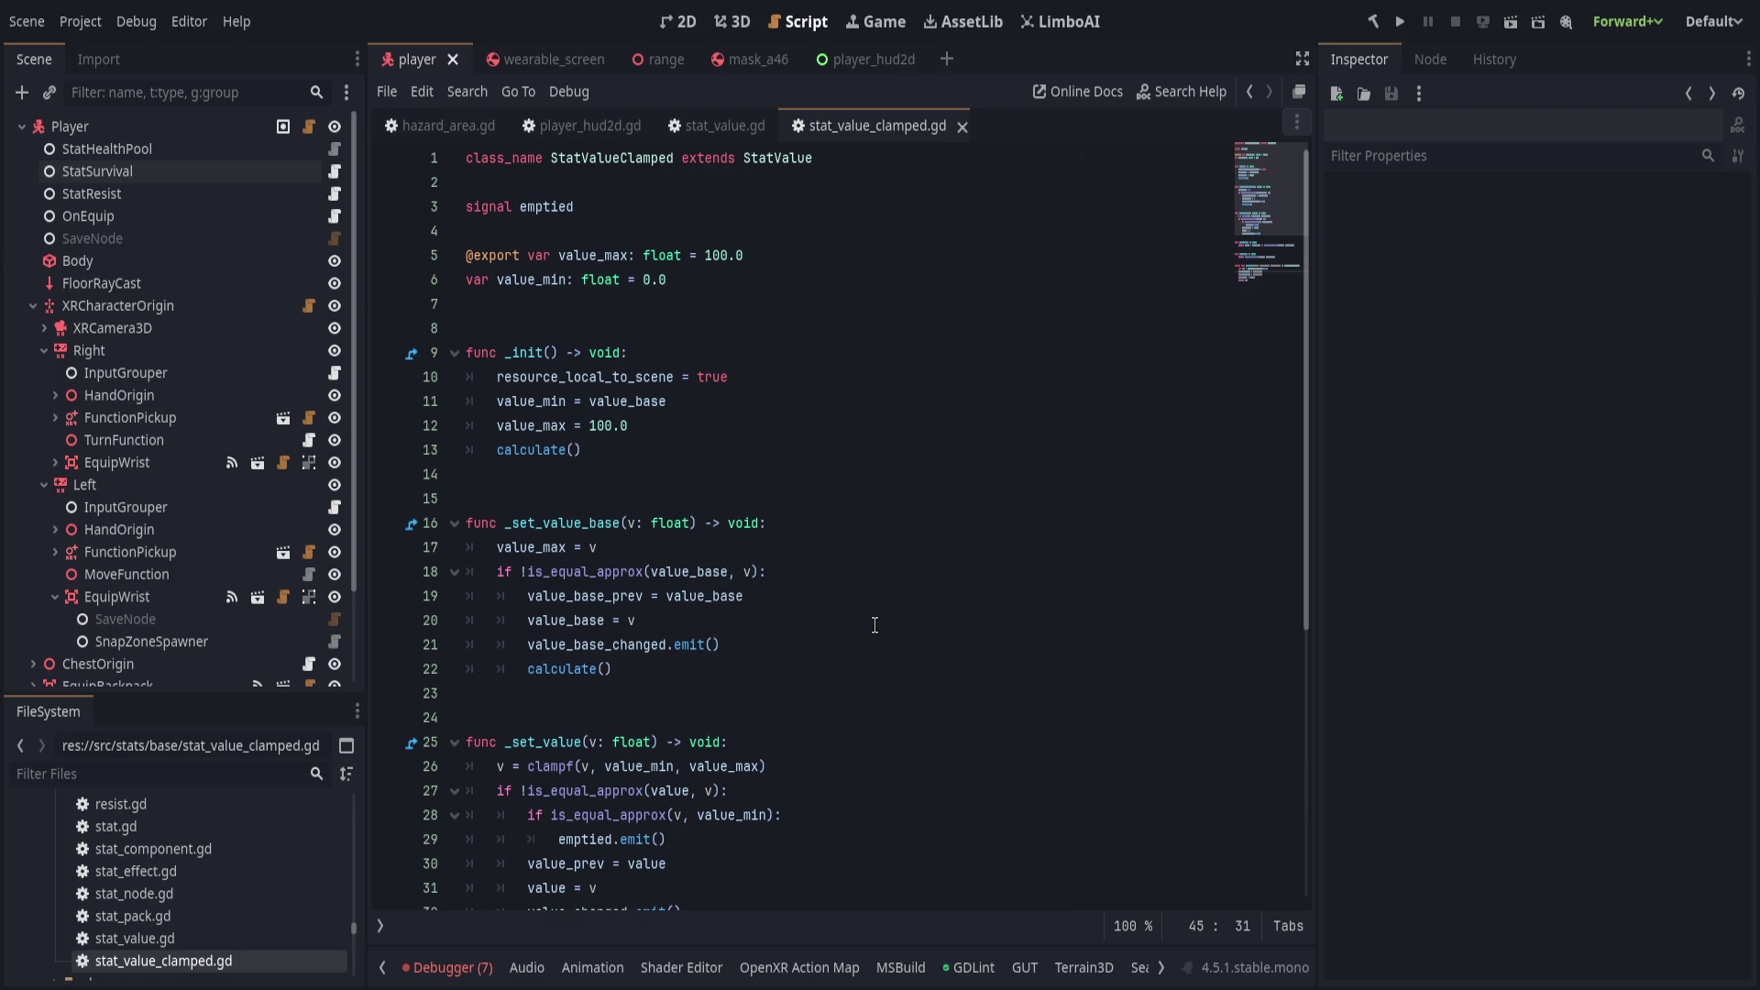
pyautogui.scroll(-2, 874, 625)
pyautogui.scroll(2, 875, 625)
pyautogui.click(776, 323)
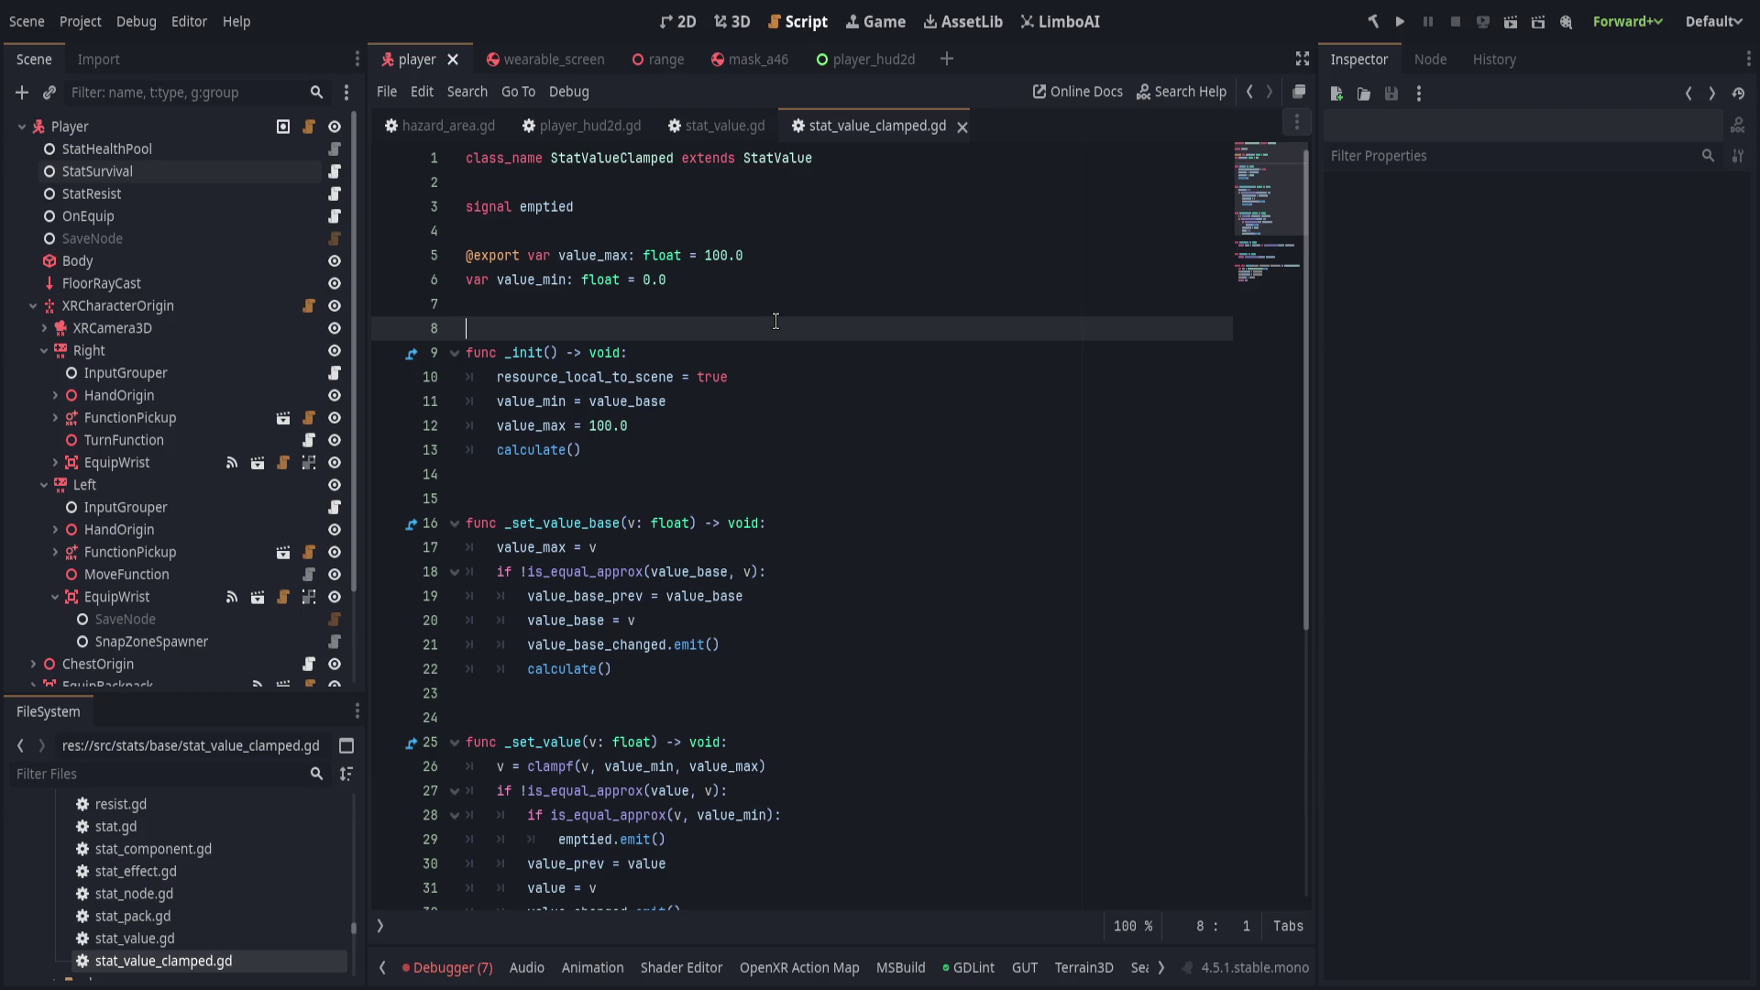
pyautogui.hotkey('alt', 'Left')
pyautogui.hotkey('alt', 'Left')
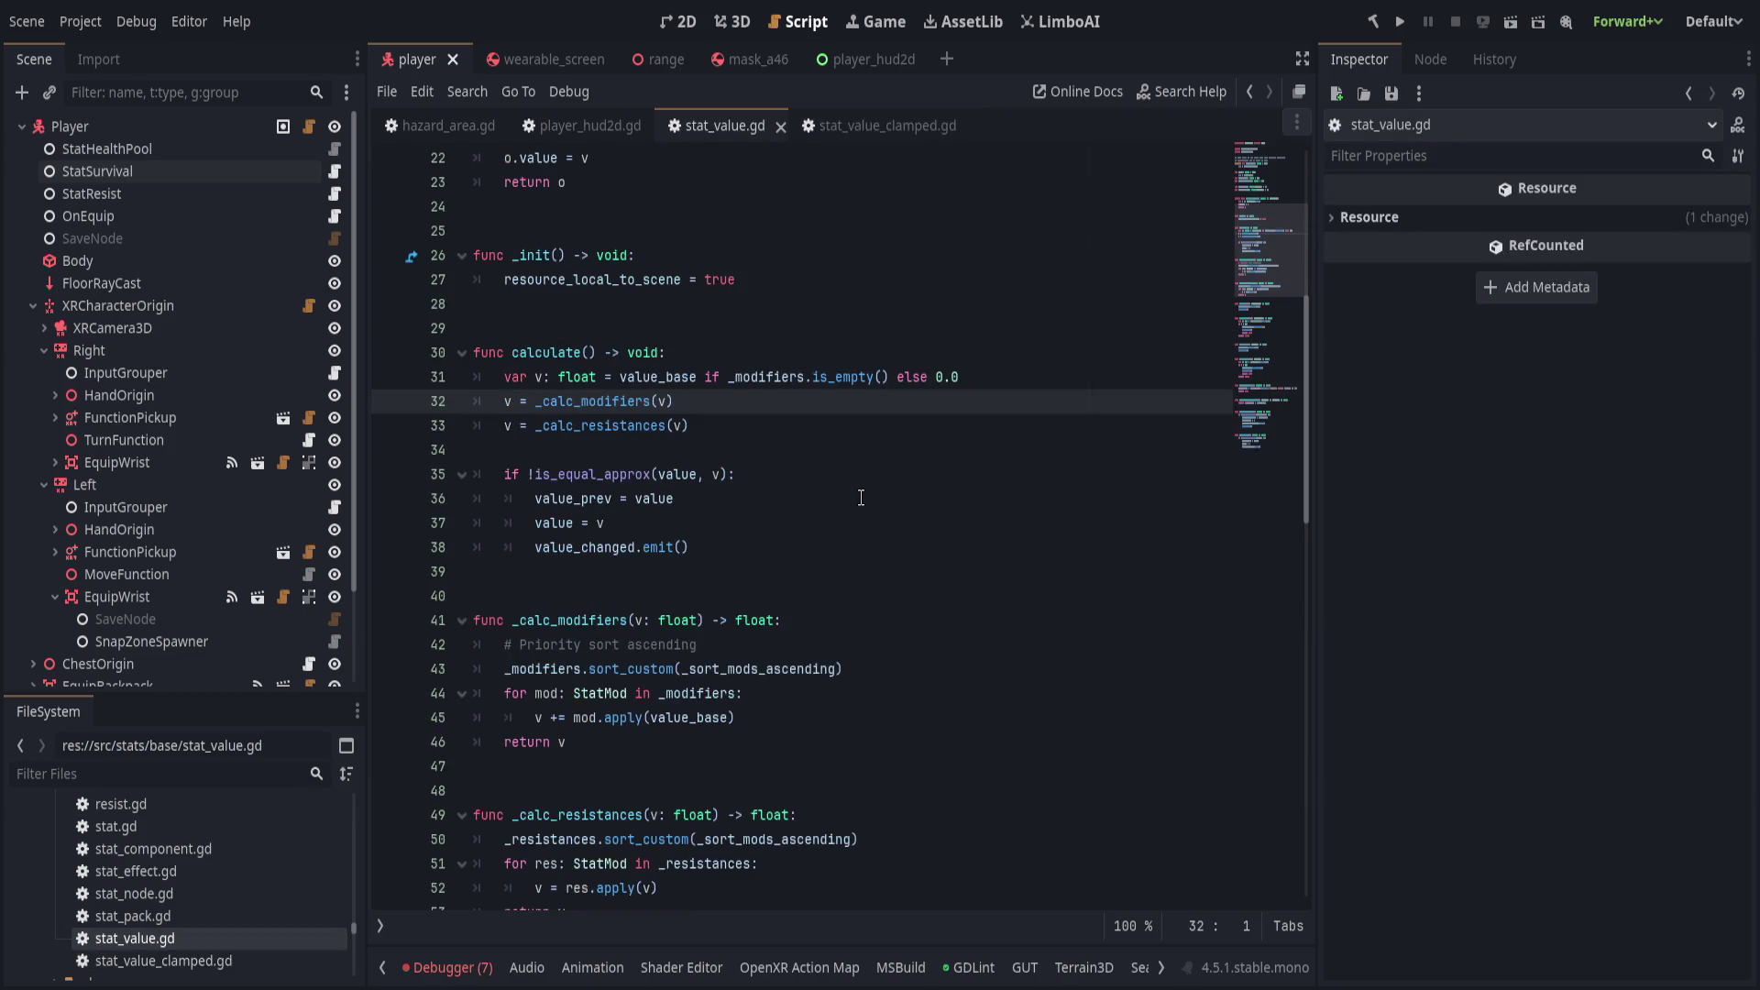
pyautogui.scroll(5, 861, 498)
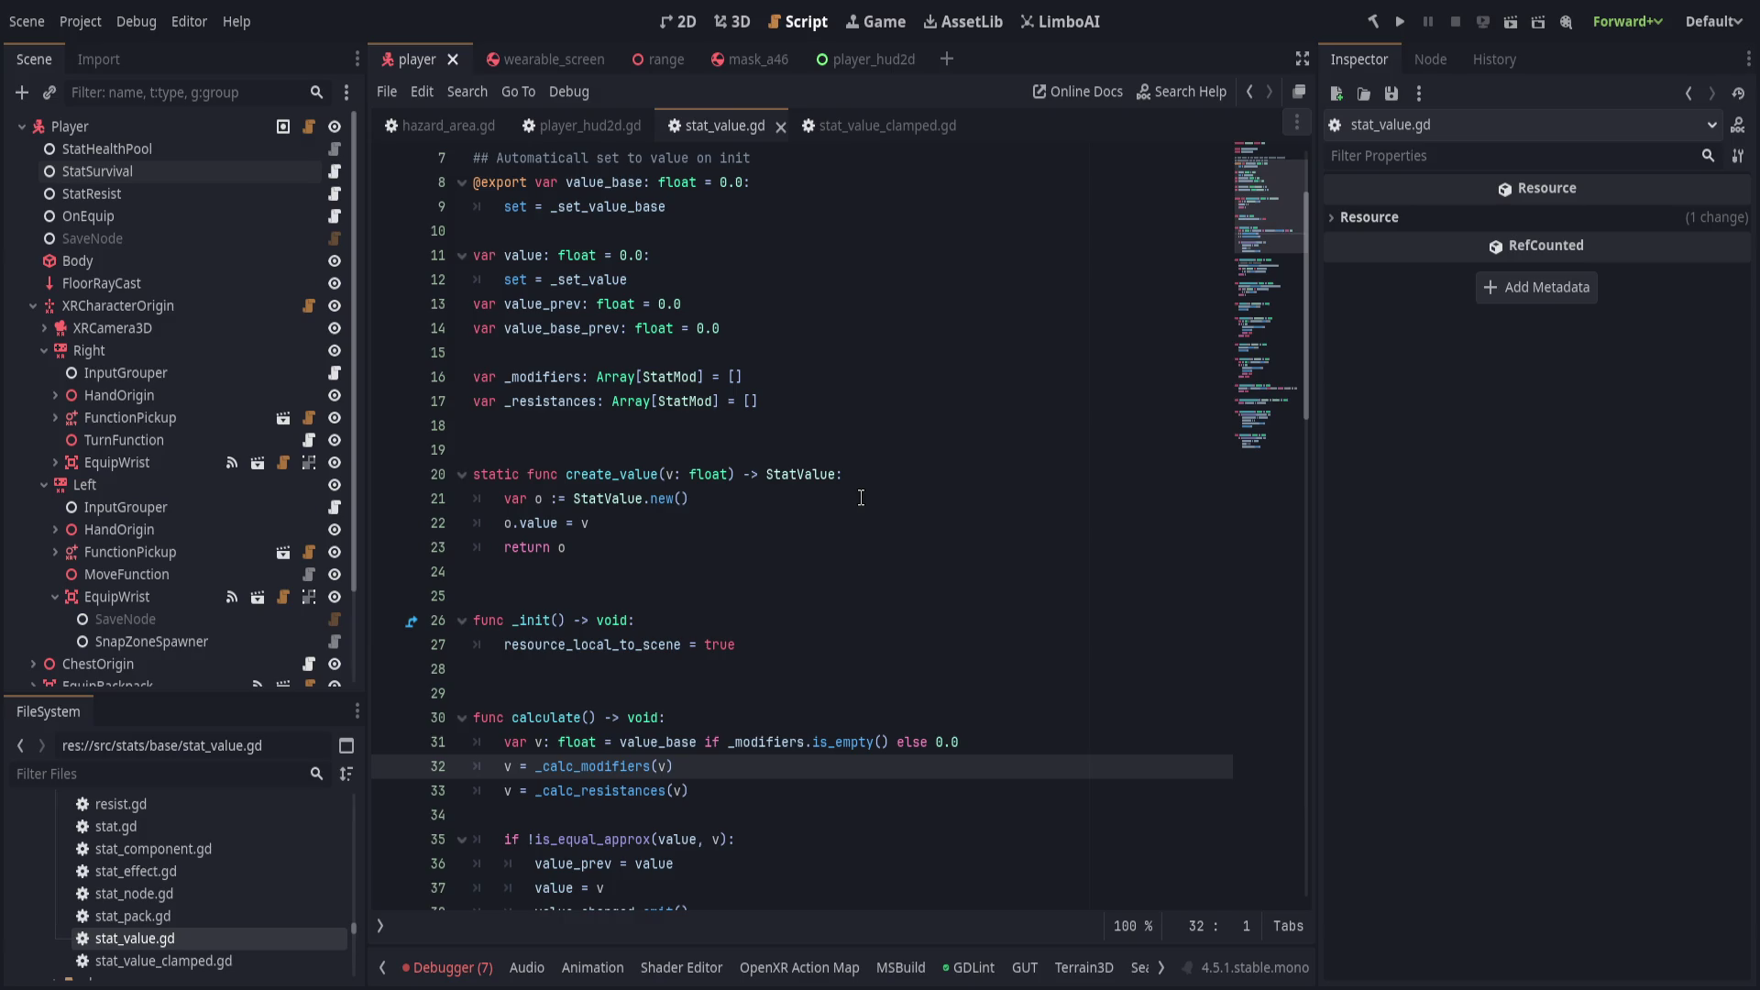
pyautogui.scroll(2, 861, 498)
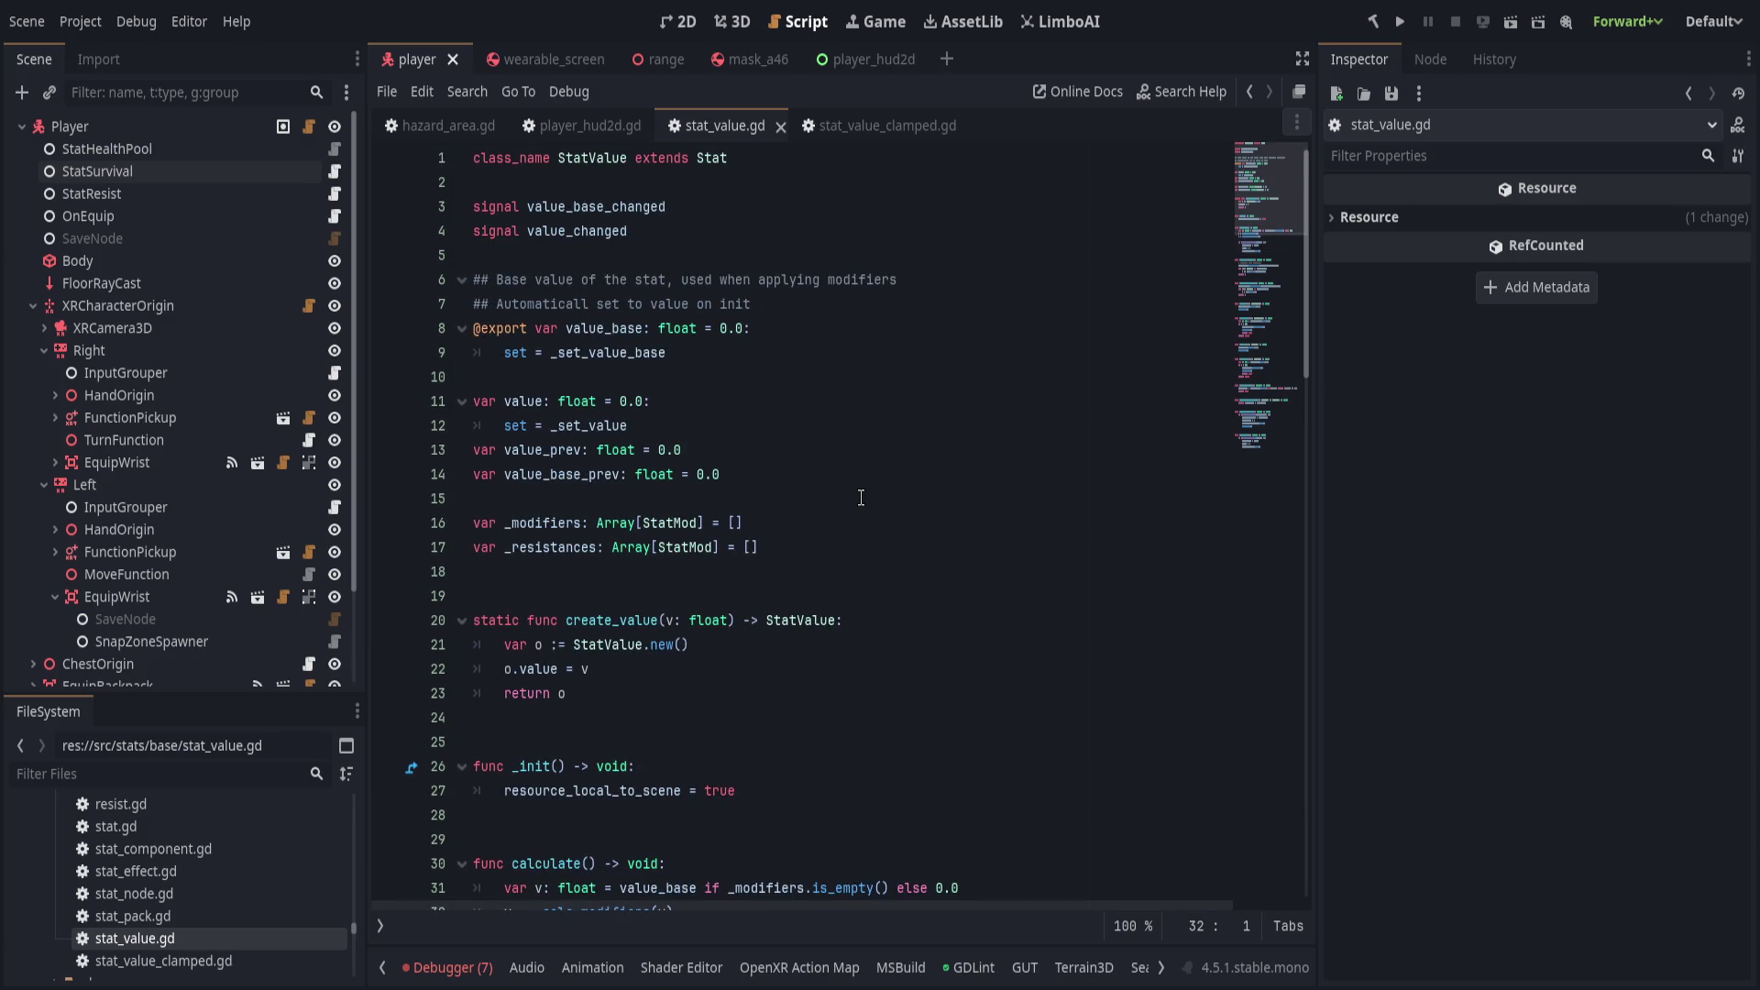
pyautogui.scroll(-5, 861, 498)
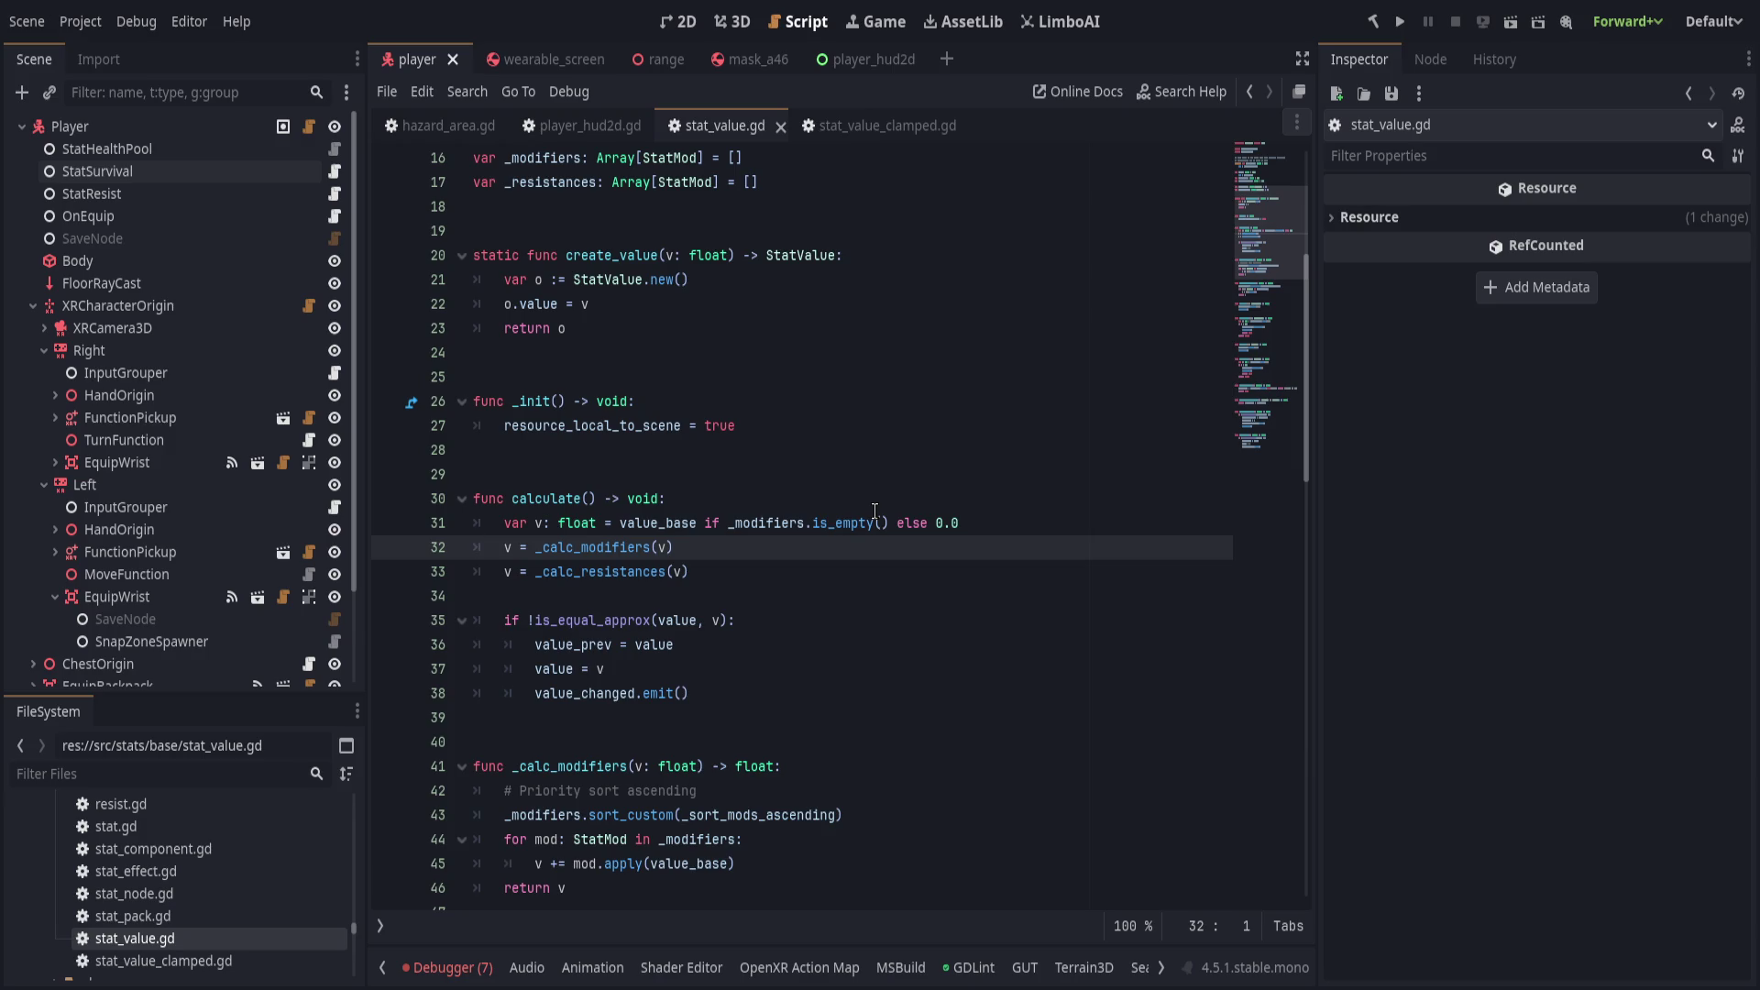
pyautogui.scroll(-7, 875, 511)
pyautogui.scroll(12, 817, 426)
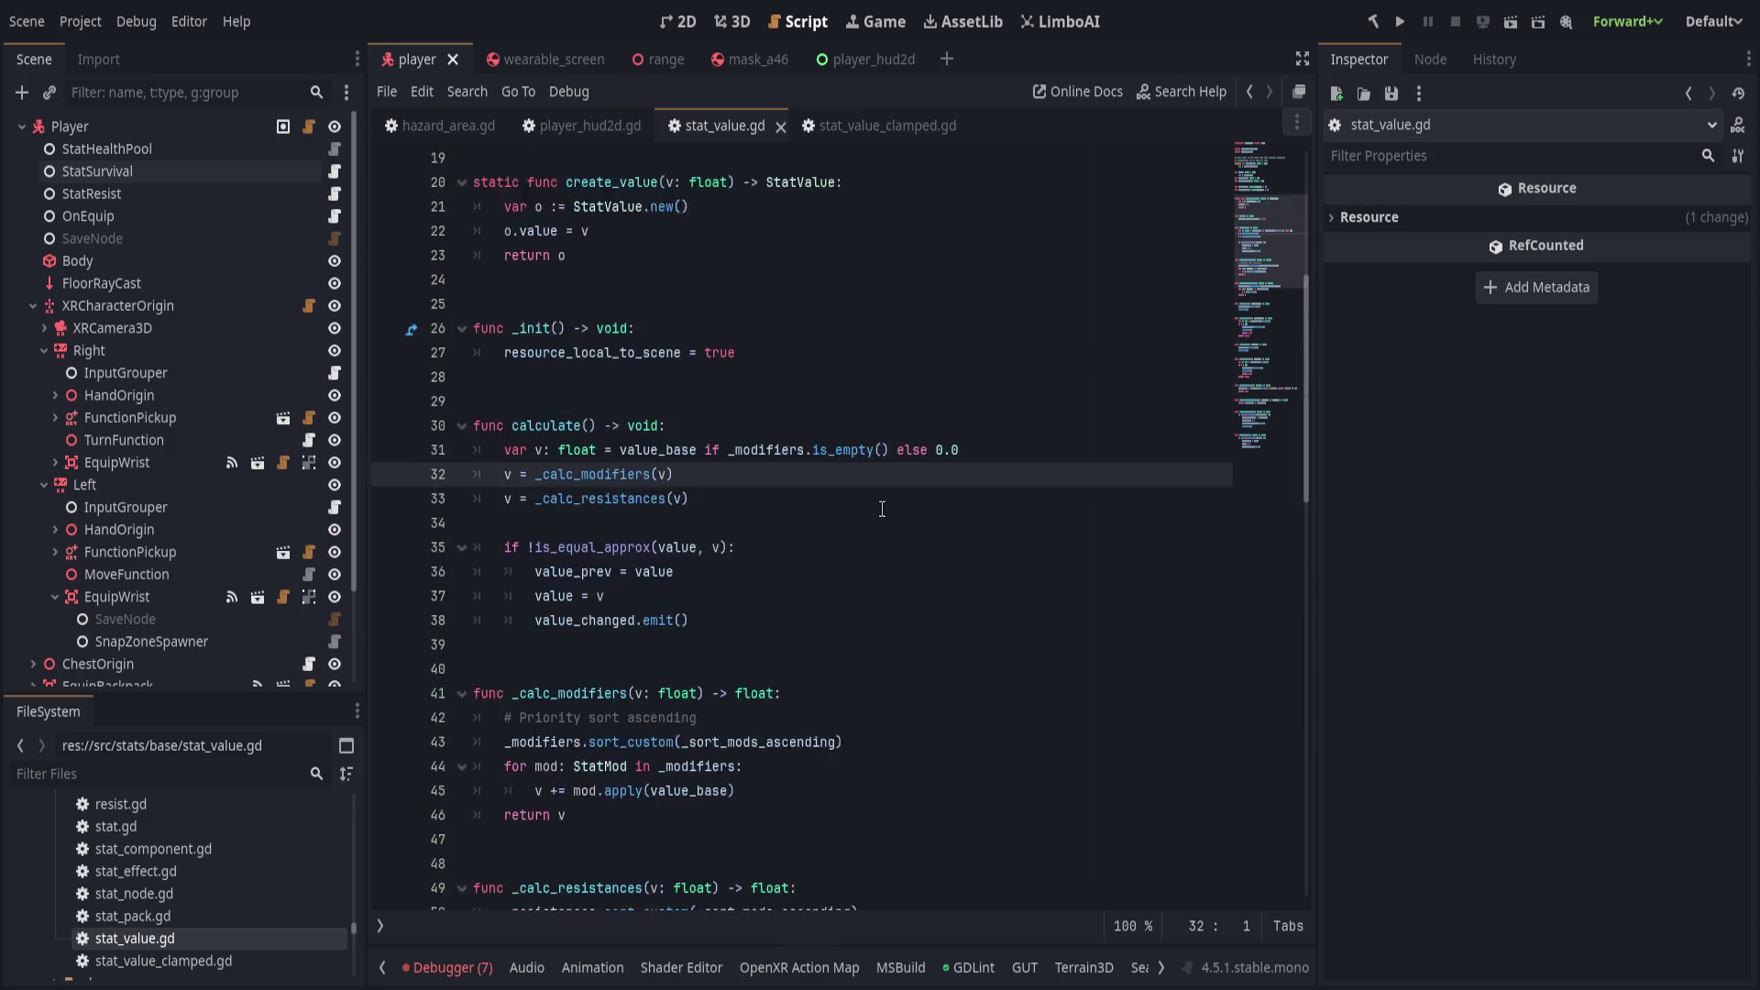
pyautogui.hotkey('ctrl', 'Tab')
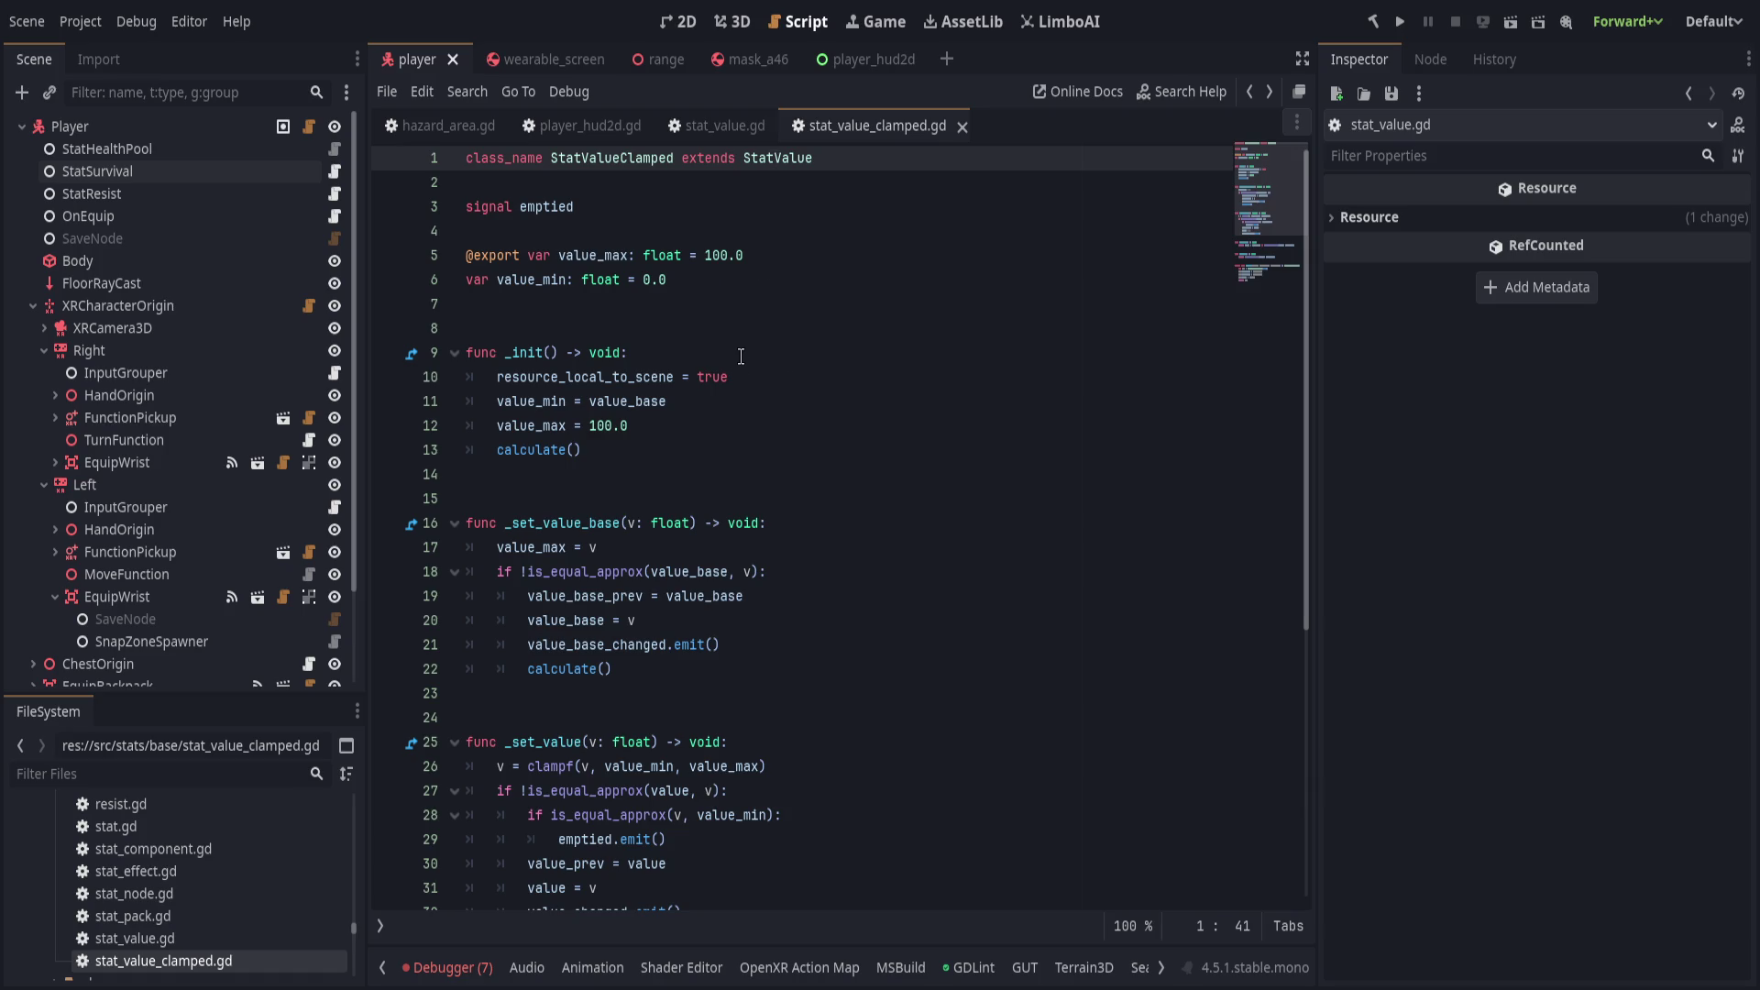
# Read through the setter lines of stat_value_clamped.gd, including _set_value_base on line 16.
pyautogui.click(783, 404)
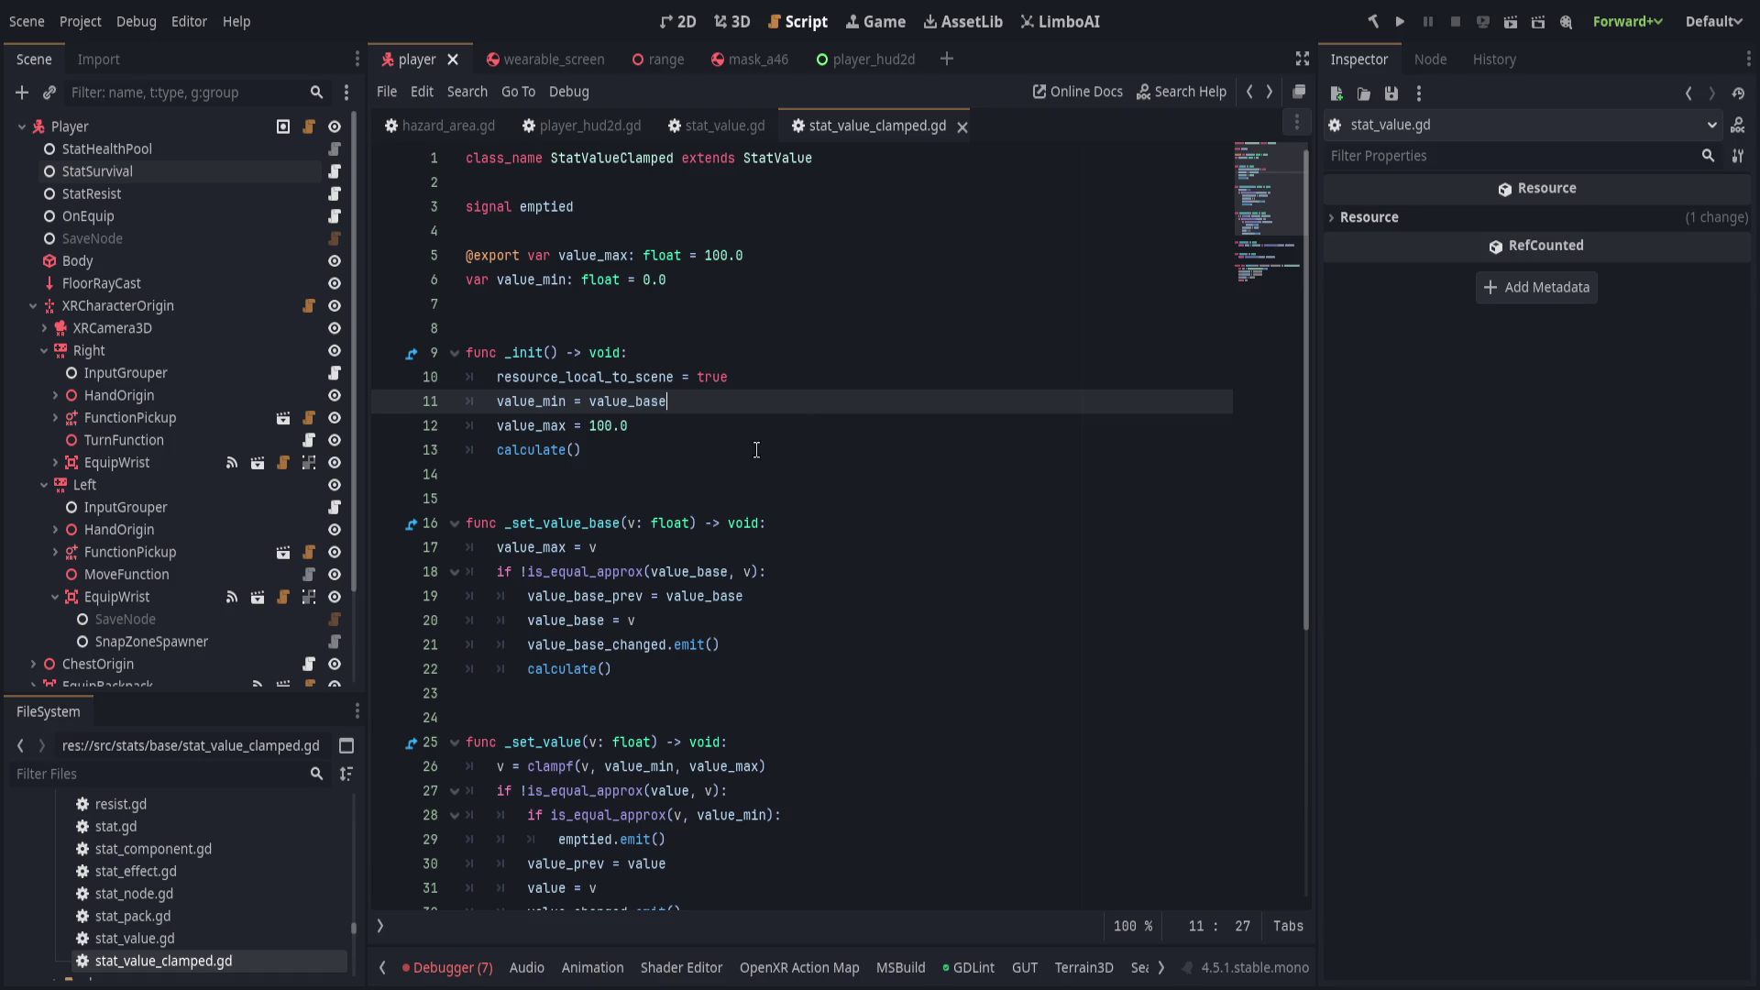
pyautogui.click(820, 549)
pyautogui.click(835, 581)
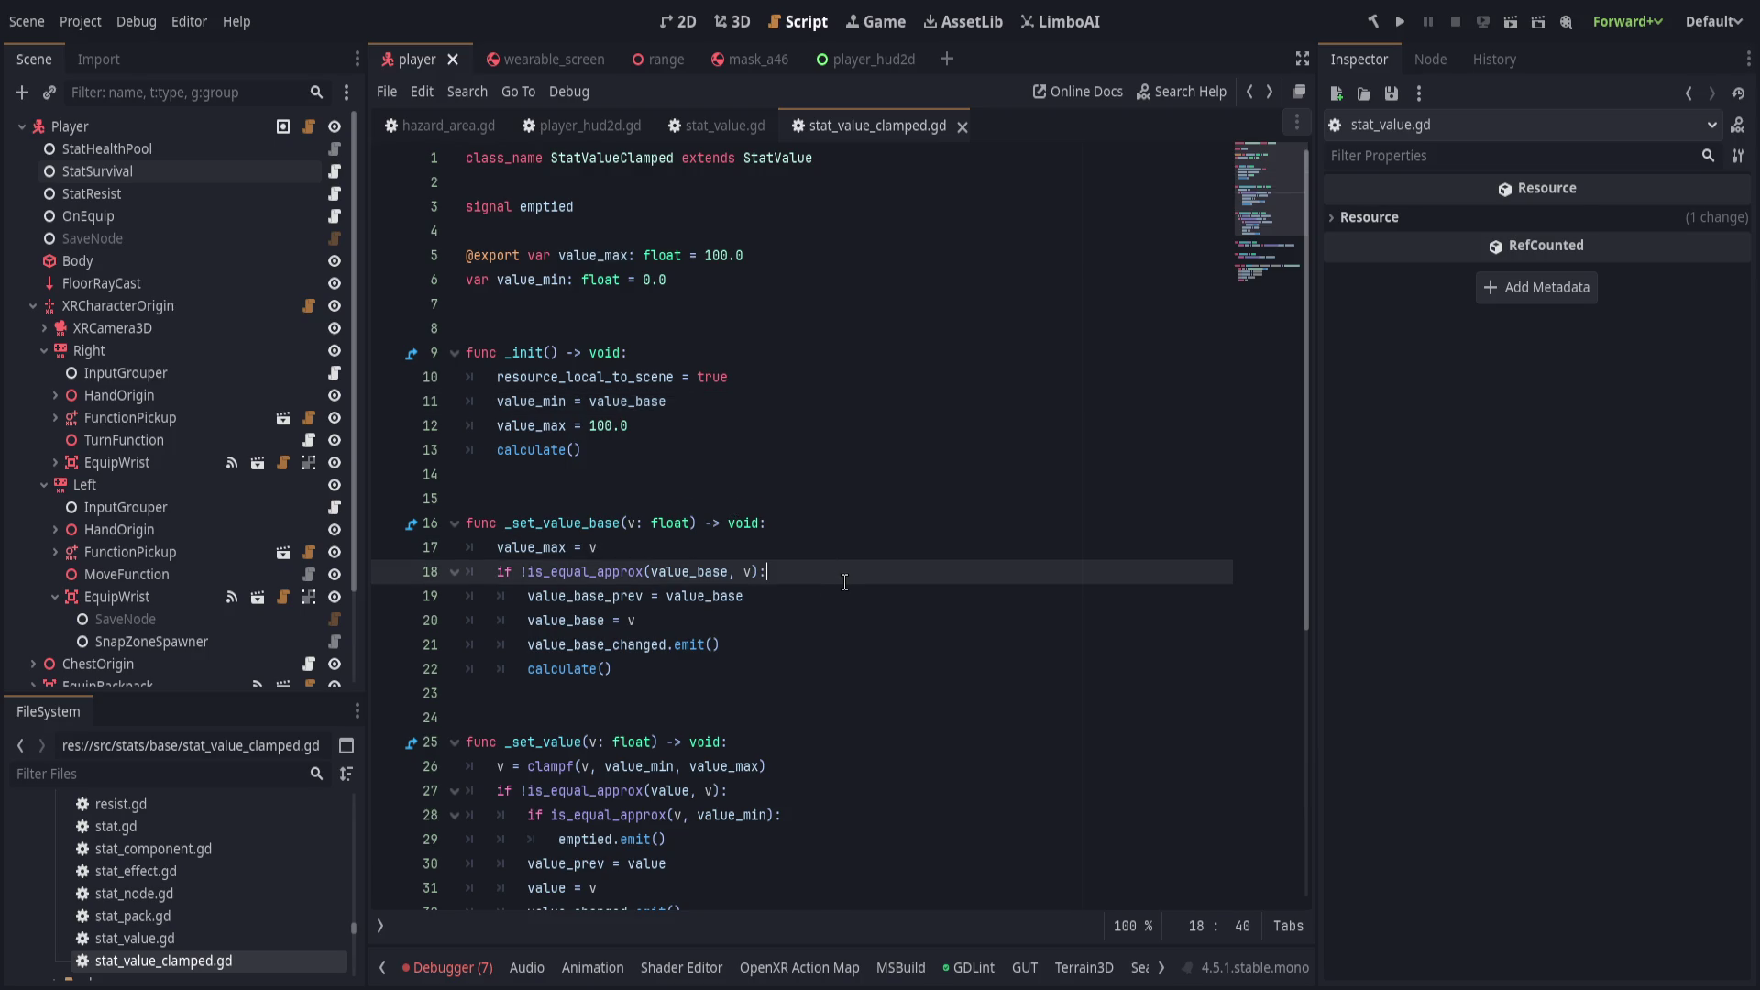
pyautogui.doubleClick(560, 524)
pyautogui.scroll(-5, 825, 628)
pyautogui.scroll(5, 825, 628)
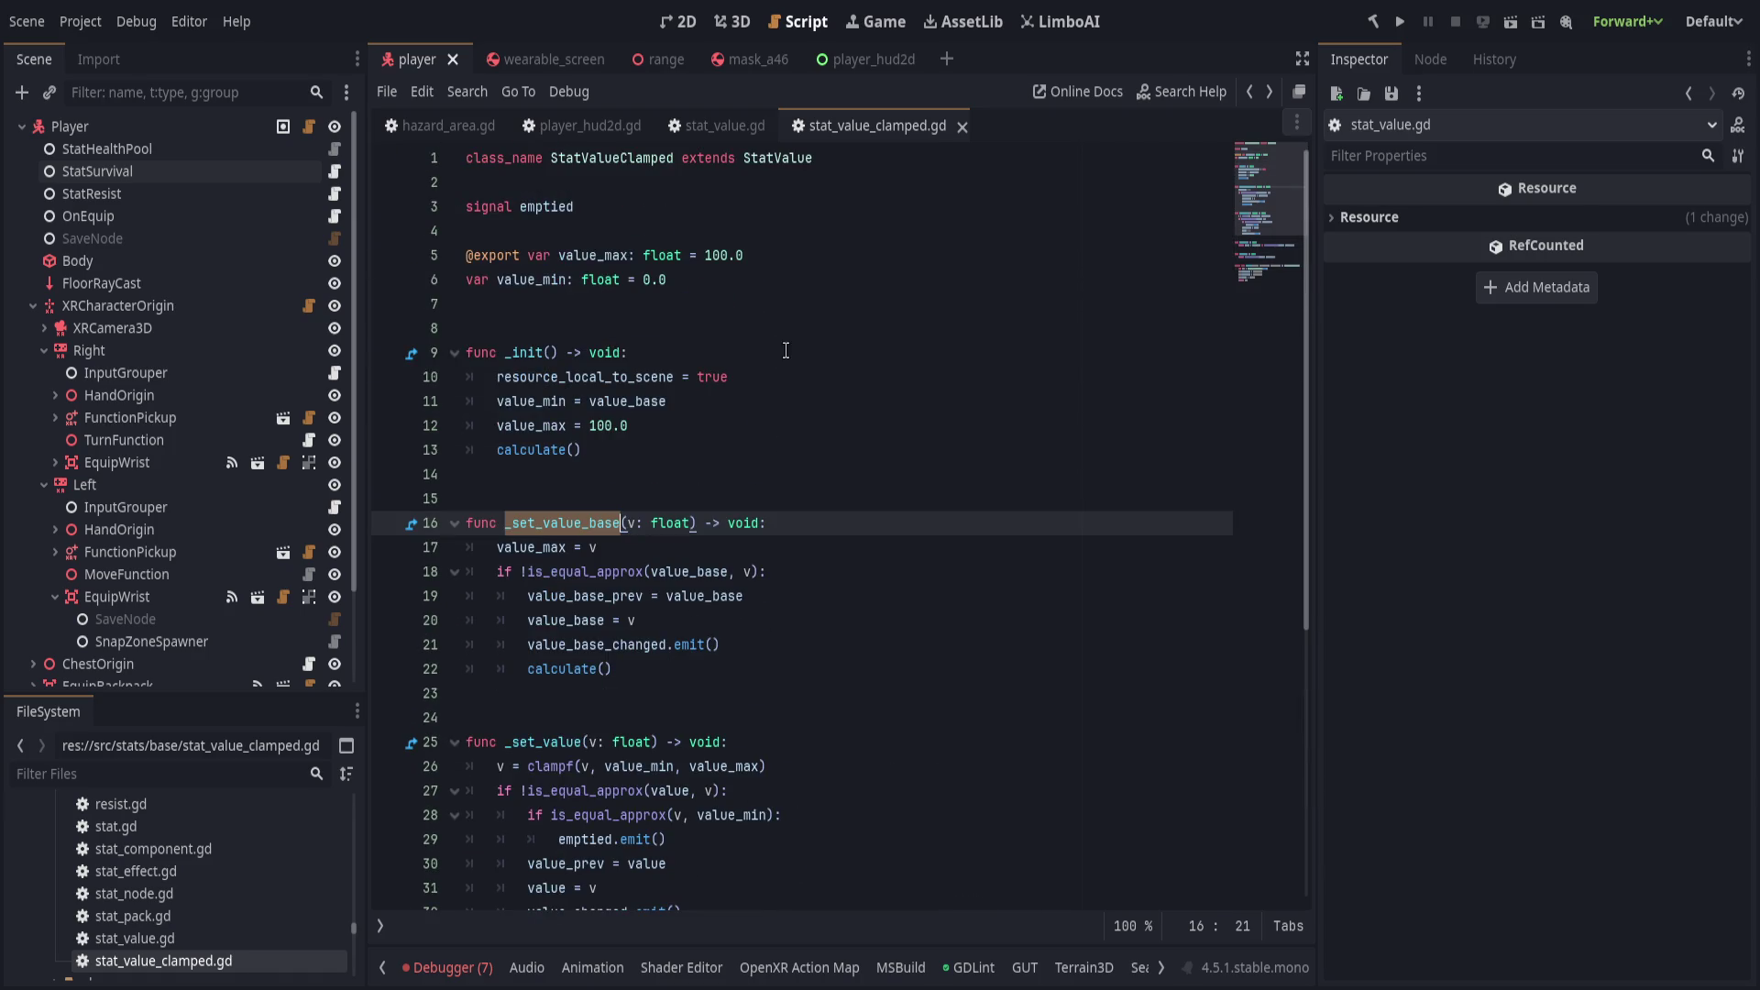
pyautogui.scroll(-6, 774, 373)
pyautogui.click(770, 790)
pyautogui.scroll(6, 779, 510)
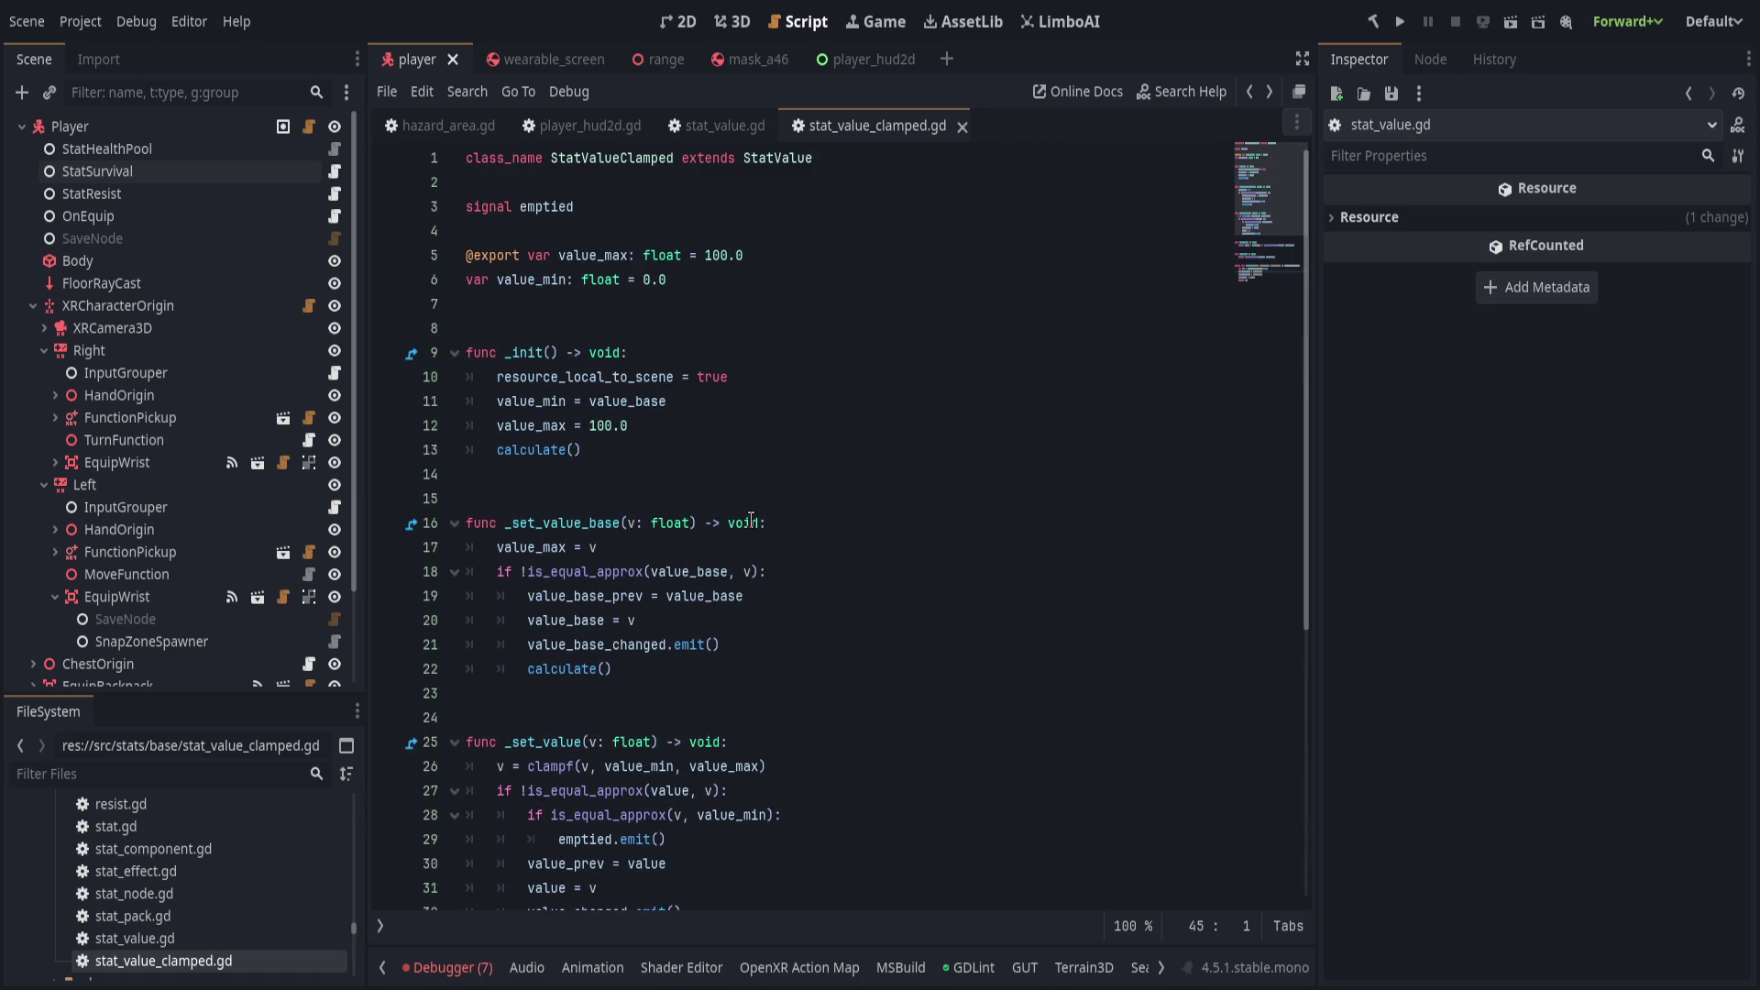
# Move the stat_value.gd tab to sit after stat_value_clamped.gd.
pyautogui.click(753, 511)
pyautogui.click(766, 158)
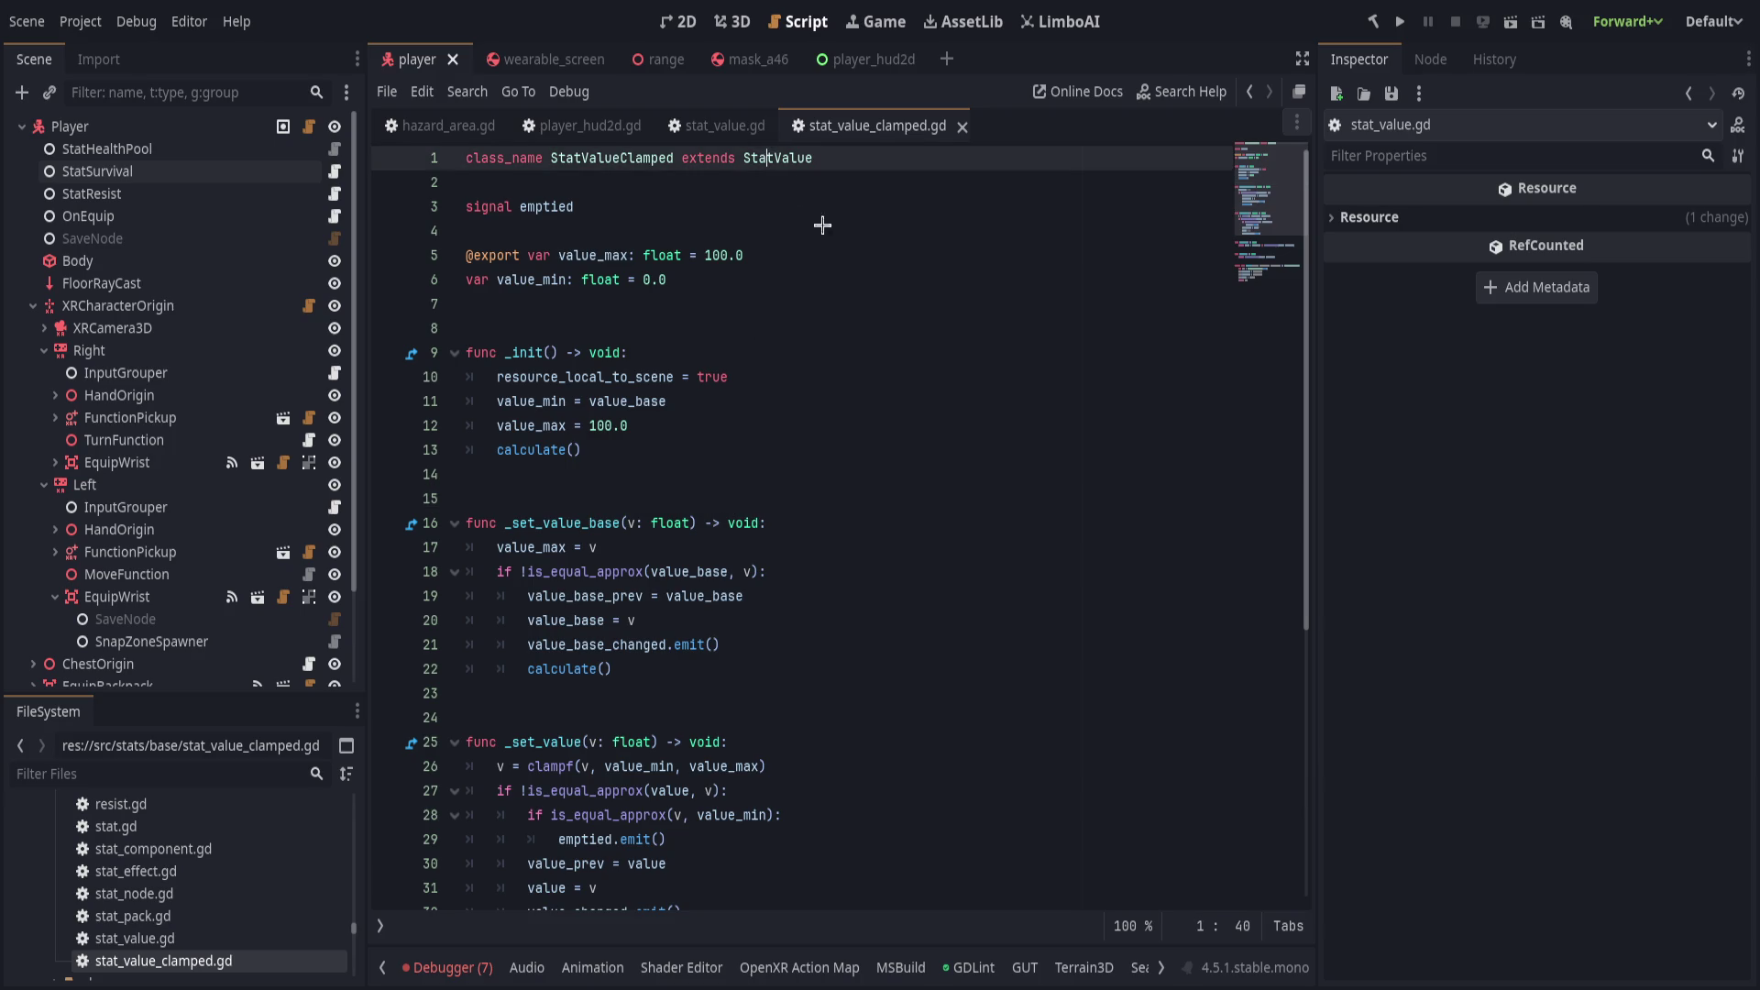
pyautogui.moveTo(725, 125); pyautogui.dragTo(903, 125)
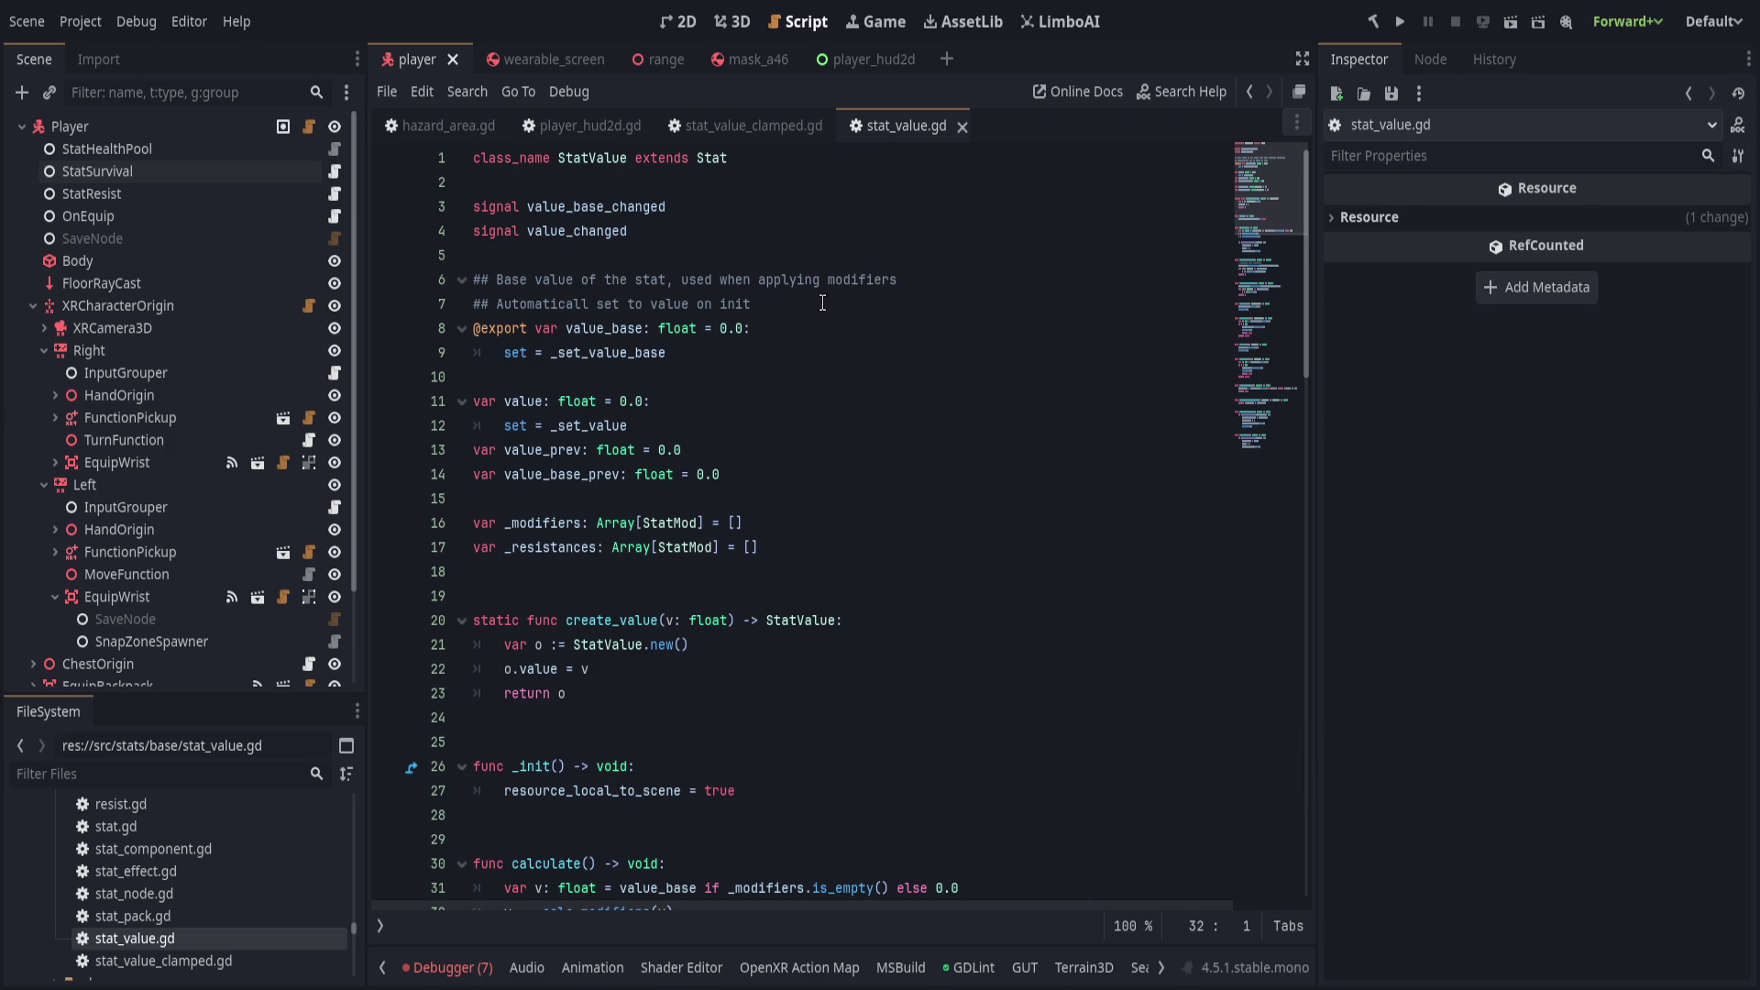
# Review the _set_value setters in stat_value.gd, then return to stat_value_clamped.gd.
pyautogui.click(811, 425)
pyautogui.scroll(-2, 809, 425)
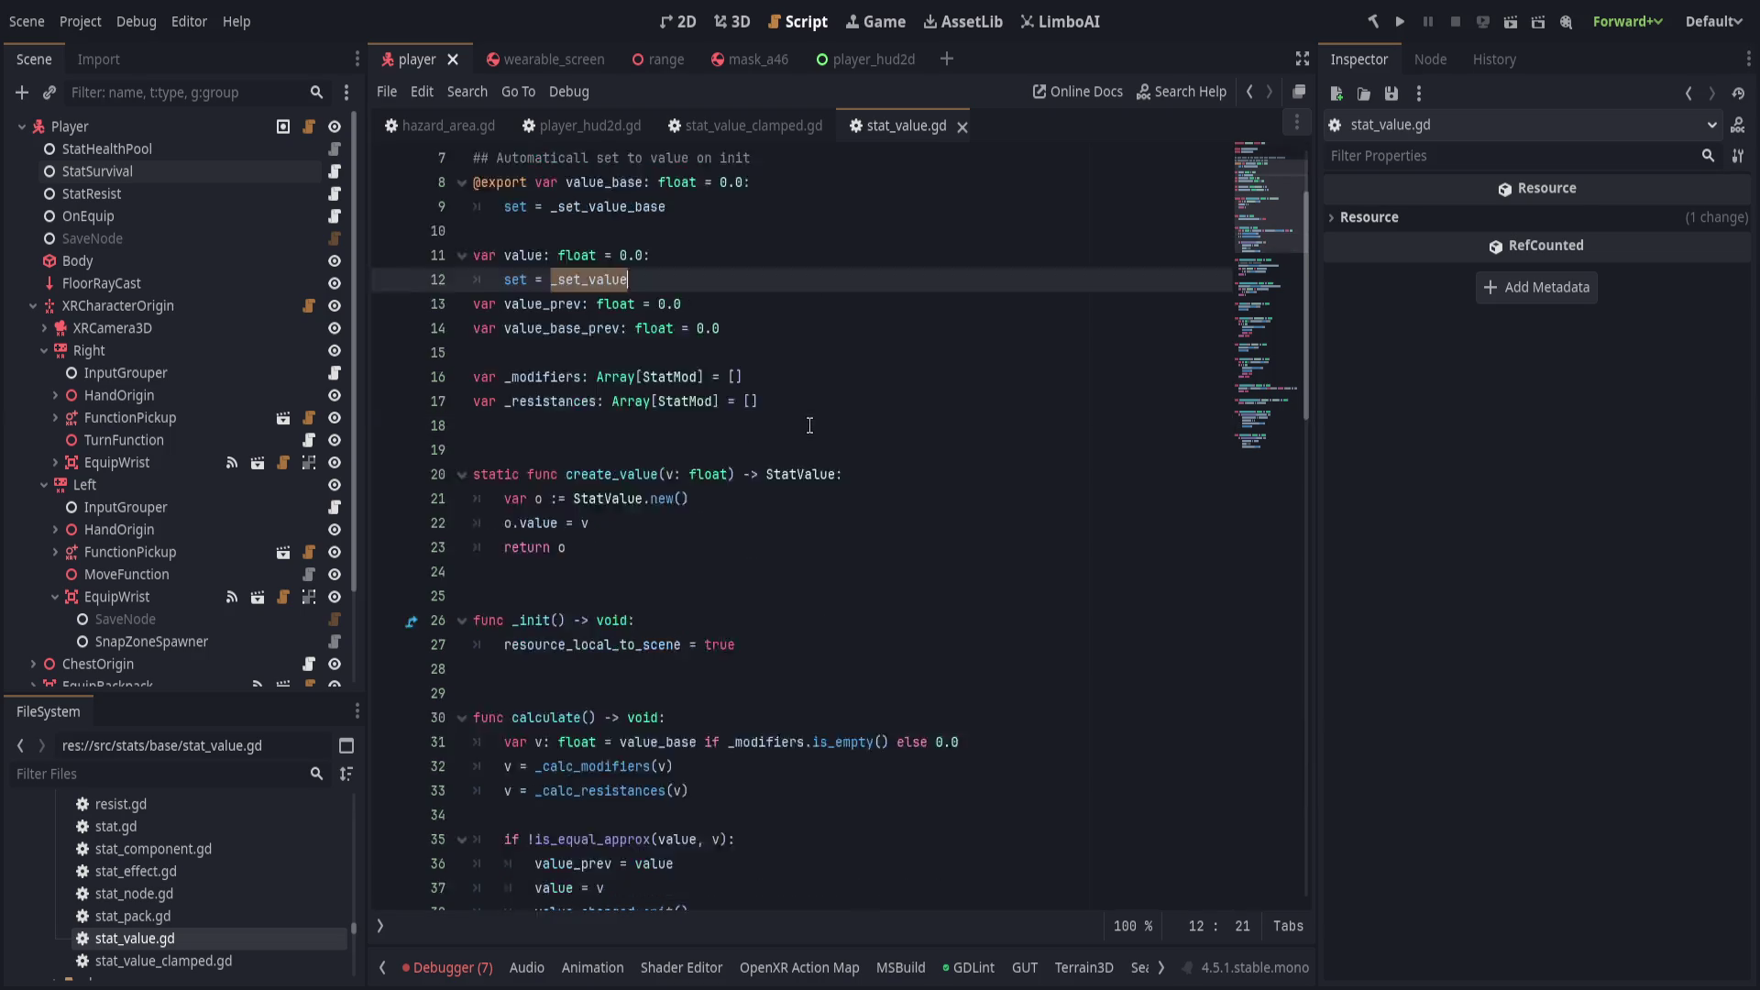
pyautogui.scroll(-17, 810, 426)
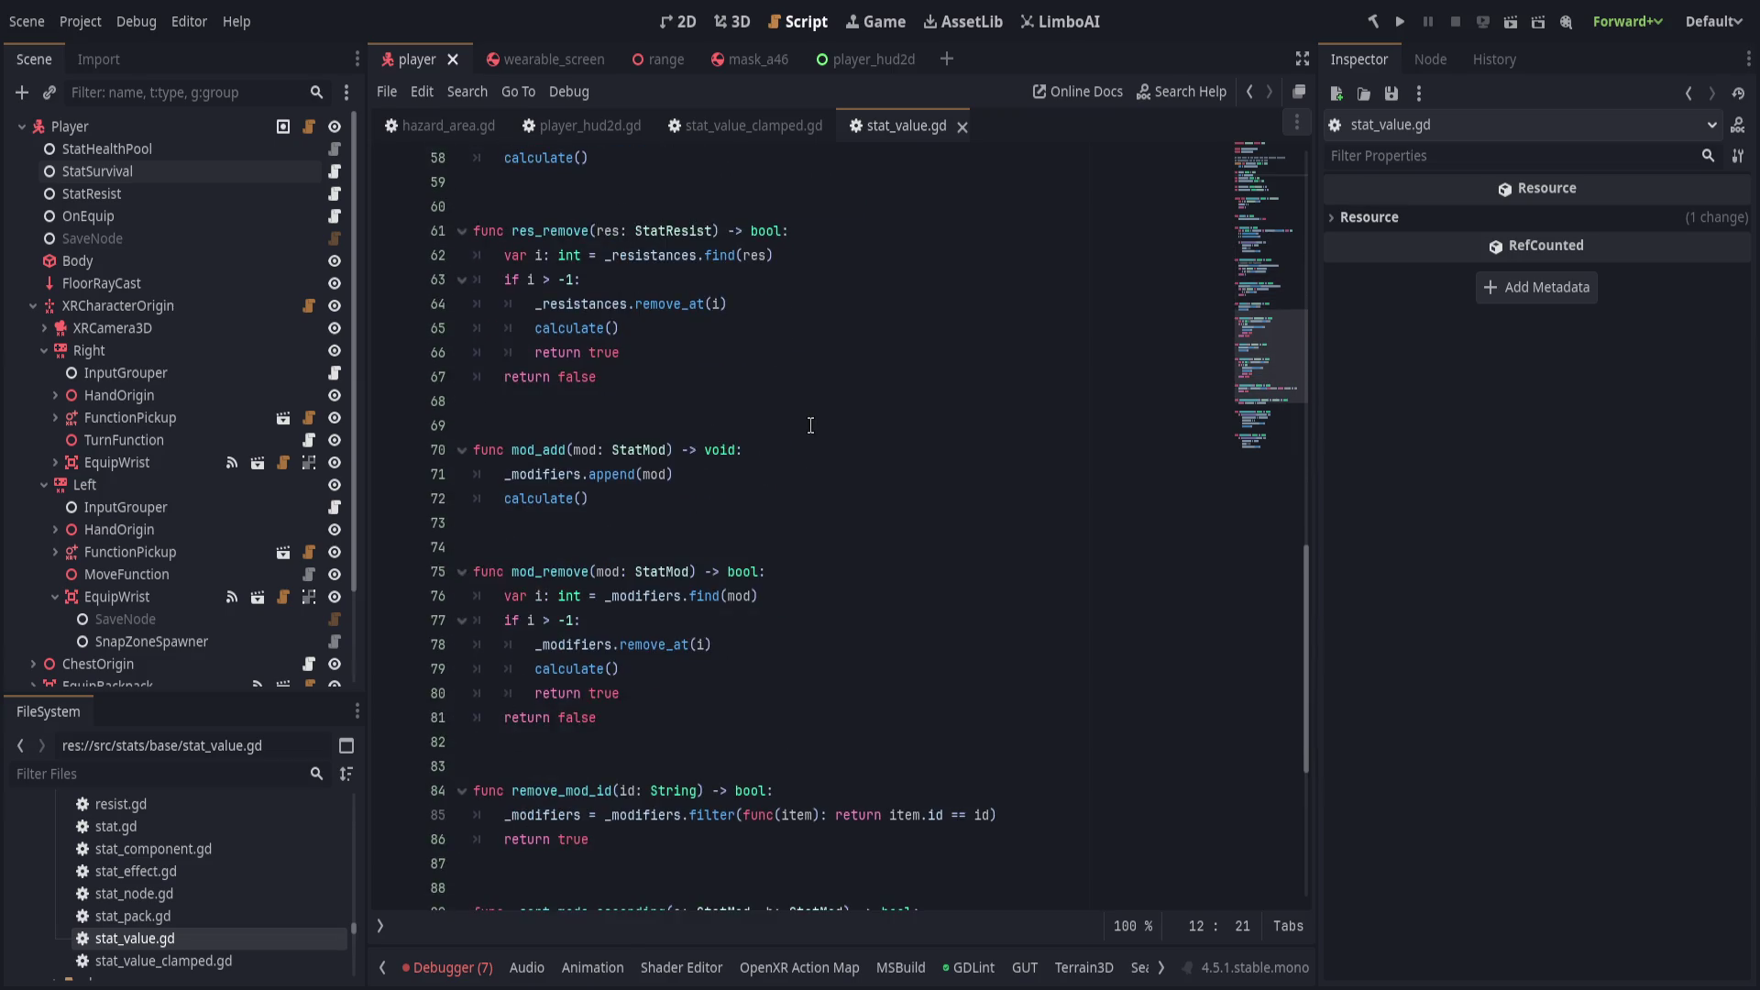
pyautogui.scroll(-6, 810, 425)
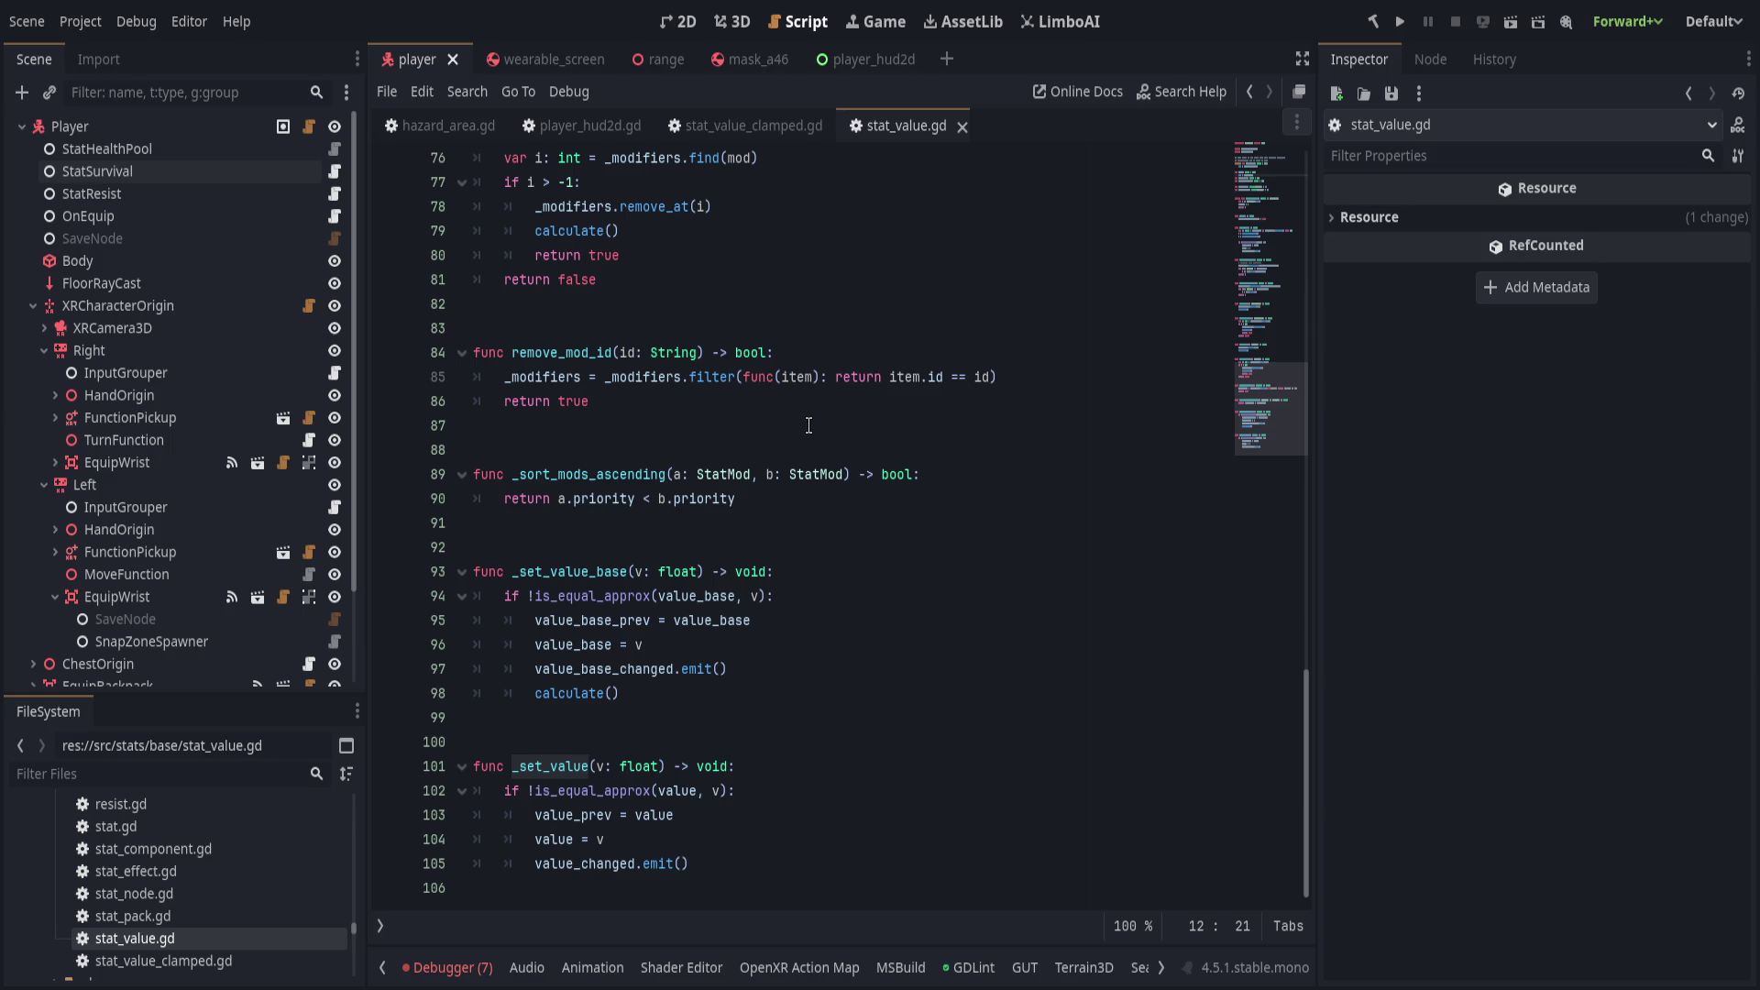
pyautogui.click(735, 157)
pyautogui.click(739, 126)
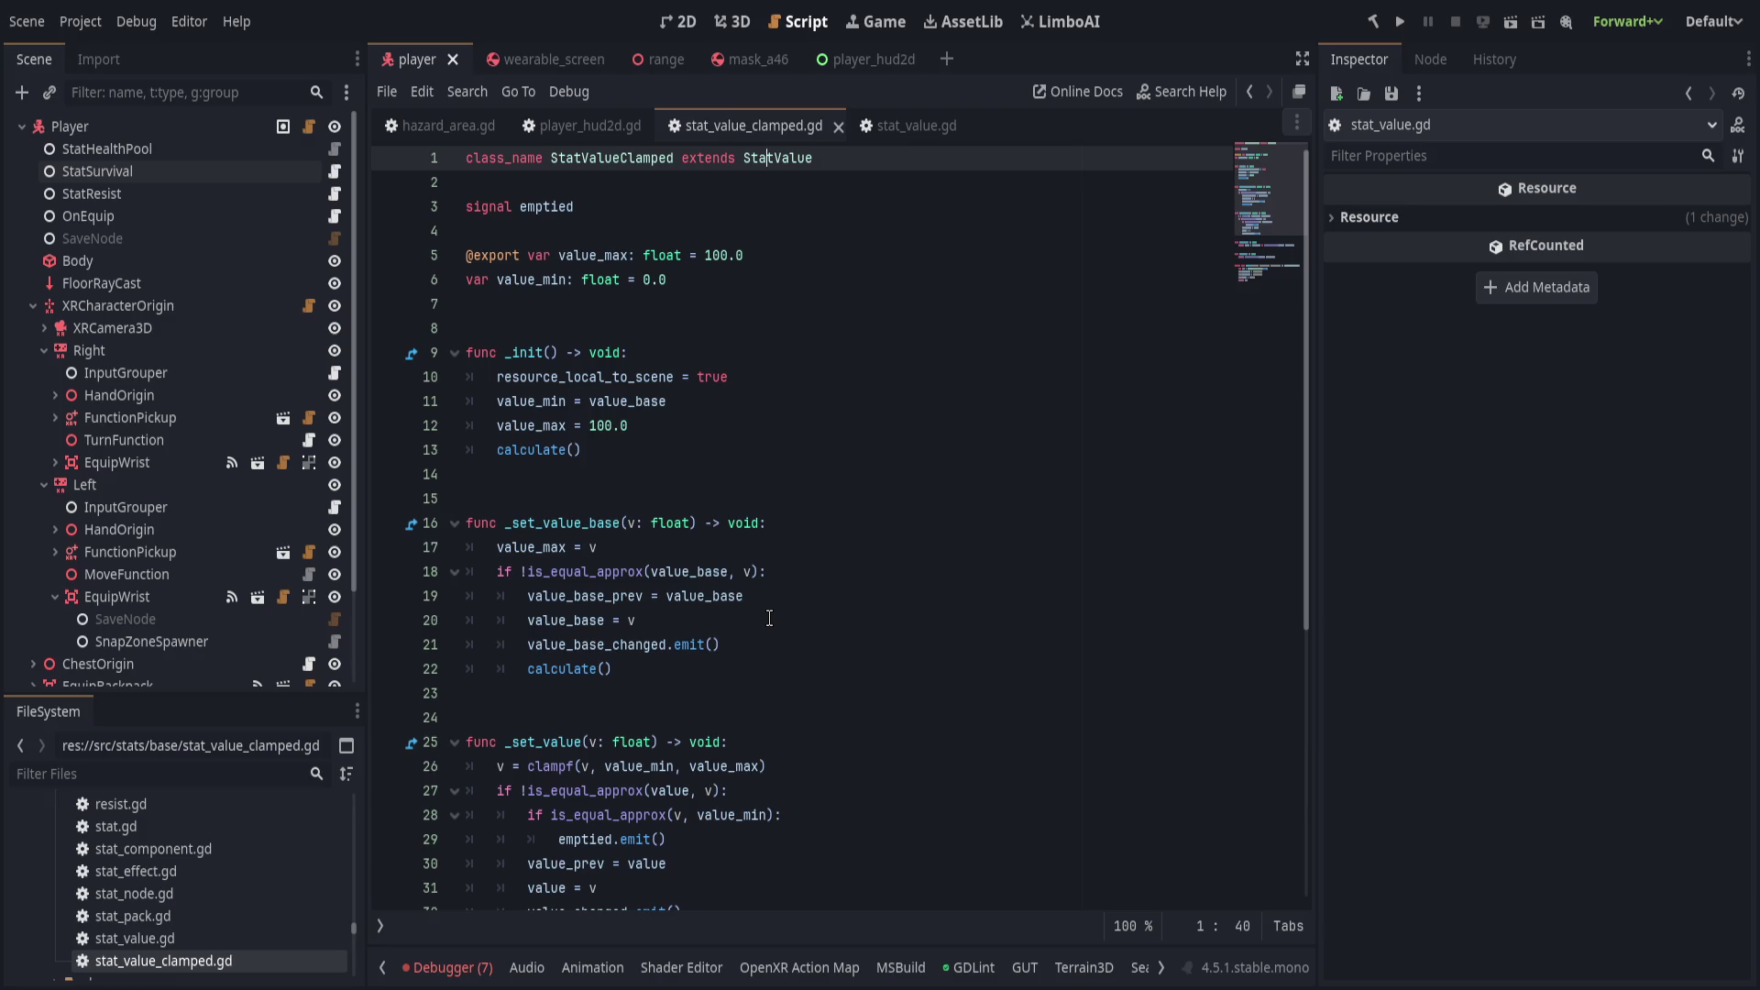
# Review stat_value_clamped.gd around the _set_value declaration on line 25.
pyautogui.scroll(-2, 769, 618)
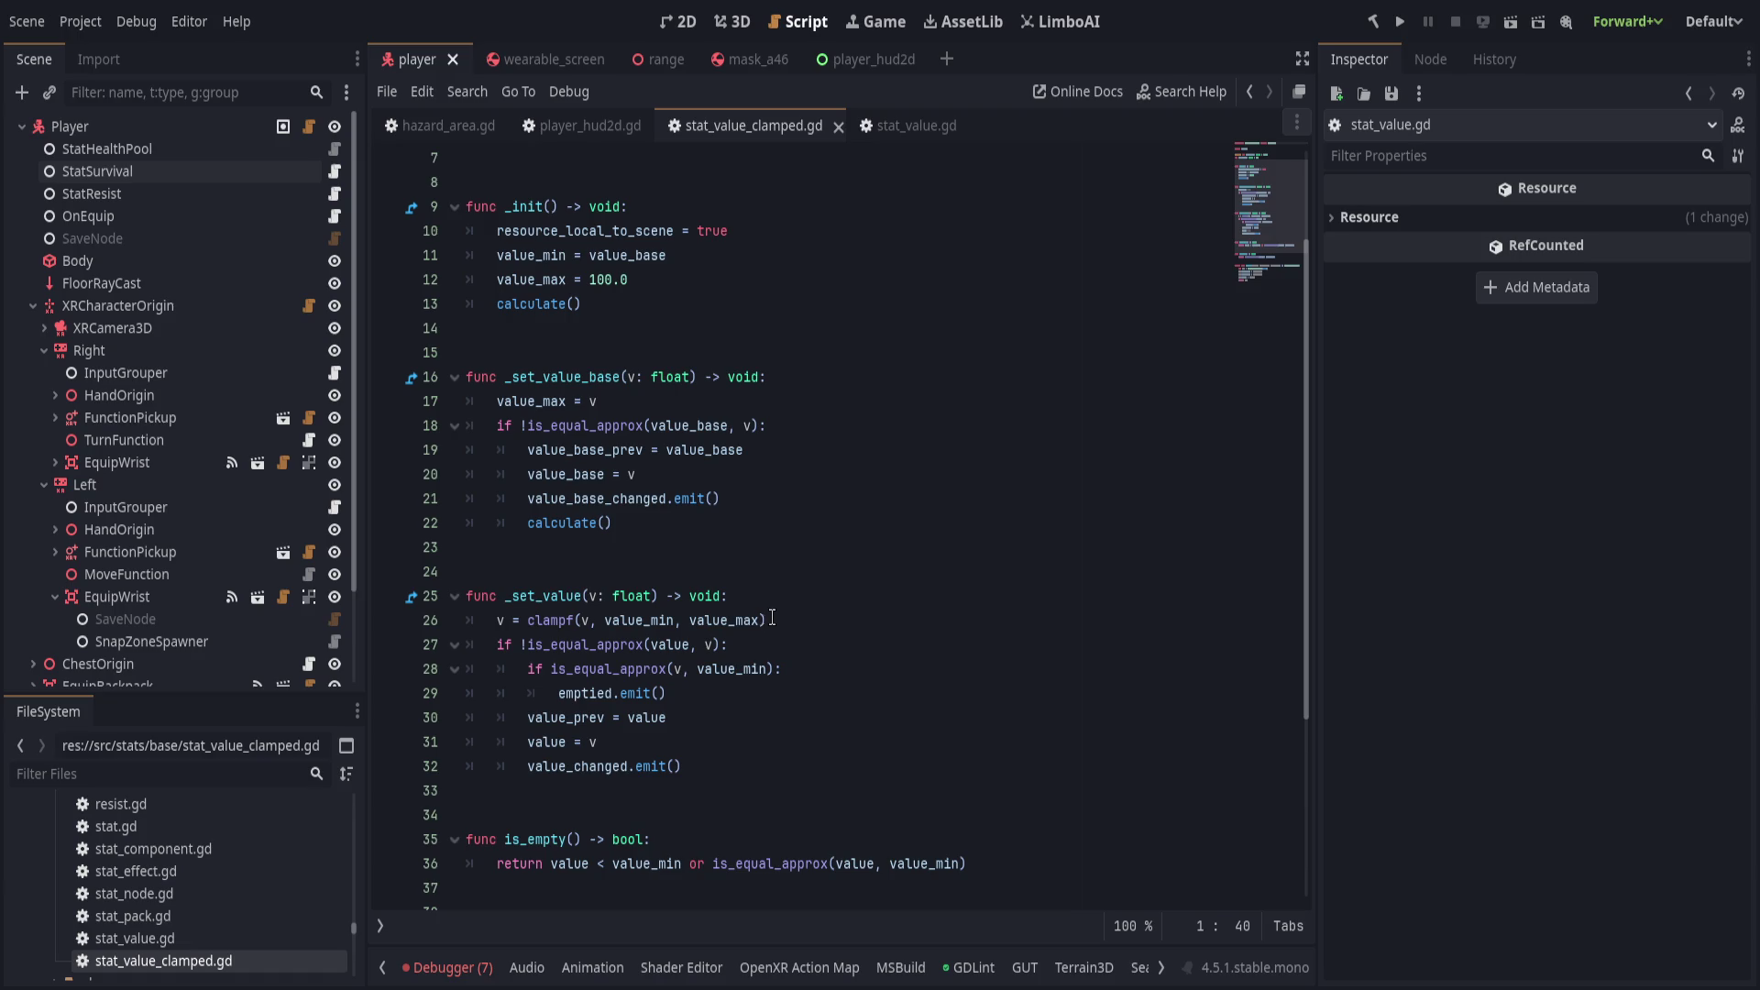
pyautogui.click(815, 597)
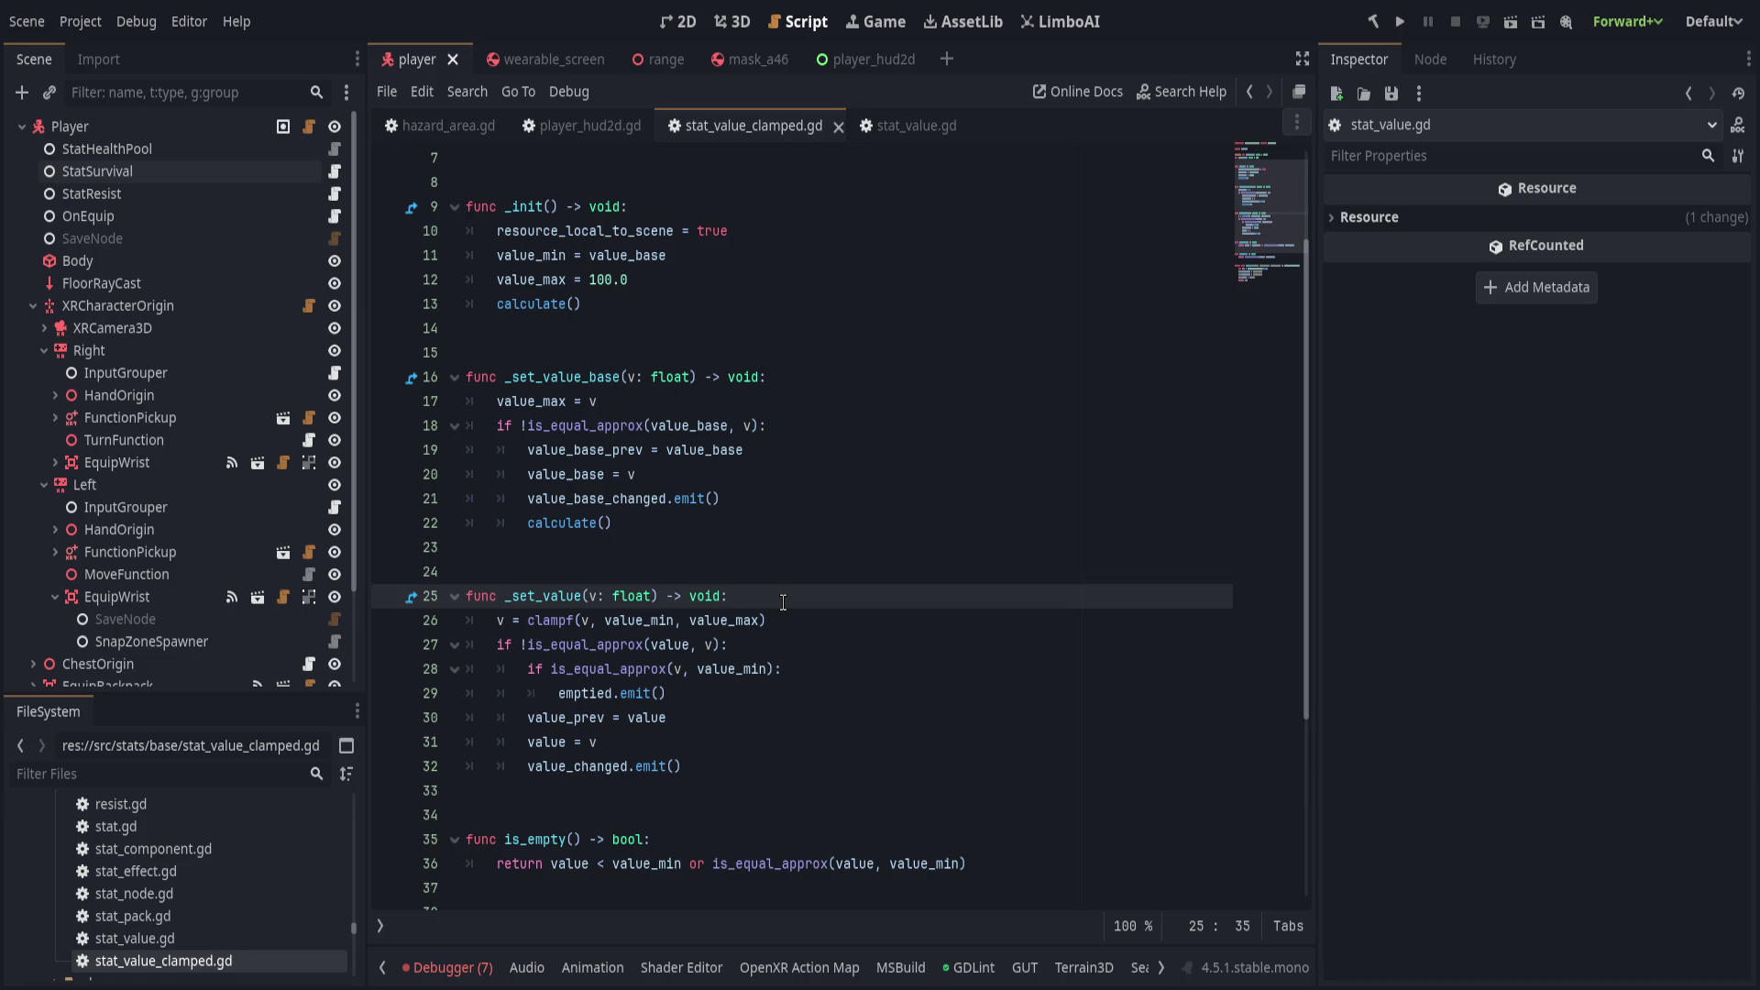
pyautogui.scroll(-4, 802, 600)
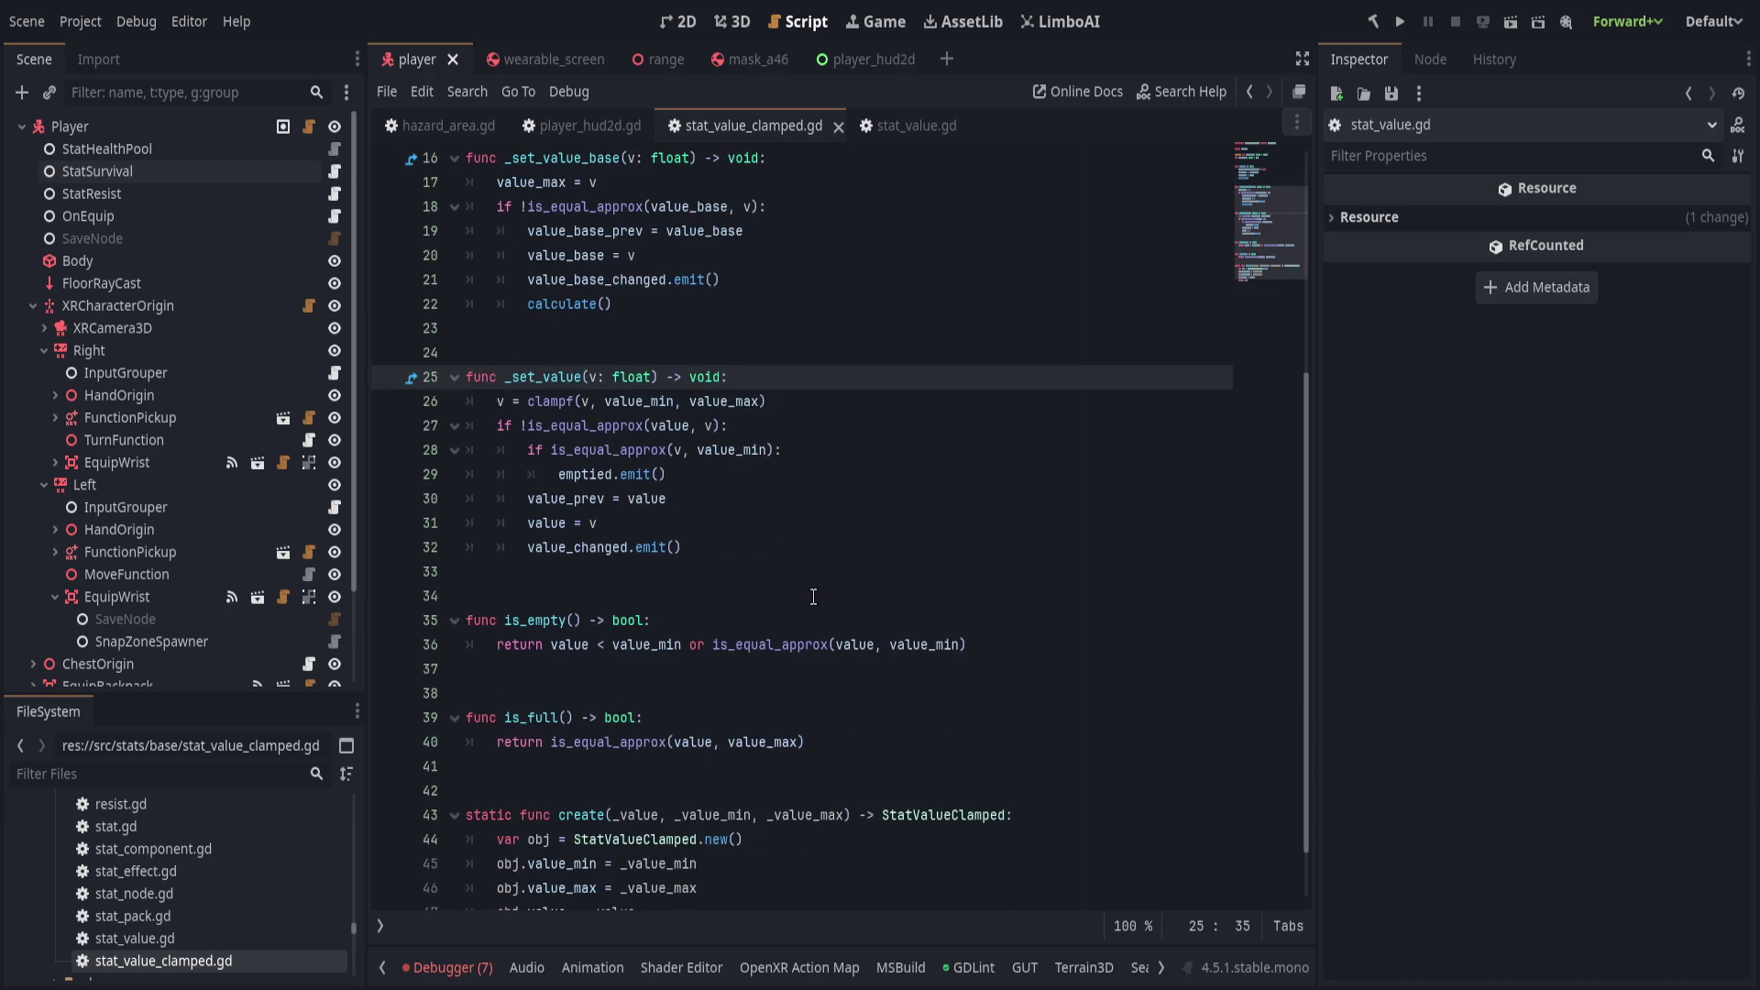
pyautogui.scroll(4, 820, 601)
pyautogui.scroll(2, 821, 601)
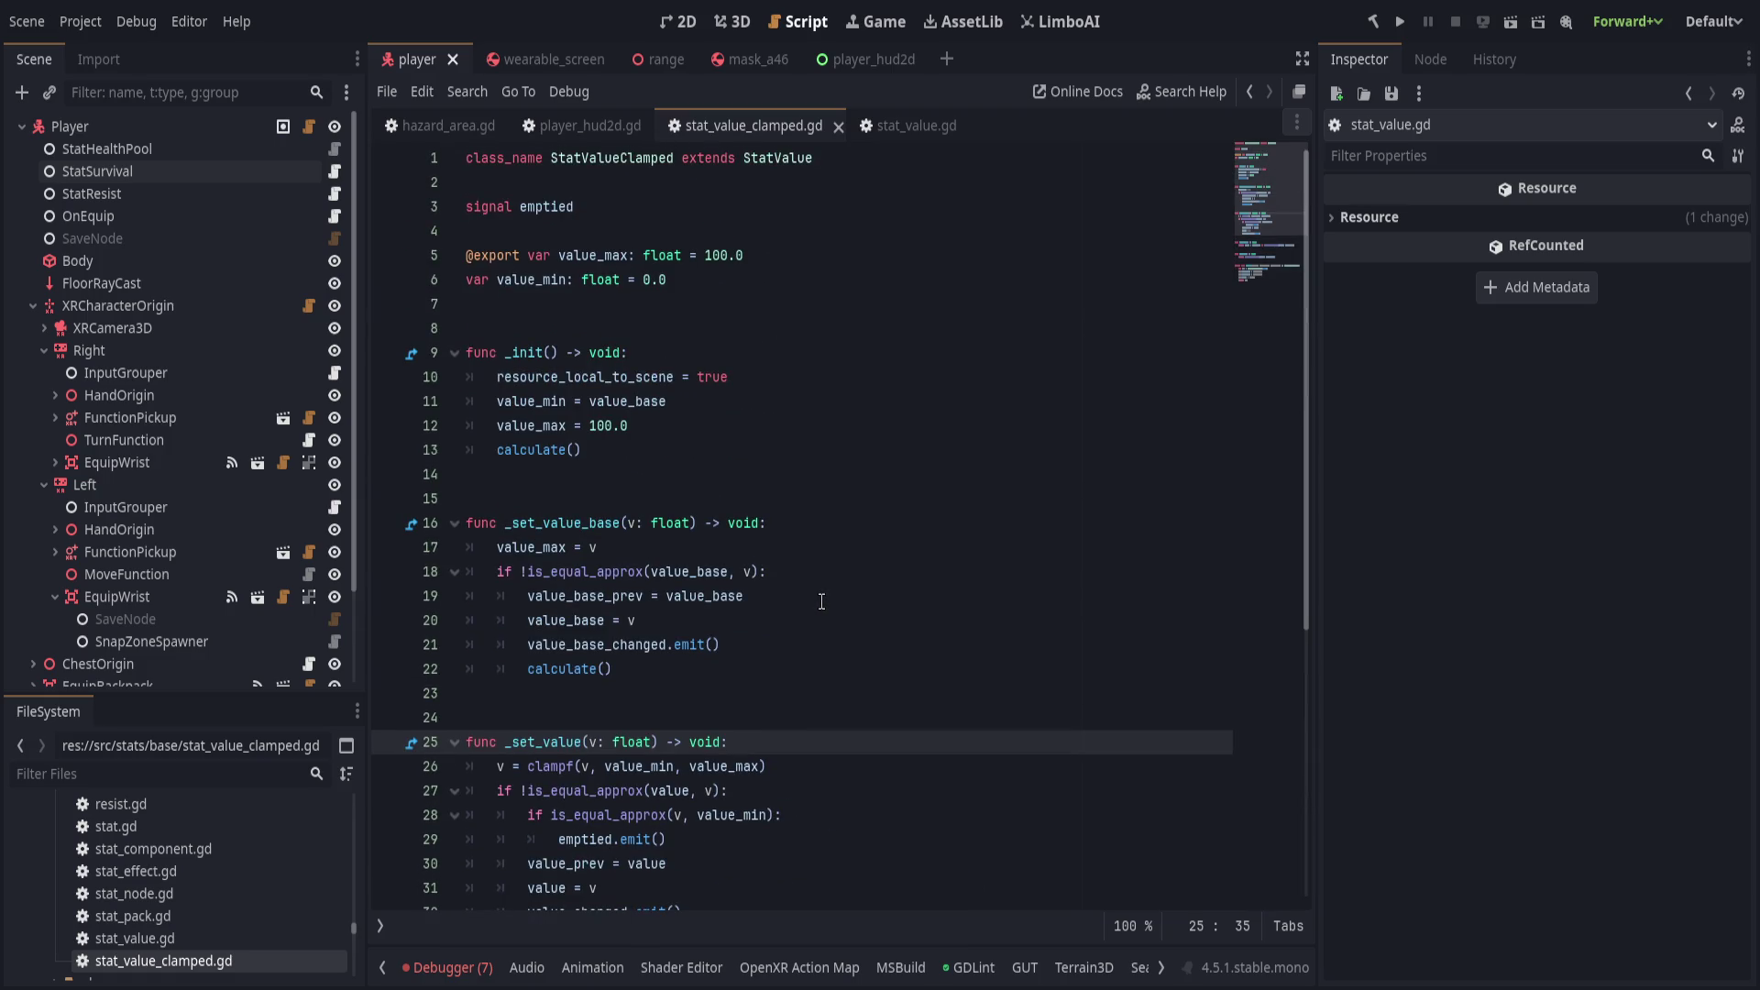
pyautogui.scroll(-1, 822, 601)
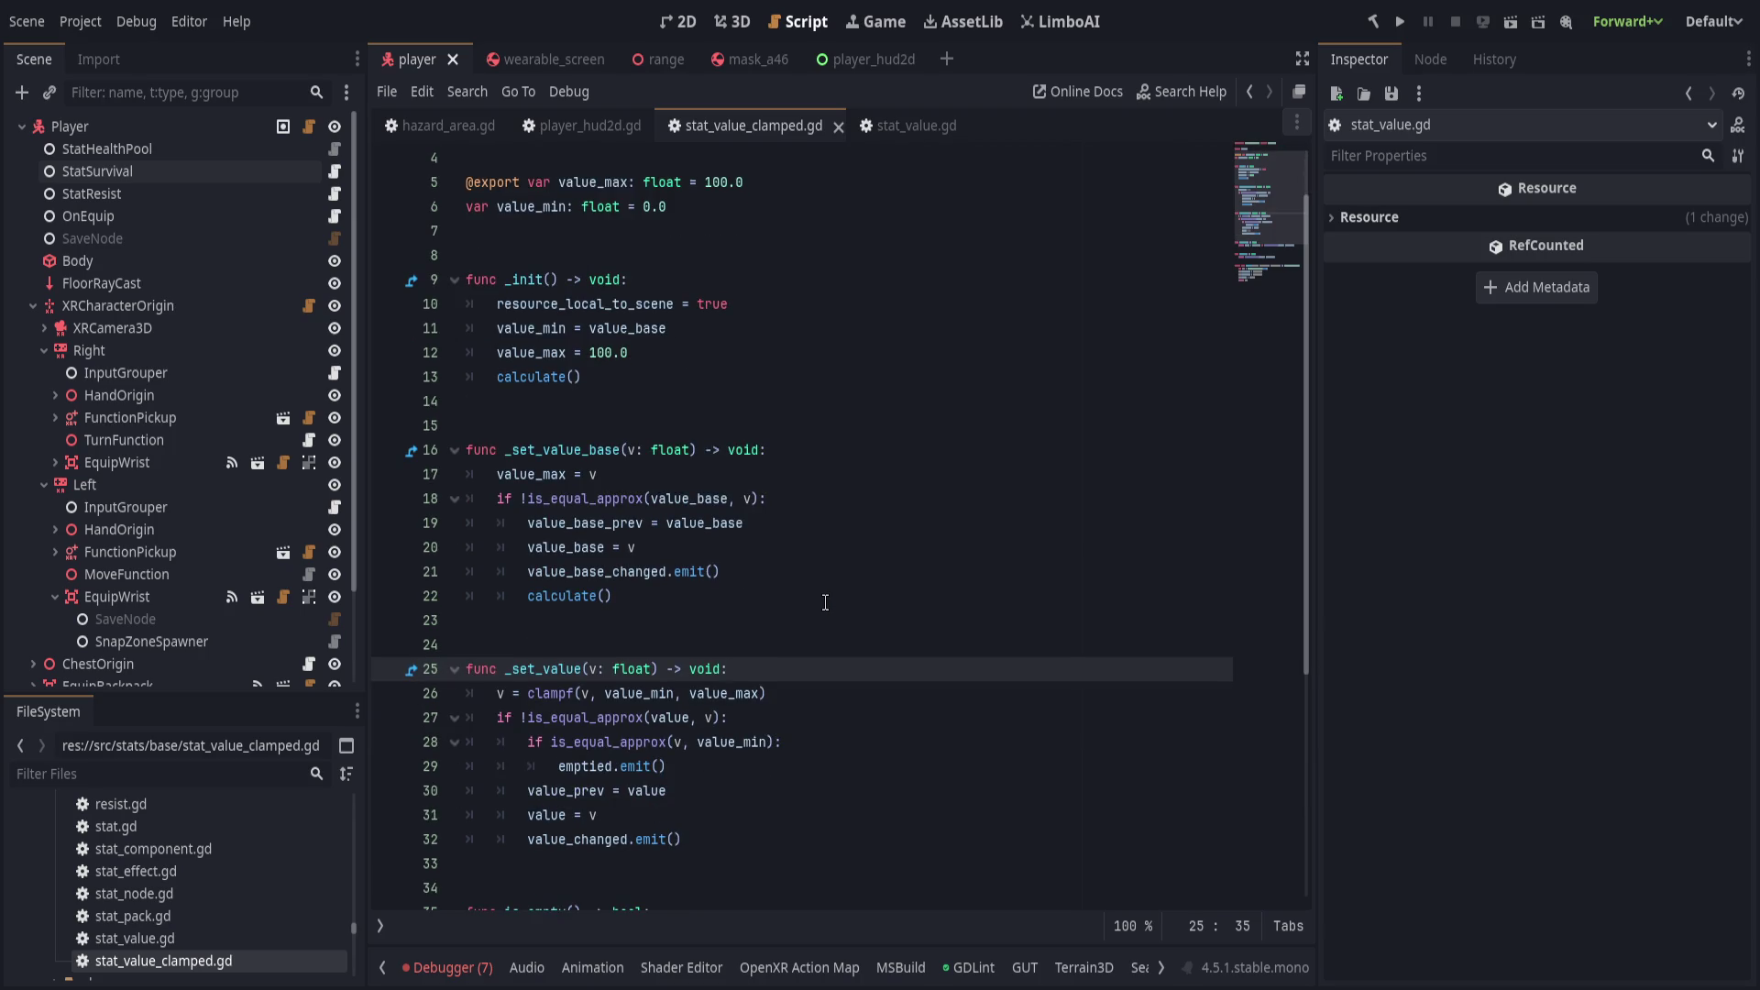
pyautogui.scroll(-5, 825, 602)
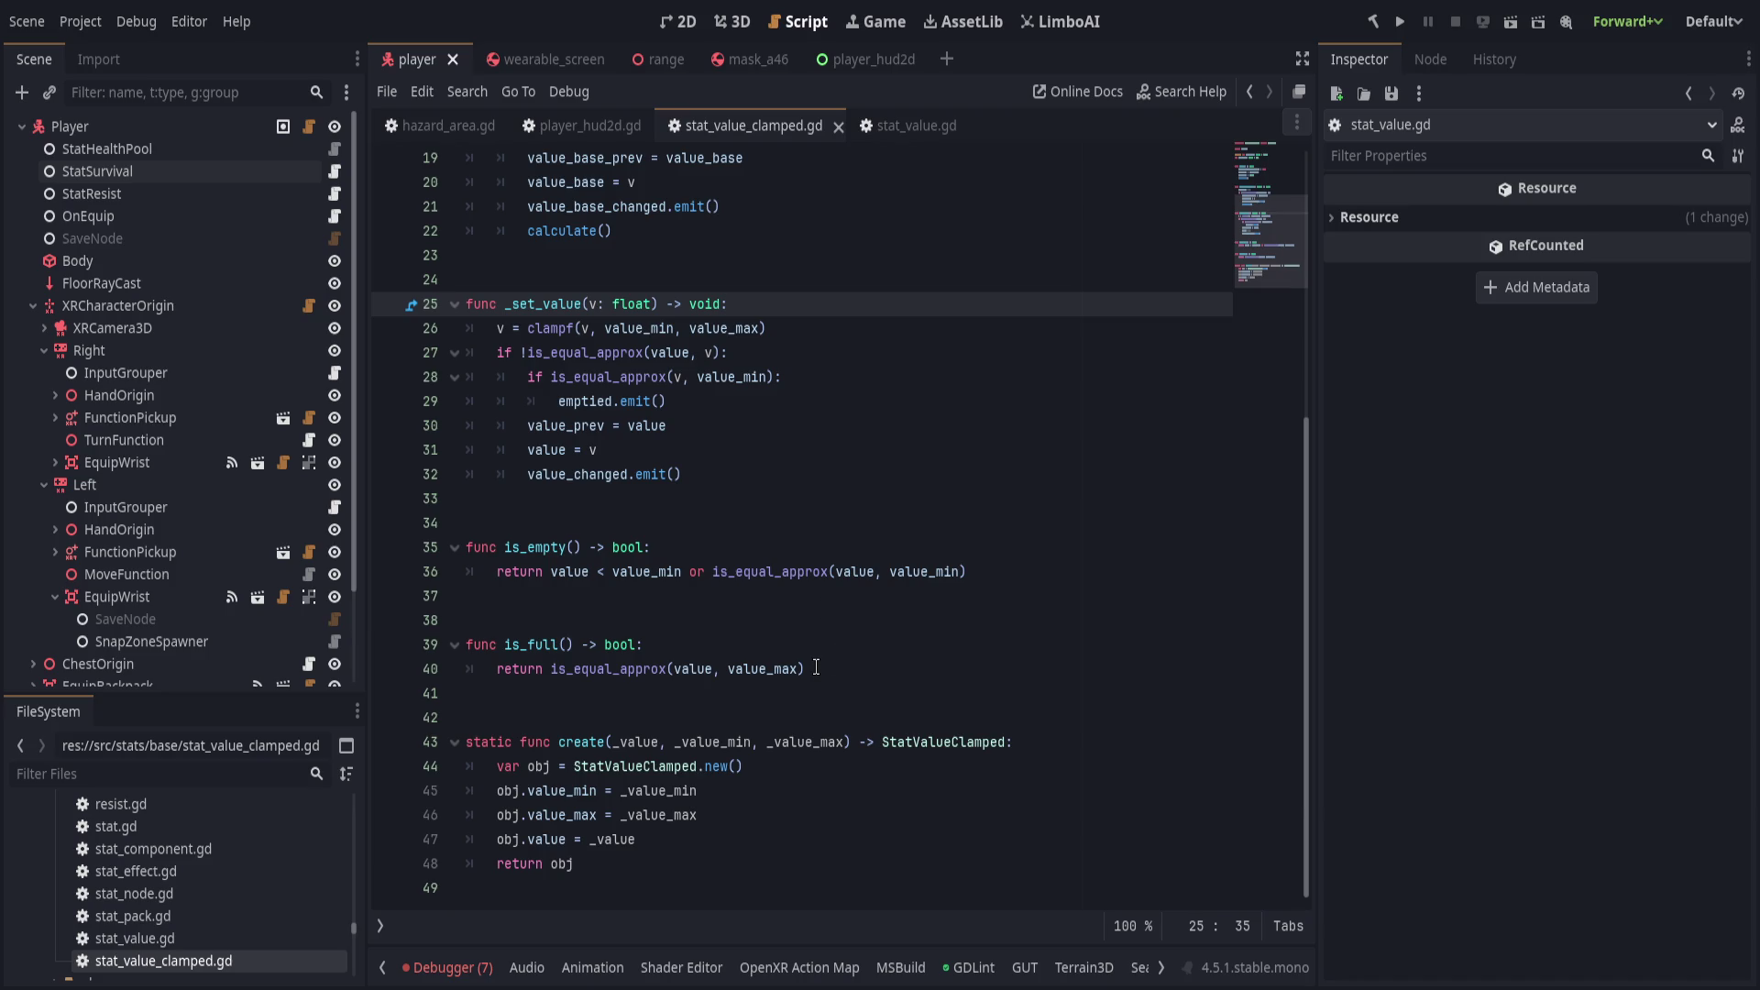
pyautogui.scroll(3, 809, 676)
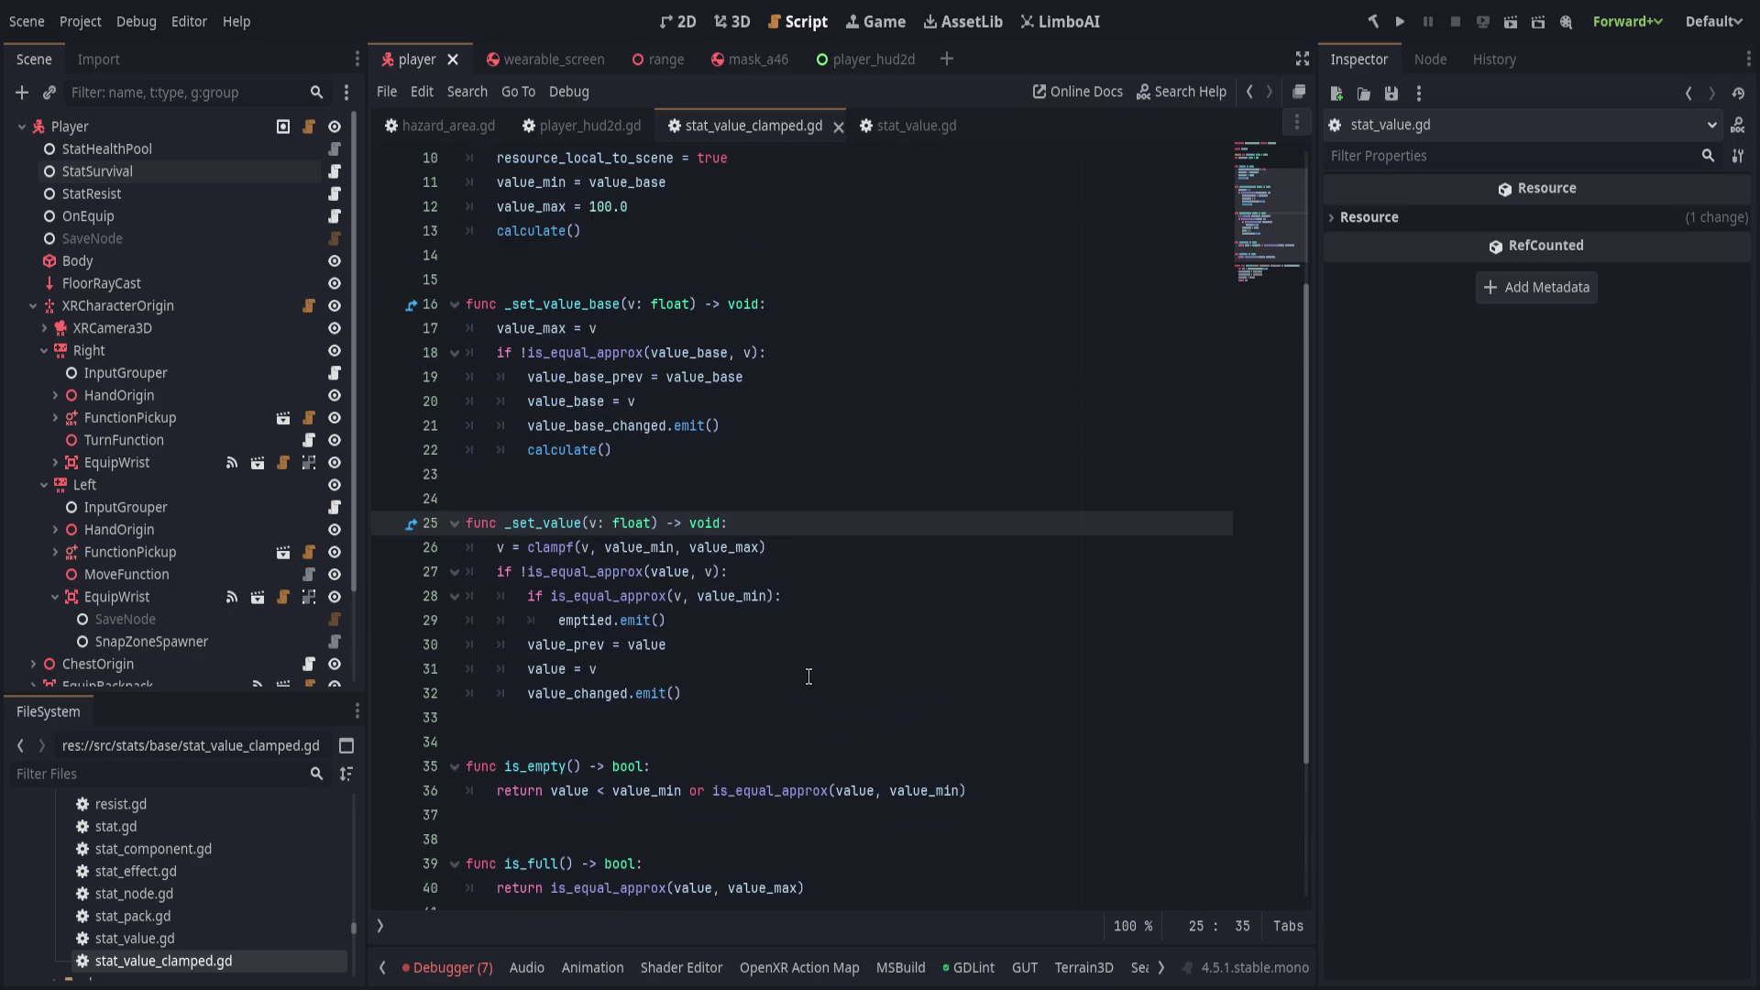
pyautogui.scroll(3, 809, 677)
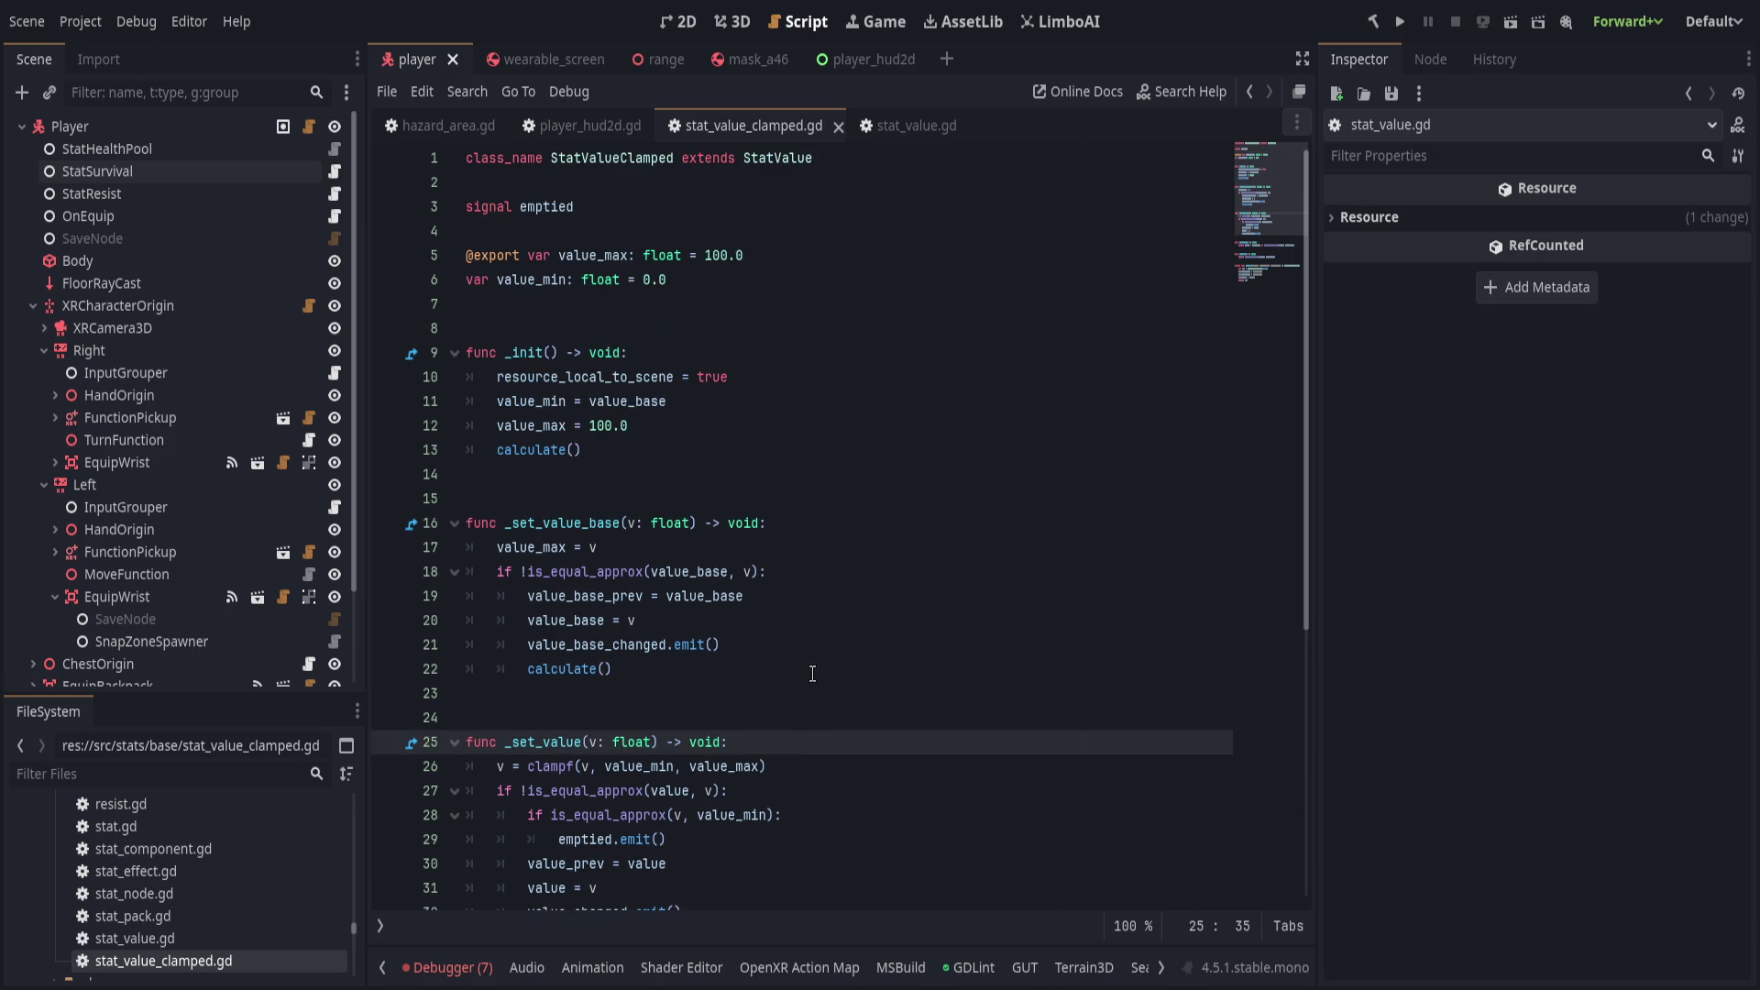
pyautogui.scroll(-4, 814, 679)
pyautogui.scroll(-2, 814, 679)
# Highlight the uses of value_min and value_max, focusing on value_max at line 17.
pyautogui.doubleClick(562, 791)
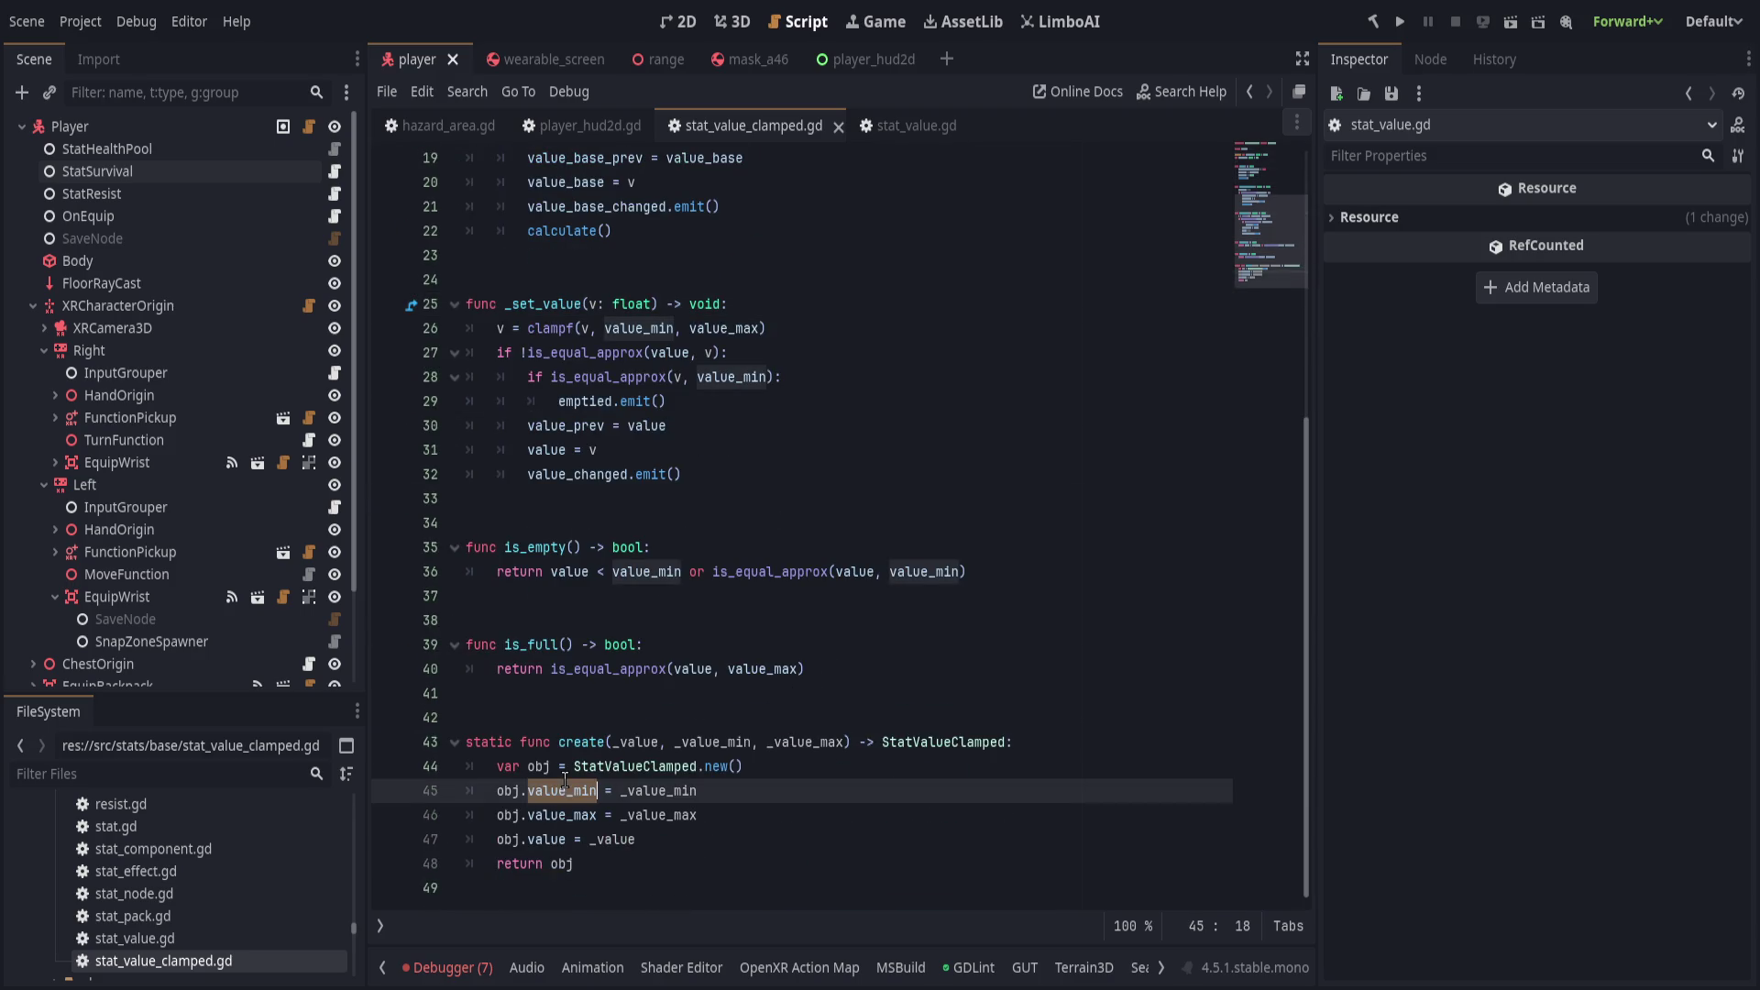
pyautogui.doubleClick(562, 819)
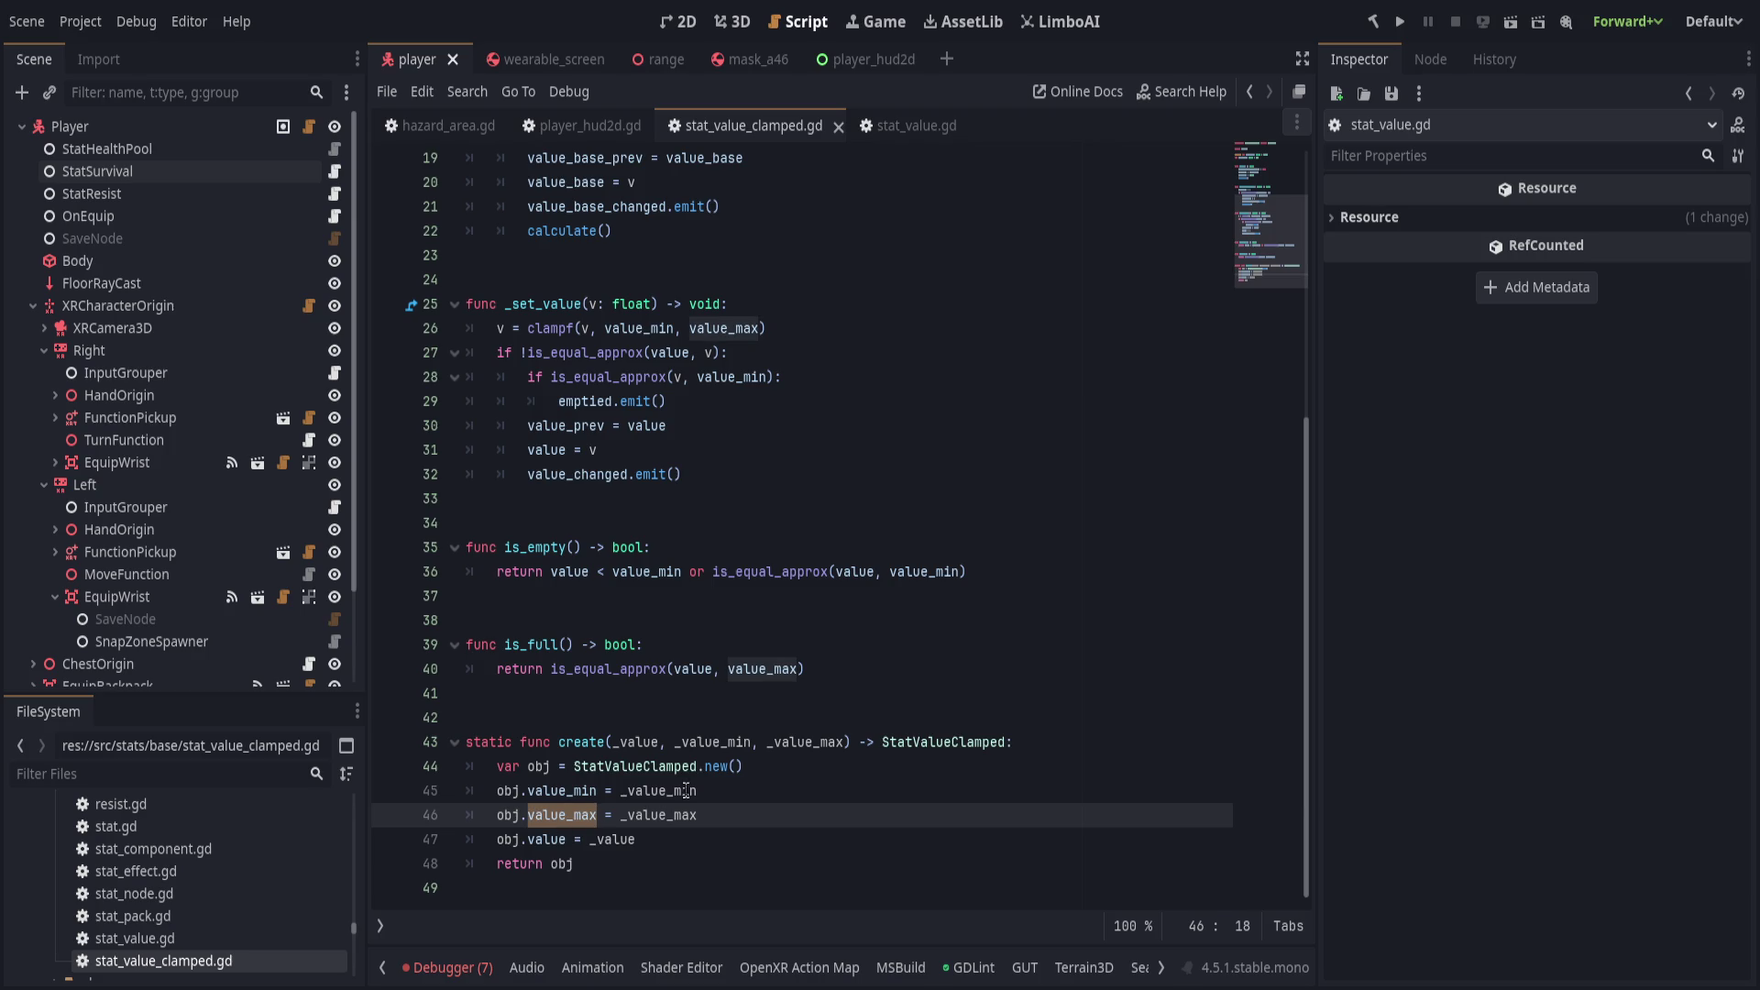
pyautogui.scroll(1, 694, 786)
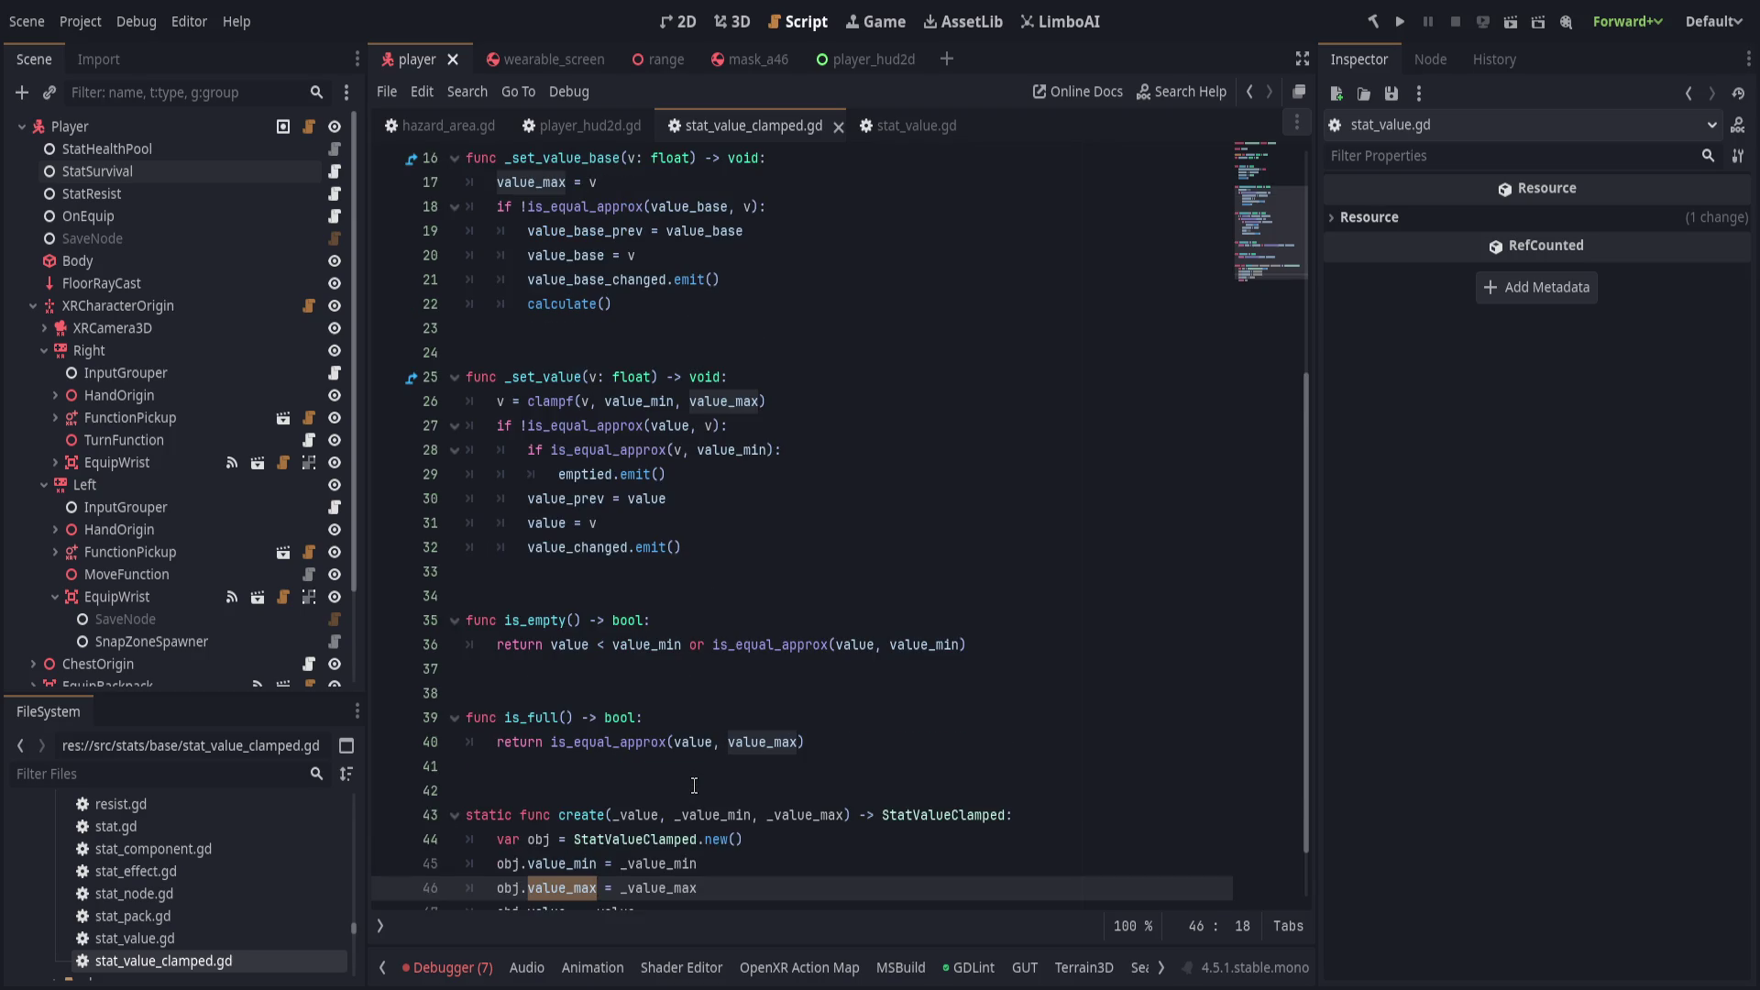
pyautogui.scroll(4, 694, 786)
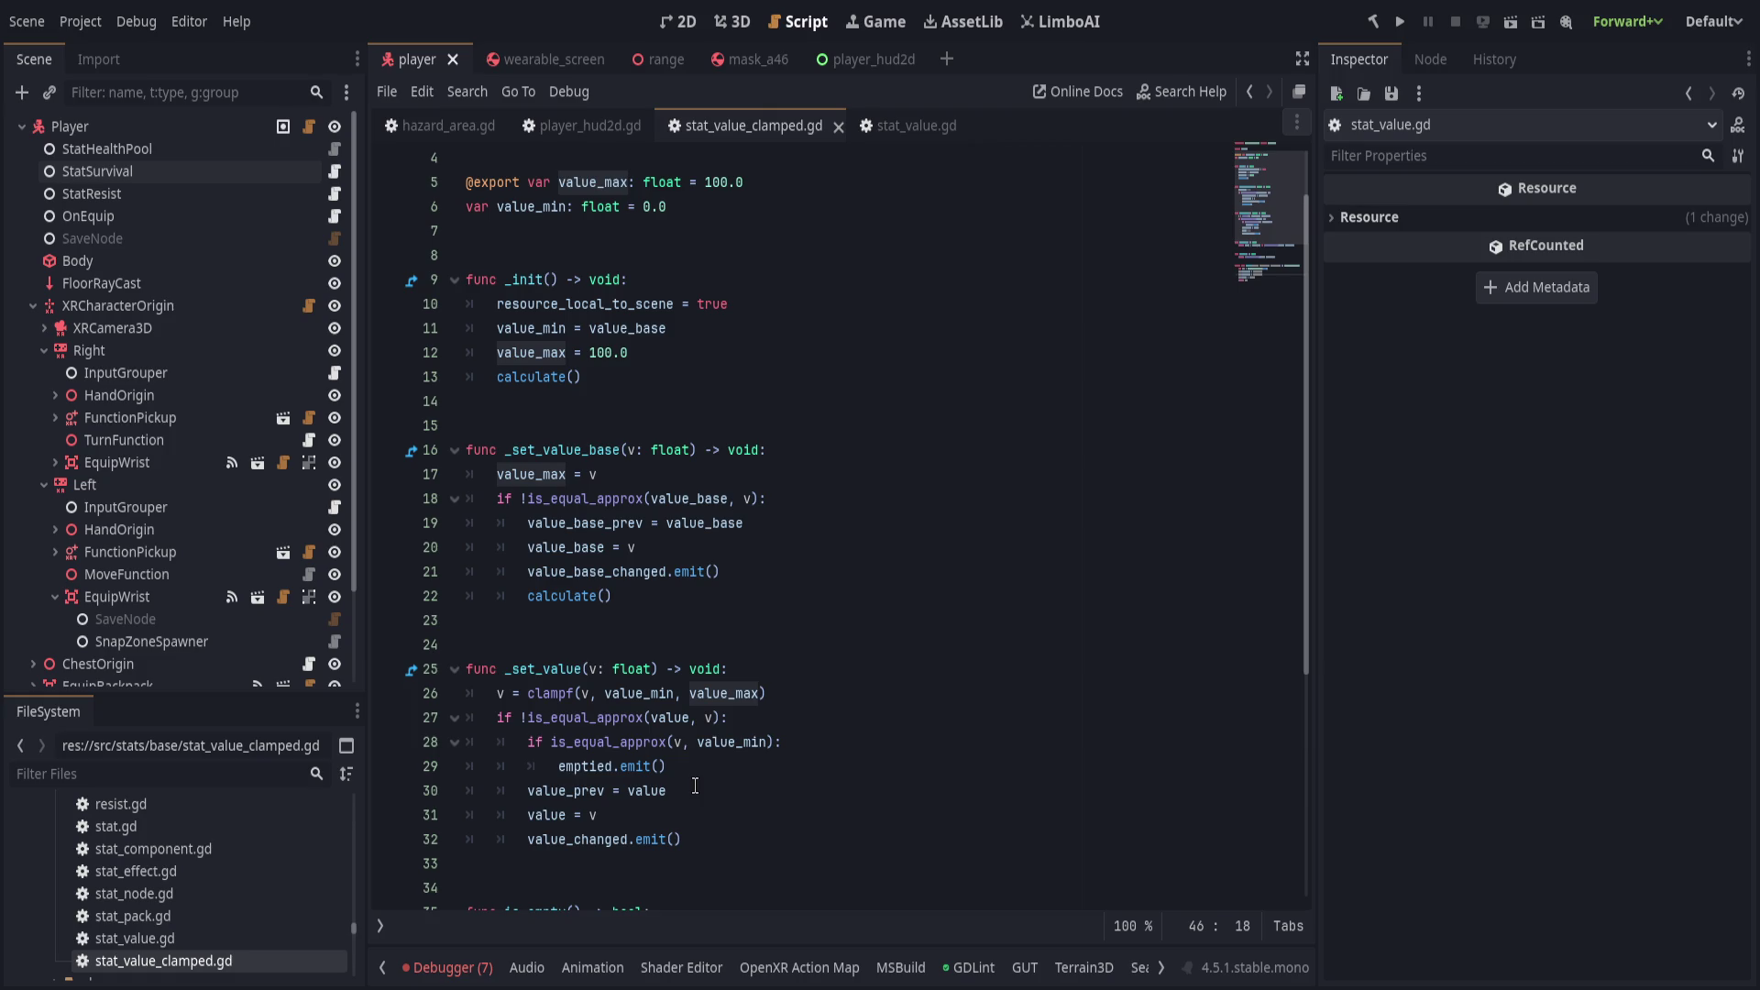
pyautogui.doubleClick(541, 475)
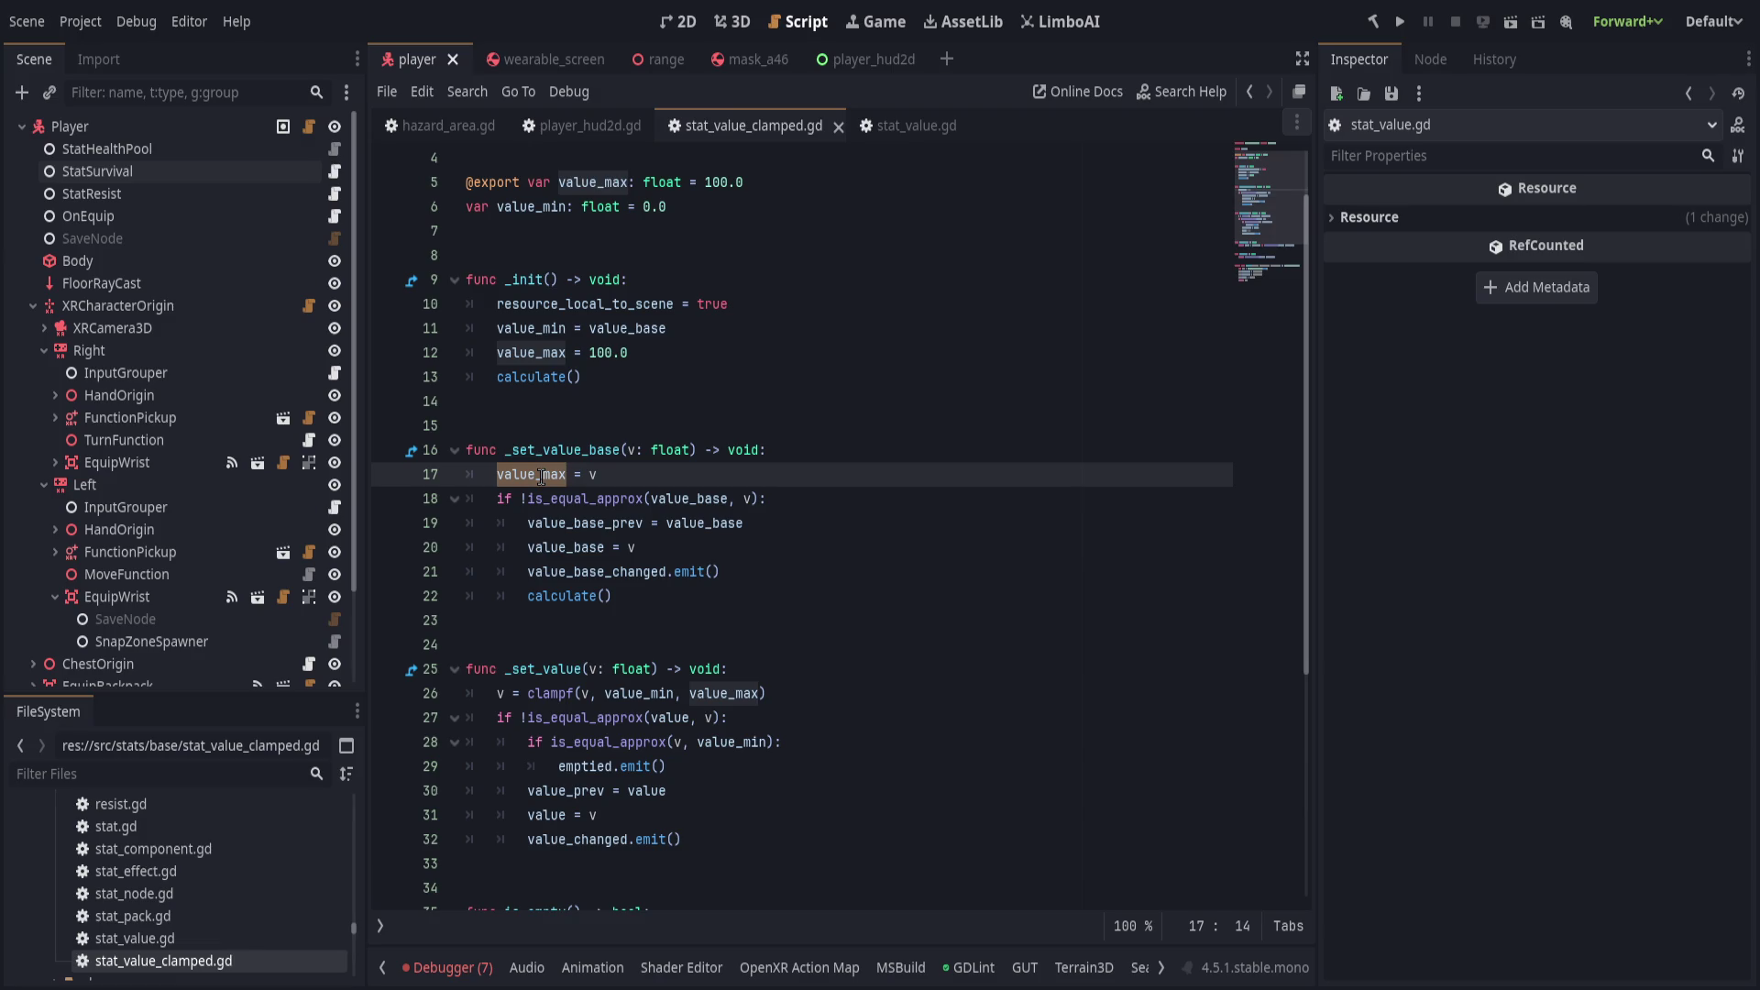
pyautogui.click(685, 476)
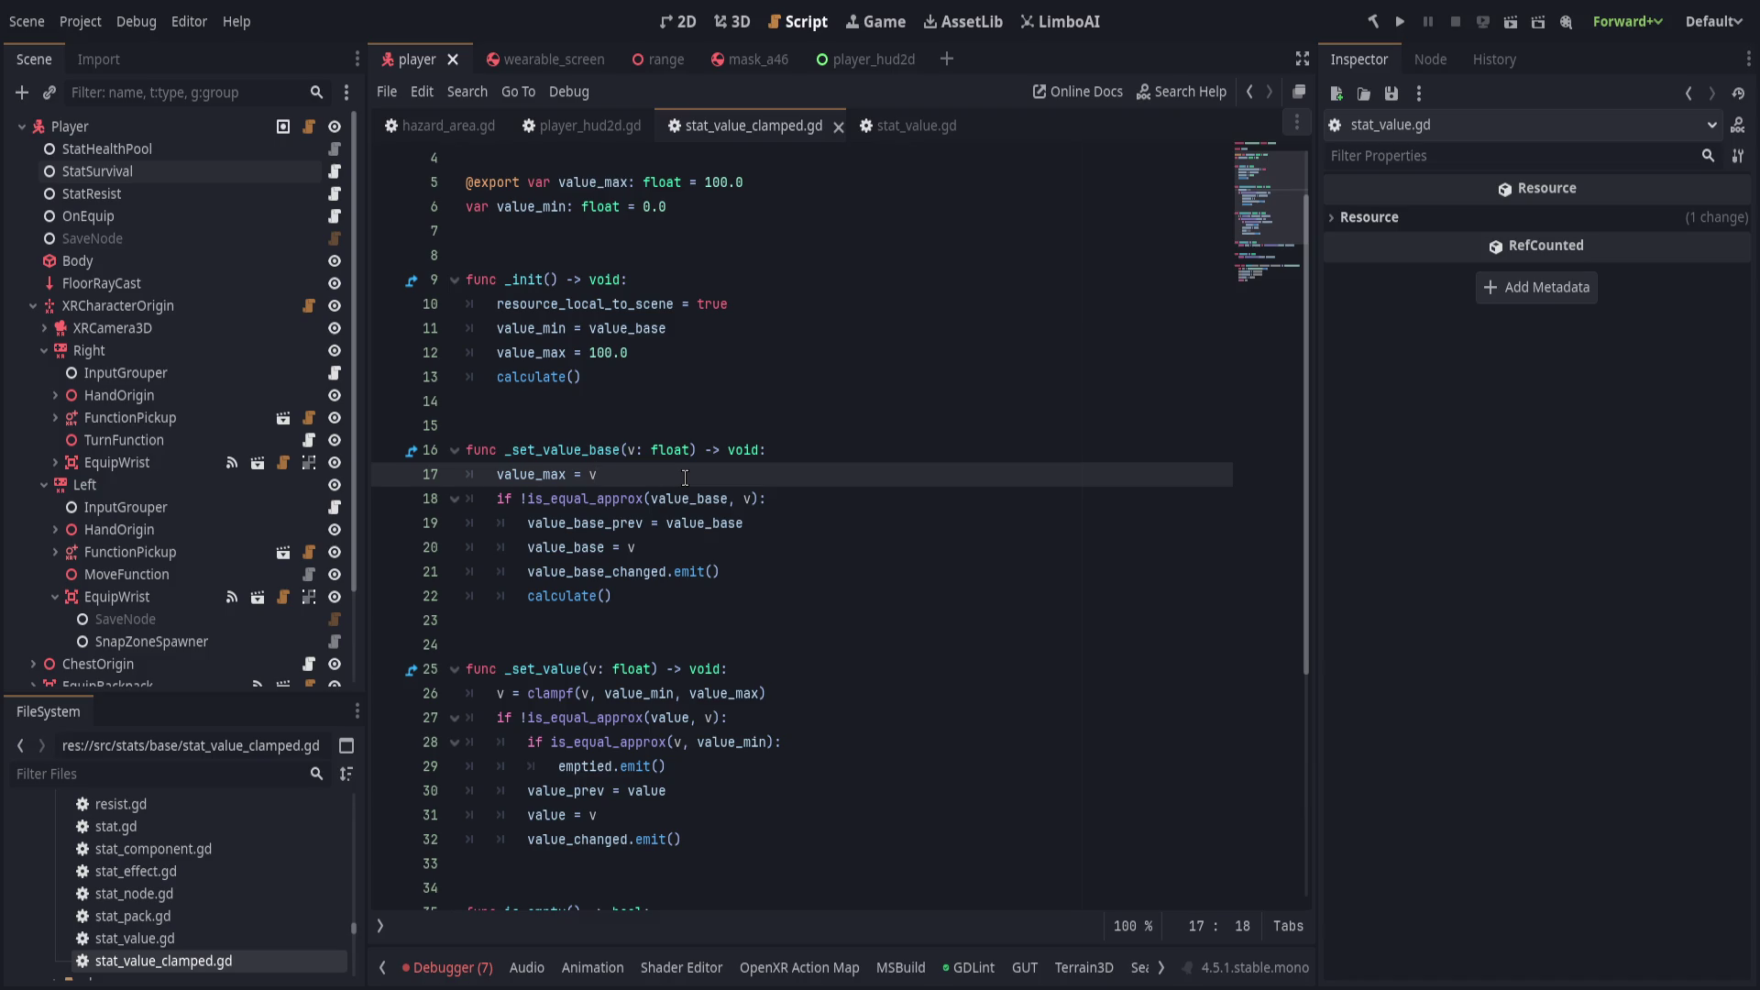
pyautogui.doubleClick(557, 472)
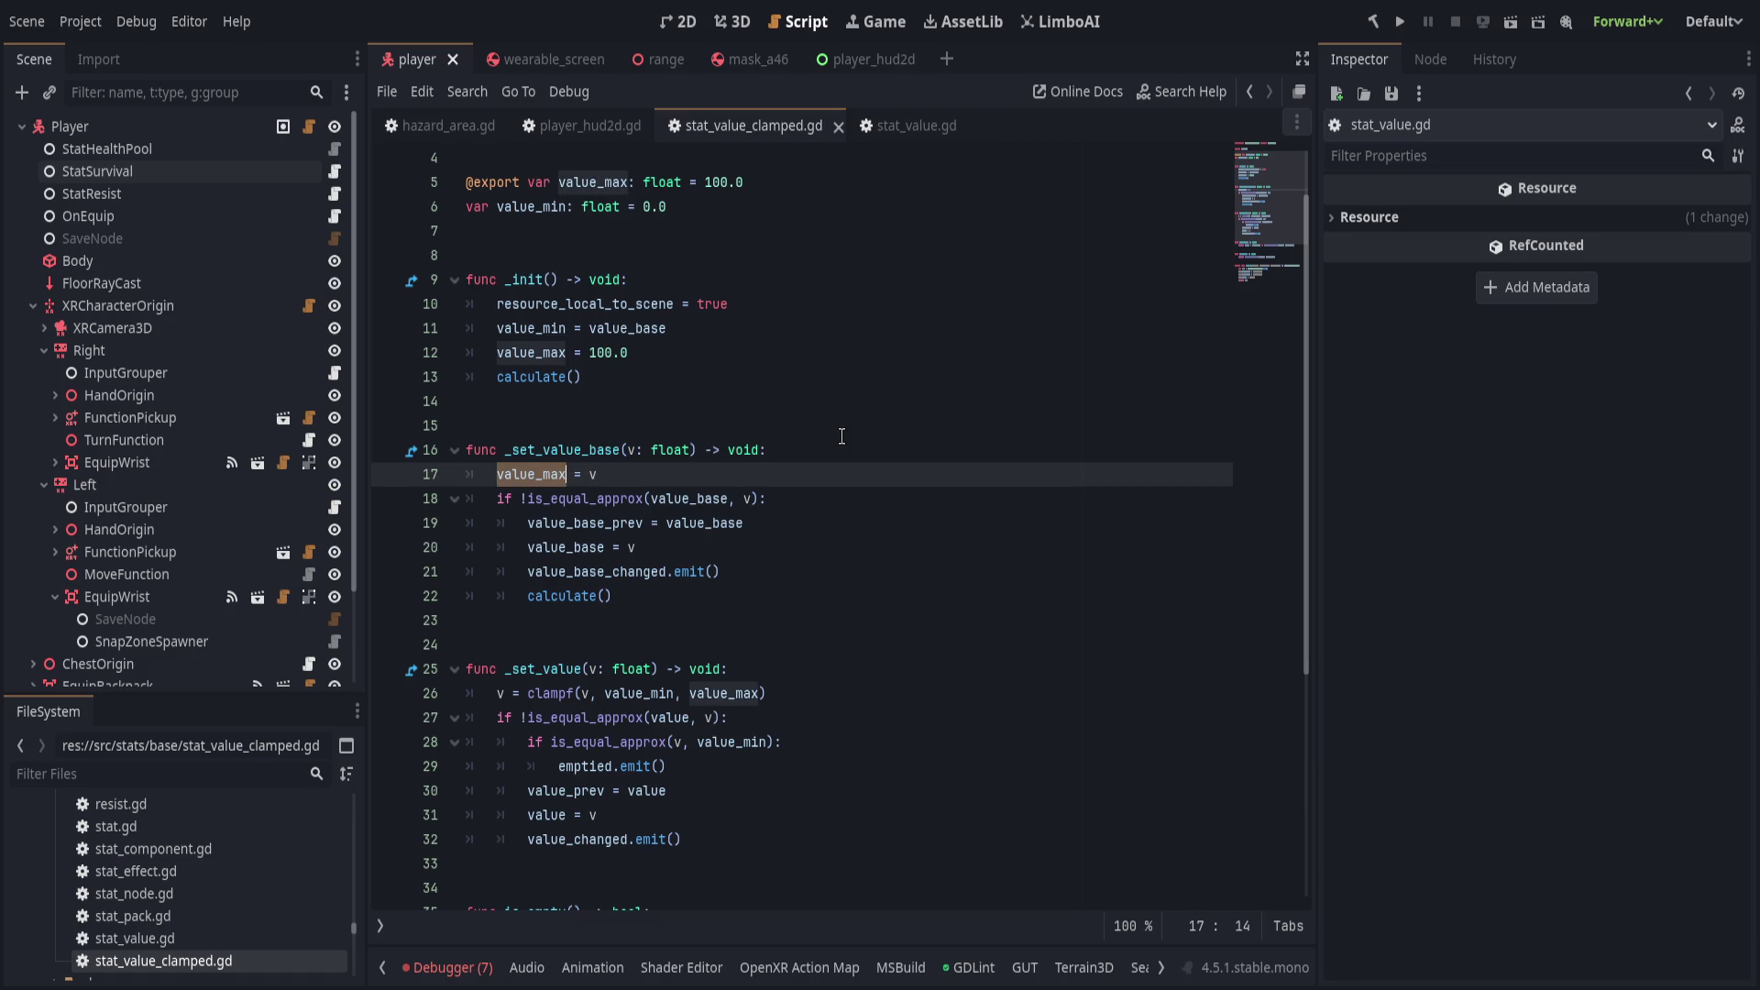
pyautogui.scroll(3, 842, 437)
# Add a '## value_base is the min value' comment below the class_name line.
pyautogui.click(770, 206)
pyautogui.click(770, 177)
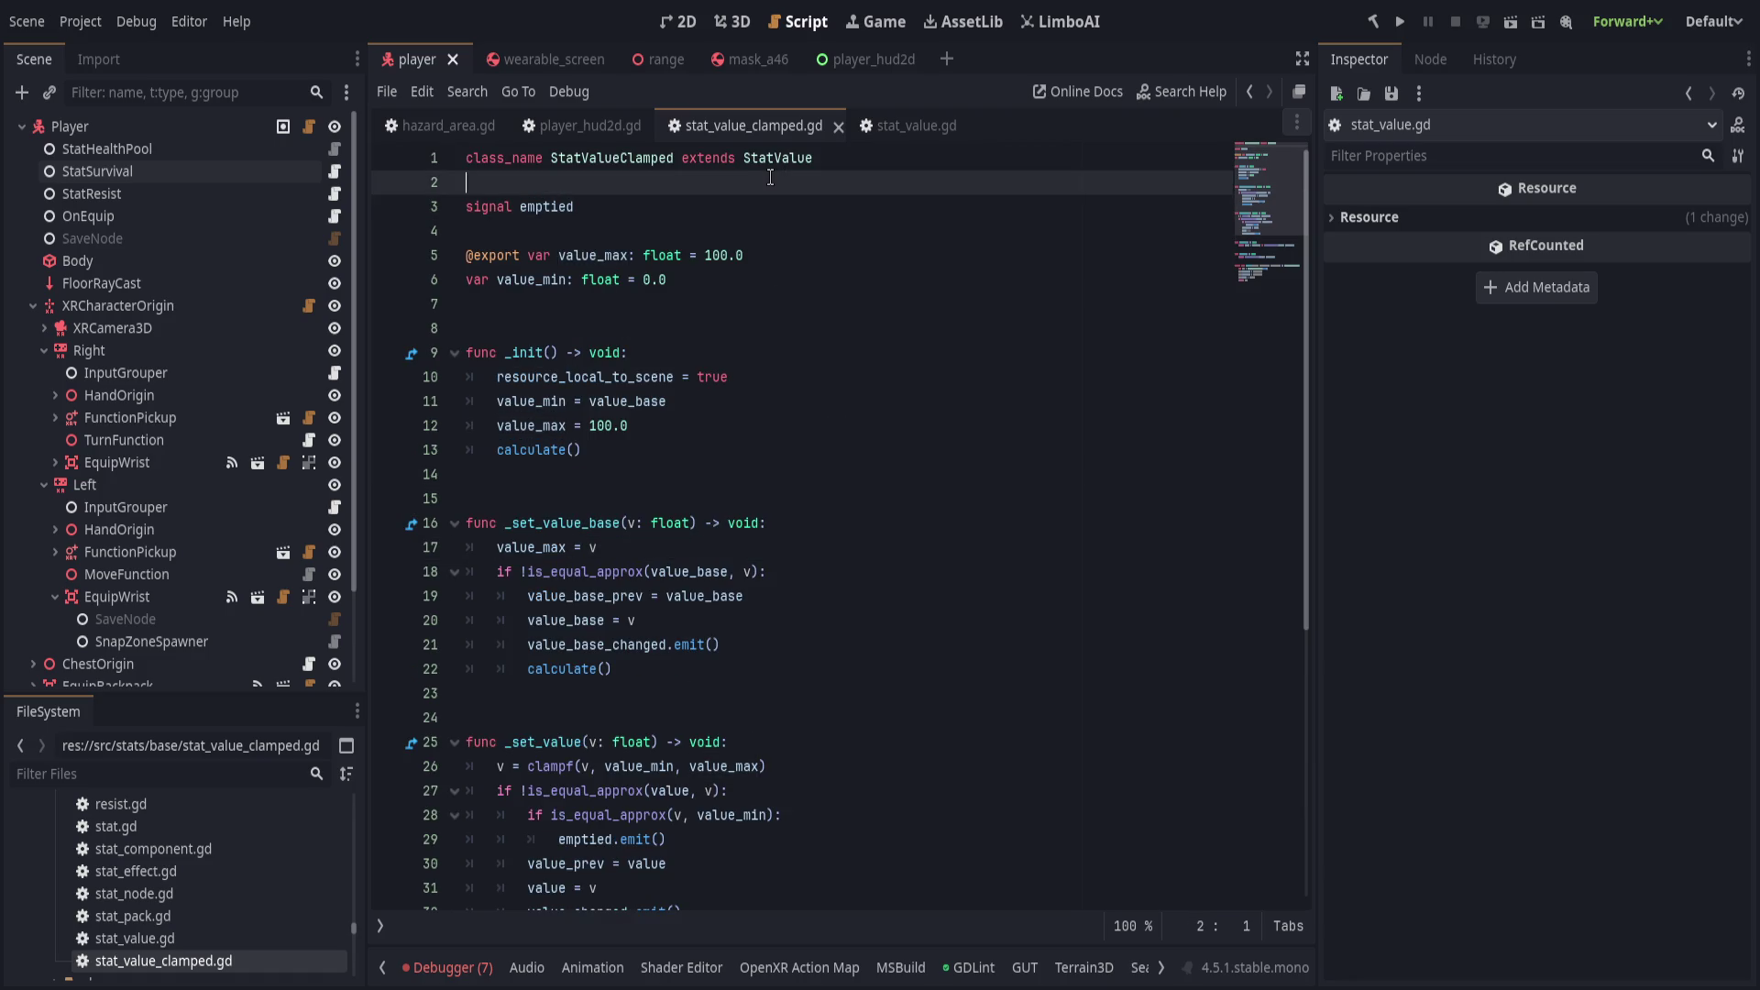
pyautogui.press('Return')
pyautogui.press('Return')
pyautogui.write('## ')
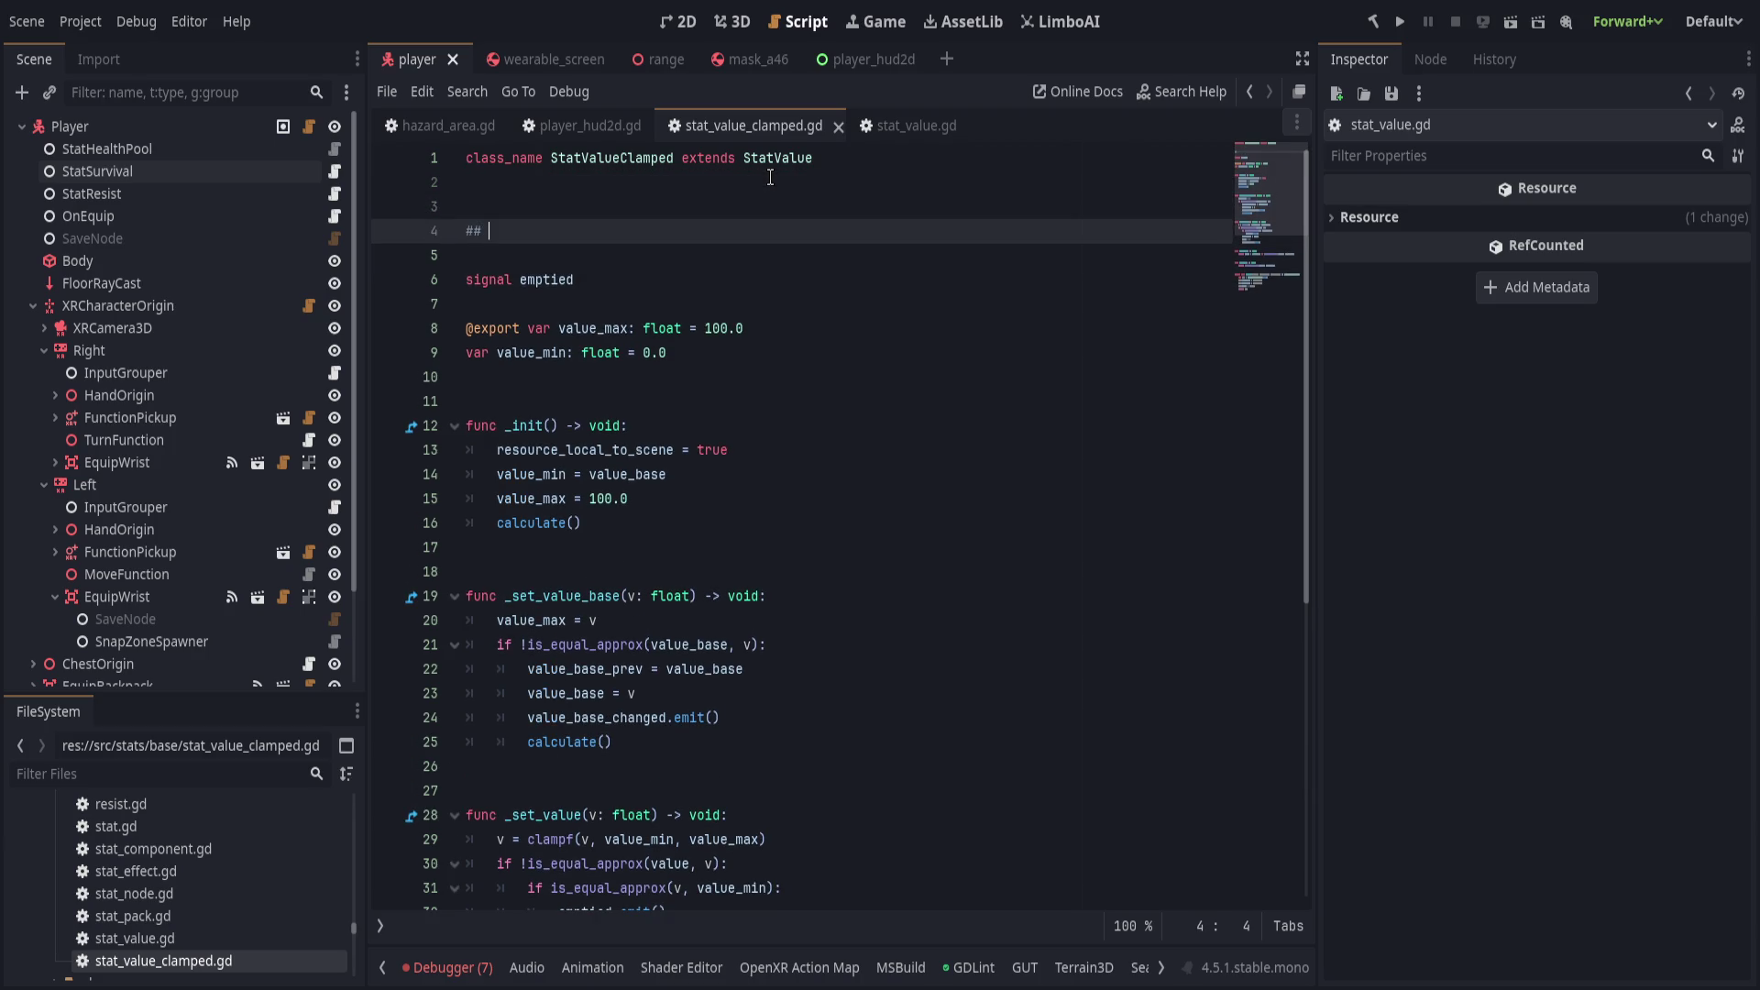
pyautogui.write('Value_base')
pyautogui.hotkey('ctrl', 'BackSpace')
pyautogui.write('value_base a')
pyautogui.press('BackSpace')
pyautogui.write('is the min ')
pyautogui.write('value')
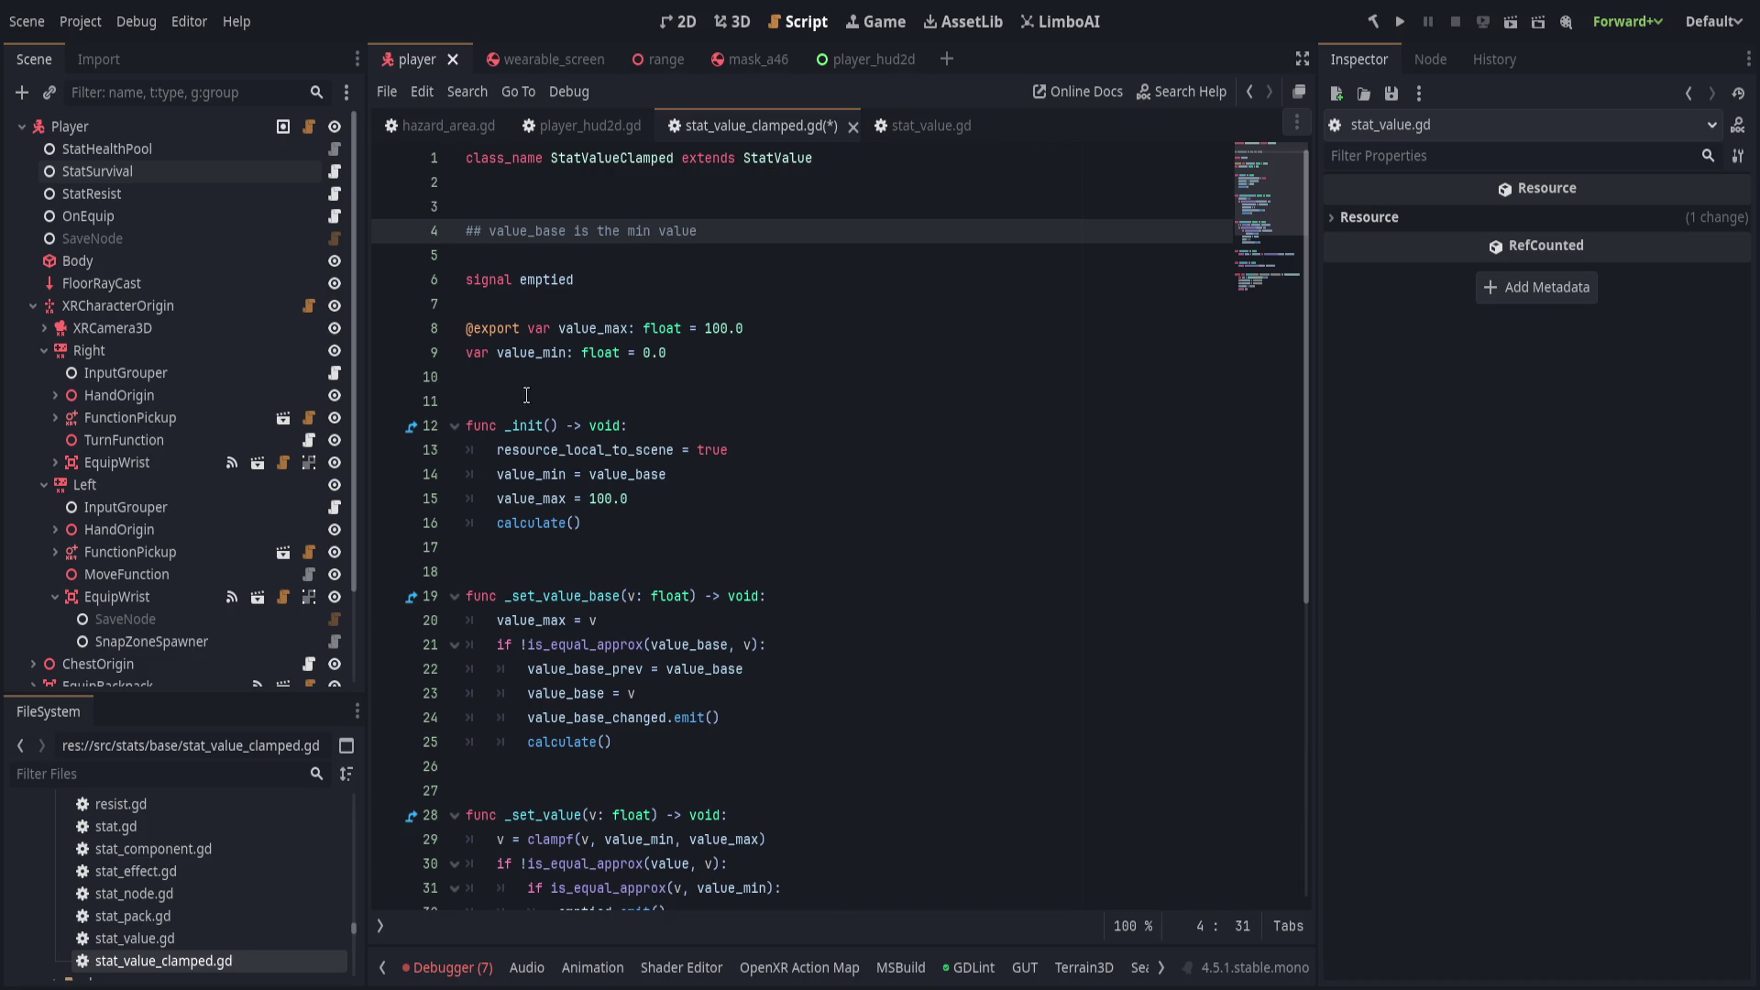
# Delete the value_min declaration and its assignment in _init.
pyautogui.doubleClick(519, 355)
pyautogui.press('Escape')
pyautogui.hotkey('ctrl', 'shift', 'k')
pyautogui.click(723, 450)
# Finish removing the value_min assignment line from _init and review the script.
pyautogui.hotkey('ctrl', 'shift', 'k')
pyautogui.scroll(-3, 696, 744)
pyautogui.scroll(-2, 699, 748)
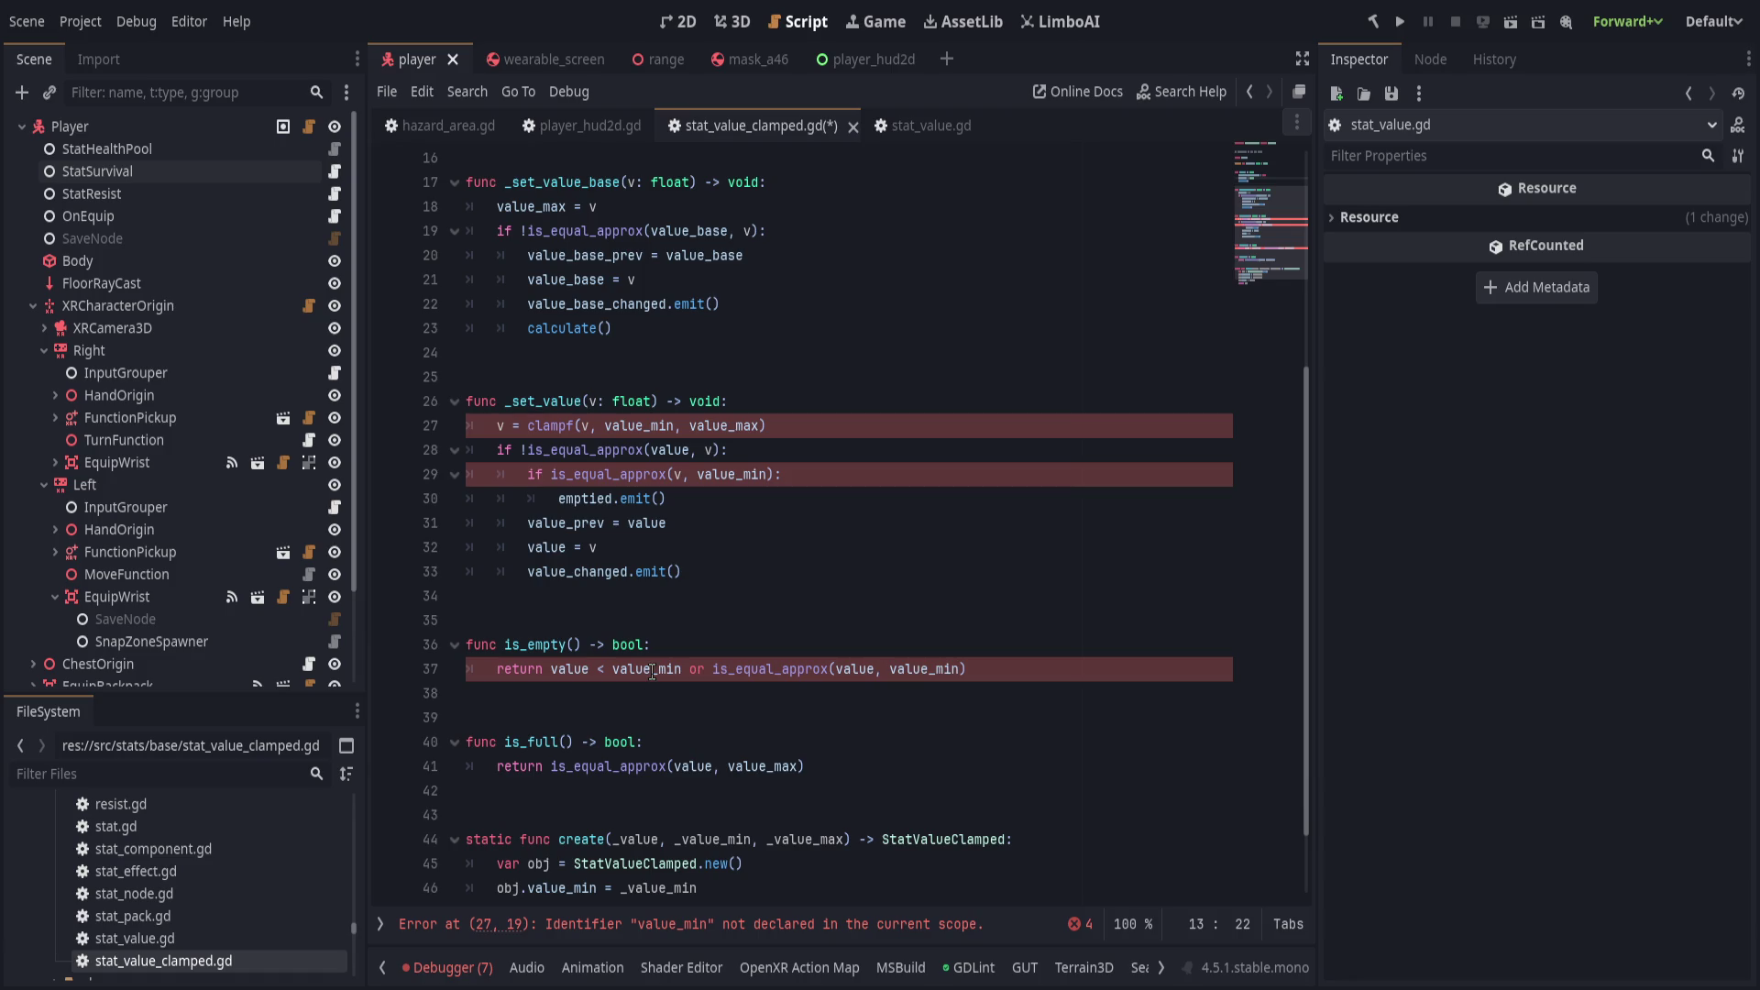
pyautogui.scroll(1, 865, 638)
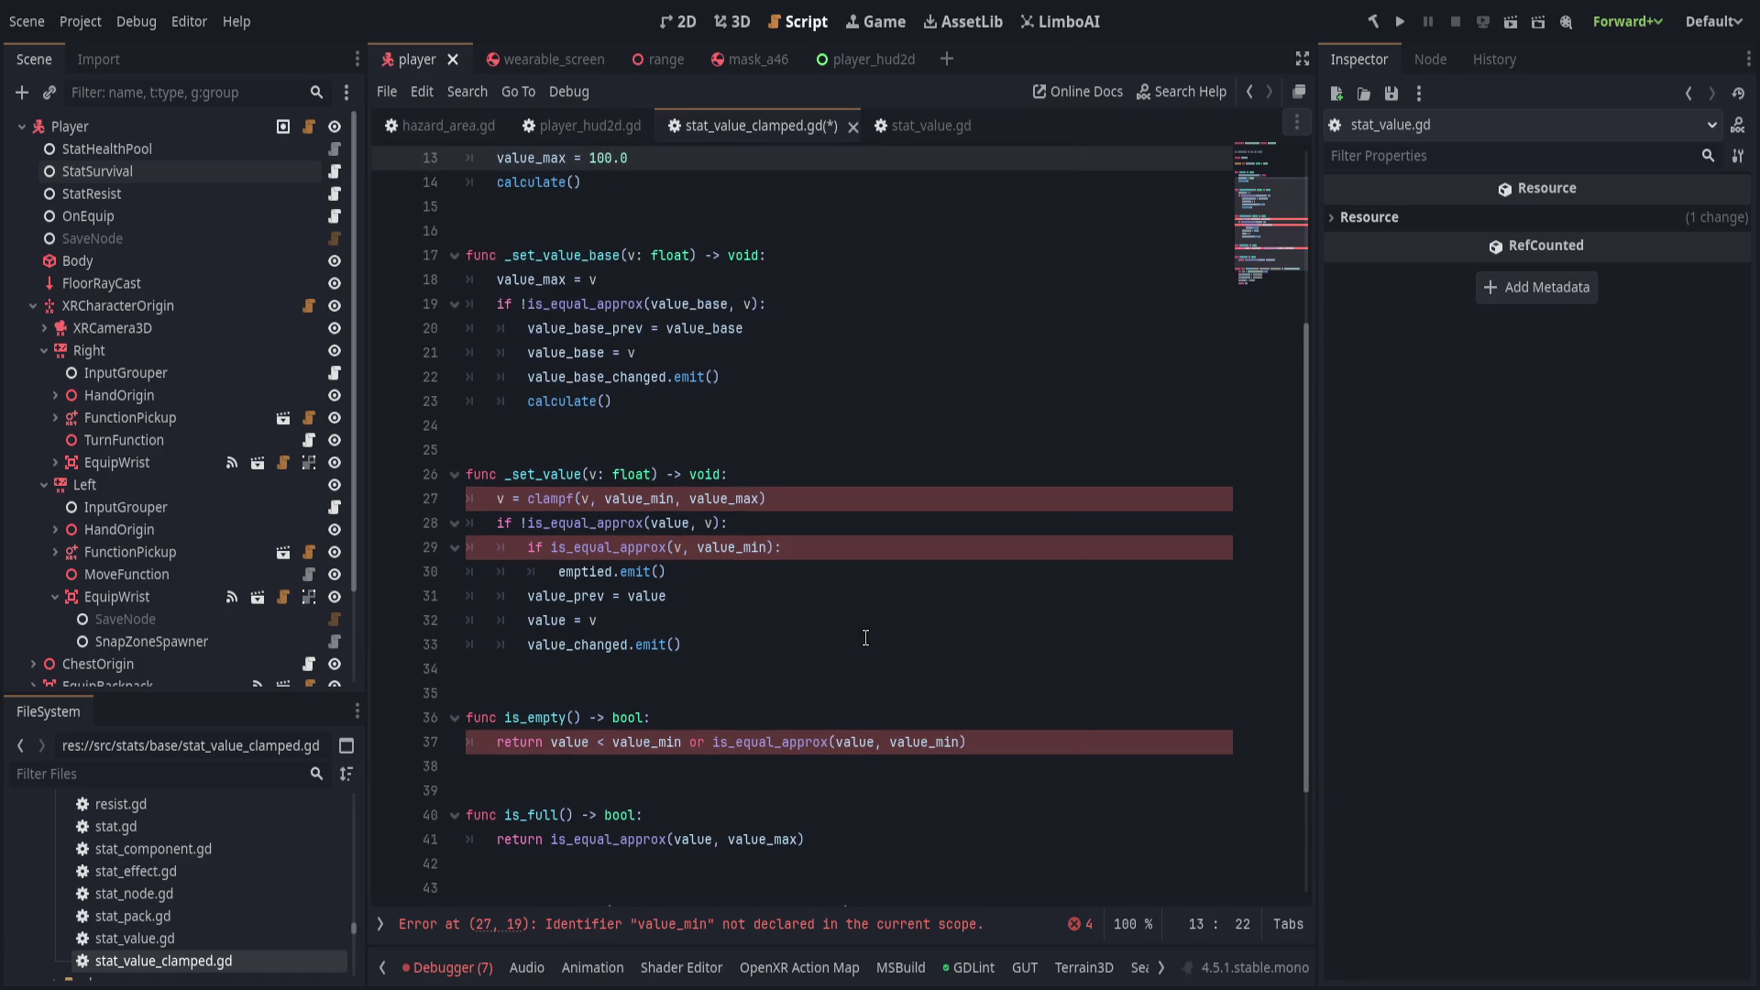
pyautogui.scroll(2, 866, 637)
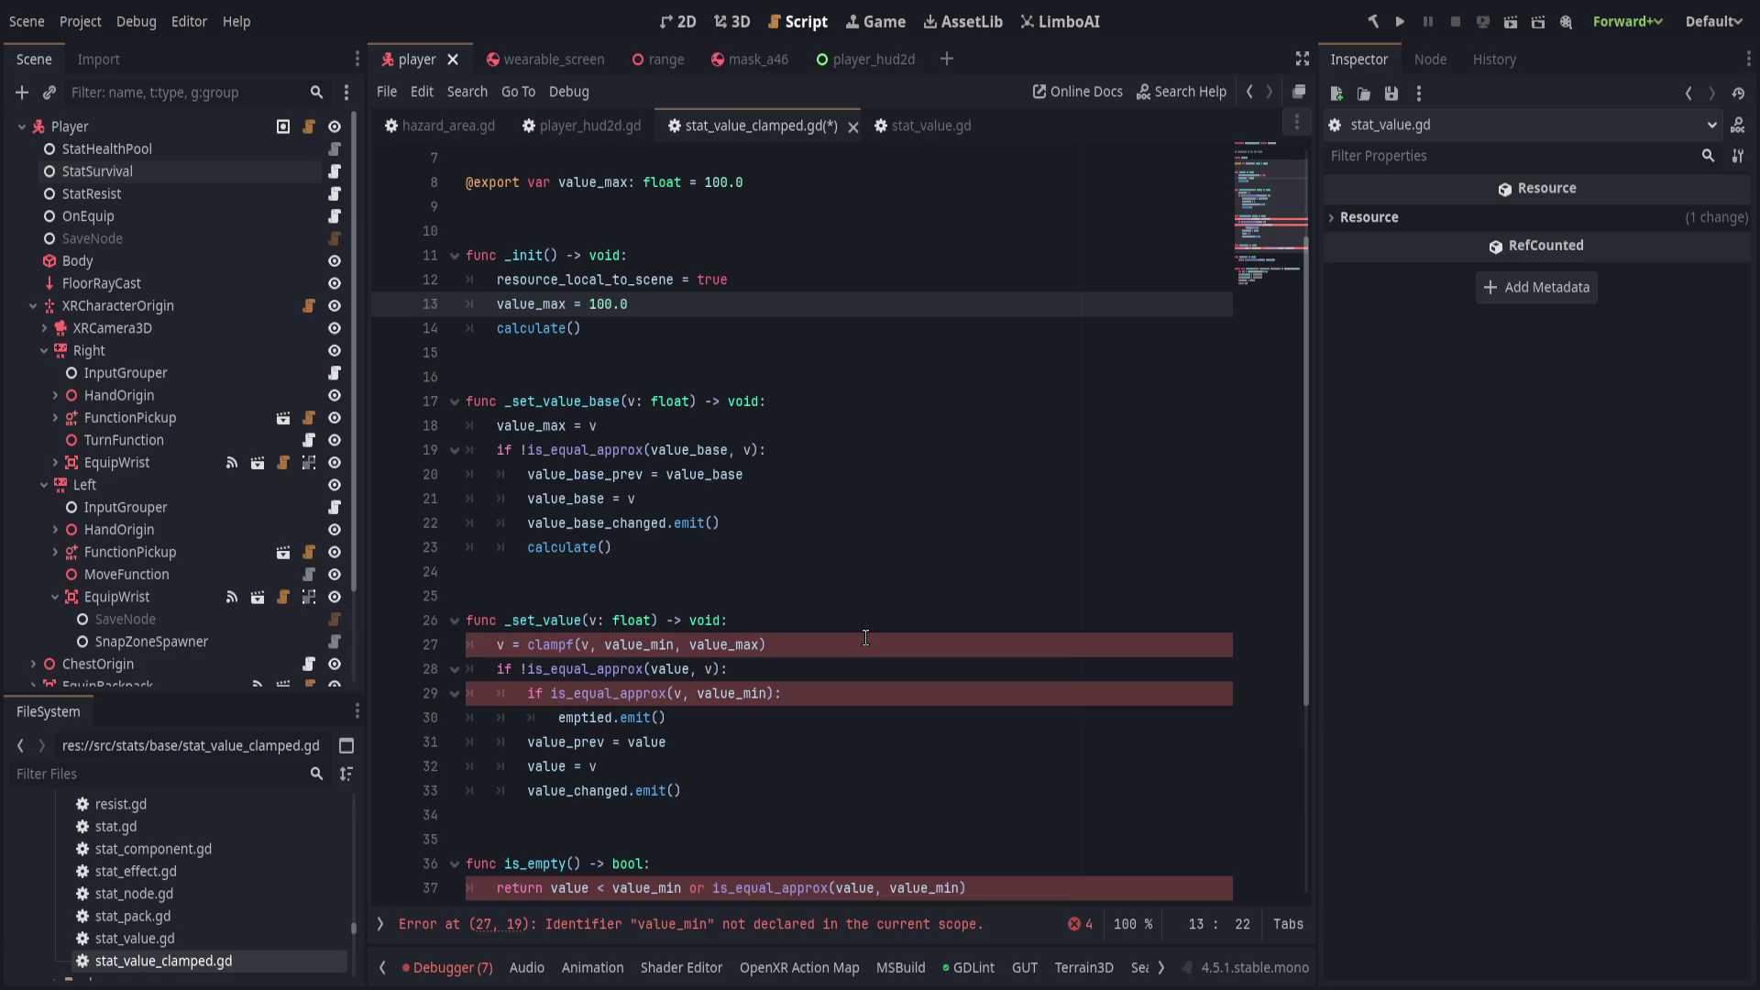
# Replace value_min with v in the clampf call.
pyautogui.click(866, 644)
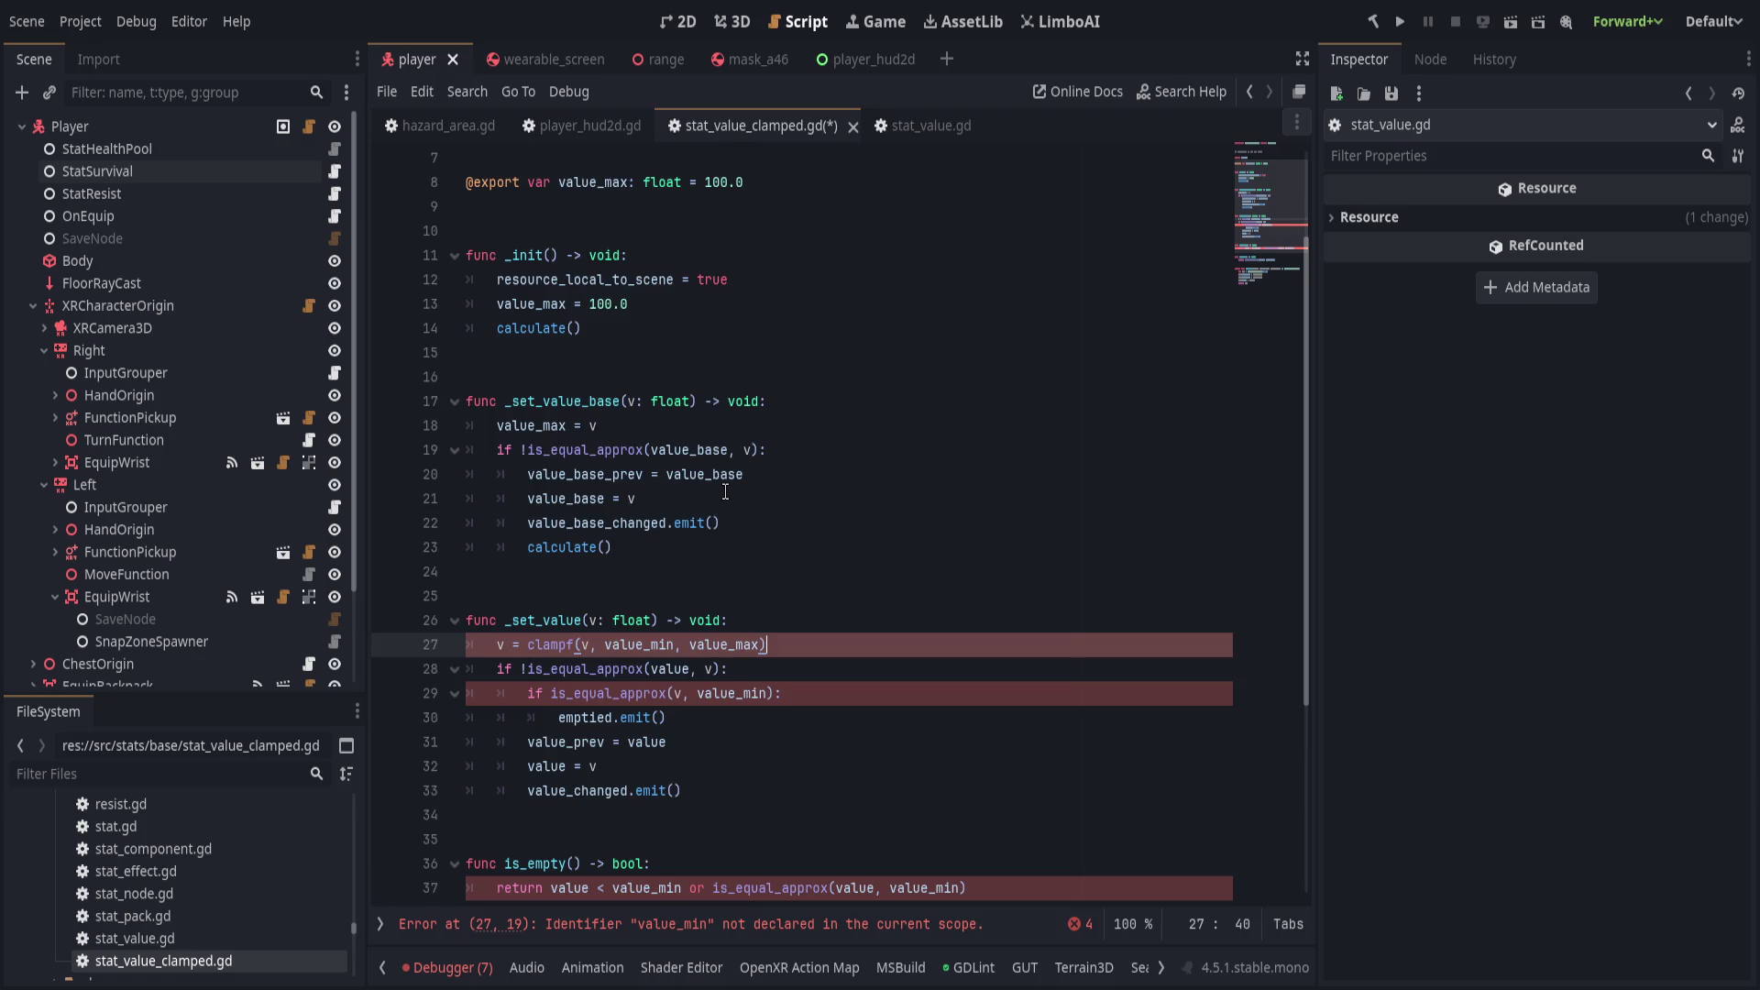
pyautogui.scroll(2, 710, 495)
pyautogui.scroll(-4, 710, 495)
pyautogui.click(676, 498)
pyautogui.hotkey('ctrl', 'BackSpace')
pyautogui.write('v')
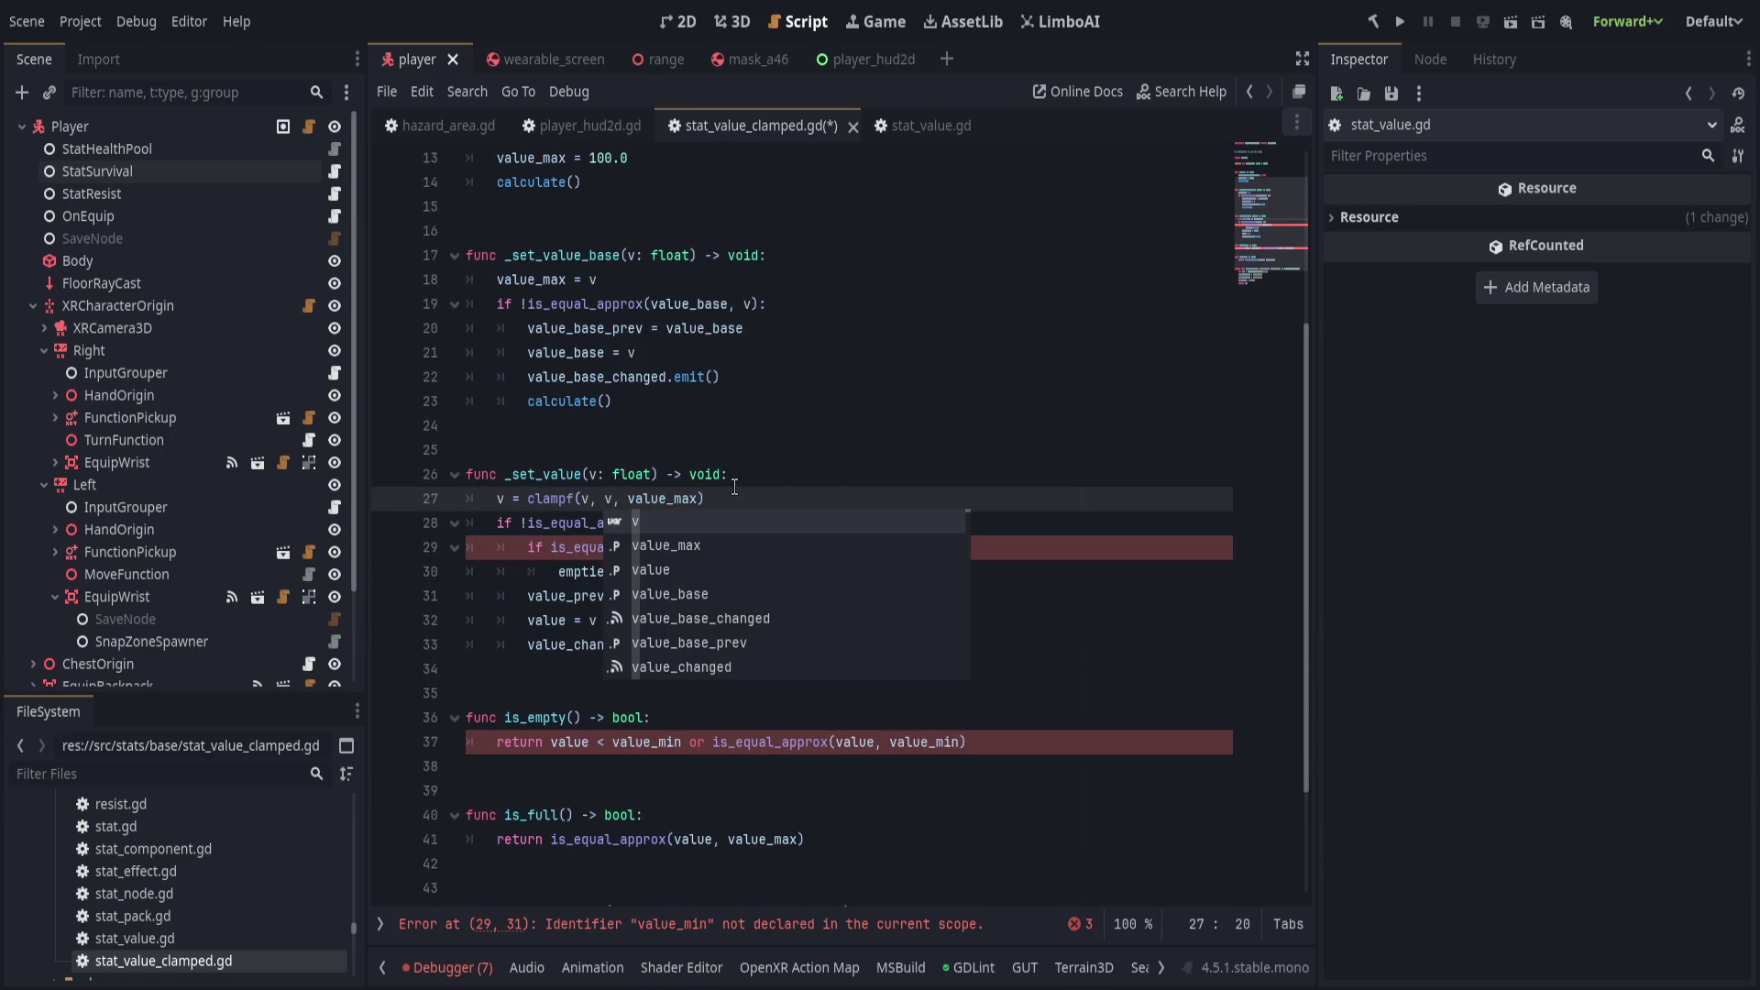
# Undo the edits to bring back the value_min declaration and its _init assignment.
pyautogui.hotkey('ctrl', 'z')
pyautogui.hotkey('ctrl', 'z')
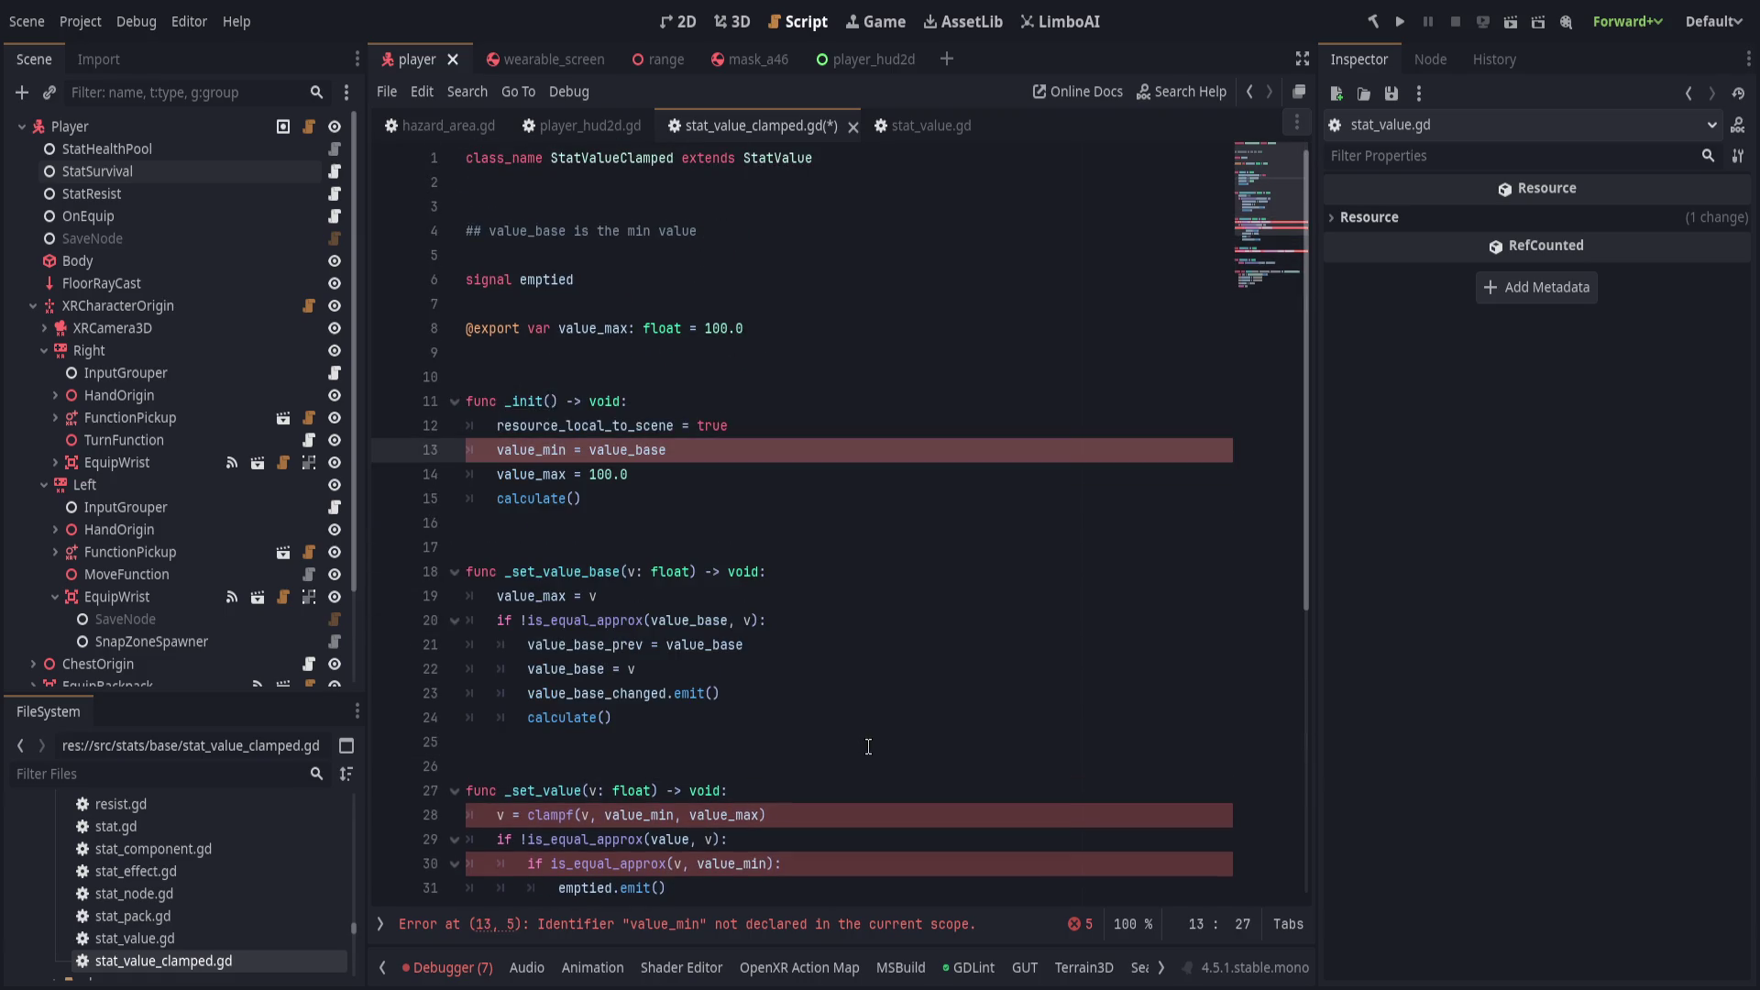
pyautogui.hotkey('ctrl', 'z')
pyautogui.hotkey('ctrl', 'shift', 'z')
pyautogui.hotkey('ctrl', 'z')
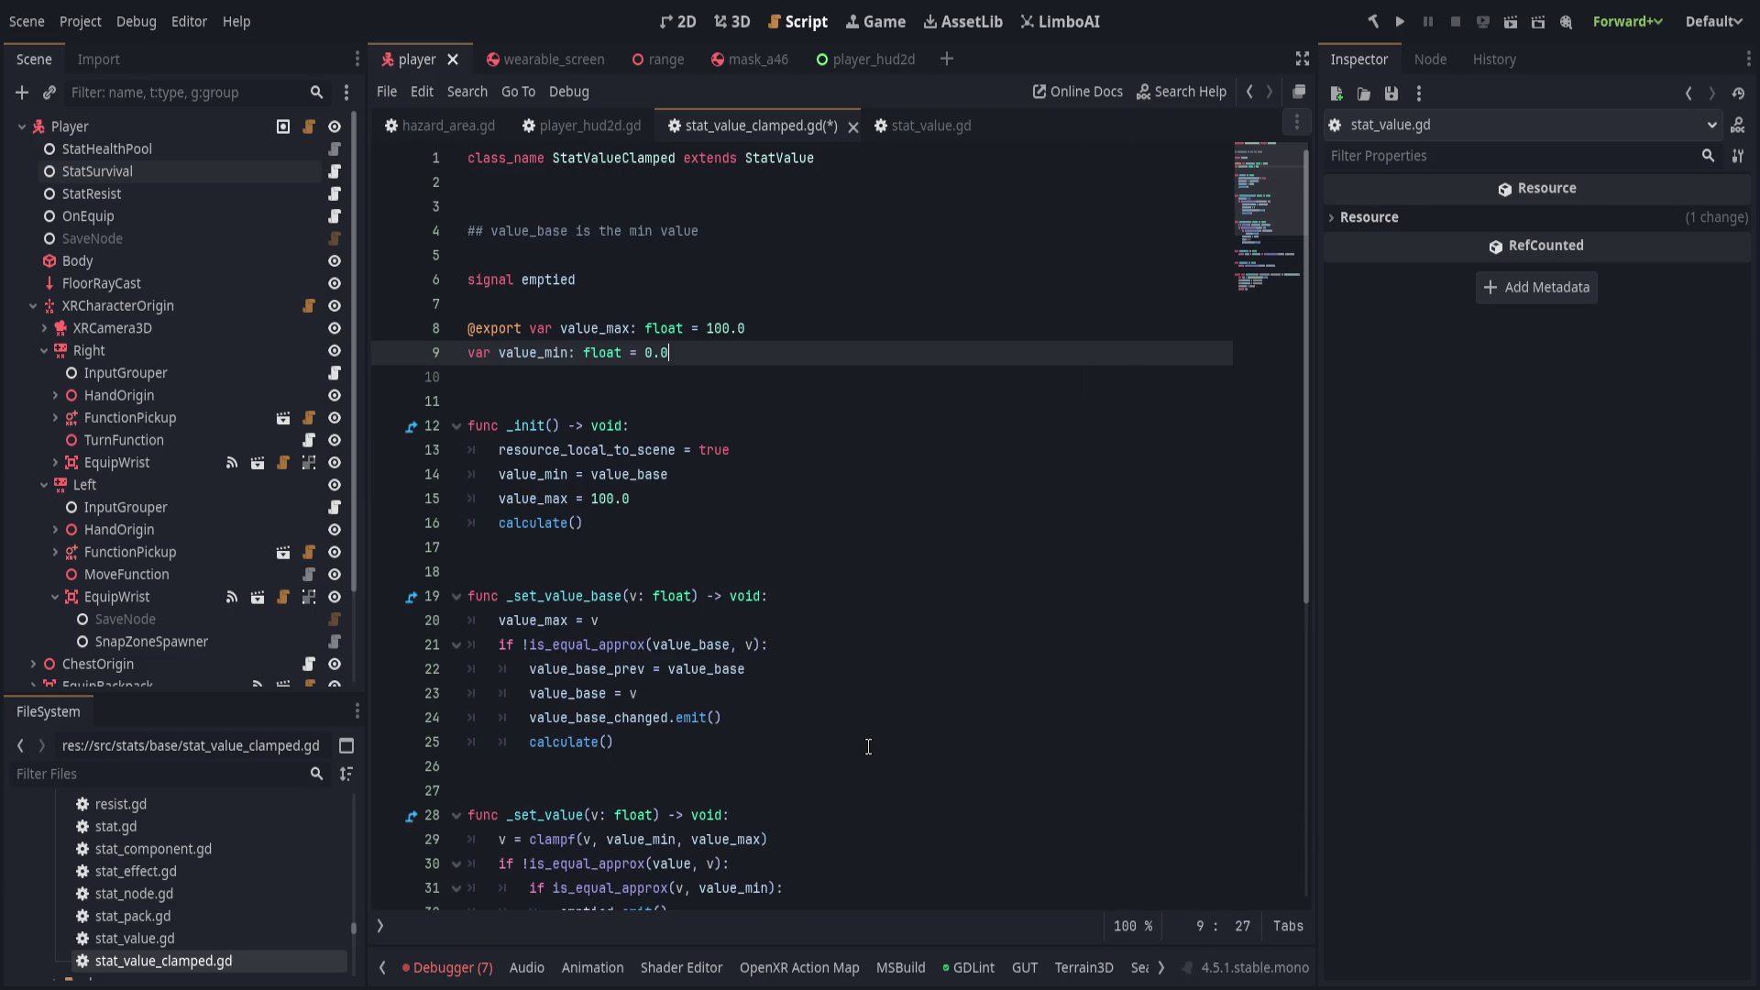
# Reword the comment to '## value_min is value_base on start'.
pyautogui.moveTo(830, 255); pyautogui.dragTo(484, 231)
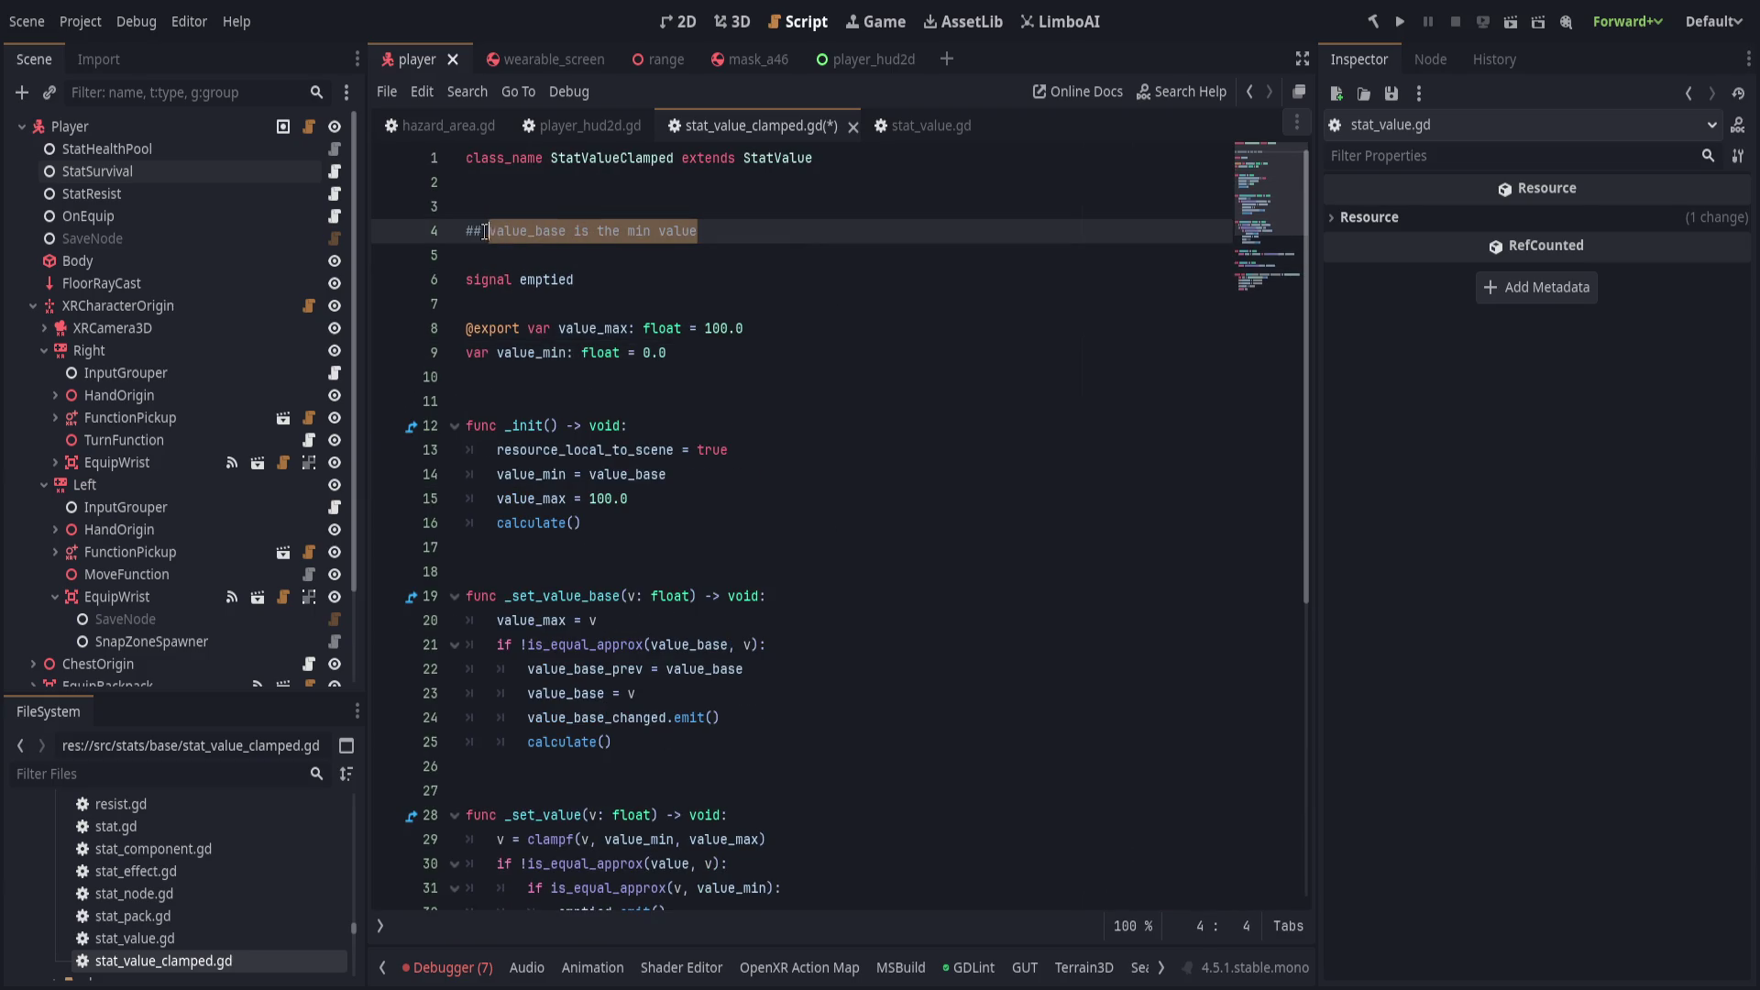
pyautogui.write('value_min is t')
pyautogui.press('BackSpace')
pyautogui.write('value_base')
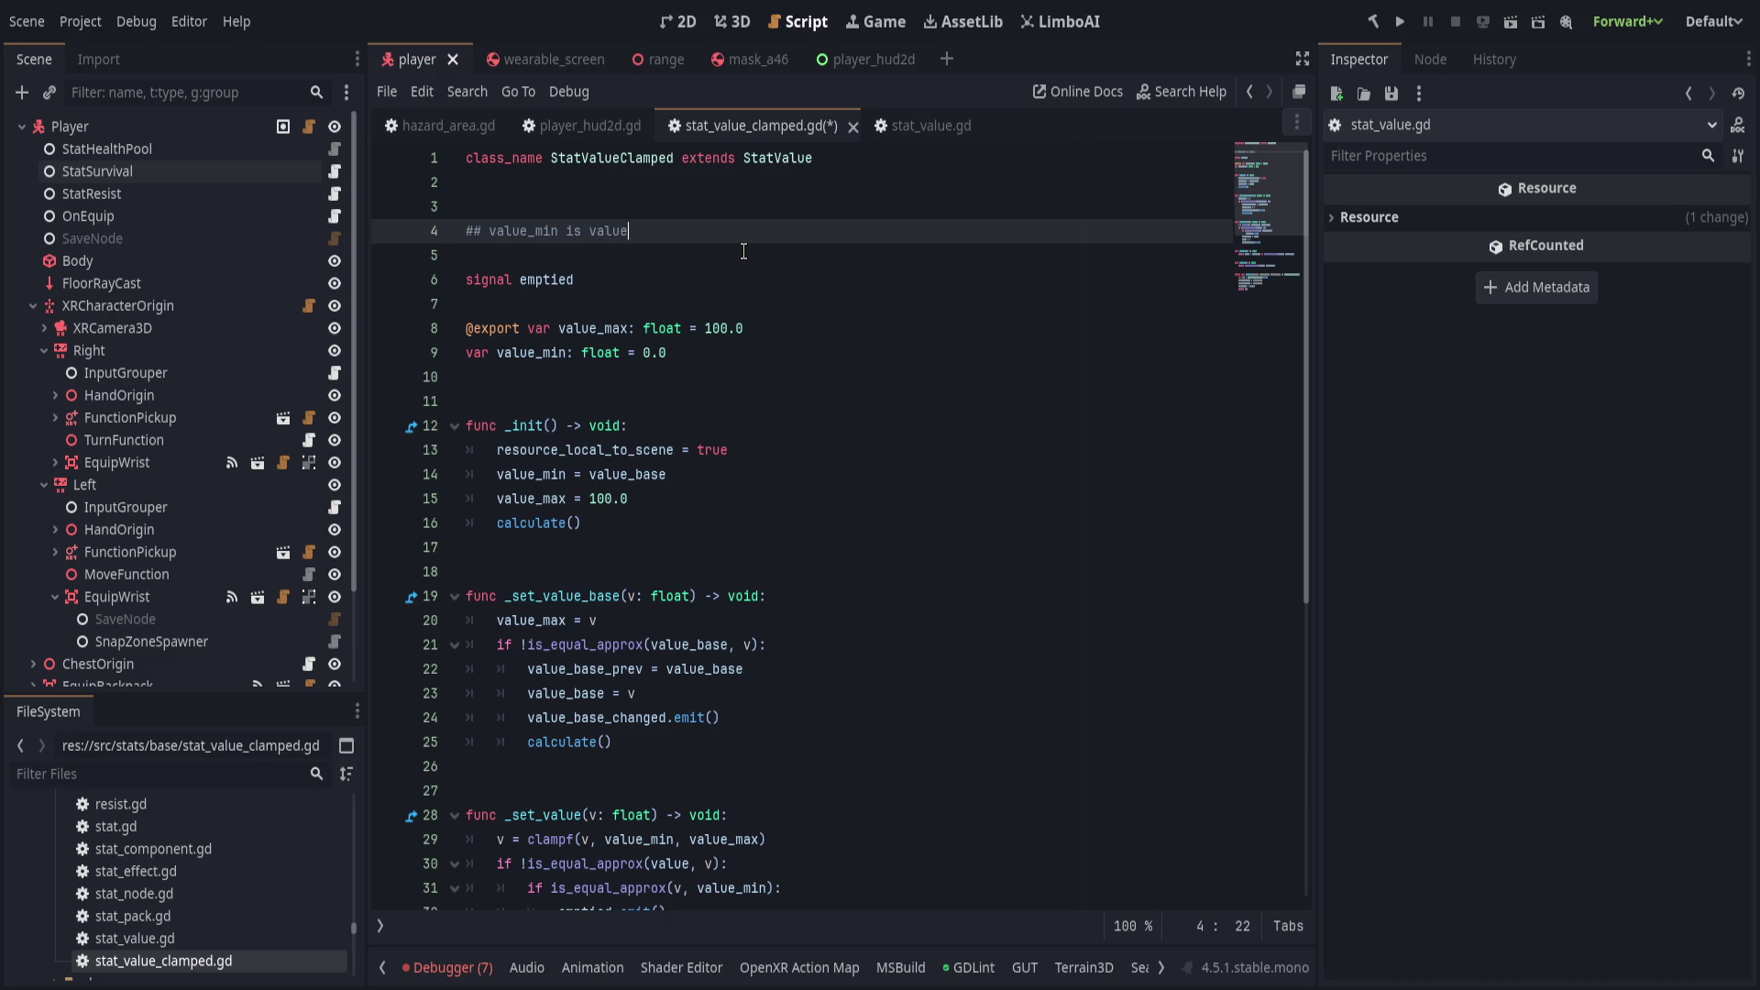
pyautogui.hotkey('ctrl', 'shift', 'Left')
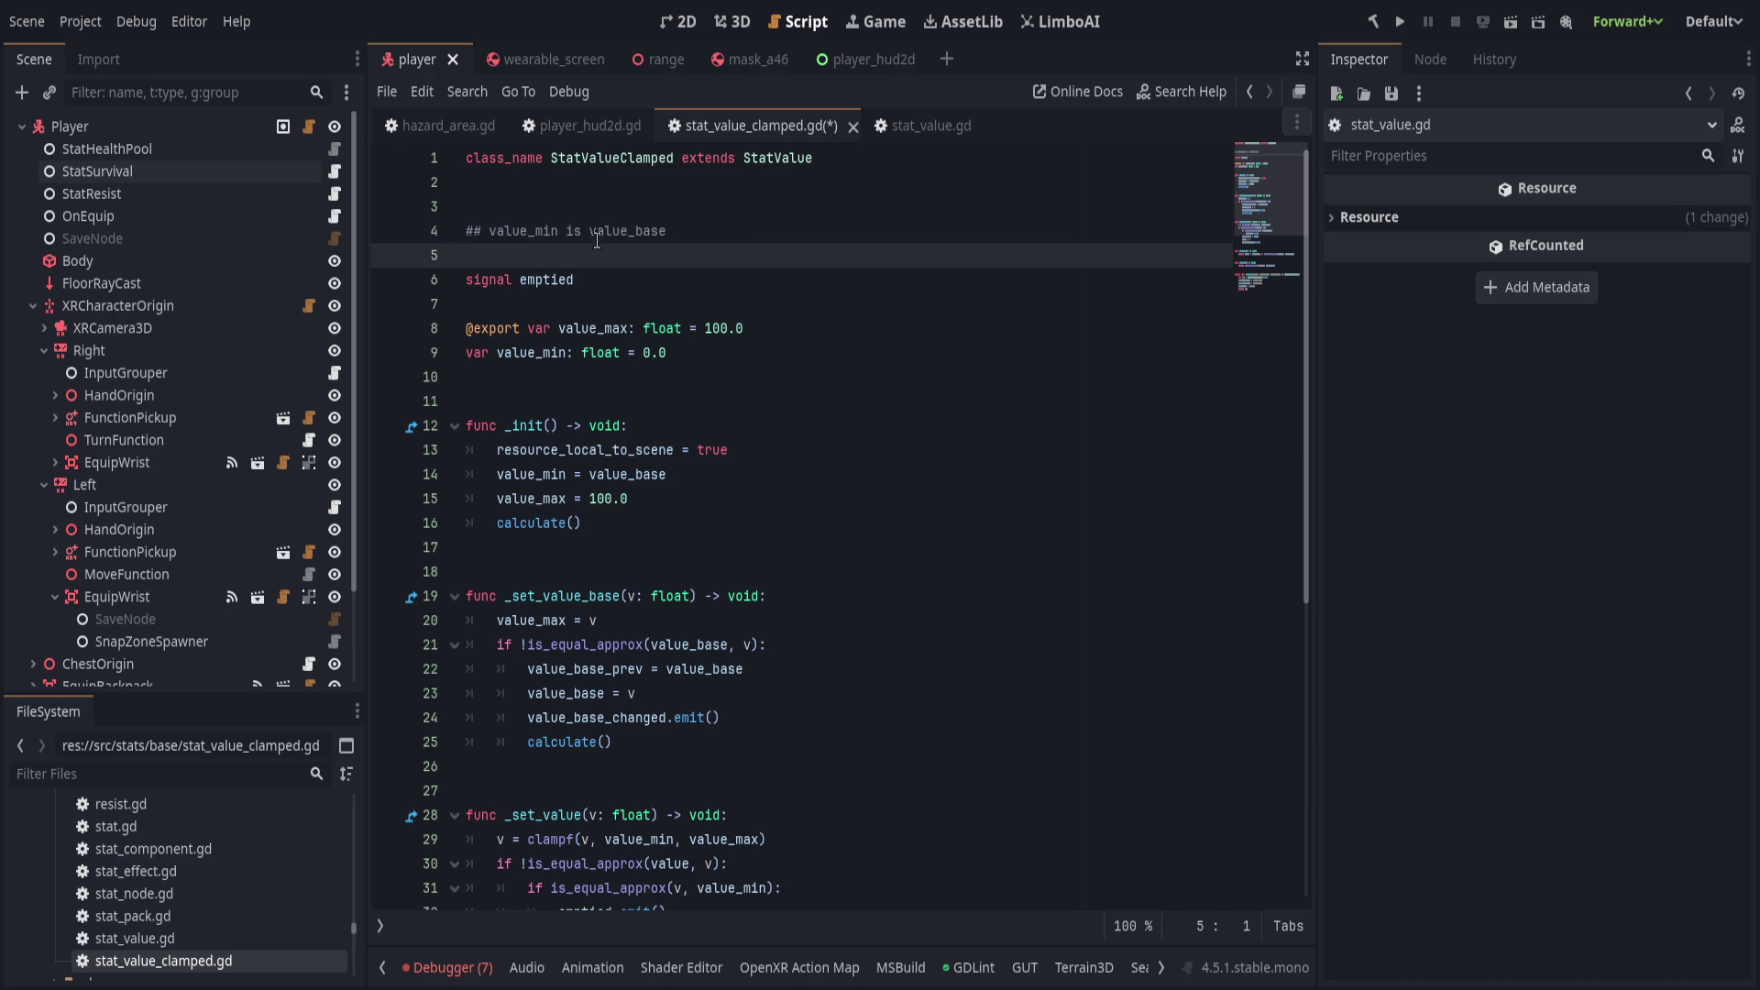
pyautogui.press('Left')
pyautogui.write('on start')
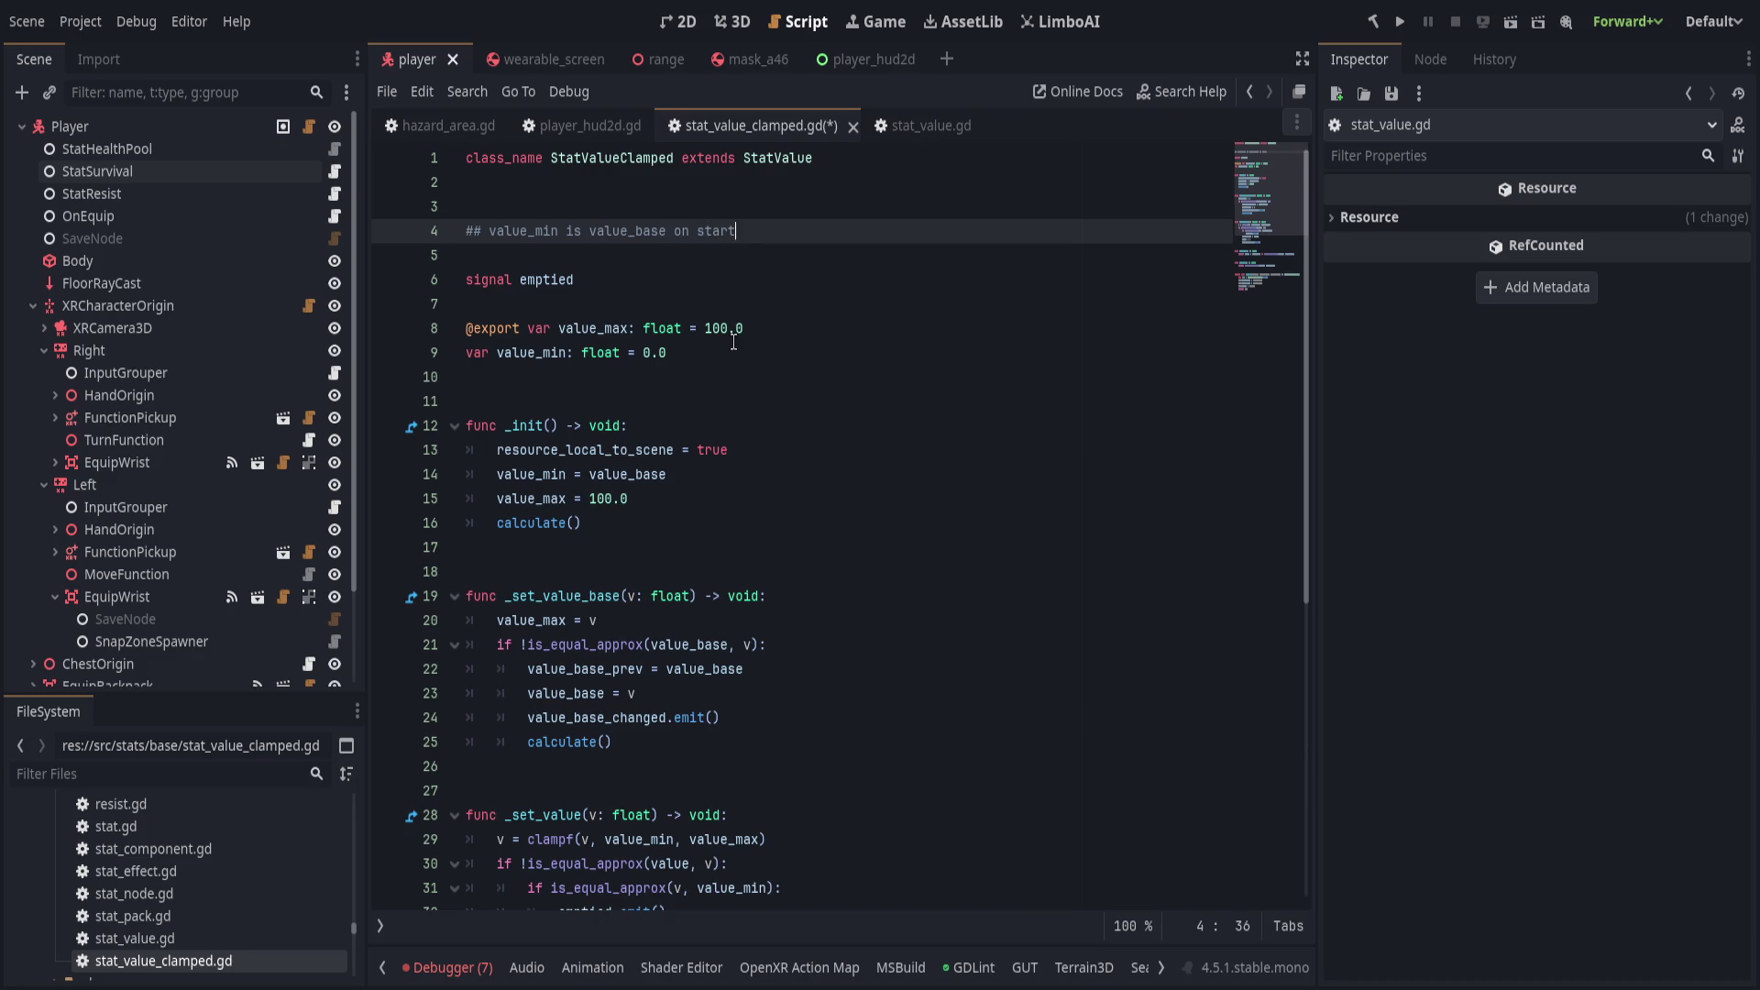
# Check value_min's uses, then delete 'value_max = v' from _set_value_base and save.
pyautogui.click(738, 346)
pyautogui.click(535, 354)
pyautogui.doubleClick(535, 354)
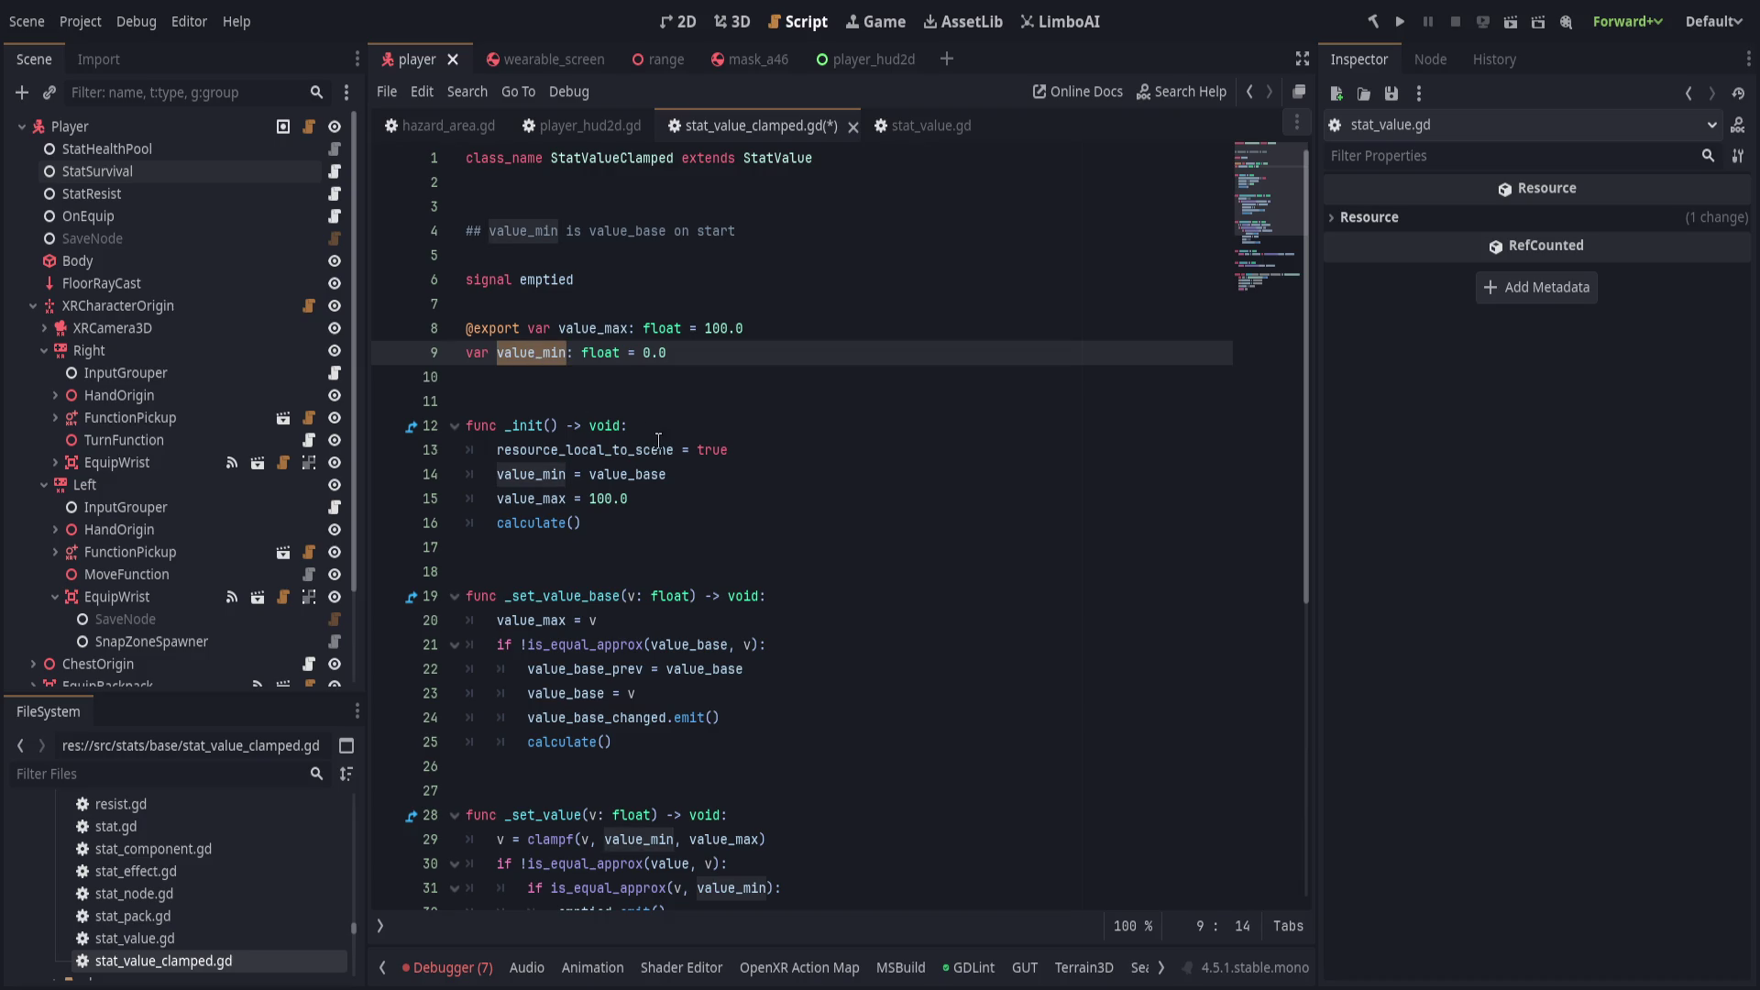
pyautogui.scroll(-6, 689, 550)
pyautogui.scroll(-1, 694, 557)
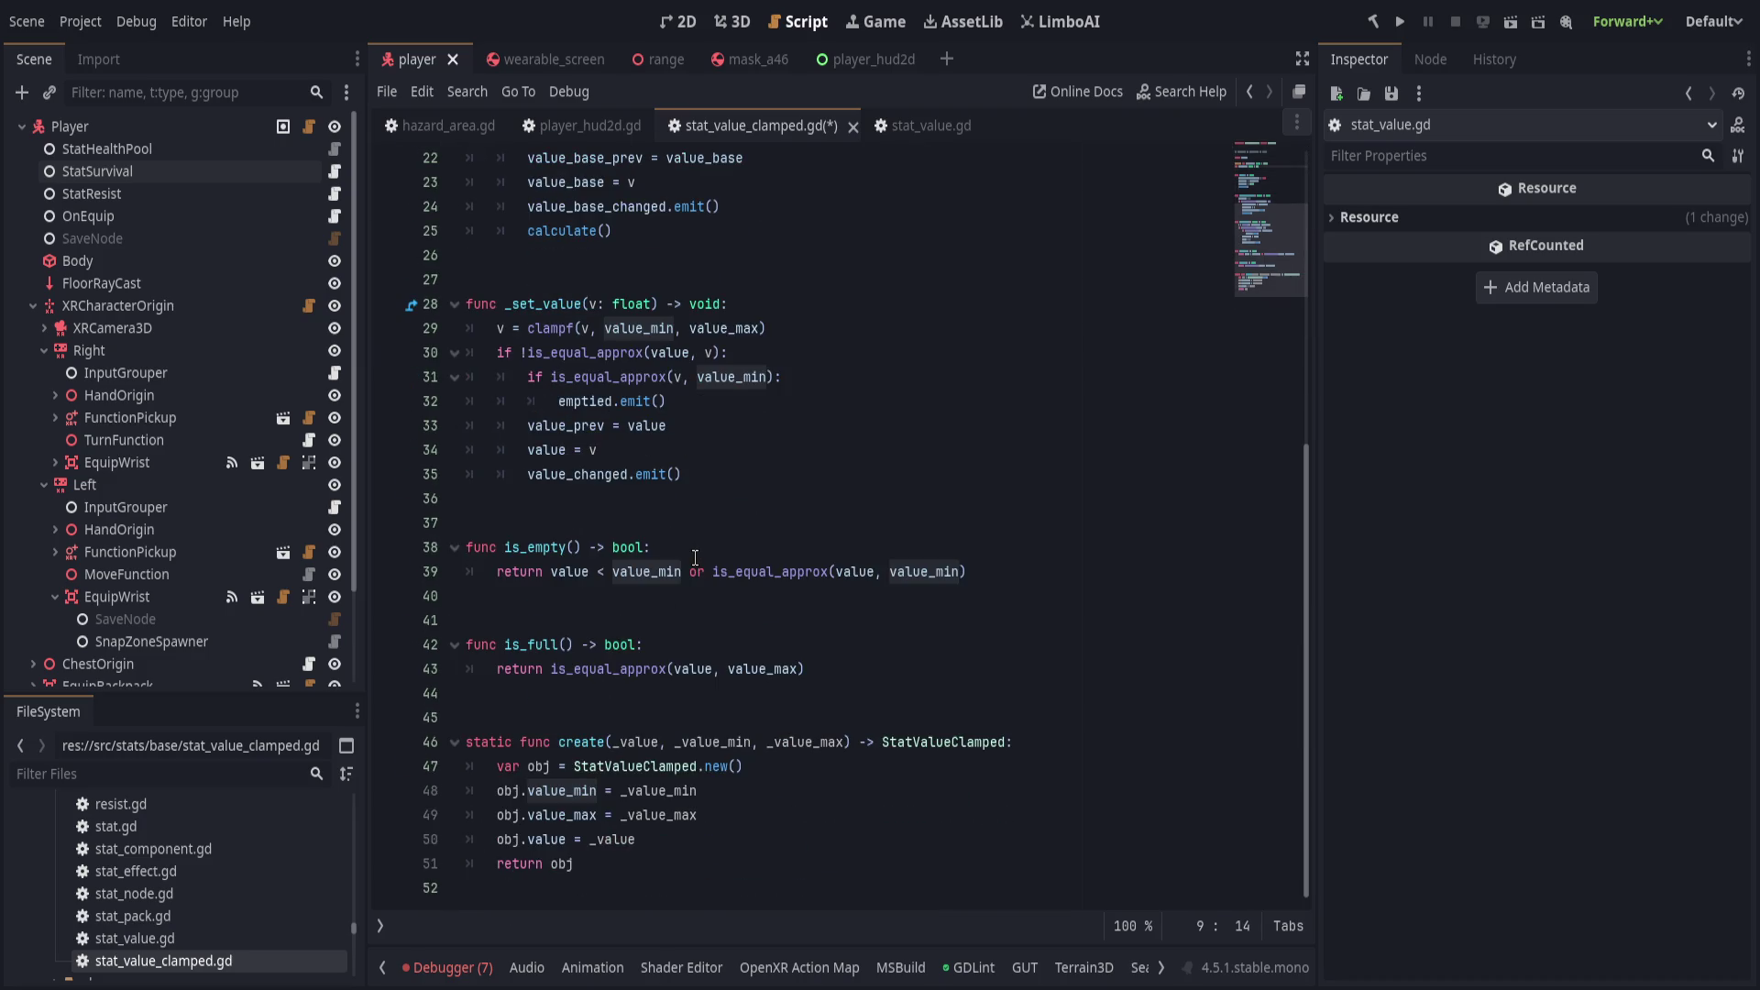
pyautogui.click(777, 725)
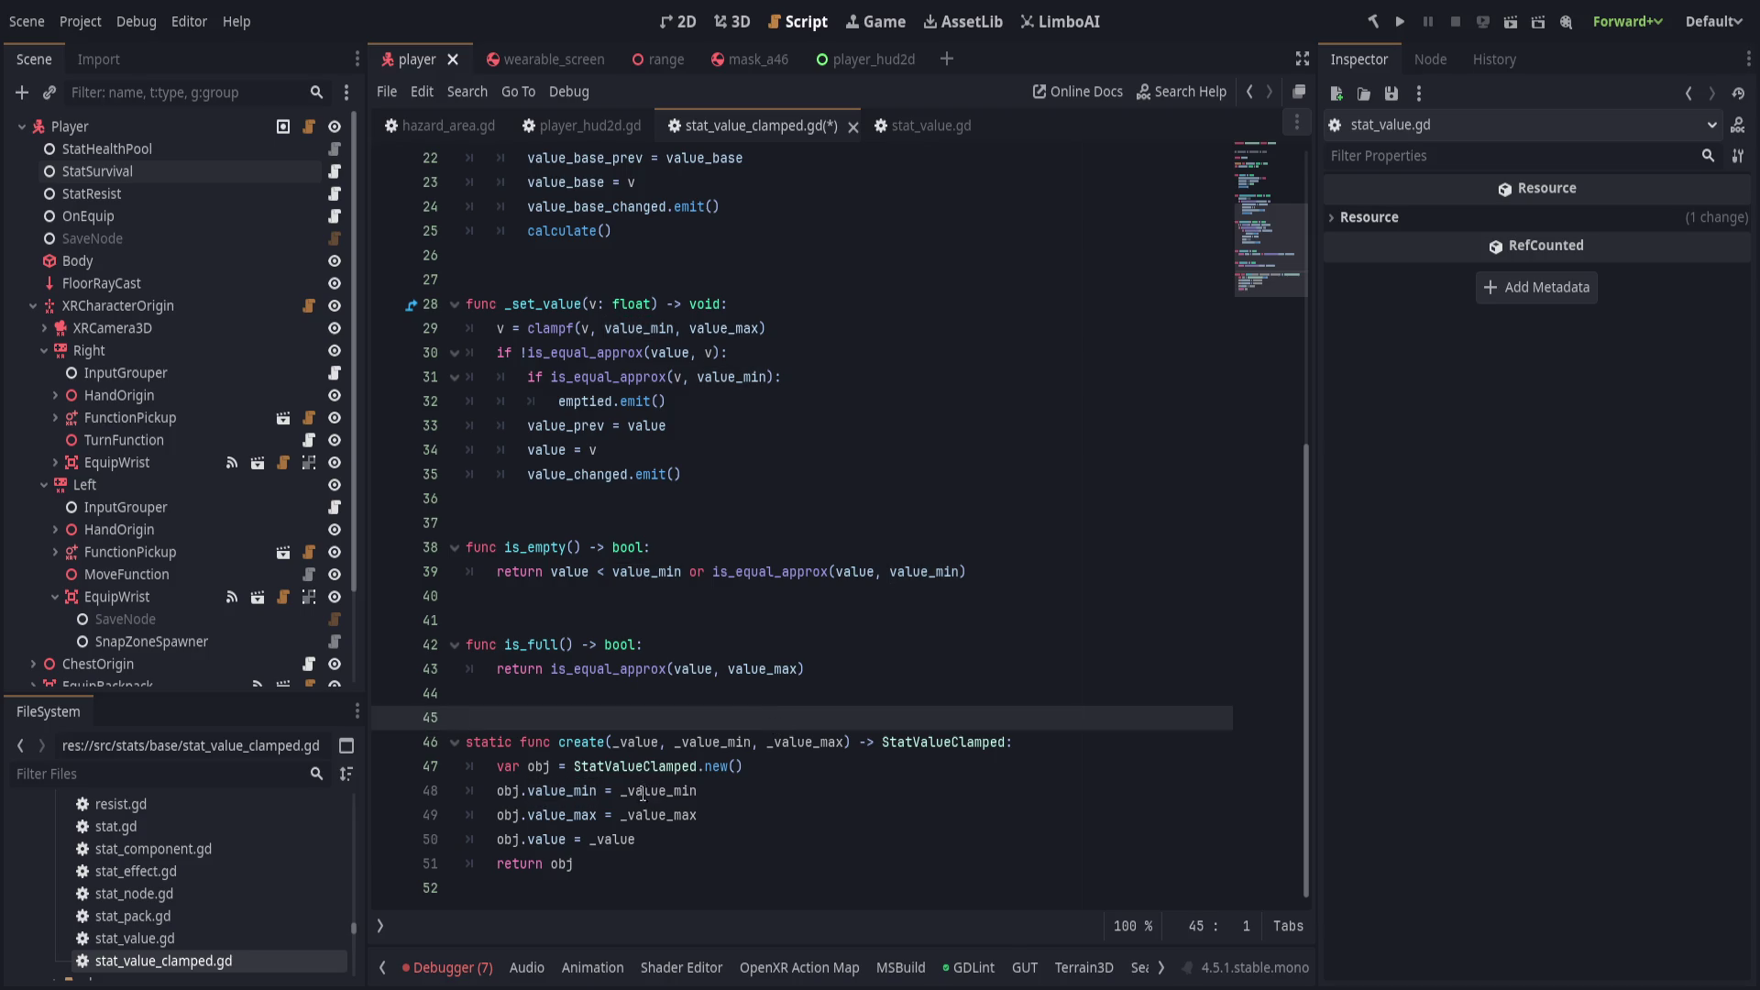
pyautogui.scroll(3, 679, 750)
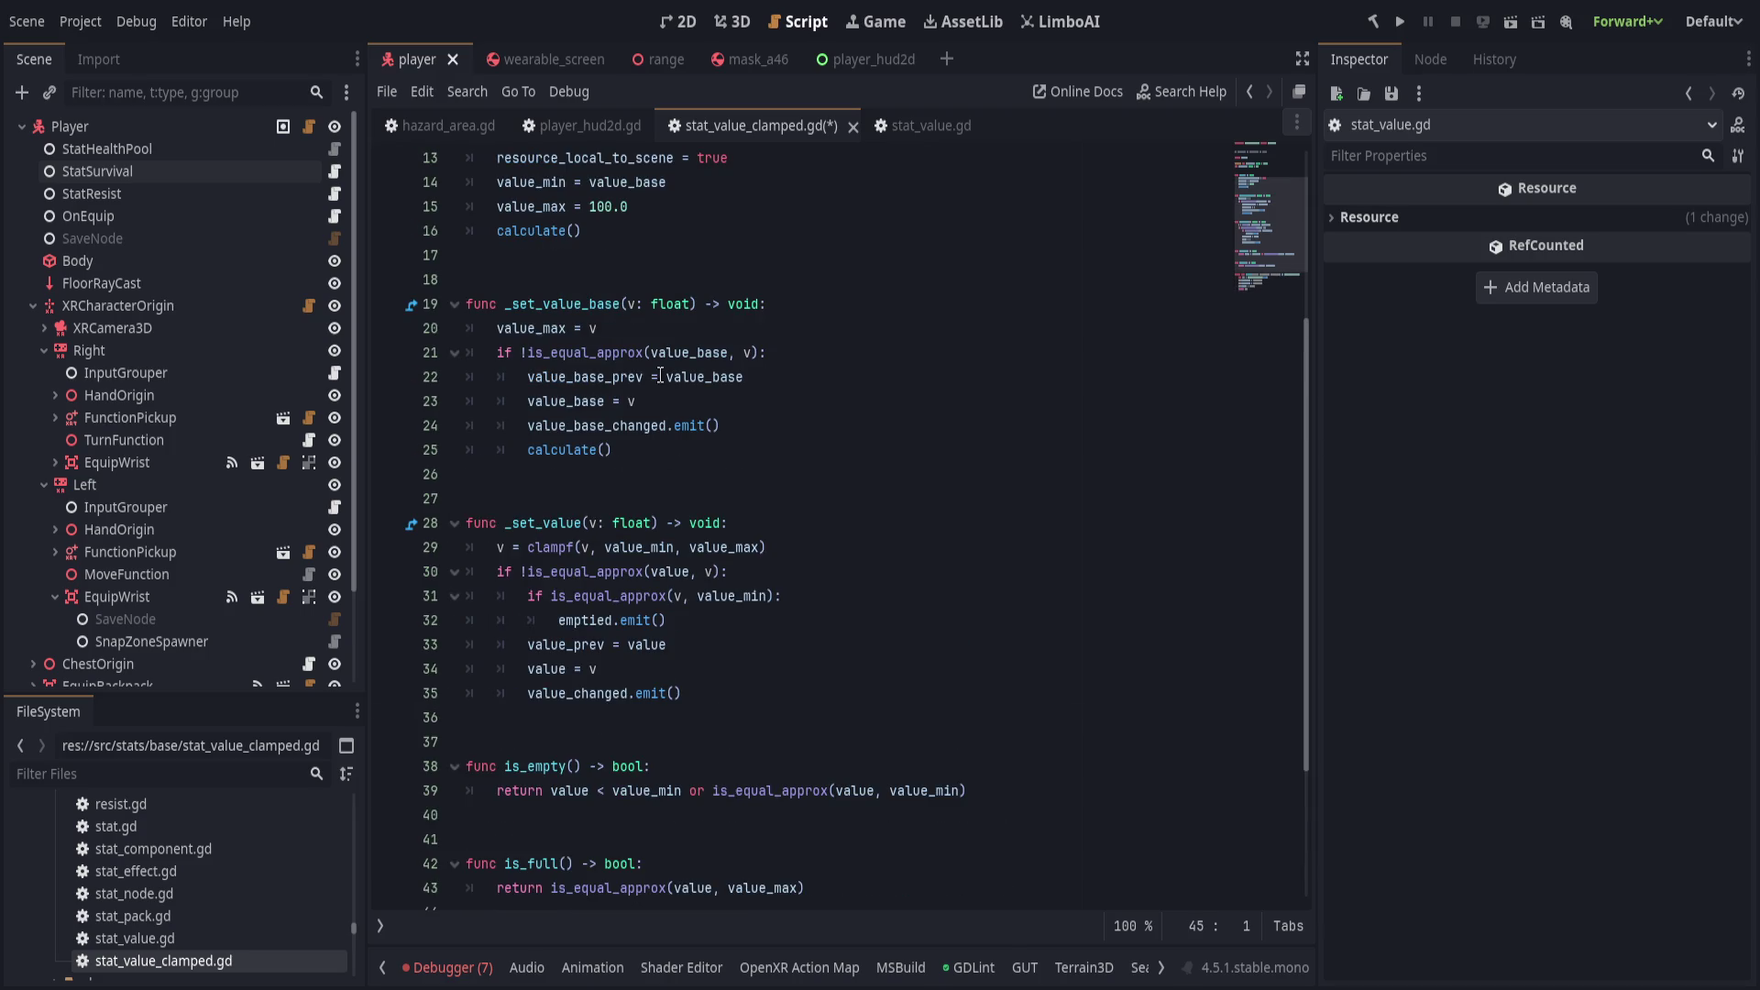
pyautogui.click(660, 330)
pyautogui.hotkey('ctrl', 'shift', 'k')
pyautogui.hotkey('ctrl', 's')
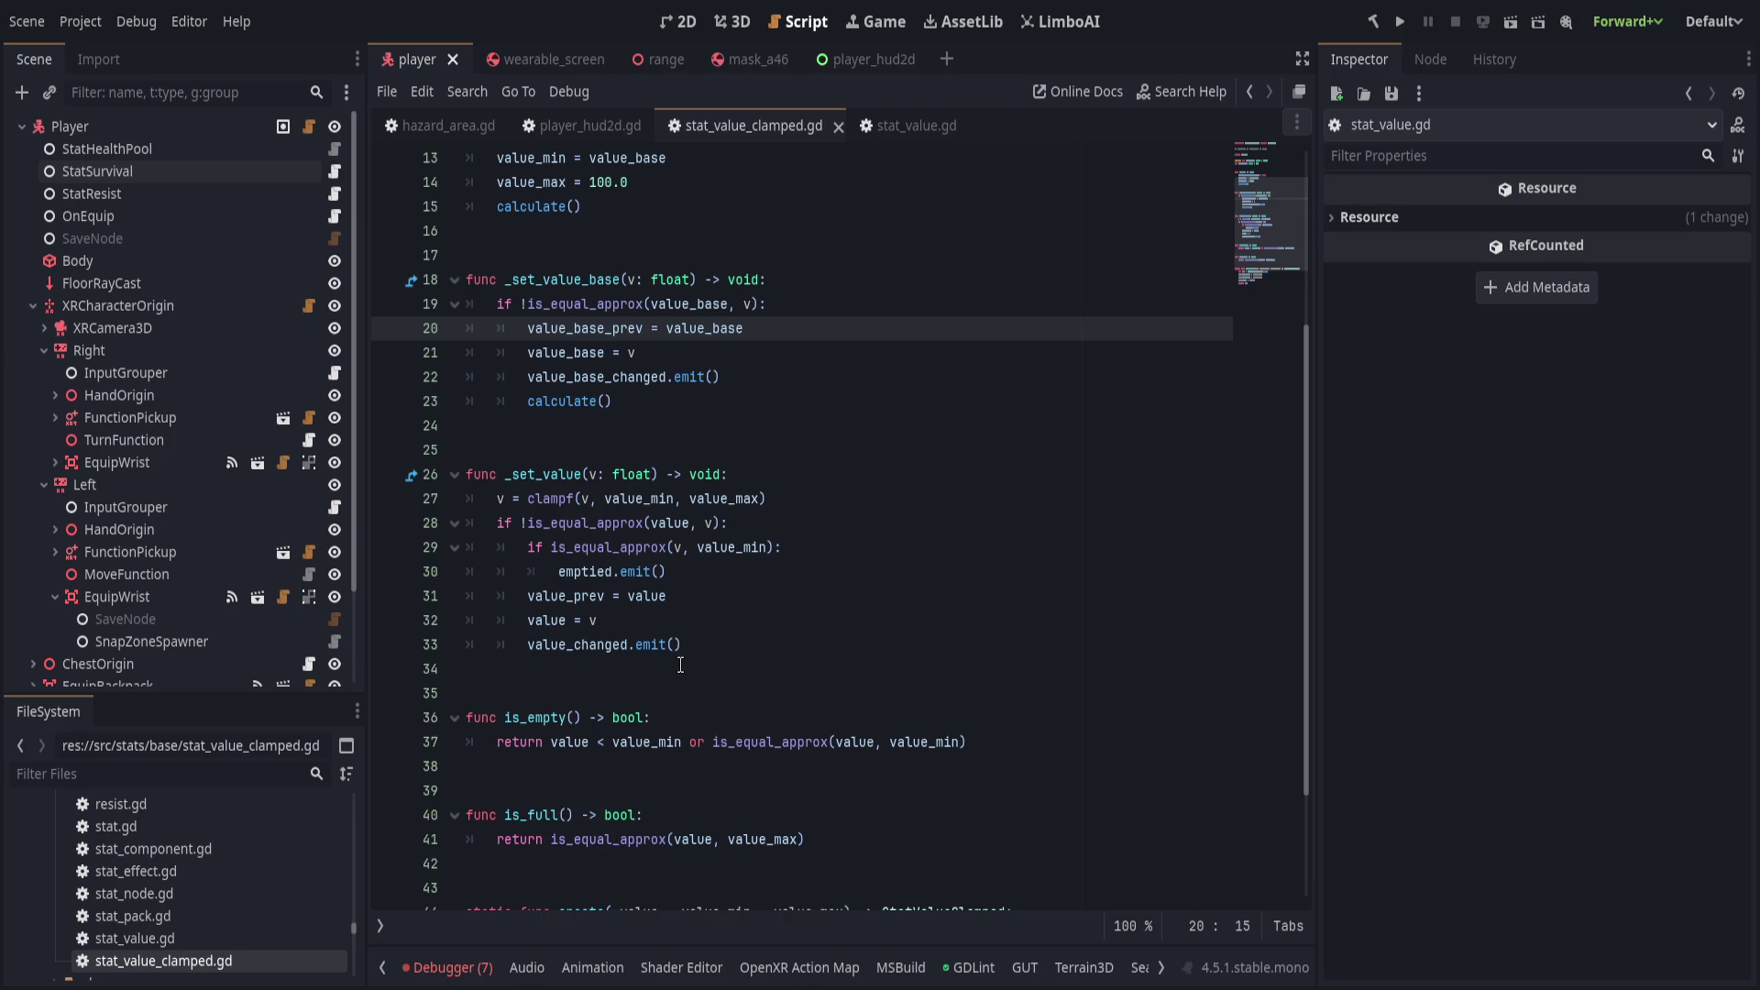
# Insert 'v = clampf(v, value_min, value_max)' at the top of _set_value_base and save.
pyautogui.click(809, 284)
pyautogui.press('Return')
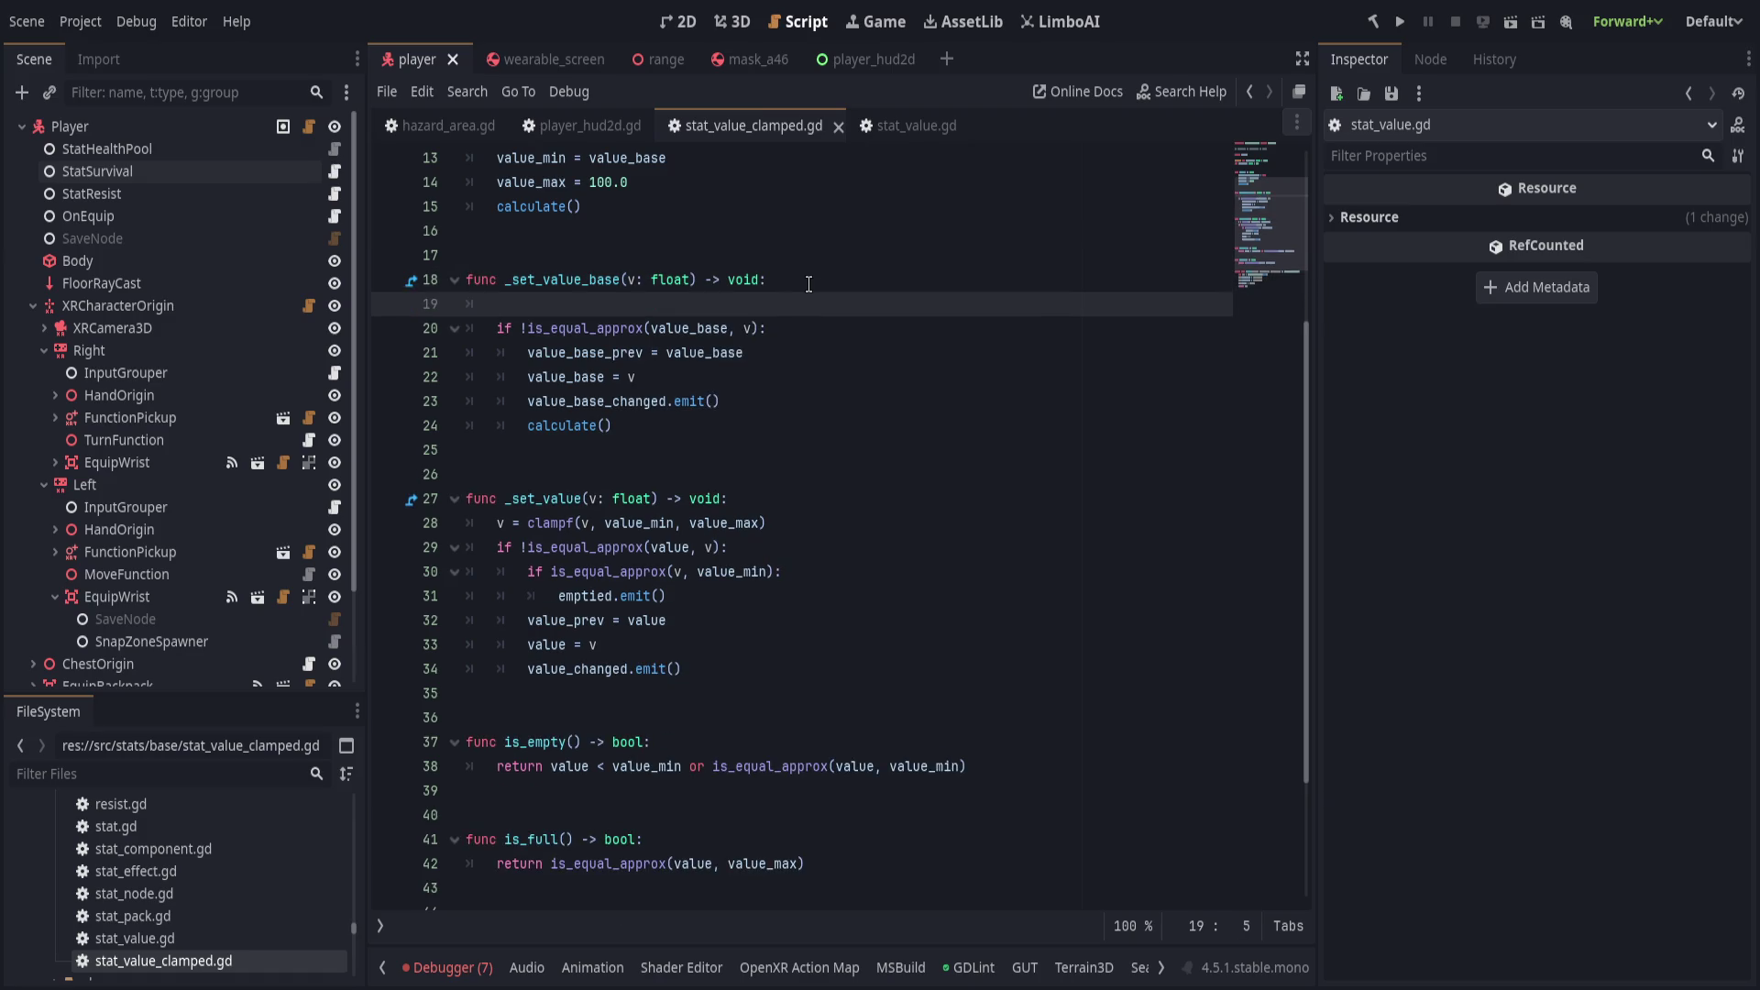
pyautogui.write('v = ')
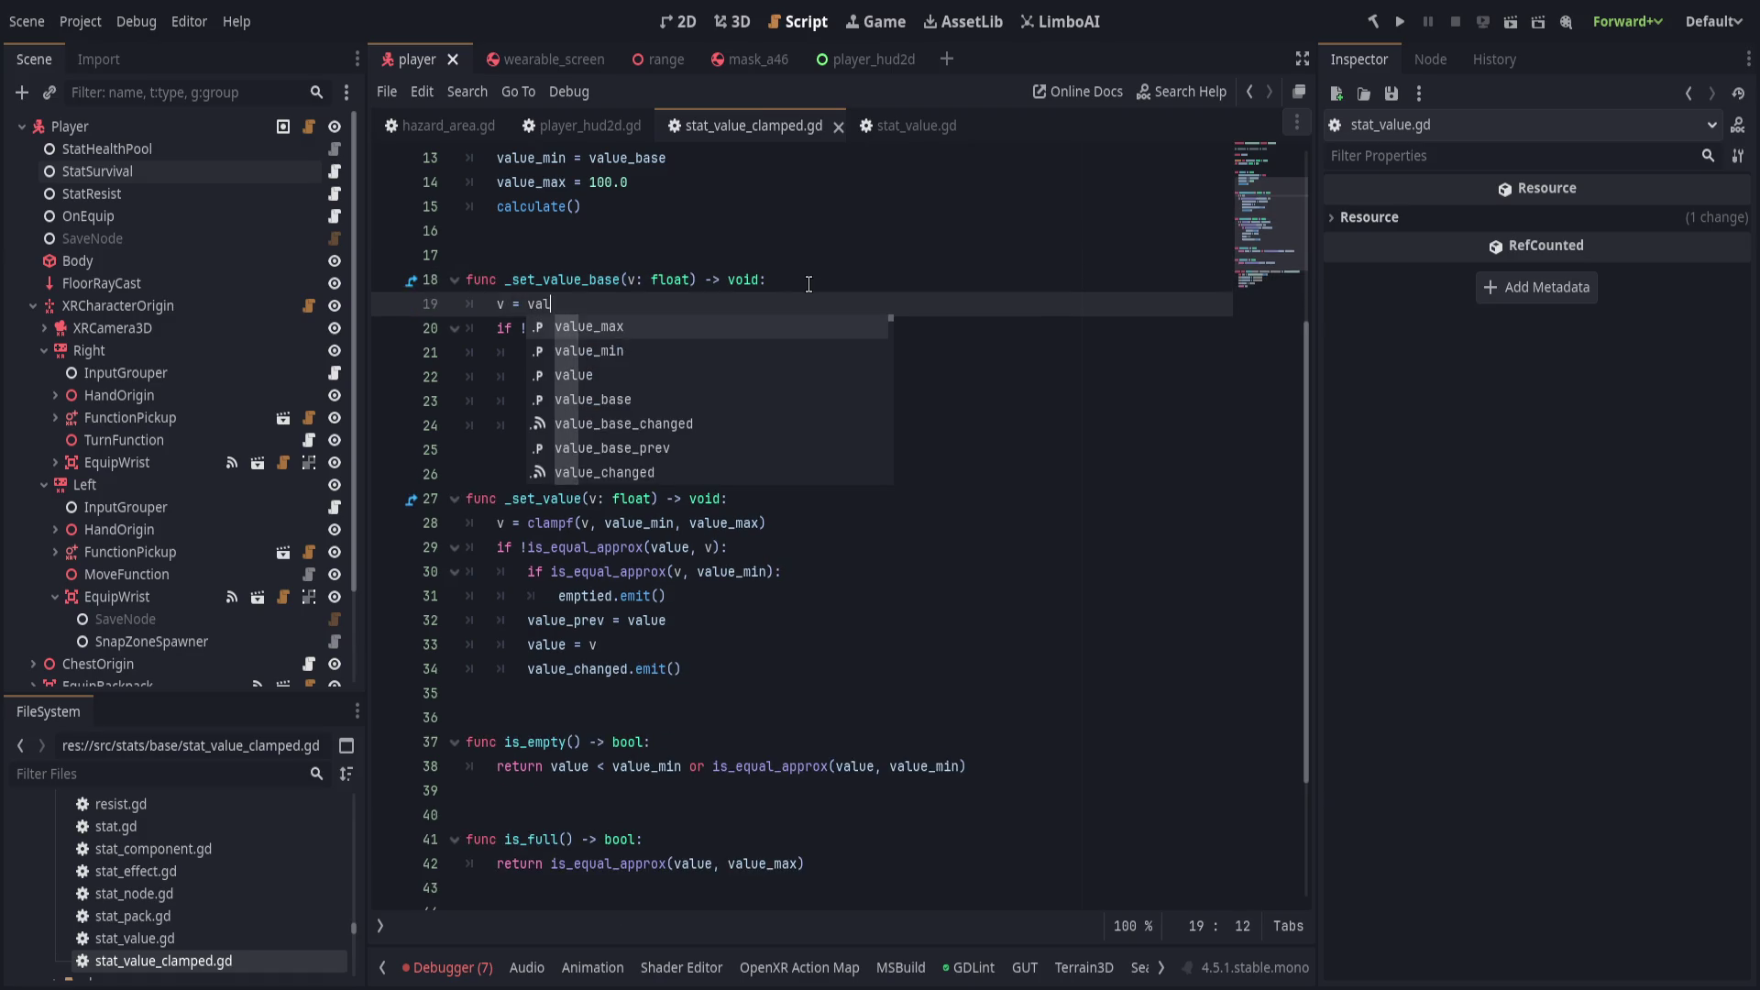
pyautogui.write('clampf(v,')
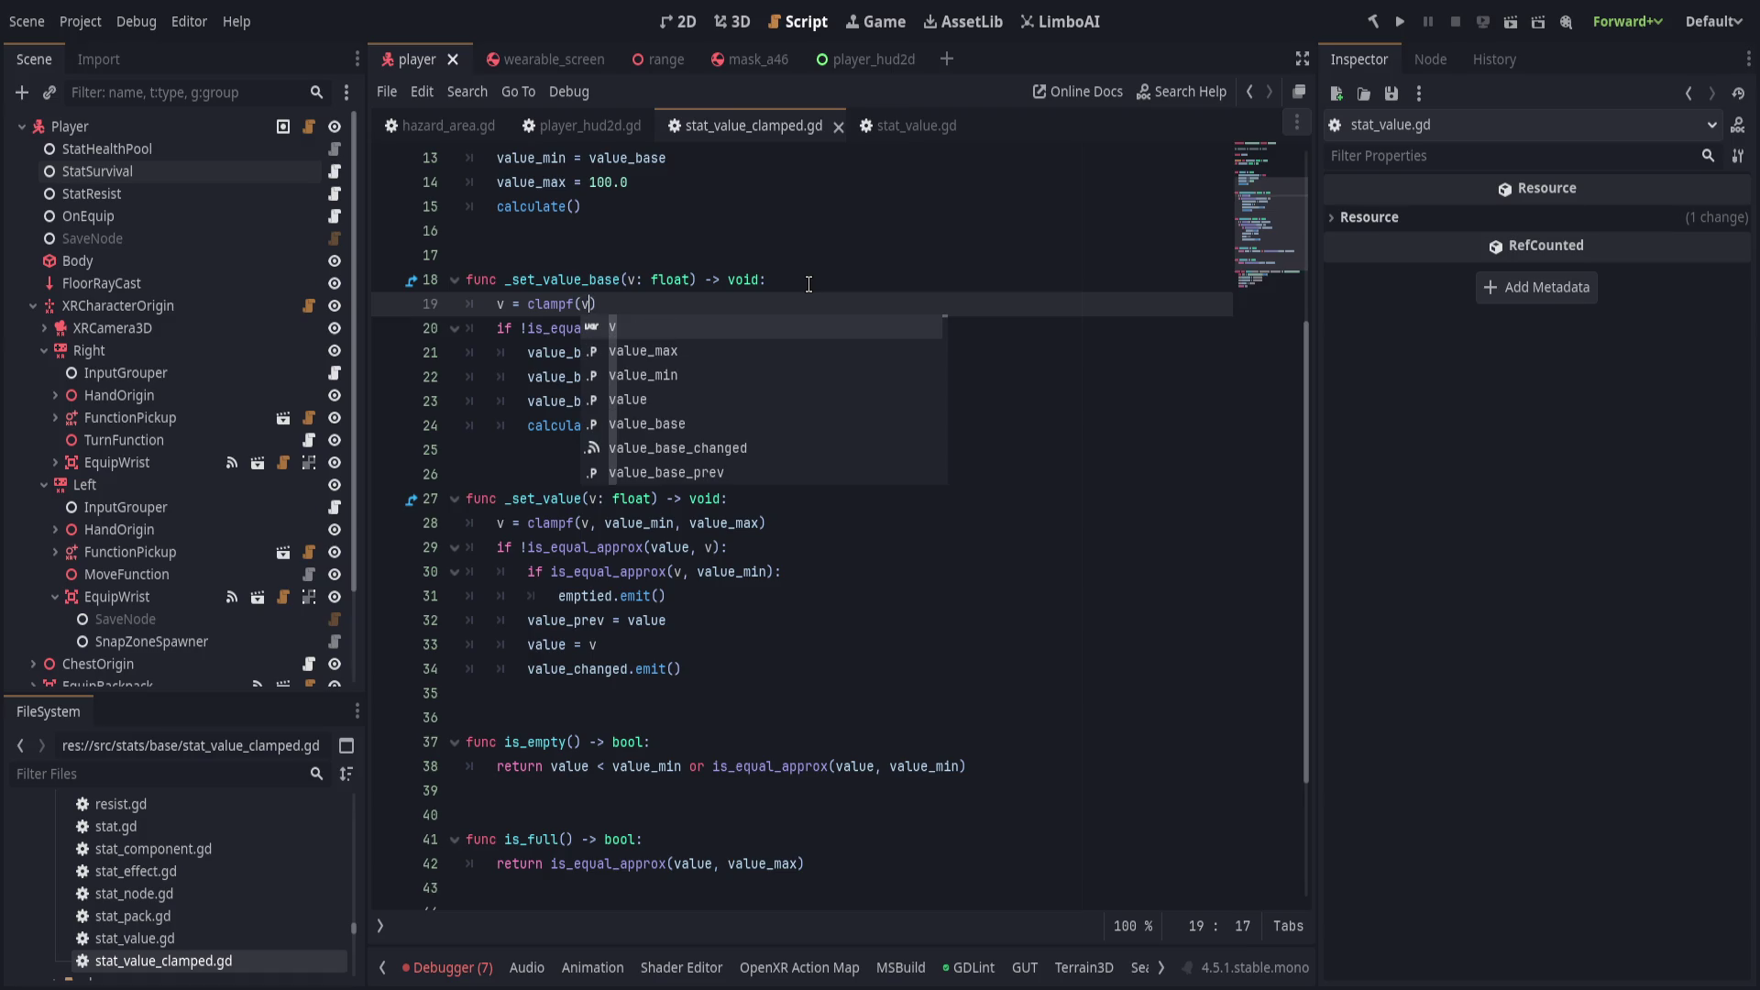
pyautogui.press('Escape')
pyautogui.write('value_min, ')
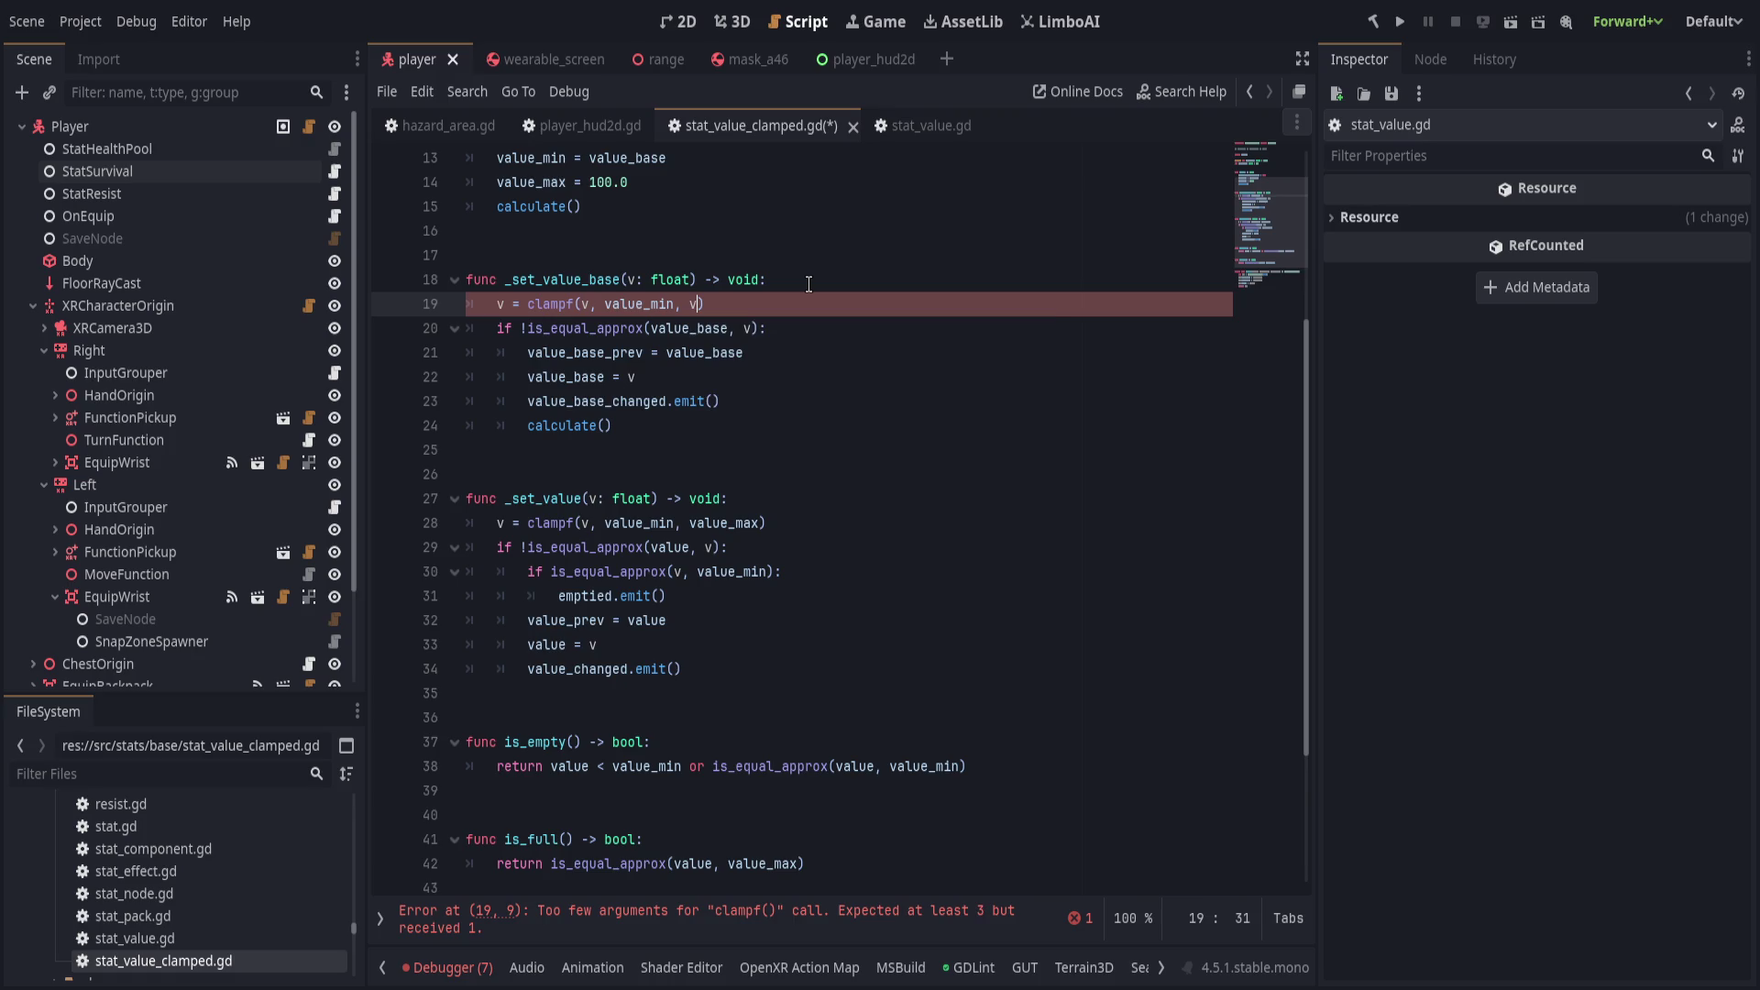
pyautogui.write('value_max)')
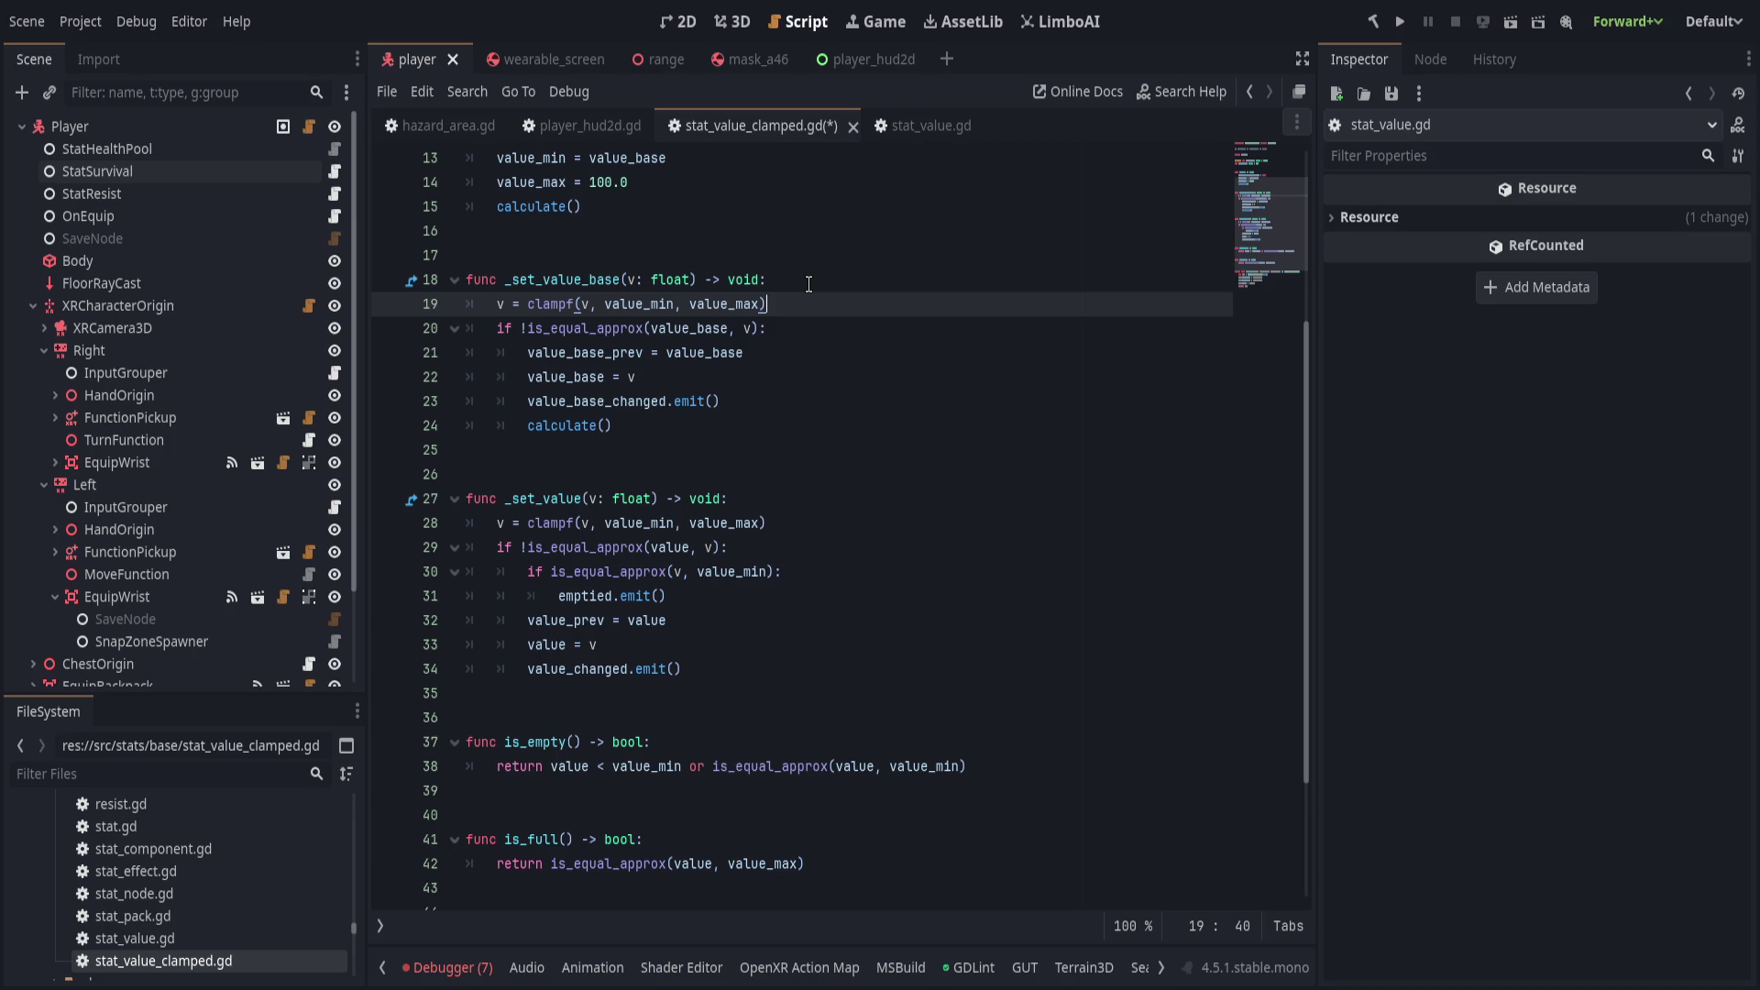
pyautogui.scroll(-3, 710, 711)
pyautogui.hotkey('ctrl', 's')
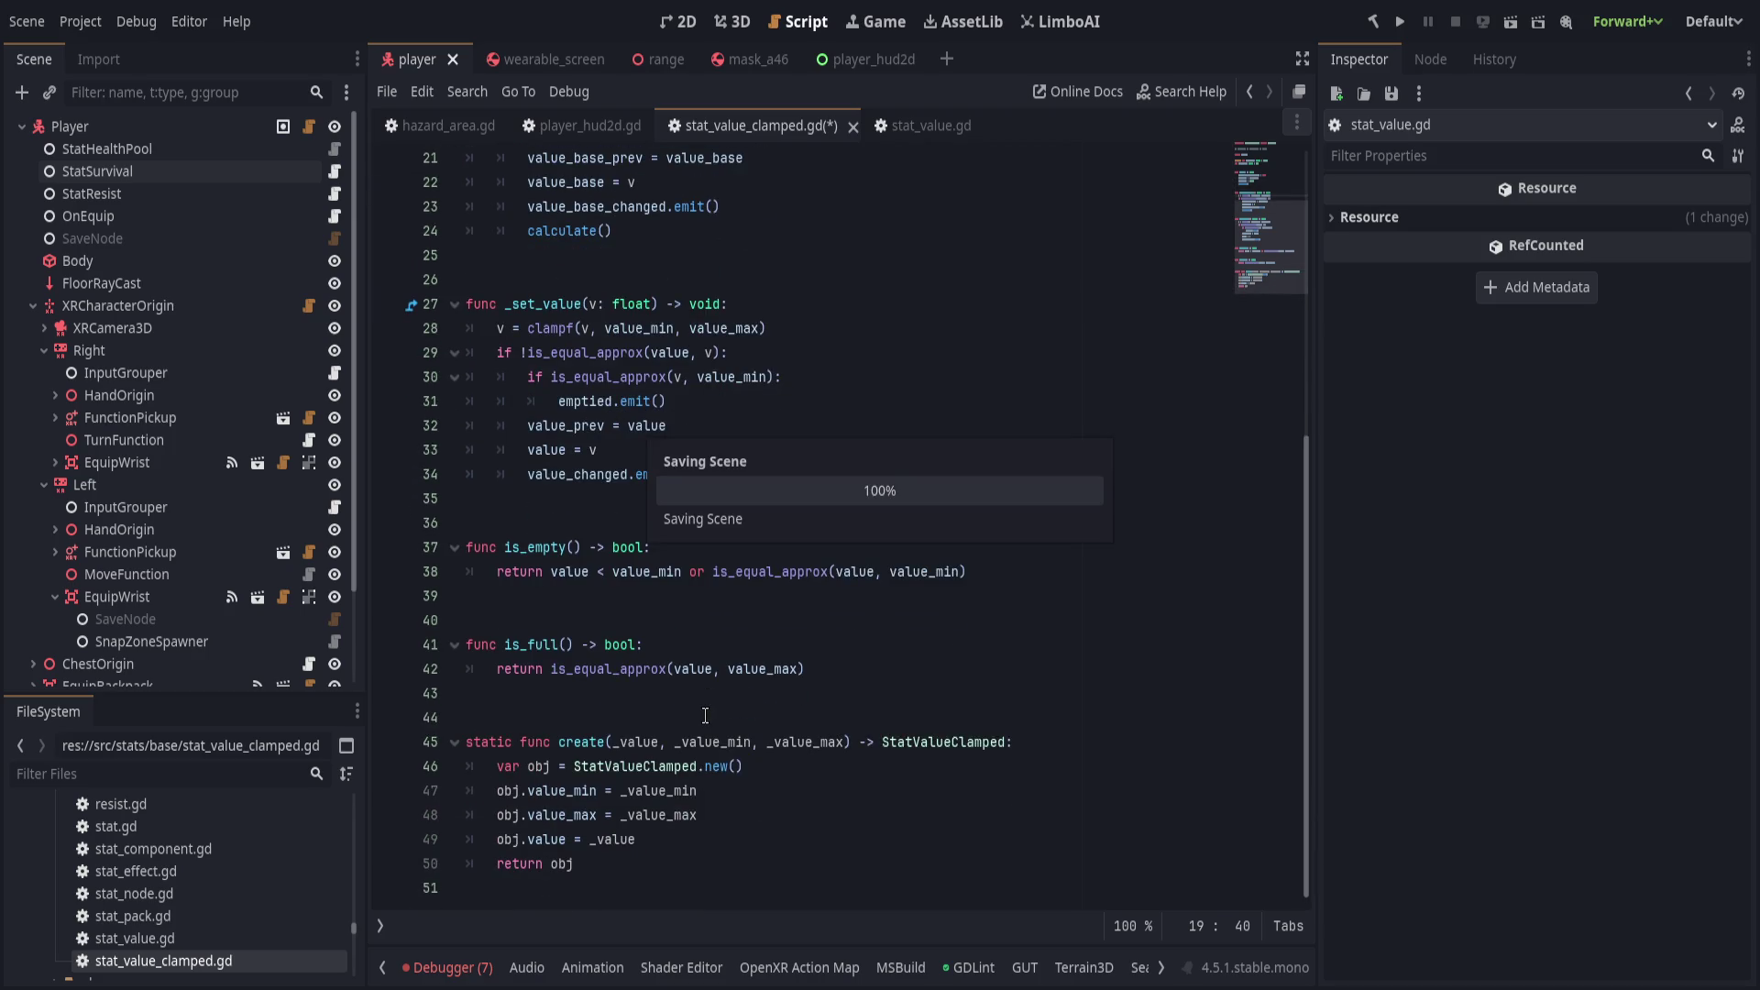
# Run the project with F5 and open the source of the value_changed error.
pyautogui.press('F5')
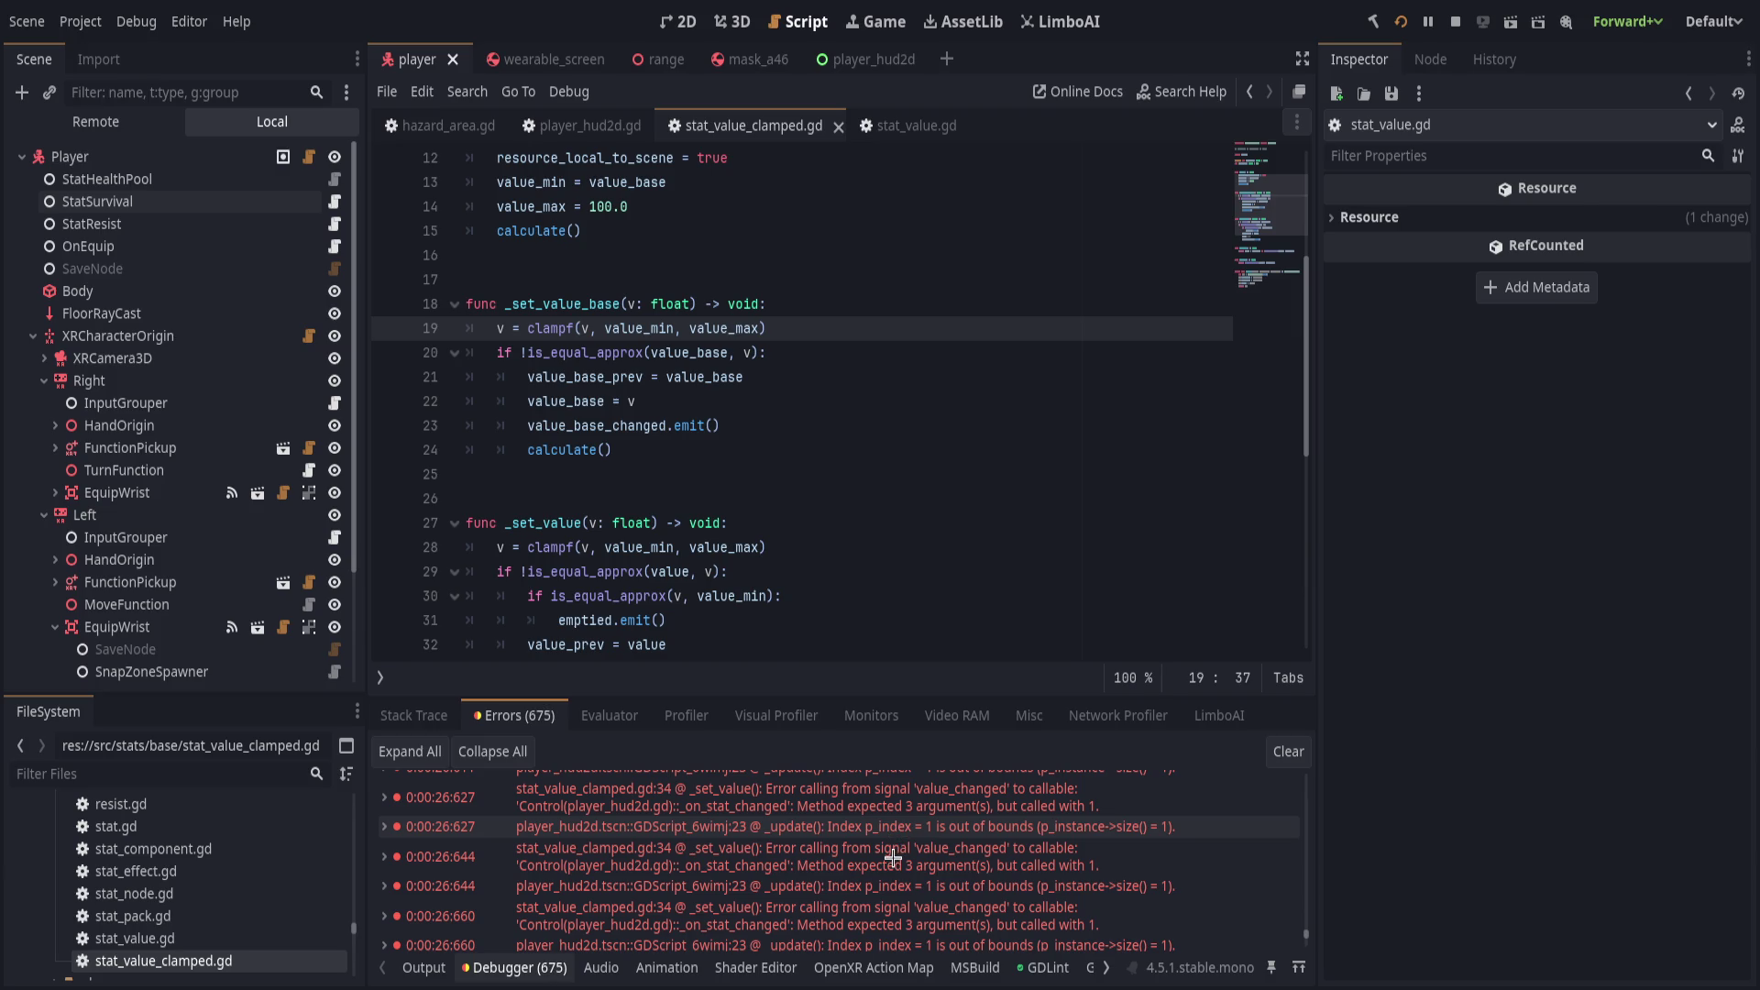
pyautogui.click(894, 826)
# Jump to the failing line in stat_value_clamped.gd, then go back to player_hud2d.gd.
pyautogui.click(894, 857)
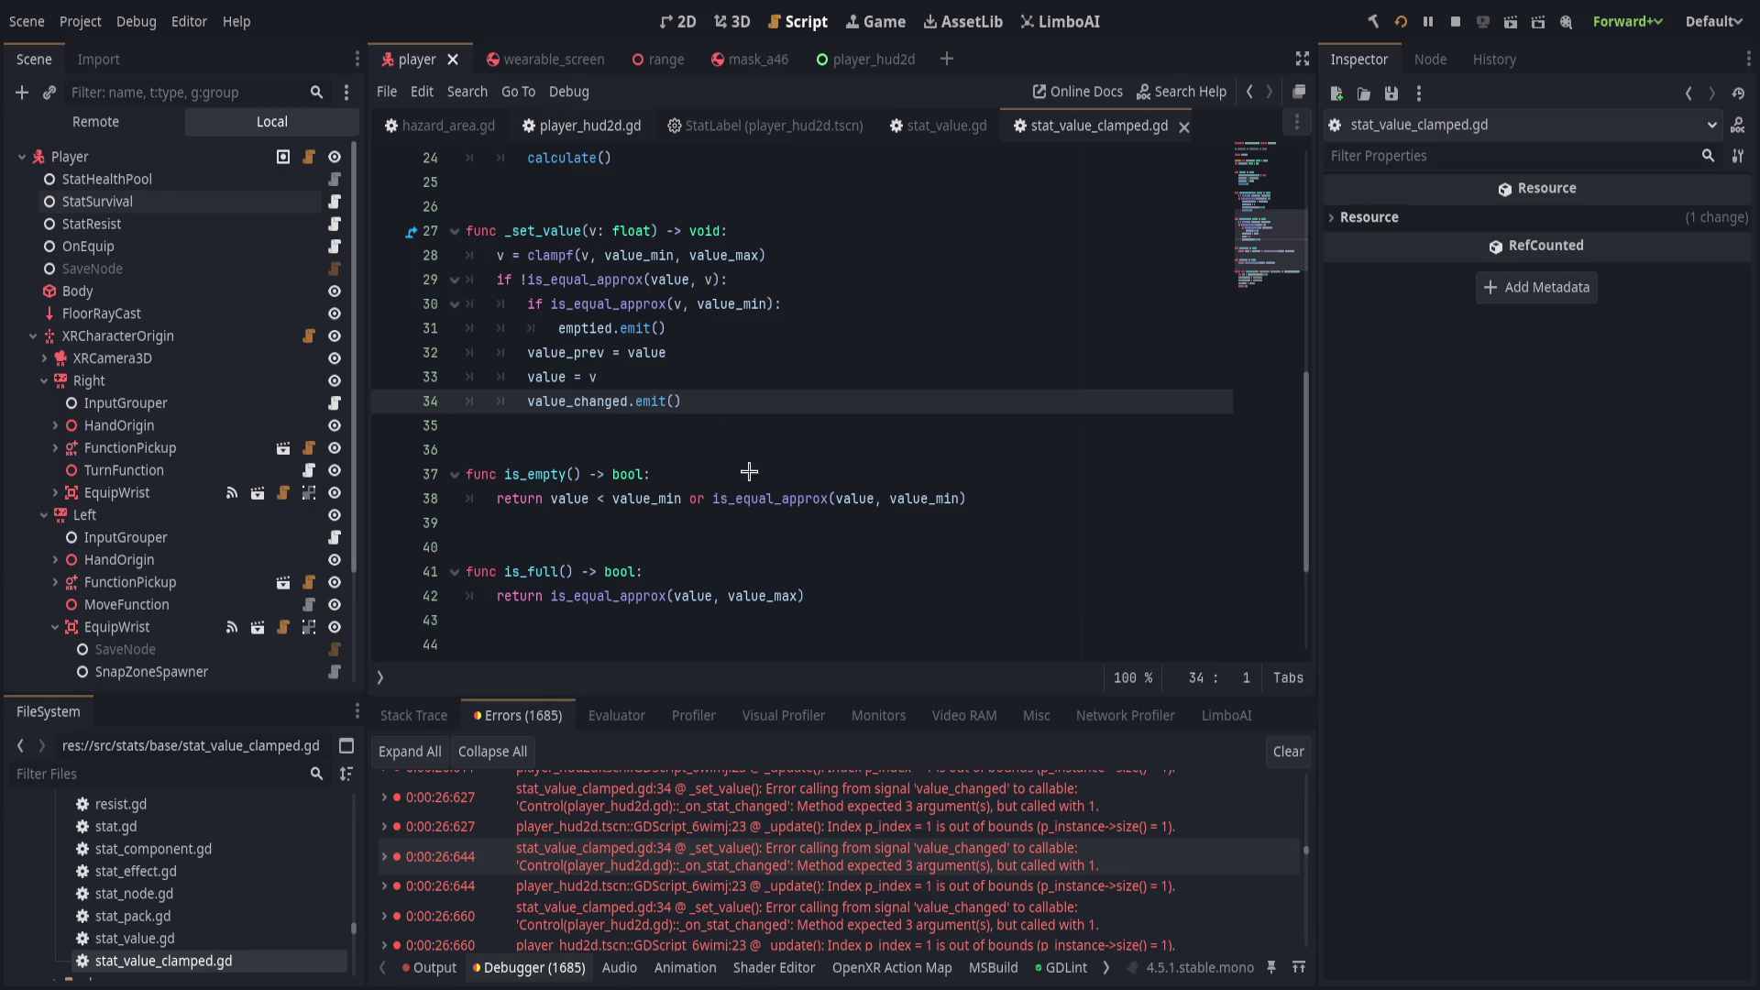
pyautogui.hotkey('alt', 'Left')
pyautogui.scroll(-5, 824, 550)
pyautogui.scroll(-9, 823, 550)
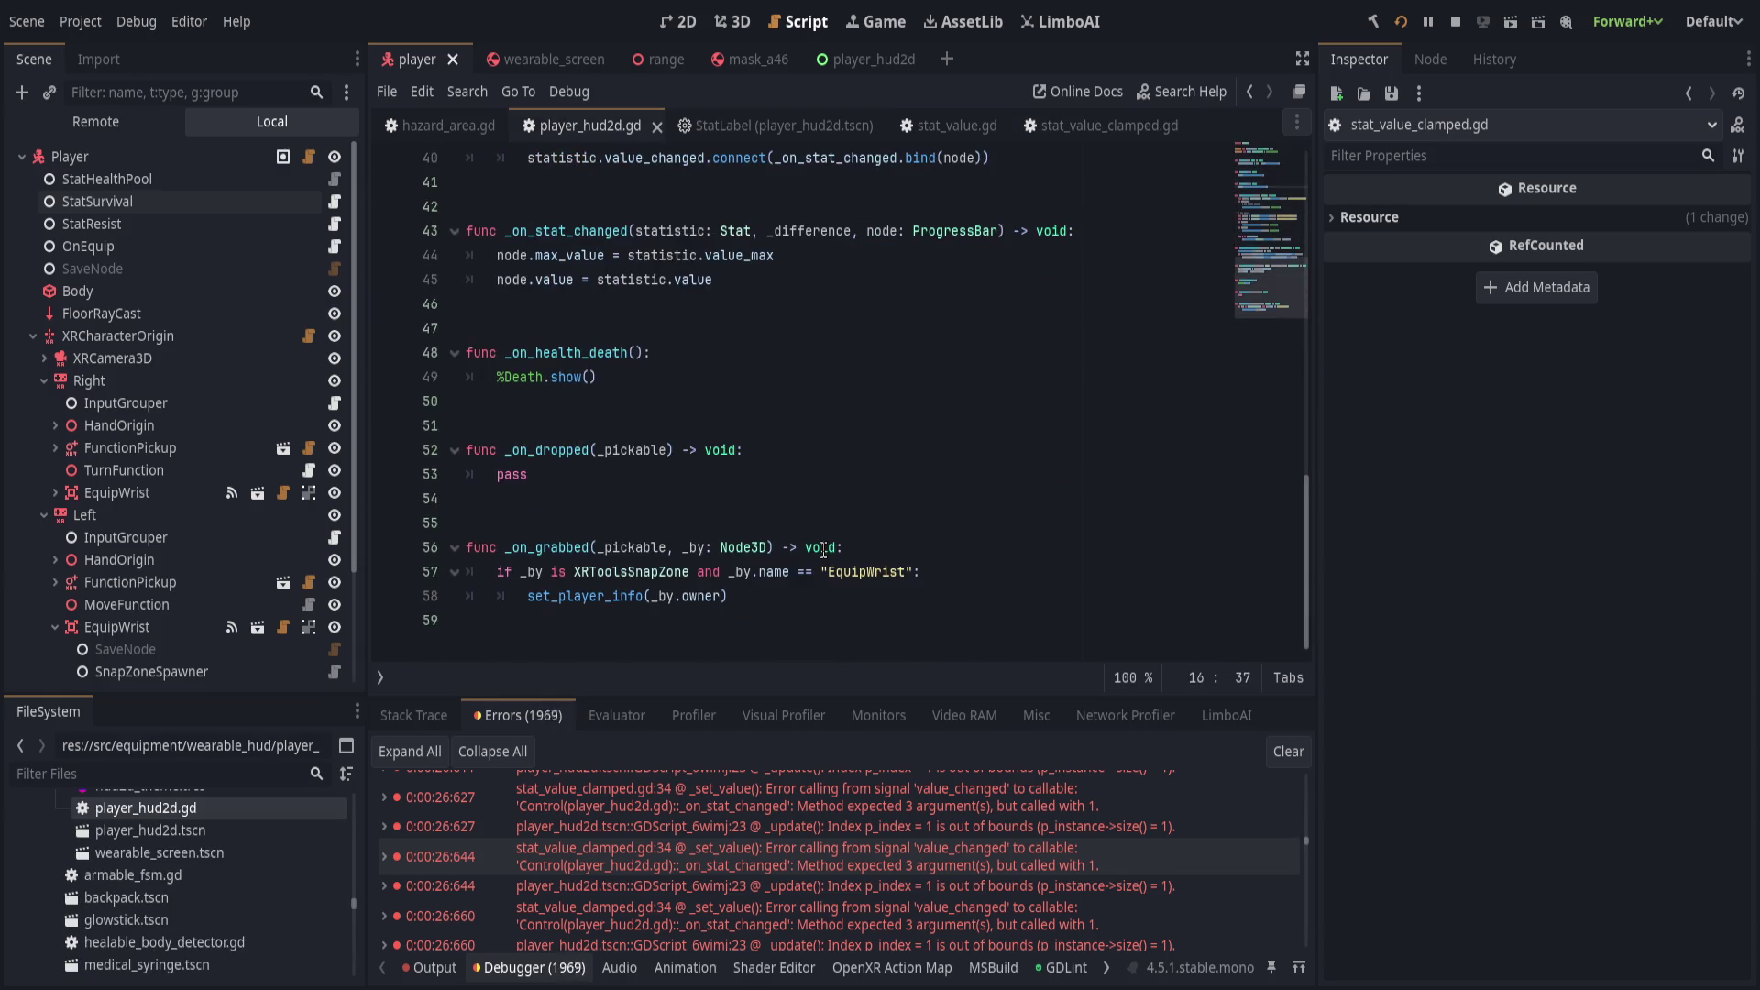
pyautogui.scroll(10, 825, 548)
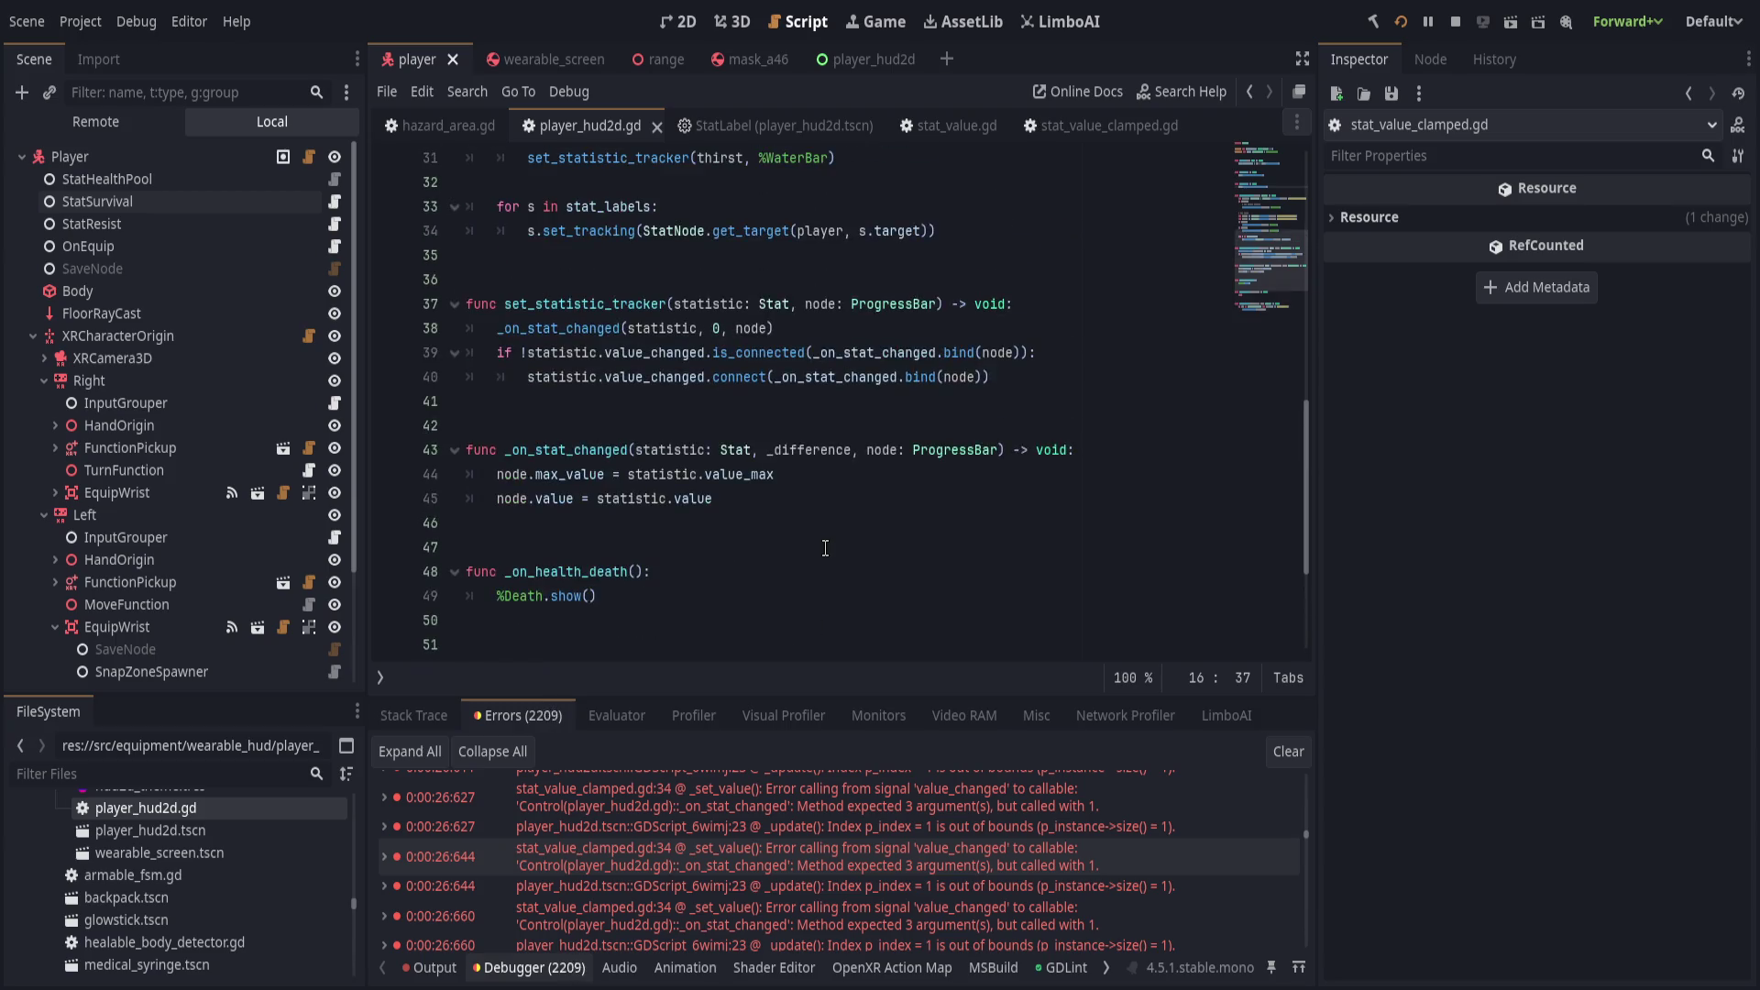
pyautogui.scroll(3, 826, 548)
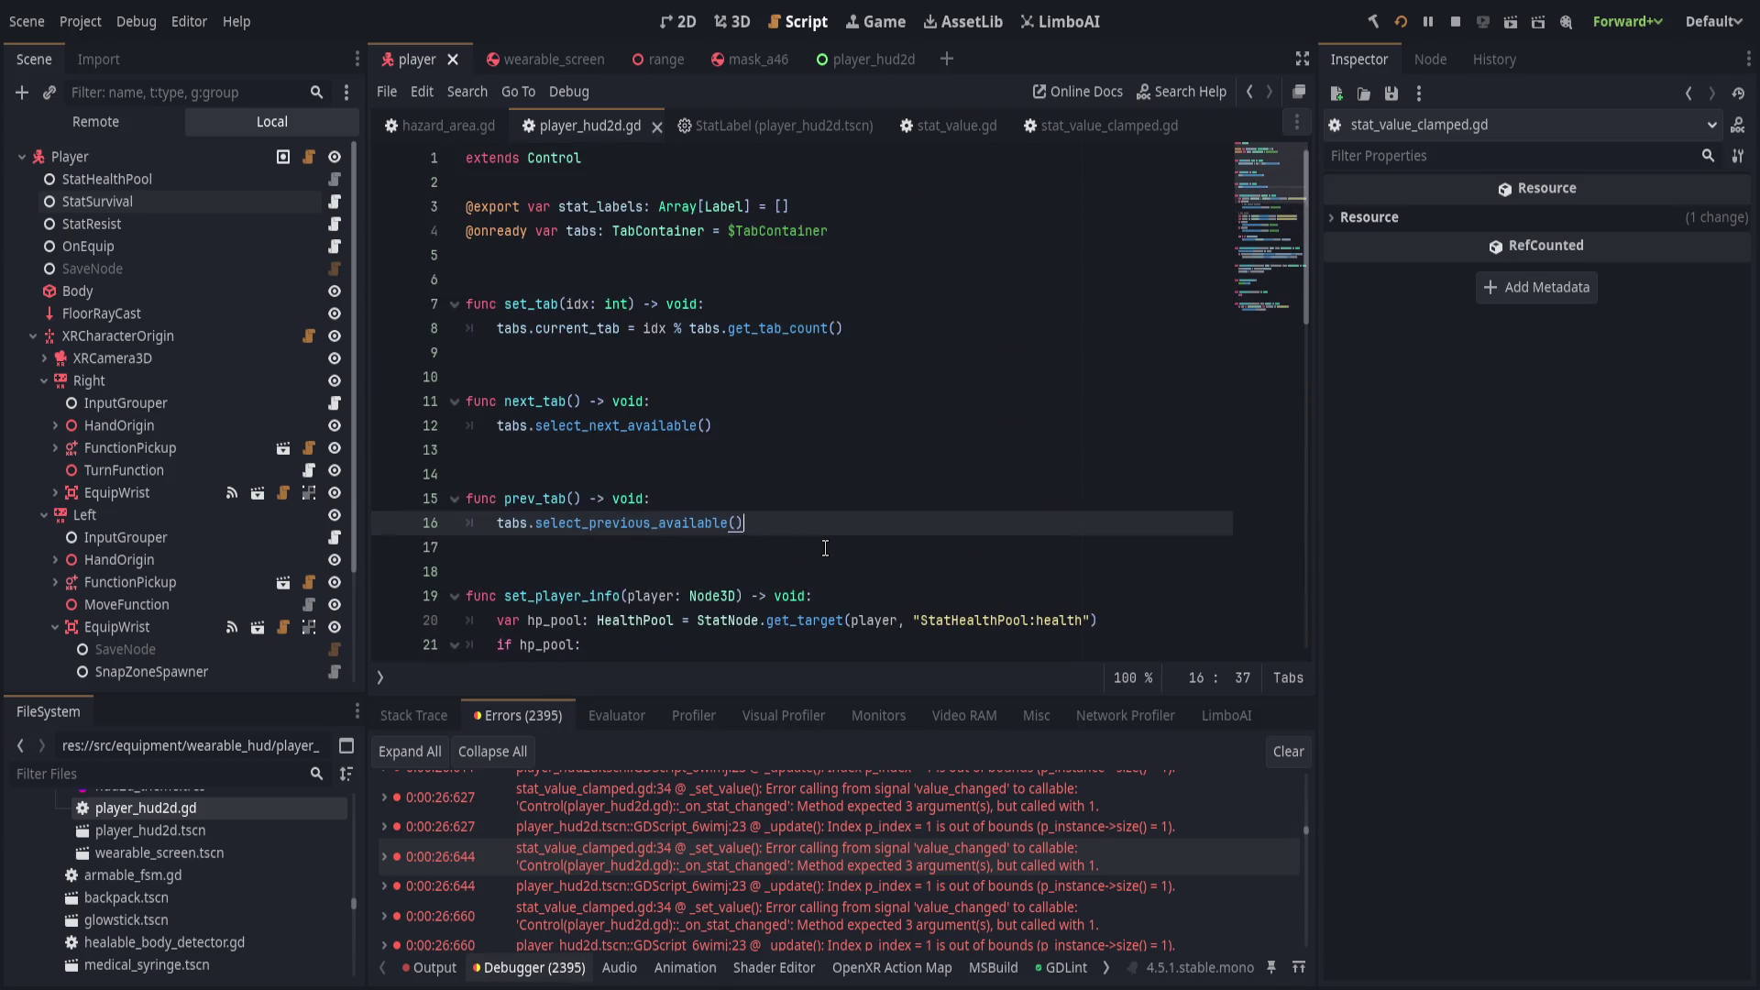
pyautogui.scroll(-10, 825, 549)
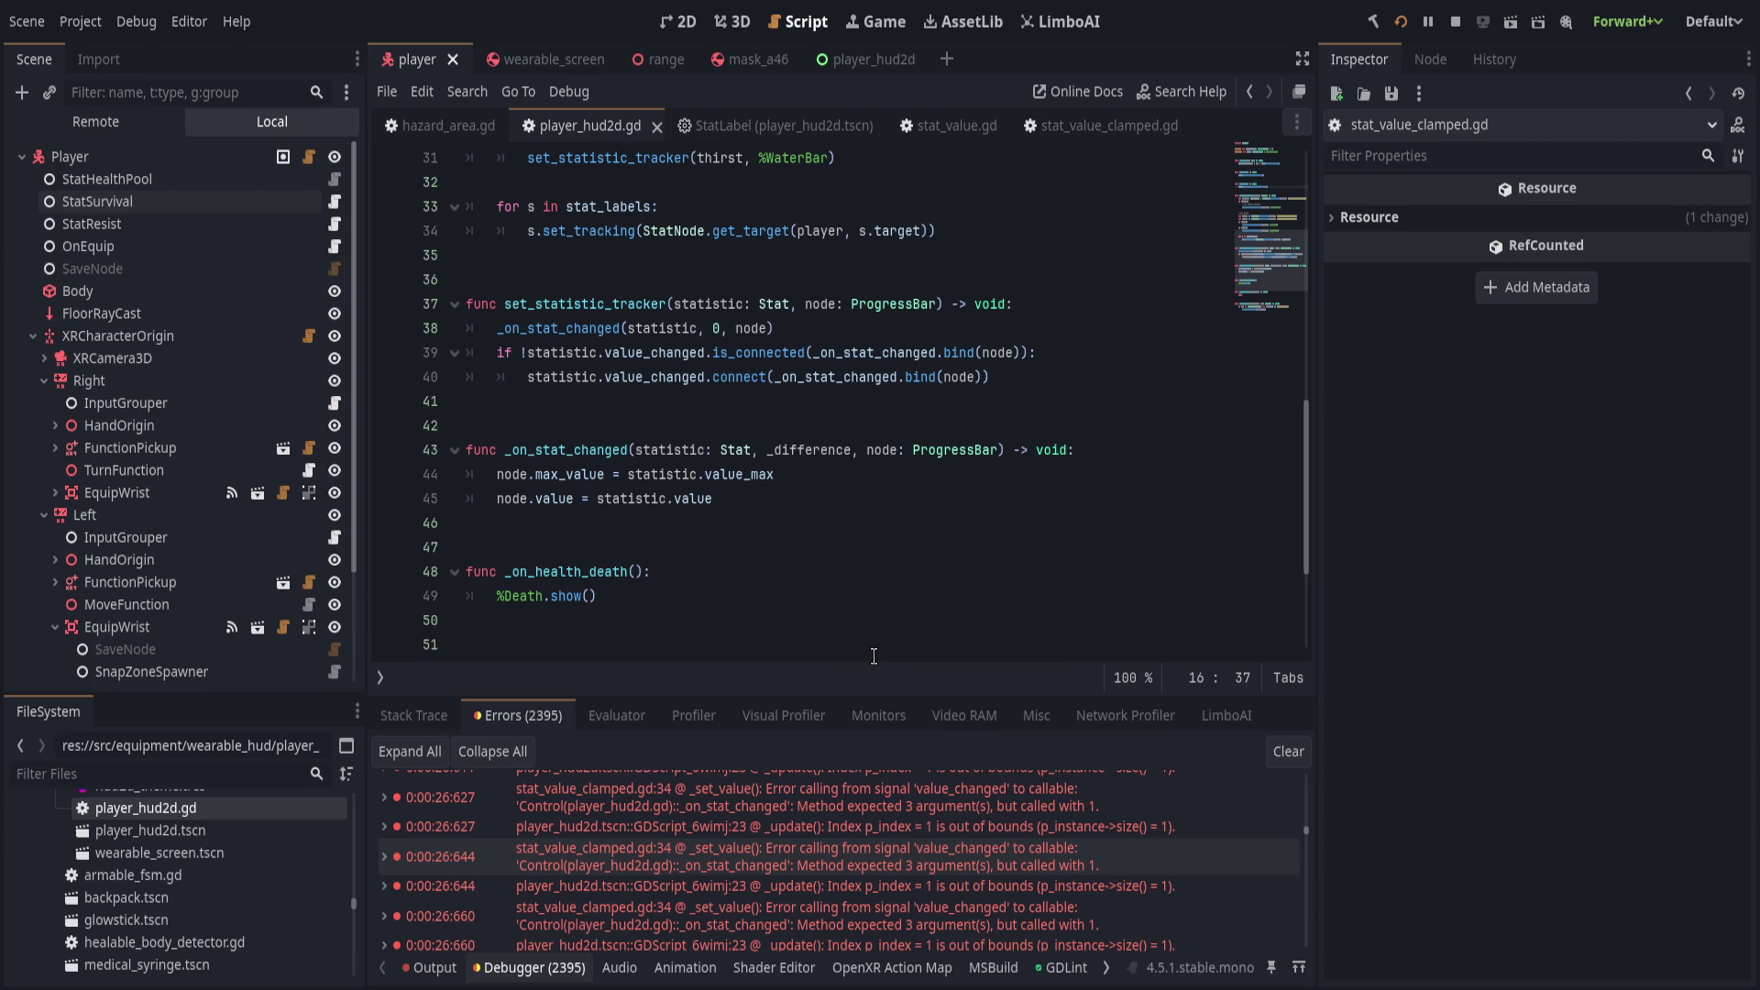
pyautogui.scroll(2, 876, 653)
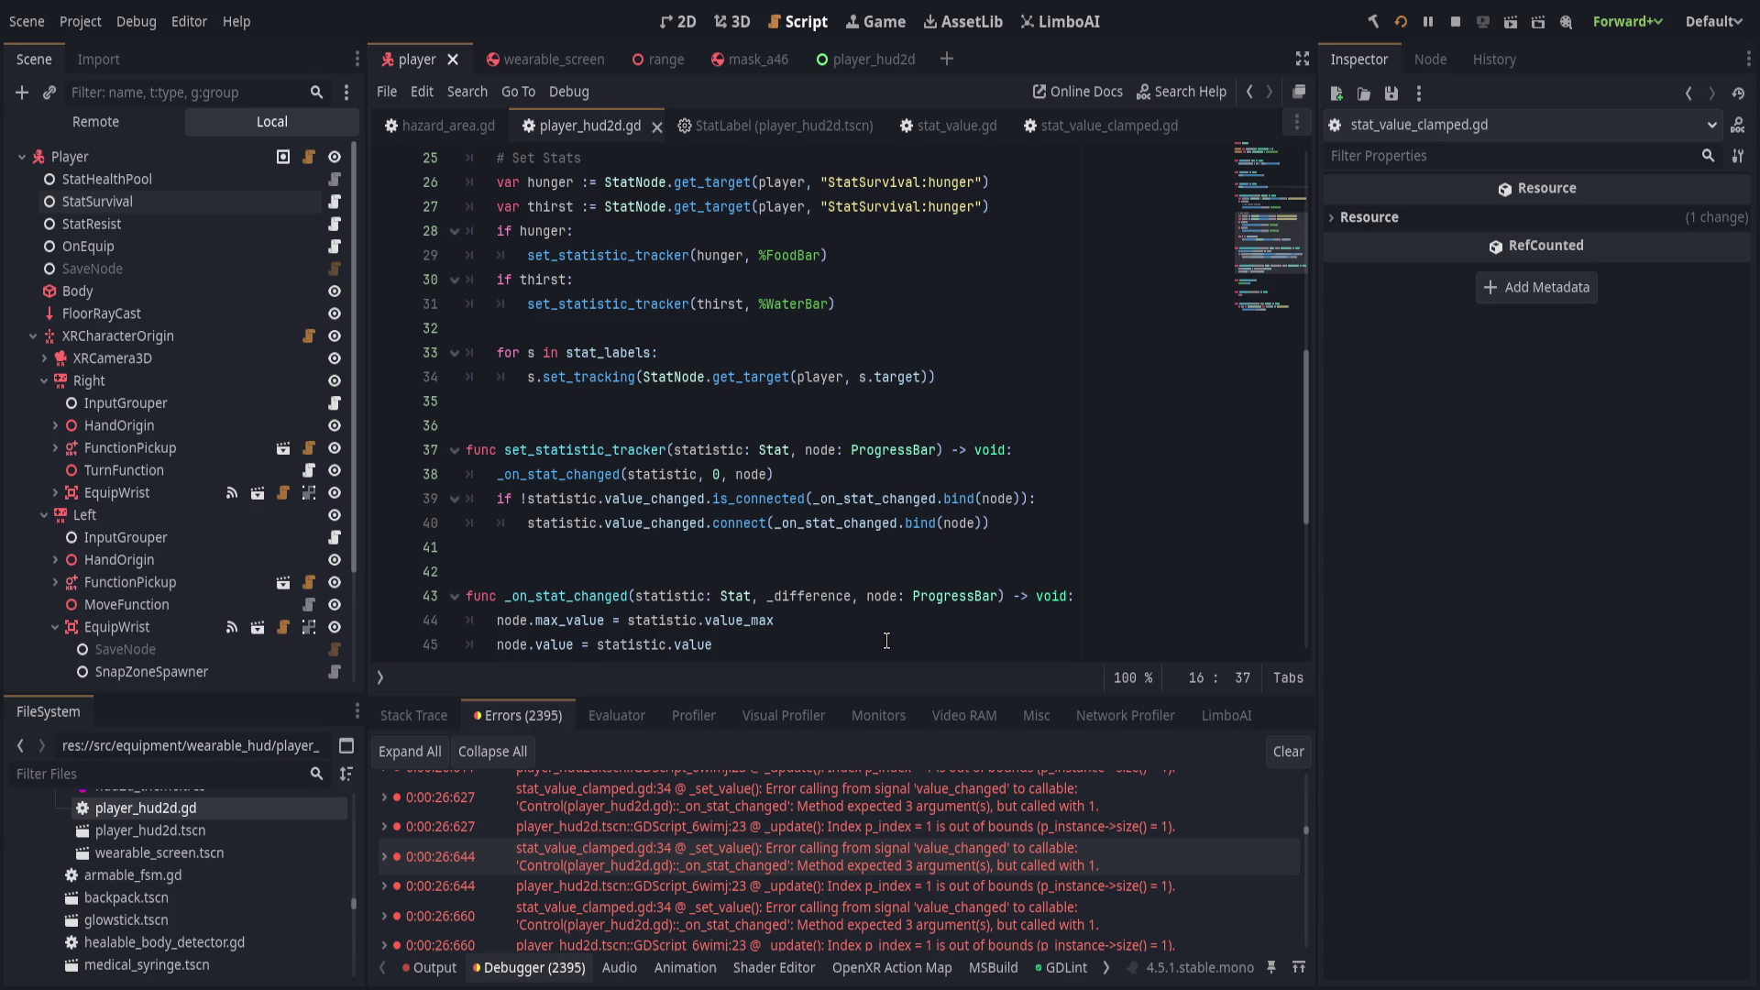
# Highlight every use of set_statistic_tracker, then view the stat_value.gd header.
pyautogui.doubleClick(608, 451)
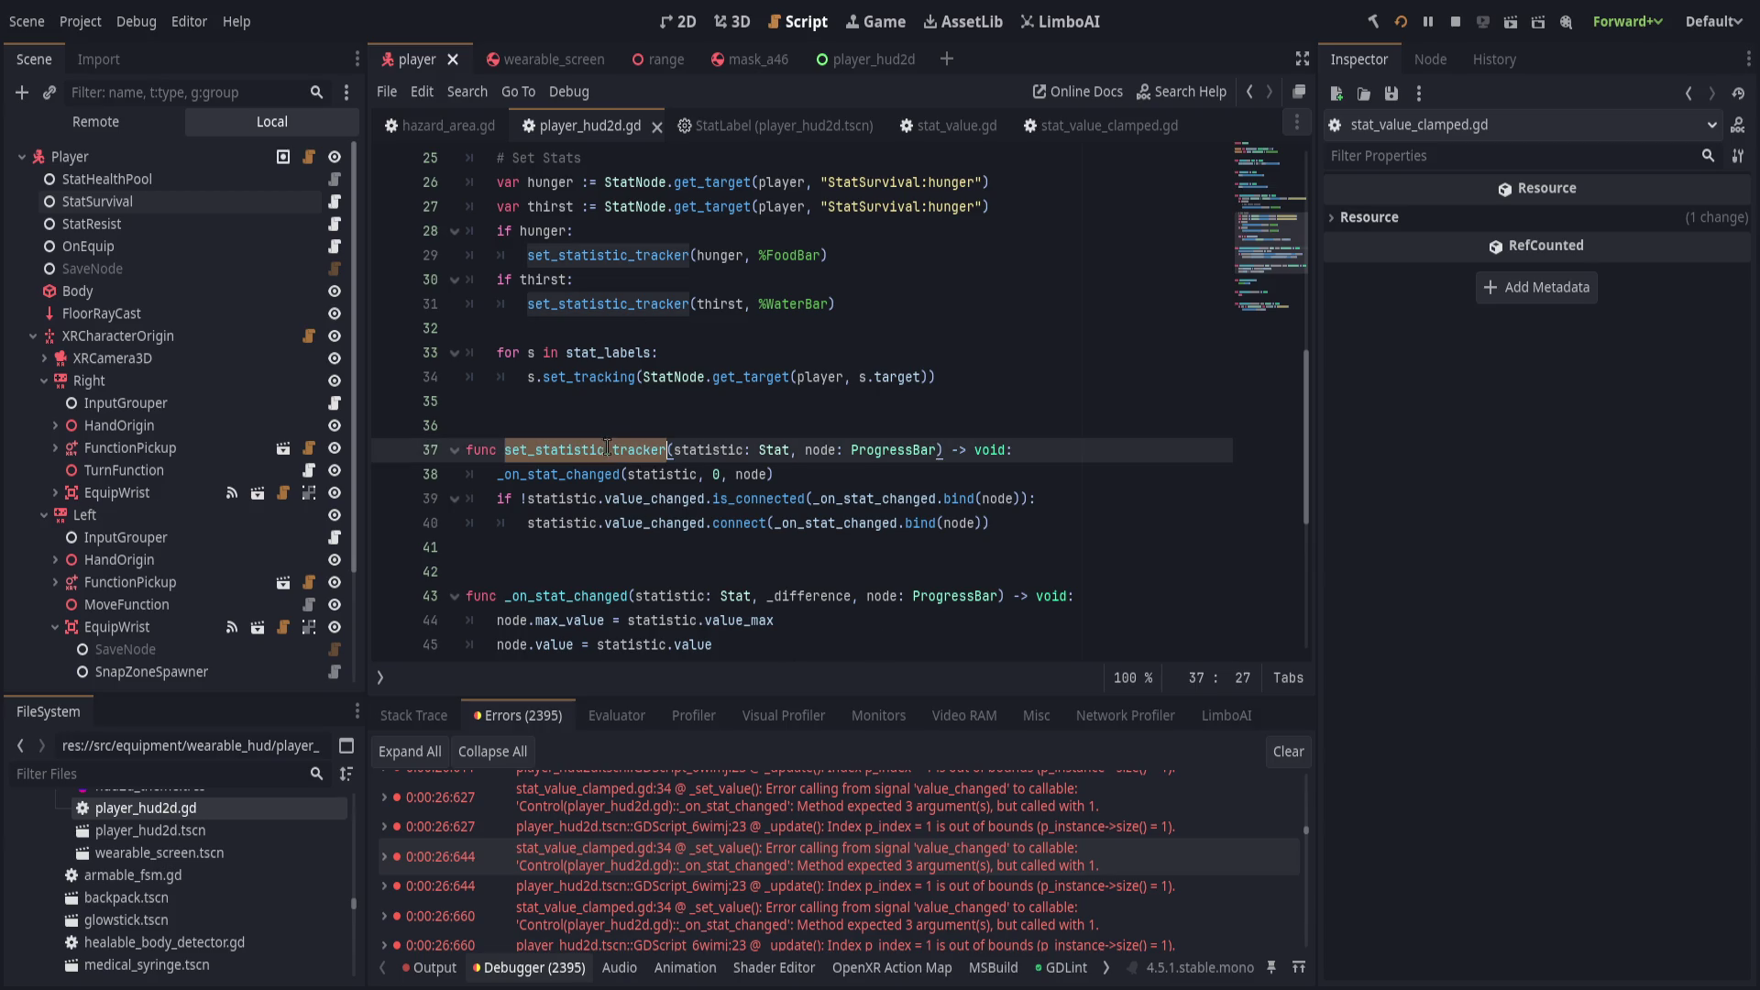
pyautogui.scroll(1, 891, 499)
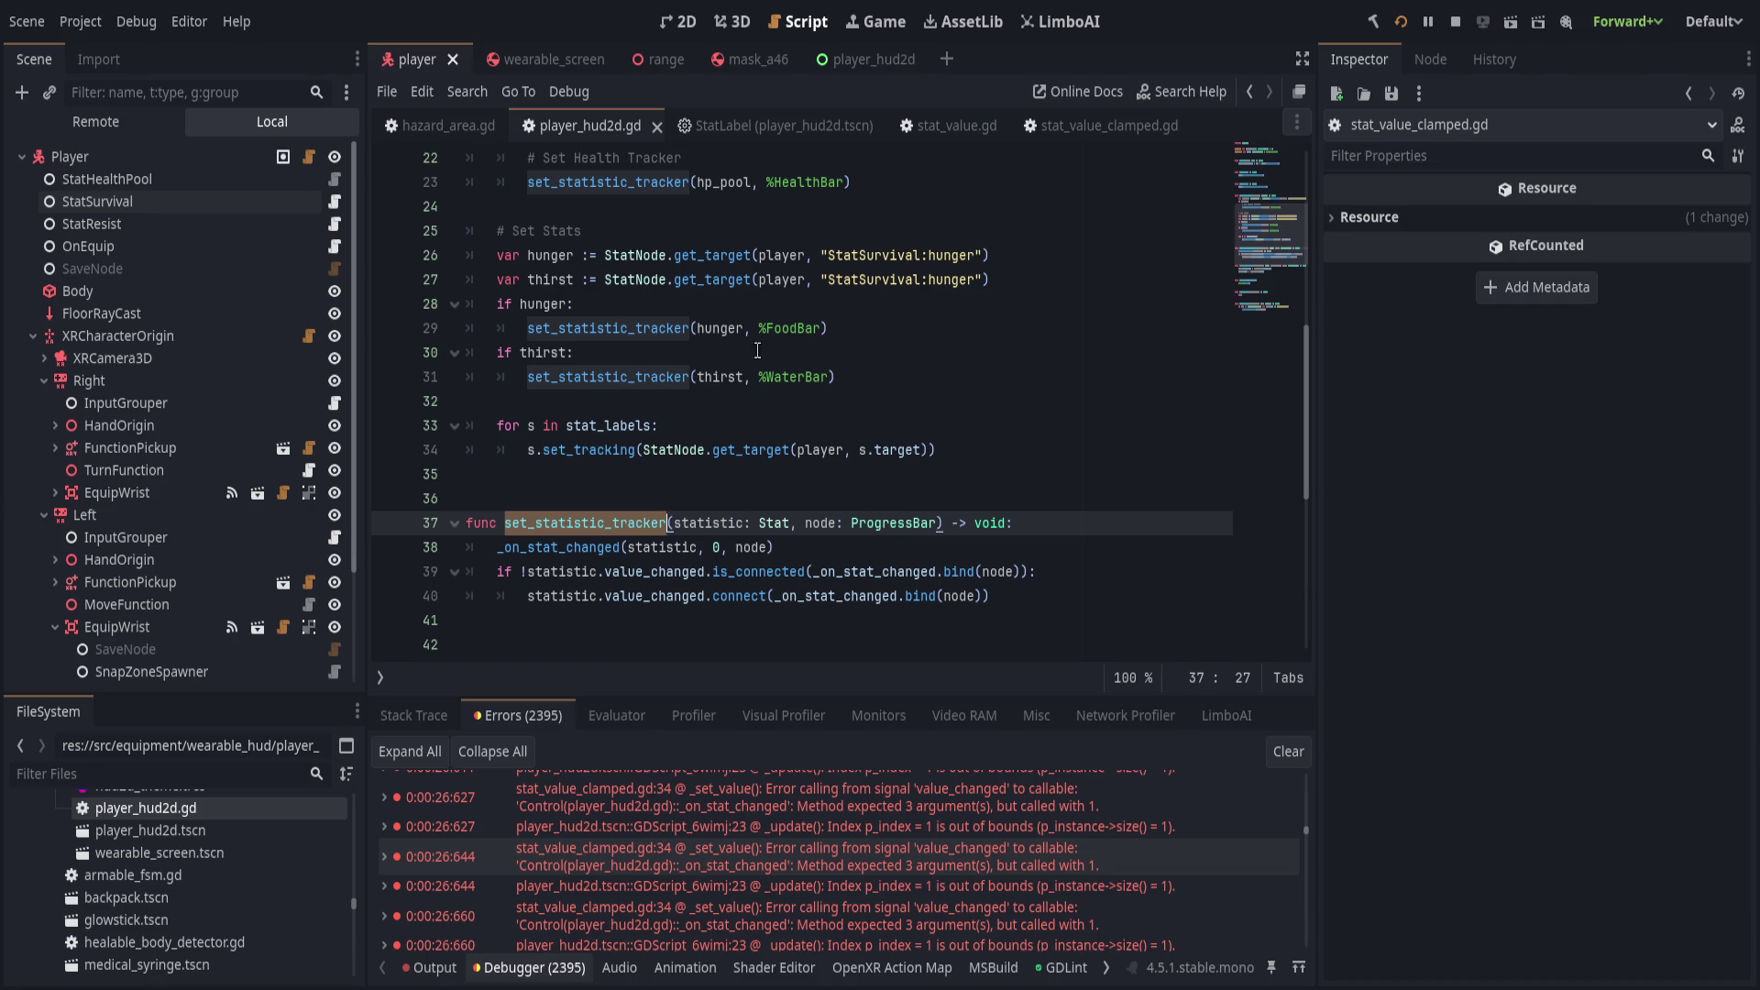
pyautogui.click(957, 126)
pyautogui.scroll(15, 856, 497)
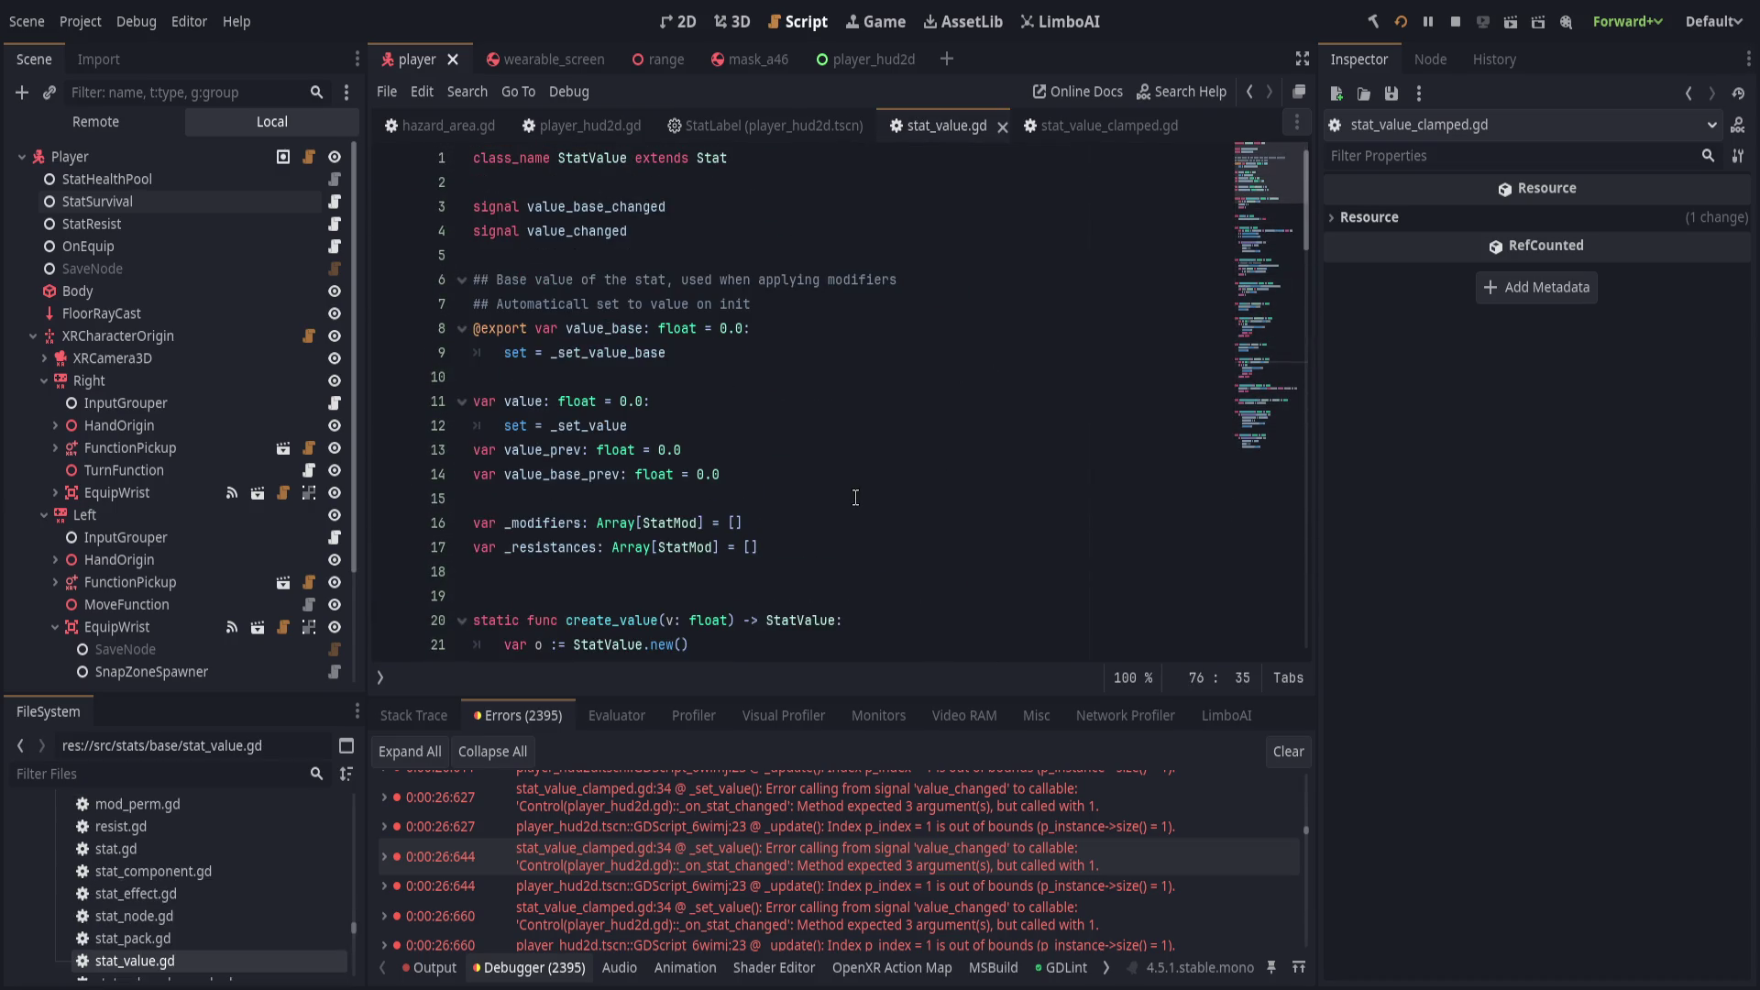
# Confirm stat_value_clamped.gd's _set_value emits value_changed with no arguments.
pyautogui.click(1063, 126)
pyautogui.scroll(2, 908, 570)
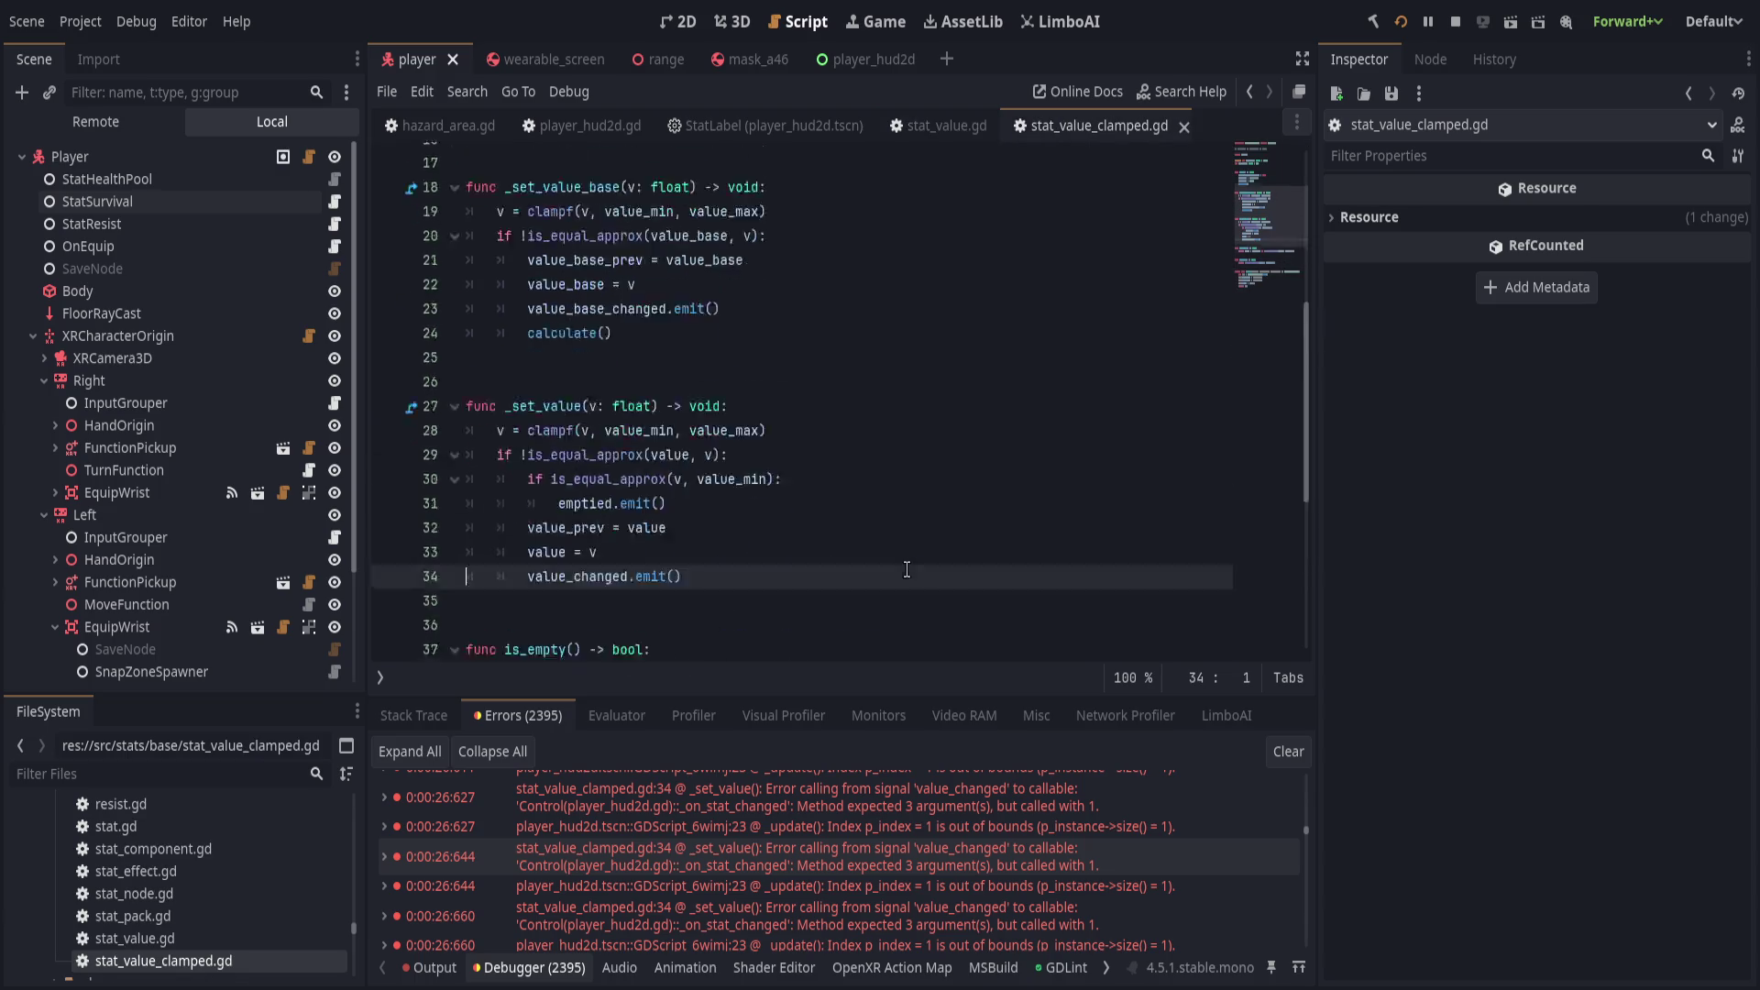
pyautogui.scroll(6, 944, 564)
pyautogui.scroll(-10, 977, 558)
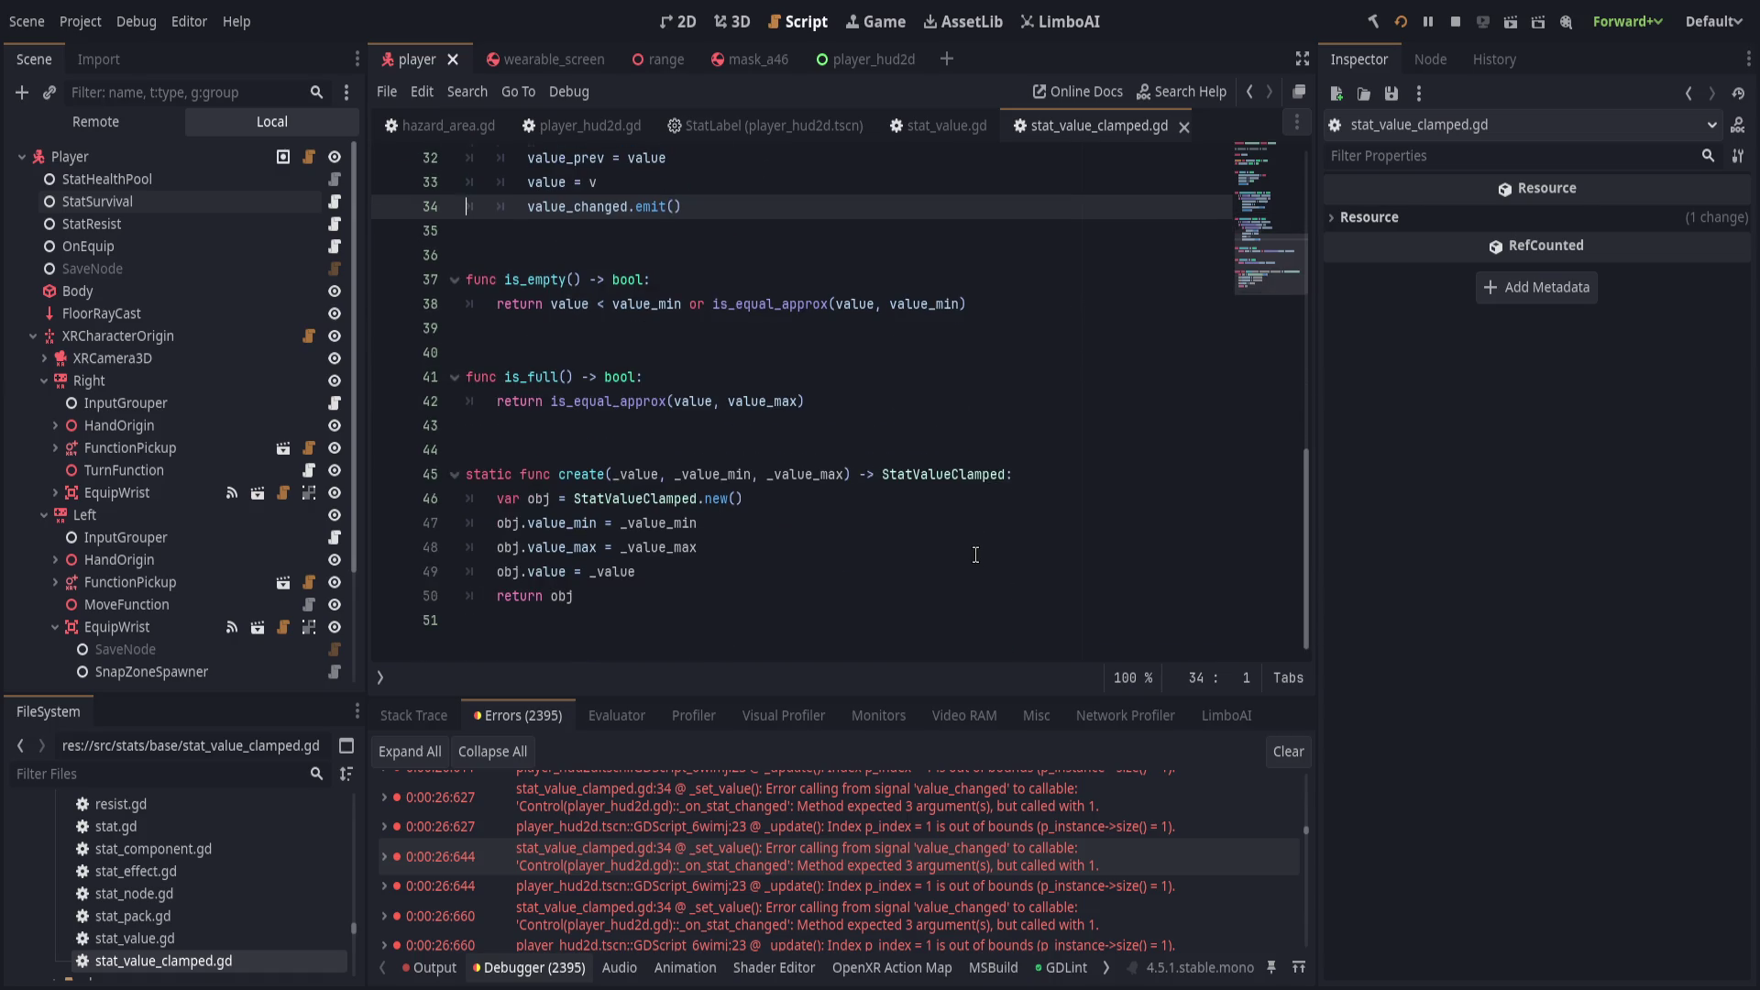
pyautogui.scroll(10, 977, 556)
# In player_hud2d.gd, select the _on_stat_changed call on line 38.
pyautogui.click(591, 125)
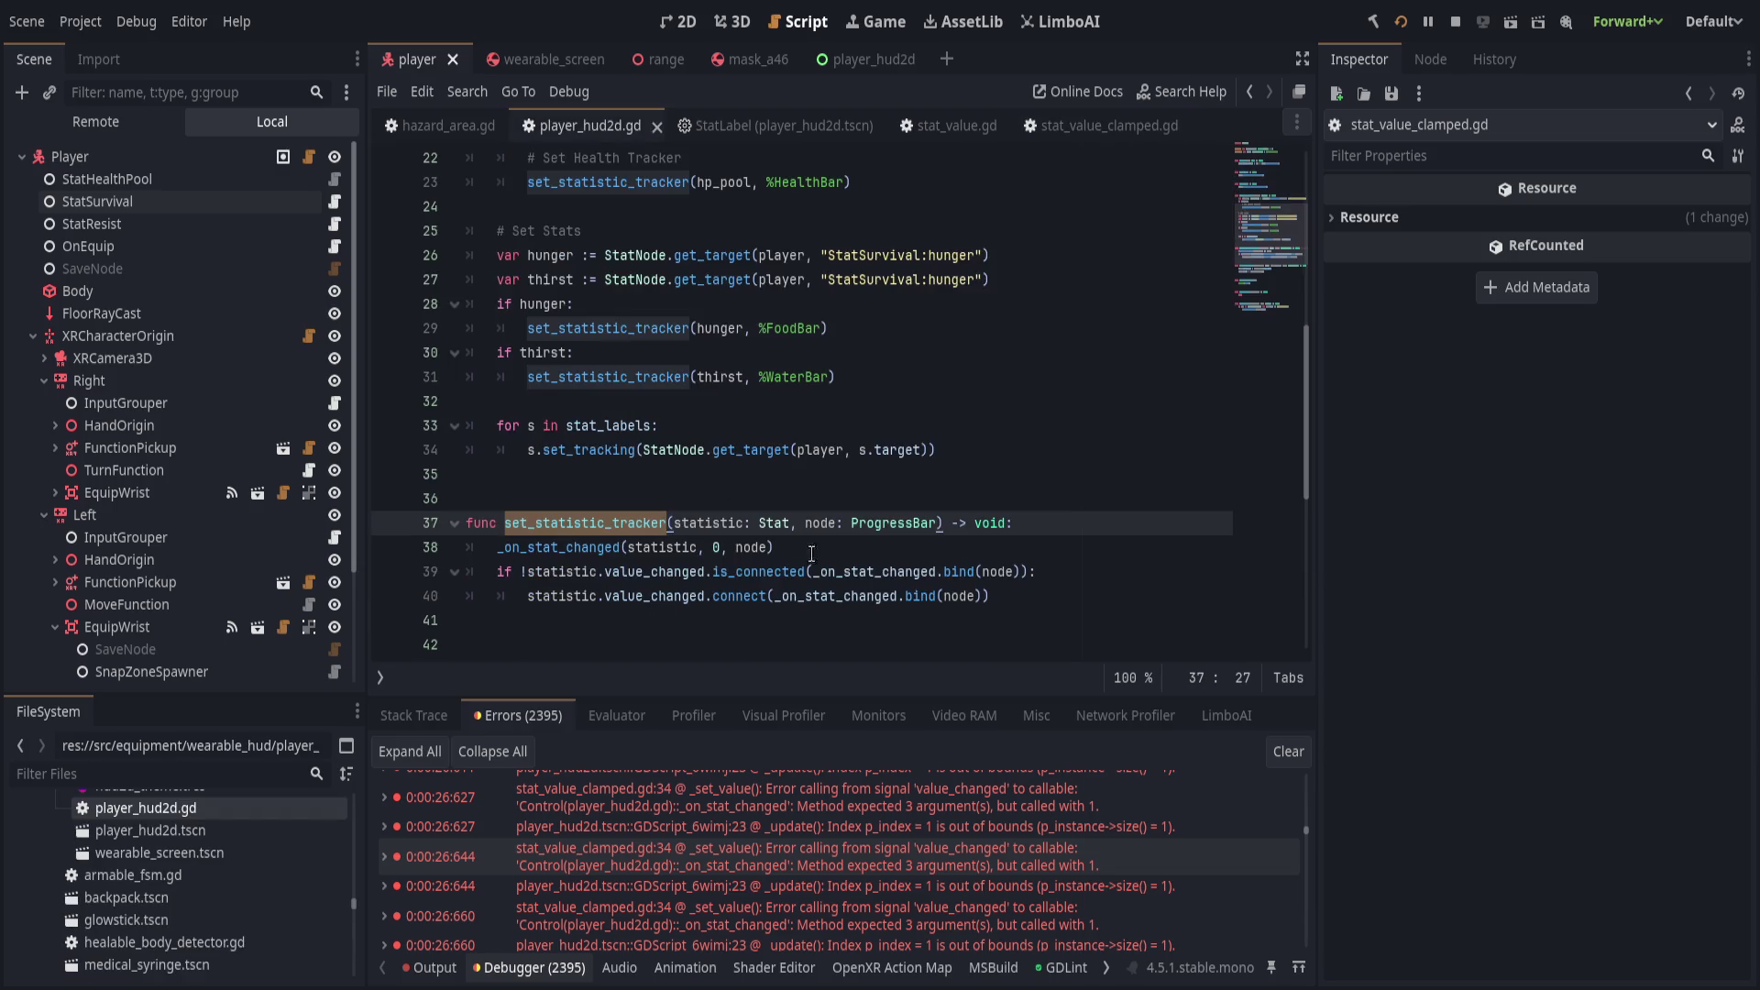
pyautogui.scroll(4, 869, 587)
pyautogui.scroll(3, 869, 587)
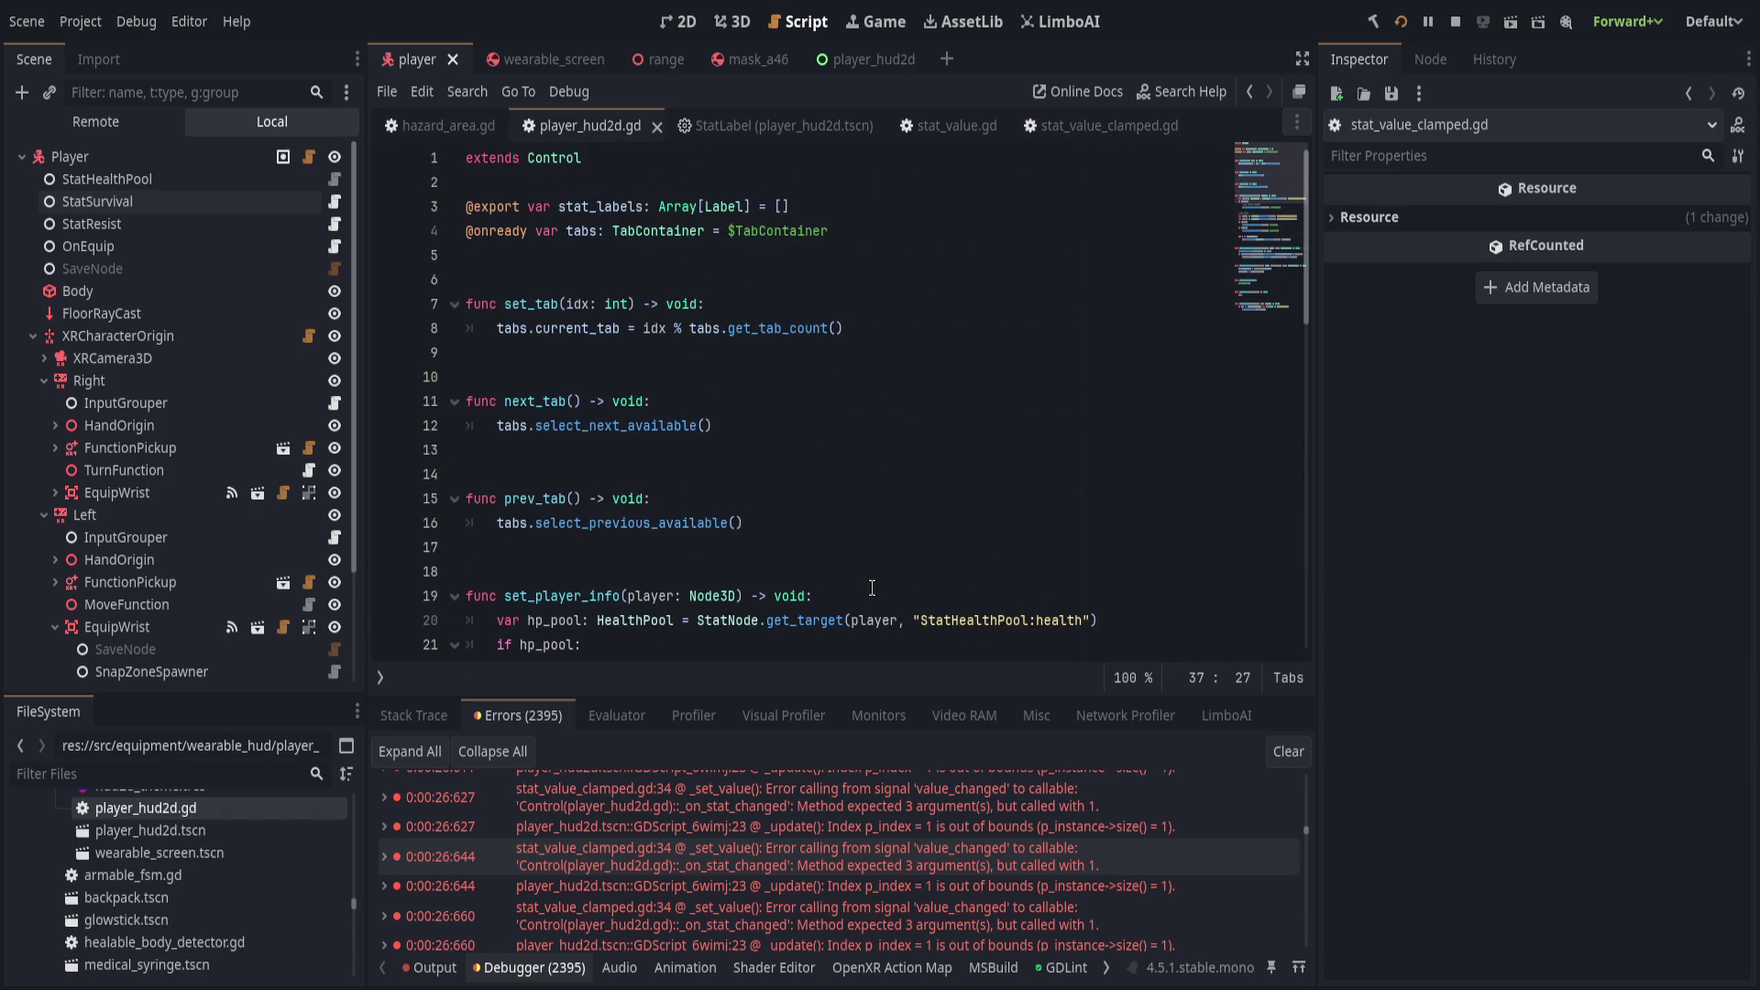
pyautogui.scroll(-10, 872, 588)
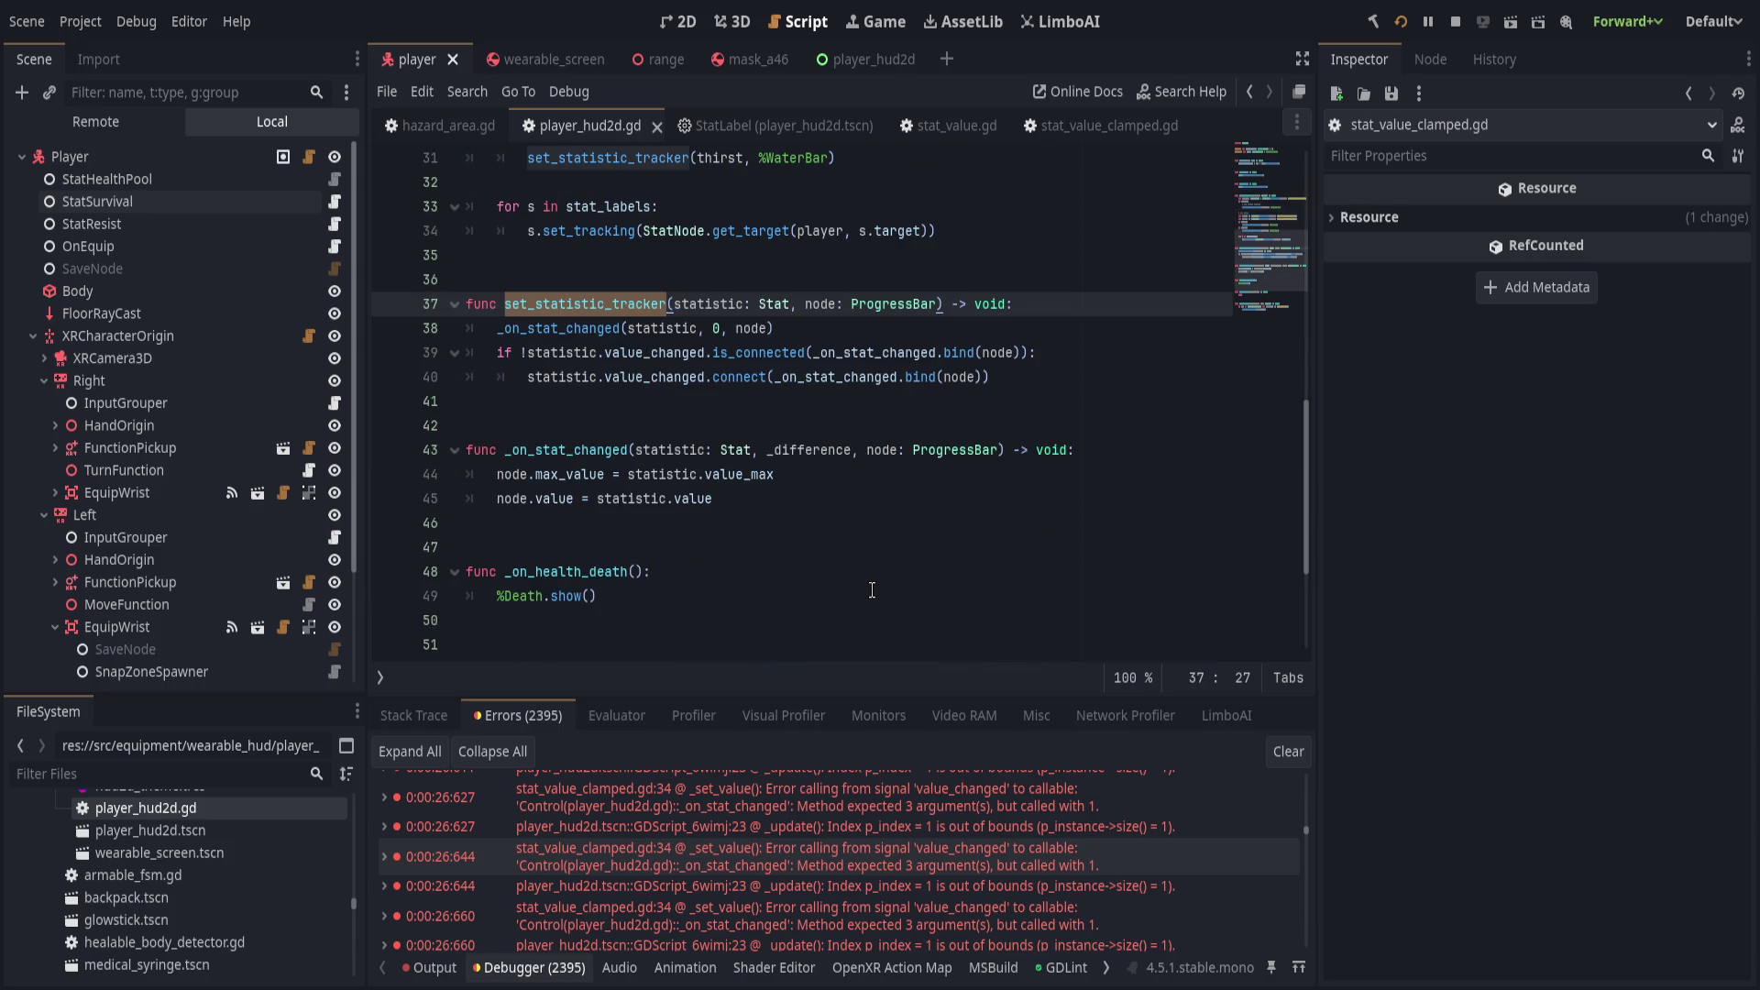
pyautogui.scroll(2, 872, 590)
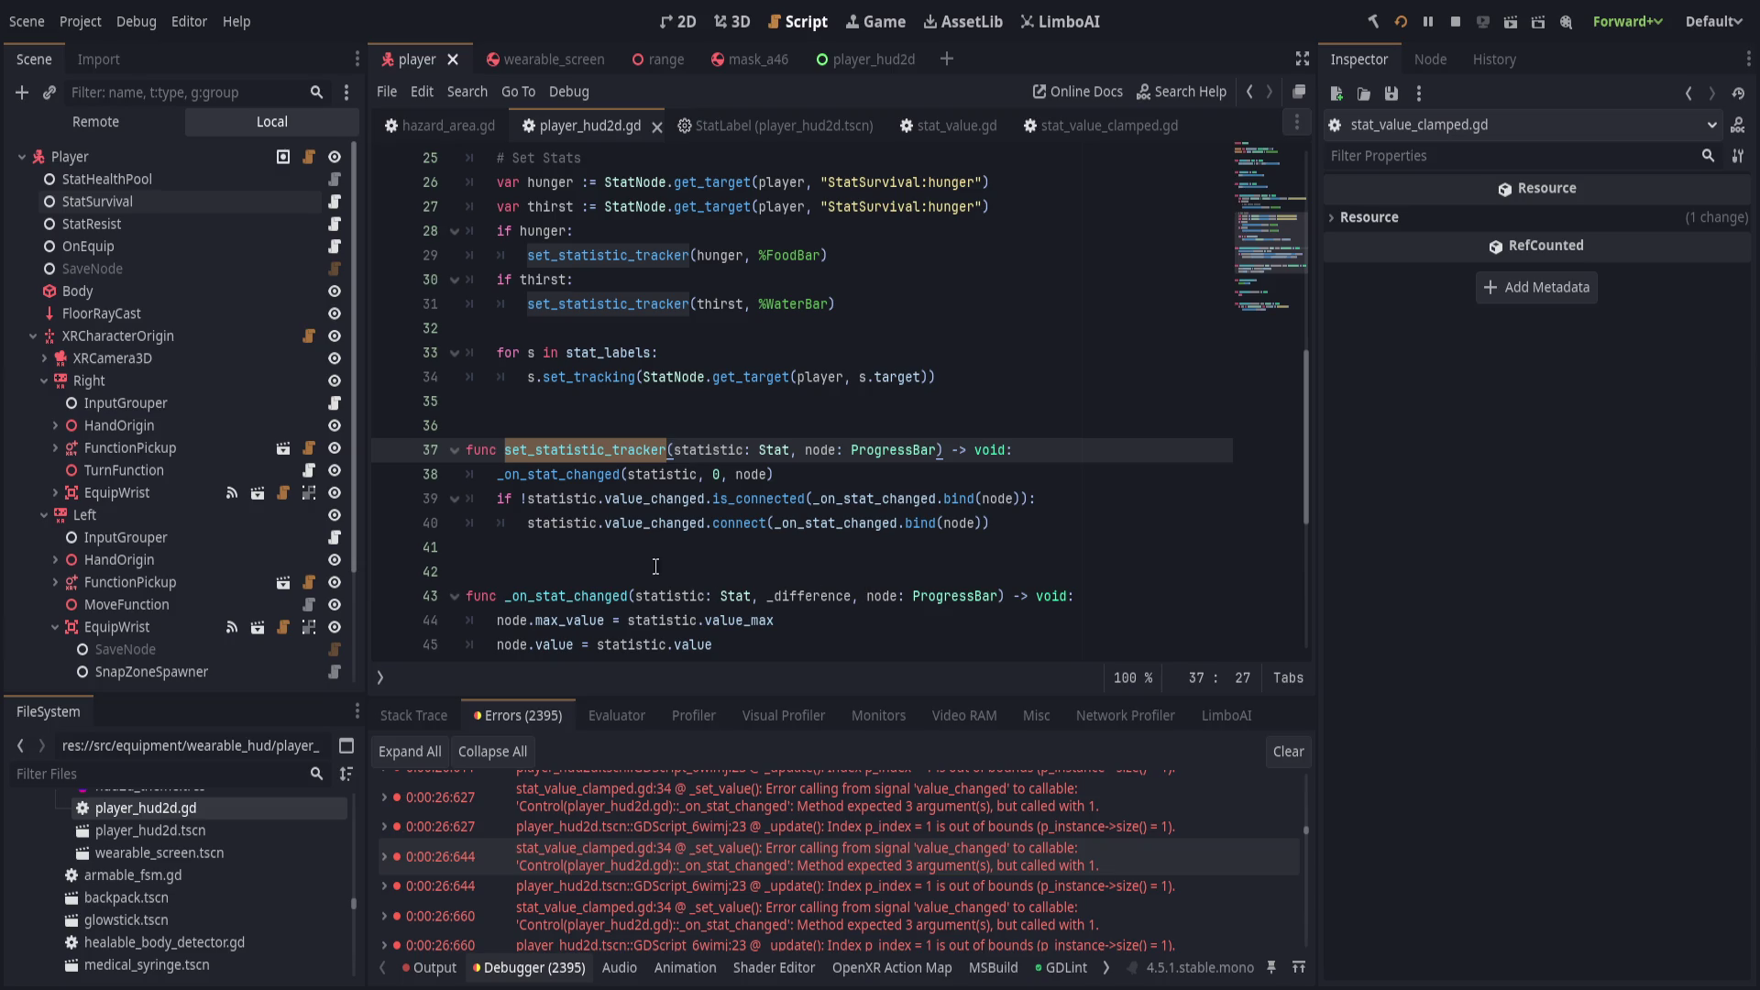
pyautogui.doubleClick(587, 475)
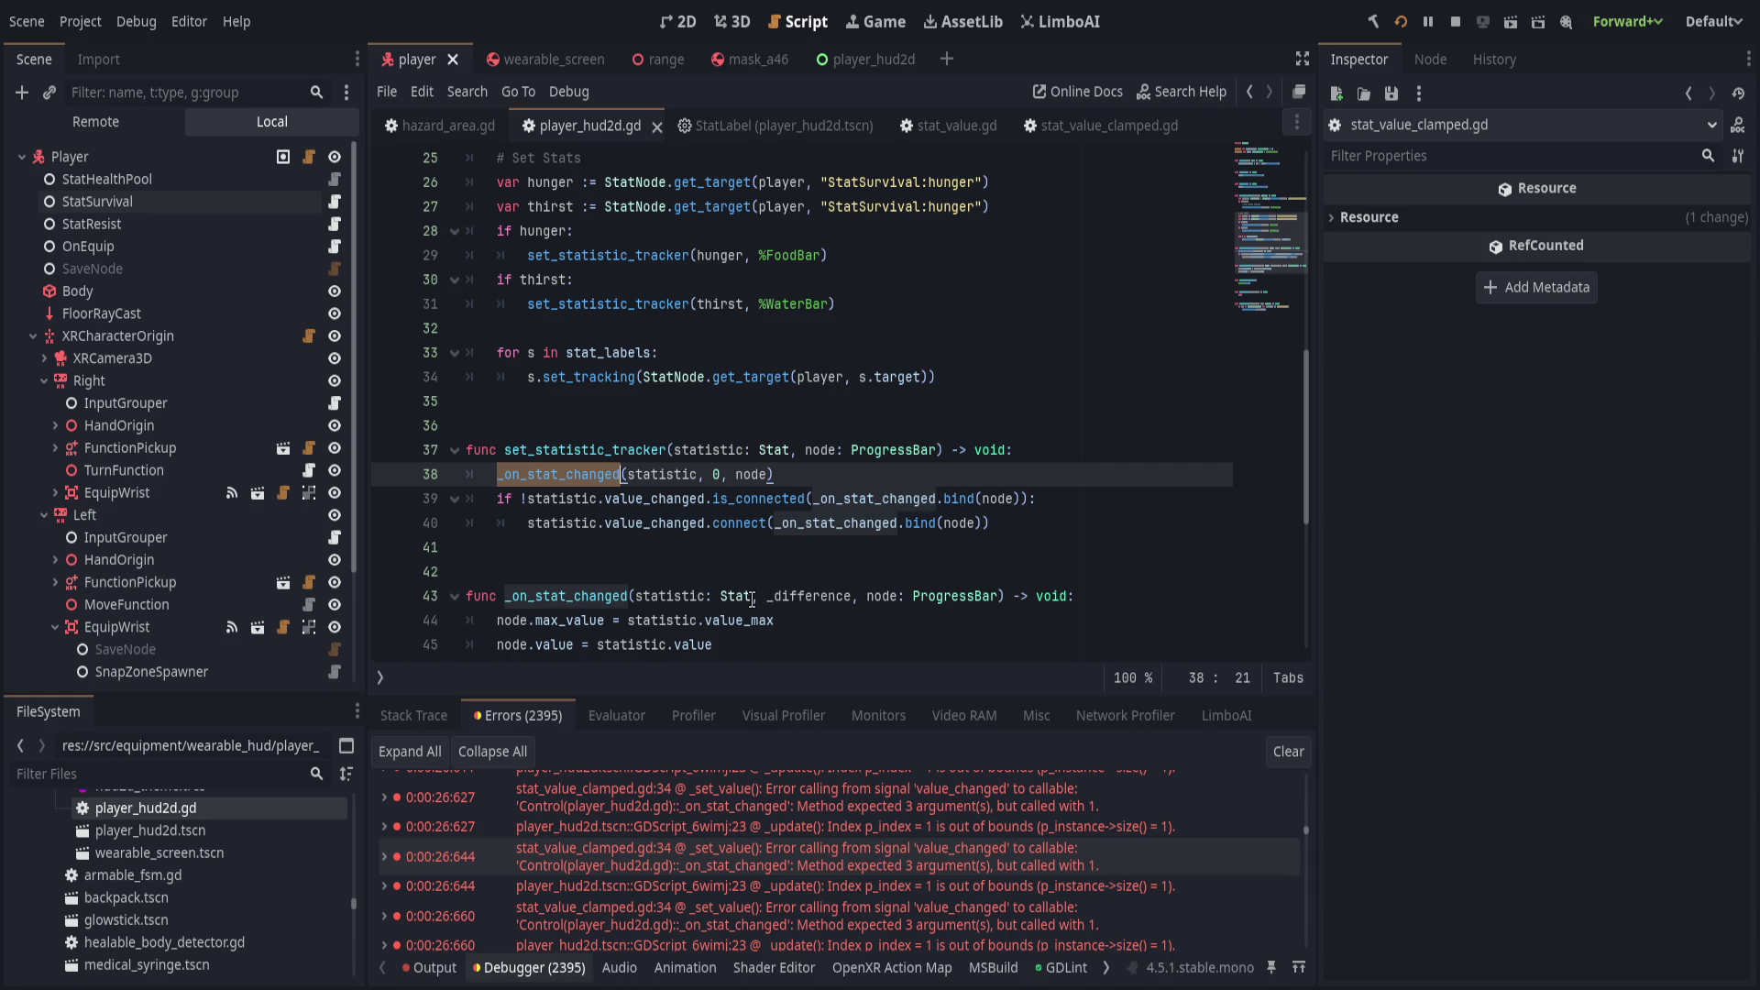
# Try deleting the statistic and _difference parameters of _on_stat_changed, then undo it.
pyautogui.click(752, 597)
pyautogui.moveTo(752, 597); pyautogui.dragTo(1001, 597)
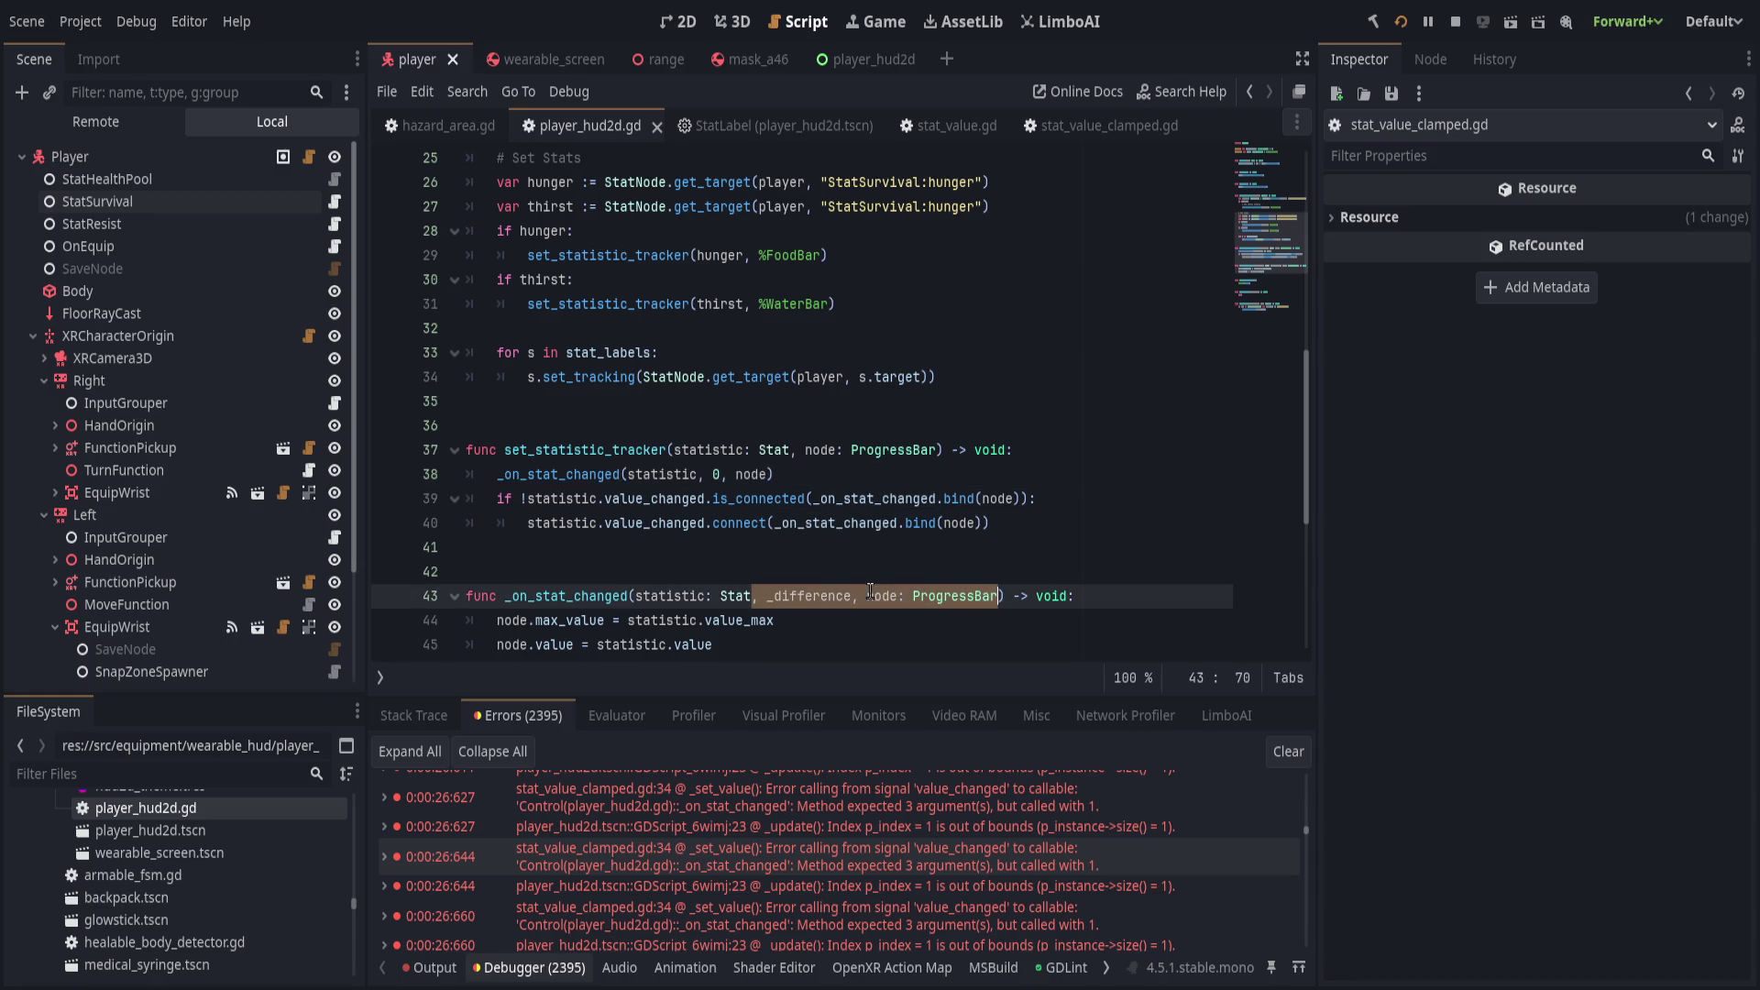
pyautogui.click(823, 575)
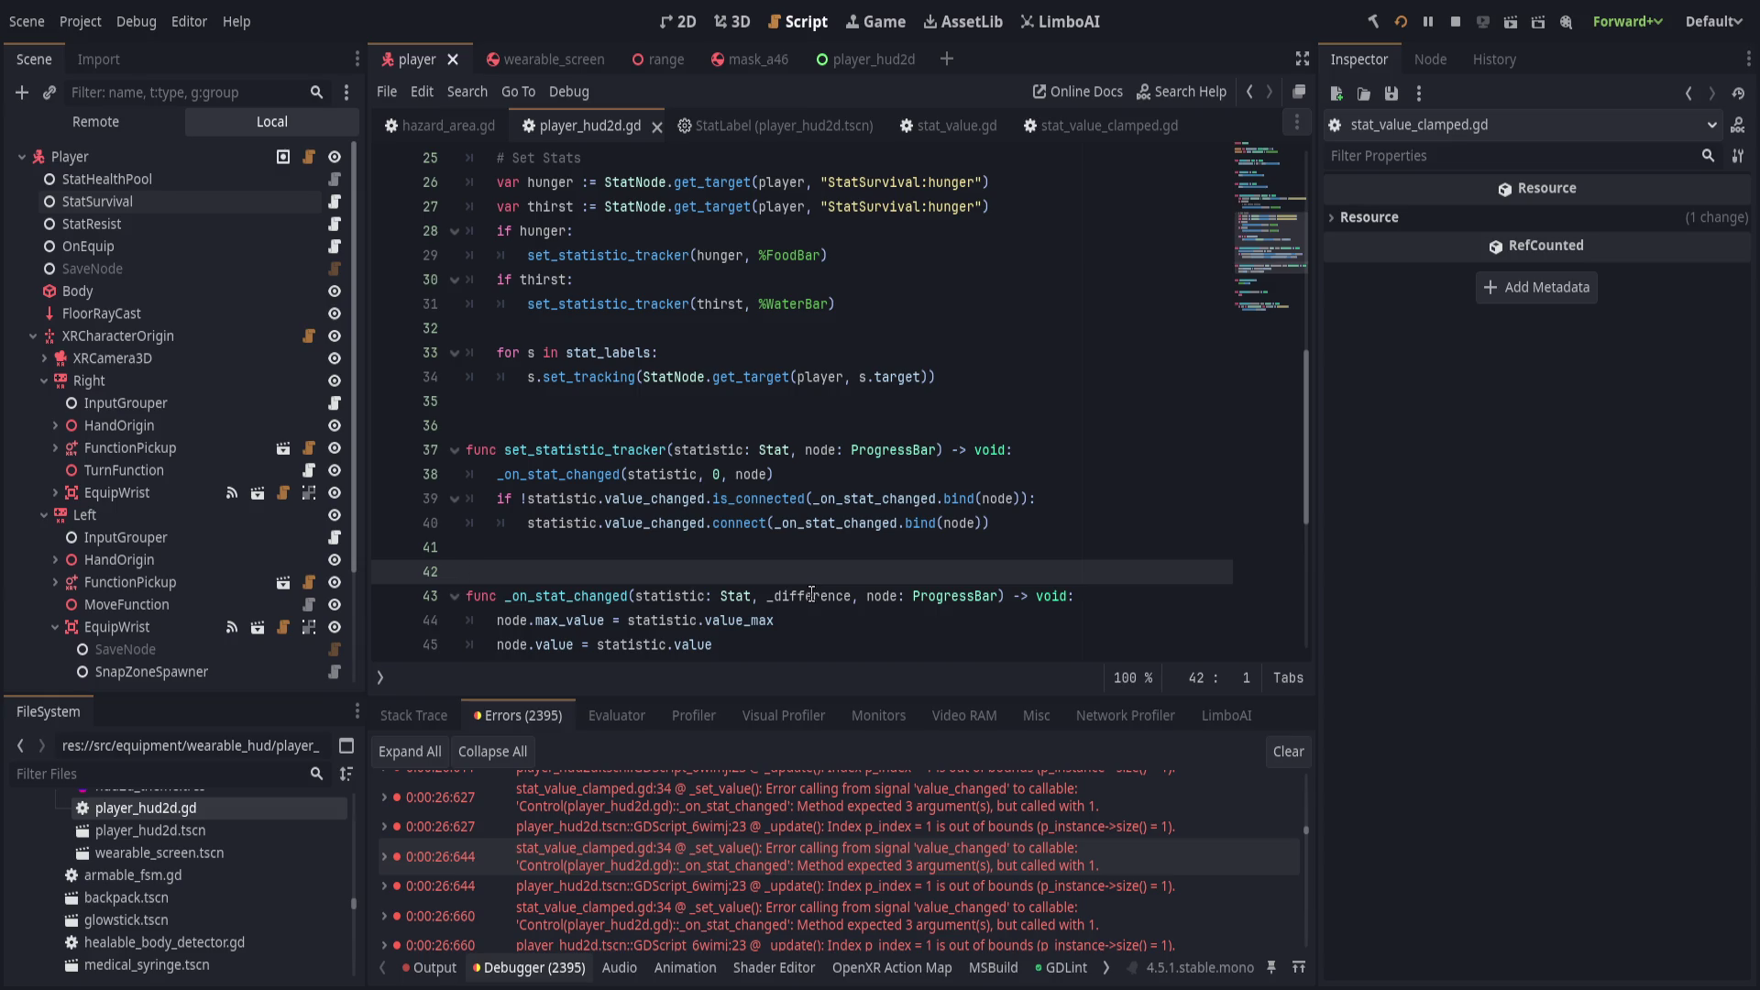
pyautogui.moveTo(866, 597); pyautogui.dragTo(635, 597)
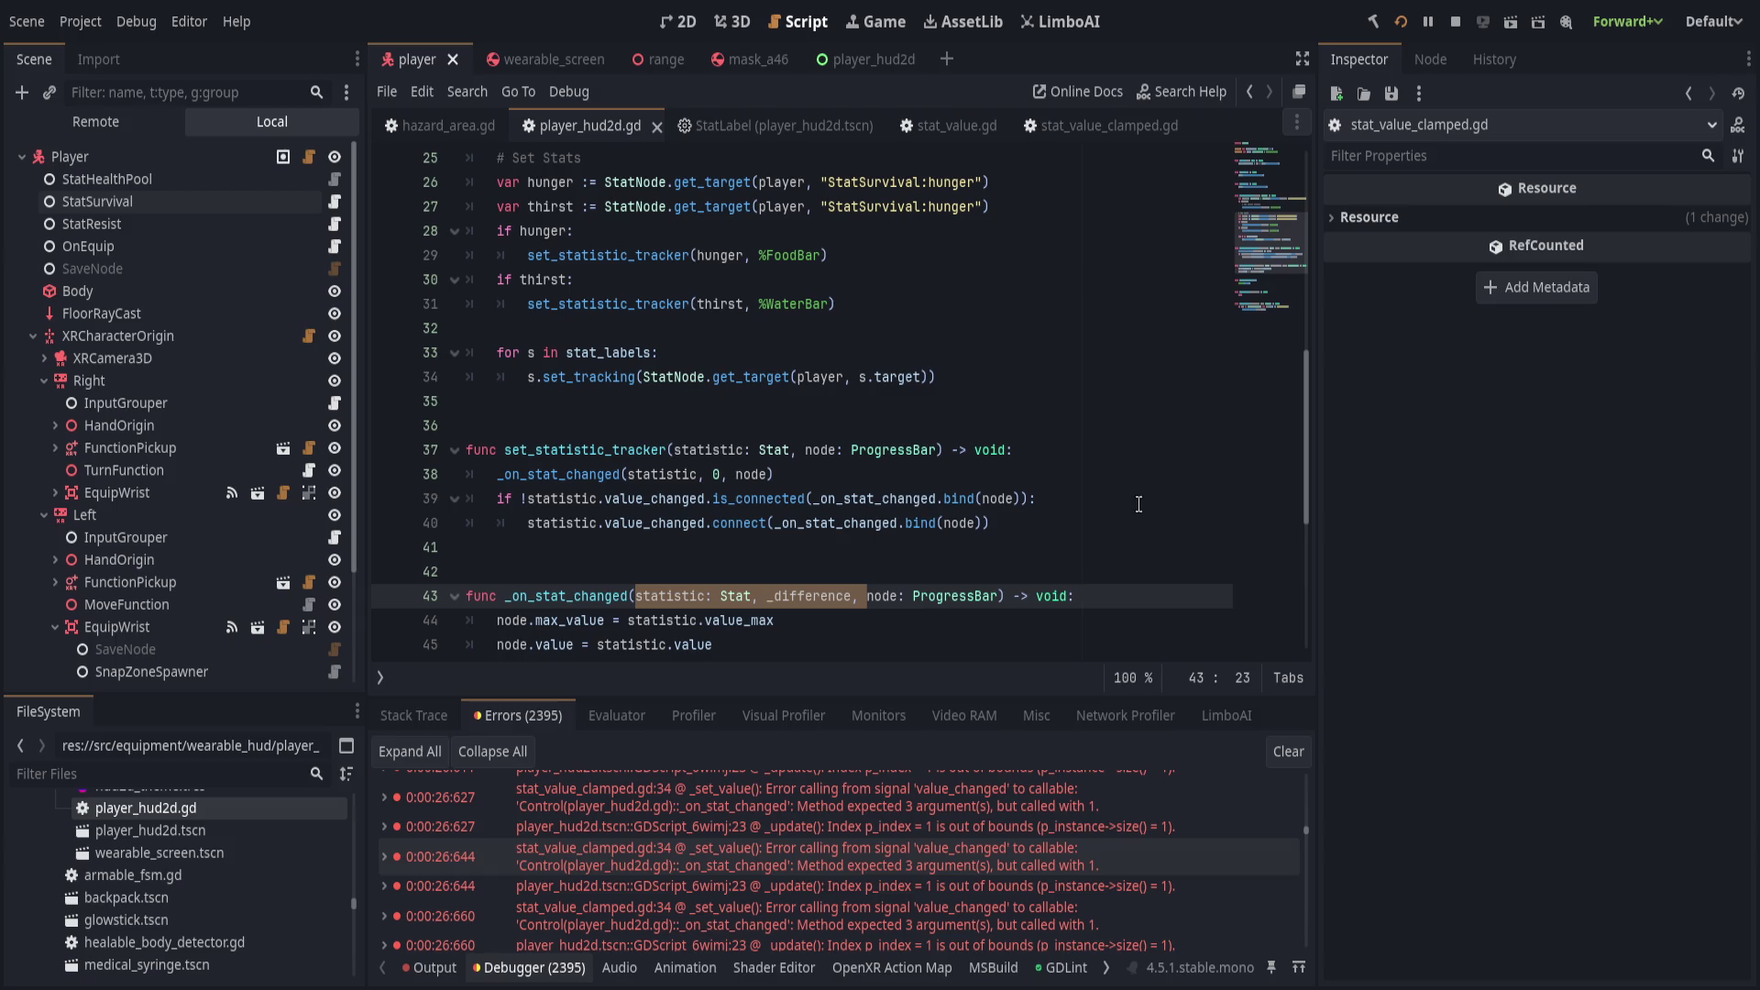
pyautogui.scroll(-1, 901, 349)
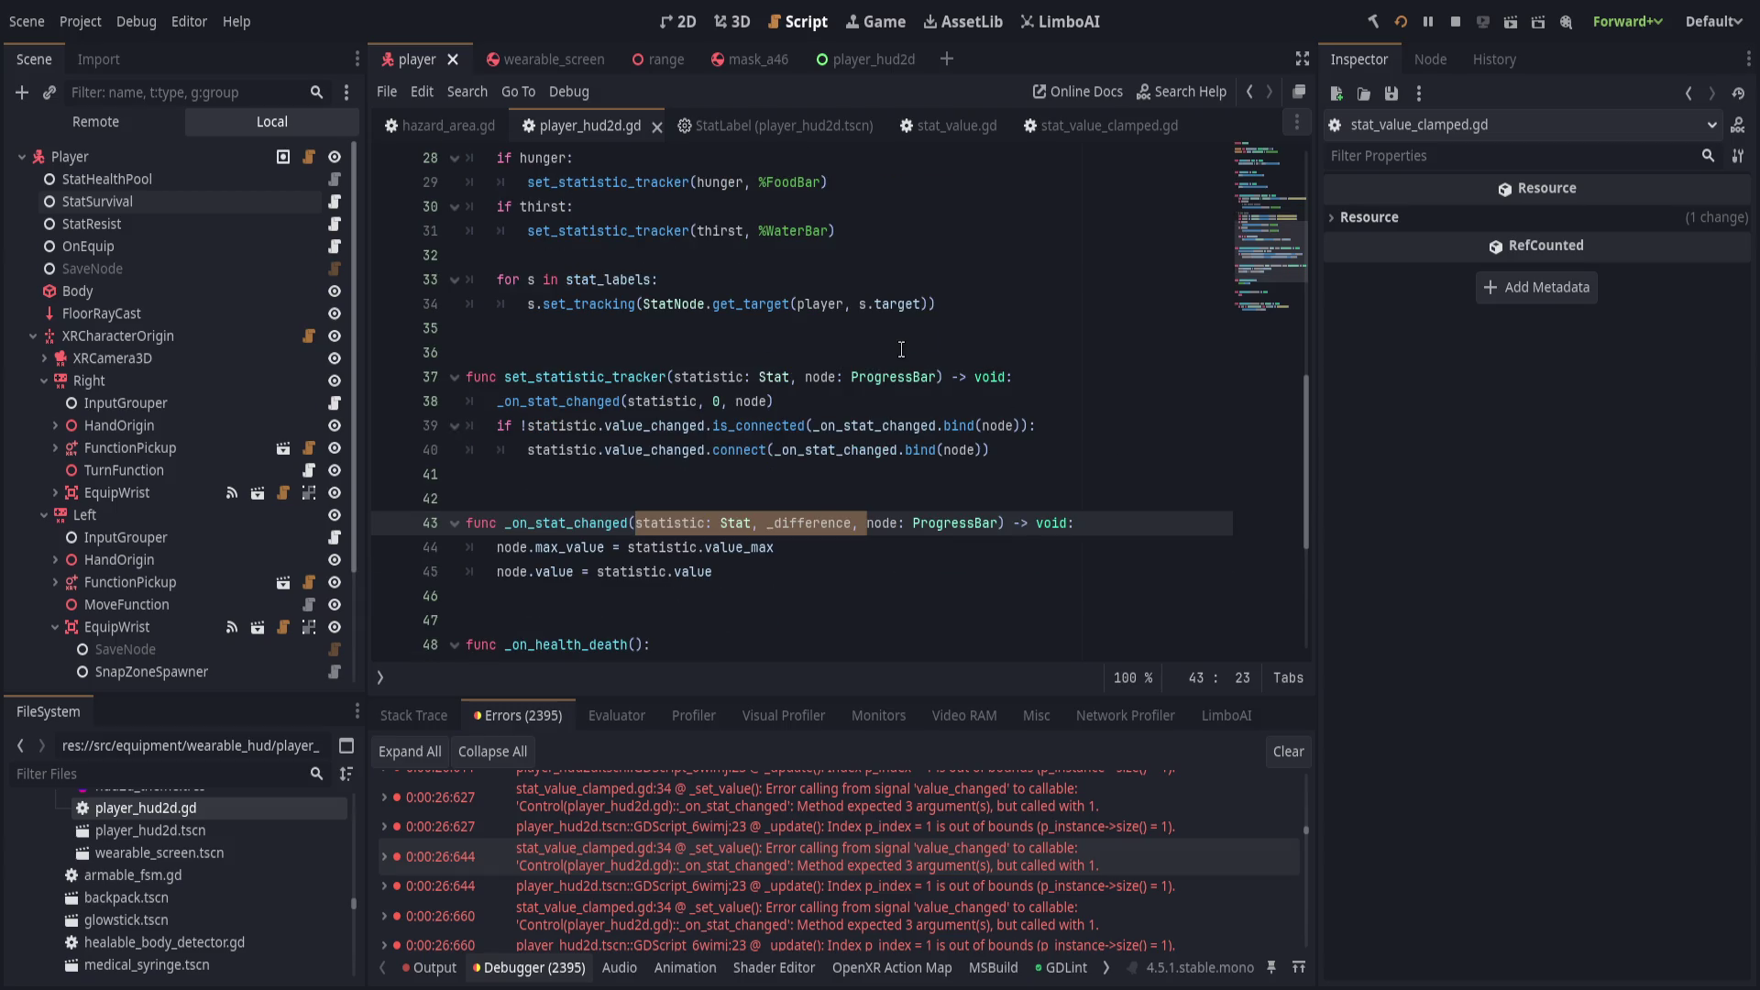
pyautogui.press('BackSpace')
pyautogui.hotkey('ctrl', 'z')
pyautogui.scroll(3, 931, 346)
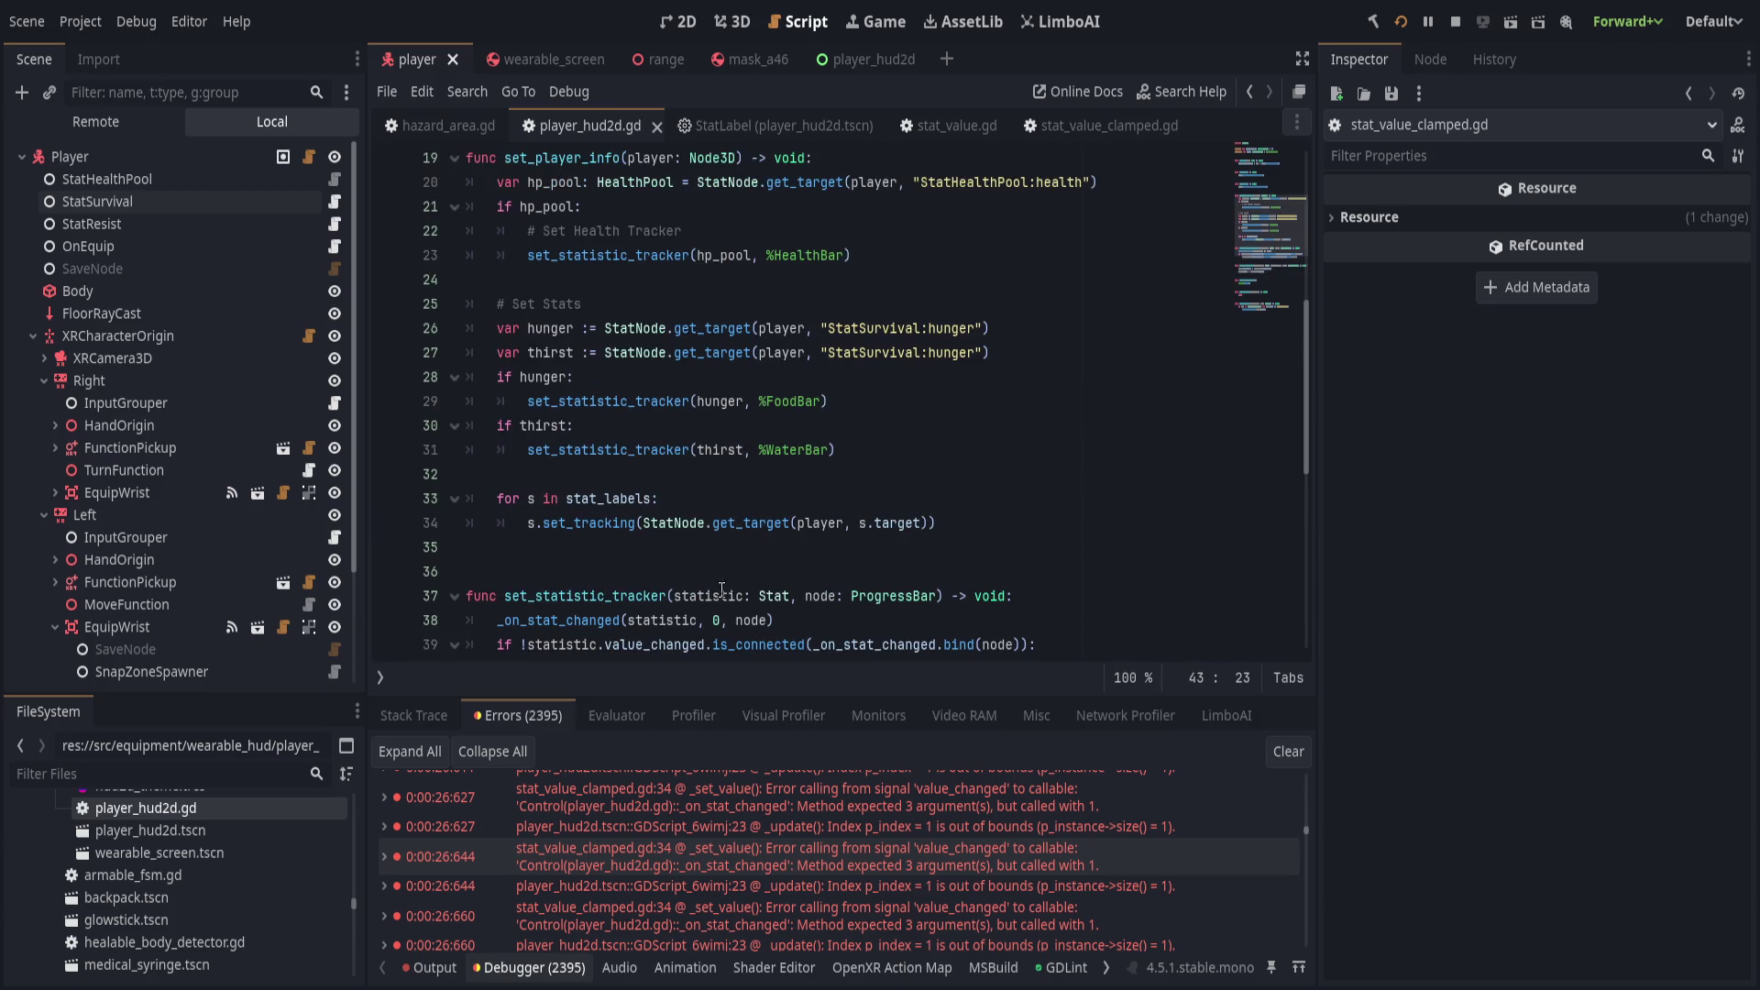
pyautogui.doubleClick(592, 597)
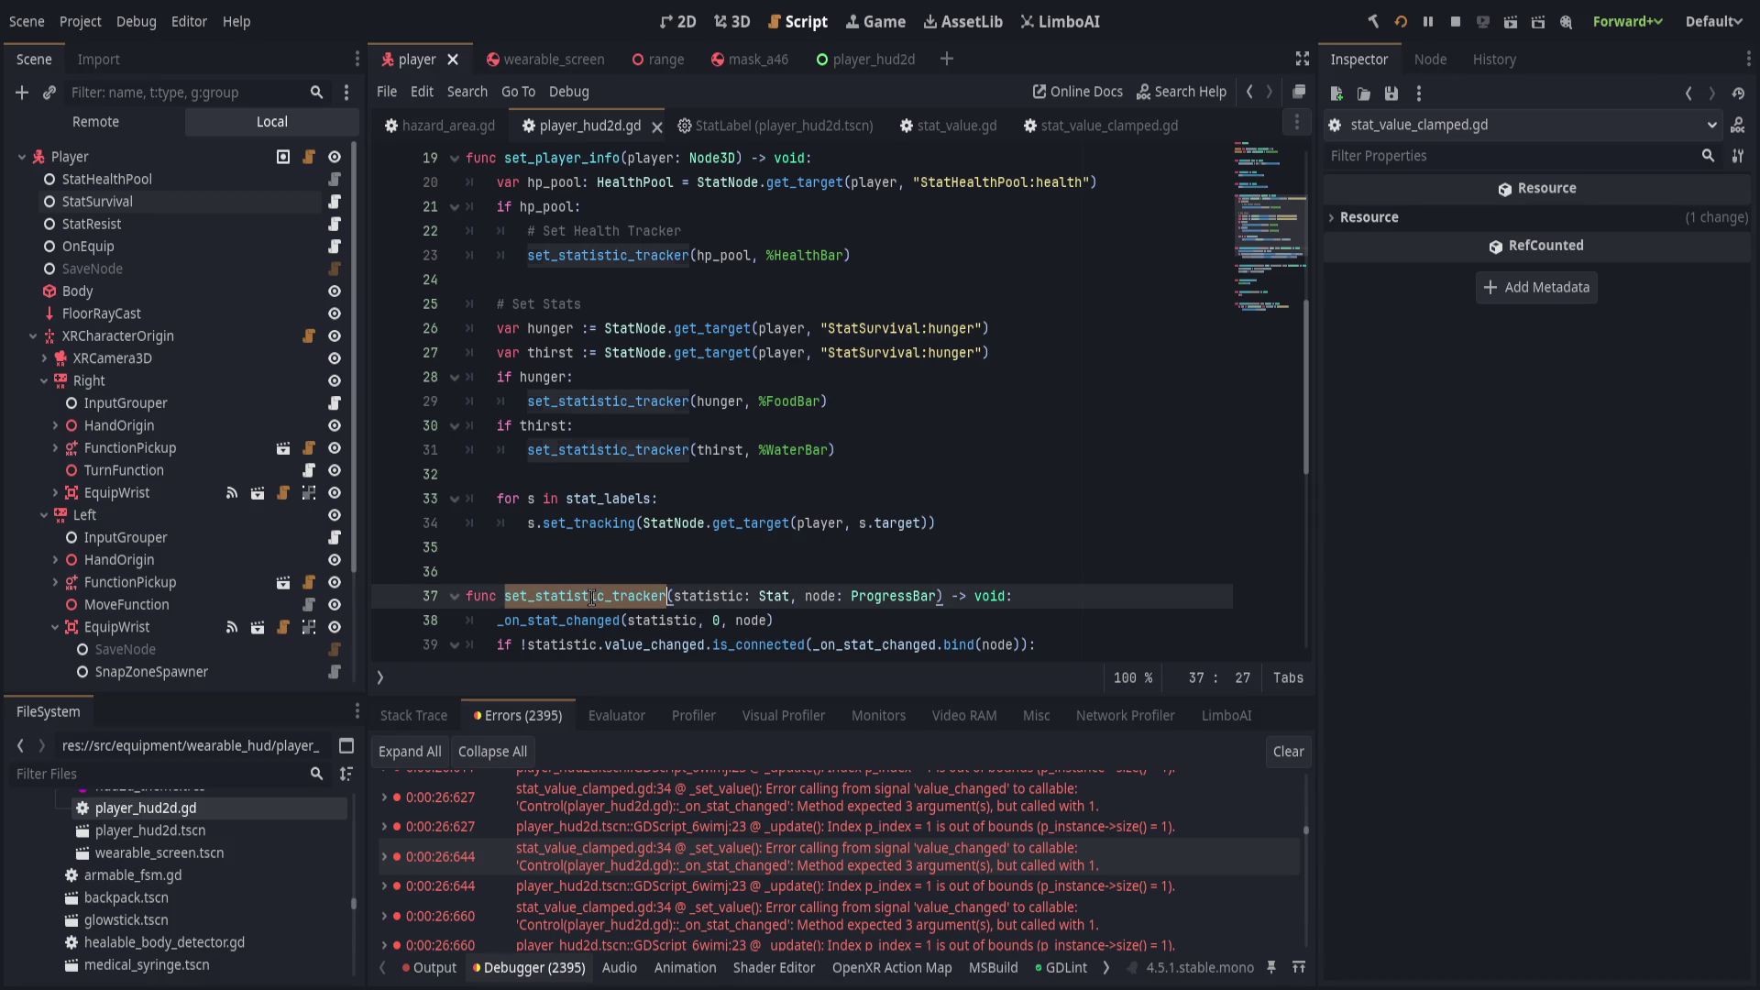
# Move %HealthBar before hp_pool and %FoodBar before hunger, fixing the commas.
pyautogui.doubleClick(832, 256)
pyautogui.moveTo(831, 256); pyautogui.dragTo(699, 255)
pyautogui.write(',')
pyautogui.hotkey('ctrl', 'Right')
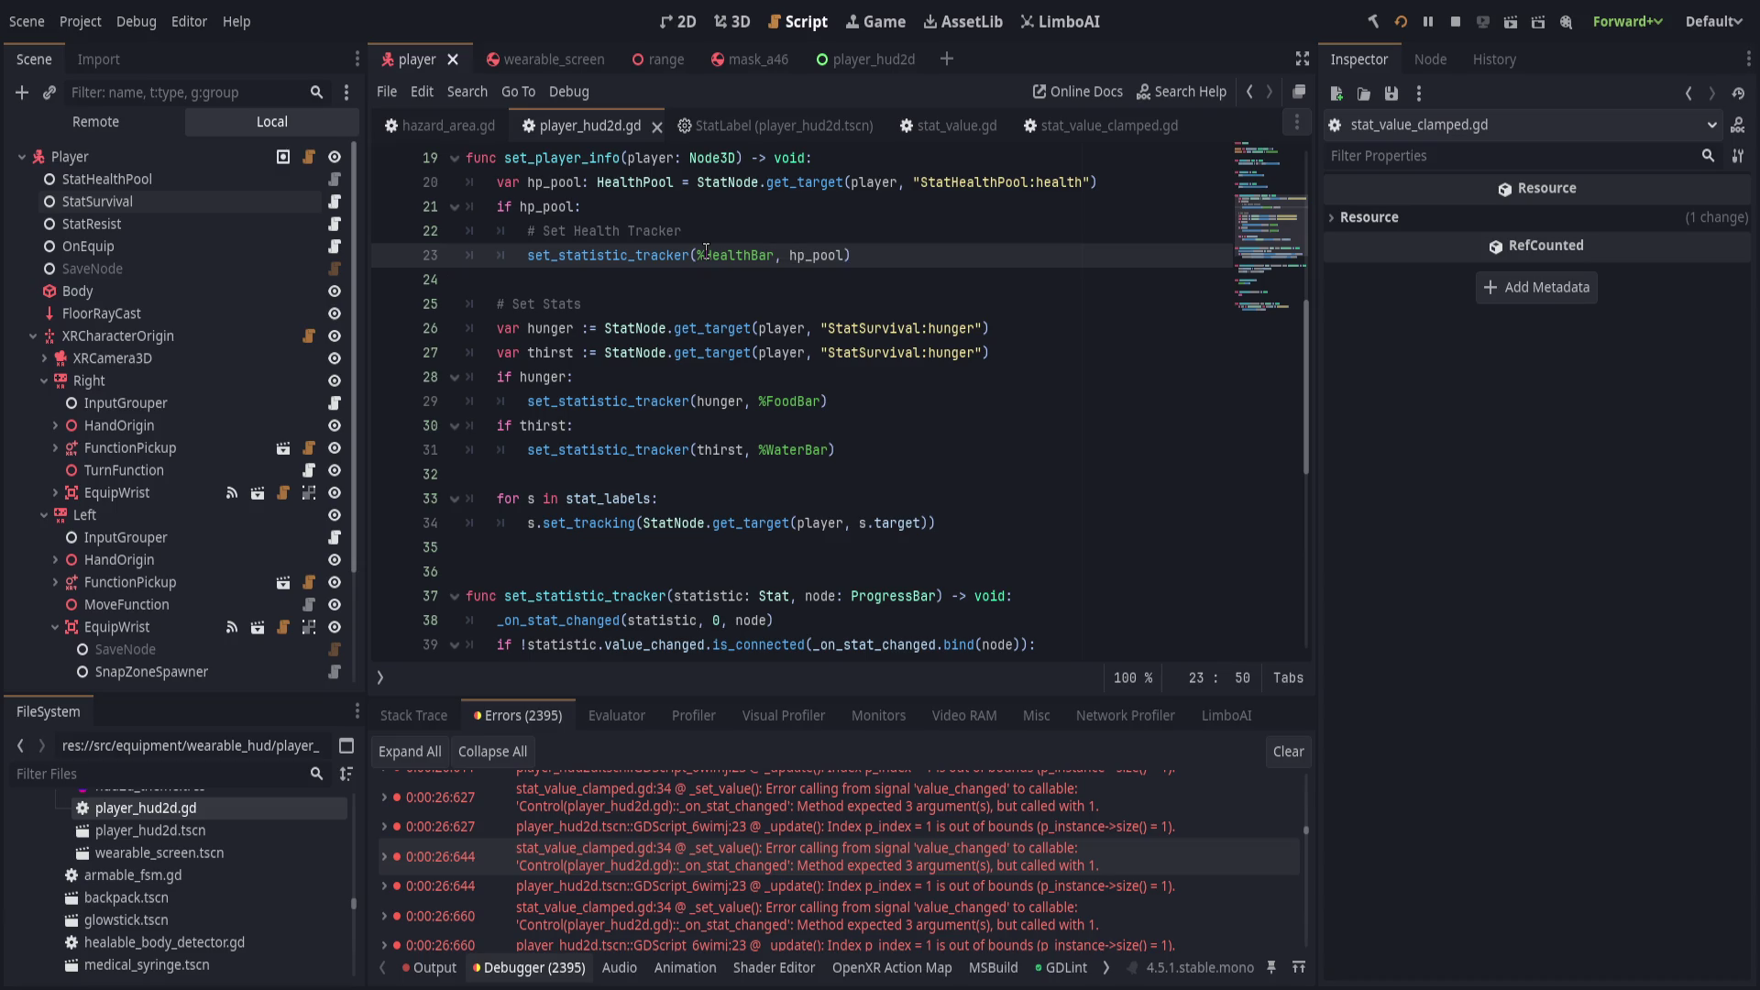
pyautogui.moveTo(760, 401)
pyautogui.mouseDown()
pyautogui.moveTo(825, 404)
pyautogui.moveTo(694, 401)
pyautogui.mouseUp()
pyautogui.press('BackSpace')
pyautogui.write(',')
pyautogui.hotkey('ctrl', 'Right')
pyautogui.press('Delete')
pyautogui.press('Delete')
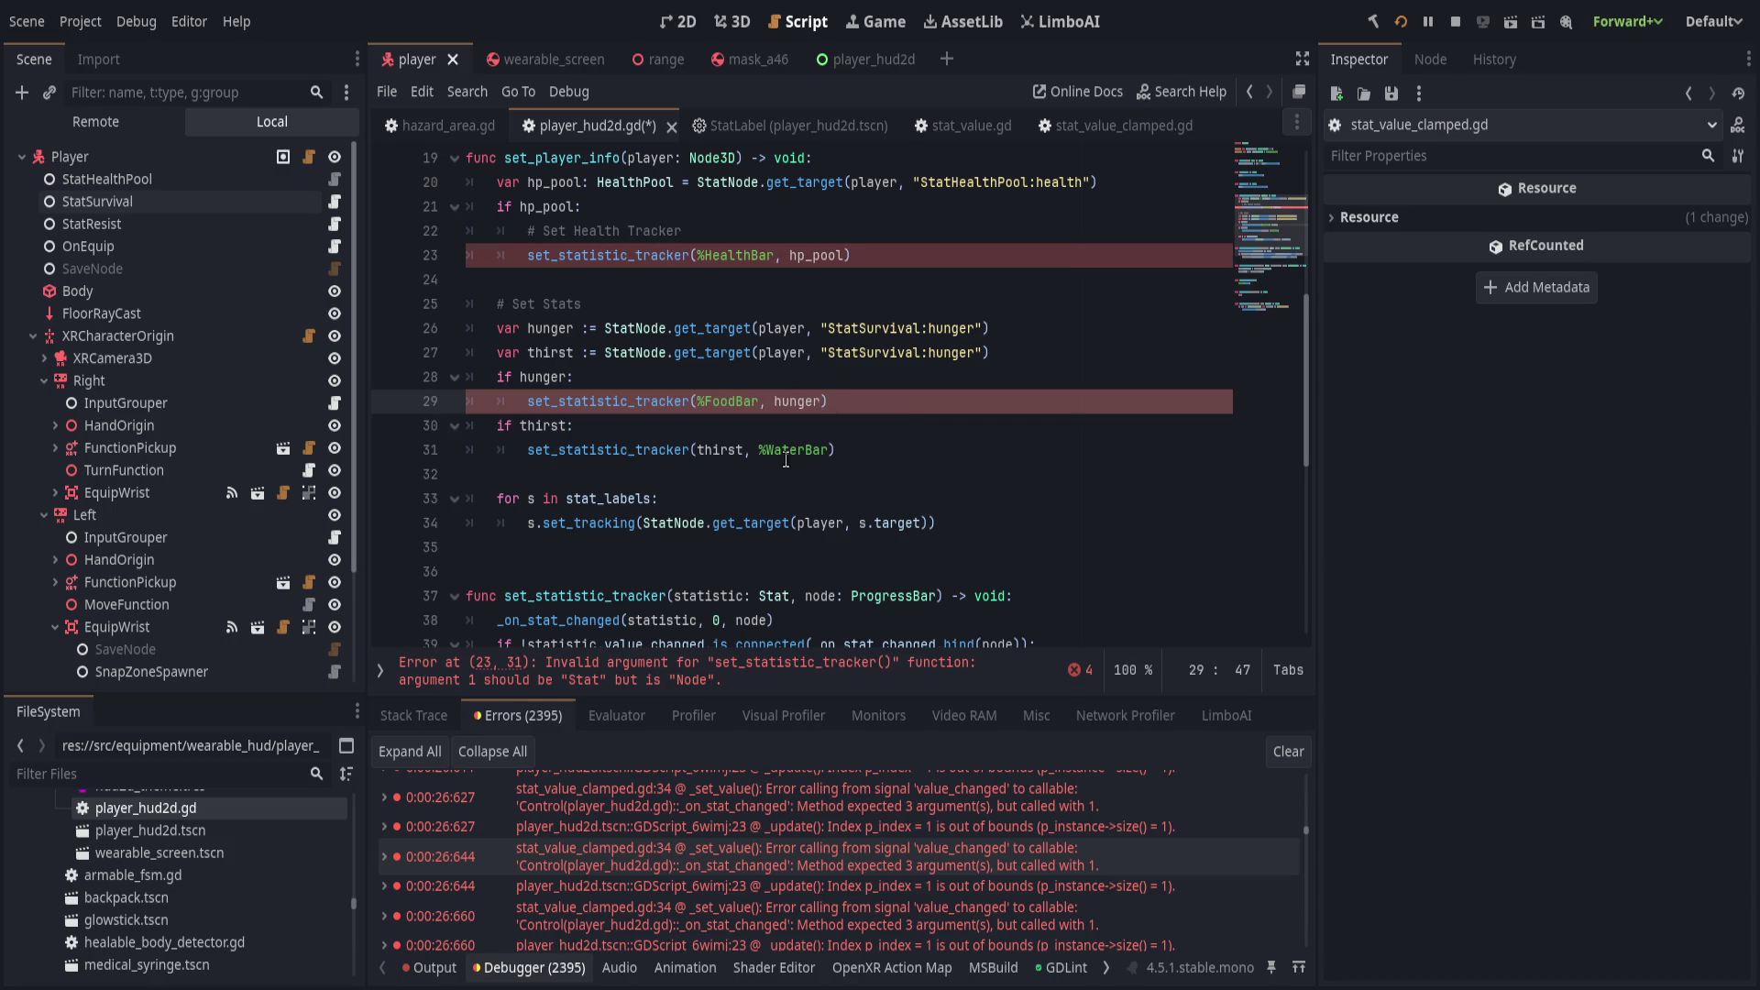
# Move %WaterBar before thirst in its tracker call and remove the leftover comma.
pyautogui.click(756, 450)
pyautogui.keyDown('shift'); pyautogui.click(828, 450); pyautogui.keyUp('shift')
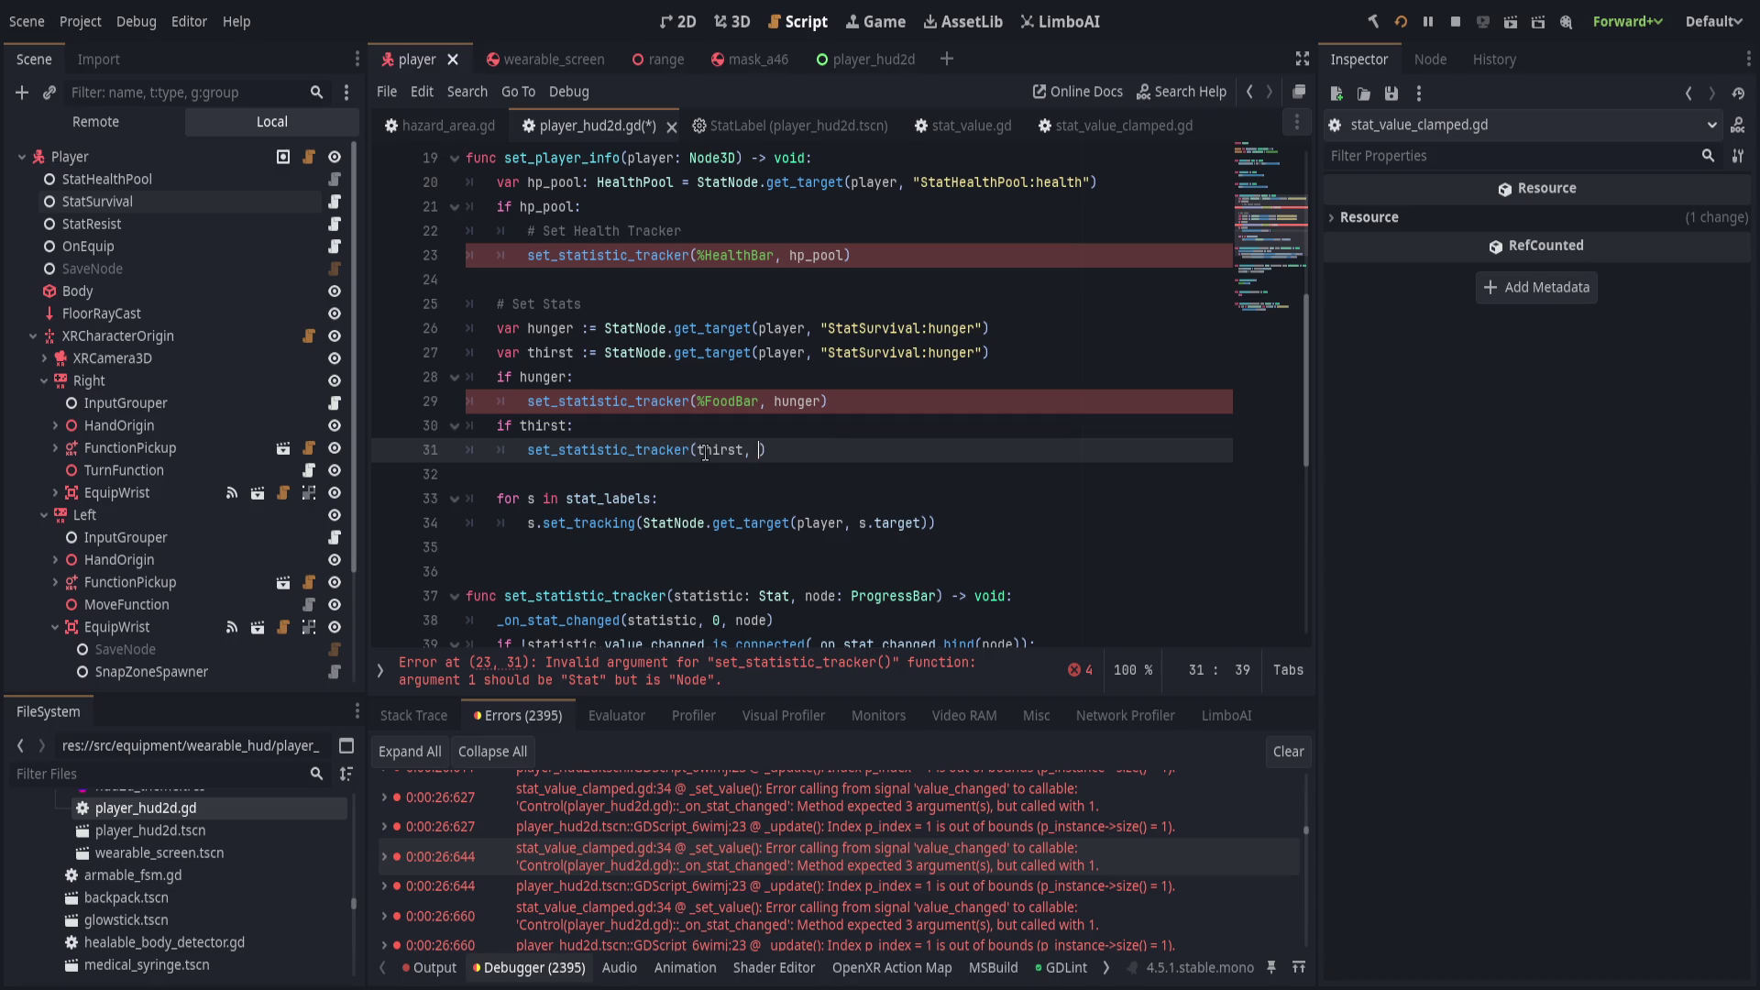
pyautogui.moveTo(789, 451); pyautogui.dragTo(700, 450)
pyautogui.write(',')
pyautogui.hotkey('ctrl', 'Right')
pyautogui.press('Delete')
pyautogui.press('Delete')
pyautogui.press('End')
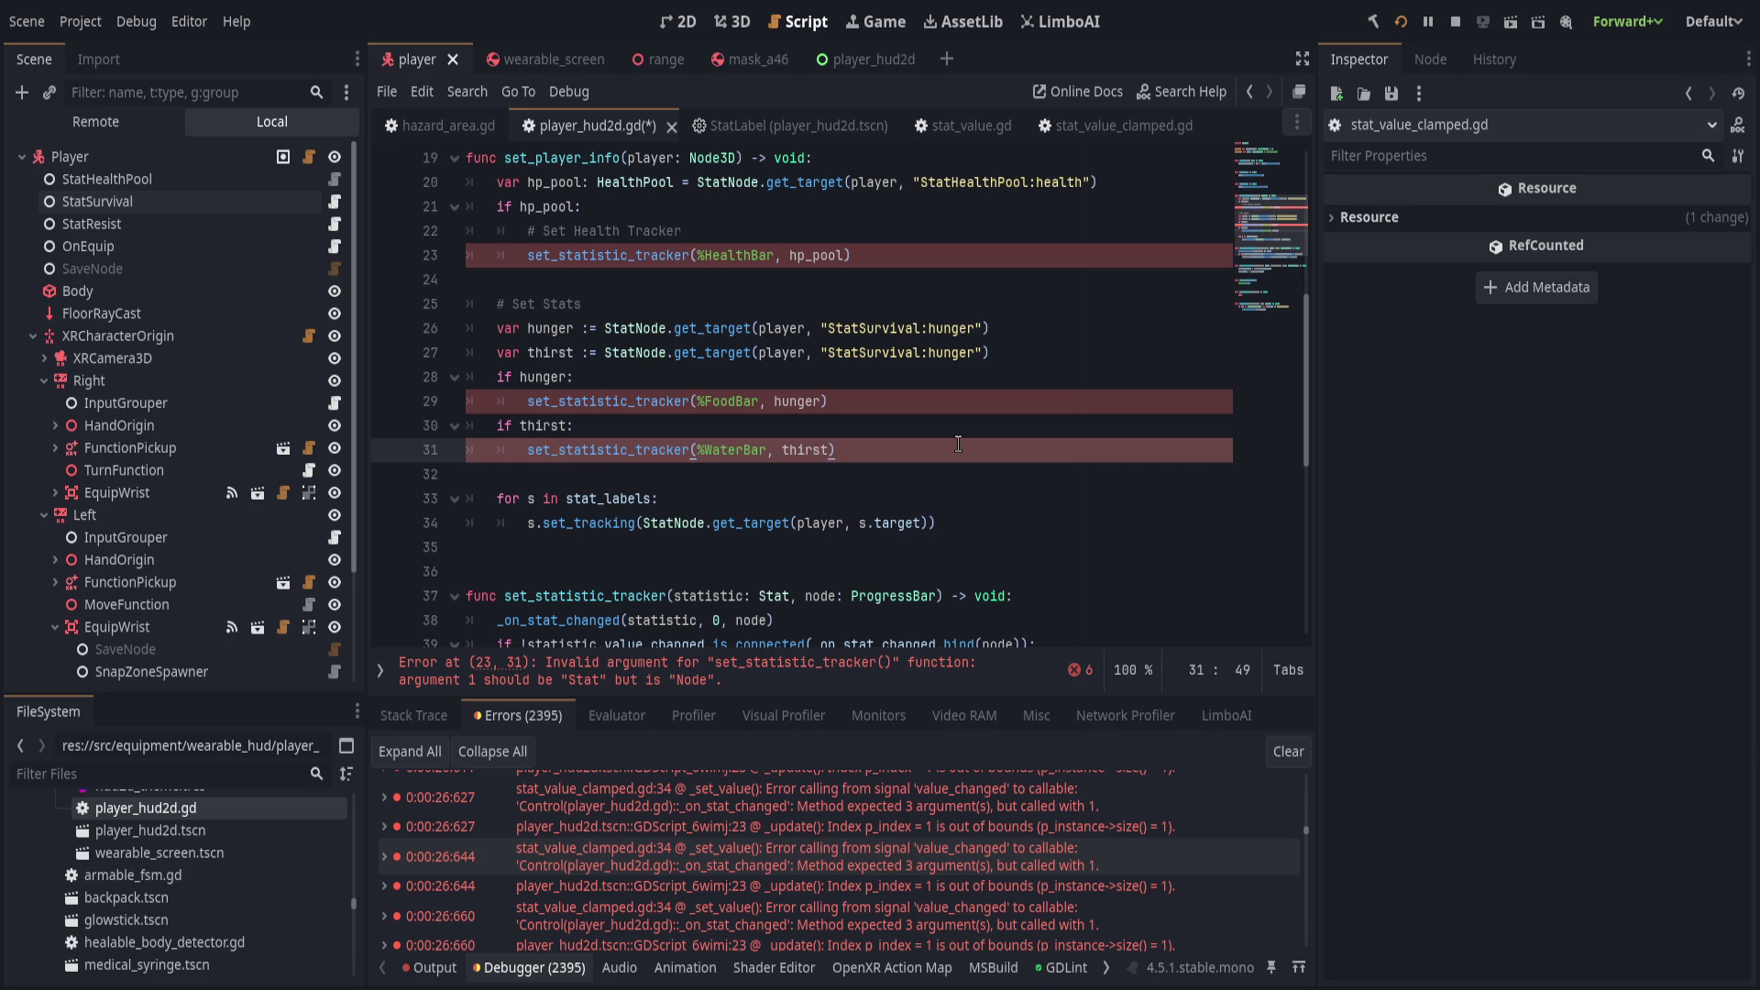
pyautogui.scroll(-5, 955, 444)
pyautogui.scroll(5, 927, 460)
# Rewrite the set_statistic_tracker signature as (node: ProgressBar, statistic: Stat).
pyautogui.moveTo(807, 596); pyautogui.dragTo(939, 596)
pyautogui.press('BackSpace')
pyautogui.click(672, 601)
pyautogui.write('node: ProgressBar,')
pyautogui.press('Delete')
pyautogui.press('Delete')
pyautogui.press('End')
pyautogui.press('Down')
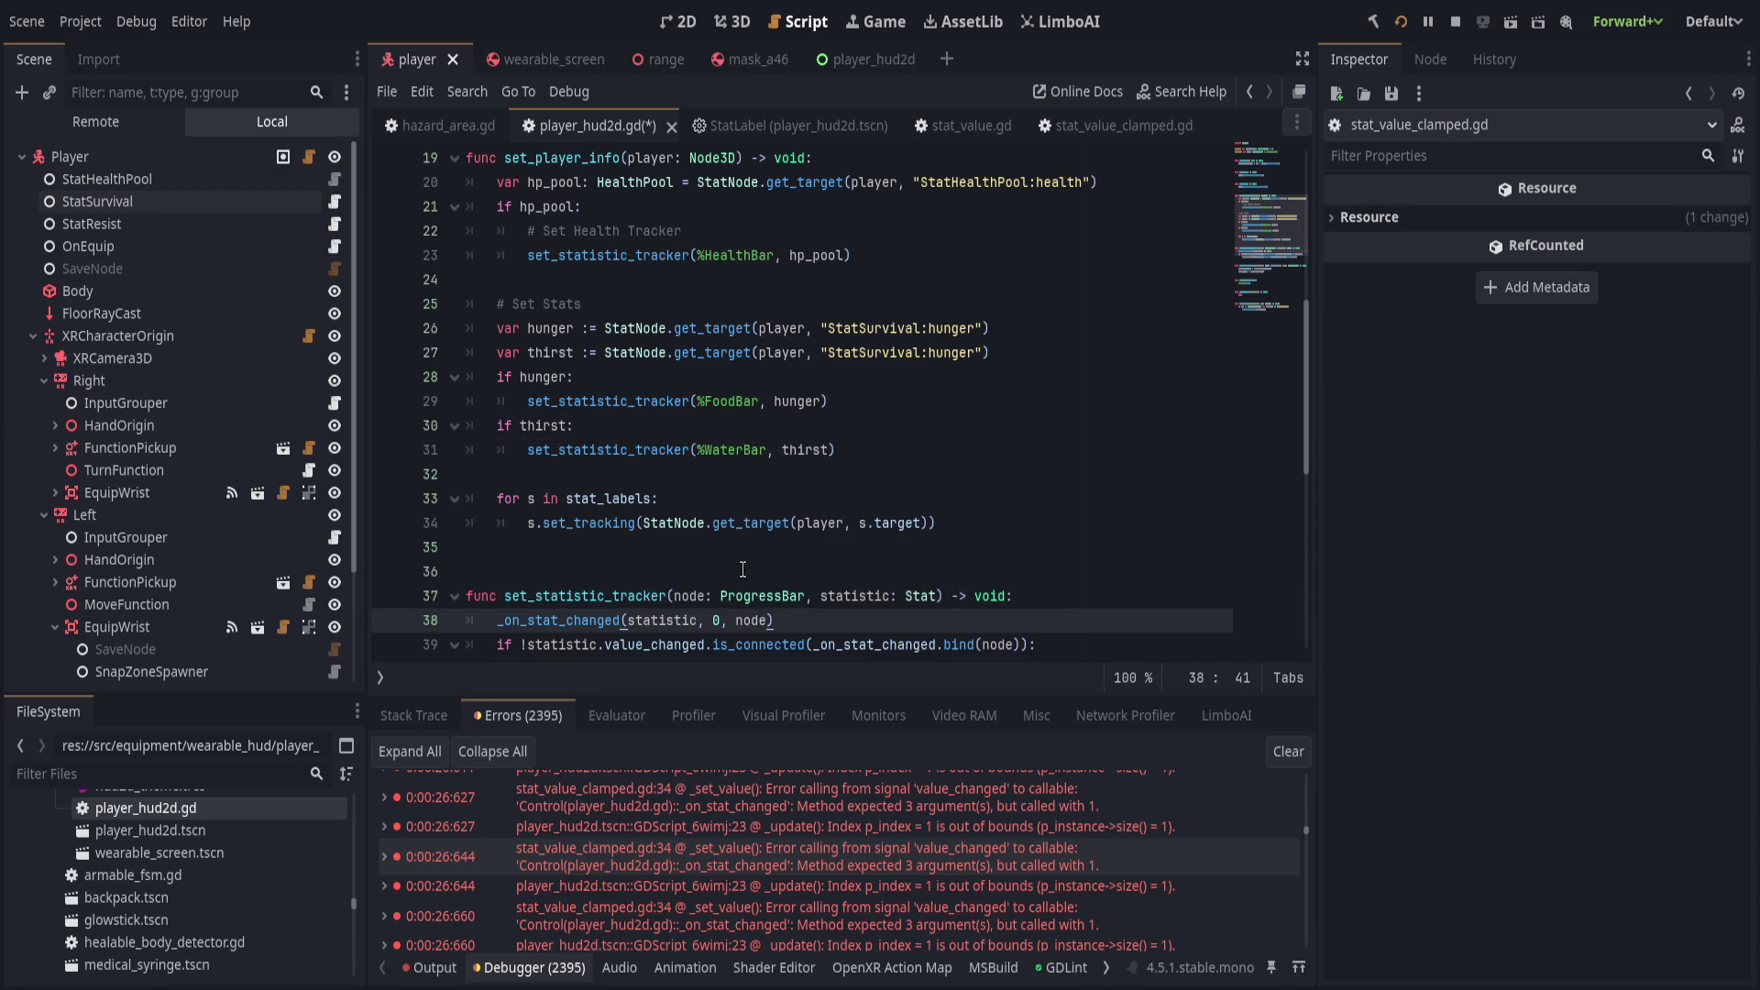
# Move node: ProgressBar first in _on_stat_changed's parameters and drop the _difference parameter and return type.
pyautogui.scroll(-3, 742, 569)
pyautogui.doubleClick(575, 400)
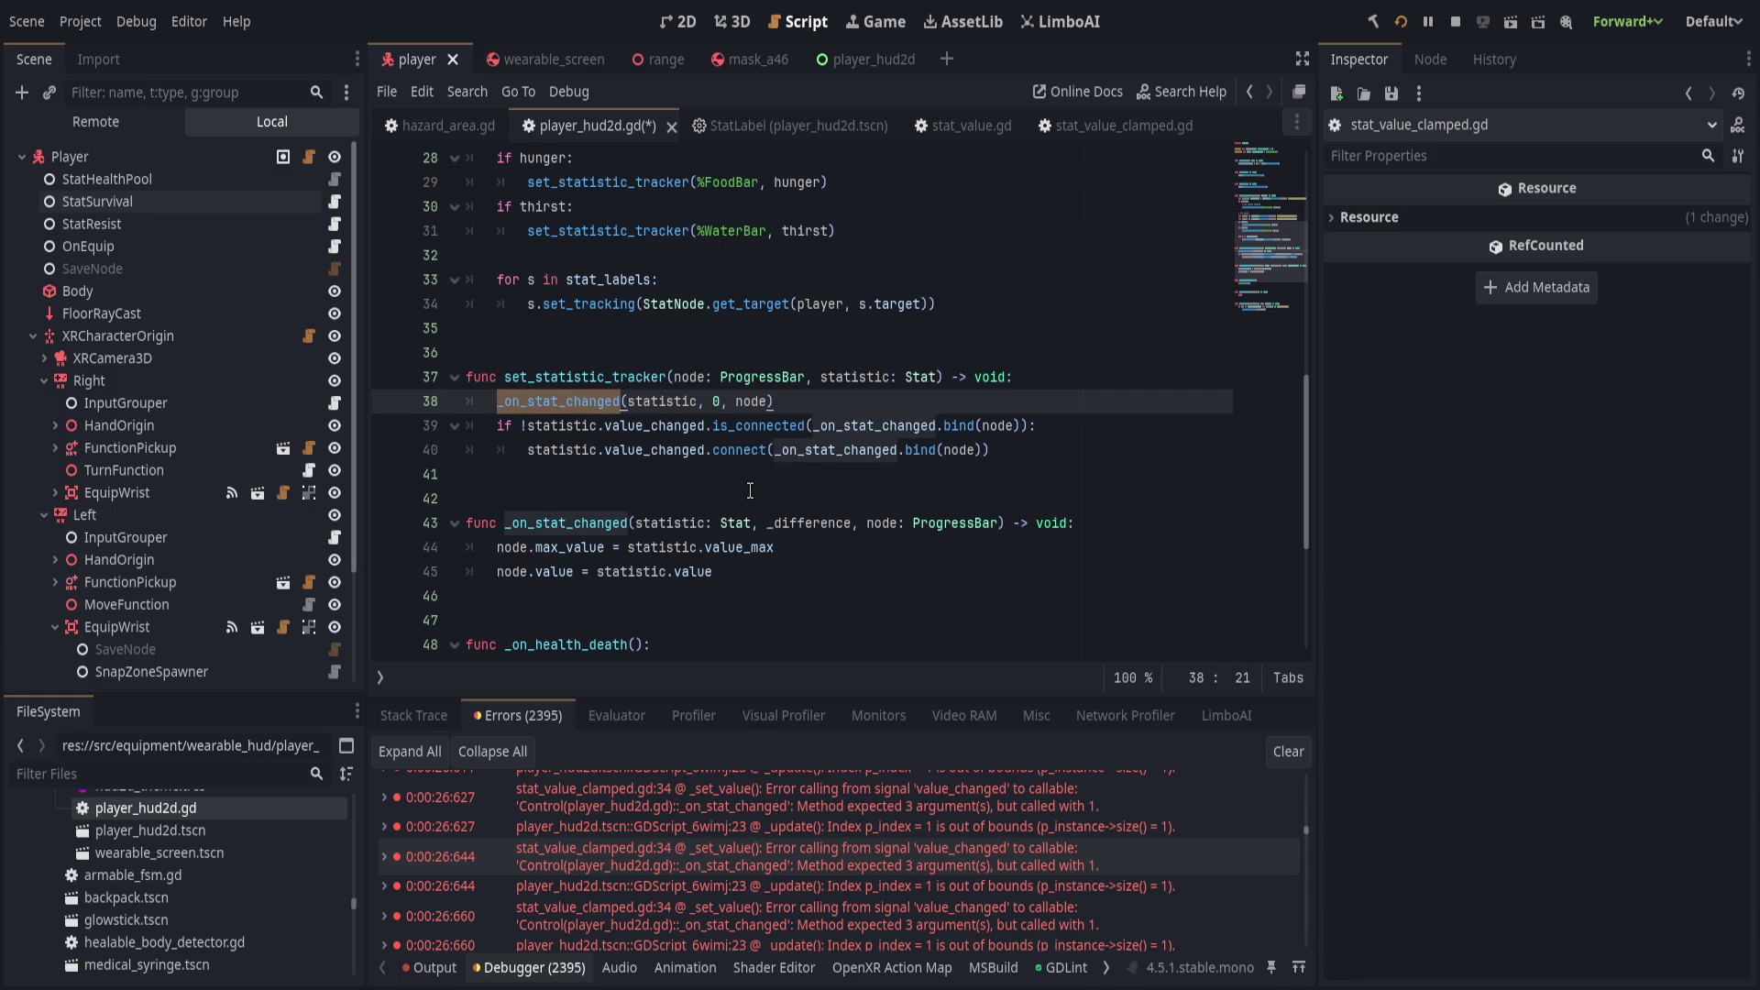
pyautogui.moveTo(869, 523); pyautogui.dragTo(1000, 524)
pyautogui.press('BackSpace')
pyautogui.write('node: ProgressBar,')
pyautogui.hotkey('ctrl', 'Right')
pyautogui.hotkey('ctrl', 'Right')
pyautogui.hotkey('ctrl', 'Right')
pyautogui.hotkey('ctrl', 'Delete')
pyautogui.hotkey('ctrl', 'Delete')
pyautogui.hotkey('ctrl', 'Delete')
pyautogui.write(')')
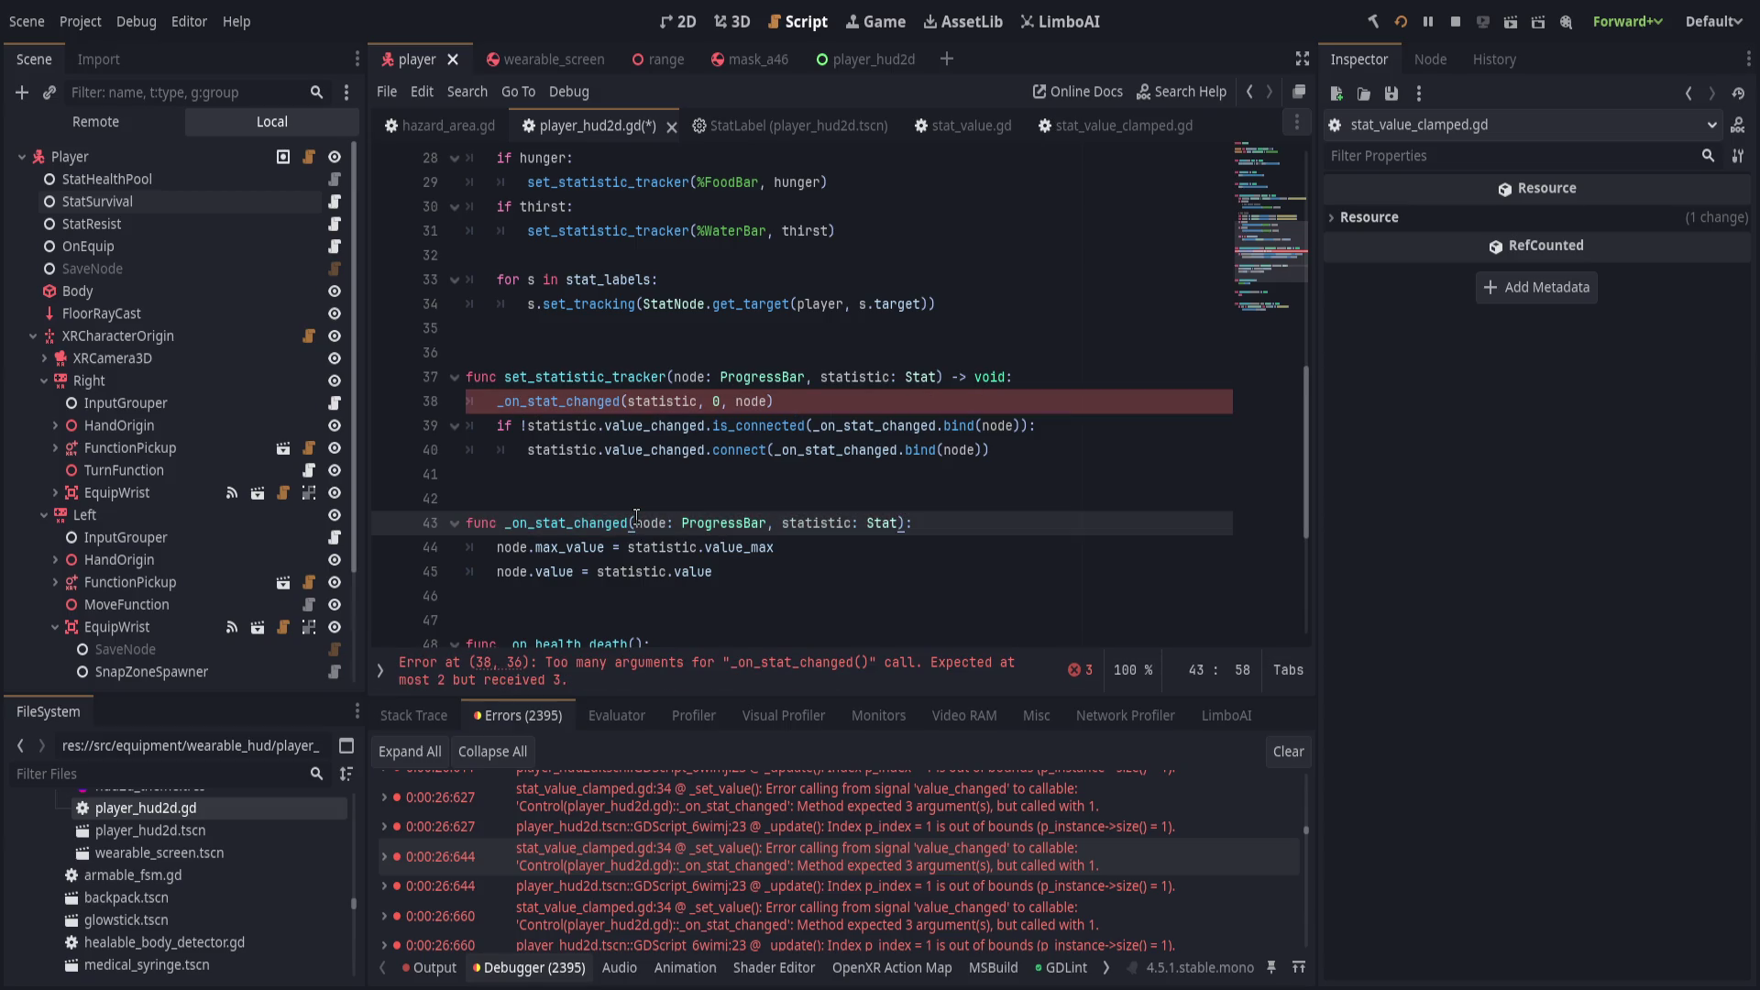
# Change the properties on lines 44–45 to max_value and value.
pyautogui.press('Down')
pyautogui.hotkey('ctrl', 'BackSpace')
pyautogui.write('max')
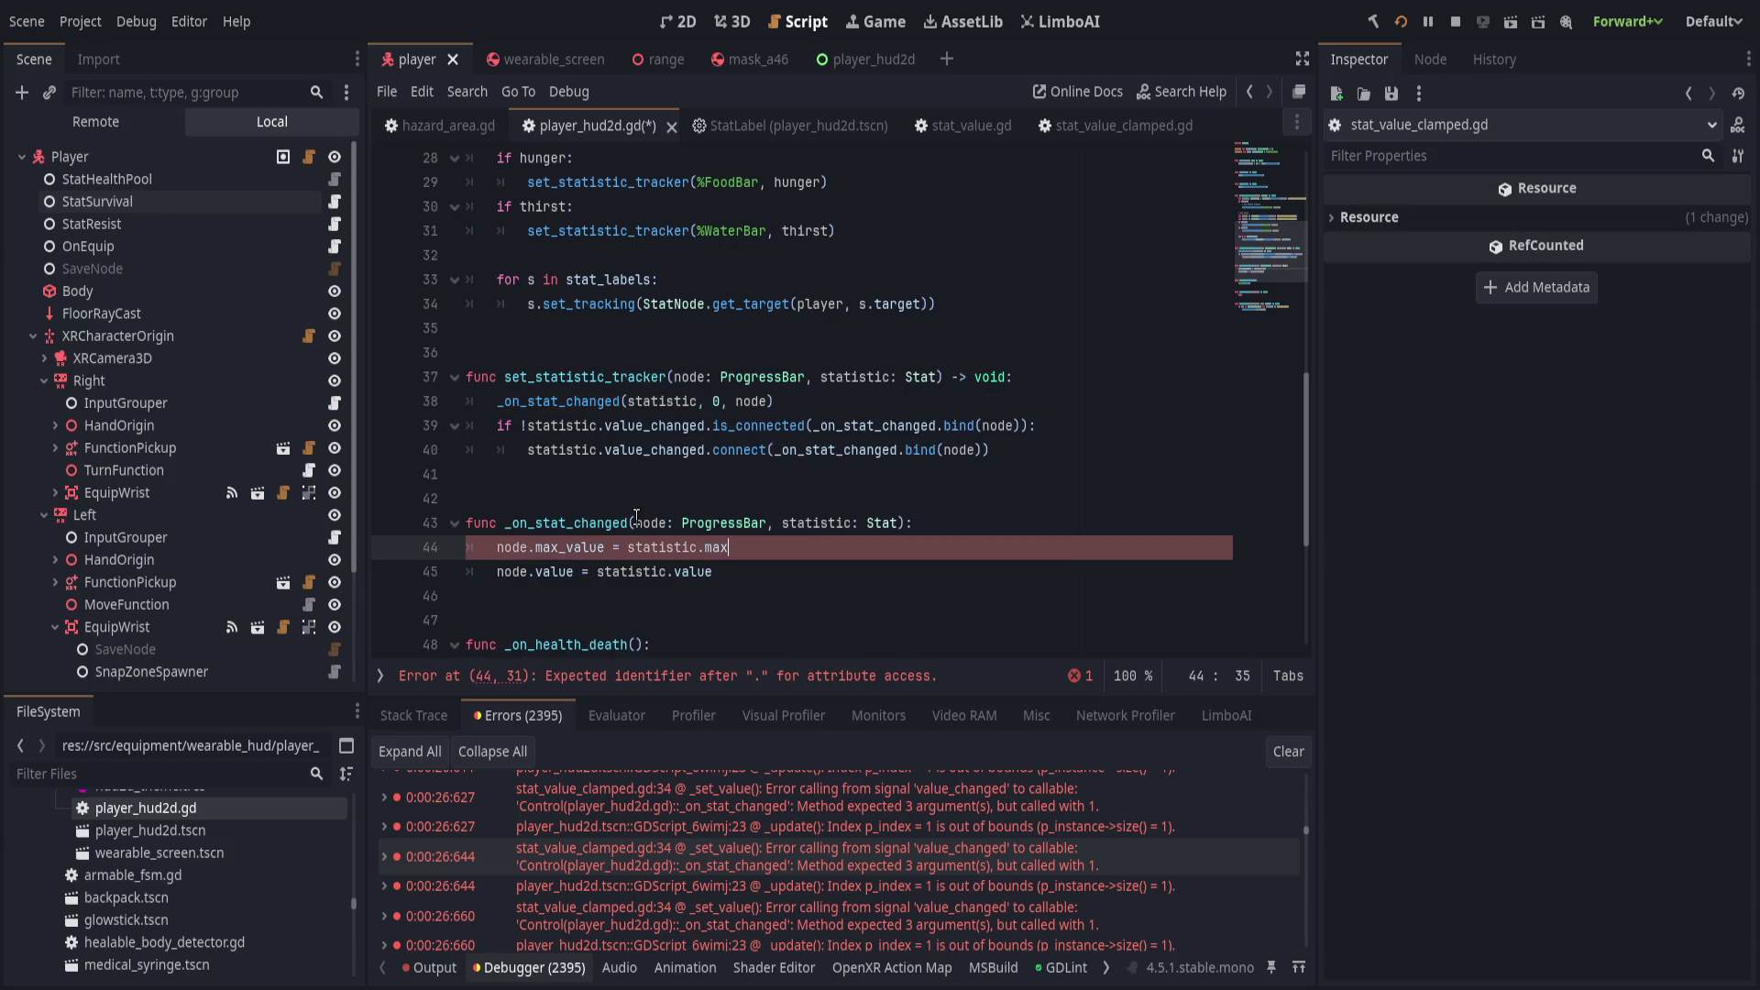
pyautogui.write('_value')
pyautogui.press('Down')
pyautogui.hotkey('ctrl', 'BackSpace')
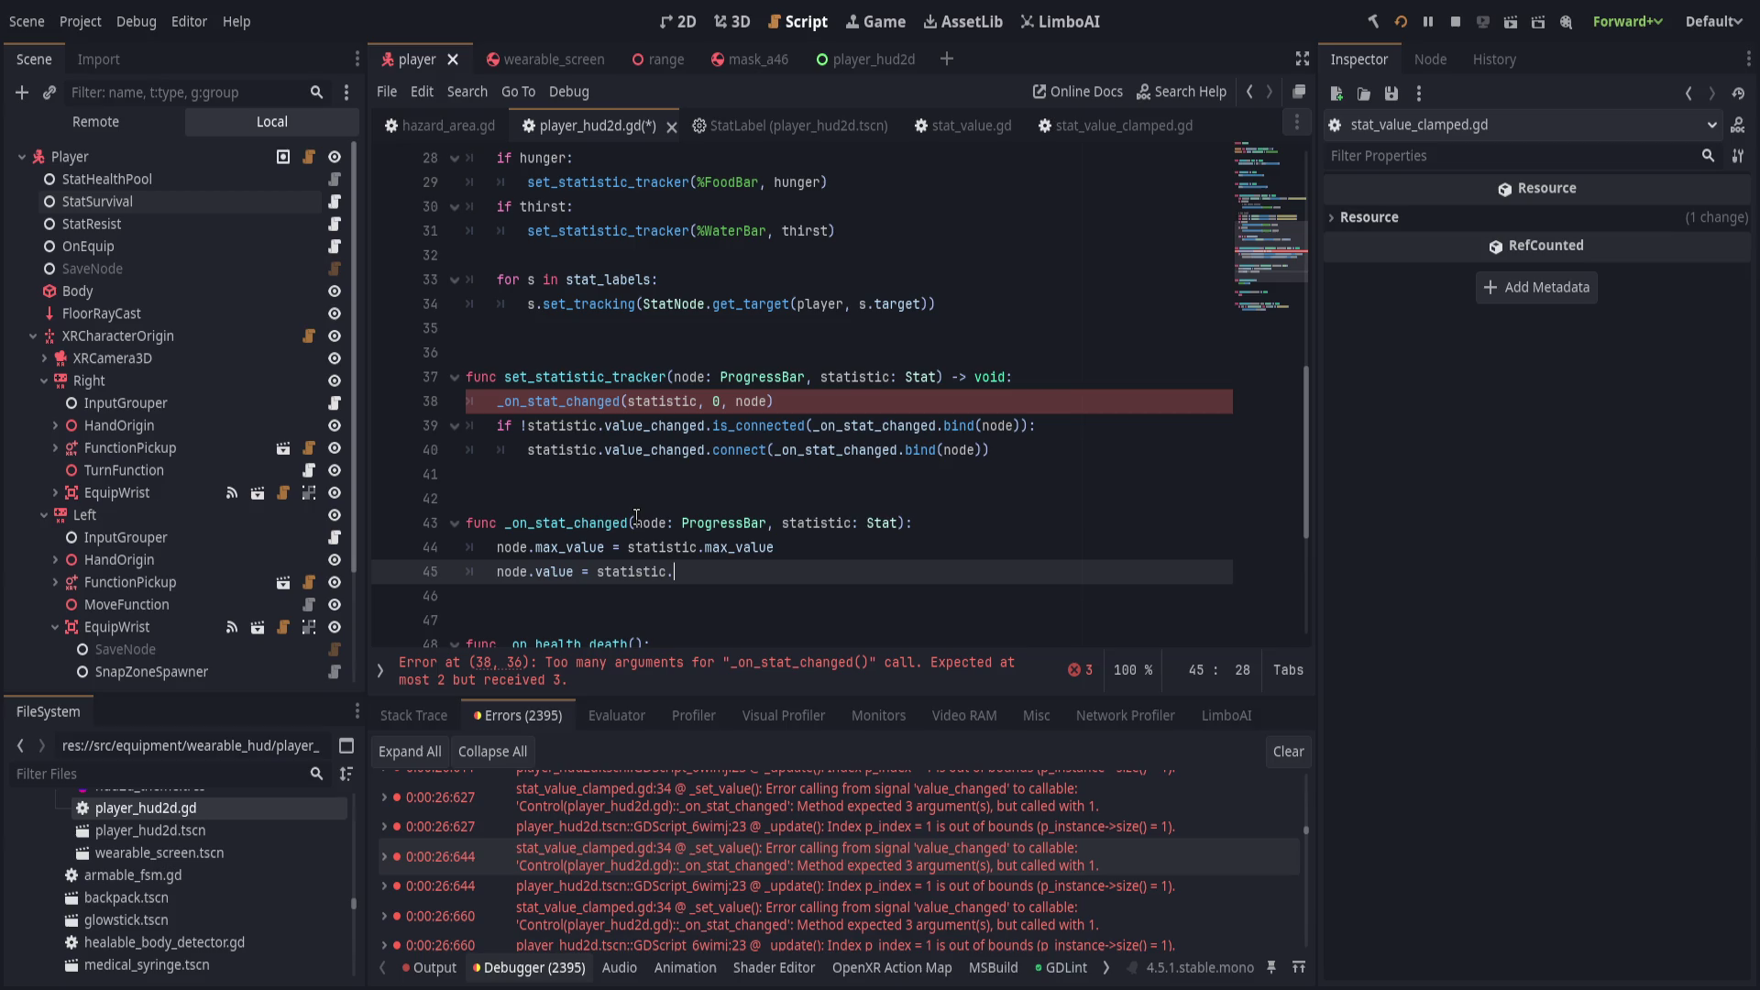
pyautogui.write('value')
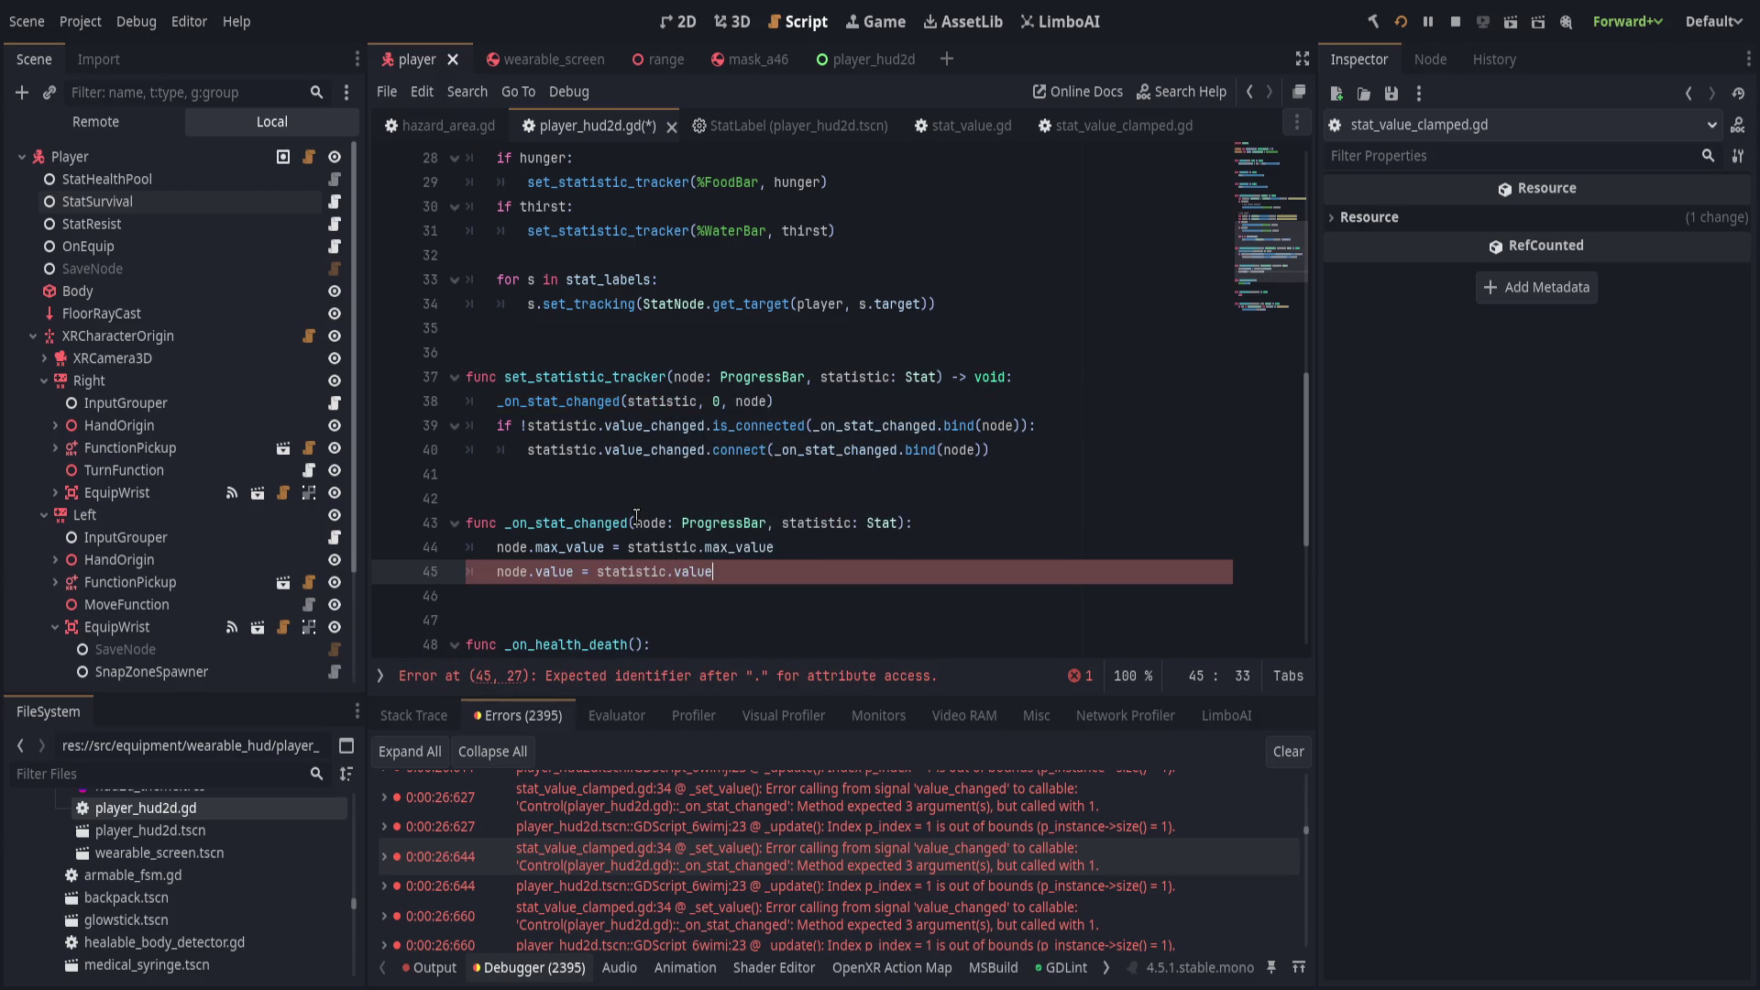
# Rewrite the _on_stat_changed call on line 38 to pass node and stat.
pyautogui.click(1044, 524)
pyautogui.click(825, 403)
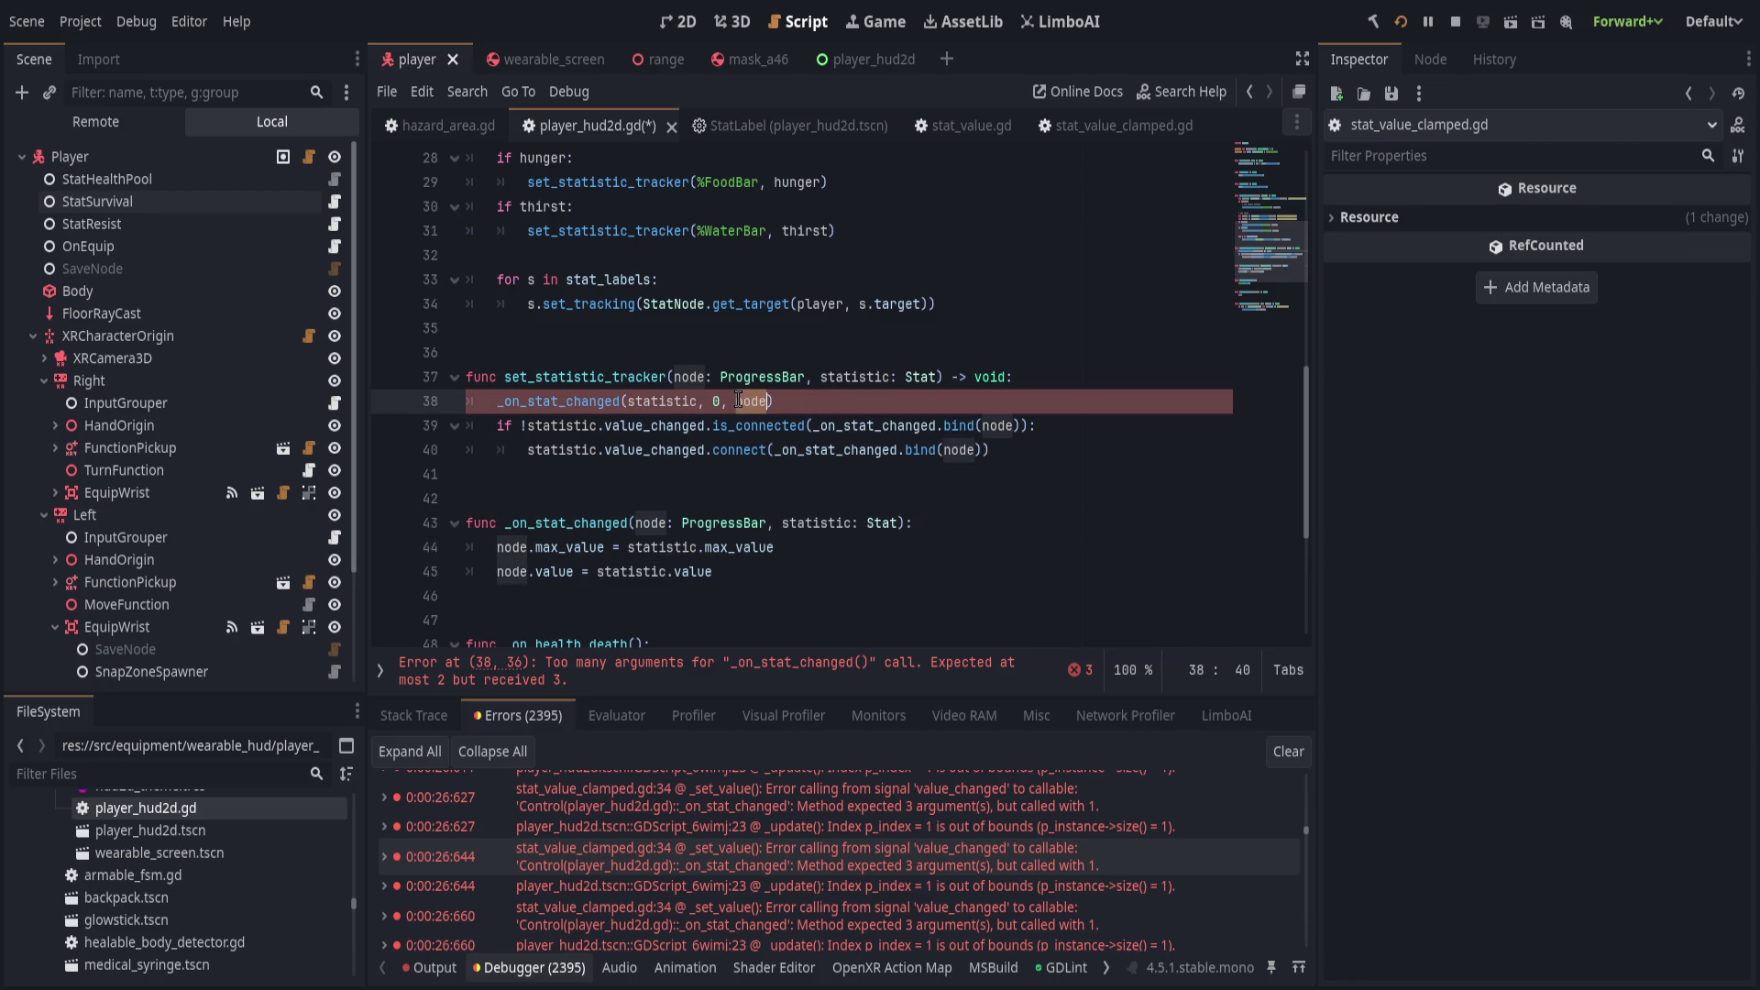
pyautogui.hotkey('ctrl', 'BackSpace')
pyautogui.click(628, 402)
pyautogui.write('node, stat')
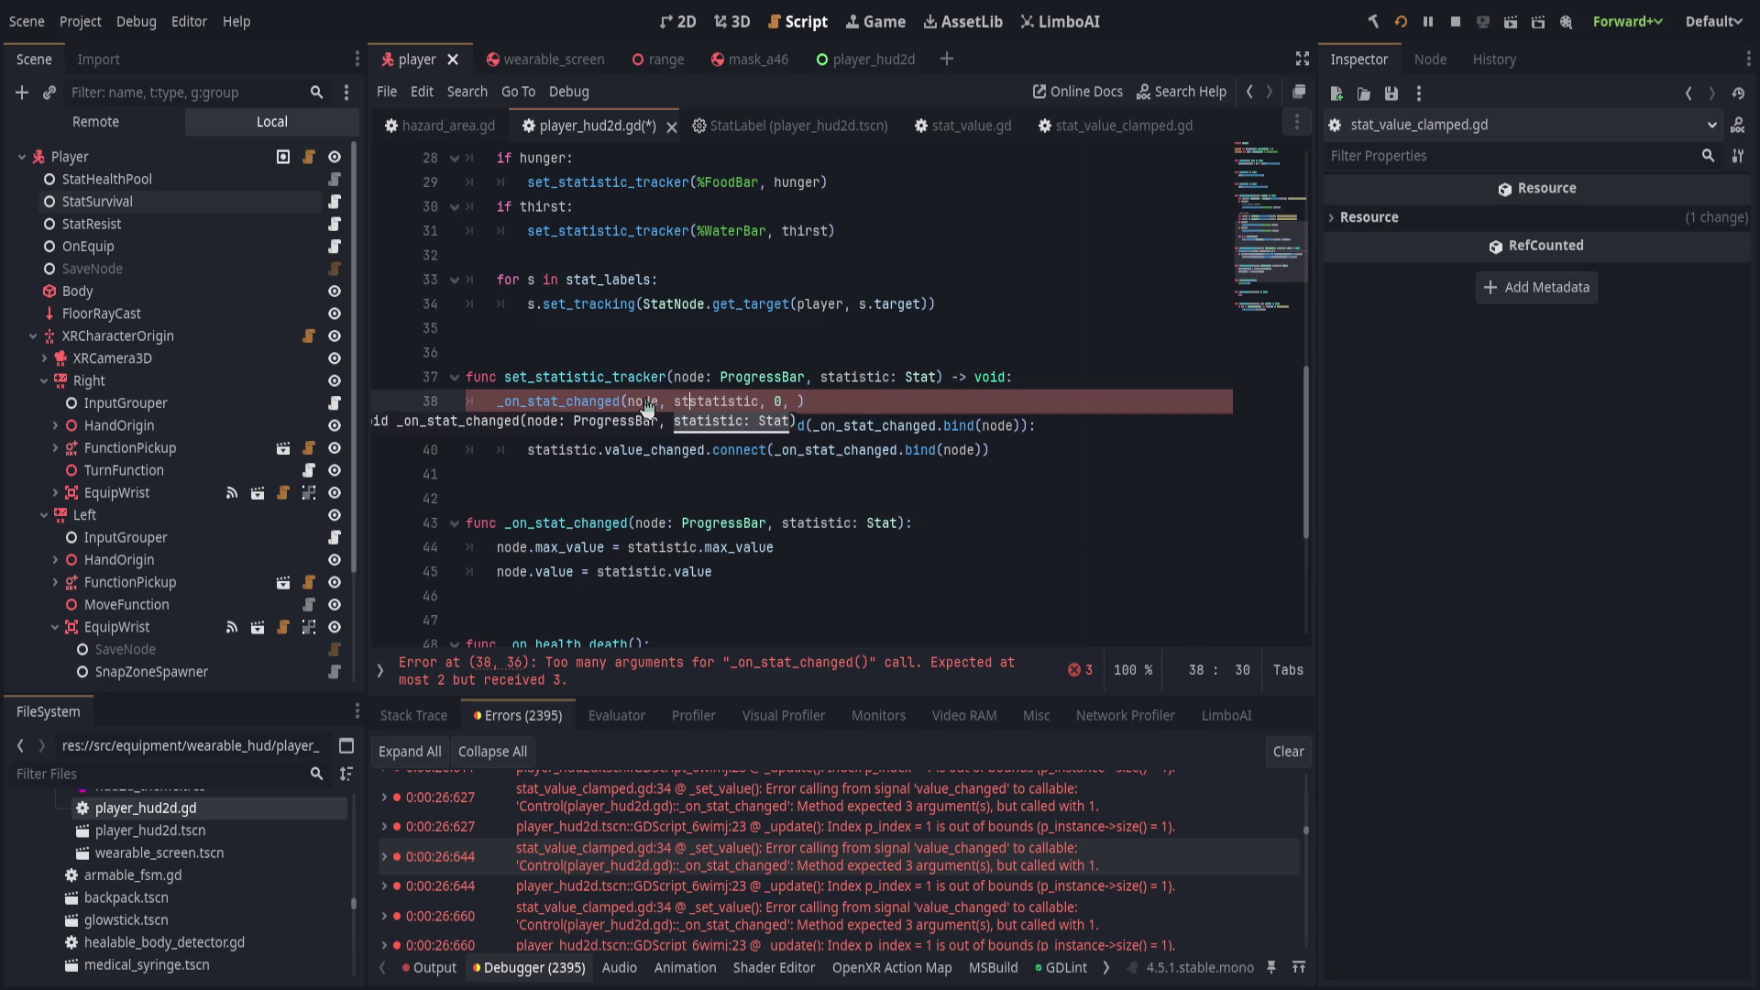
pyautogui.press('BackSpace')
pyautogui.press('BackSpace')
pyautogui.press('BackSpace')
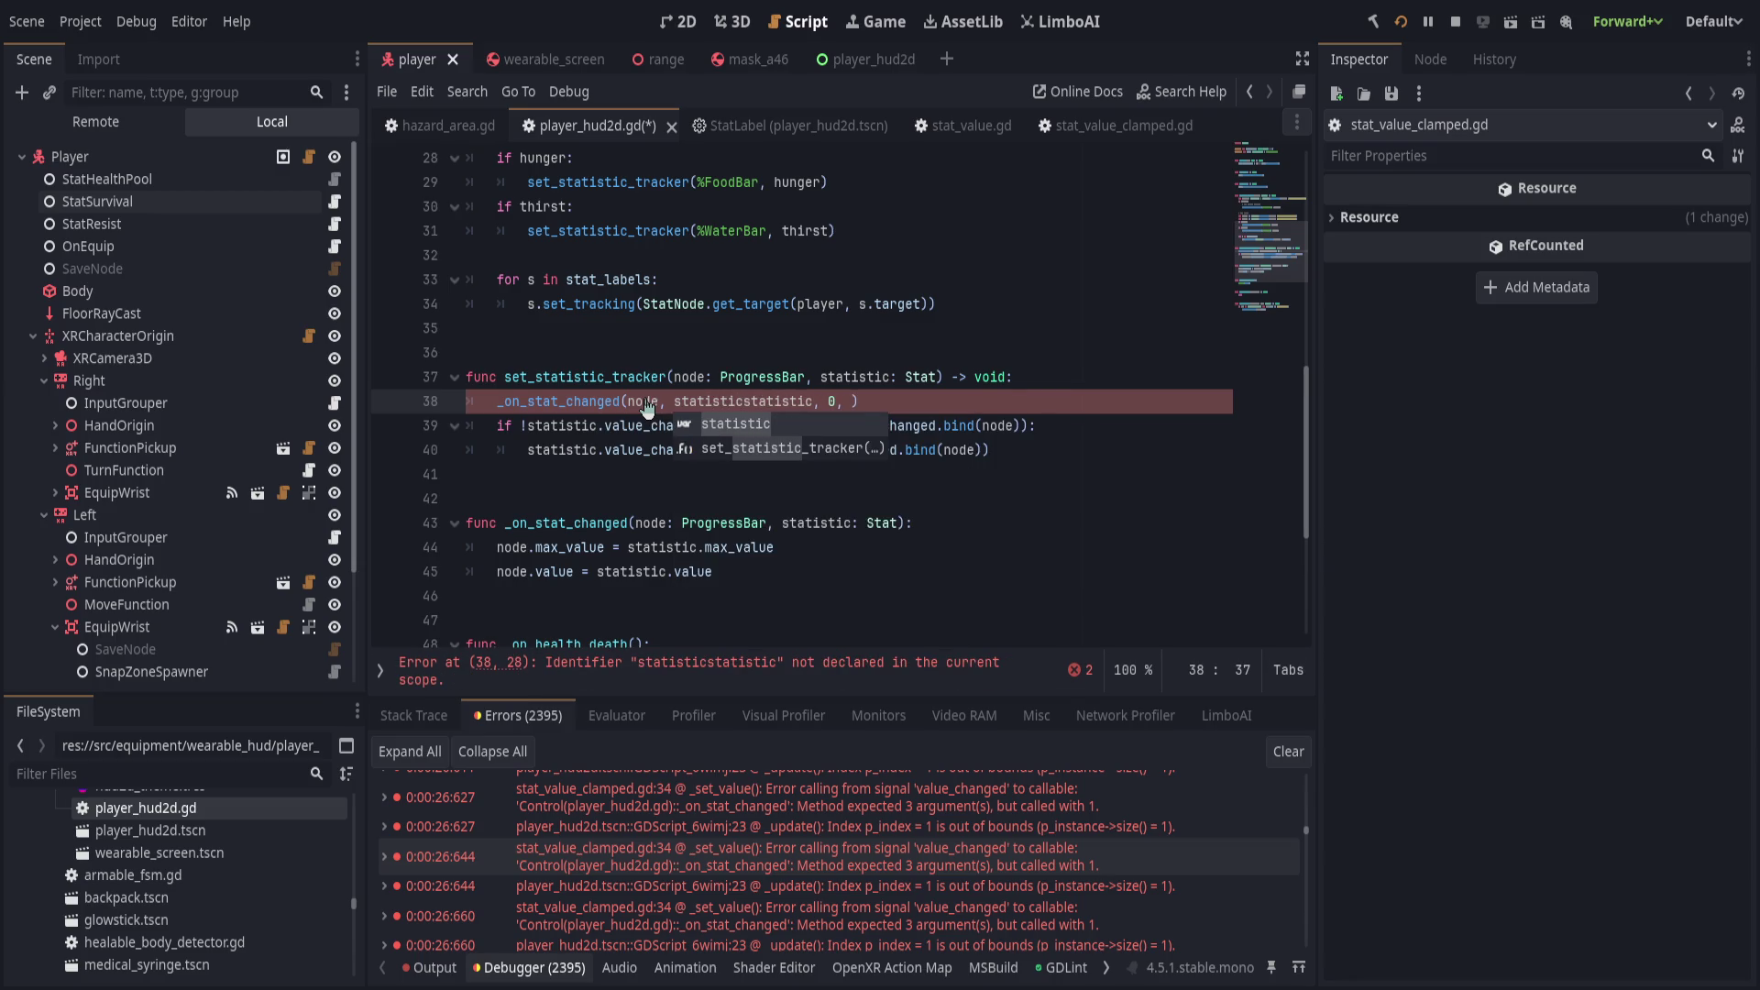
pyautogui.write('tat')
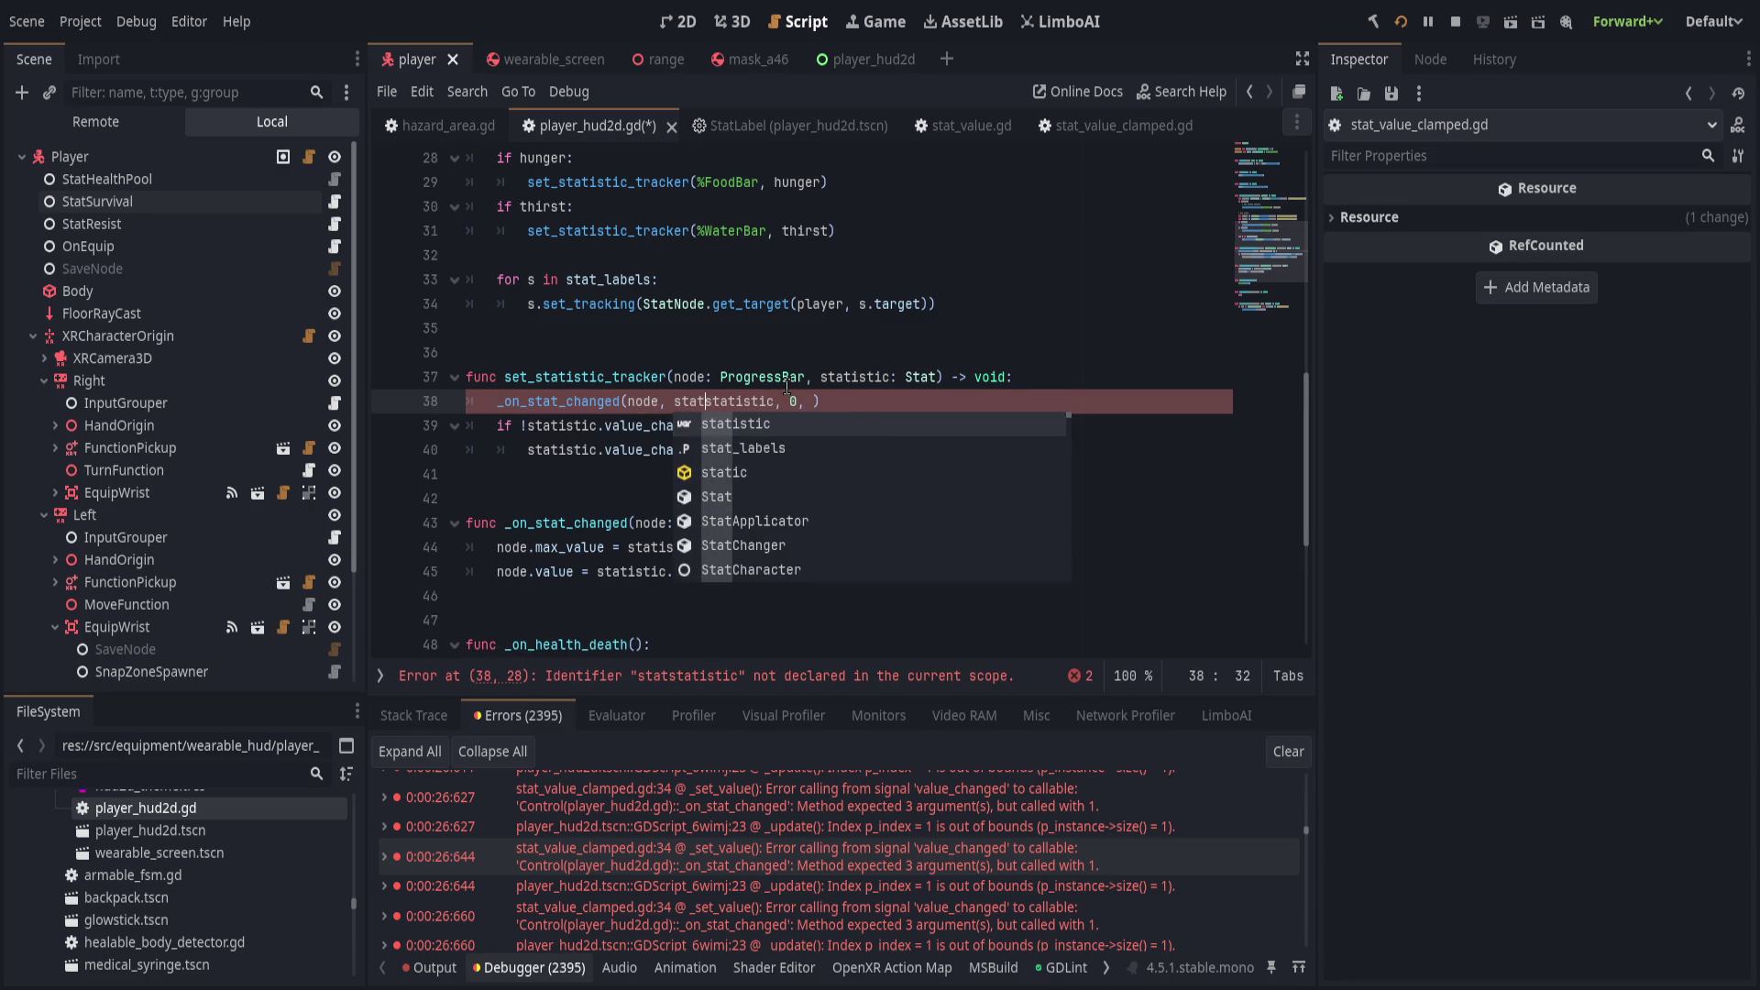
pyautogui.press('Delete')
pyautogui.press('Delete')
pyautogui.press('Delete')
# Rename the statistic parameter to stat on lines 37–40 and set the is_connected signal name to changed.
pyautogui.click(867, 378)
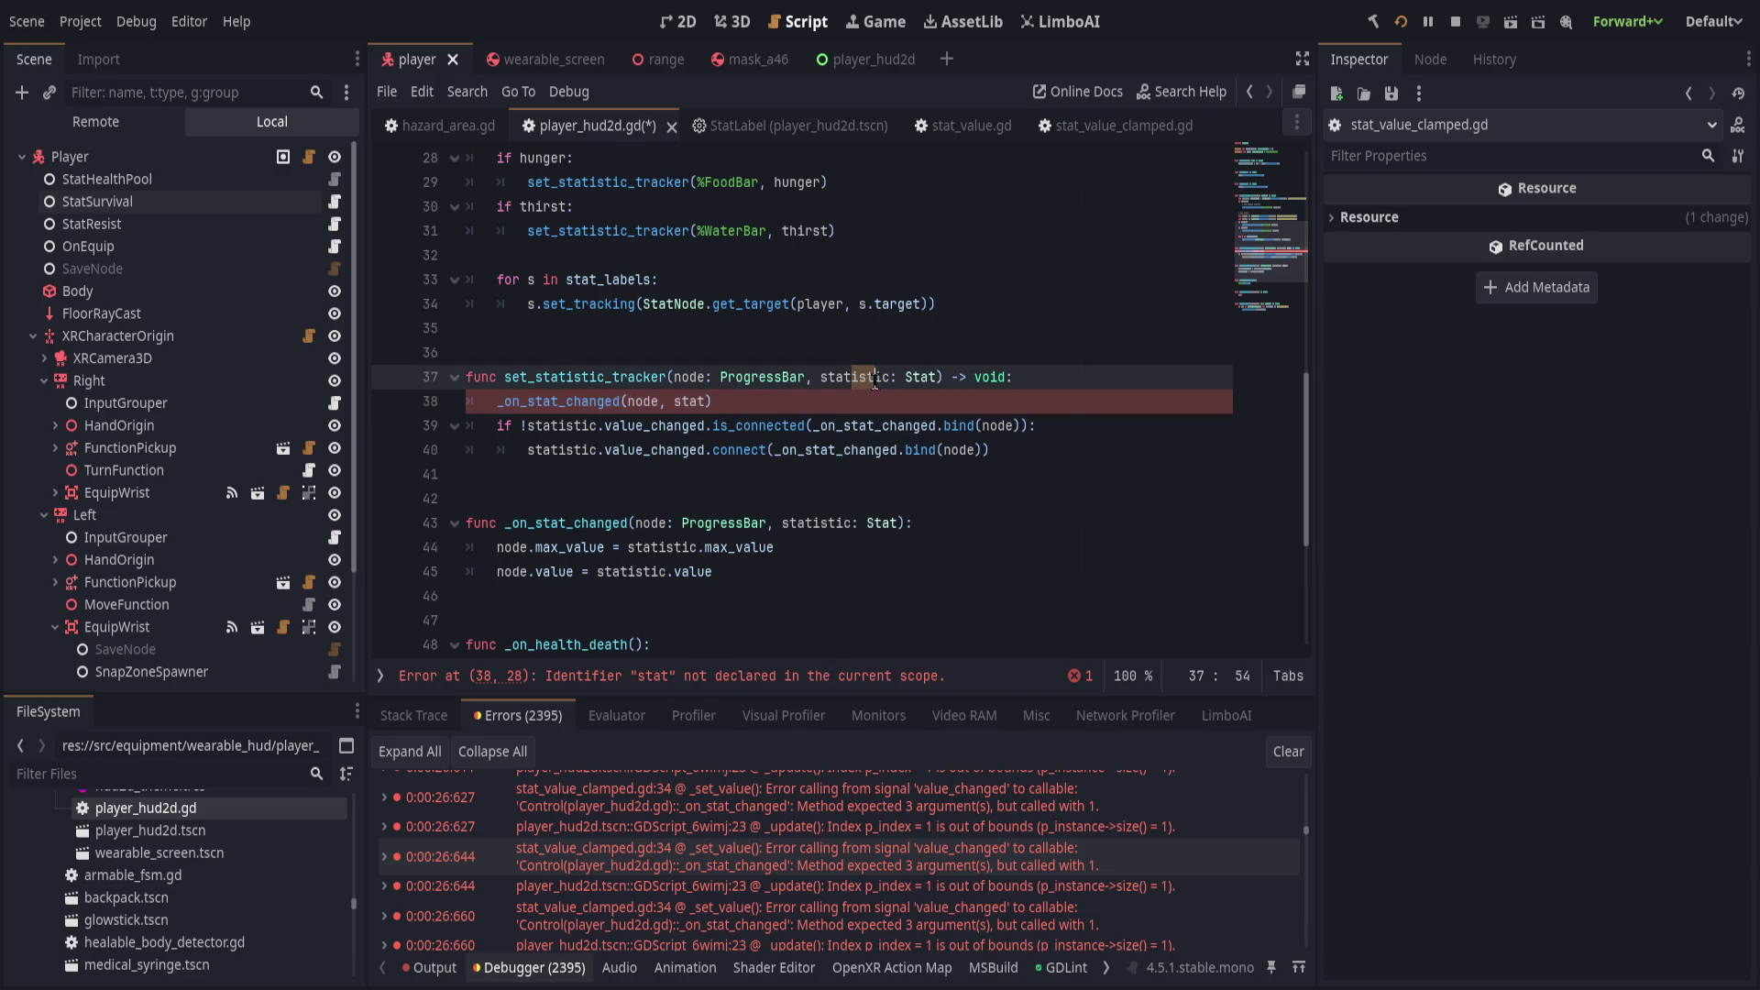
pyautogui.press('BackSpace')
pyautogui.press('BackSpace')
pyautogui.press('Delete')
pyautogui.press('Delete')
pyautogui.press('Delete')
pyautogui.press('Down')
pyautogui.press('Left')
pyautogui.click(559, 450)
pyautogui.hotkey('shift', 'alt', 'Up')
pyautogui.press('Delete')
pyautogui.press('Delete')
pyautogui.press('Delete')
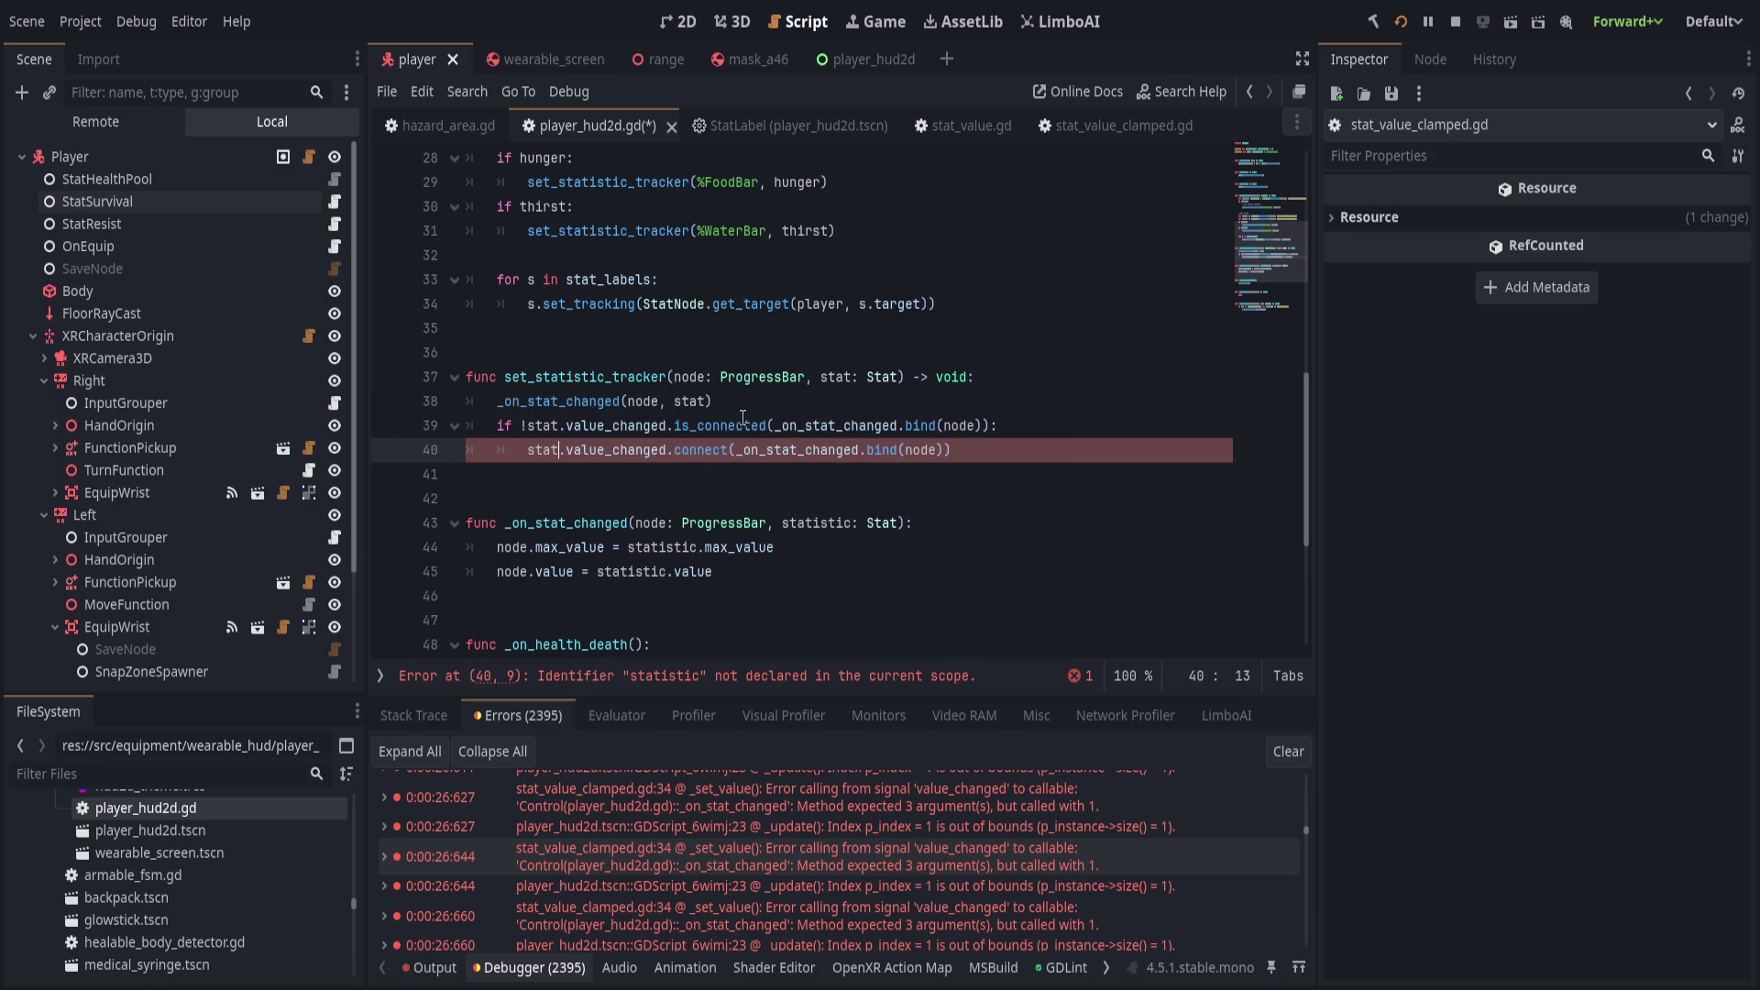
pyautogui.doubleClick(608, 426)
pyautogui.write('changed')
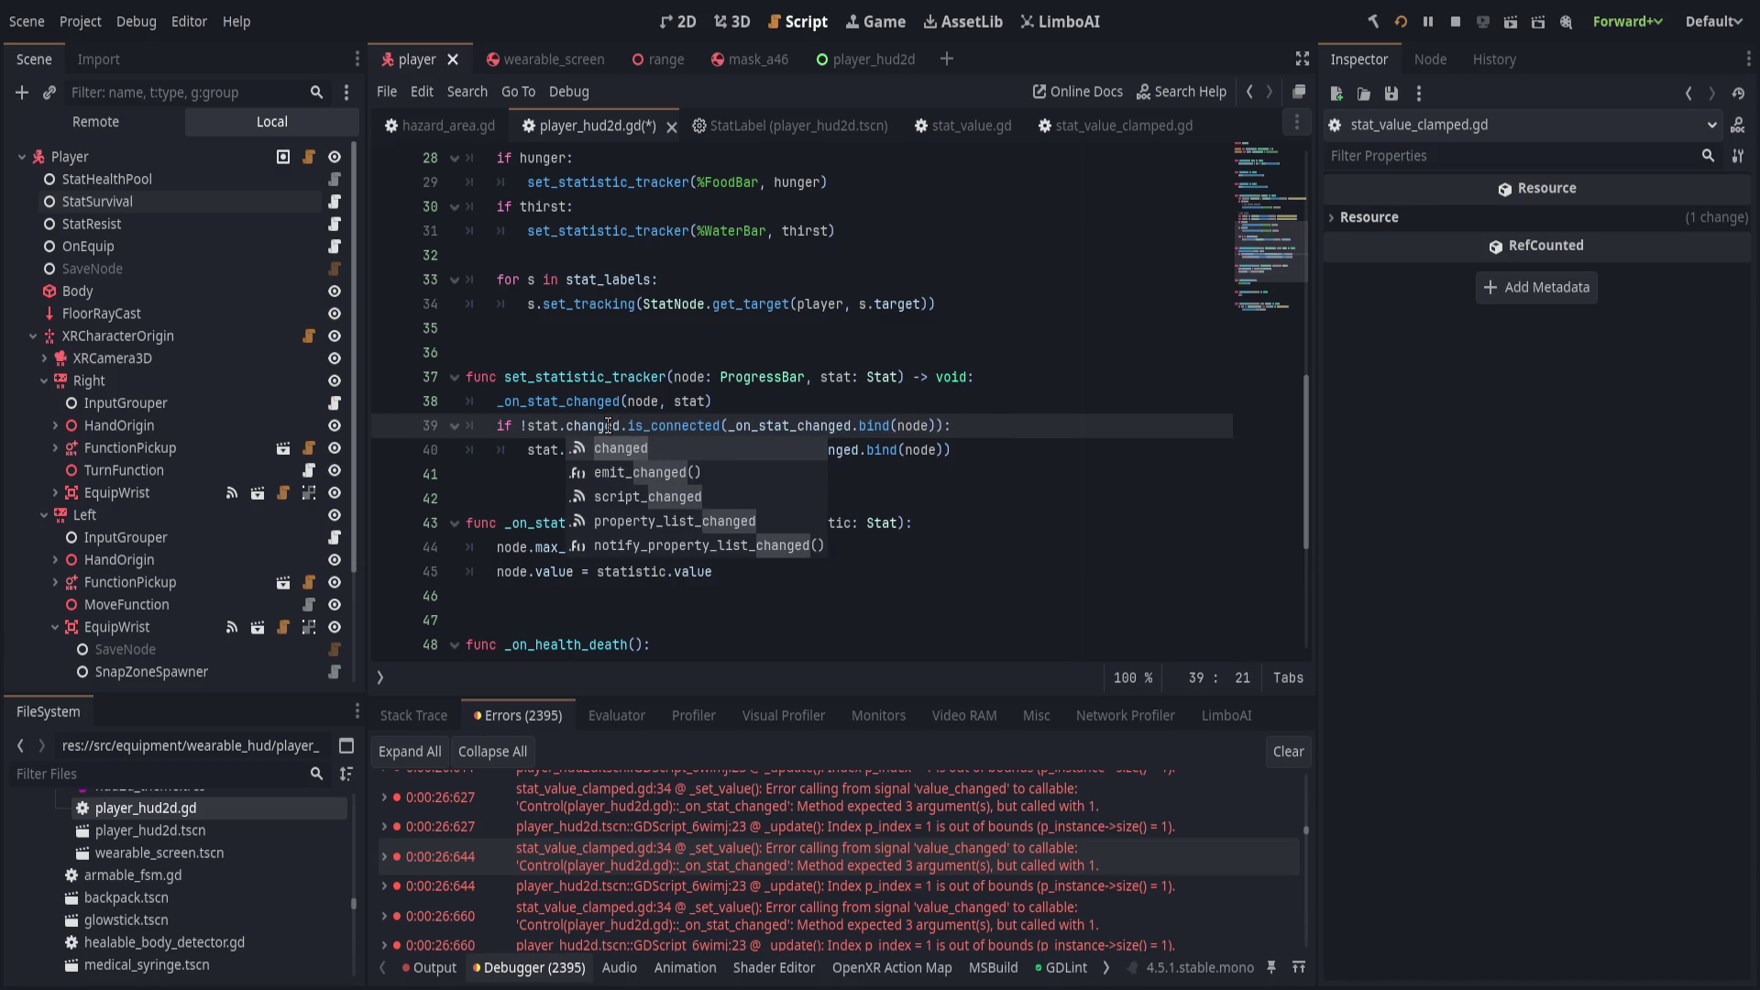
# Change the Stat parameter types on lines 37 and 43 to StatValue.
pyautogui.click(901, 377)
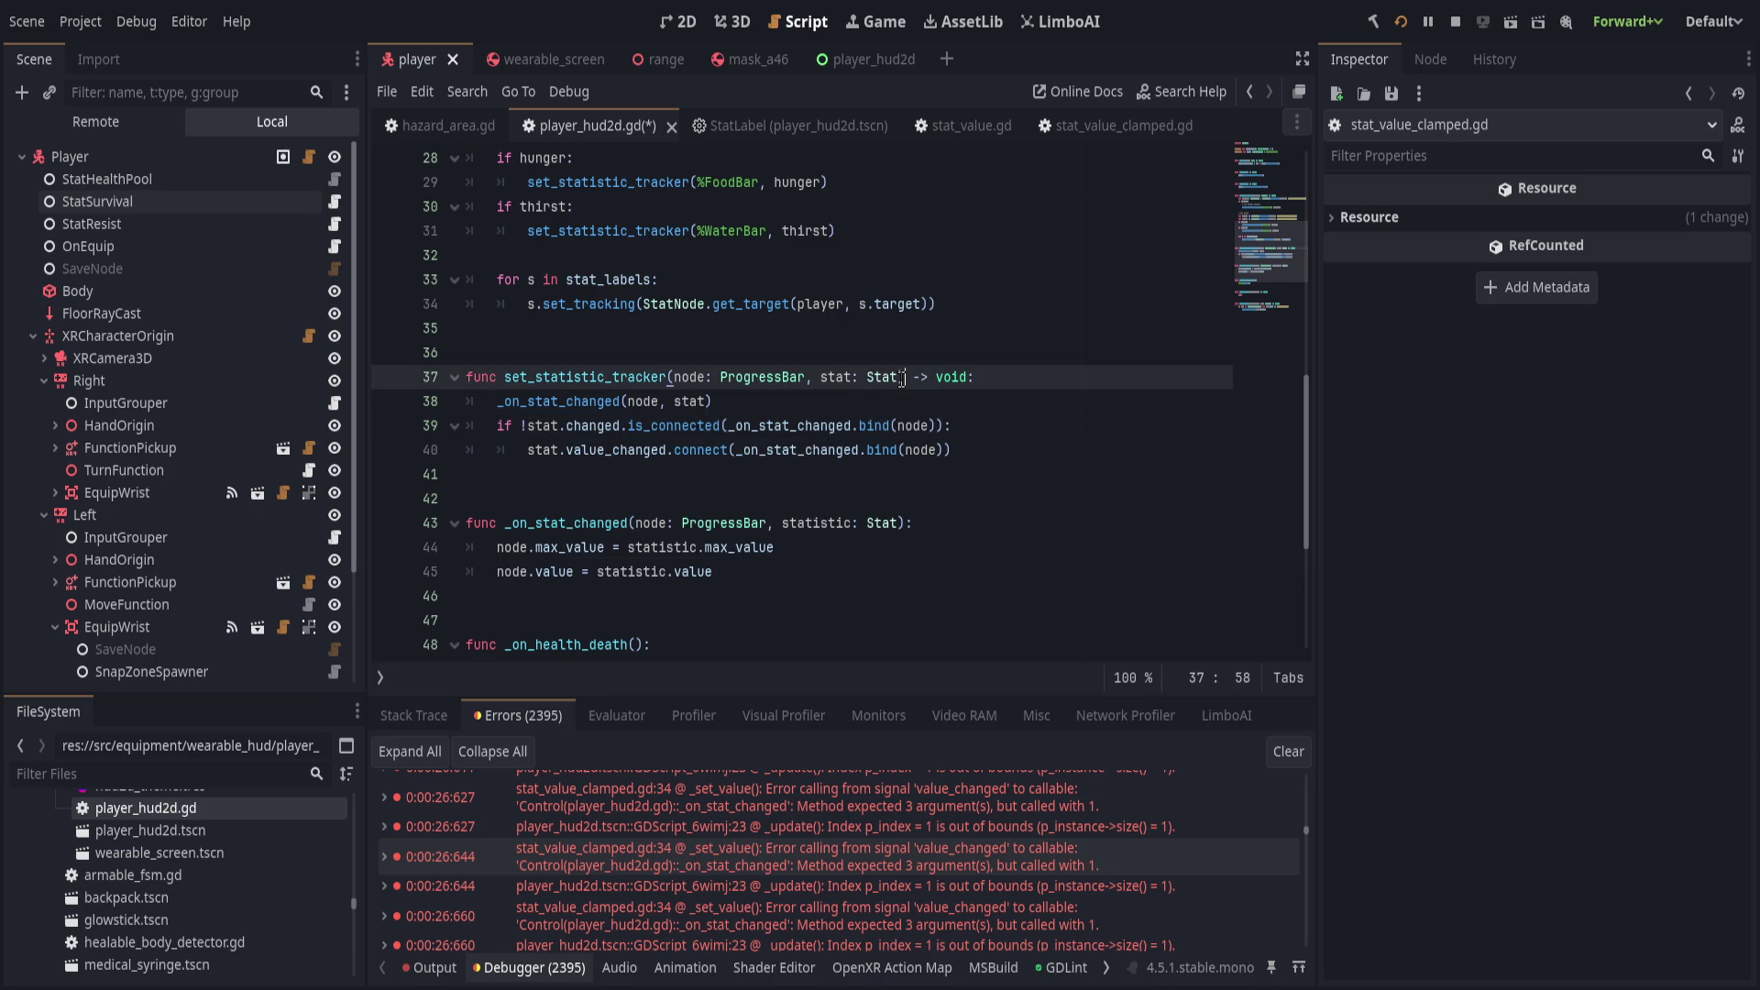
pyautogui.write('Value')
pyautogui.press('Return')
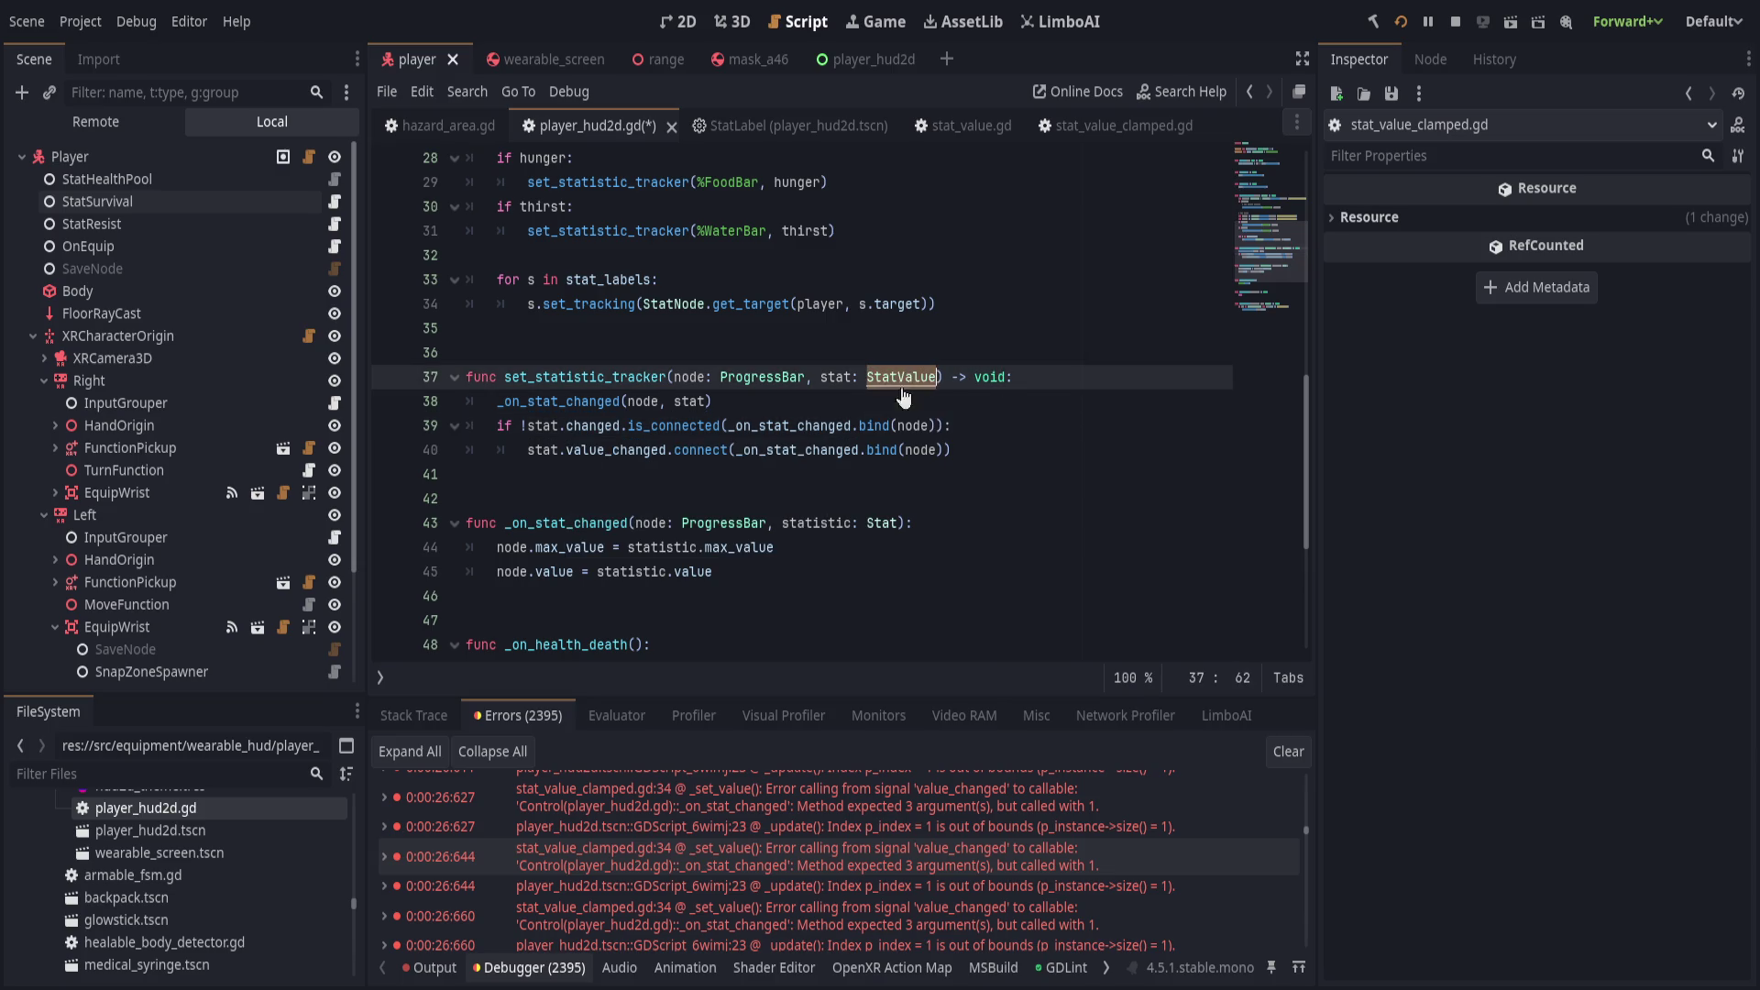
pyautogui.doubleClick(892, 528)
pyautogui.write('StatValue')
pyautogui.click(790, 394)
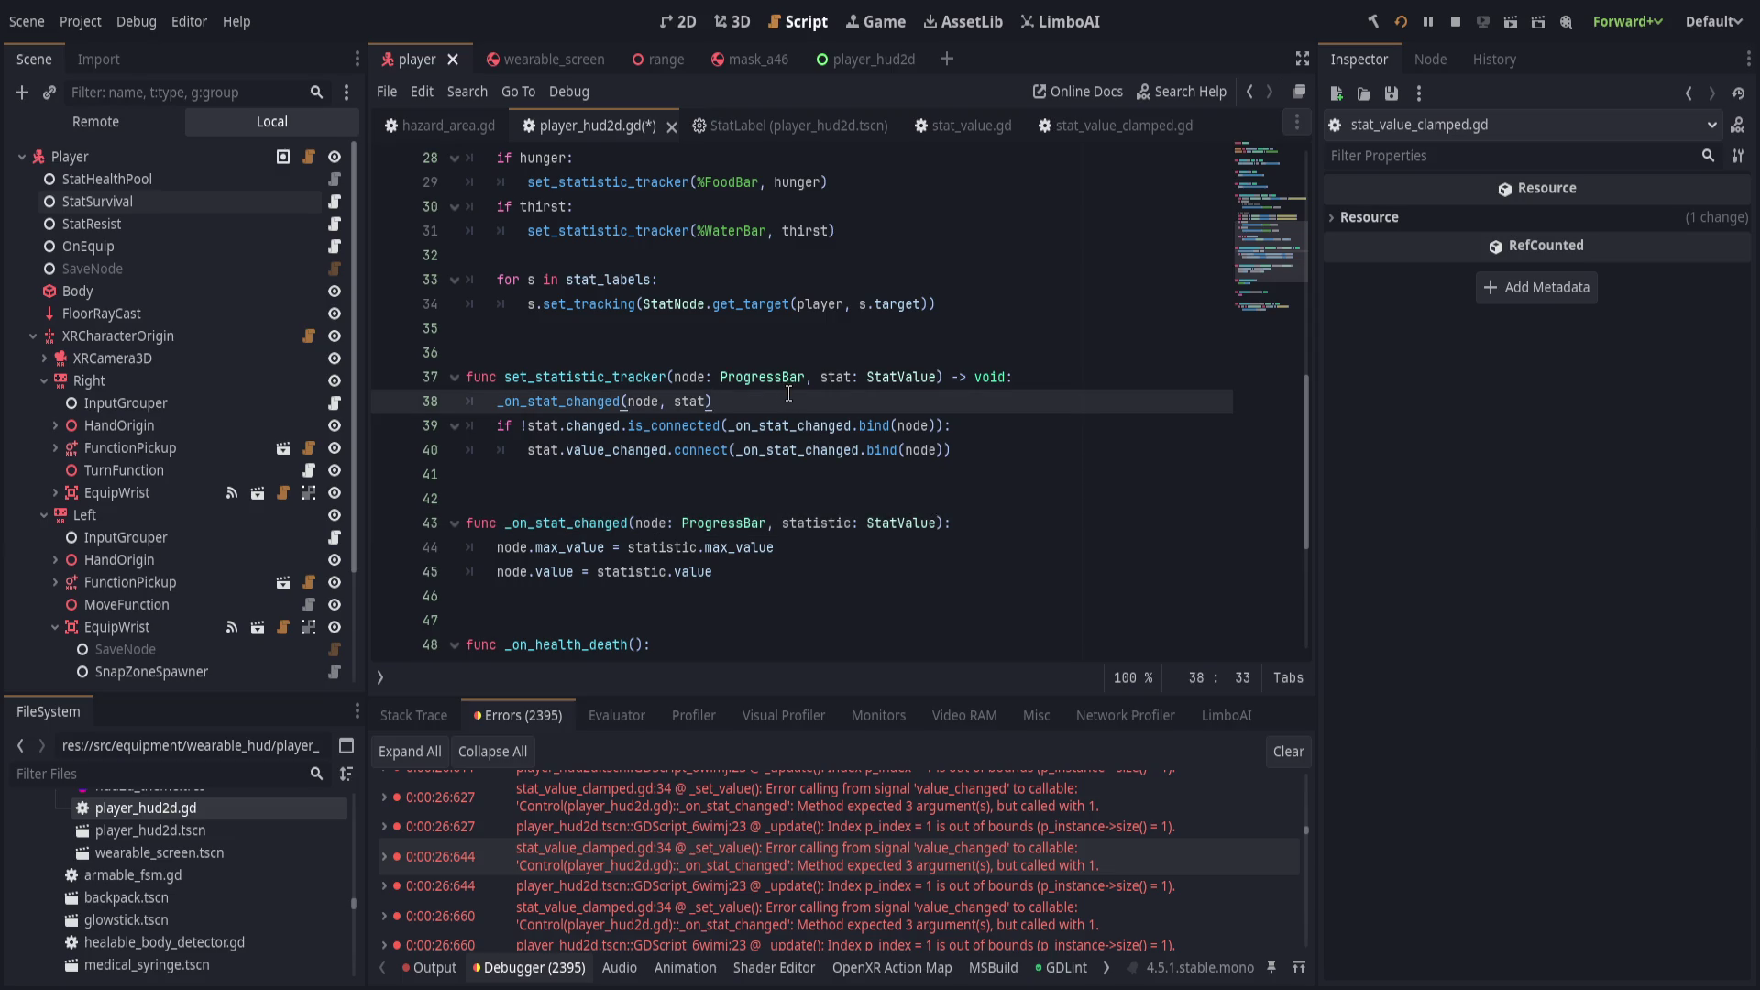
pyautogui.press('Down')
# Fix line 39's signal reference to stat.value_changed.
pyautogui.hotkey('ctrl', 'Left')
pyautogui.press('BackSpace')
pyautogui.press('BackSpace')
pyautogui.press('BackSpace')
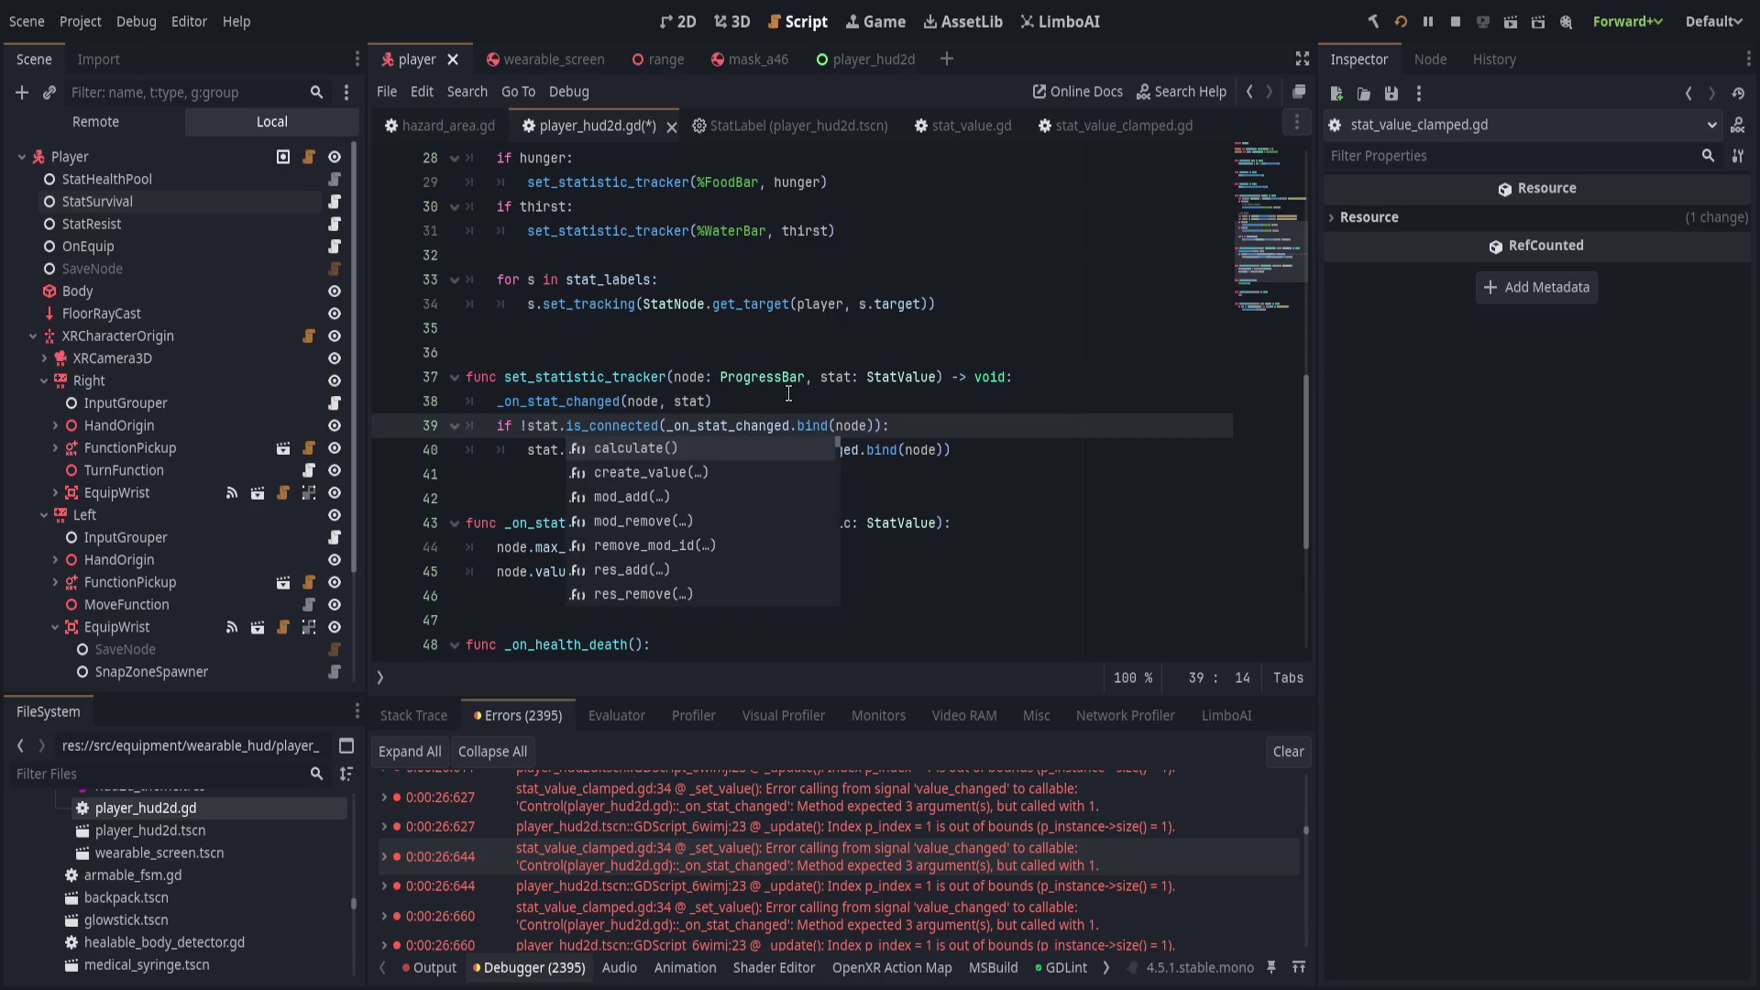
pyautogui.write('value_')
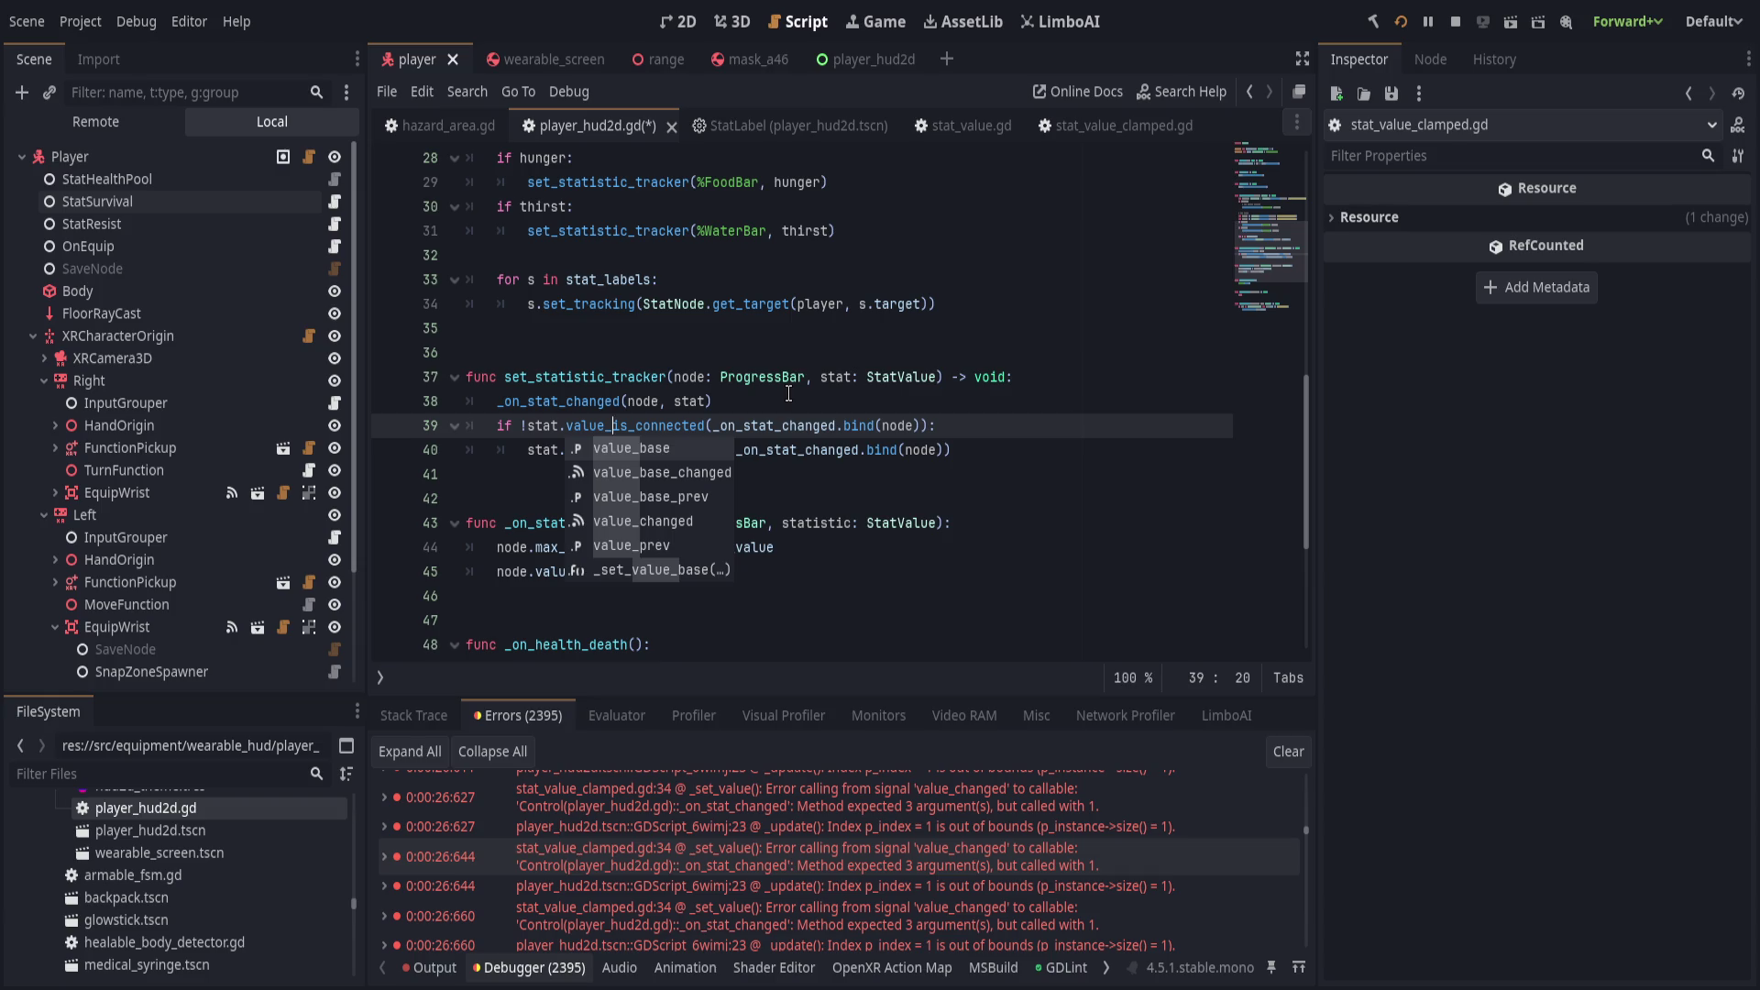
pyautogui.write('changed')
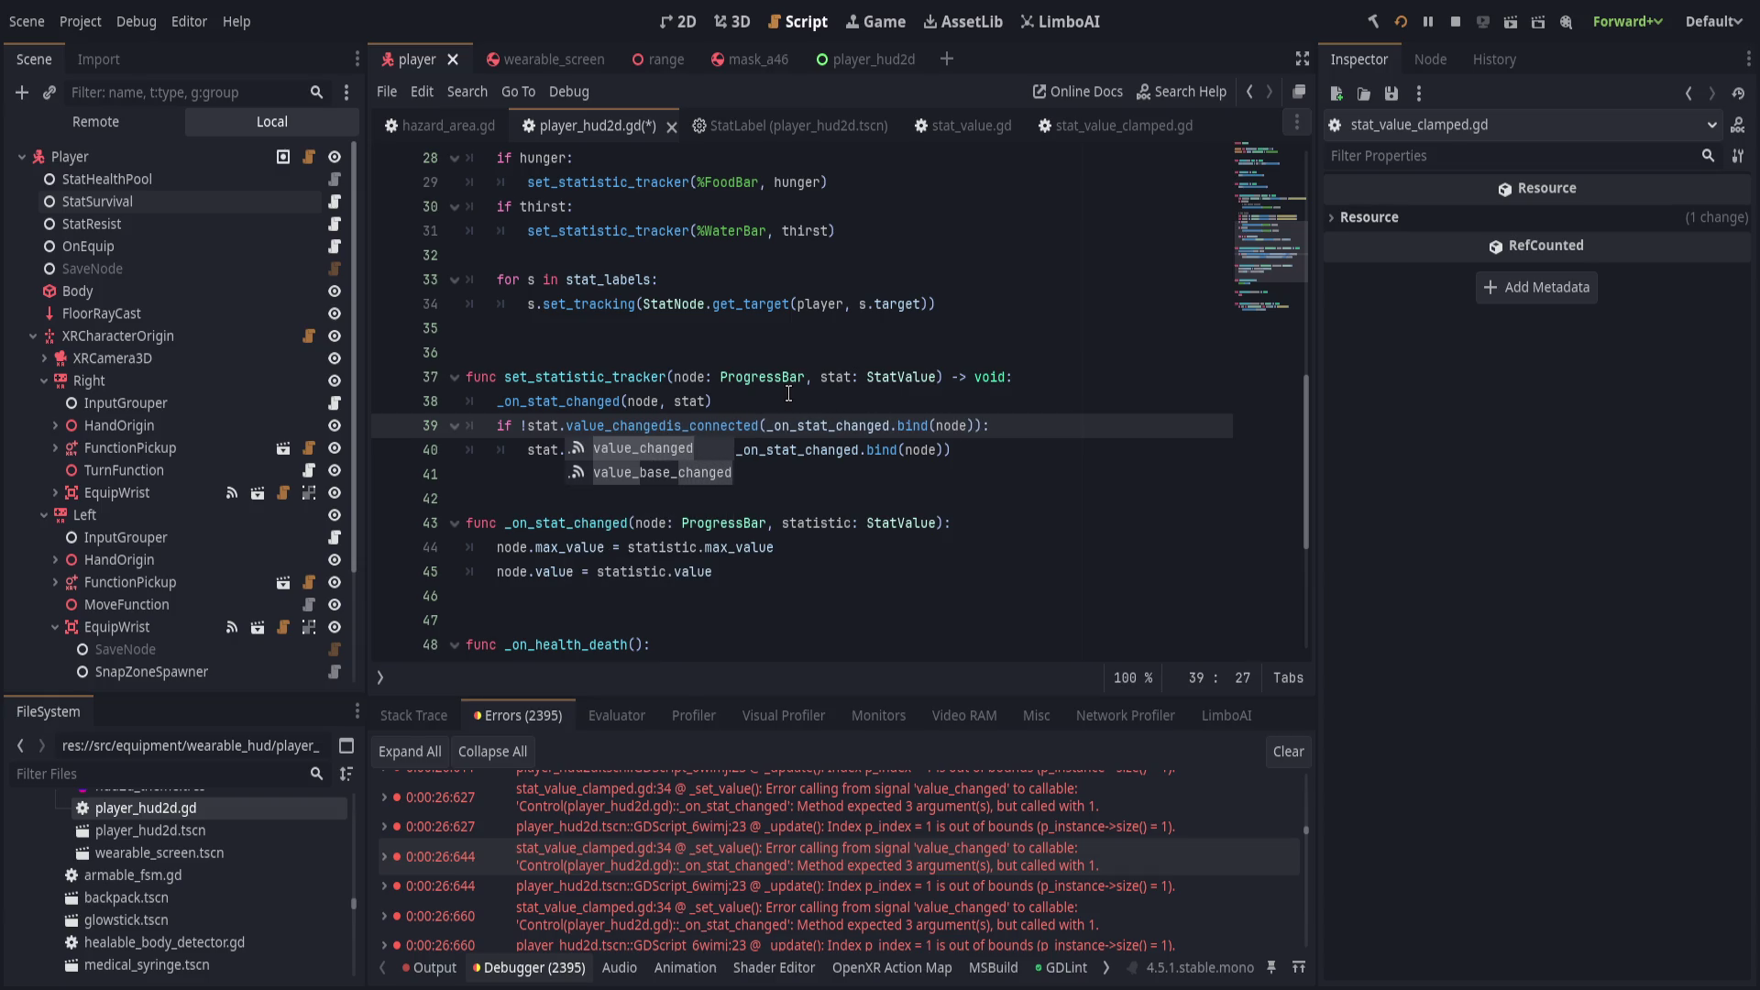
pyautogui.write('.')
pyautogui.press('Escape')
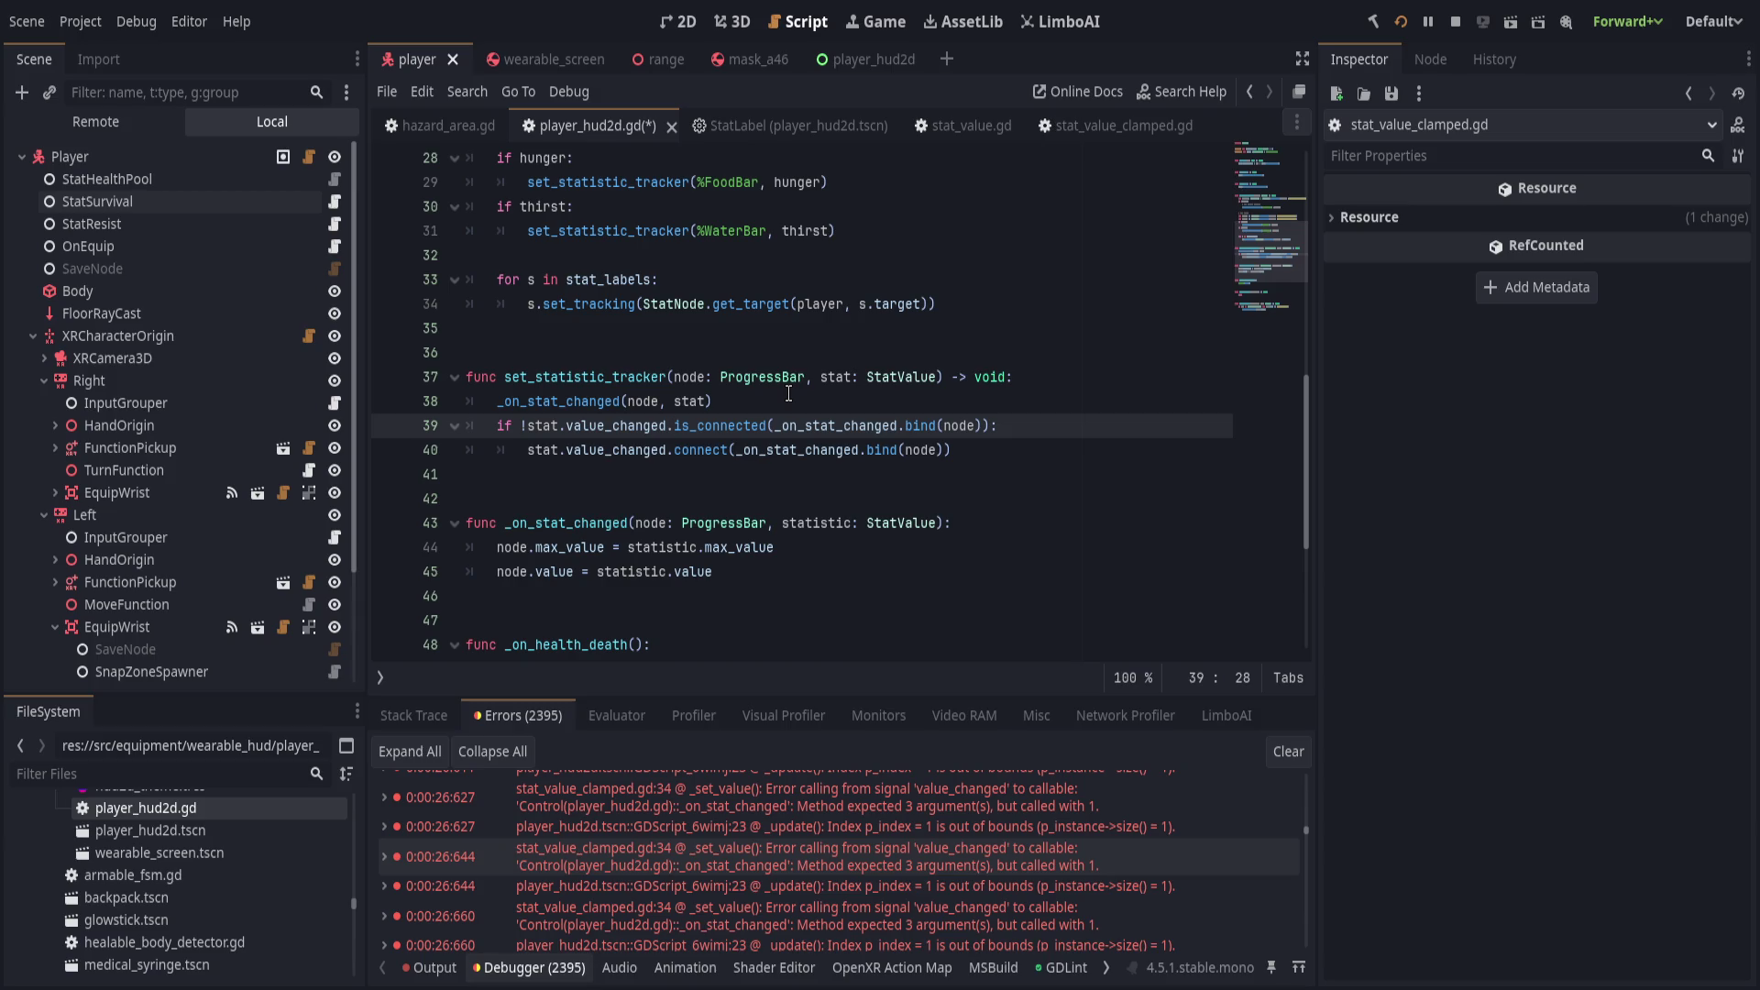
pyautogui.doubleClick(824, 427)
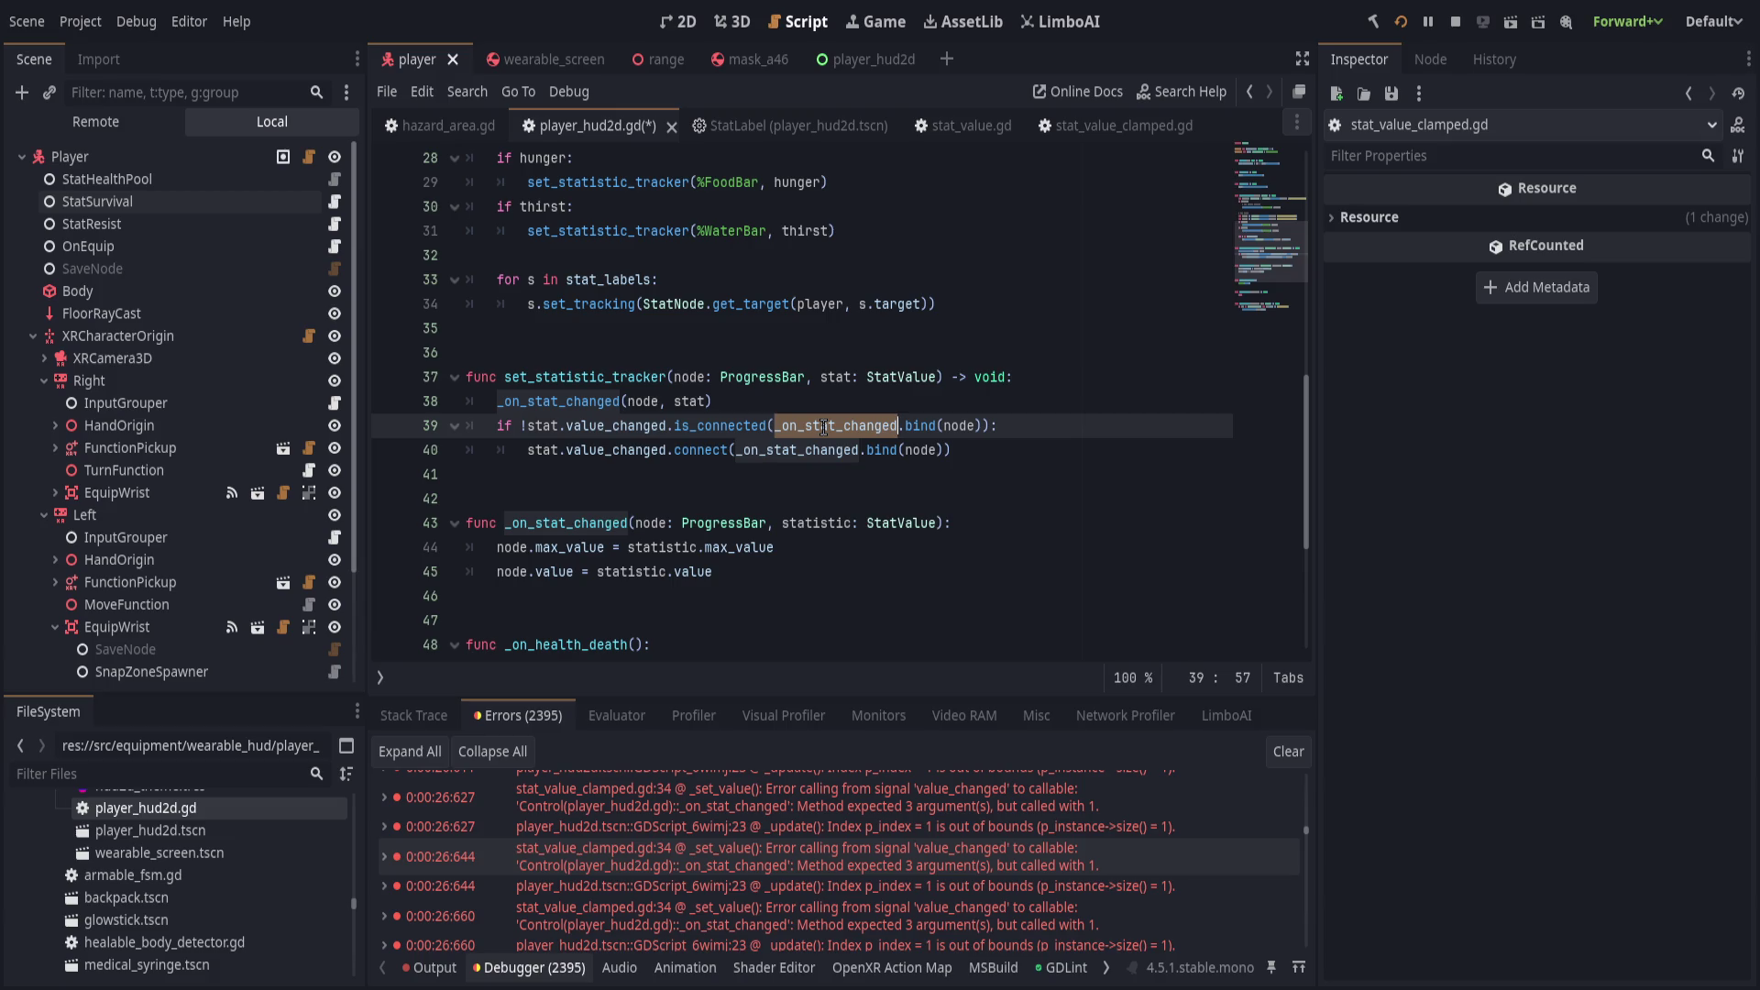
# Add ', stat' to the bind() calls on lines 39 and 40.
pyautogui.click(976, 427)
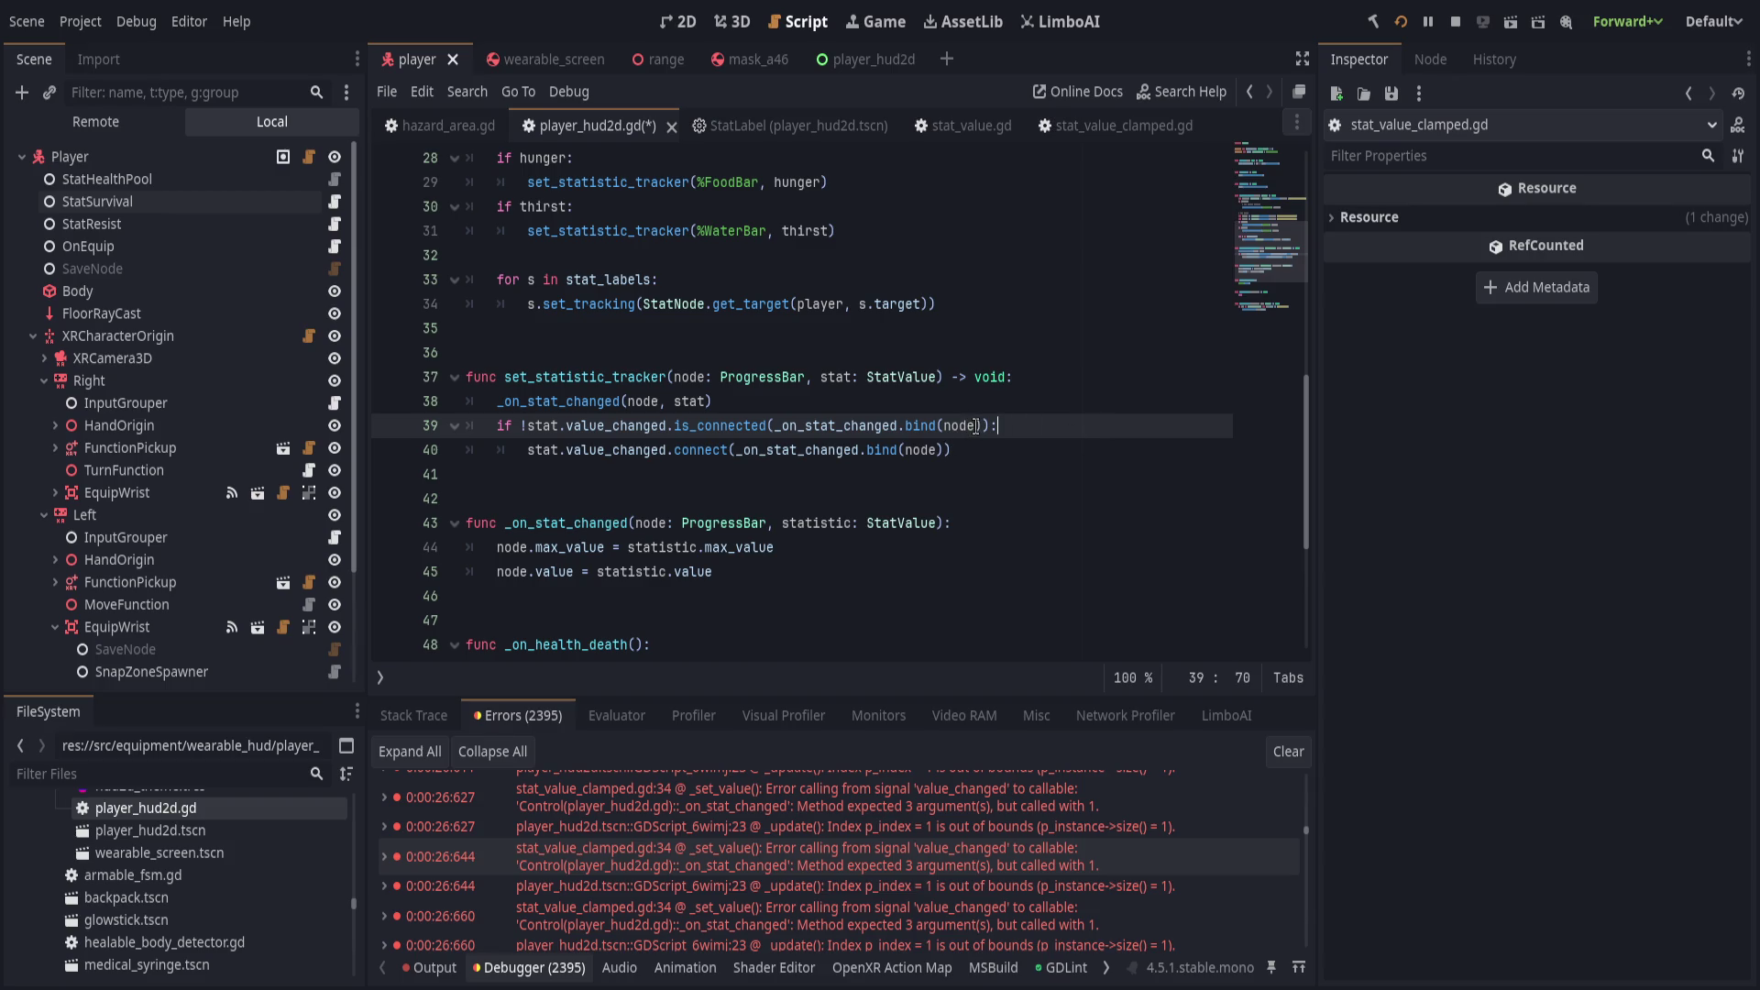
pyautogui.write(', ')
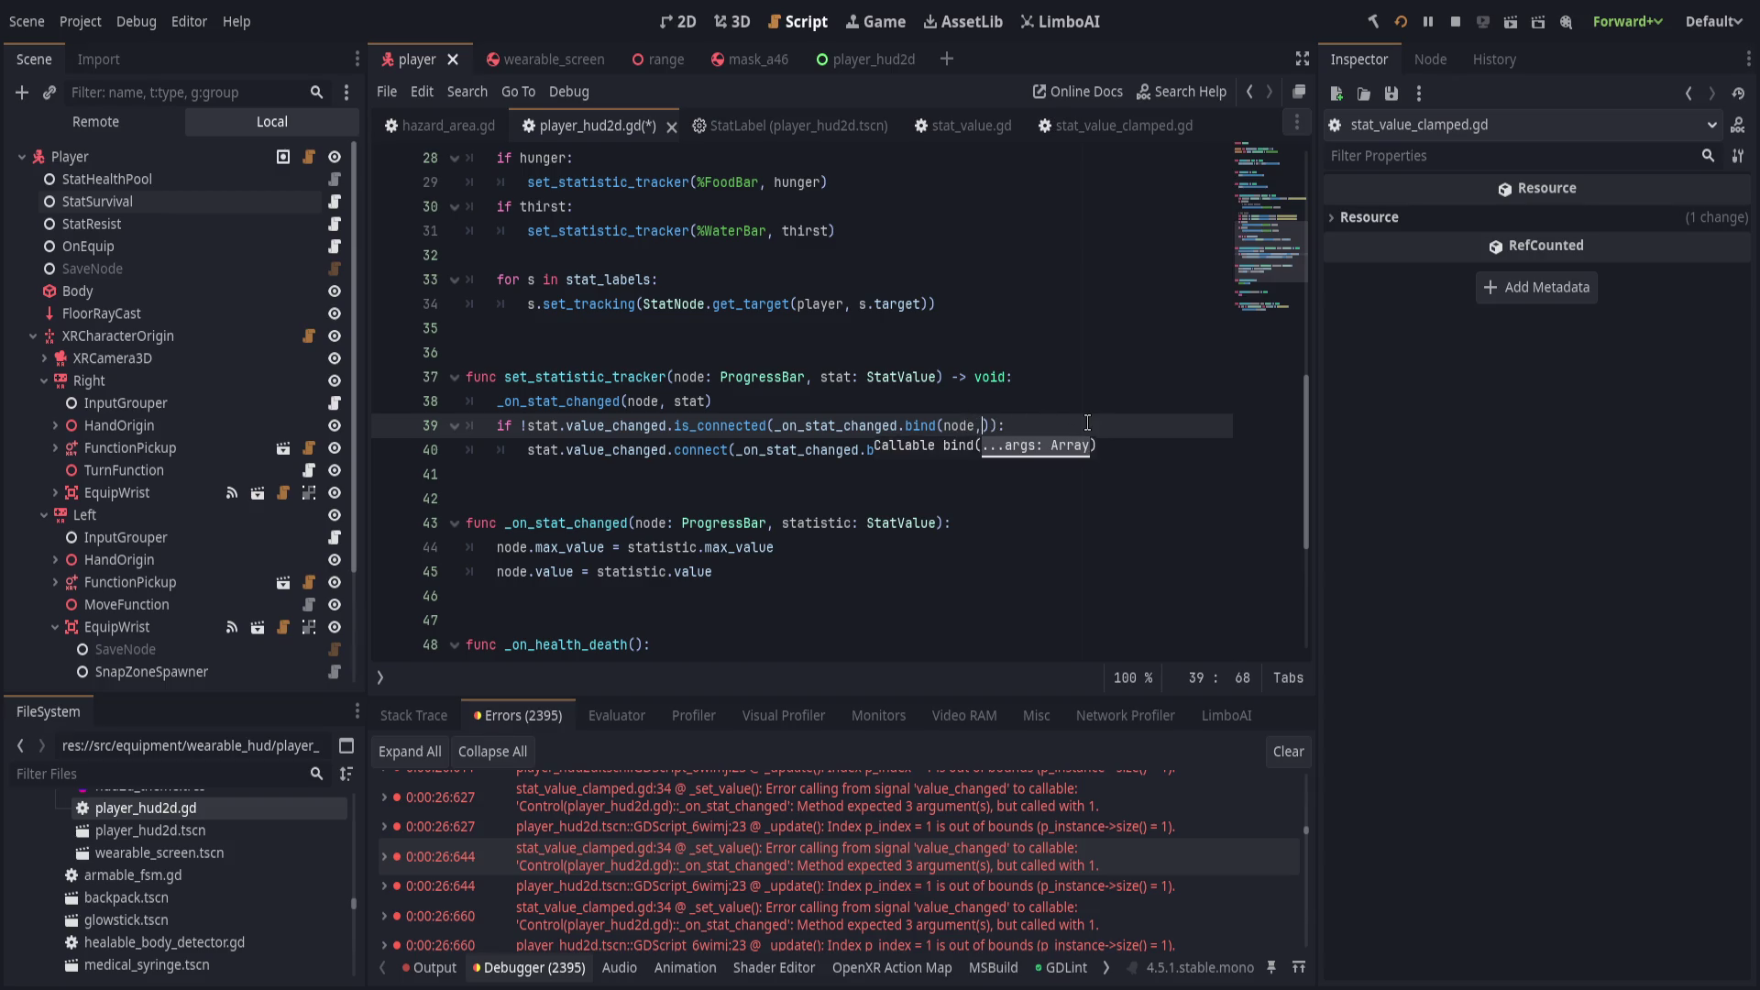
pyautogui.write('stat')
pyautogui.hotkey('ctrl', 'shift', 'Left')
pyautogui.hotkey('shift', 'Left')
pyautogui.hotkey('shift', 'Left')
pyautogui.hotkey('ctrl', 'c')
pyautogui.press('Down')
pyautogui.press('Left')
pyautogui.press('Left')
pyautogui.hotkey('ctrl', 'v')
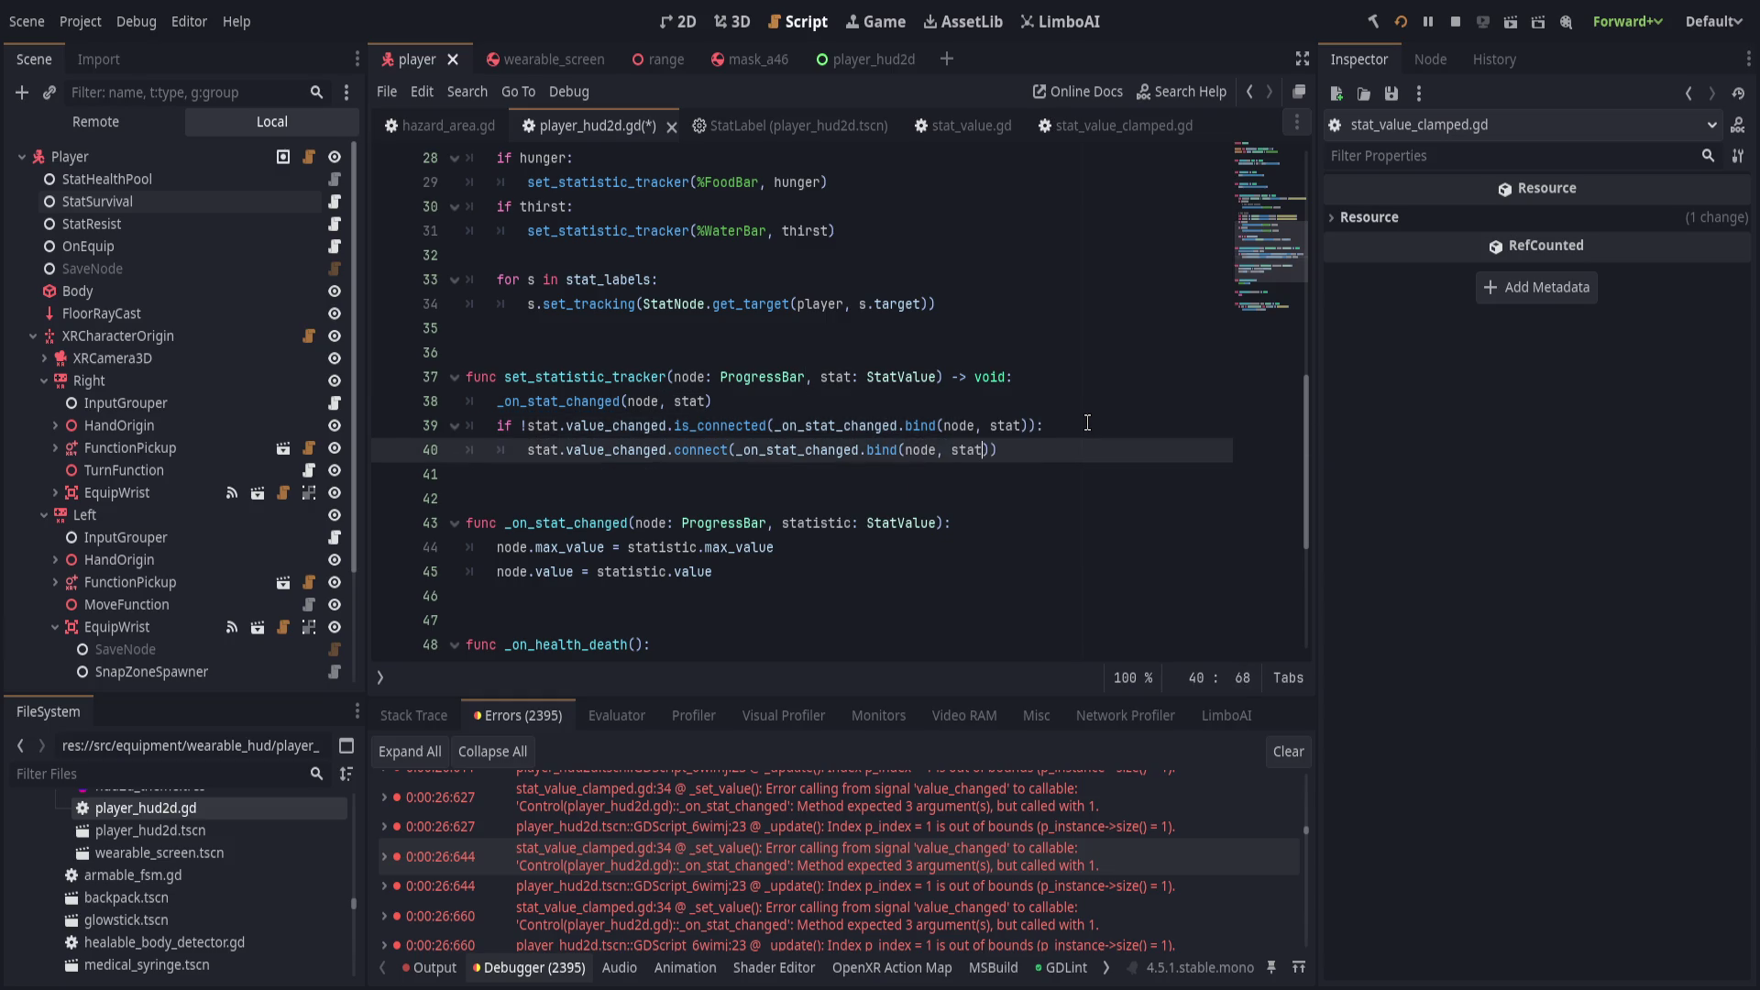
pyautogui.press('End')
# Save player_hud2d.gd and scroll back up through the script.
pyautogui.hotkey('ctrl', 's')
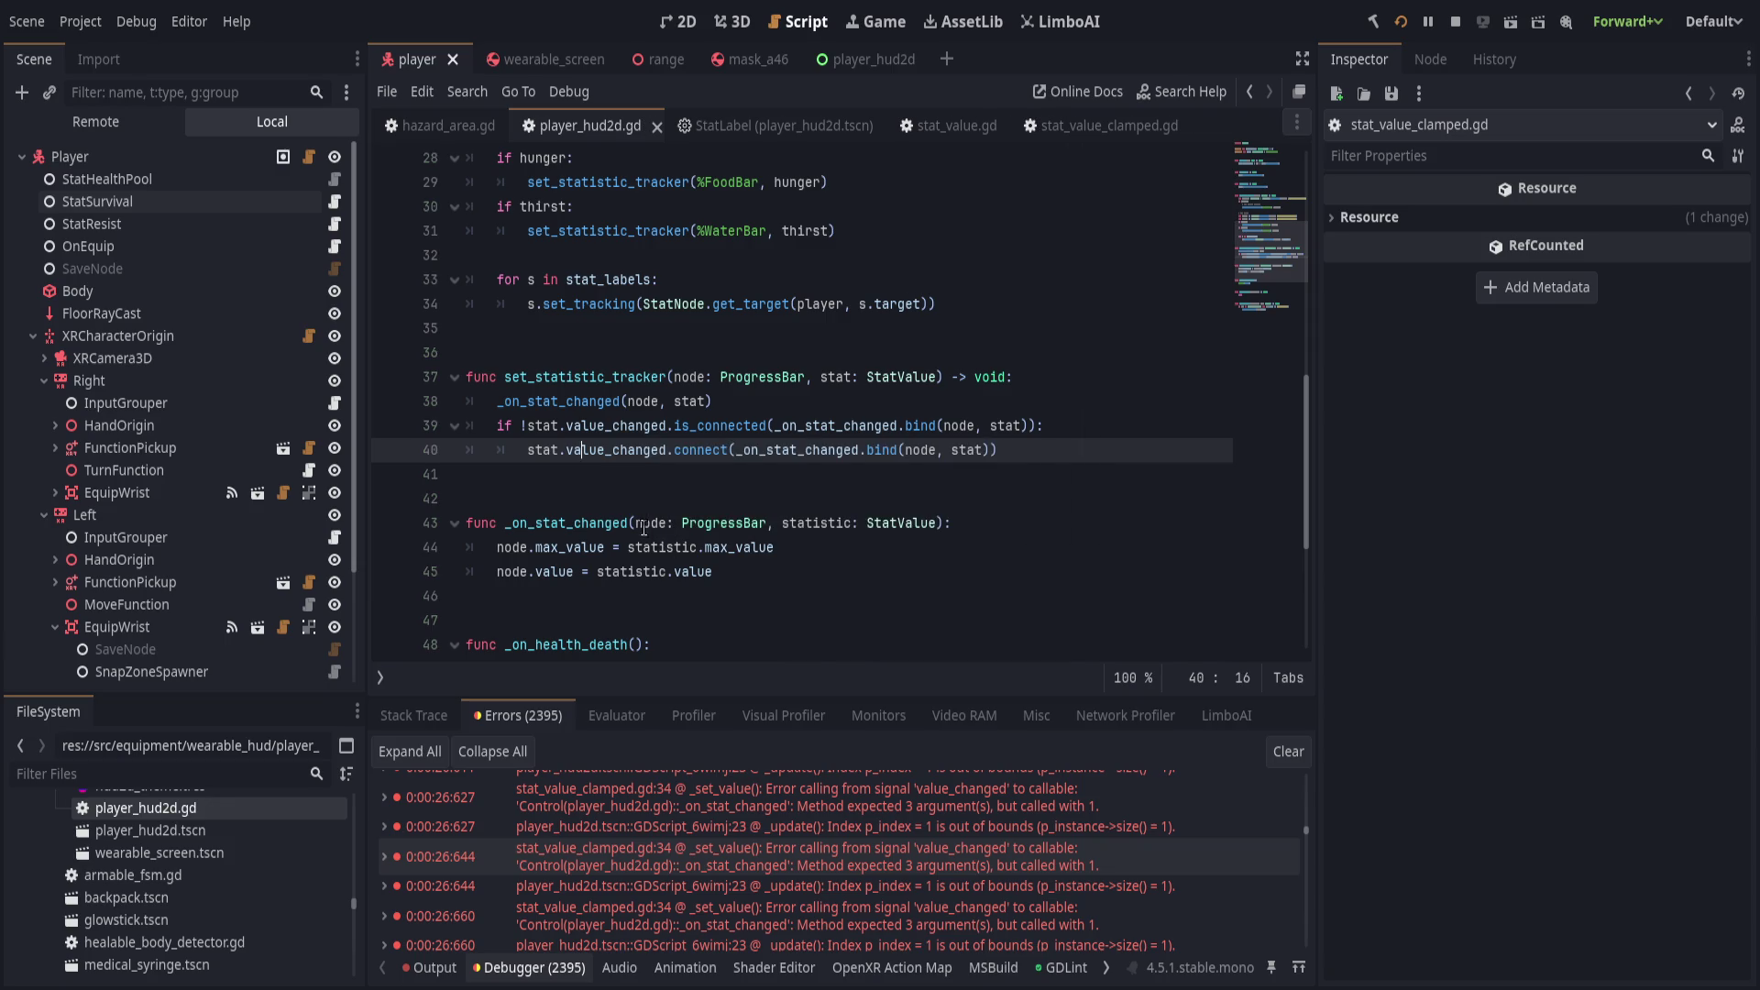
pyautogui.click(581, 450)
pyautogui.scroll(2, 671, 493)
pyautogui.click(670, 492)
pyautogui.scroll(7, 670, 492)
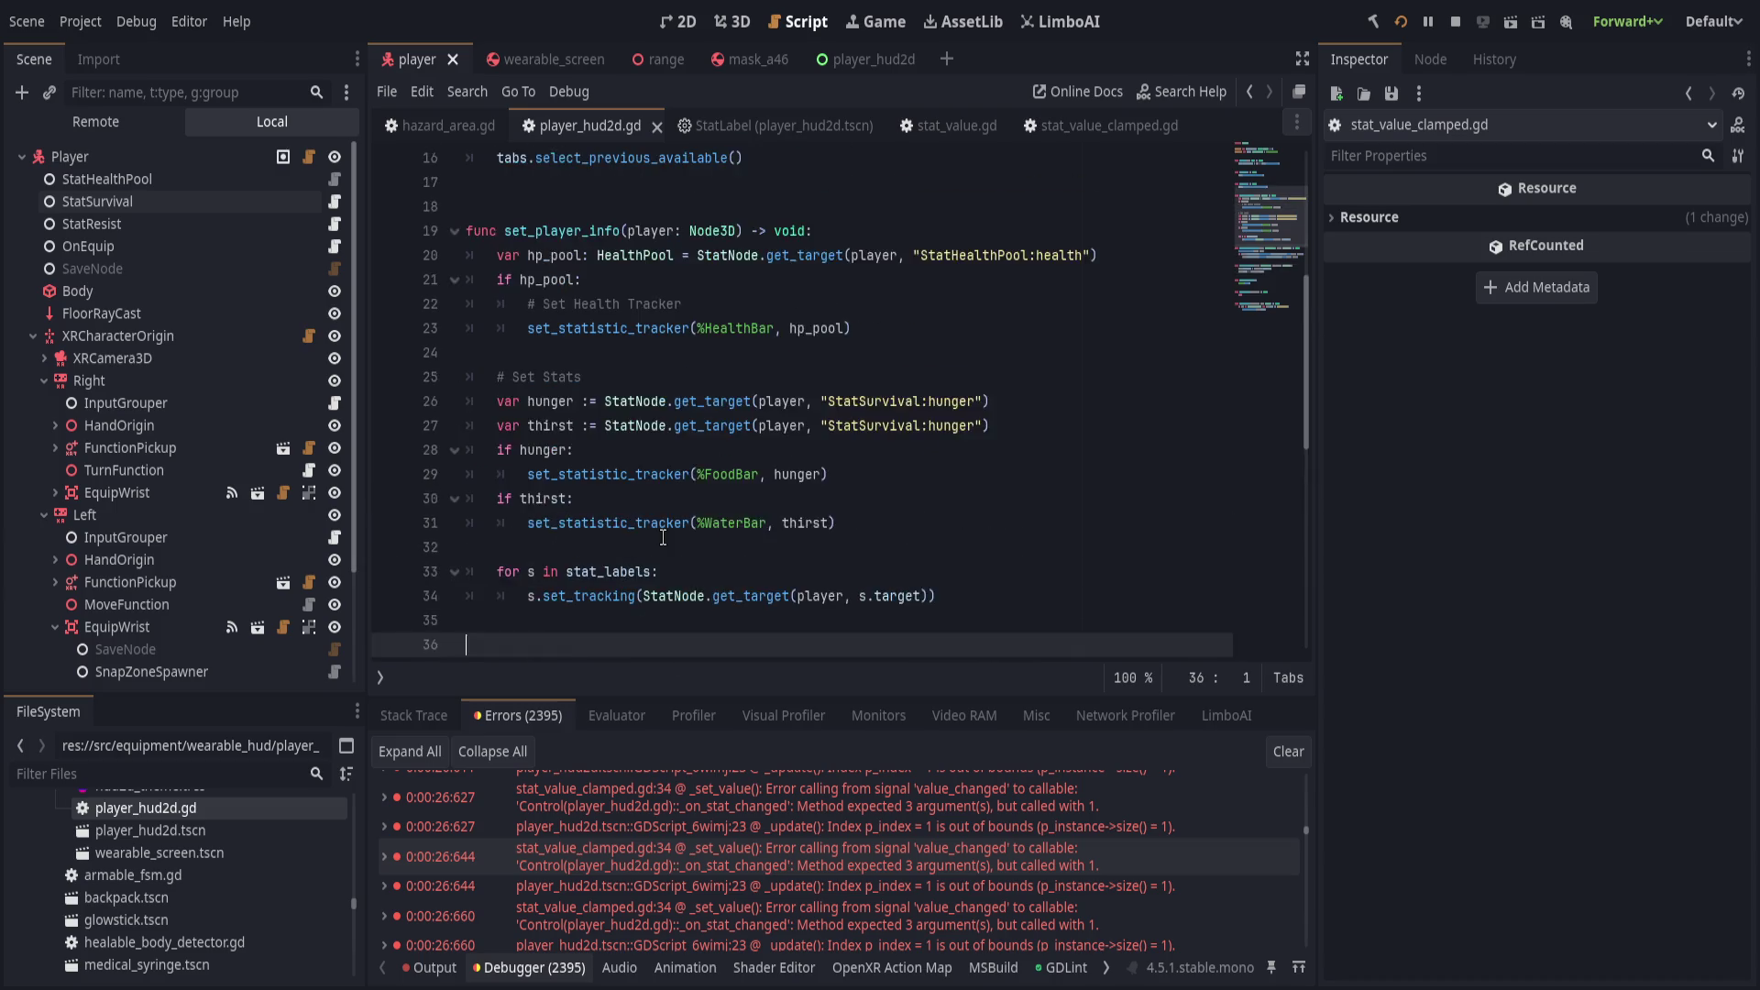
# Run the project to test the HUD.
pyautogui.click(1288, 751)
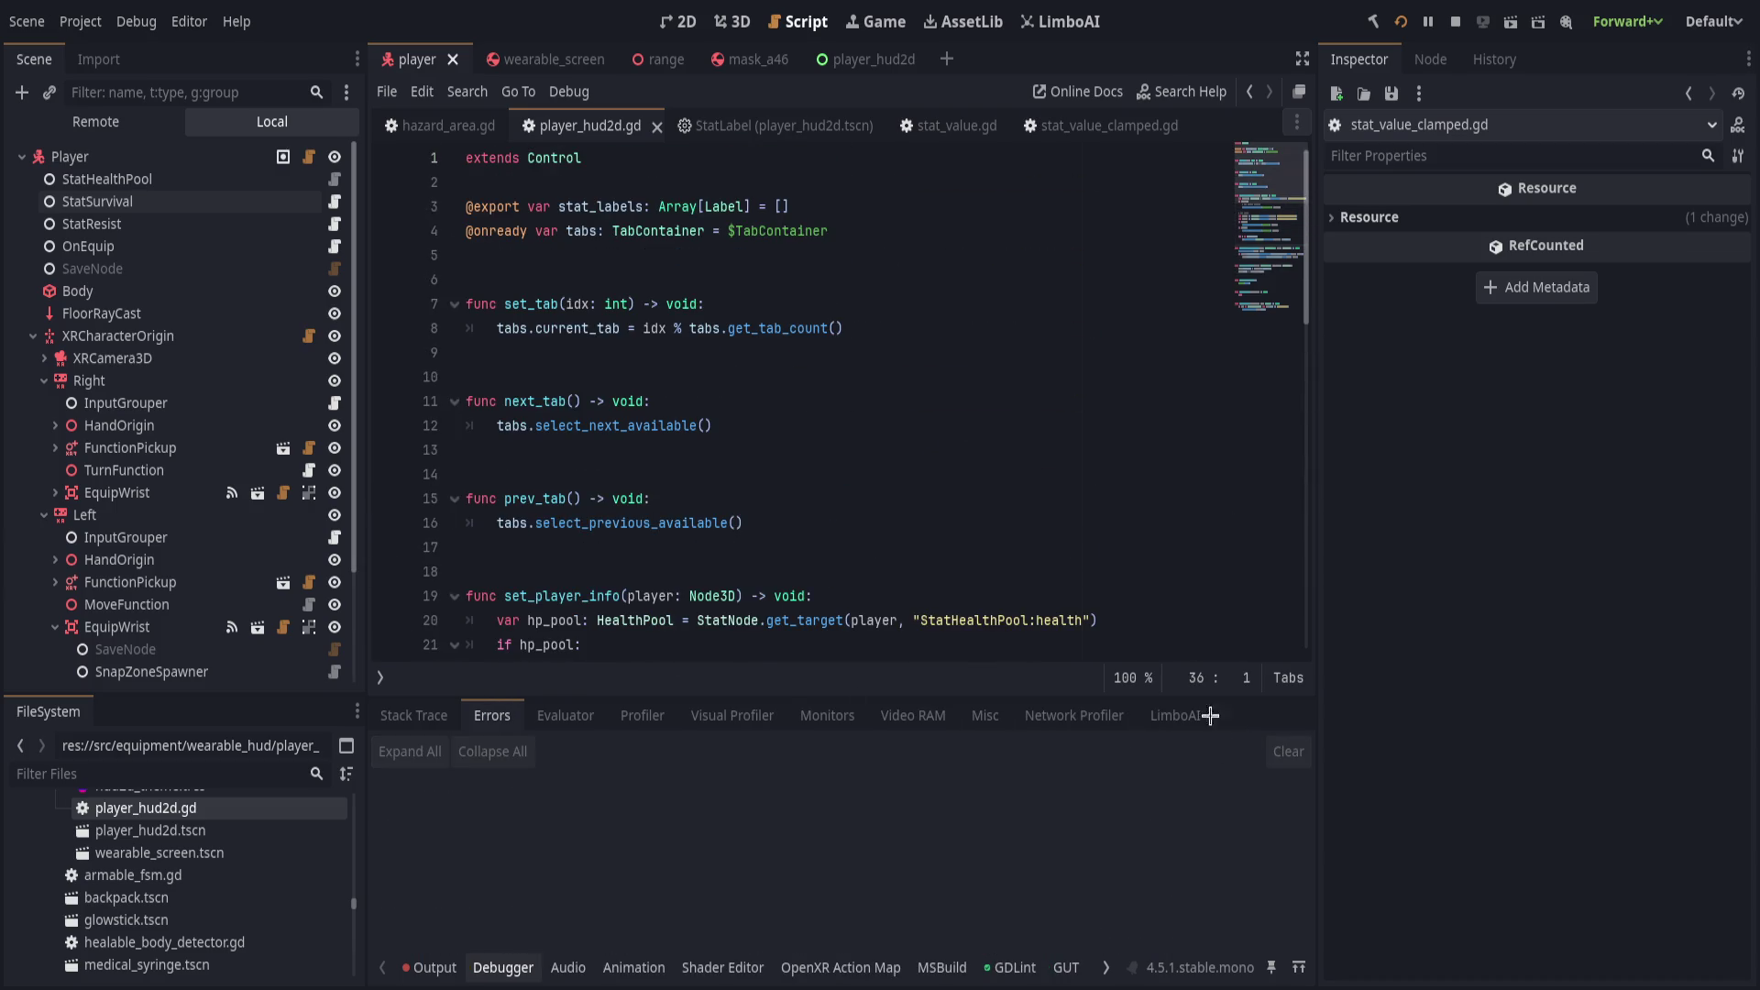
pyautogui.click(1400, 22)
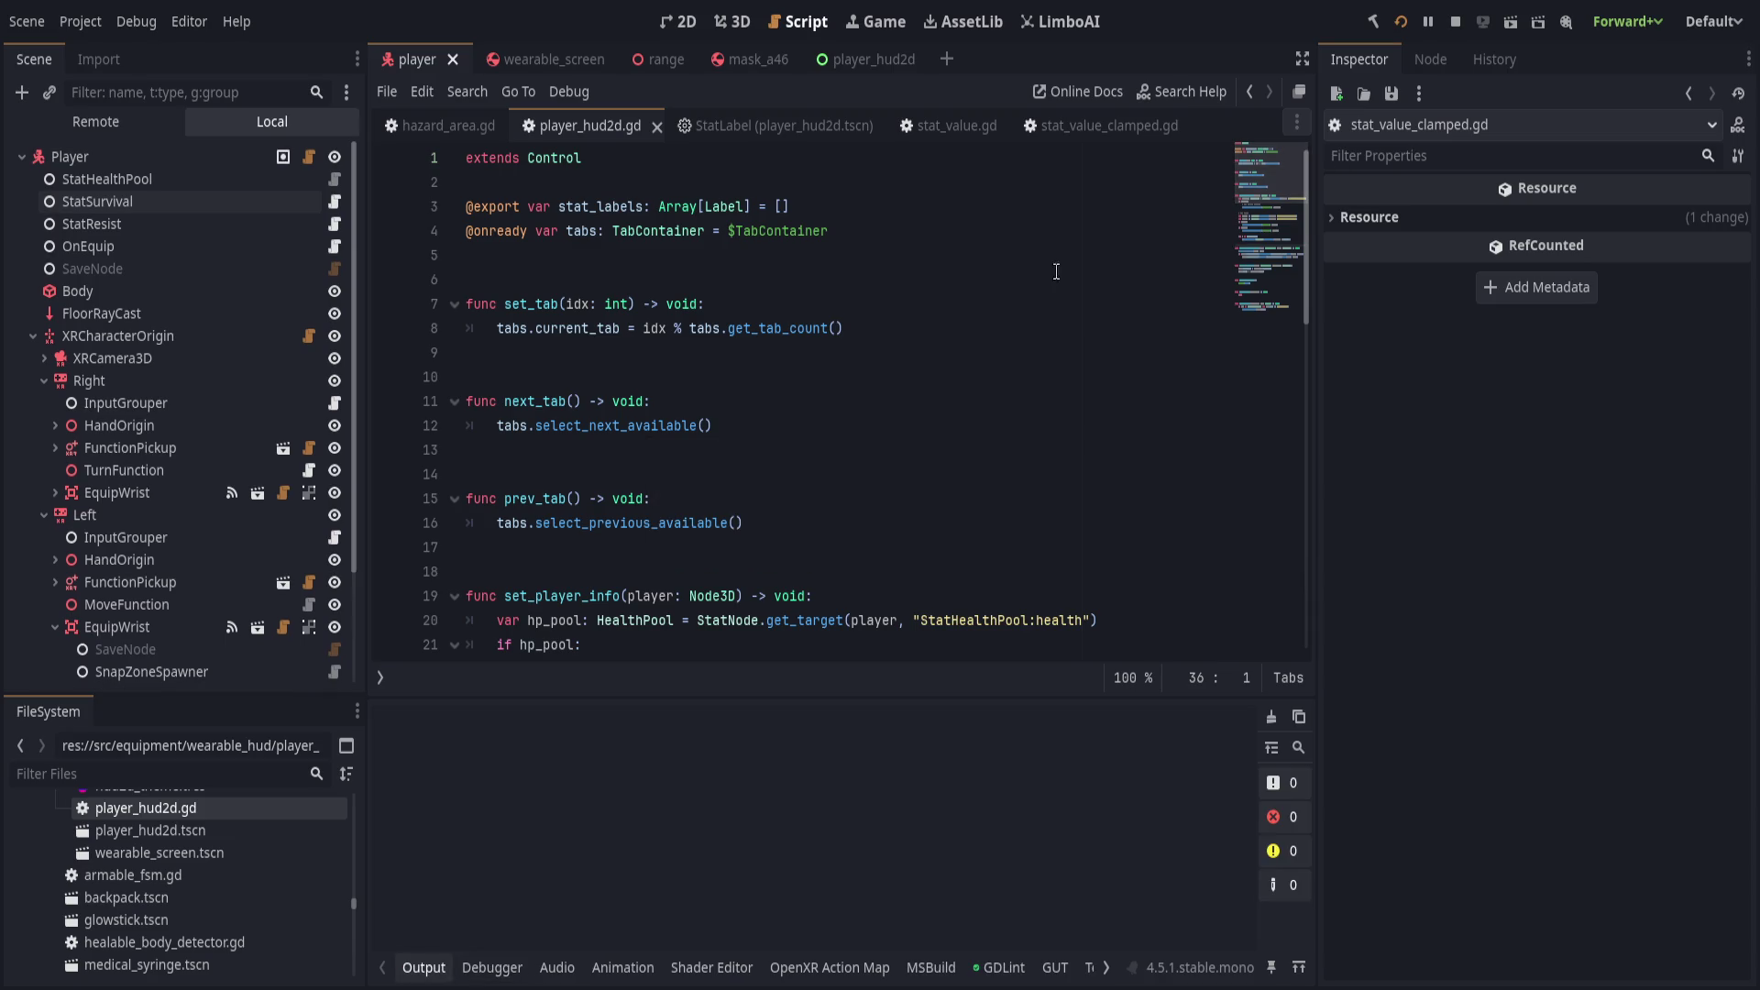
pyautogui.click(889, 330)
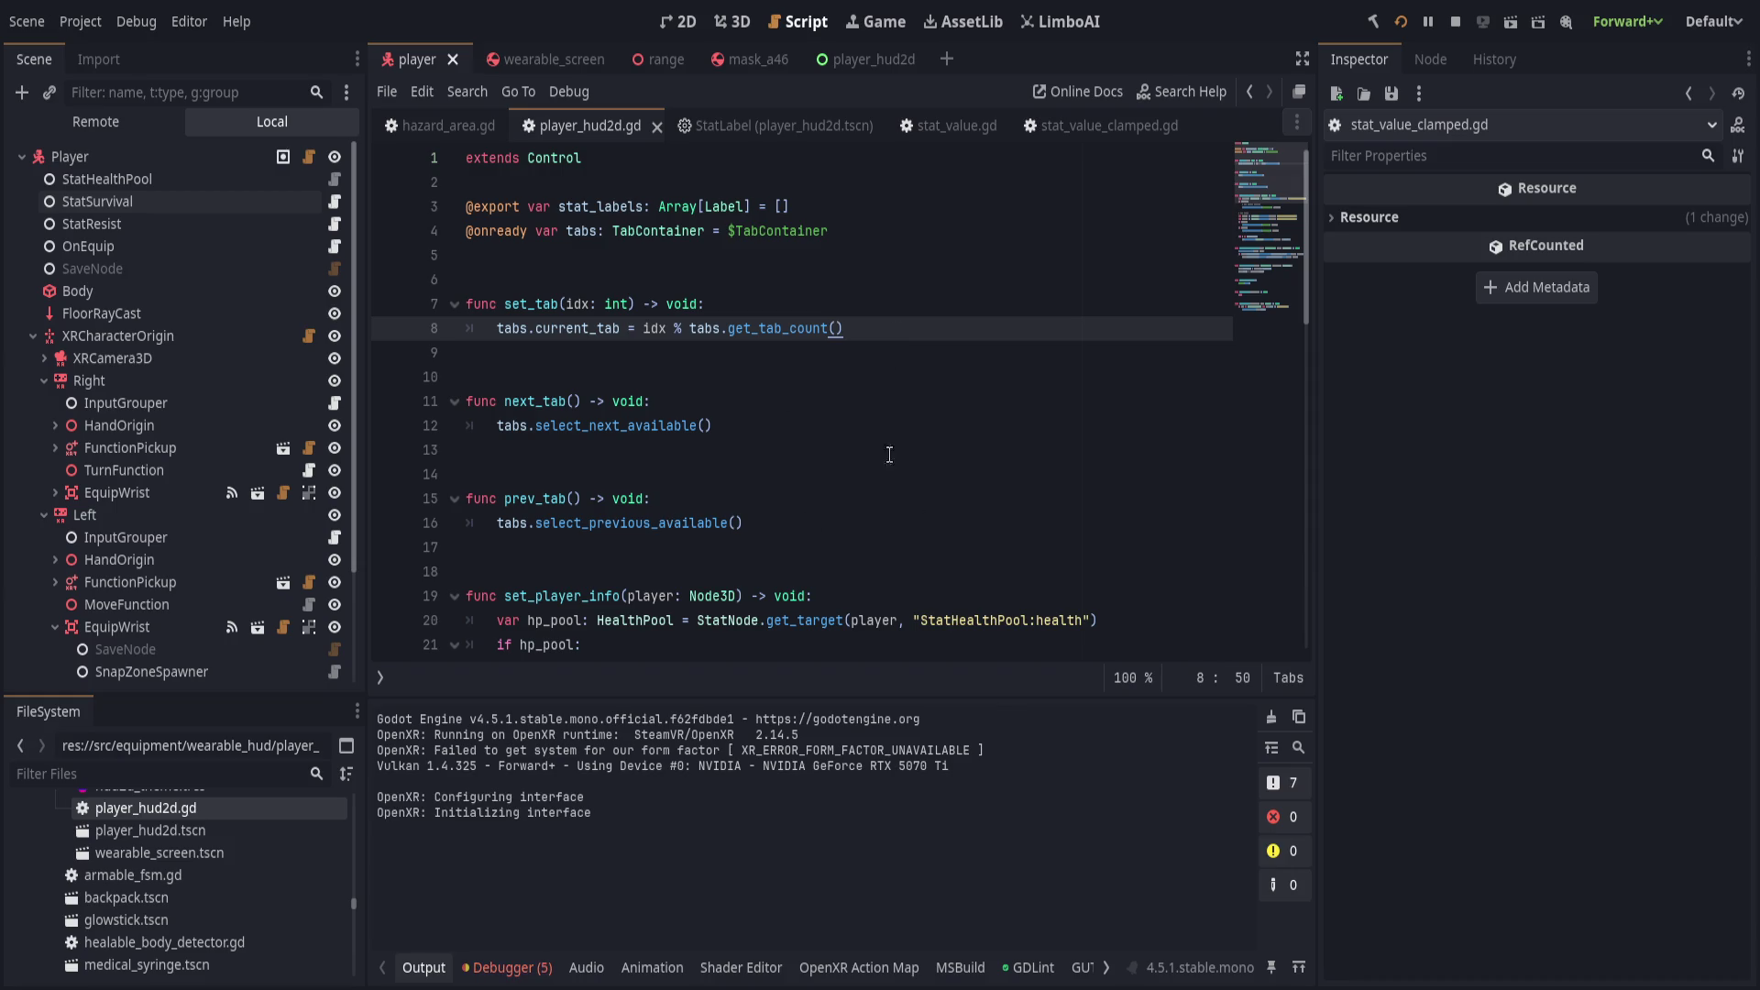
# Make line 44 read statistic.value_max instead of max_value.
pyautogui.click(781, 420)
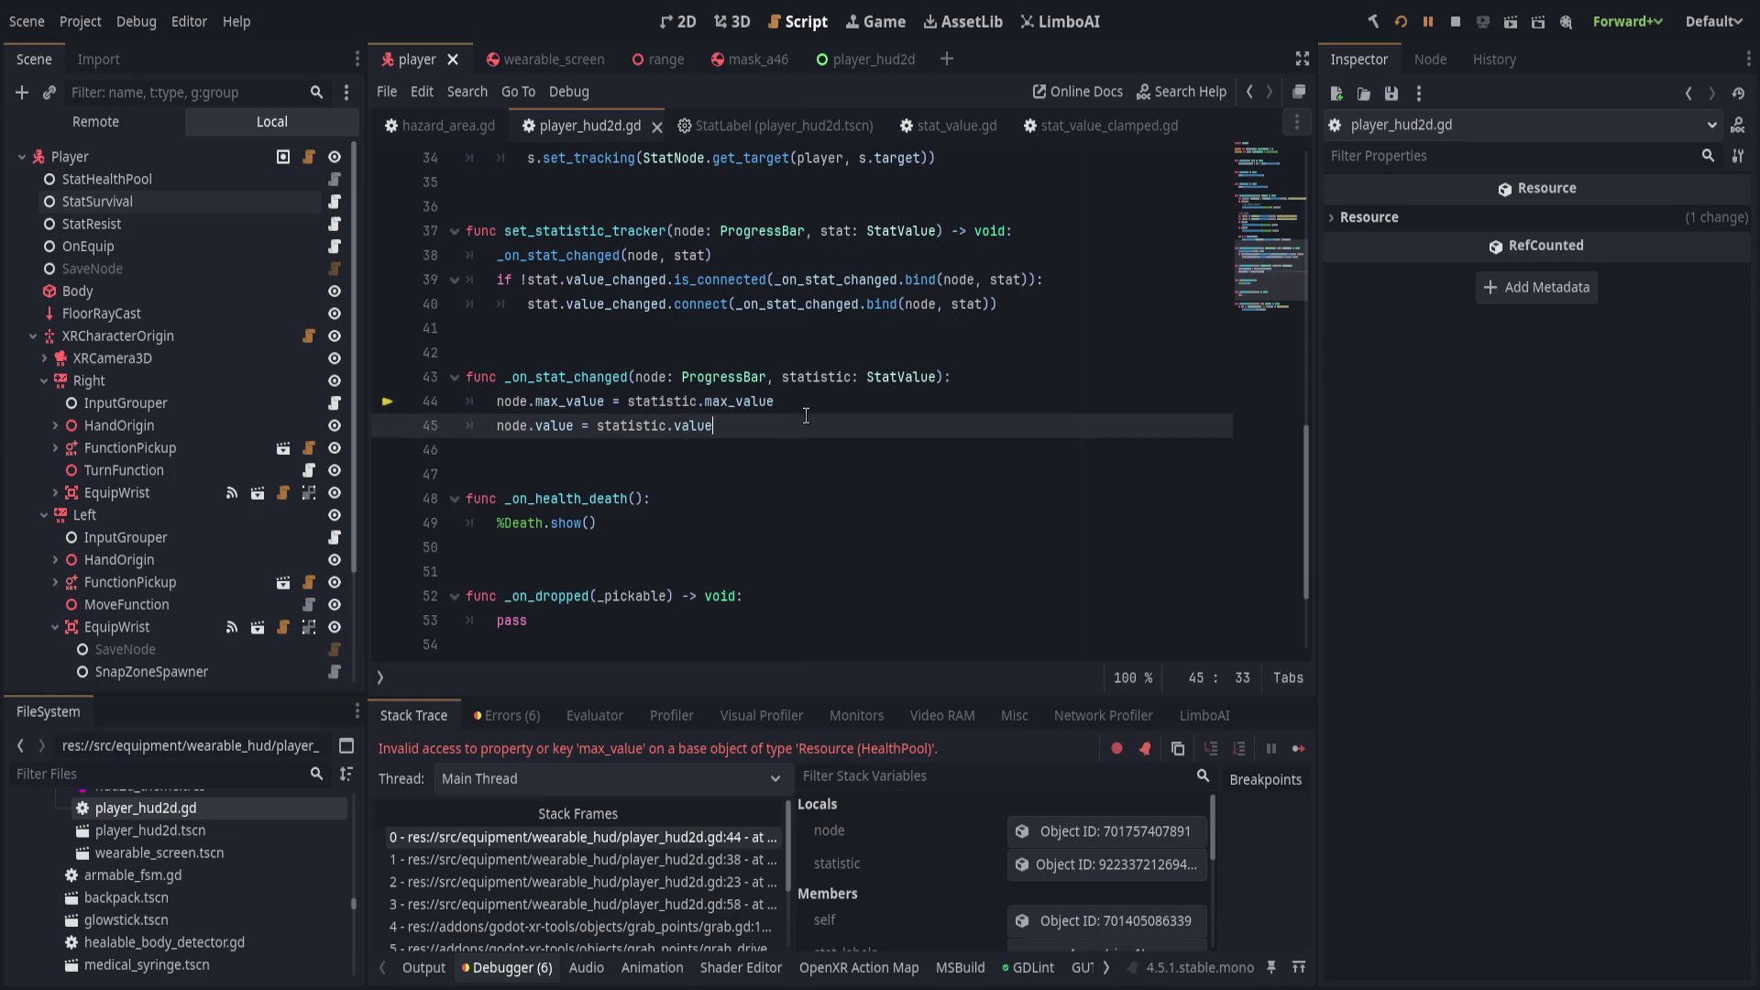
pyautogui.click(755, 410)
pyautogui.doubleClick(755, 410)
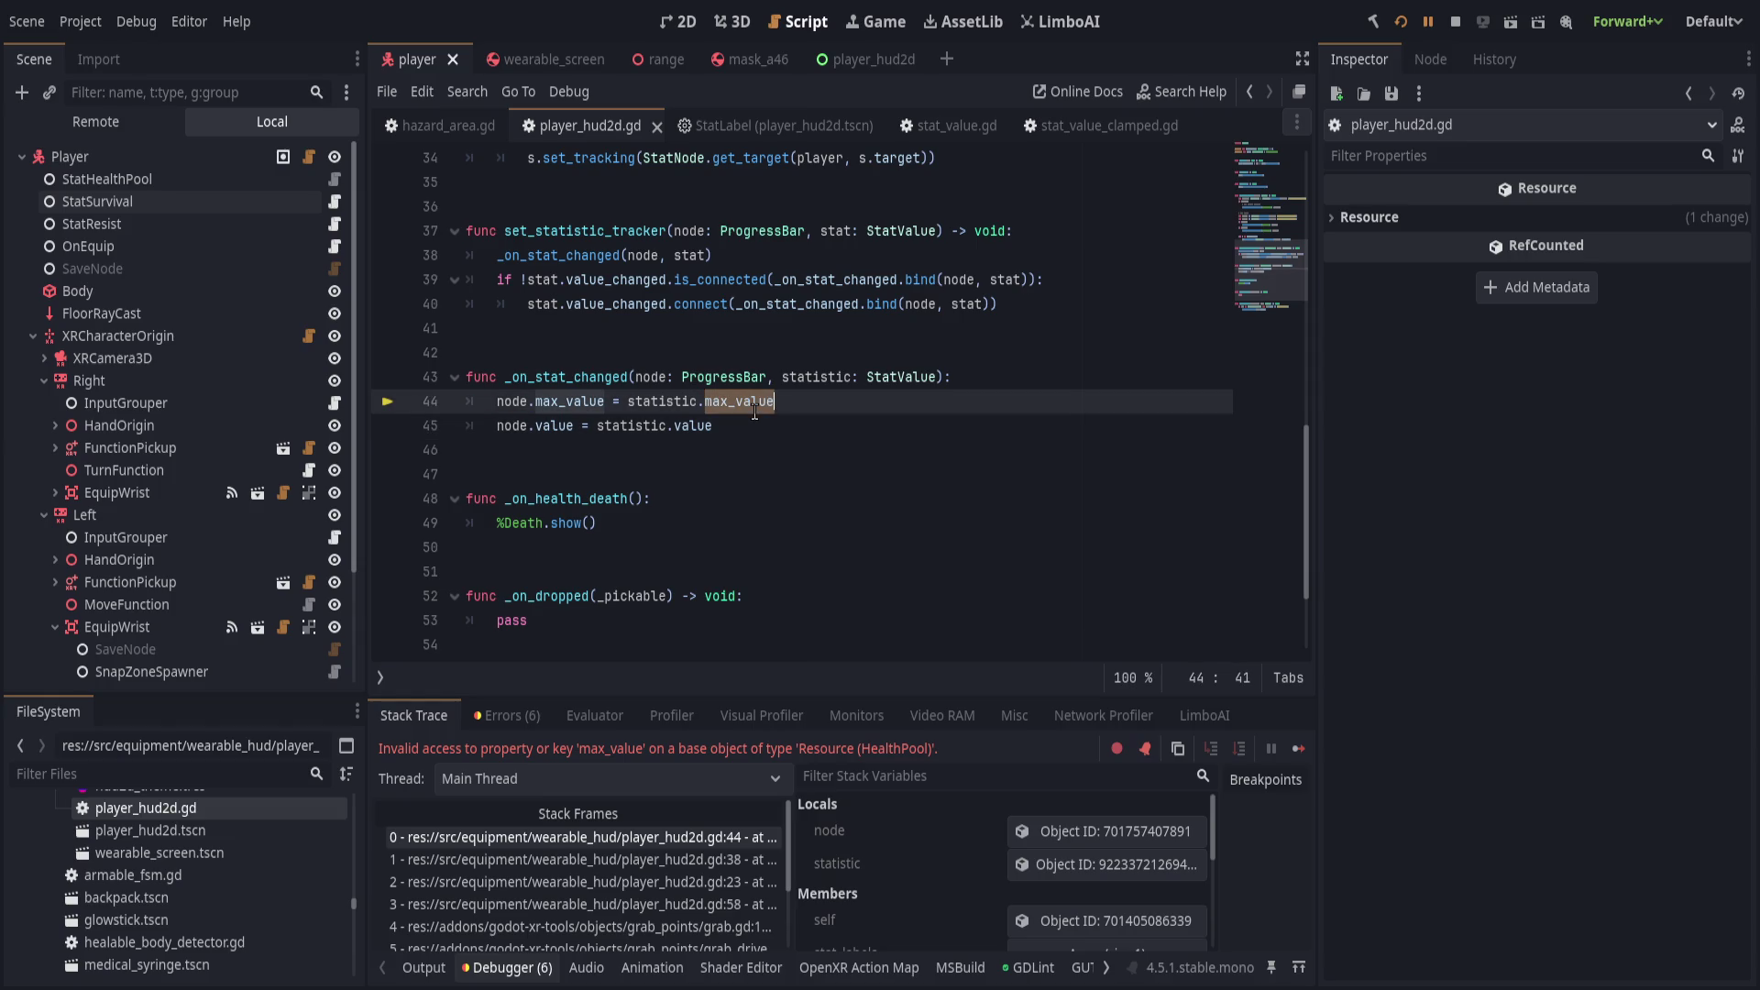
pyautogui.write('value_max')
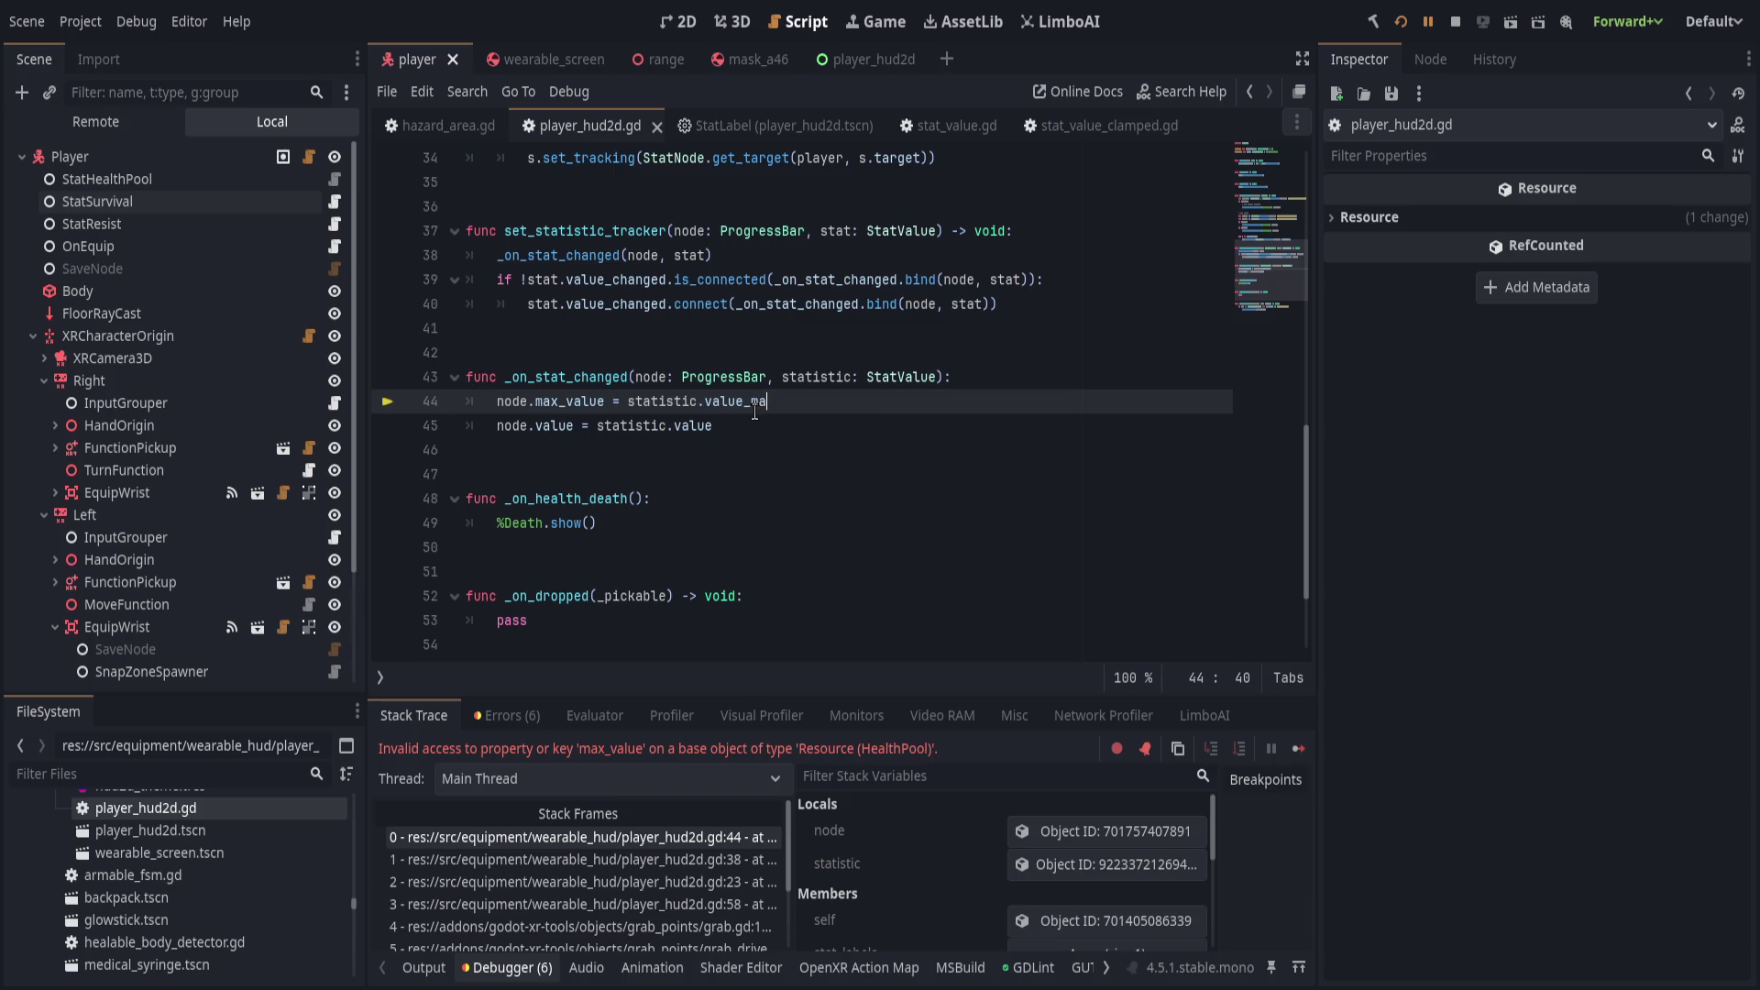
pyautogui.hotkey('ctrl', 'BackSpace')
pyautogui.write('.value_max')
# Type the _on_stat_changed statistic as StatValueClamped, save, rerun the game, and stop it.
pyautogui.doubleClick(880, 379)
pyautogui.write('StatValueC')
pyautogui.press('Return')
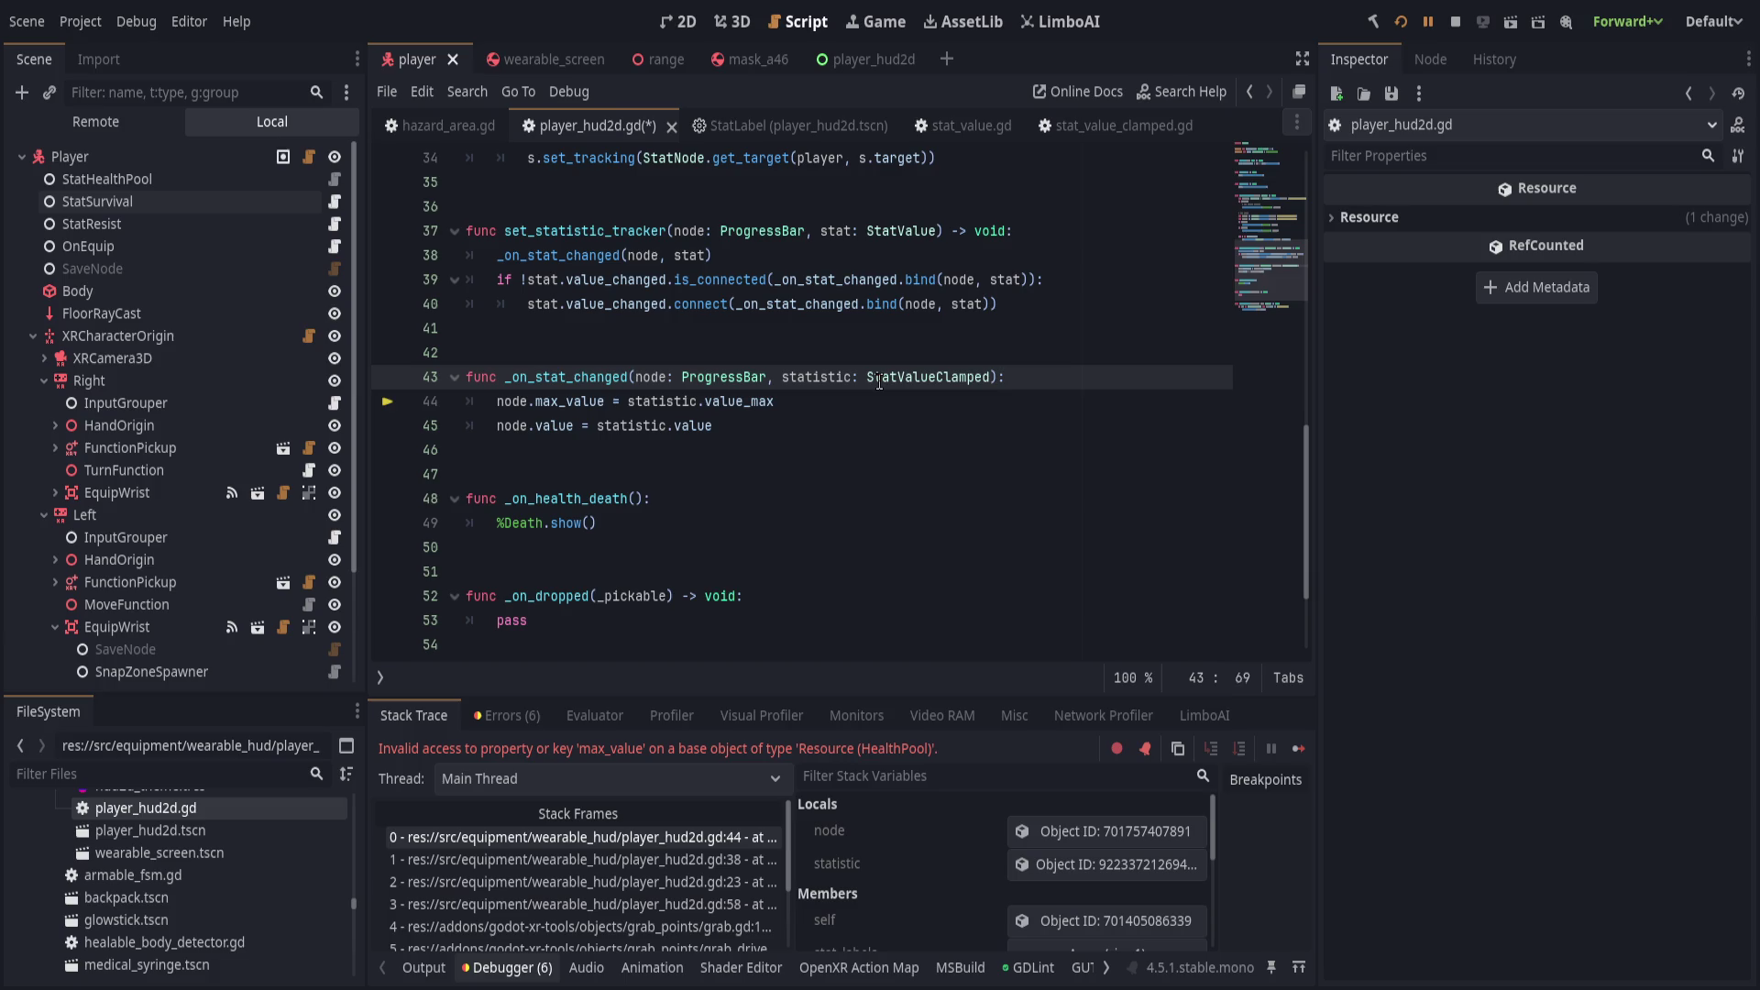
pyautogui.hotkey('ctrl', 's')
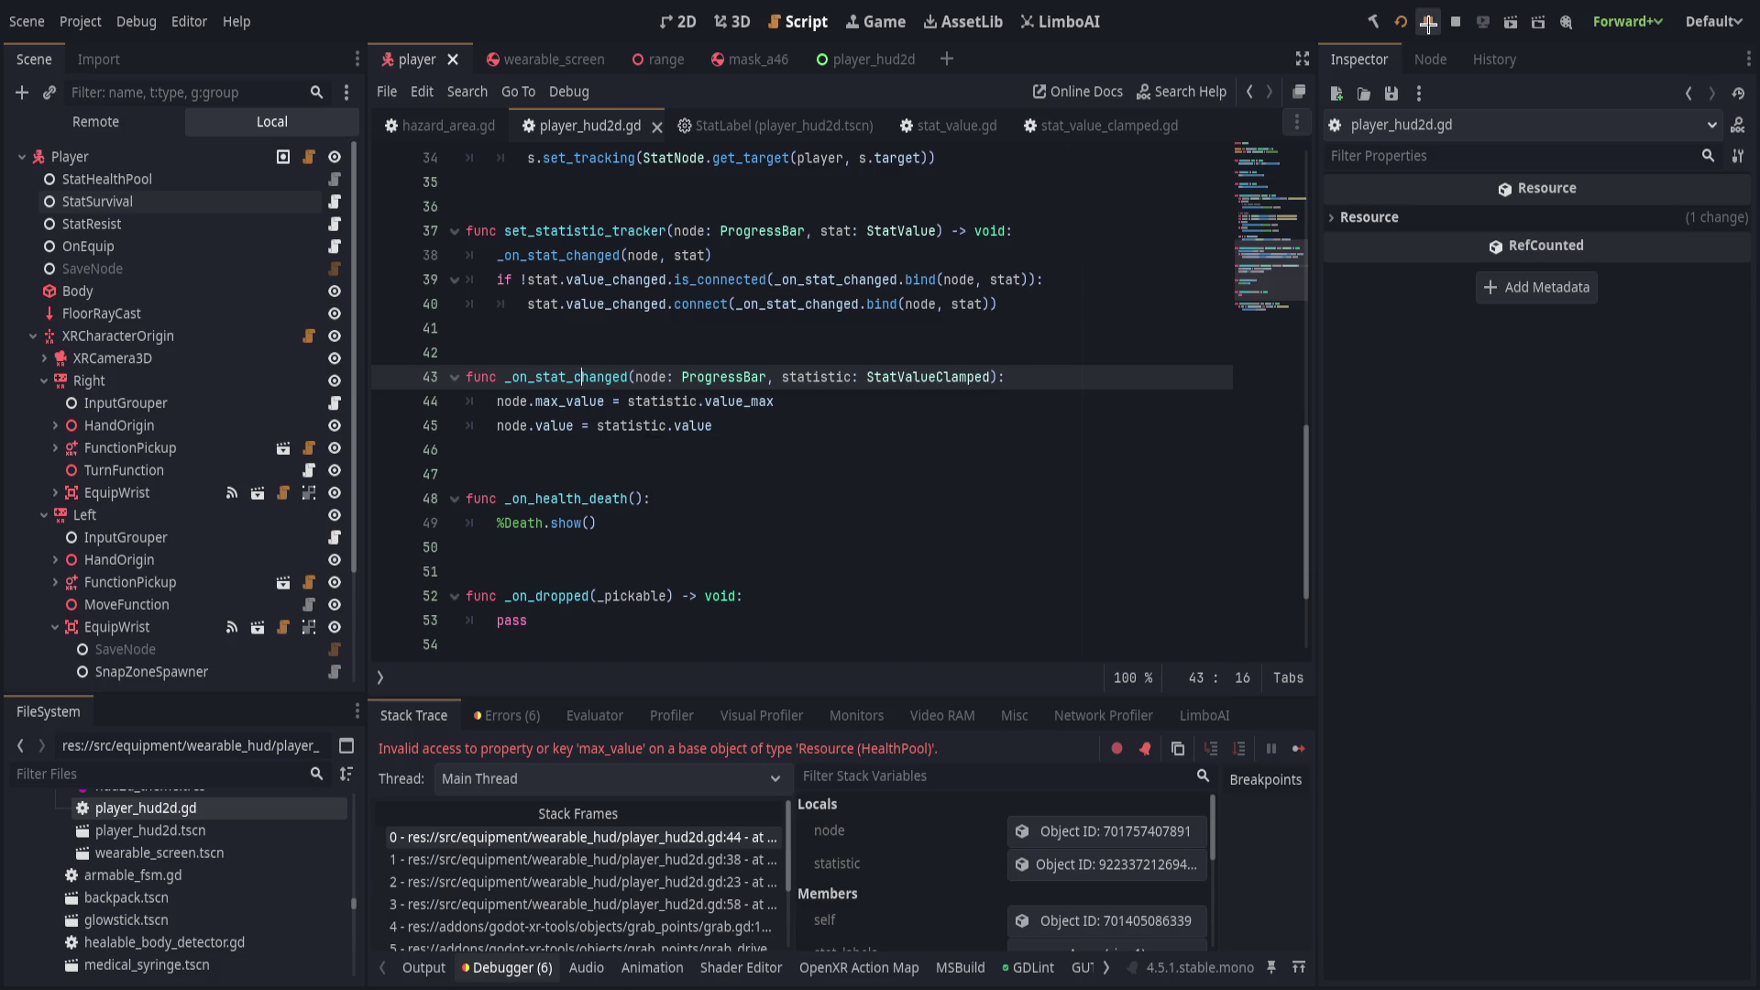
pyautogui.click(1428, 22)
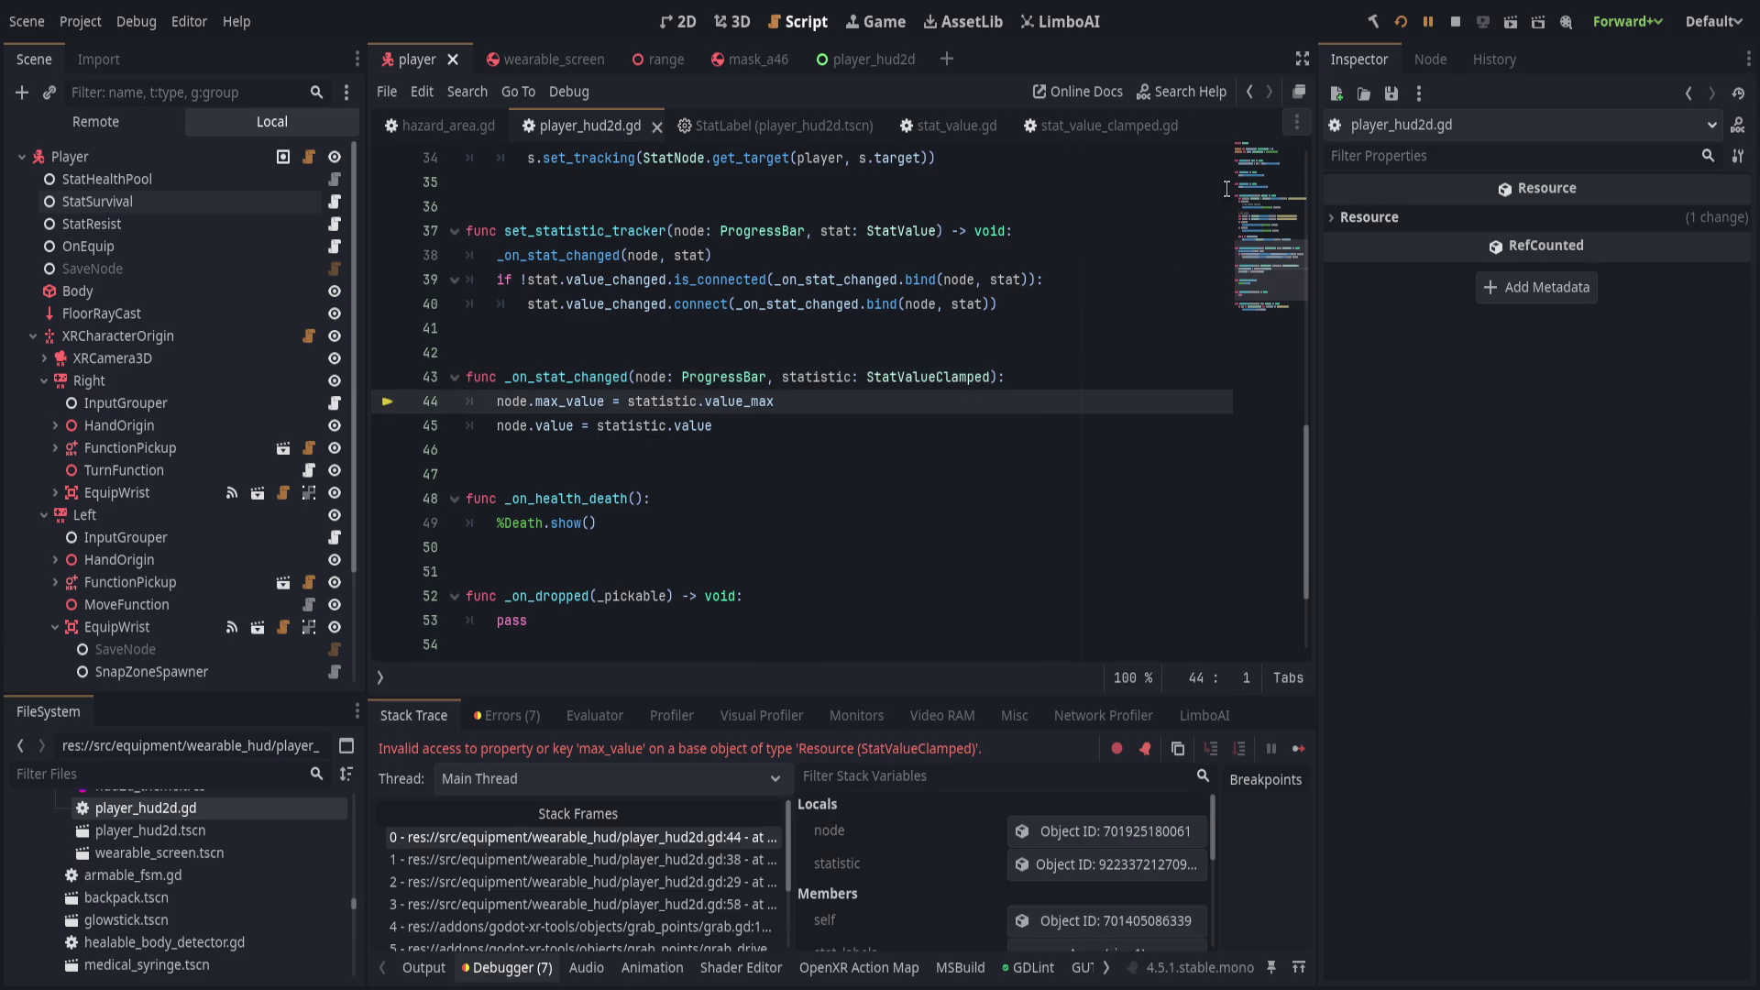
pyautogui.click(1408, 21)
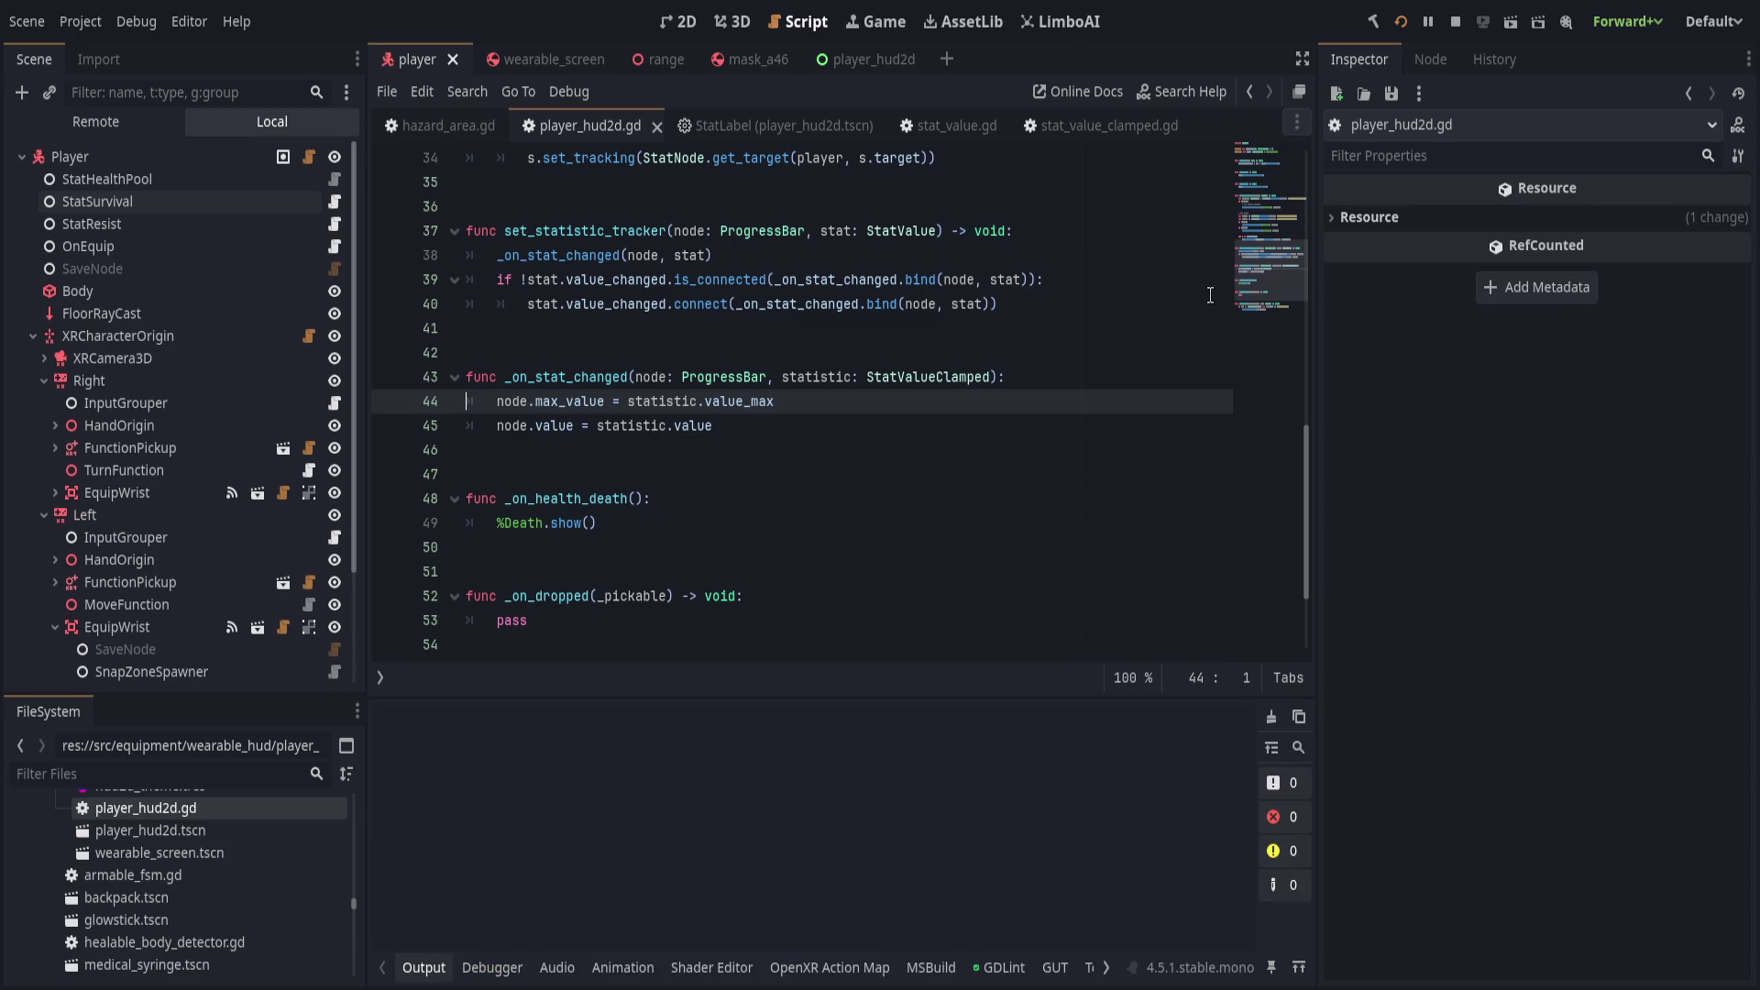
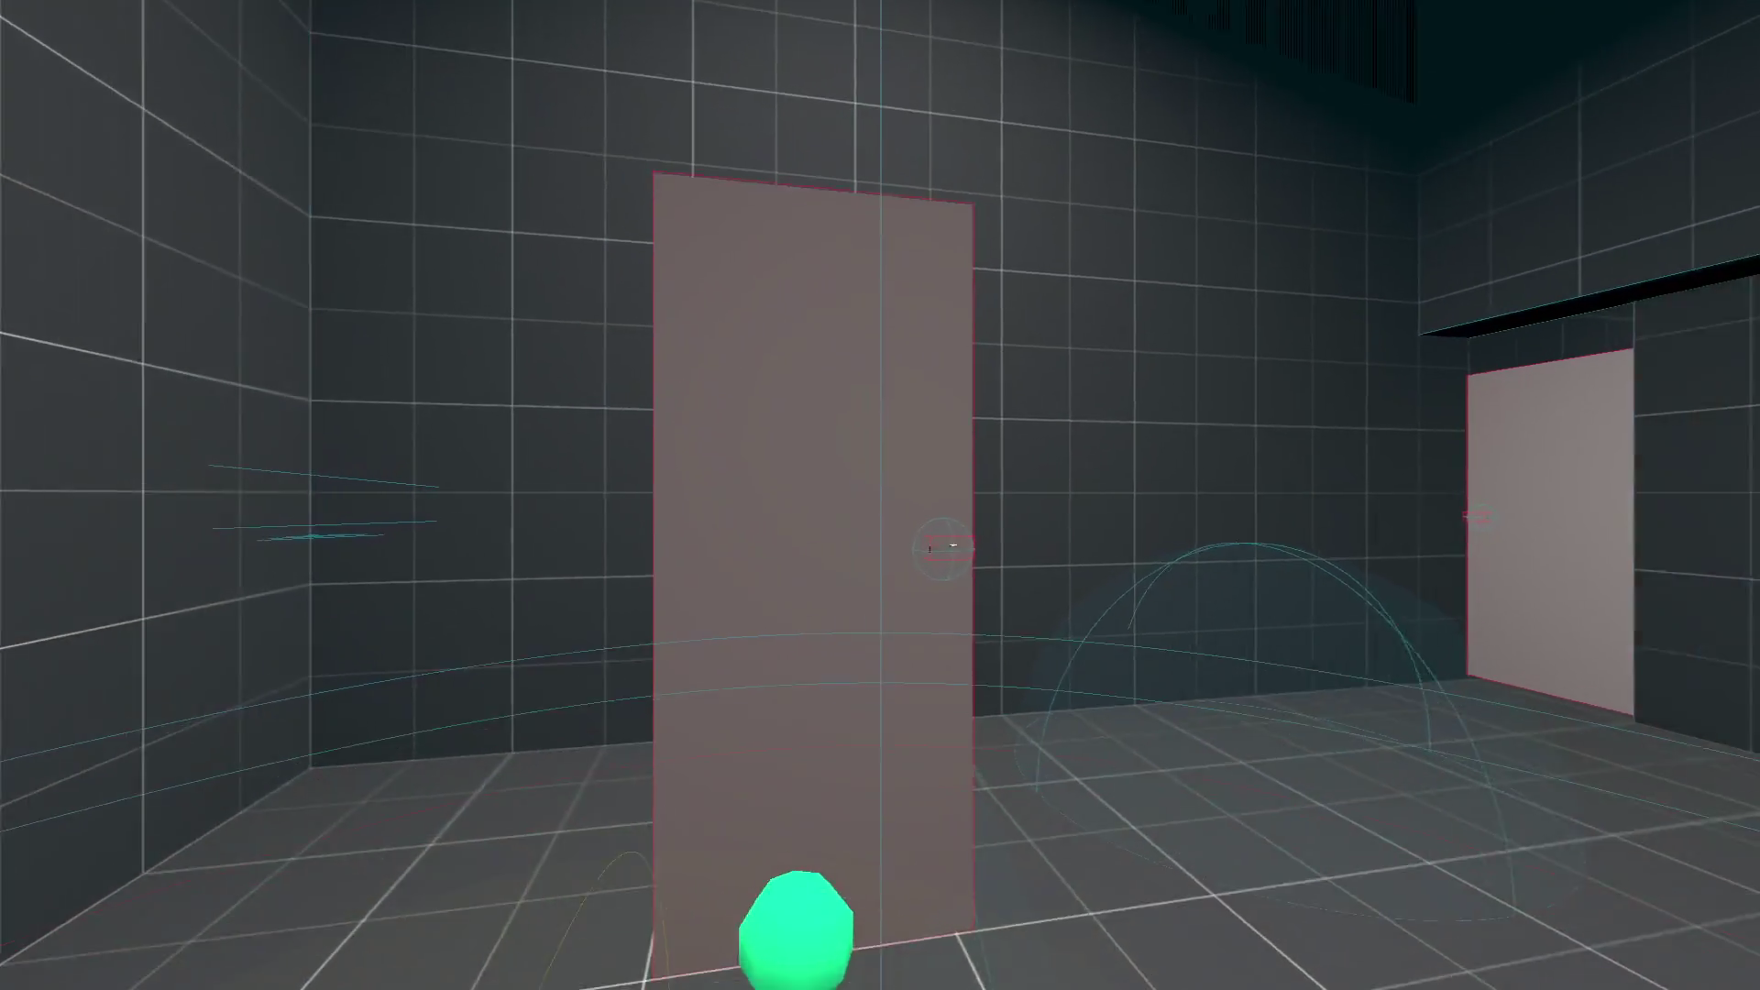
# Leave the game and jump from the _update() error to StatLabel script line 23.
pyautogui.hotkey('alt', 'Tab')
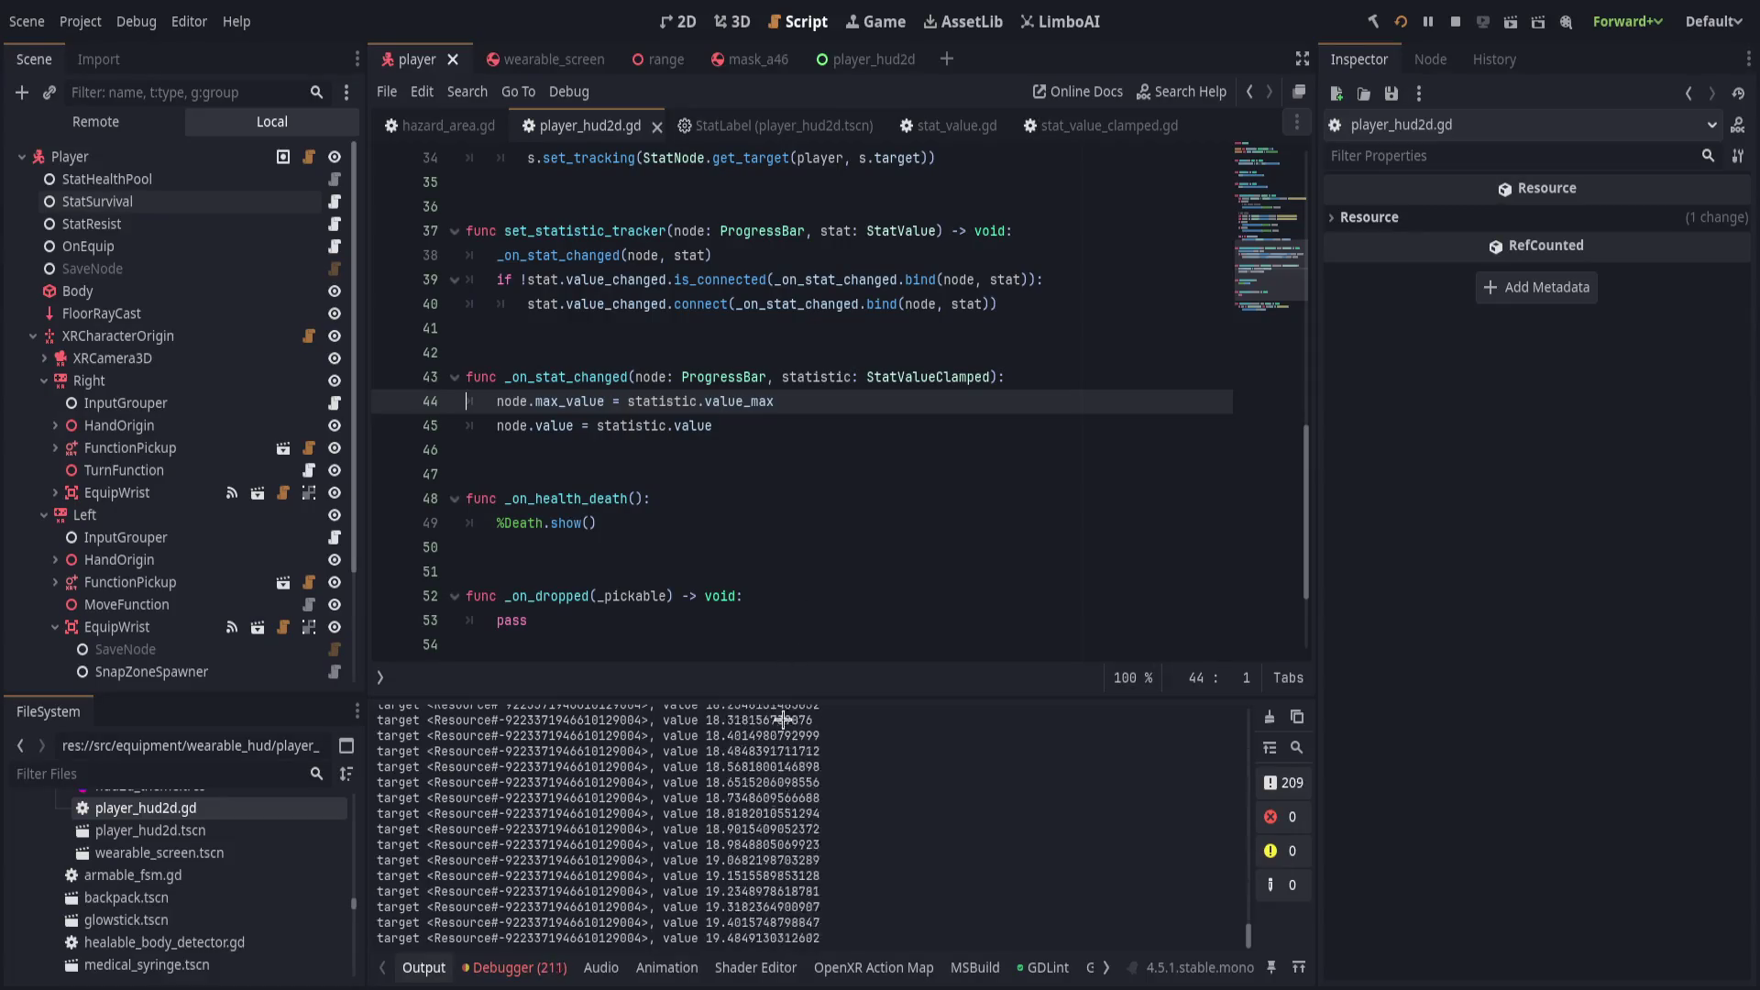
pyautogui.click(548, 967)
pyautogui.click(513, 715)
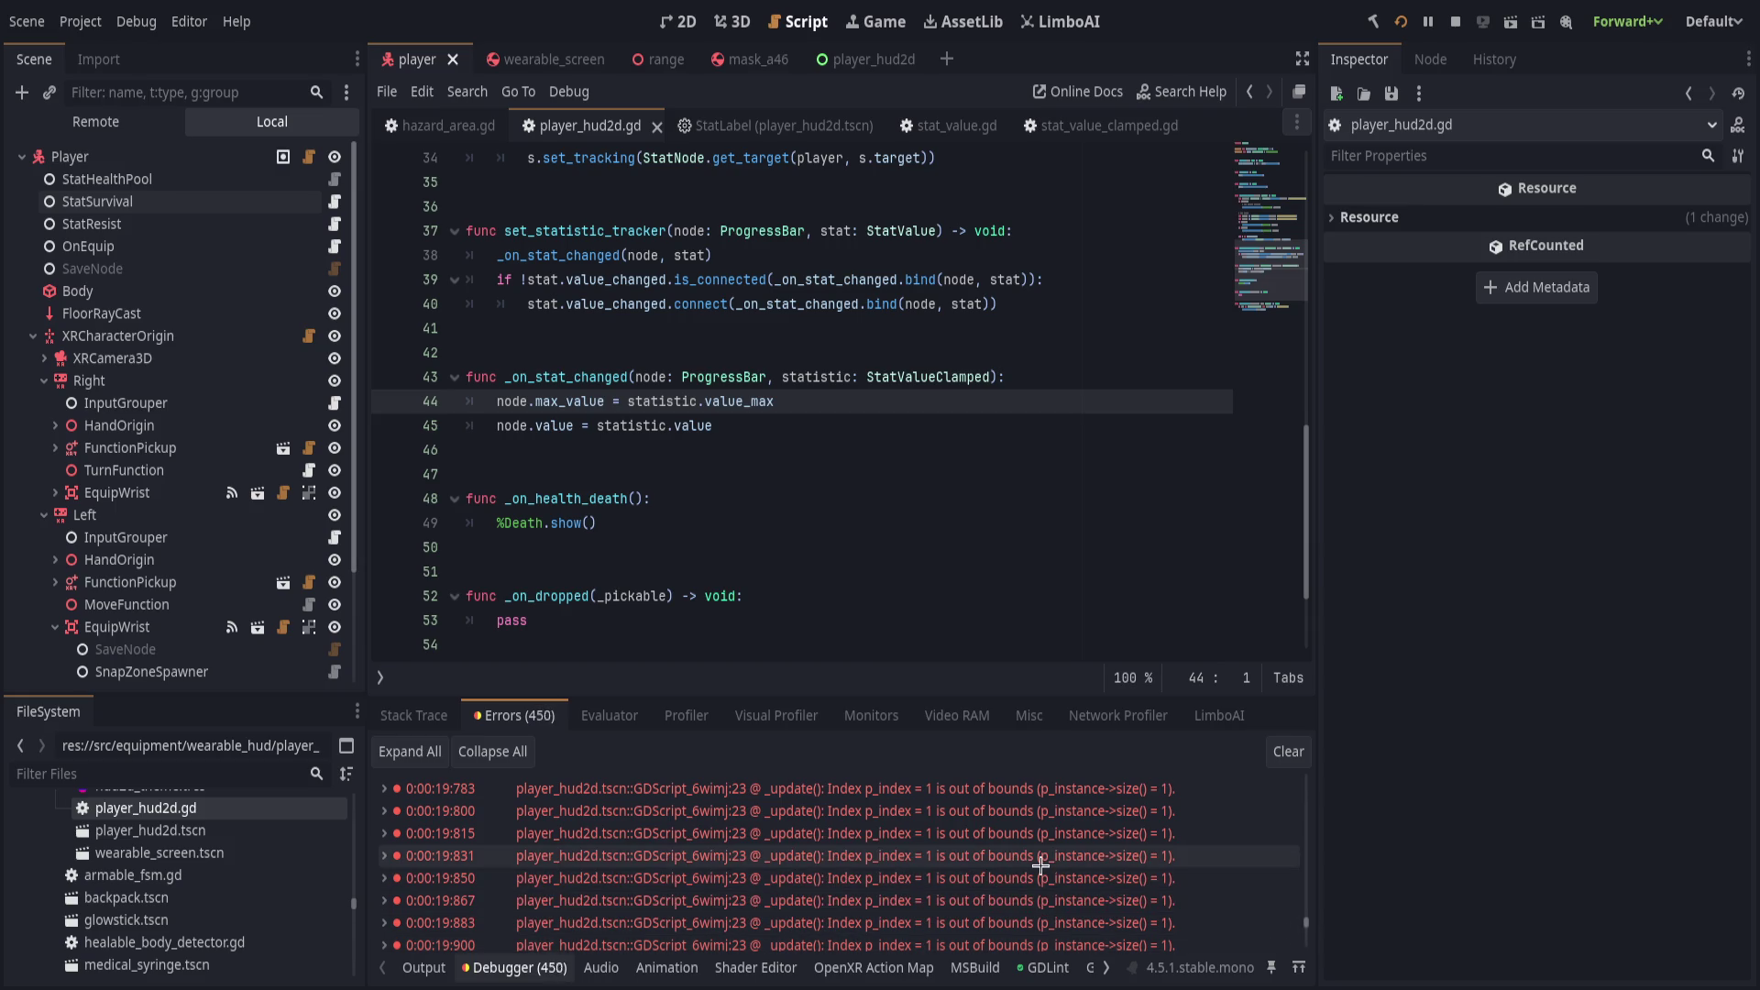
pyautogui.doubleClick(825, 858)
pyautogui.click(861, 568)
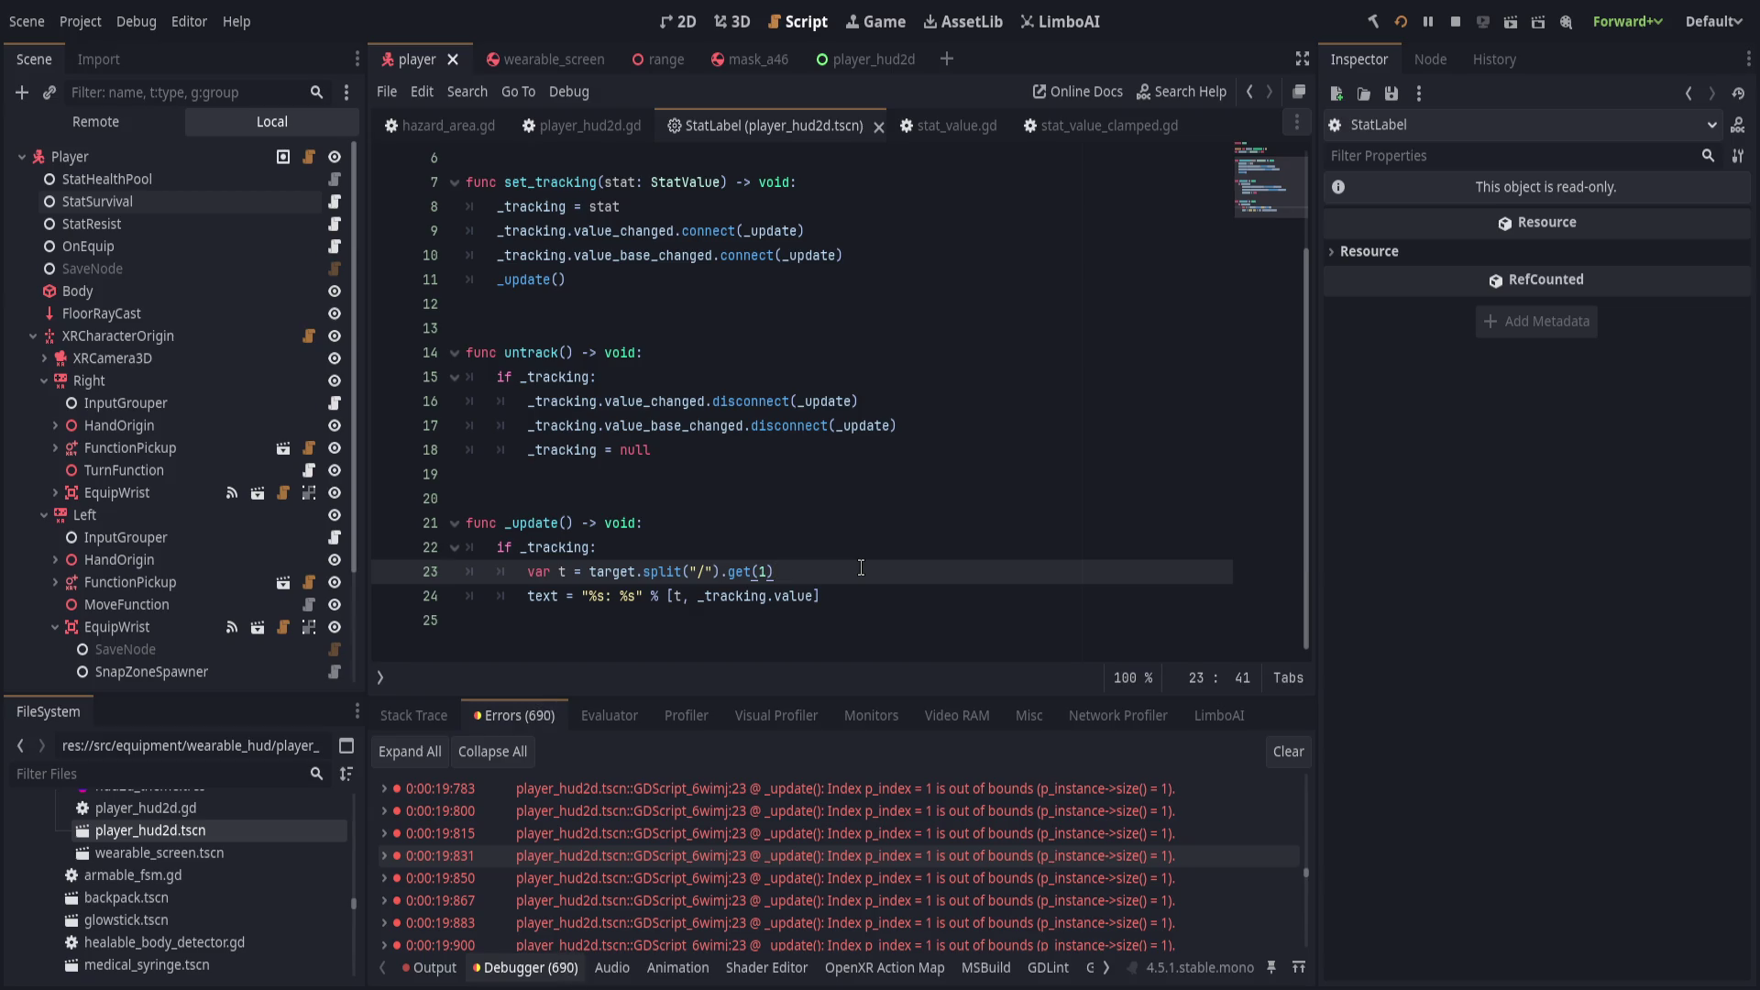
# Put a breakpoint on StatLabel line 23, then inspect Rad in player_hud2d.
pyautogui.click(403, 569)
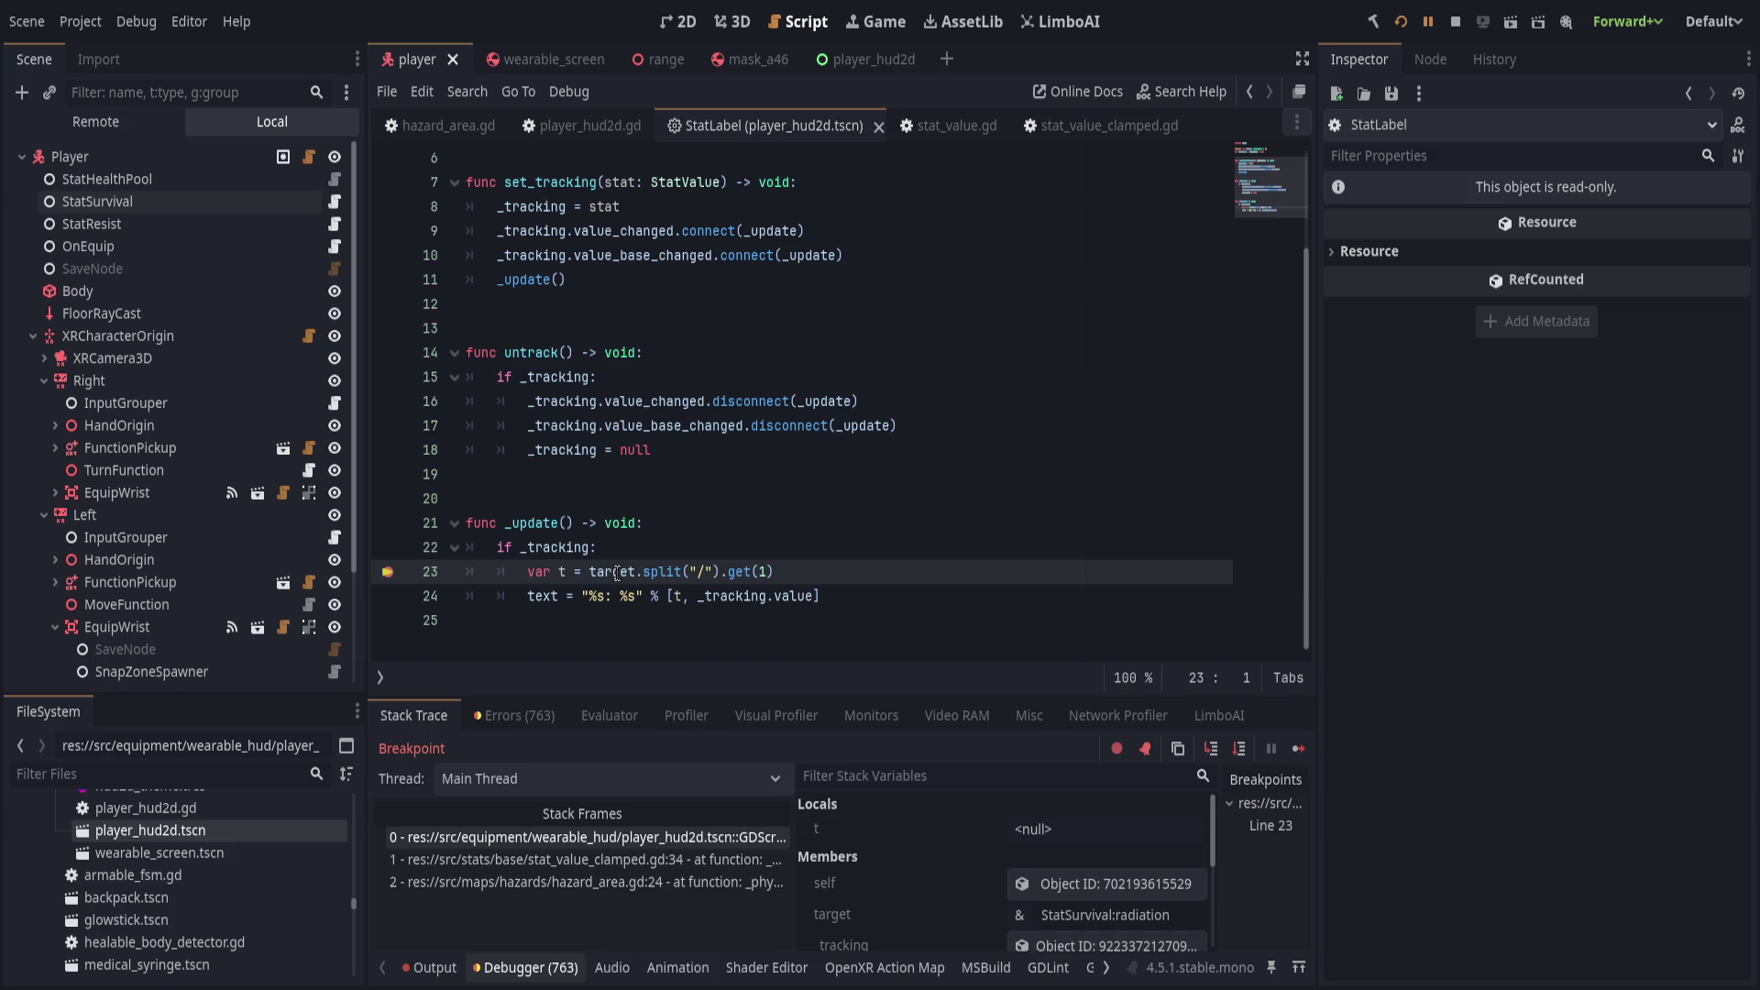
pyautogui.click(853, 58)
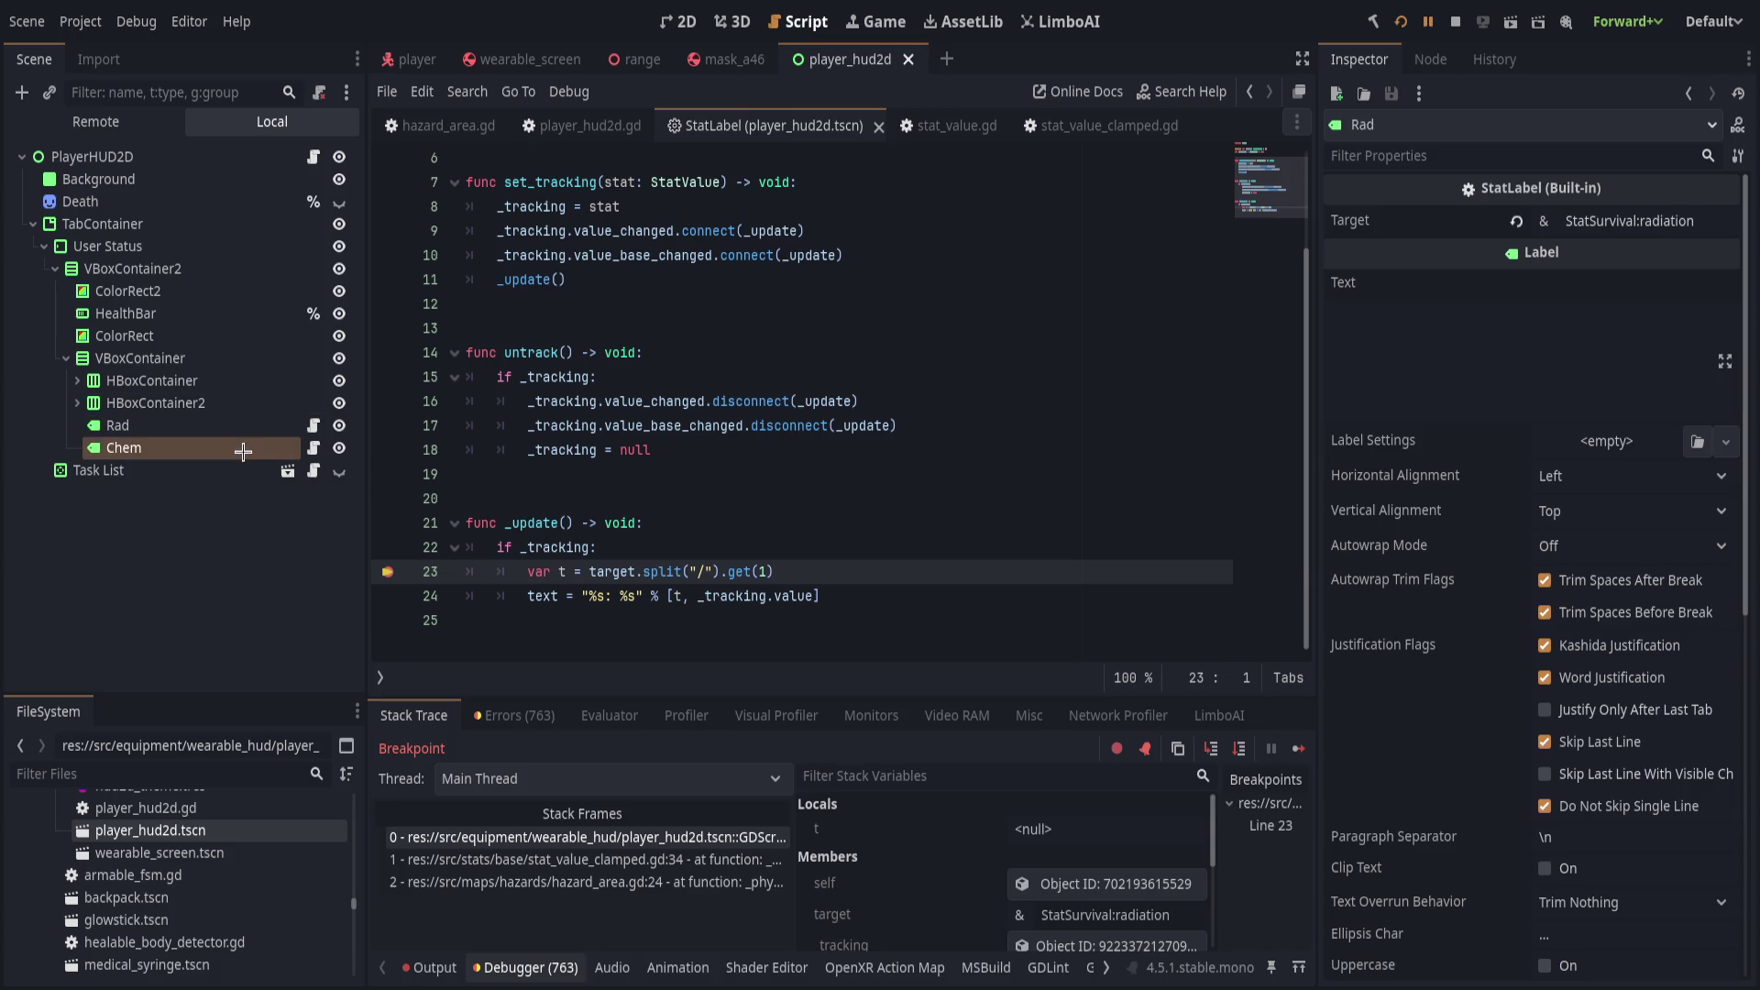
pyautogui.click(247, 427)
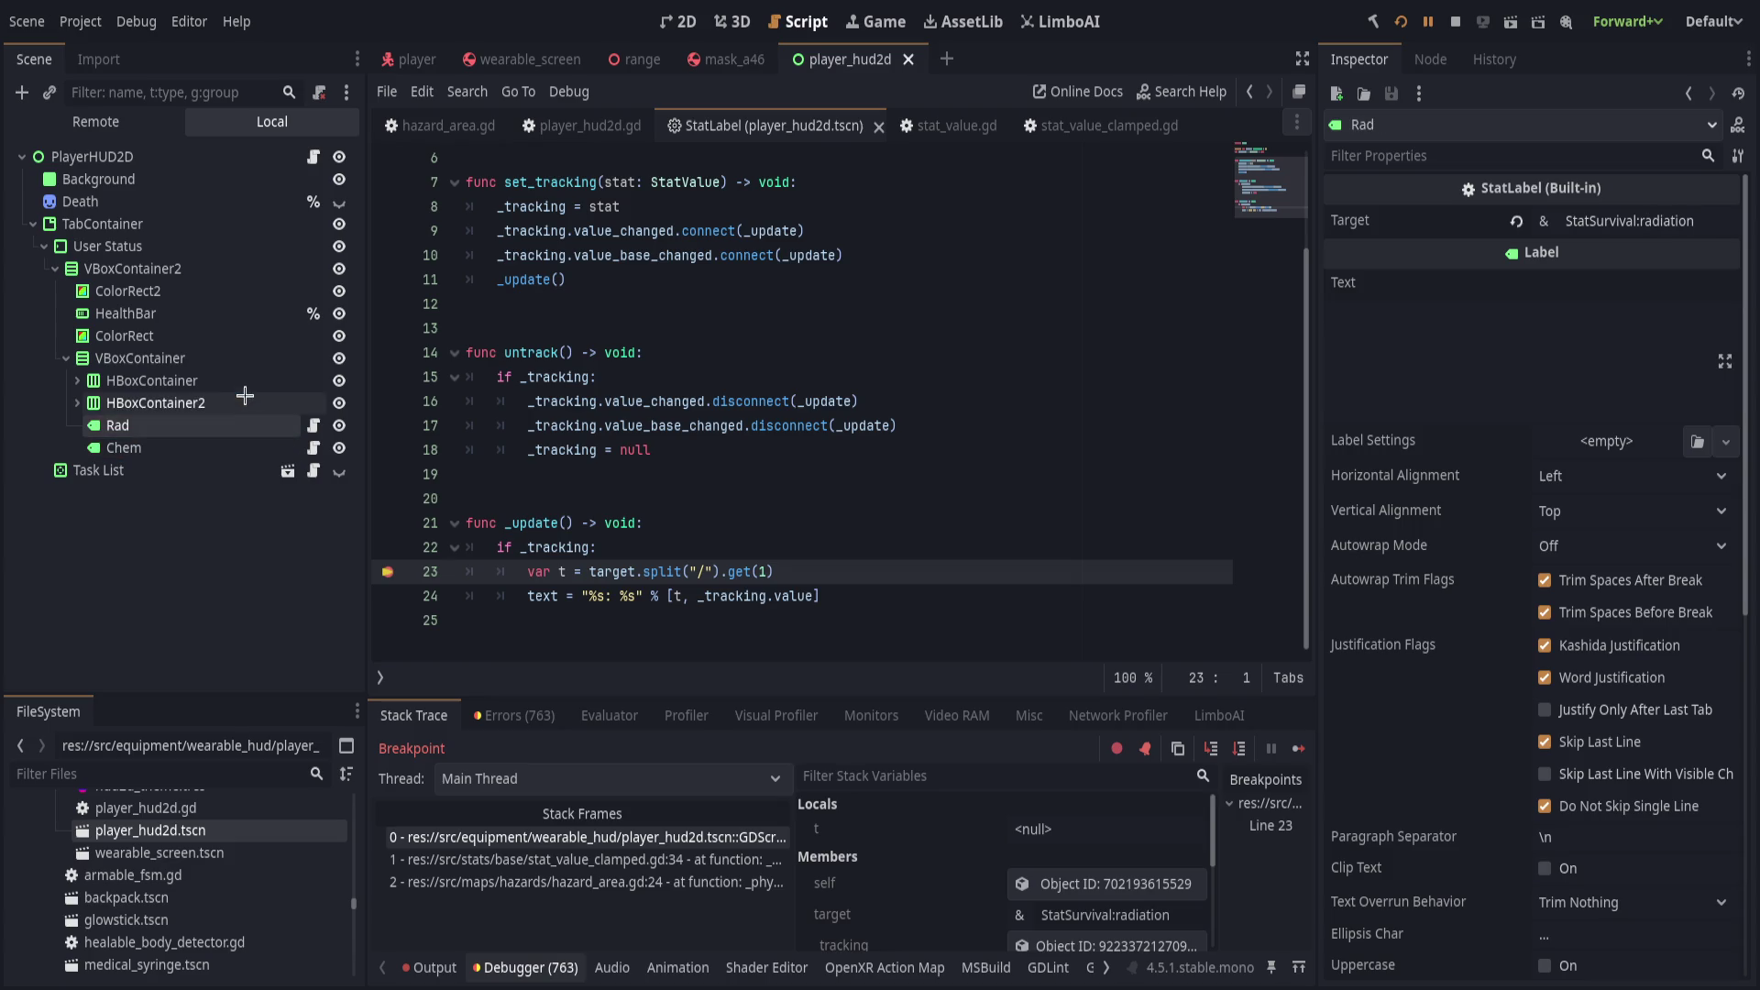
# Add the Chem label as element 1 of PlayerHUD2D's Stat Labels.
pyautogui.click(242, 162)
pyautogui.click(1541, 323)
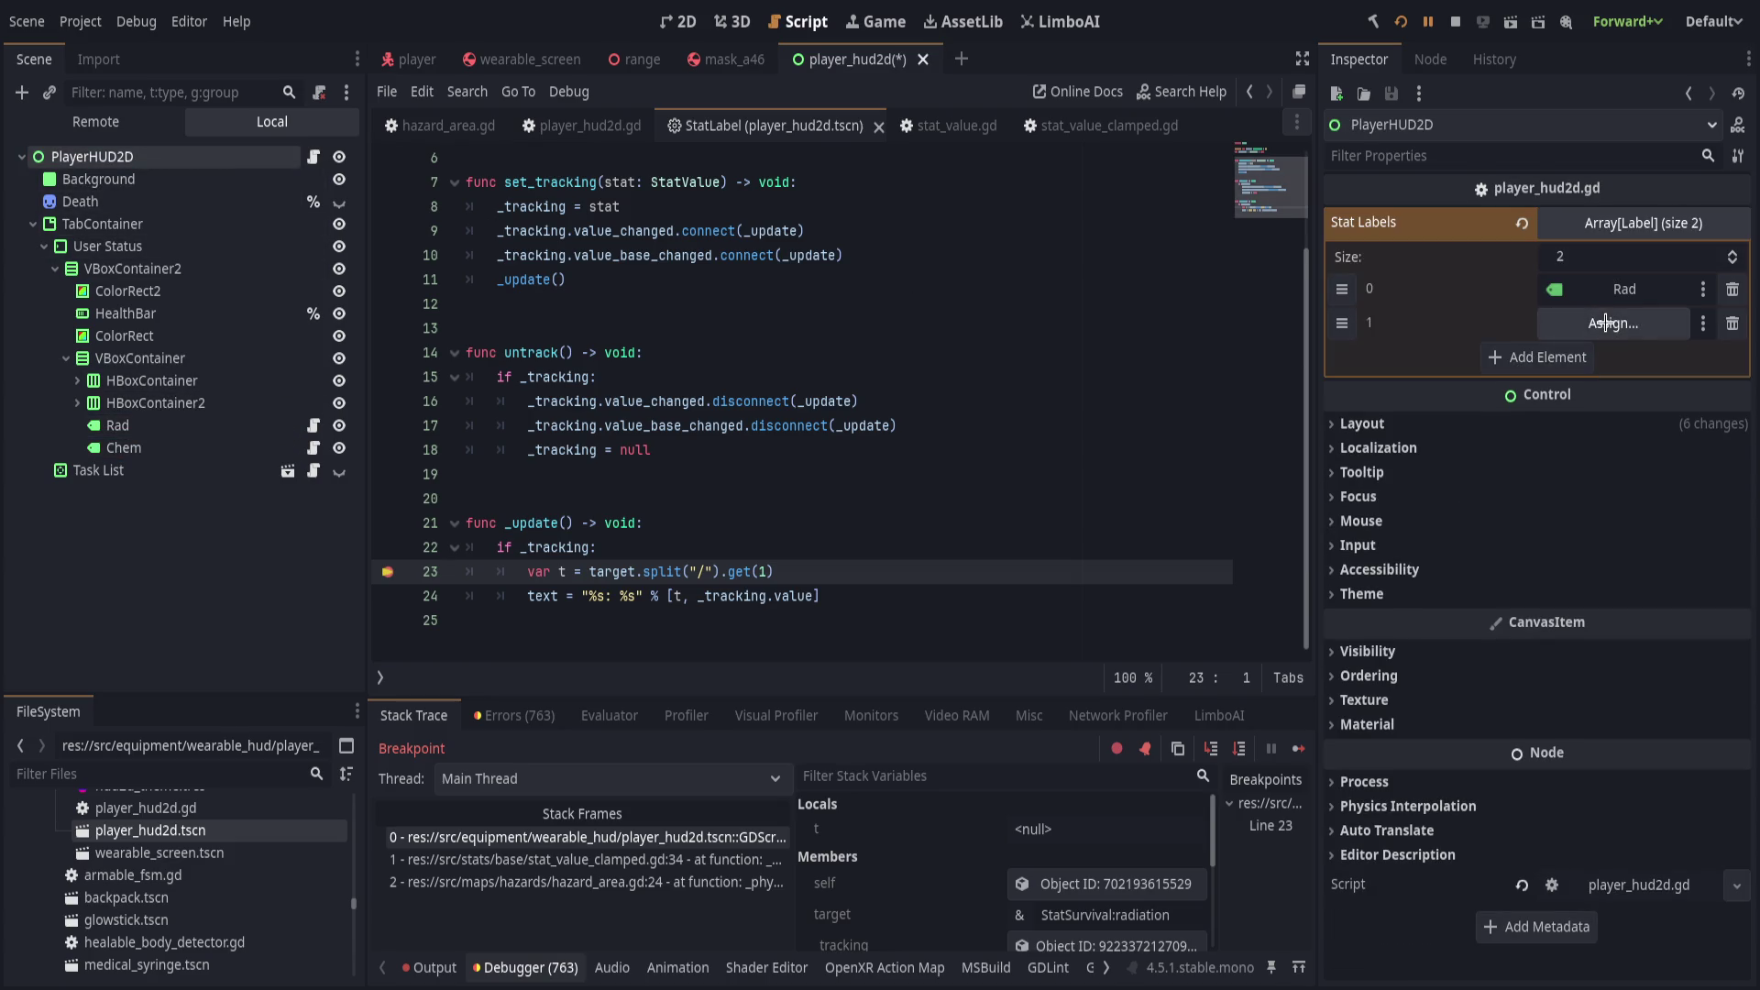
pyautogui.moveTo(873, 467); pyautogui.dragTo(1614, 323)
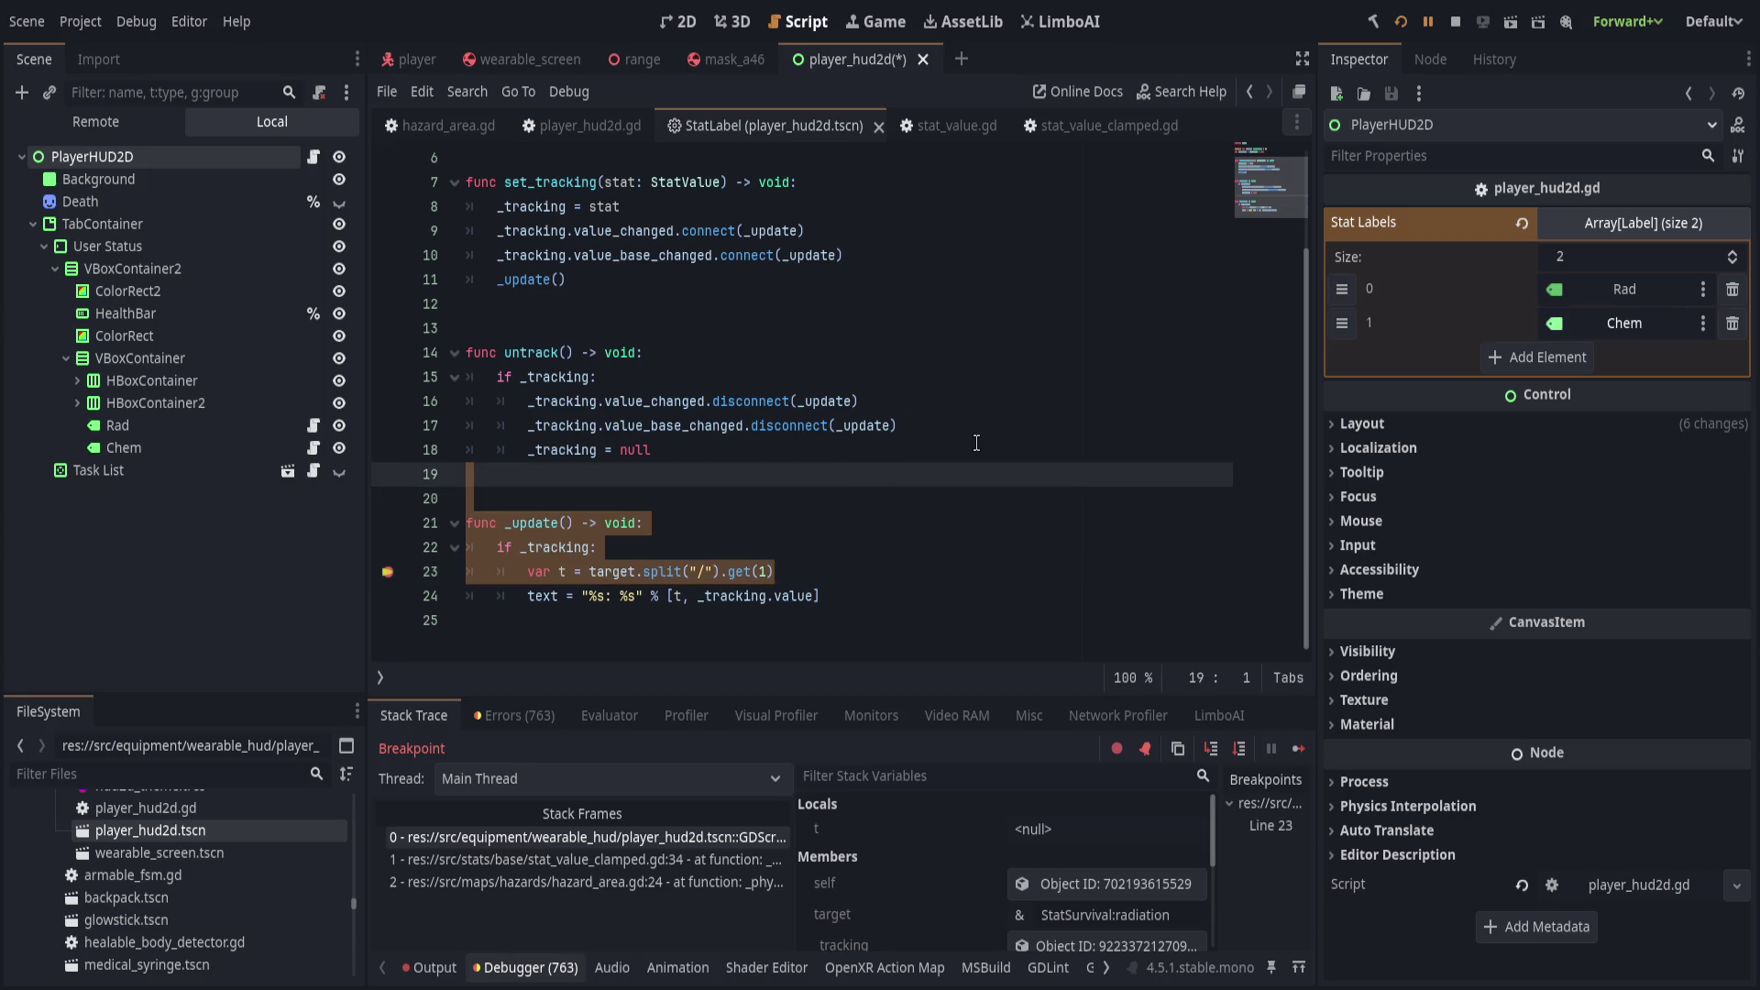
# Save the scene and inspect the tracked radiation stat (65.568 of 100.0 max).
pyautogui.click(974, 450)
pyautogui.hotkey('ctrl', 's')
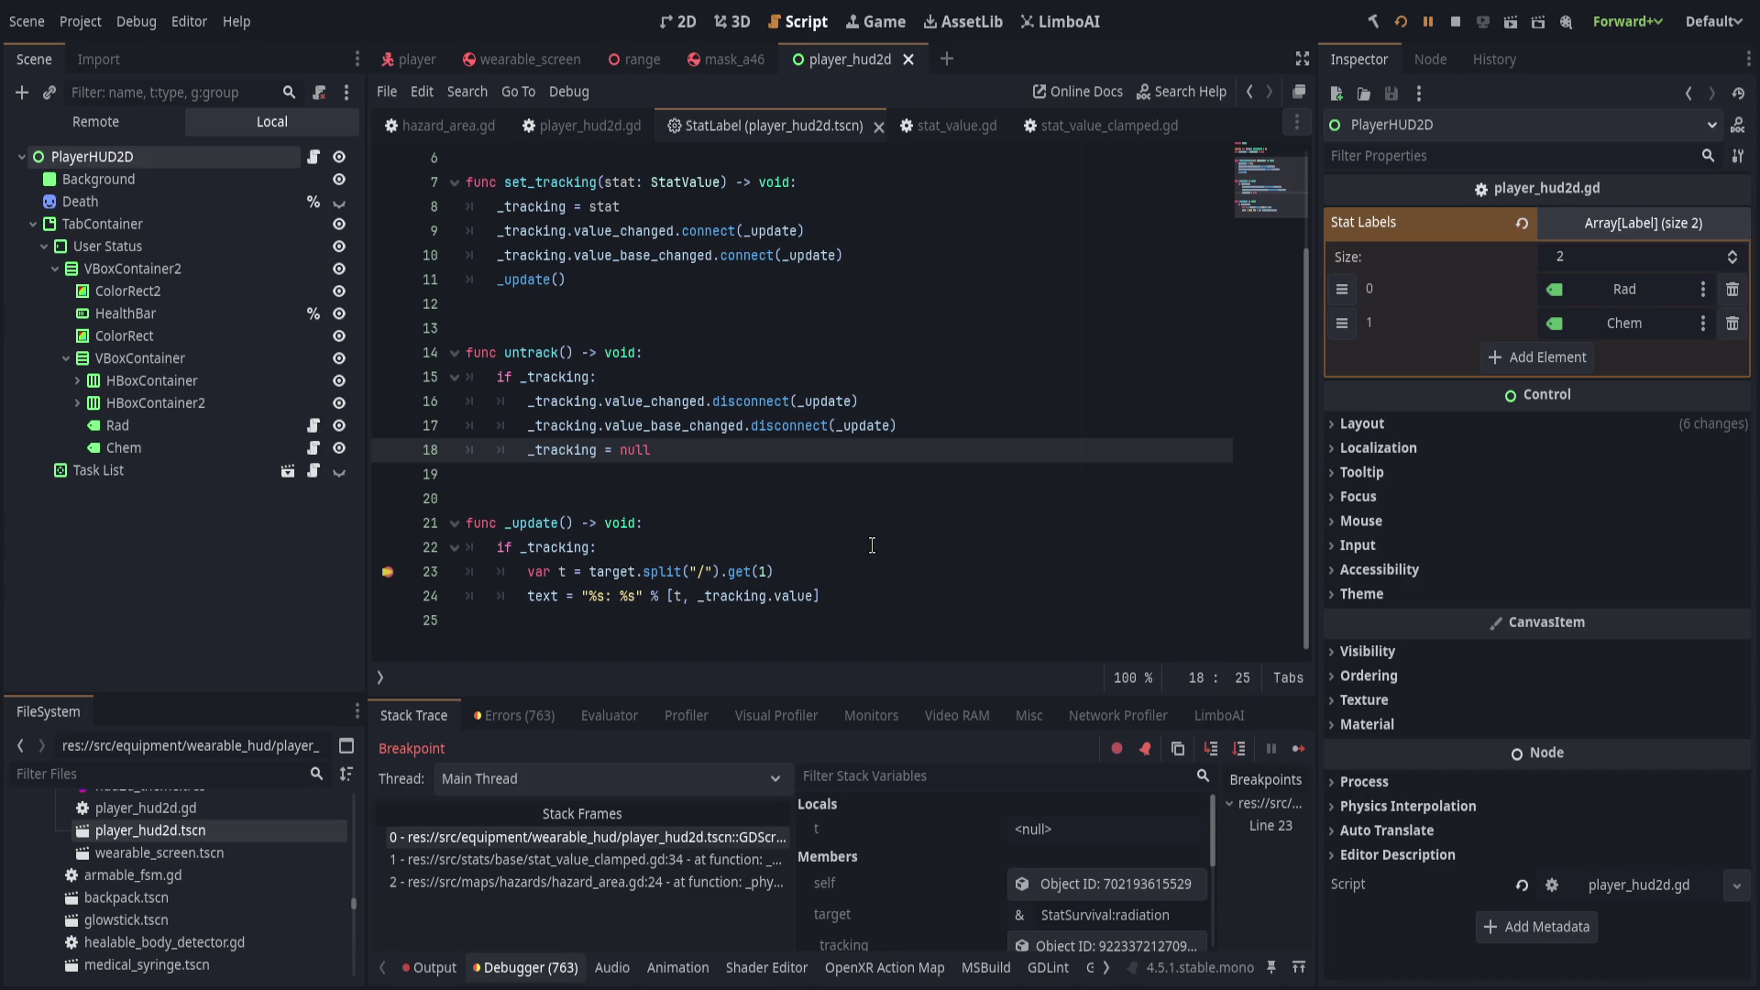
pyautogui.scroll(-3, 944, 894)
pyautogui.click(1091, 858)
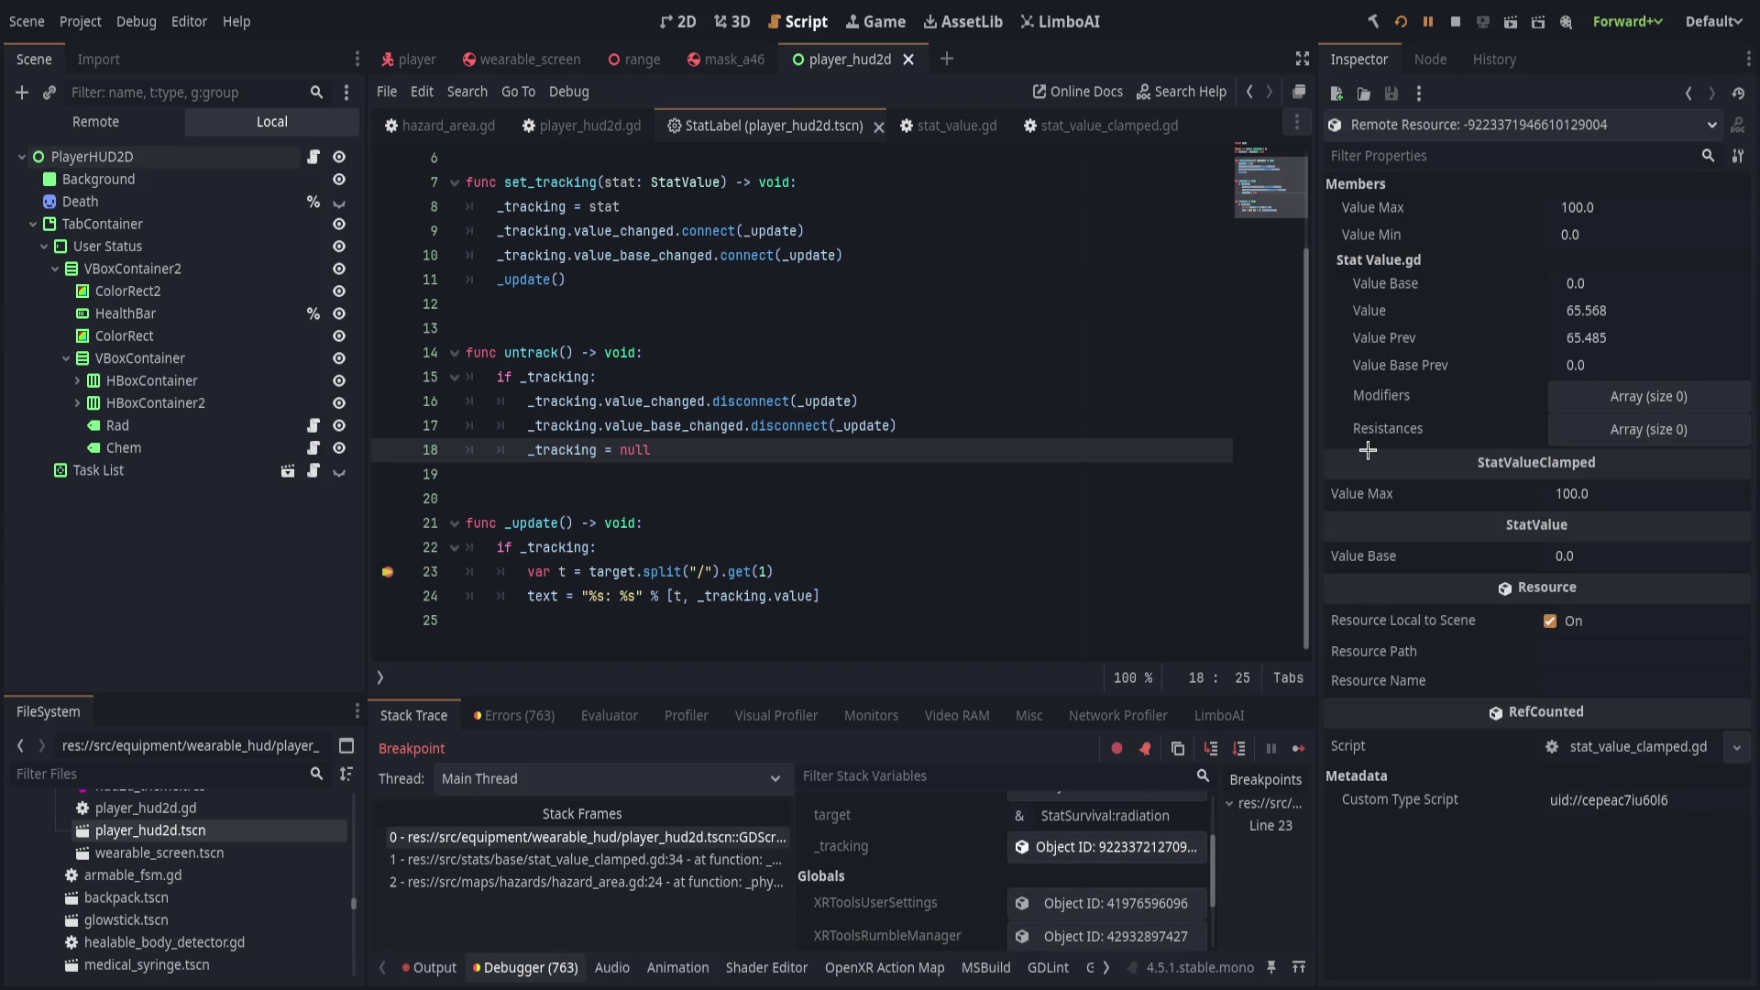
# Change line 22 to 'if _tracking and !target.is_empty():' and save the script.
pyautogui.click(771, 580)
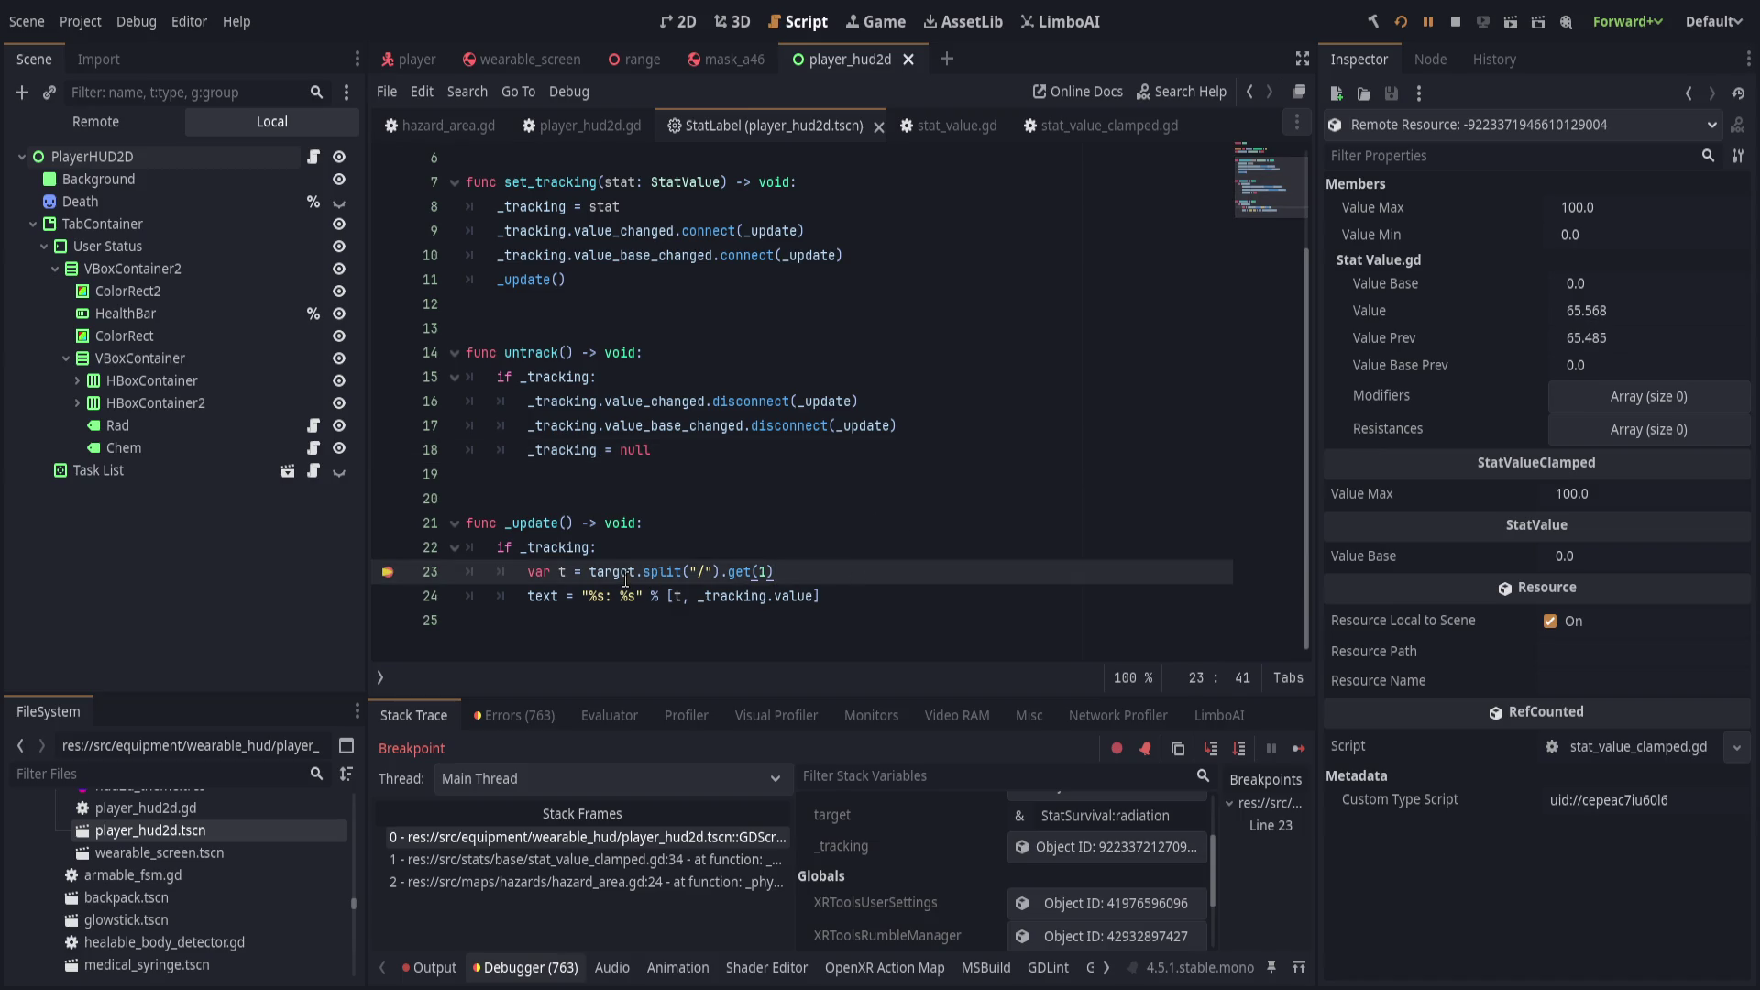
pyautogui.scroll(2, 805, 555)
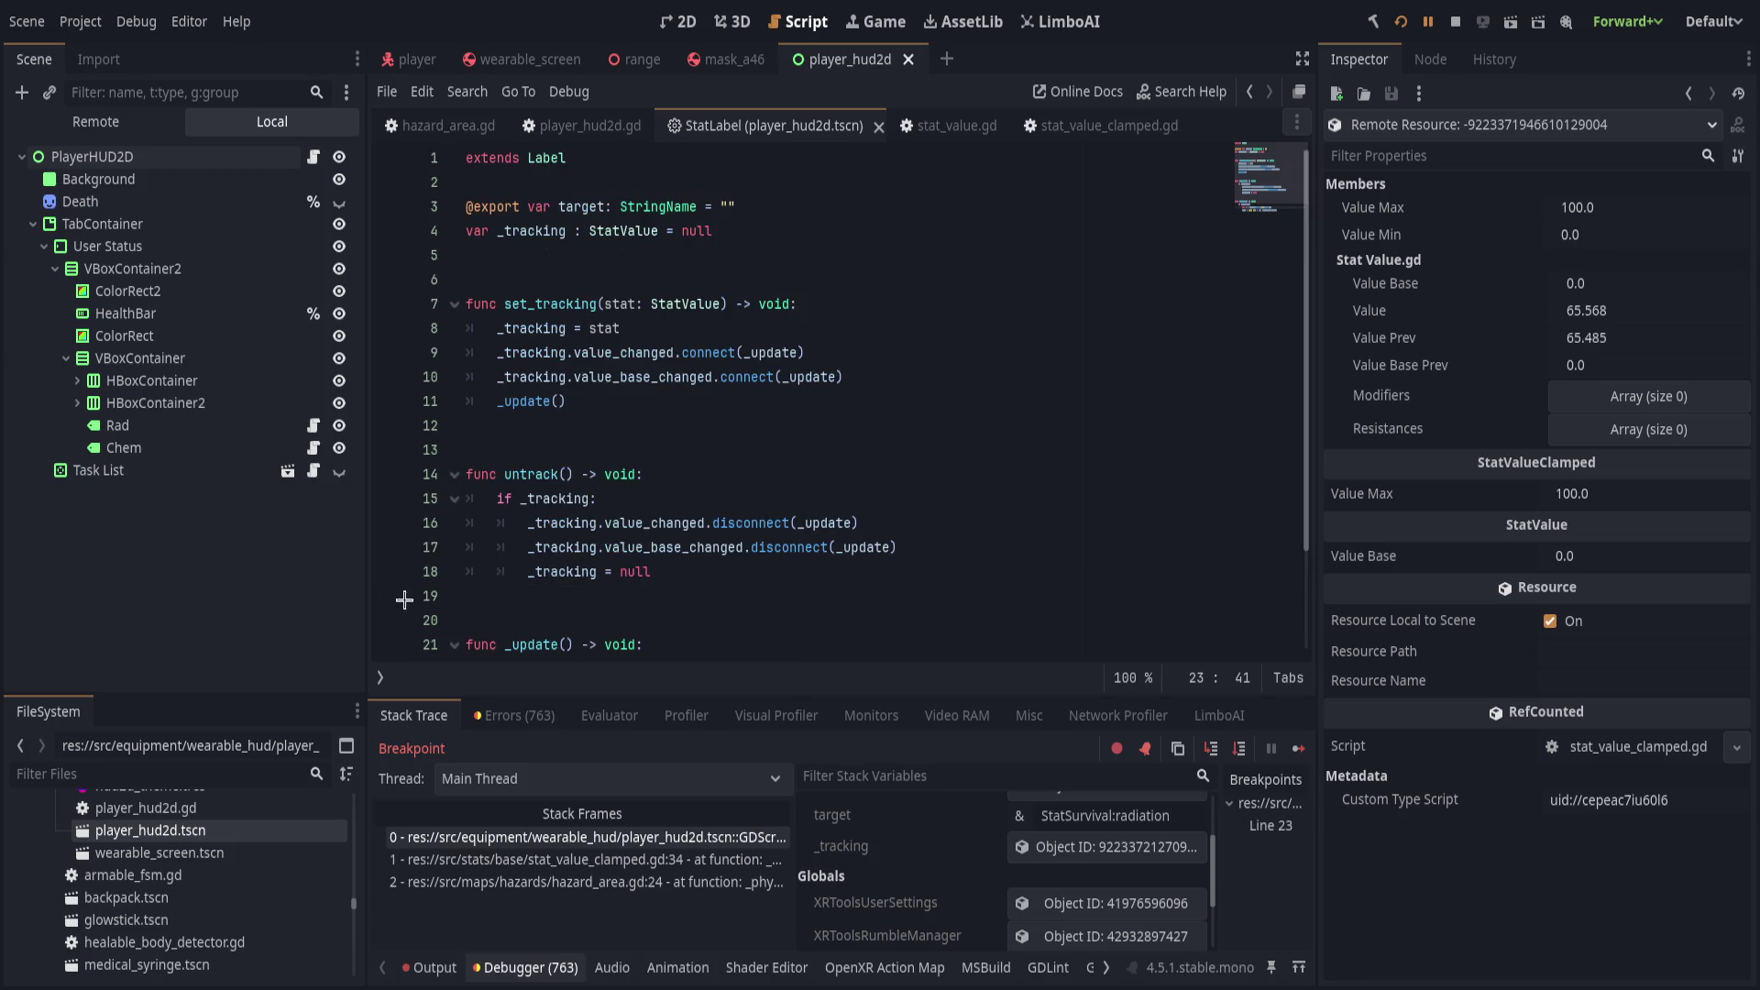
pyautogui.scroll(-2, 674, 559)
pyautogui.click(680, 553)
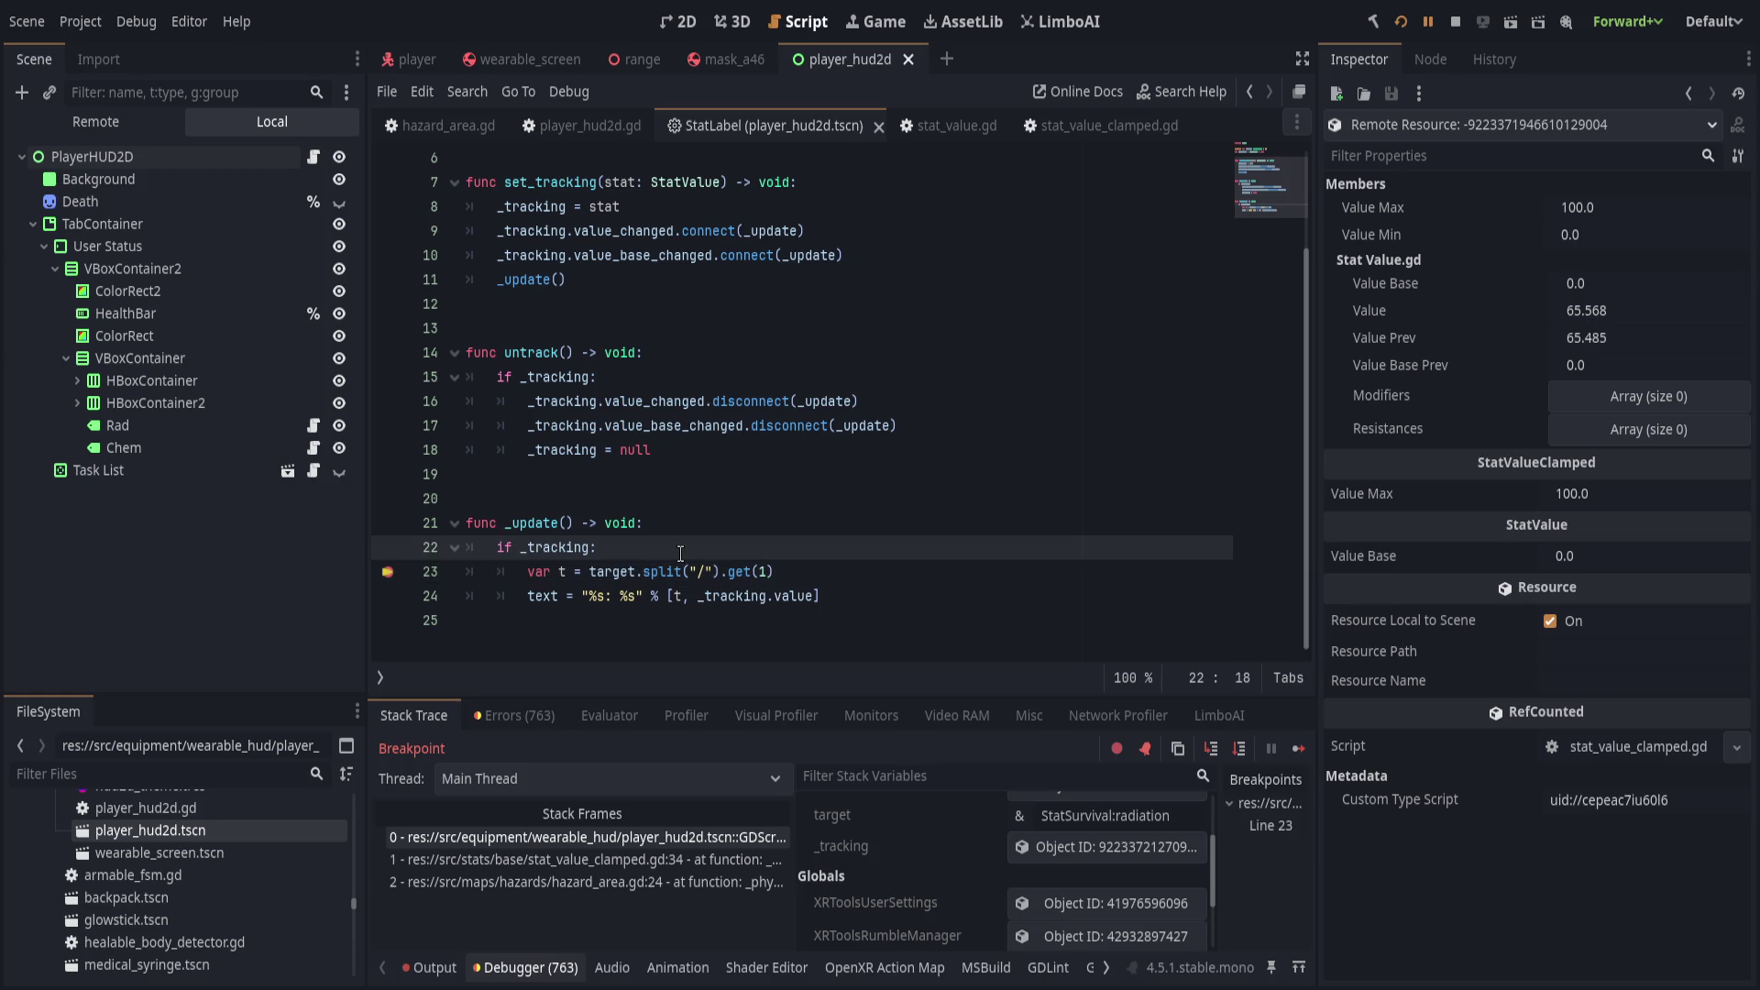
pyautogui.write('and !target')
pyautogui.write('.is_empty()')
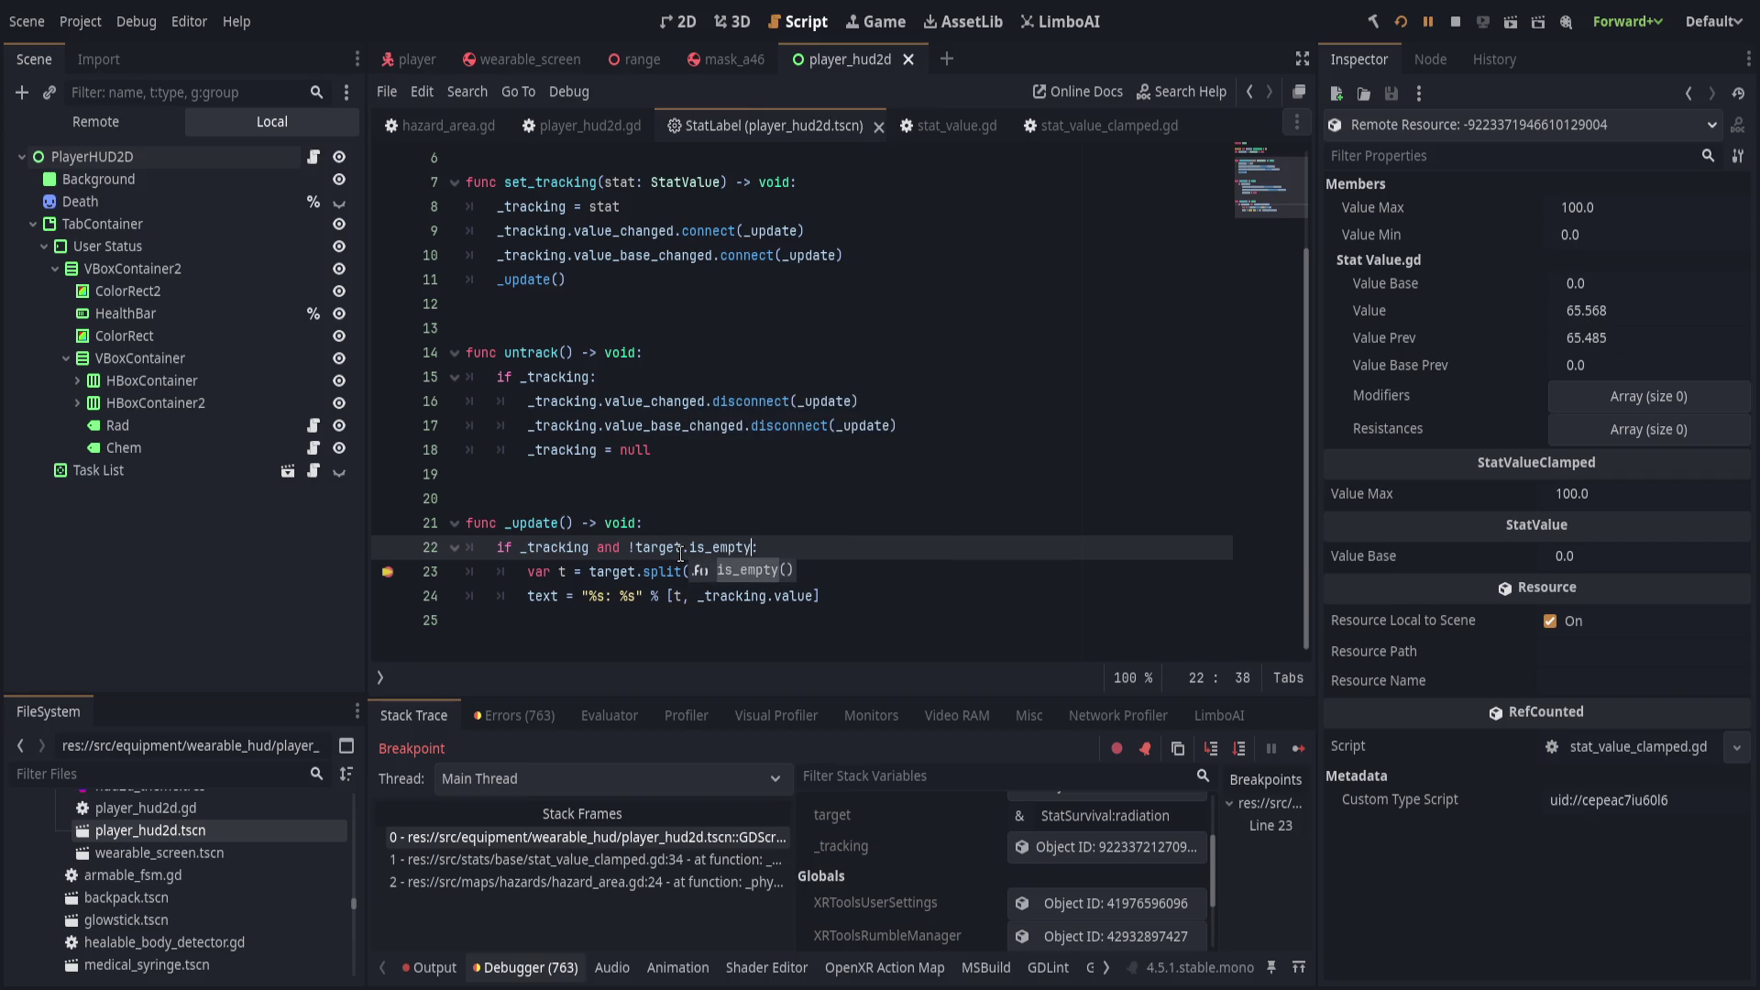
pyautogui.write(')')
pyautogui.press('Right')
pyautogui.hotkey('ctrl', 's')
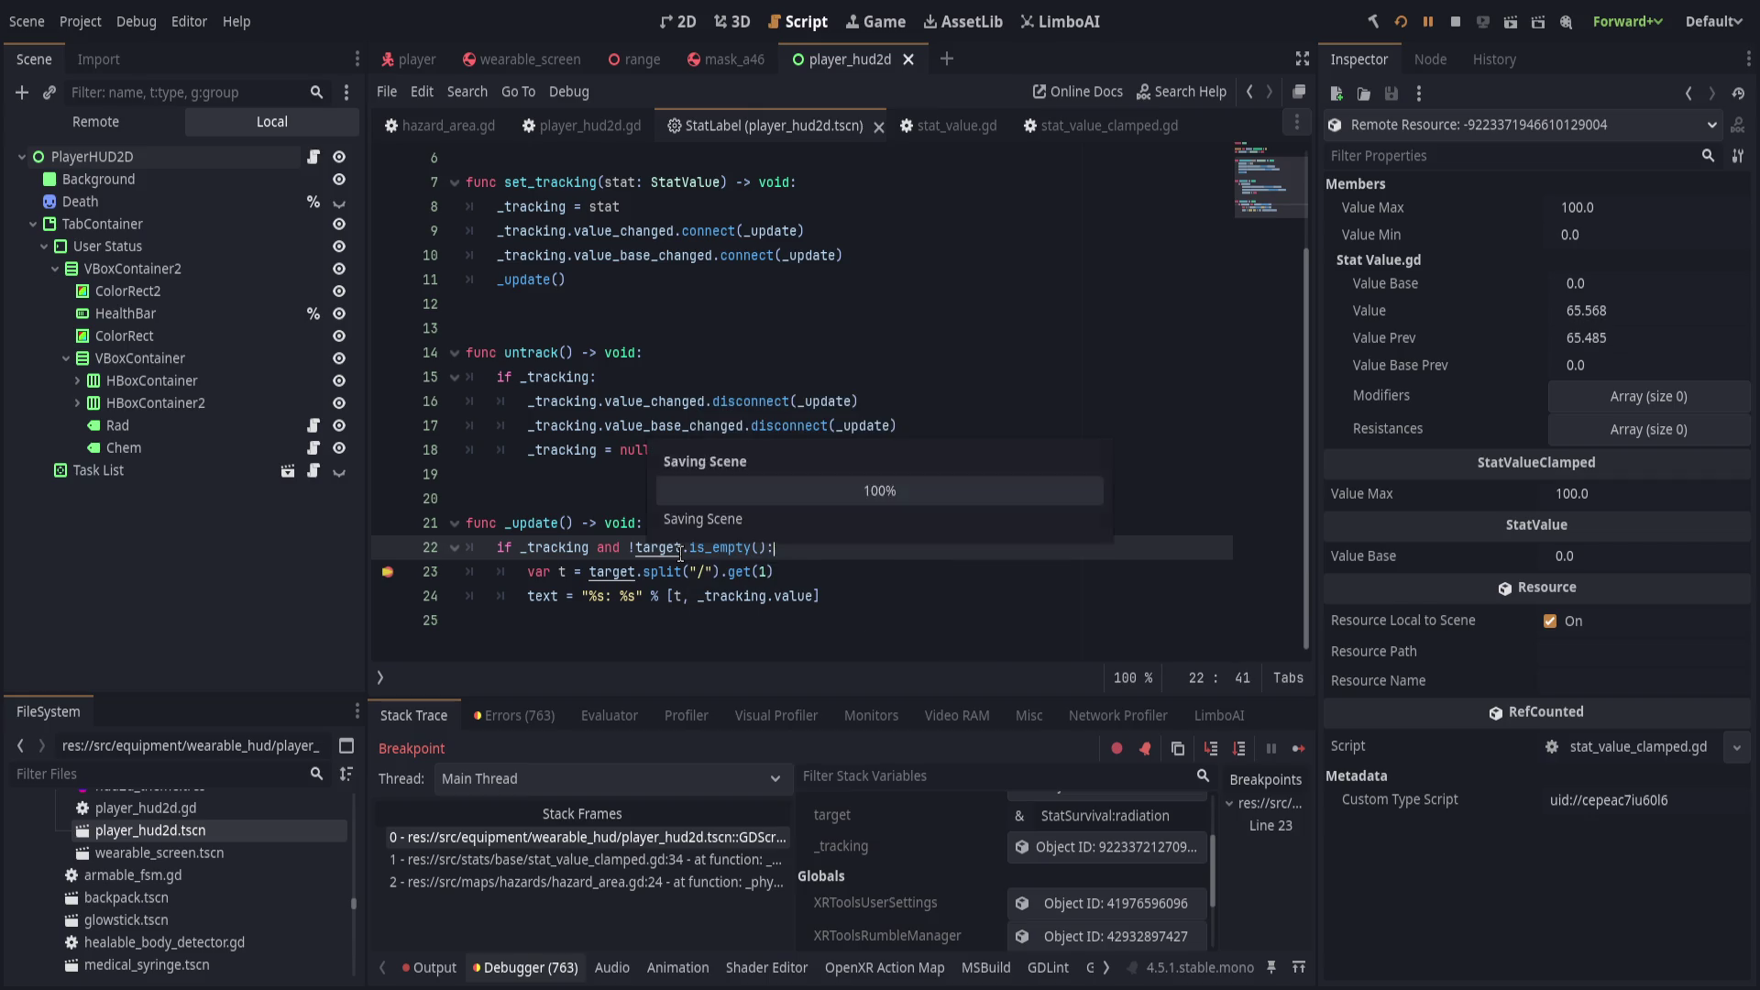
# Remove the line 23 breakpoint and resume the game.
pyautogui.click(388, 572)
pyautogui.press('F12')
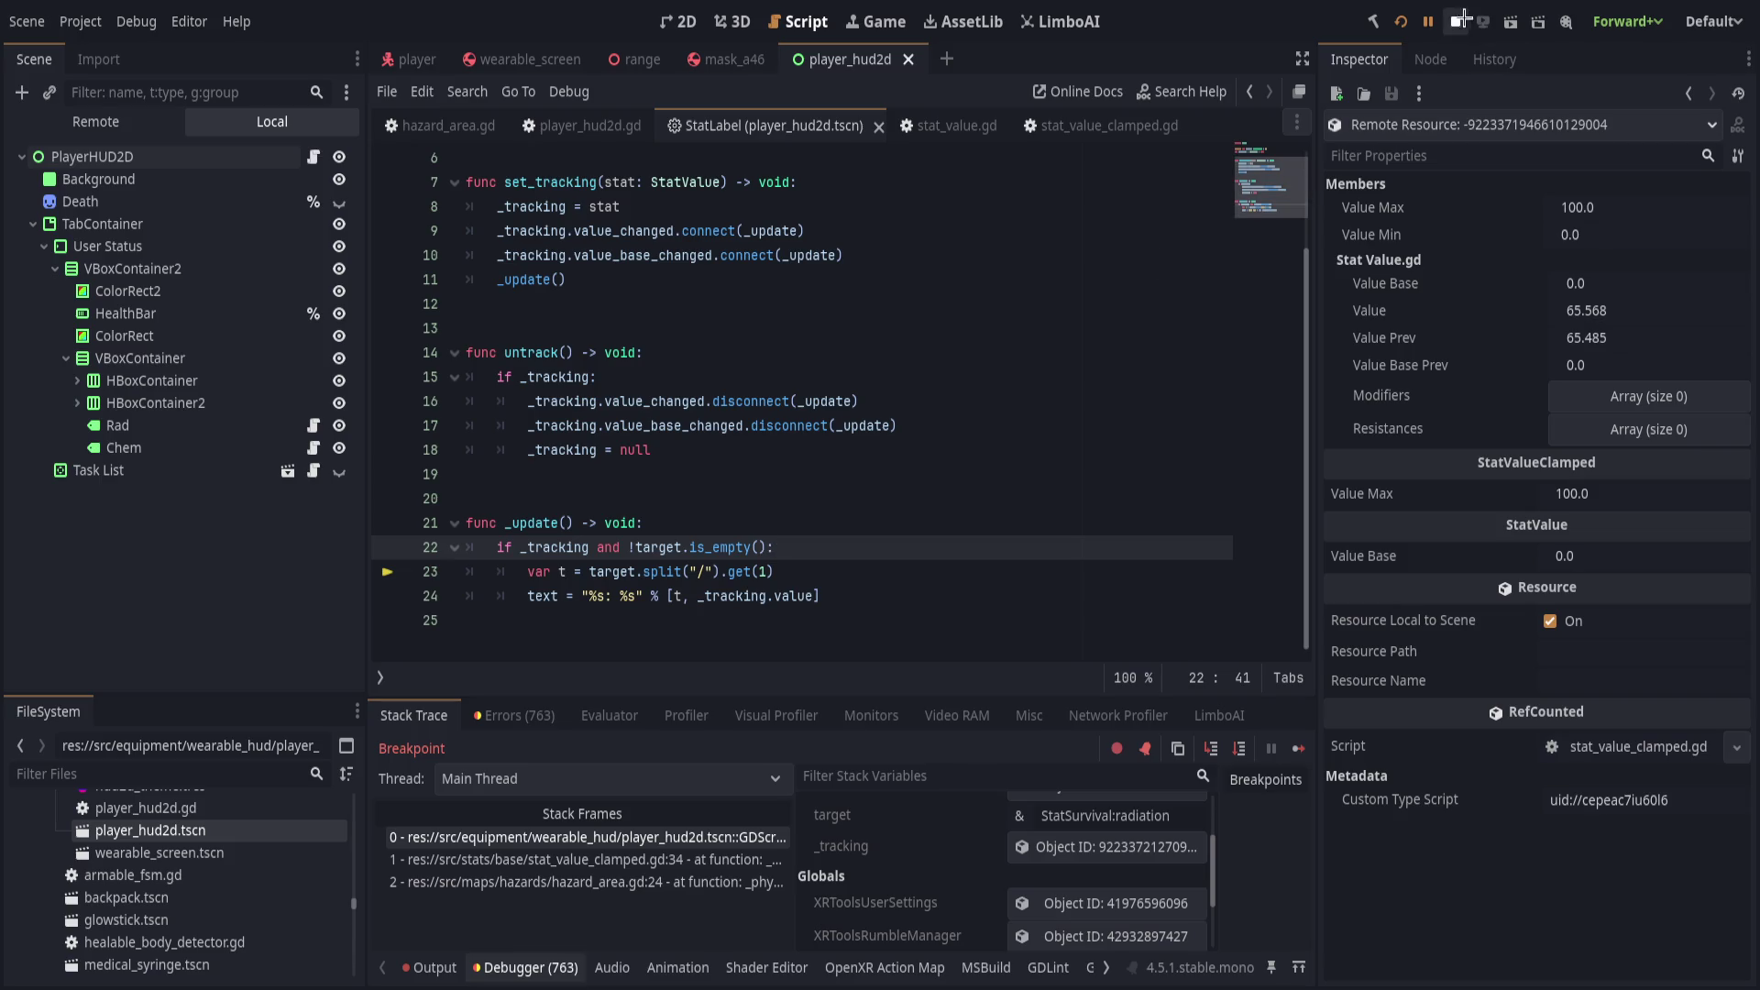
pyautogui.hotkey('alt', 'Tab')
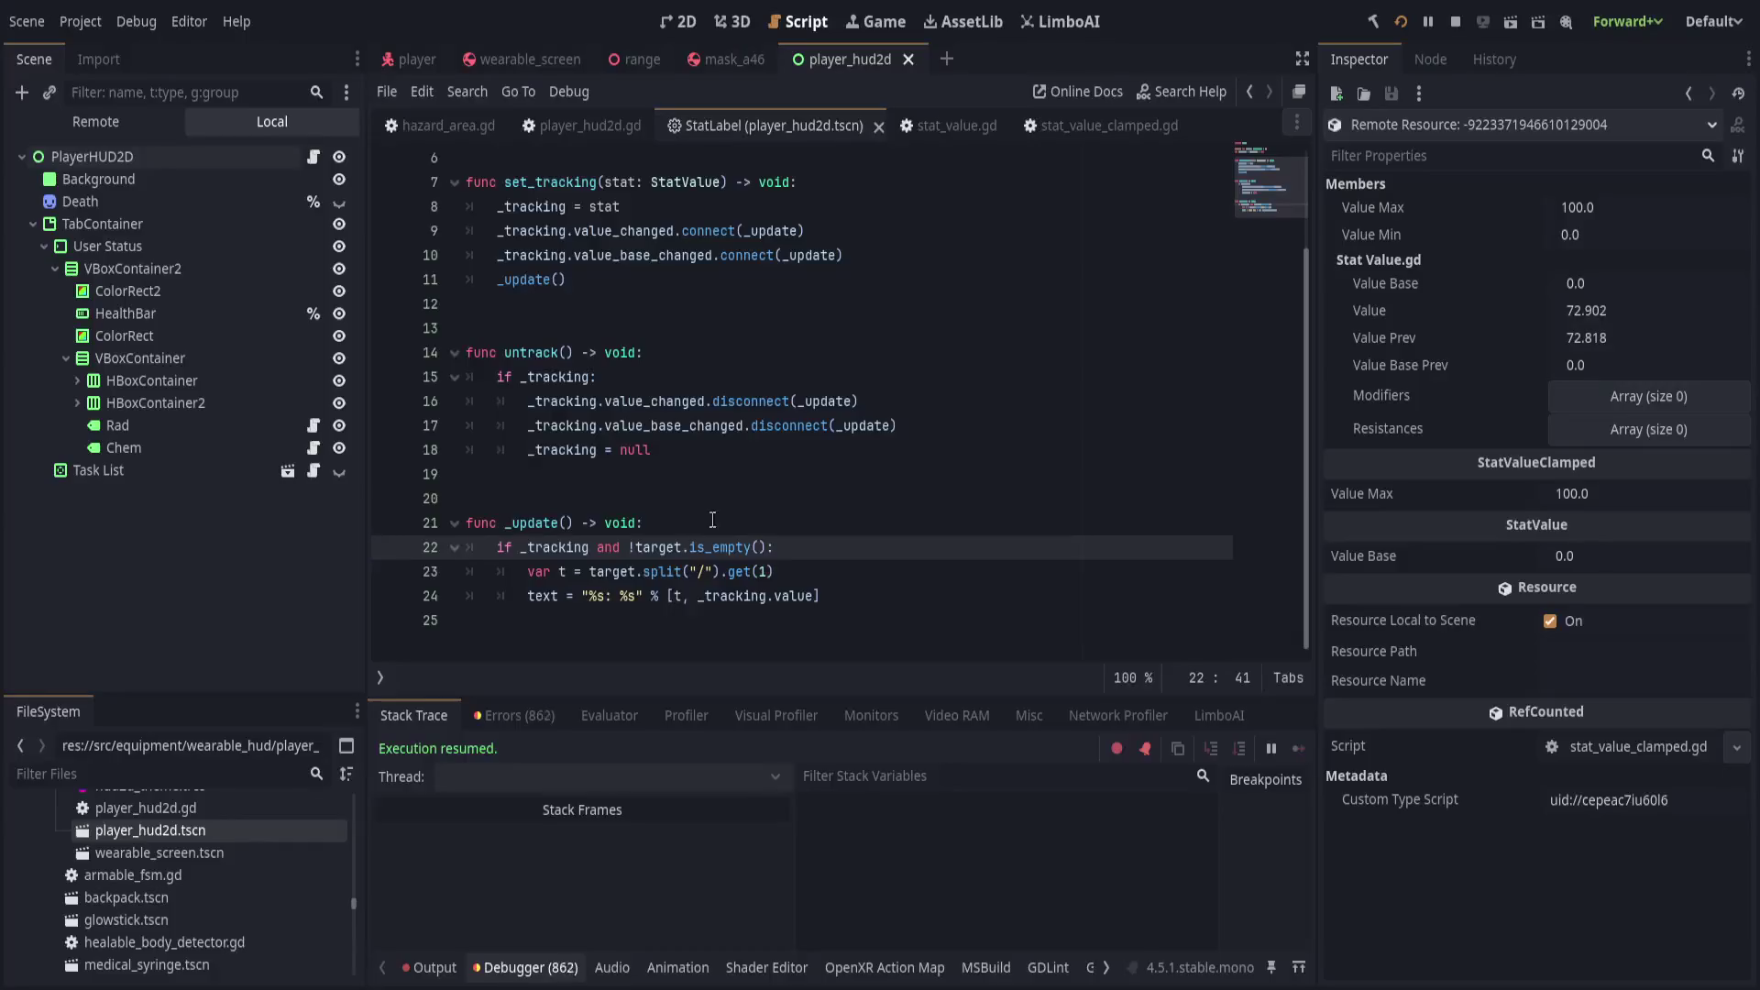
# Clear the list of runtime errors in the Debugger's Errors tab.
pyautogui.click(428, 967)
pyautogui.click(525, 971)
pyautogui.press('Down')
pyautogui.click(527, 713)
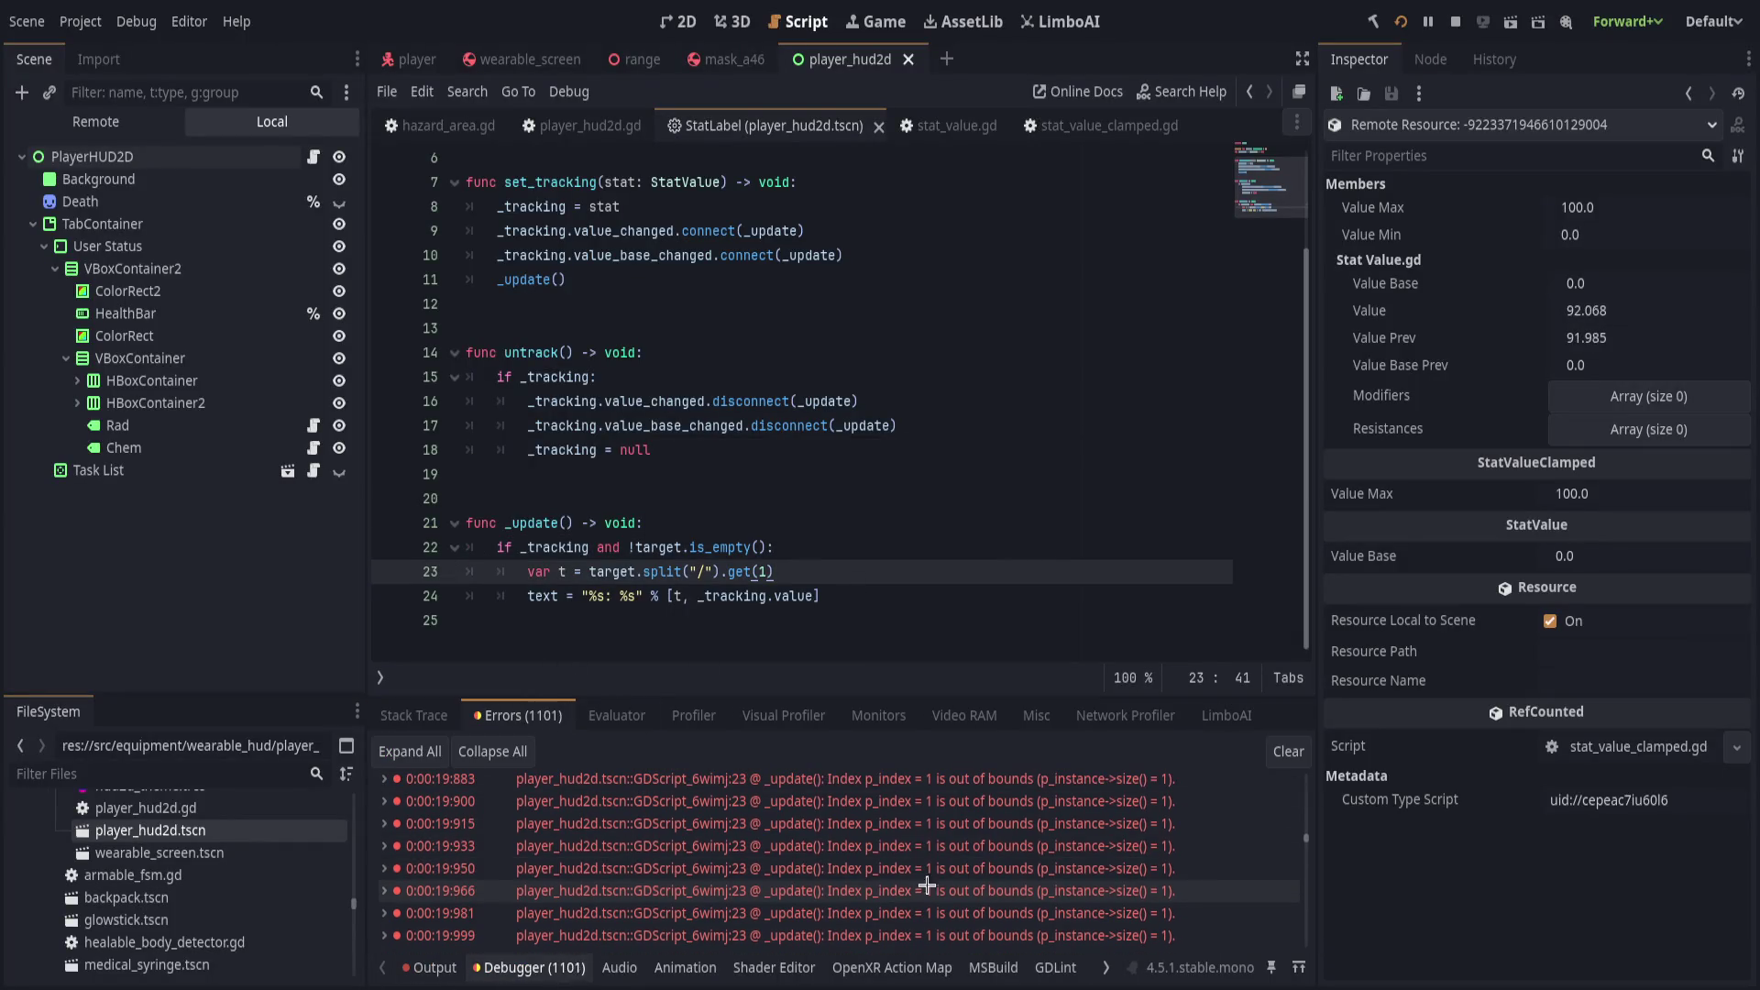
pyautogui.click(1286, 752)
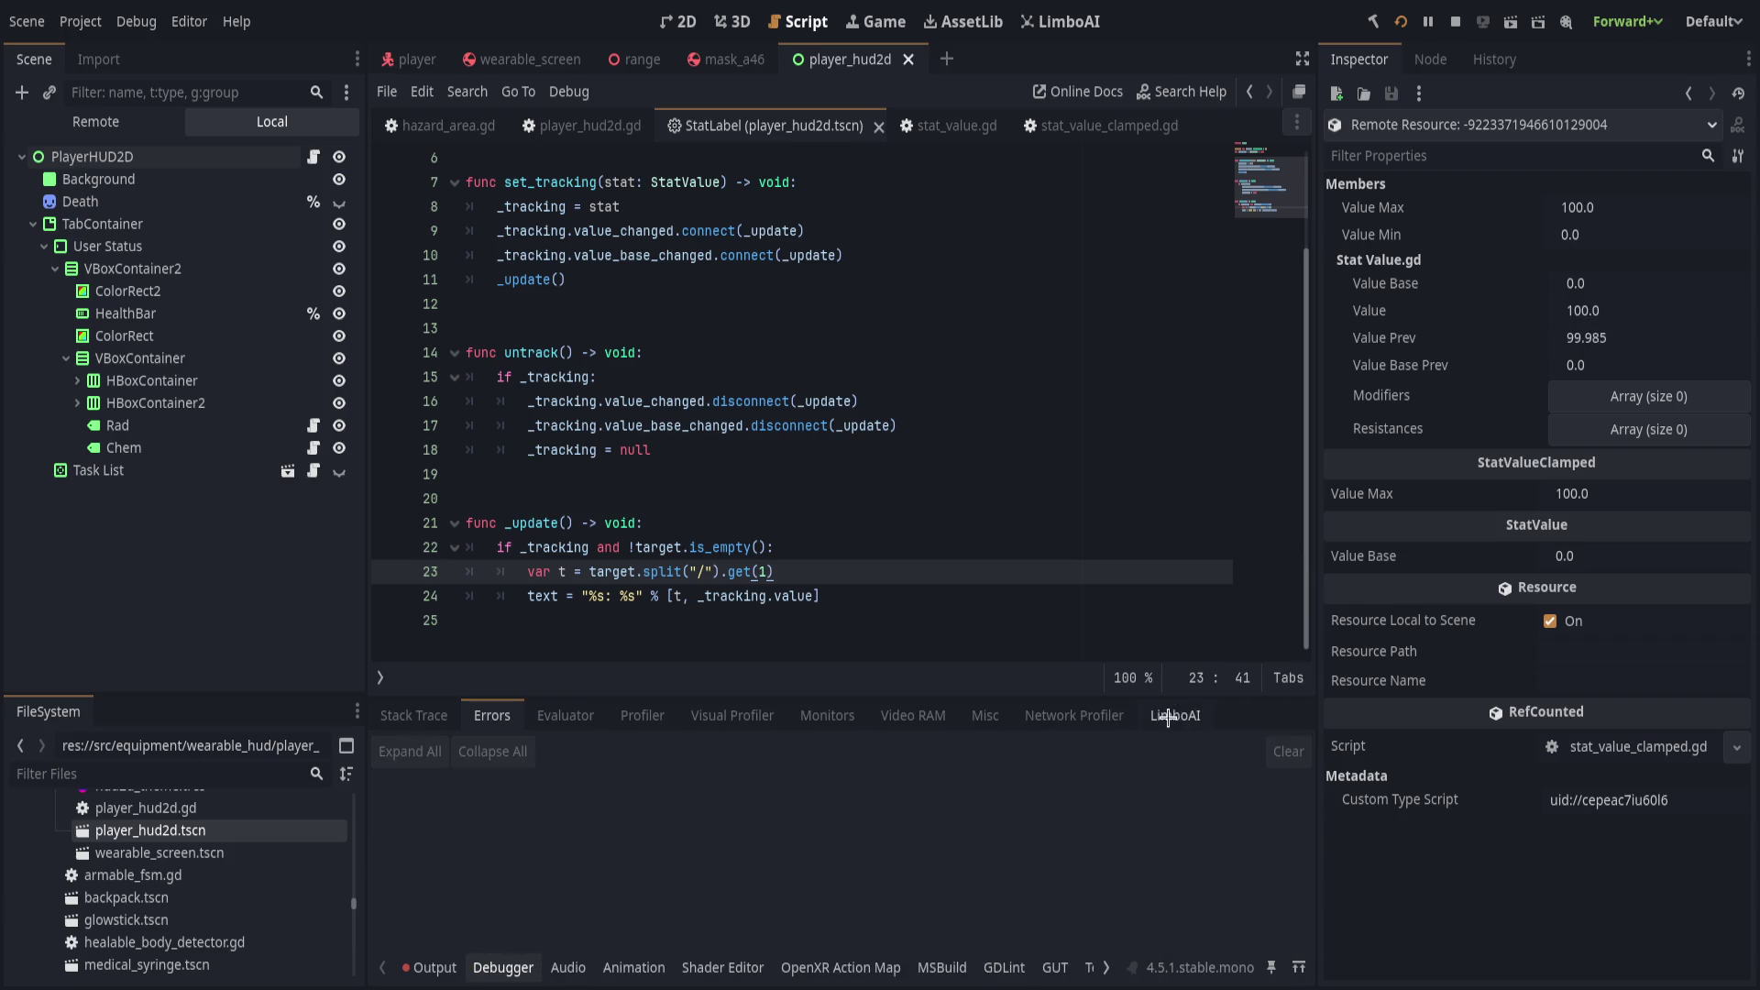
# Clear the Output log repeatedly to check that only value 100.0 lines appear.
pyautogui.click(431, 967)
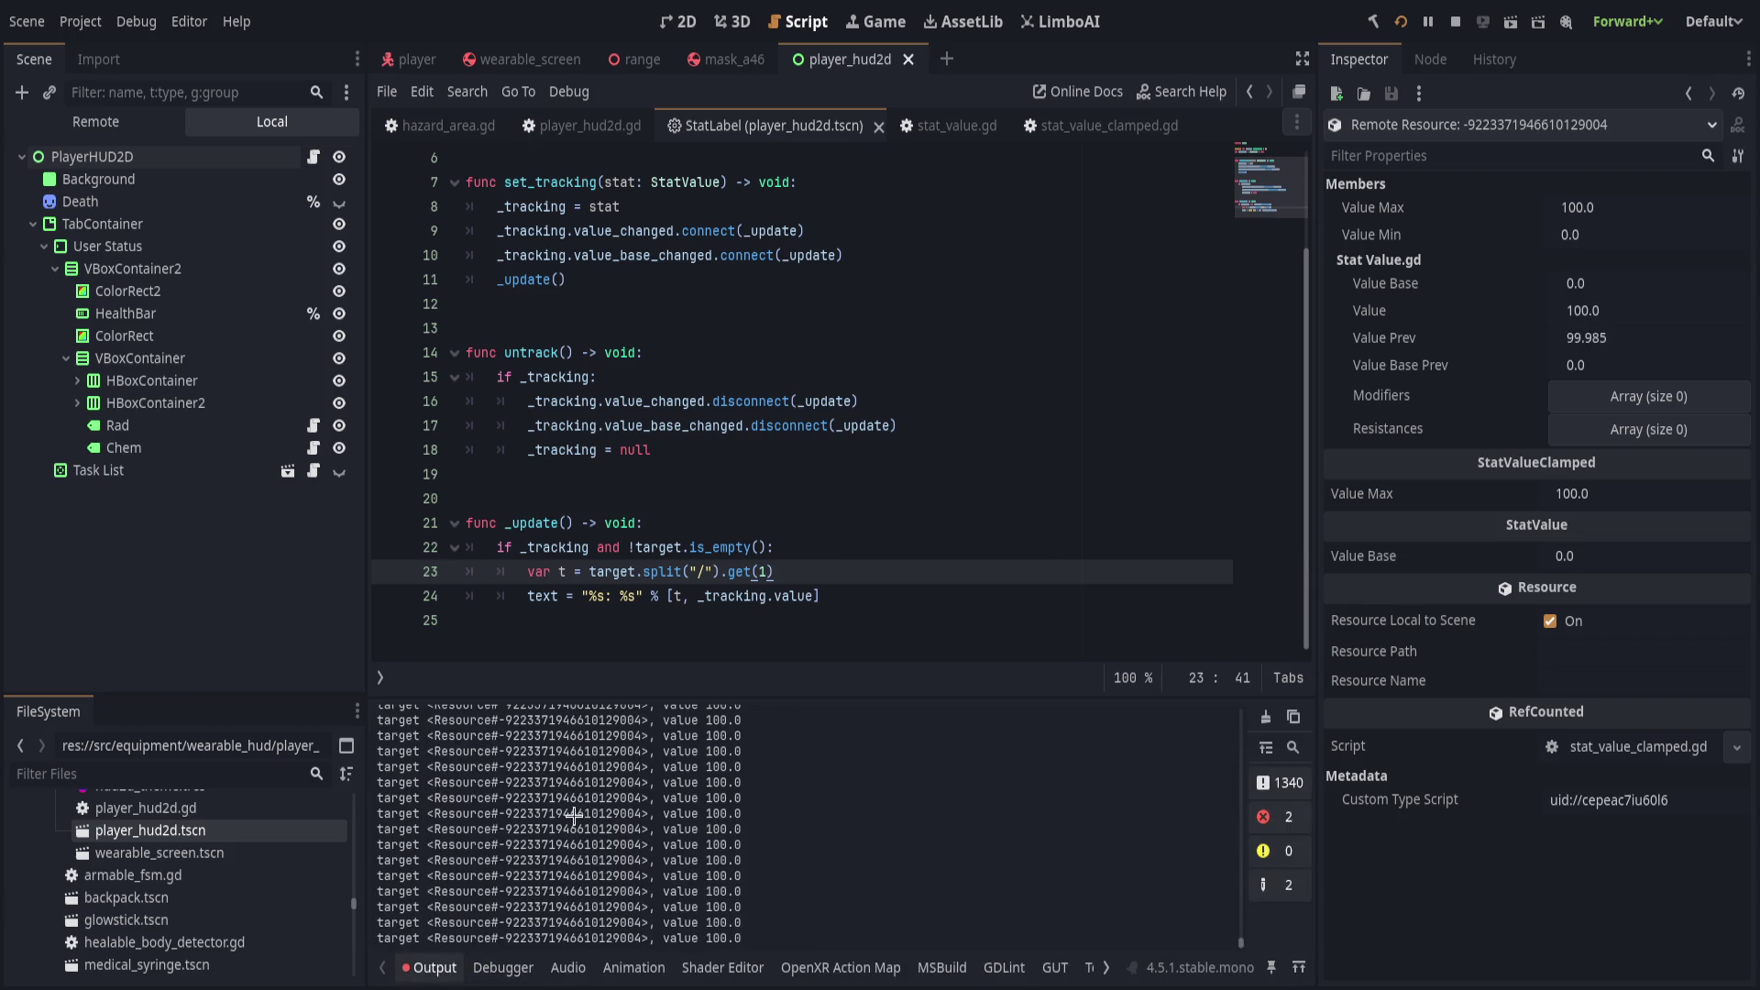
pyautogui.click(1266, 717)
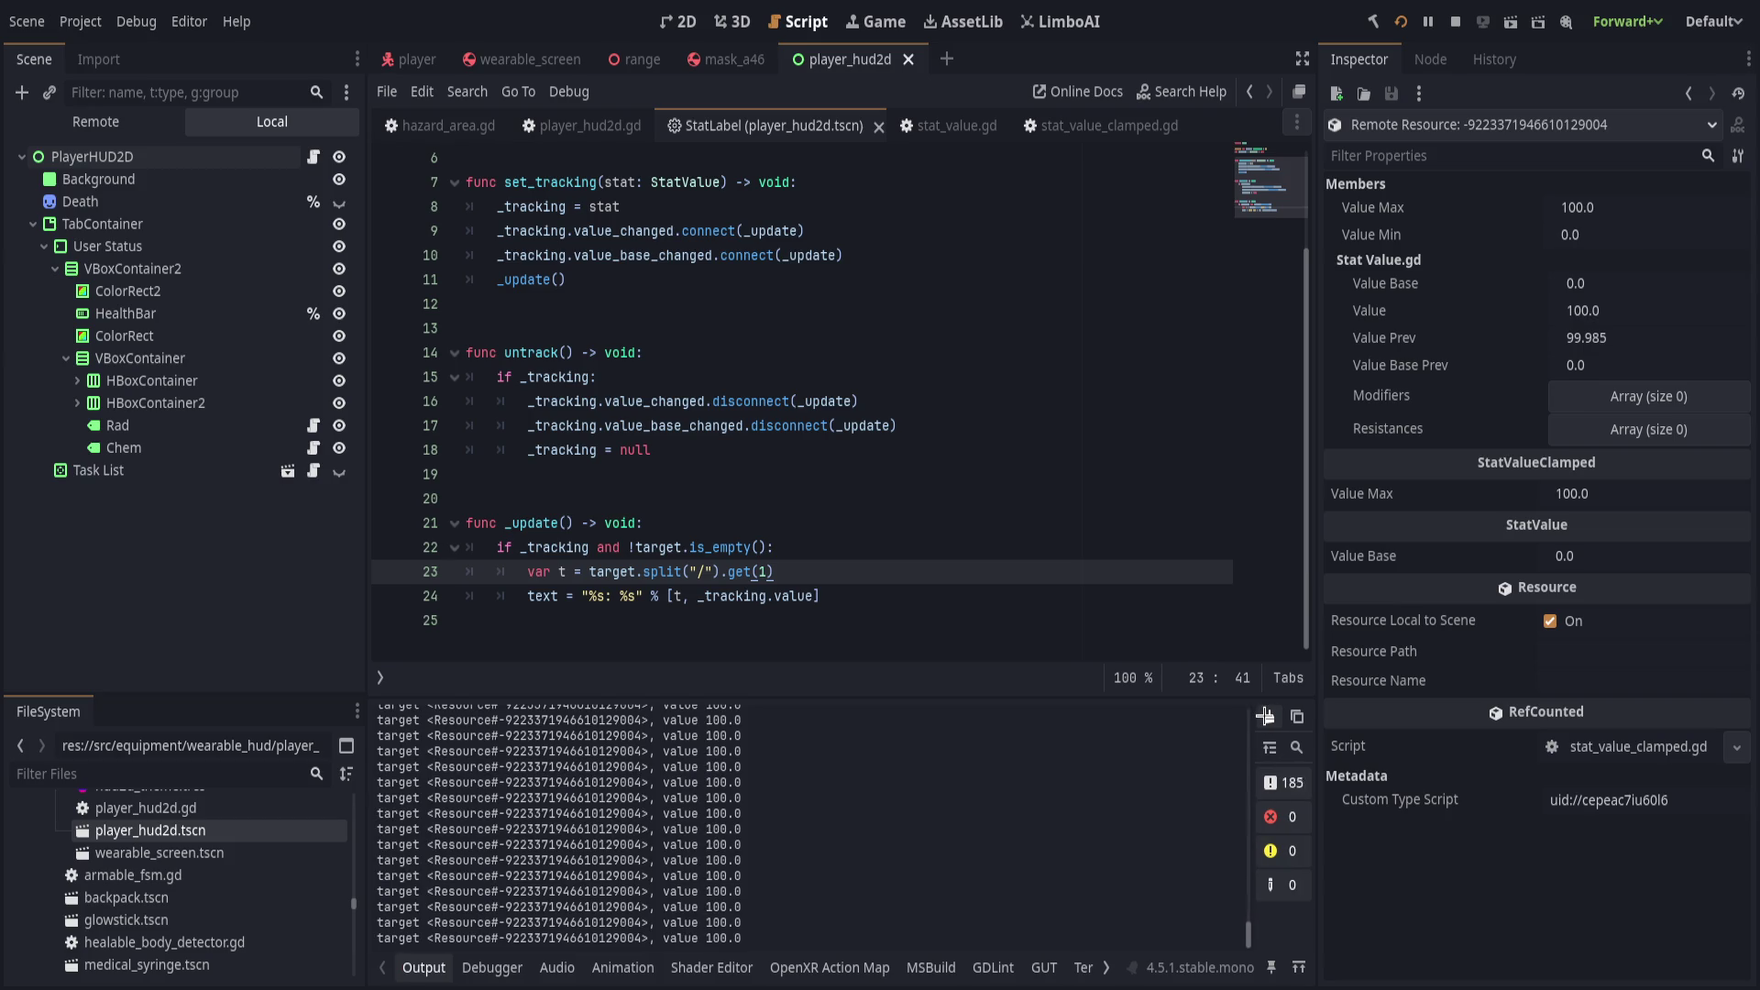
pyautogui.click(1266, 716)
pyautogui.click(1266, 716)
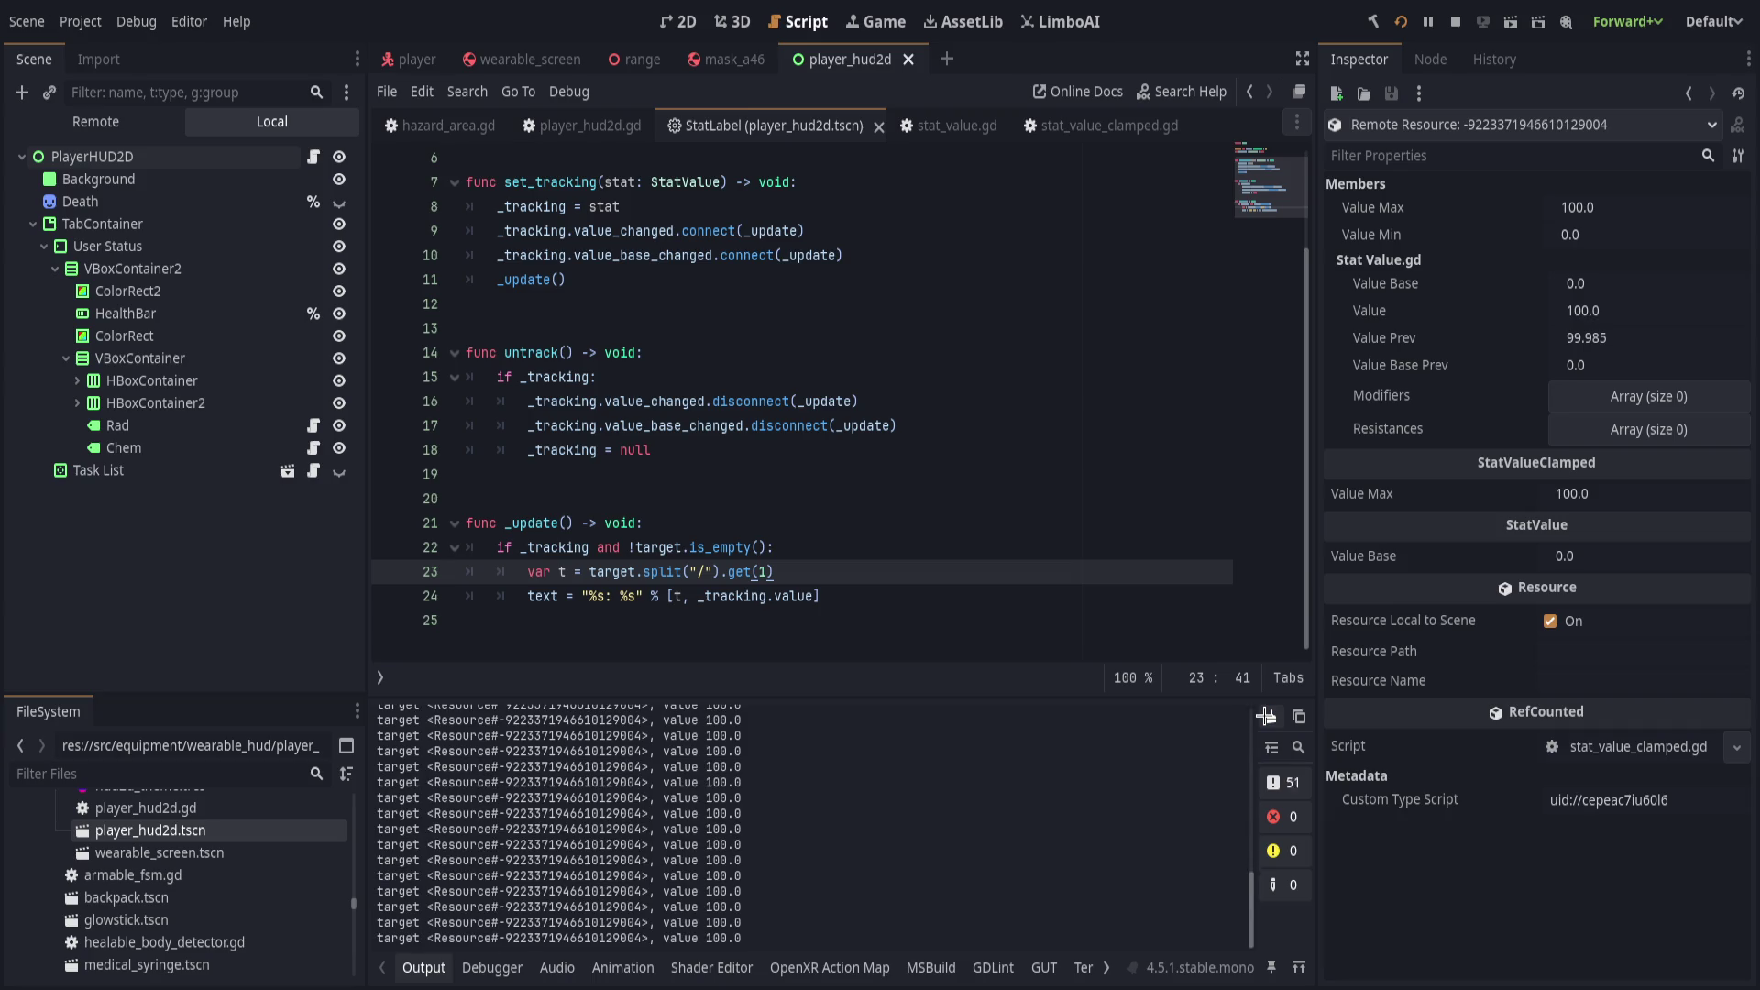
pyautogui.click(1266, 716)
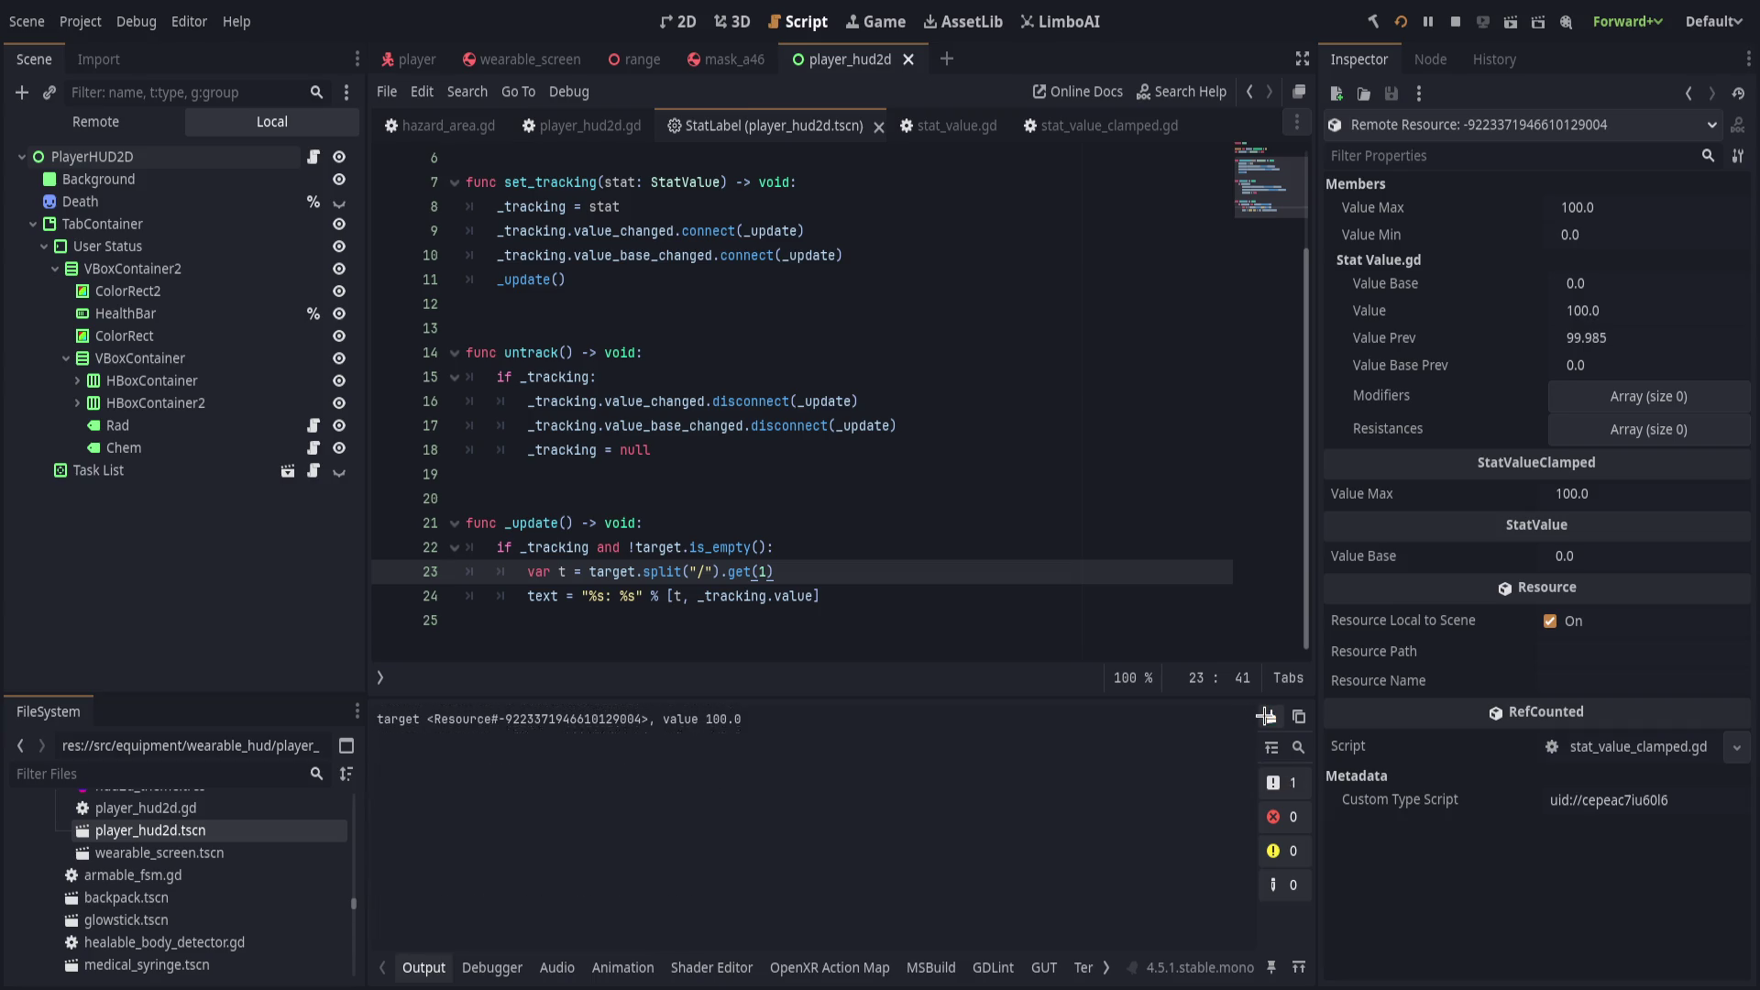
pyautogui.click(1266, 717)
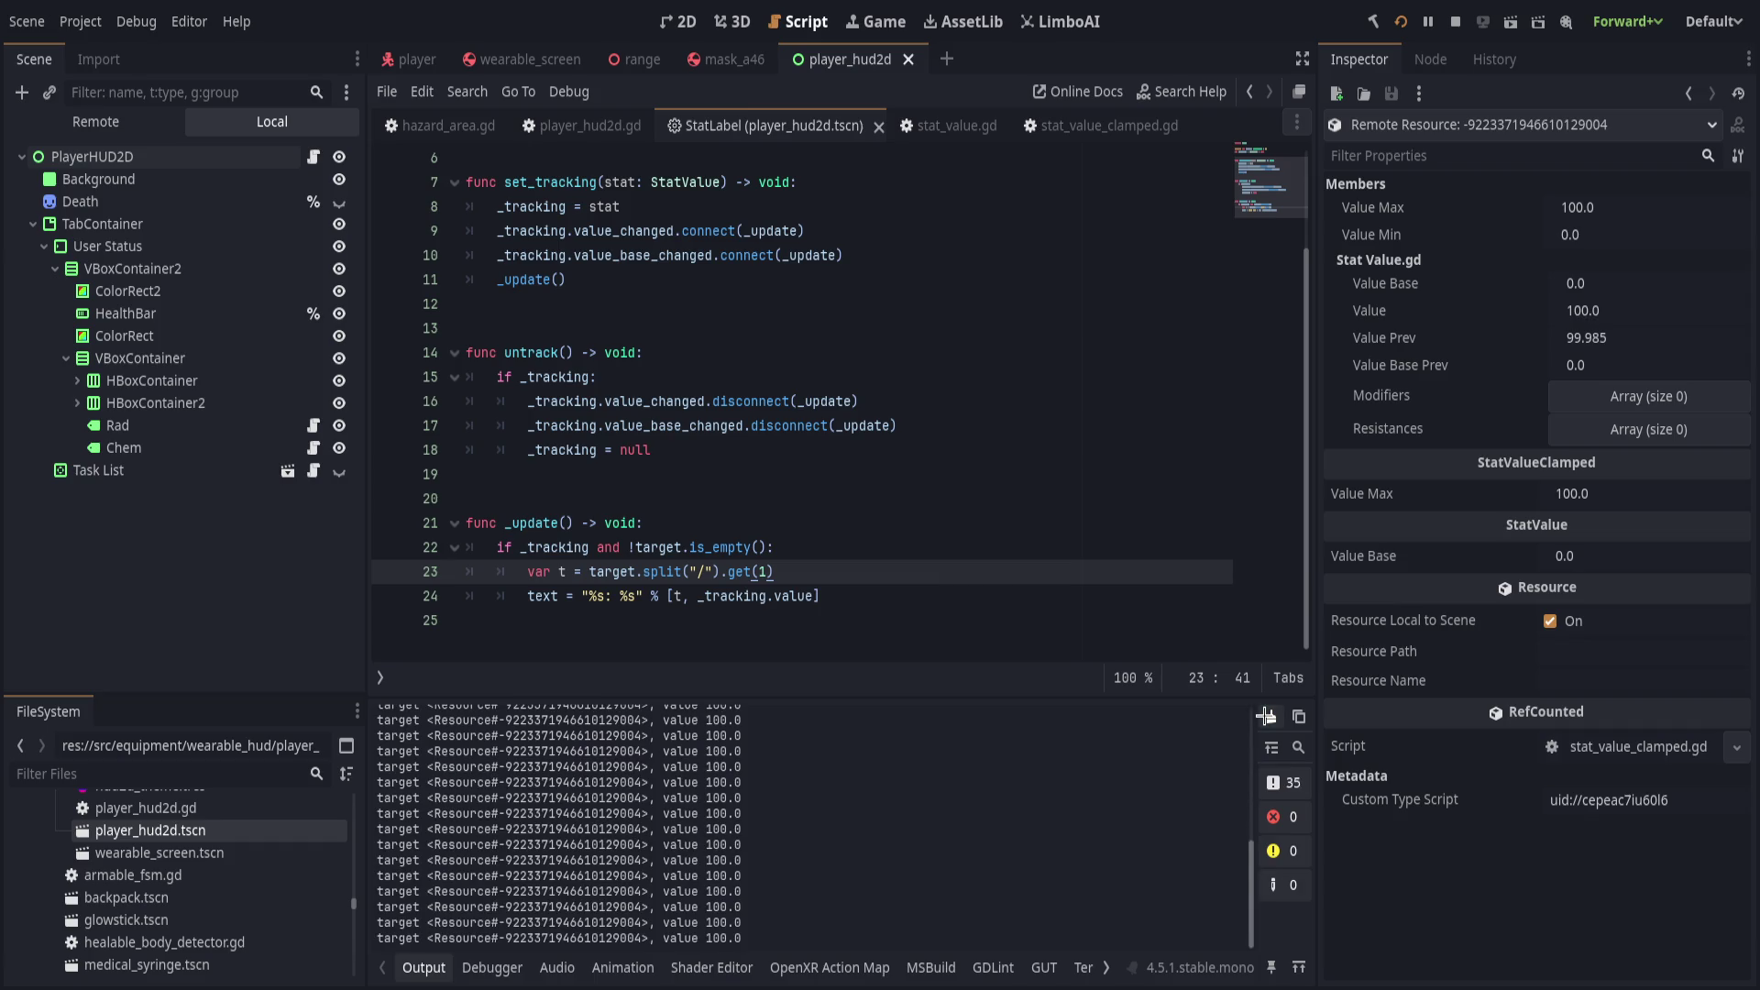
pyautogui.click(870, 599)
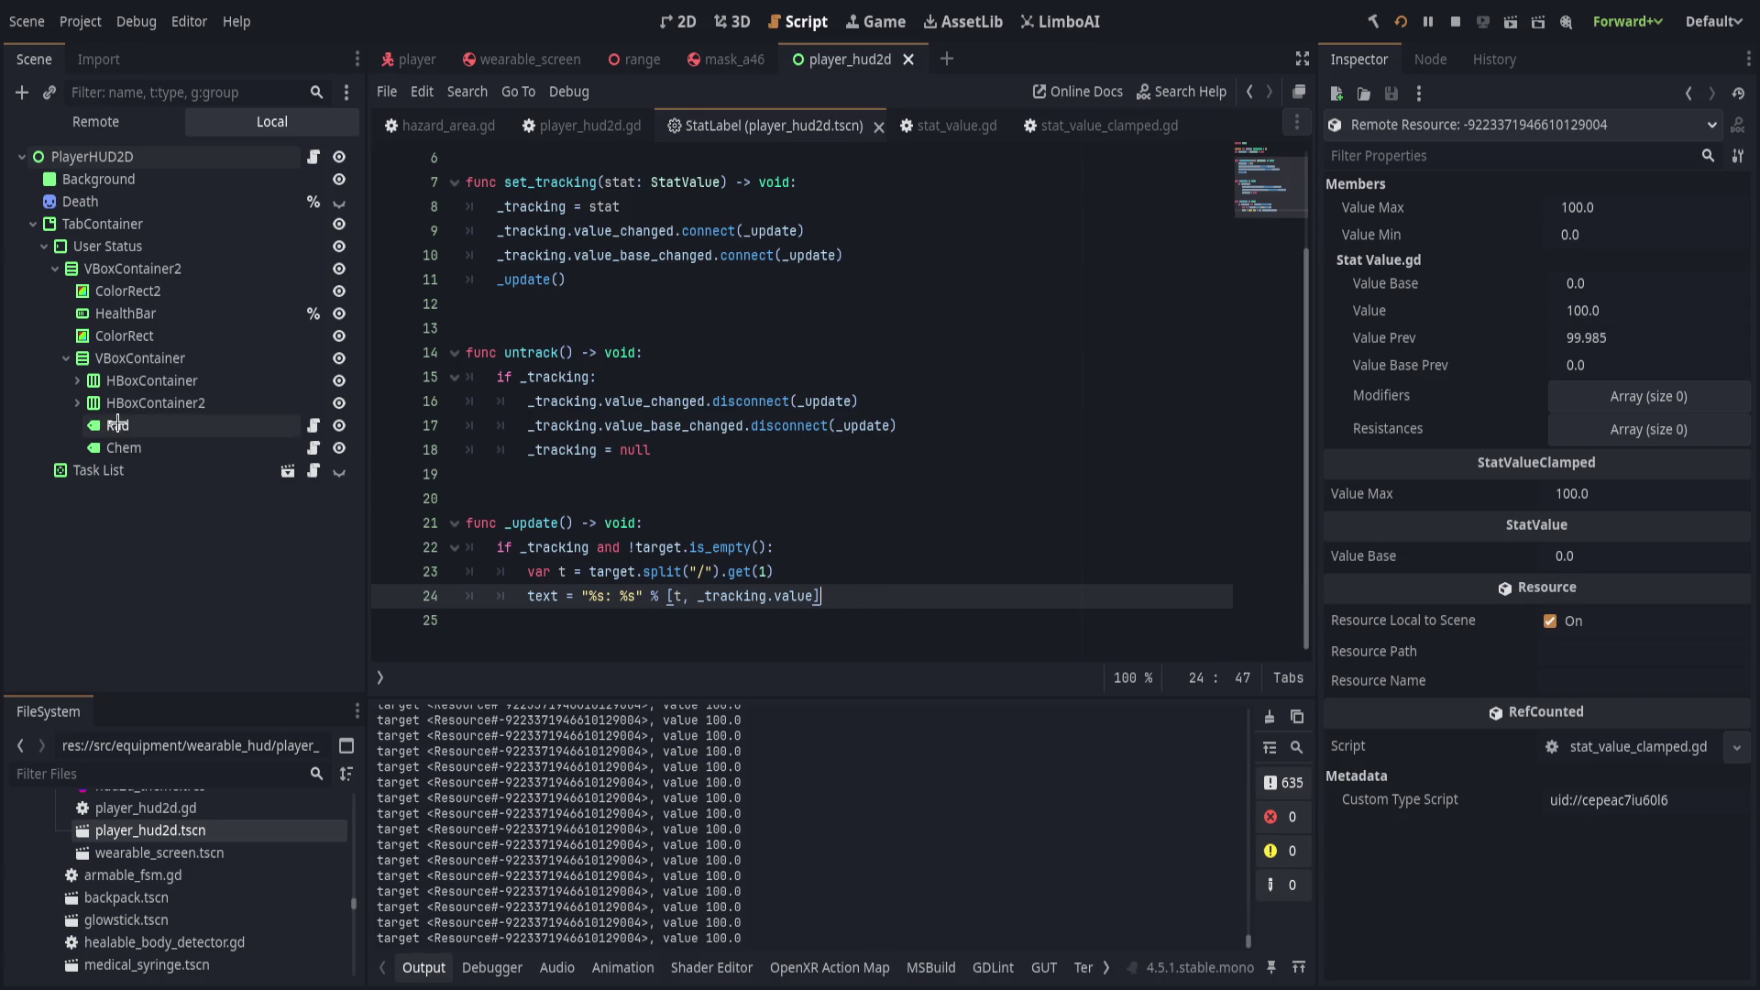
pyautogui.scroll(2, 665, 534)
pyautogui.scroll(-2, 532, 601)
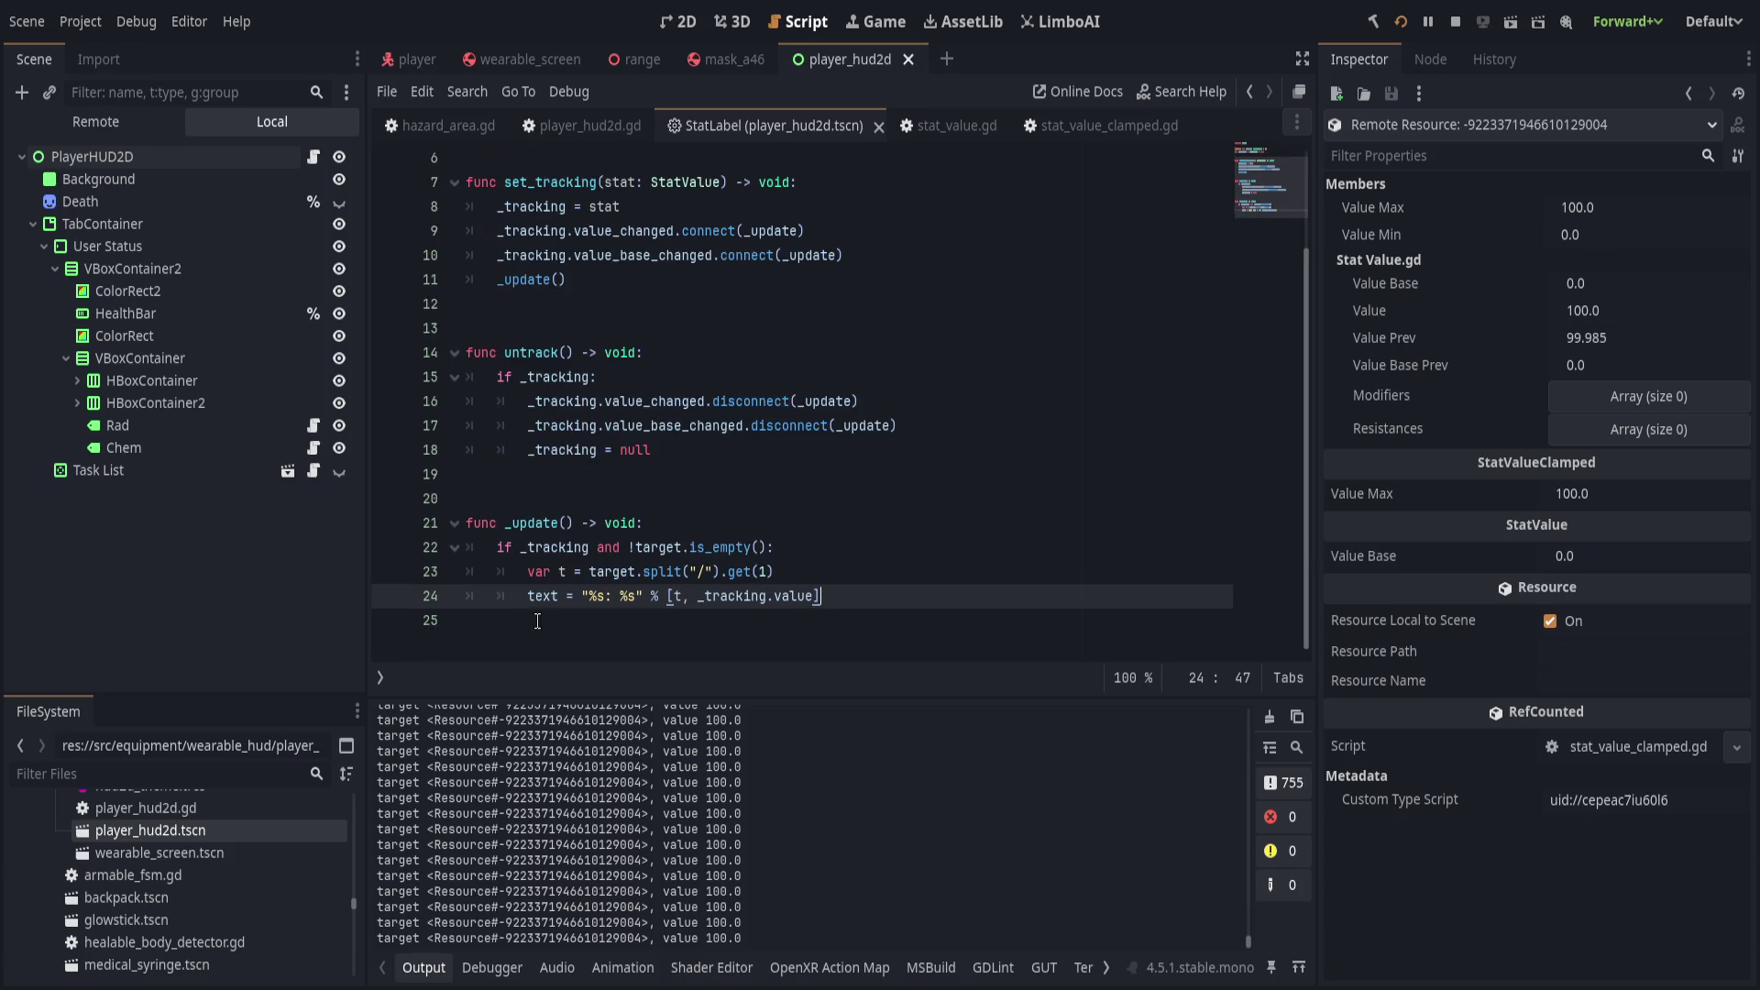
# Review the player_hud2d.gd script around line 45.
pyautogui.click(557, 129)
pyautogui.scroll(2, 543, 596)
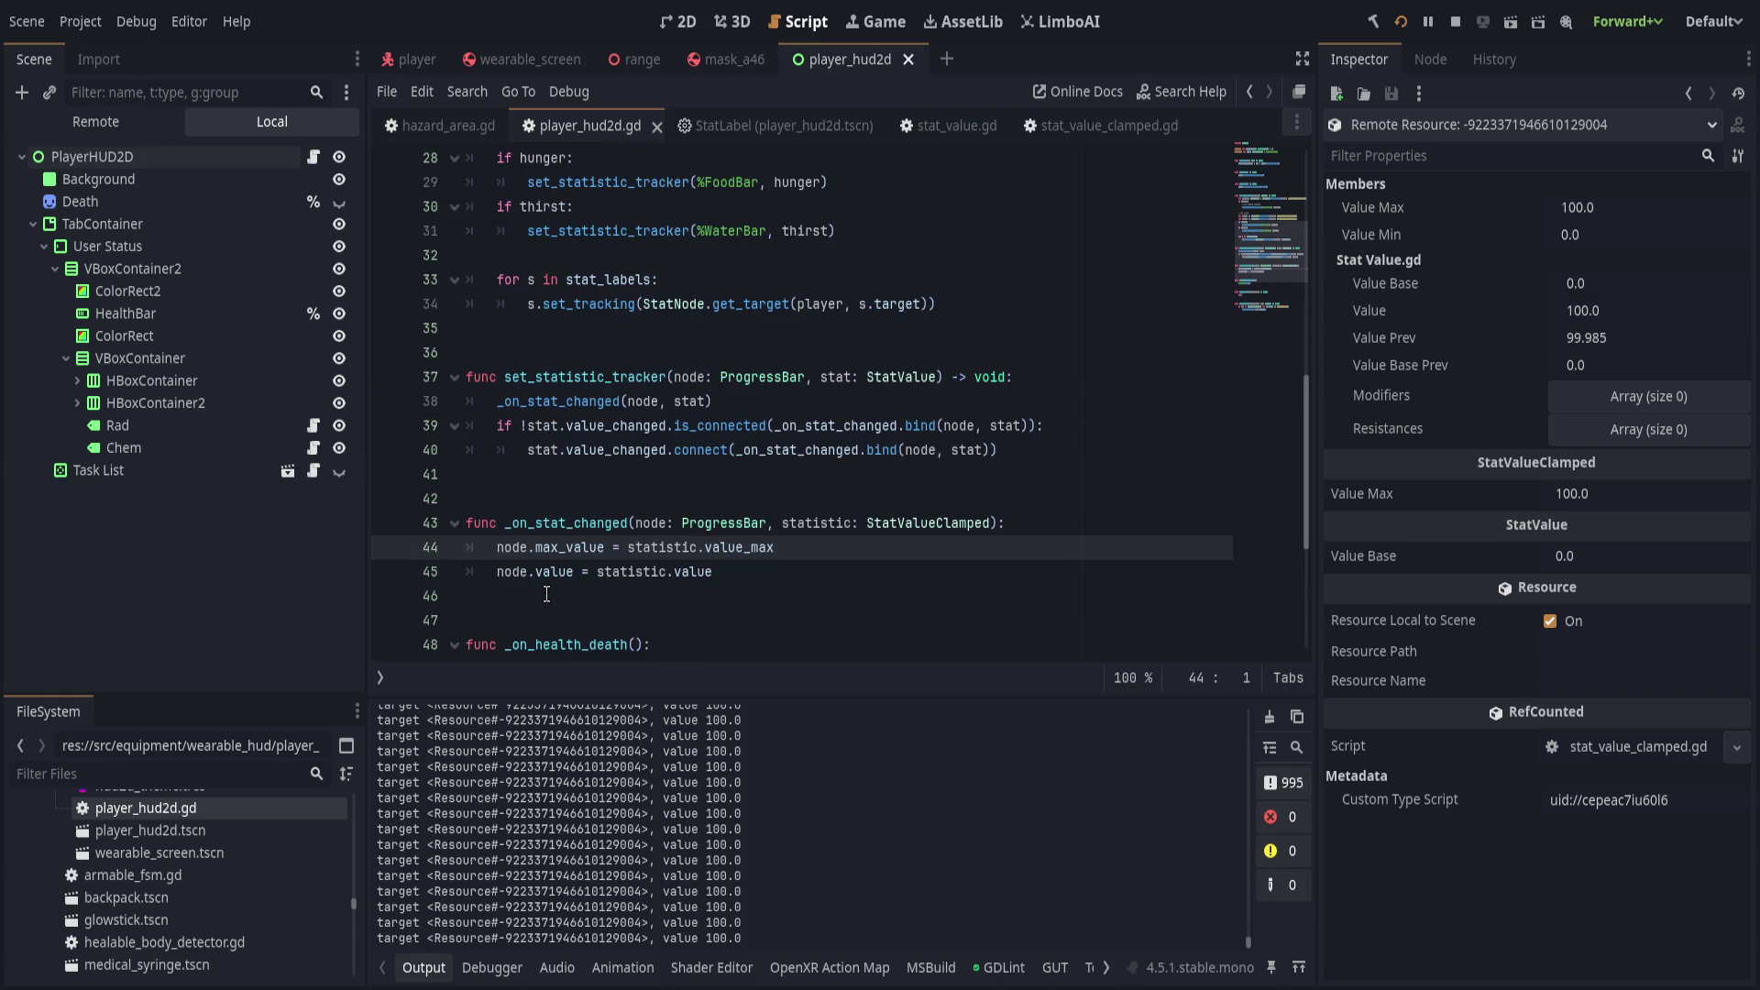
pyautogui.scroll(2, 475, 608)
pyautogui.scroll(-4, 475, 608)
pyautogui.scroll(-1, 475, 608)
pyautogui.scroll(3, 431, 578)
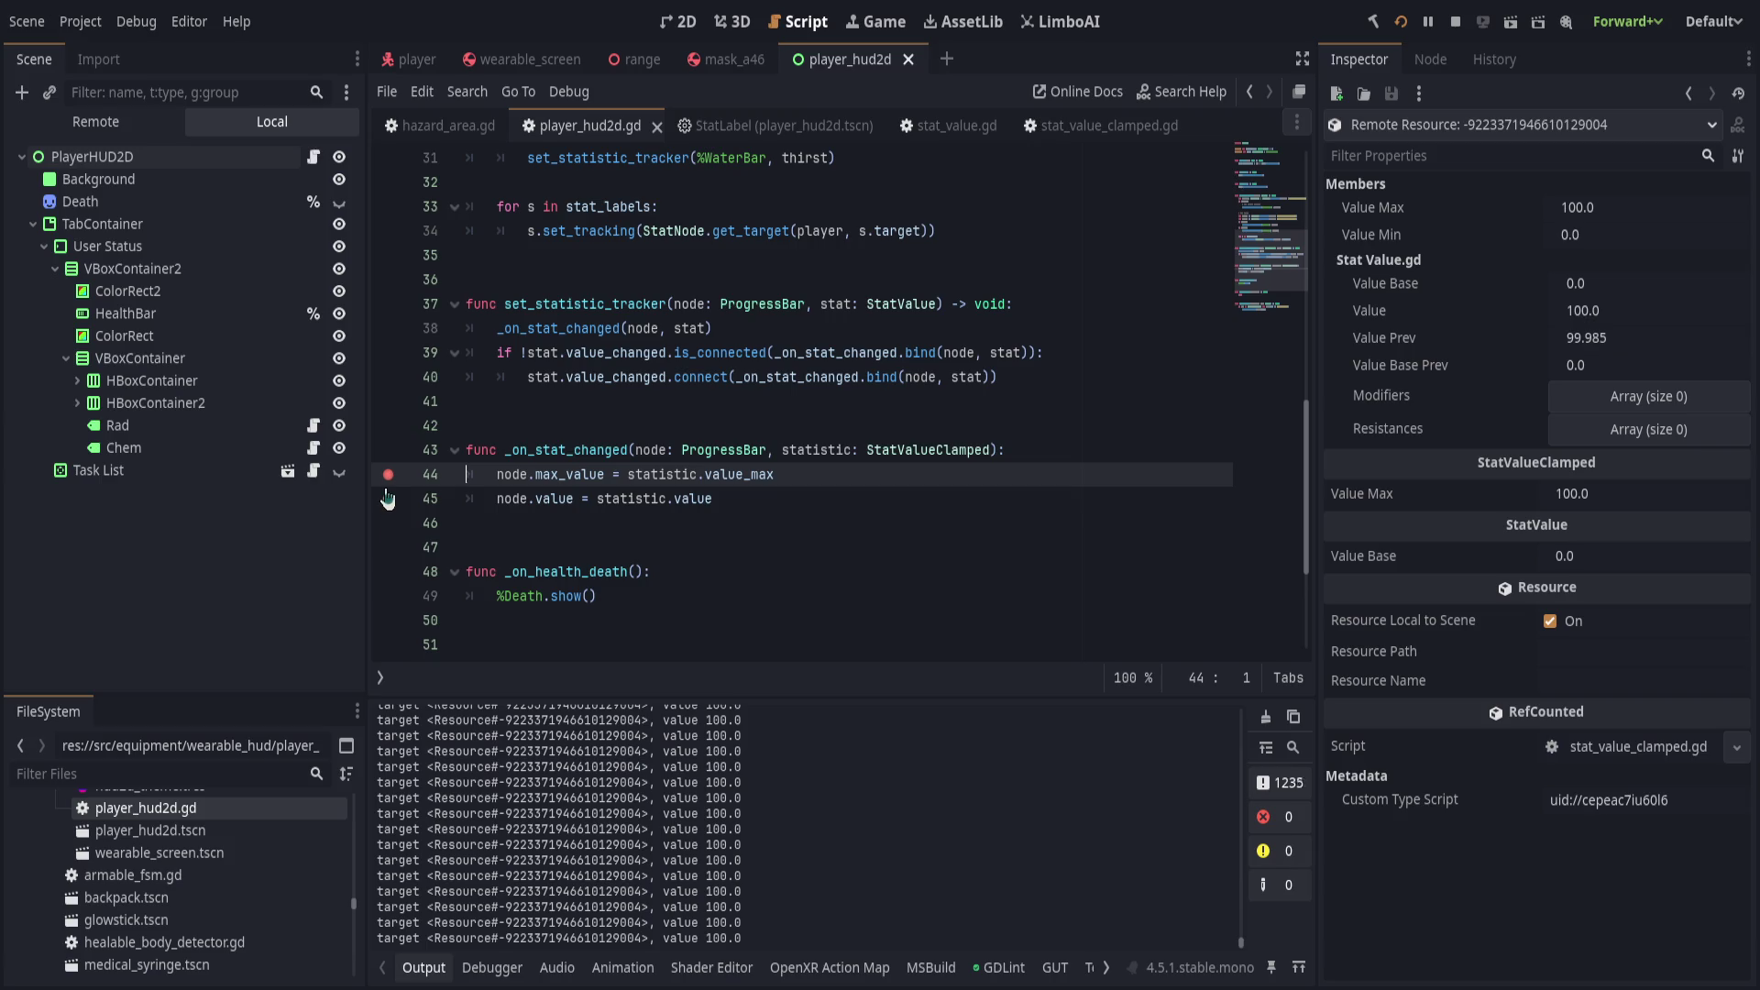
pyautogui.click(773, 495)
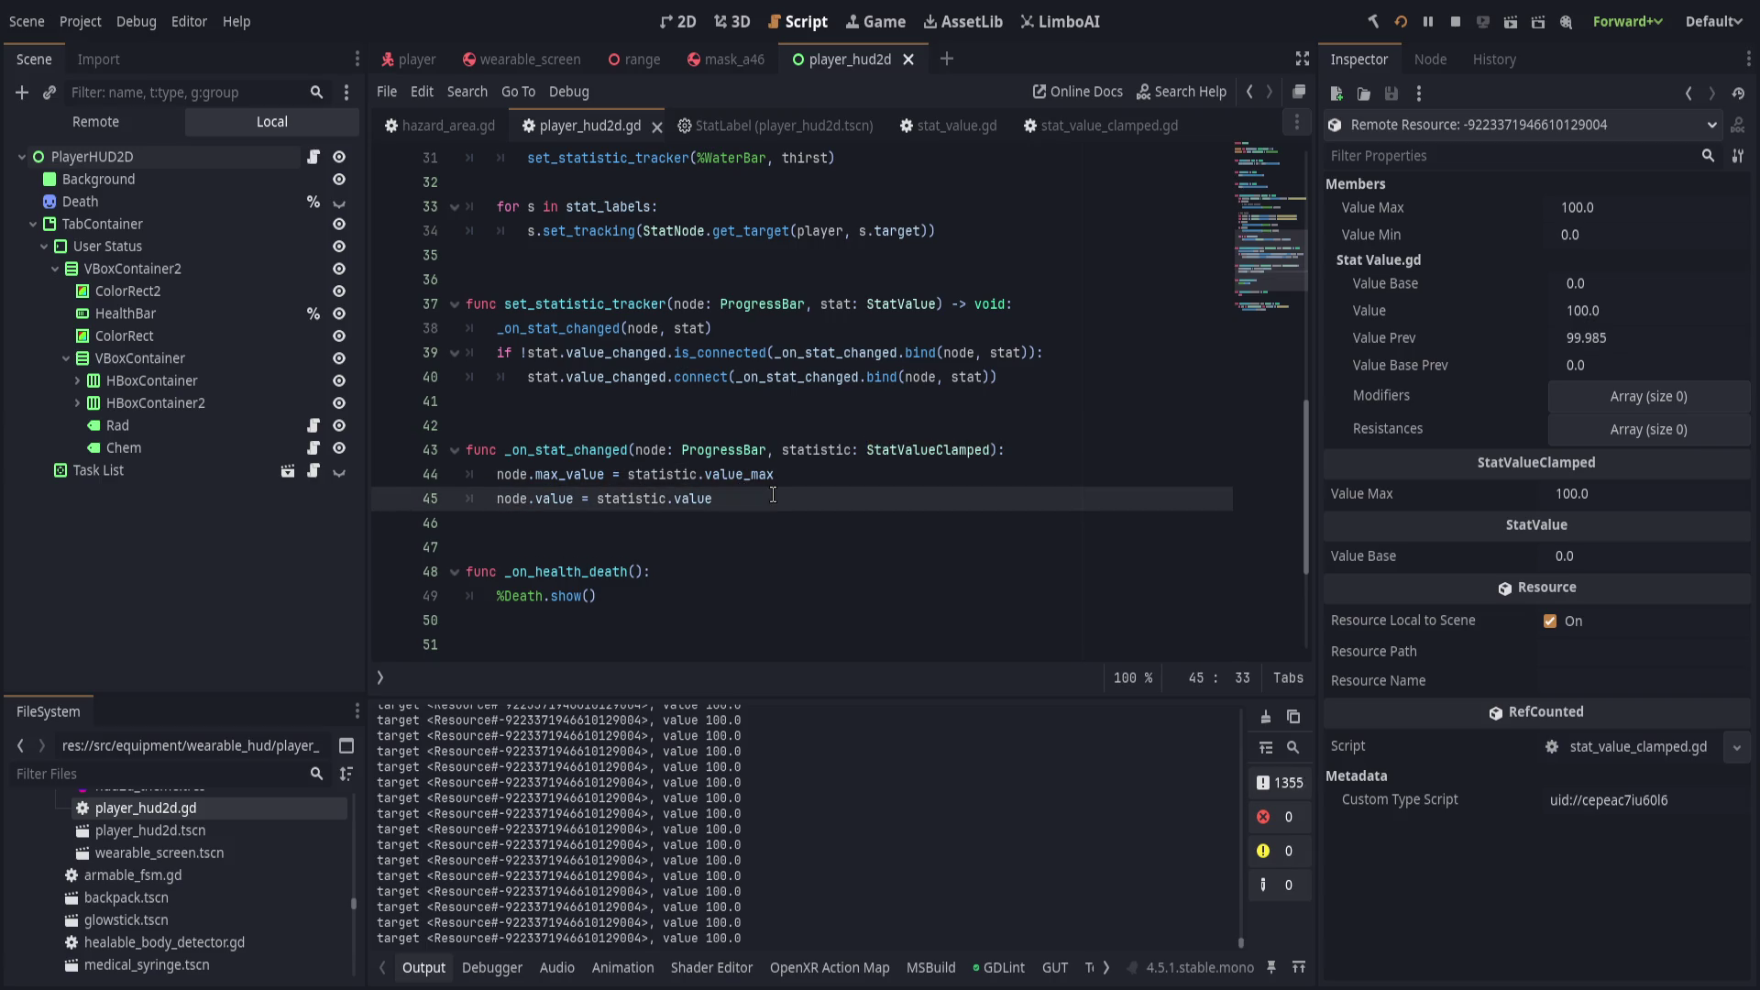
pyautogui.scroll(10, 782, 534)
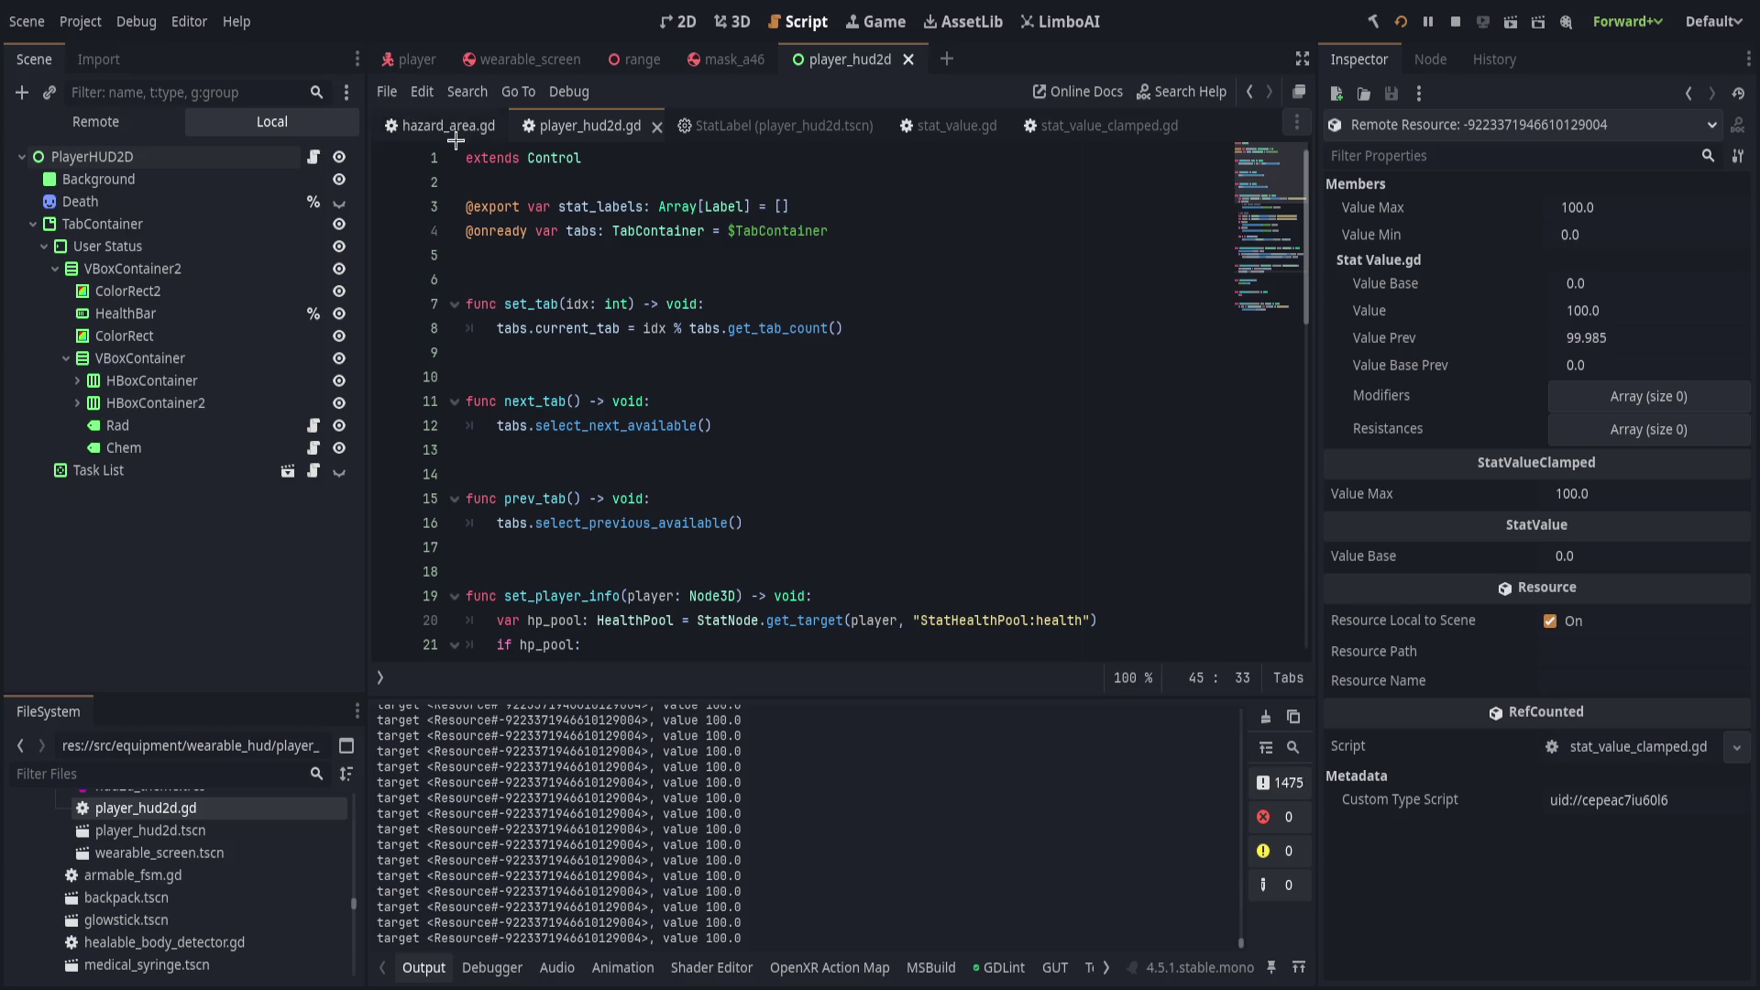
# Review StatLabel, stat_value.gd and stat_value_clamped.gd, then search the project for print("target.
pyautogui.click(786, 128)
pyautogui.click(994, 129)
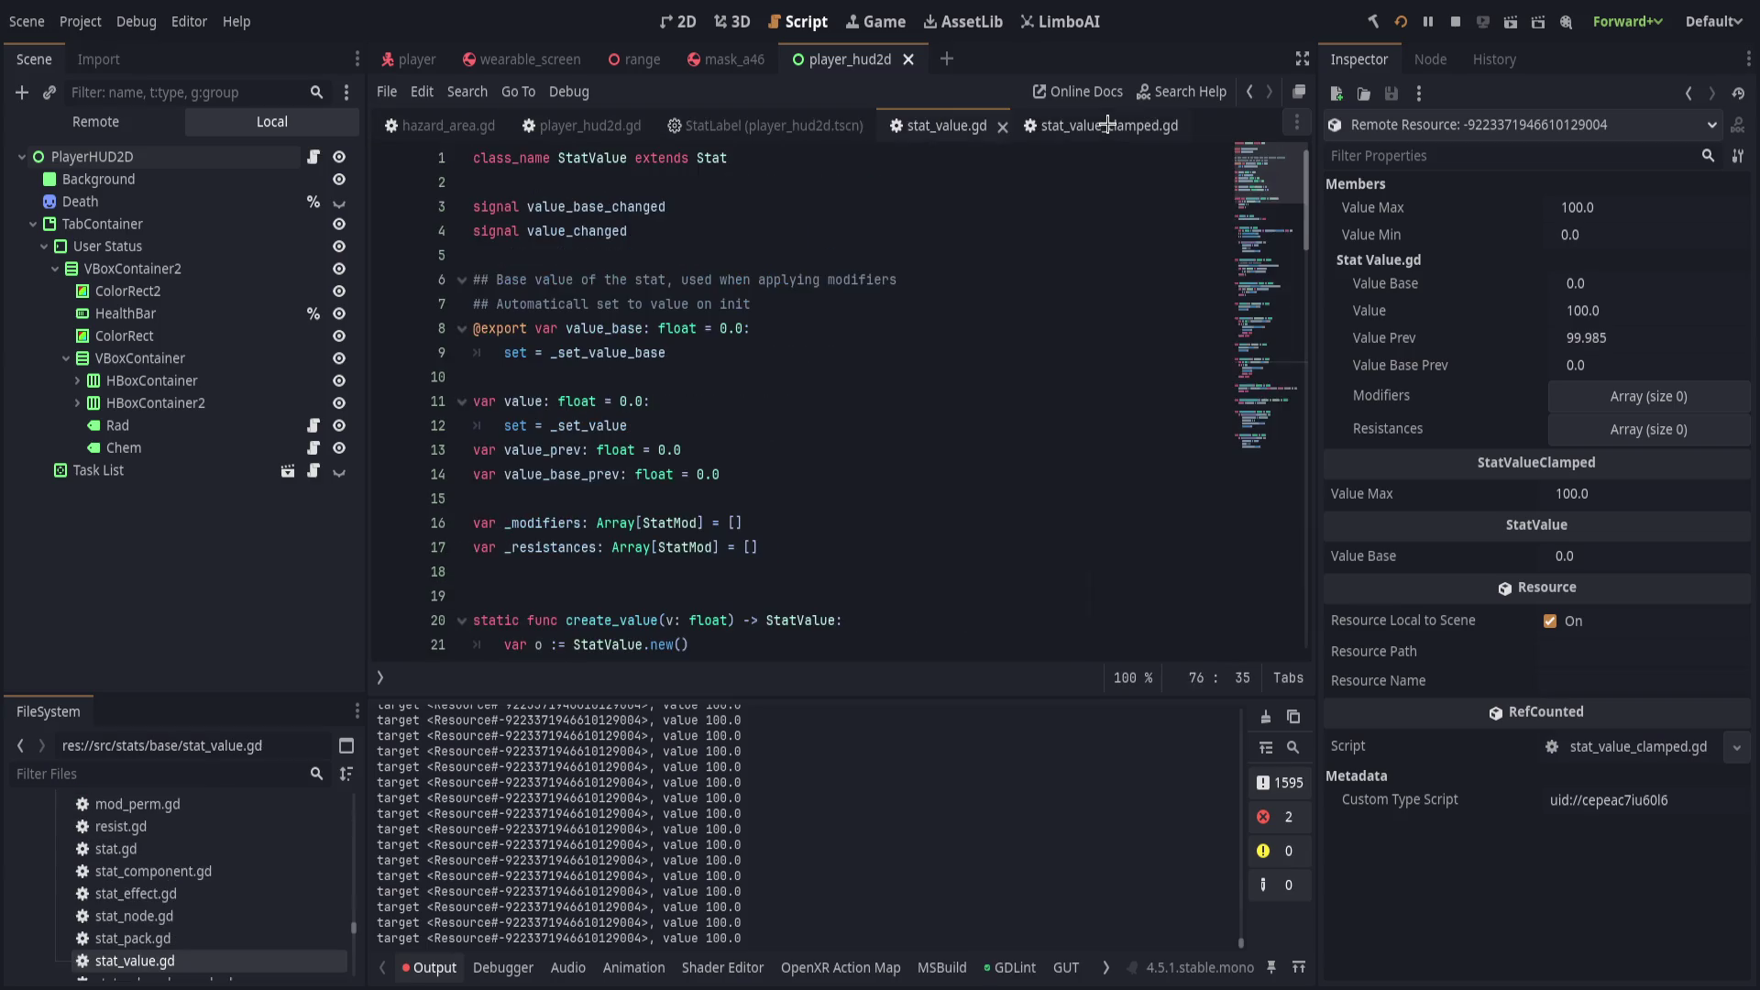
pyautogui.click(1053, 129)
pyautogui.scroll(-10, 846, 510)
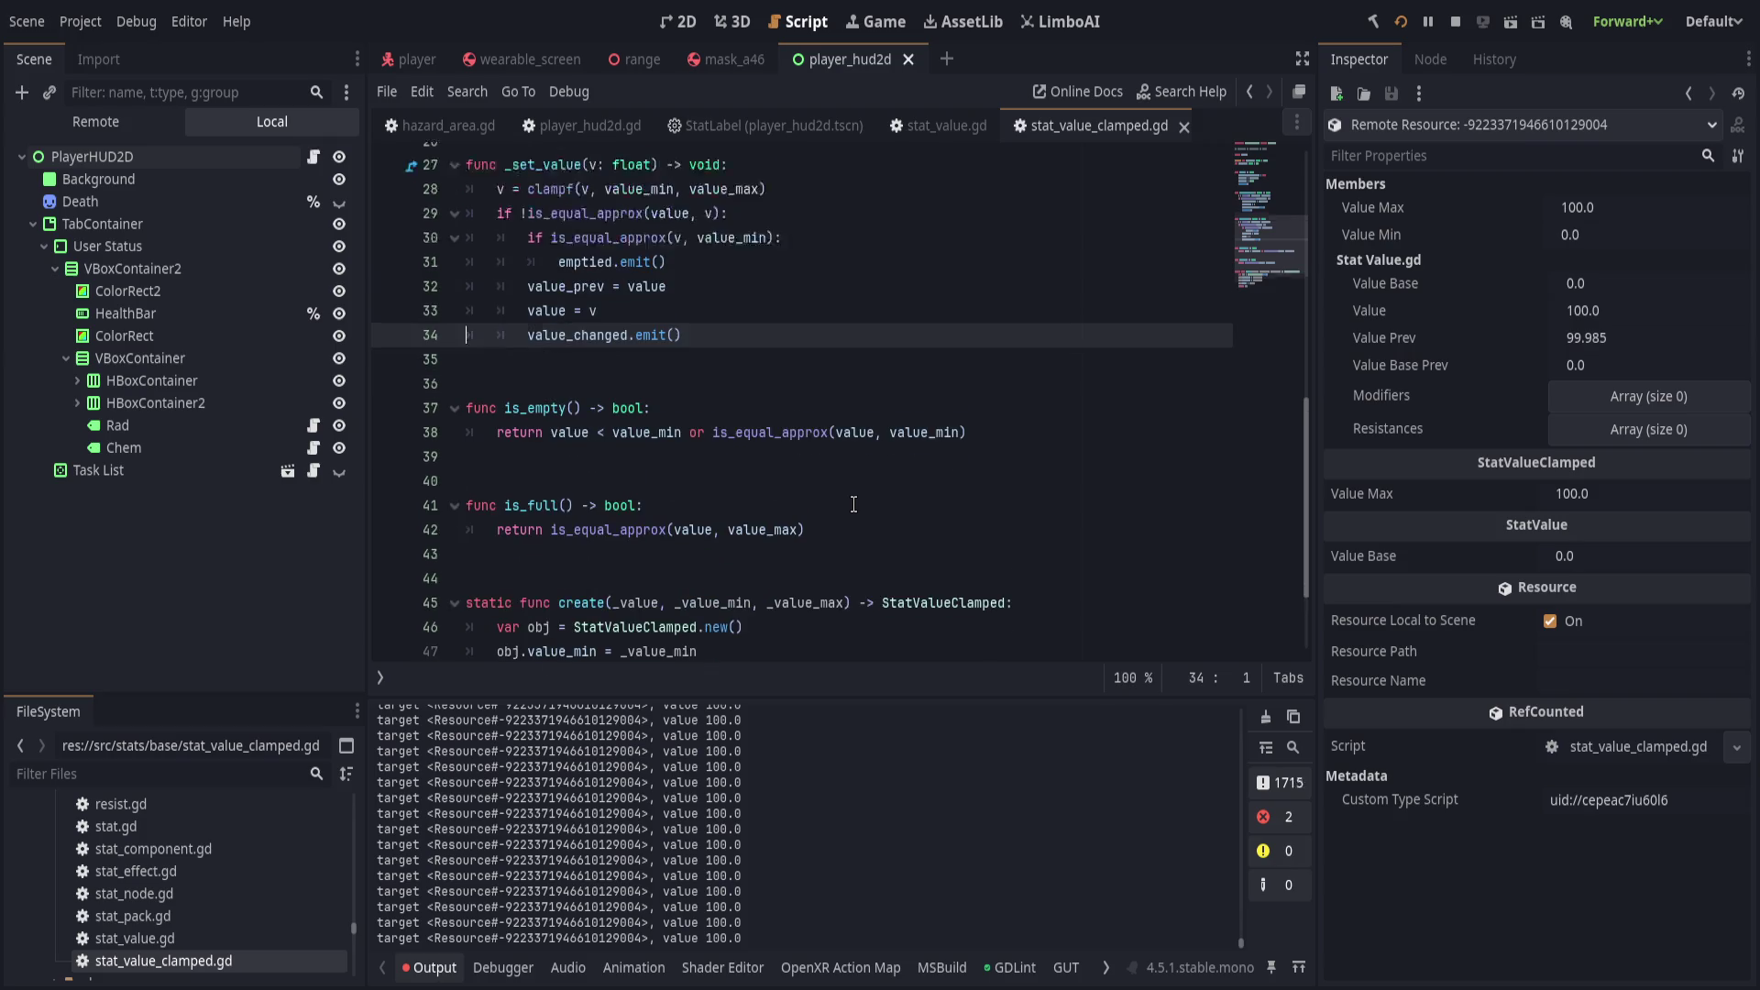
pyautogui.scroll(7, 846, 510)
pyautogui.scroll(3, 846, 510)
pyautogui.click(860, 505)
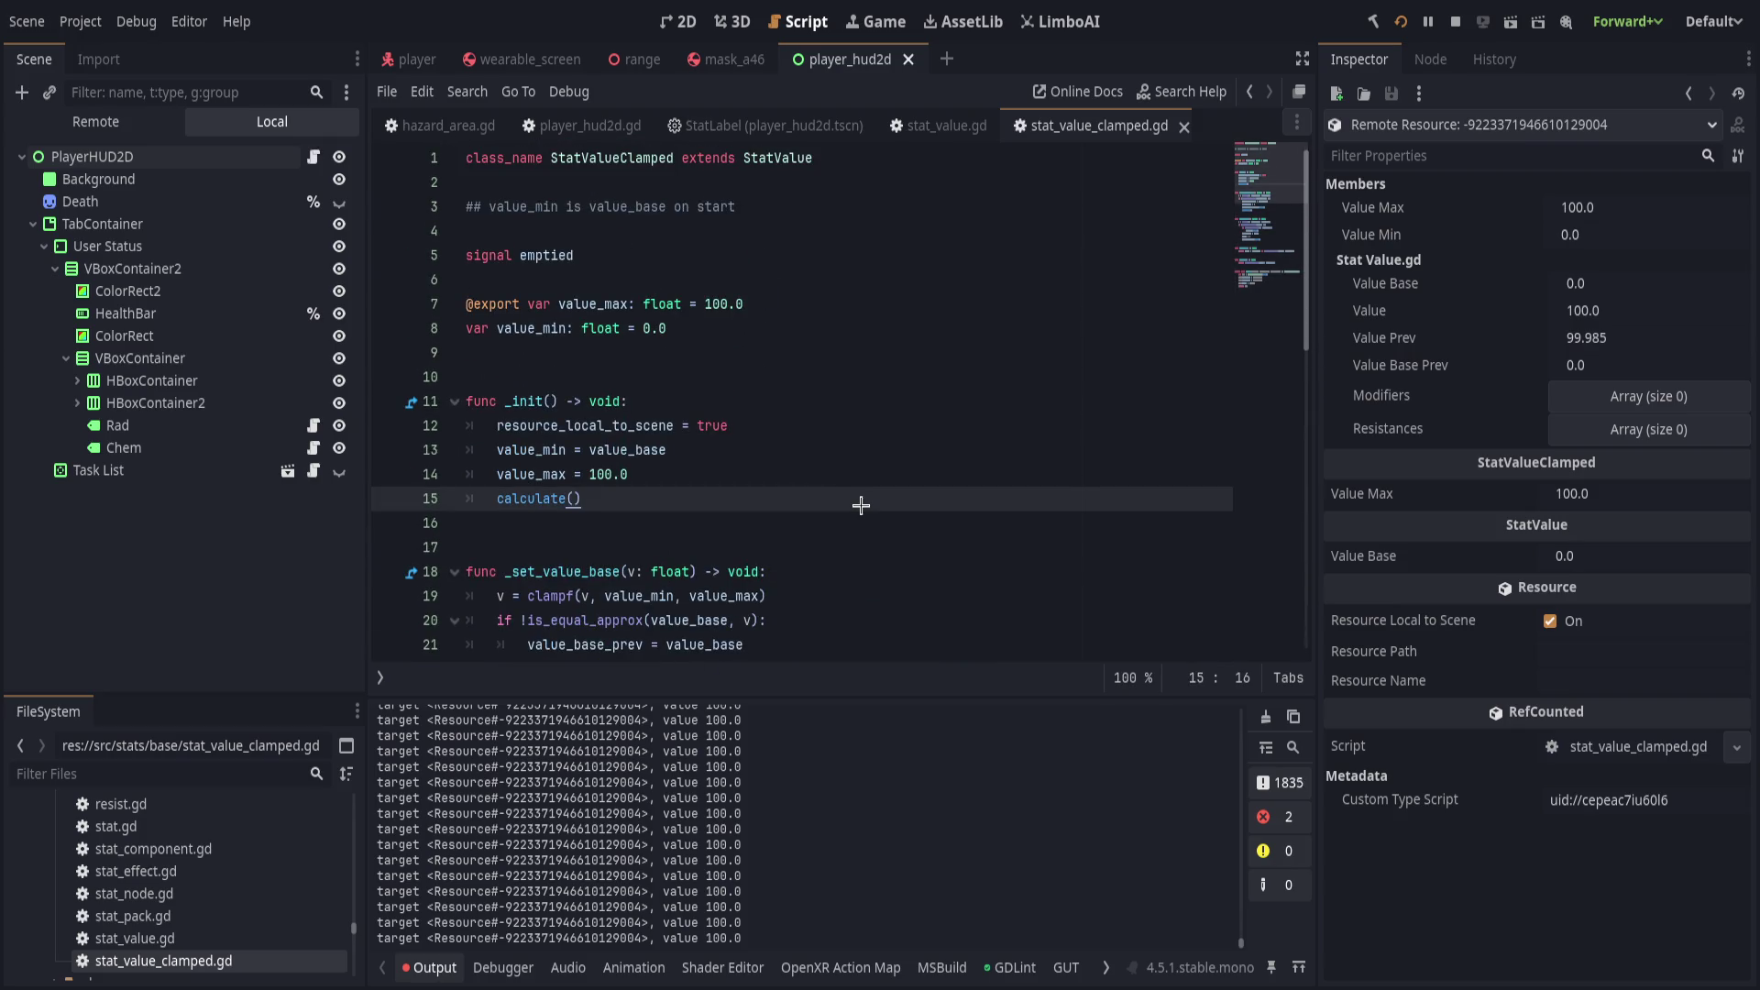
pyautogui.hotkey('ctrl', 'shift', 'f')
pyautogui.press('Return')
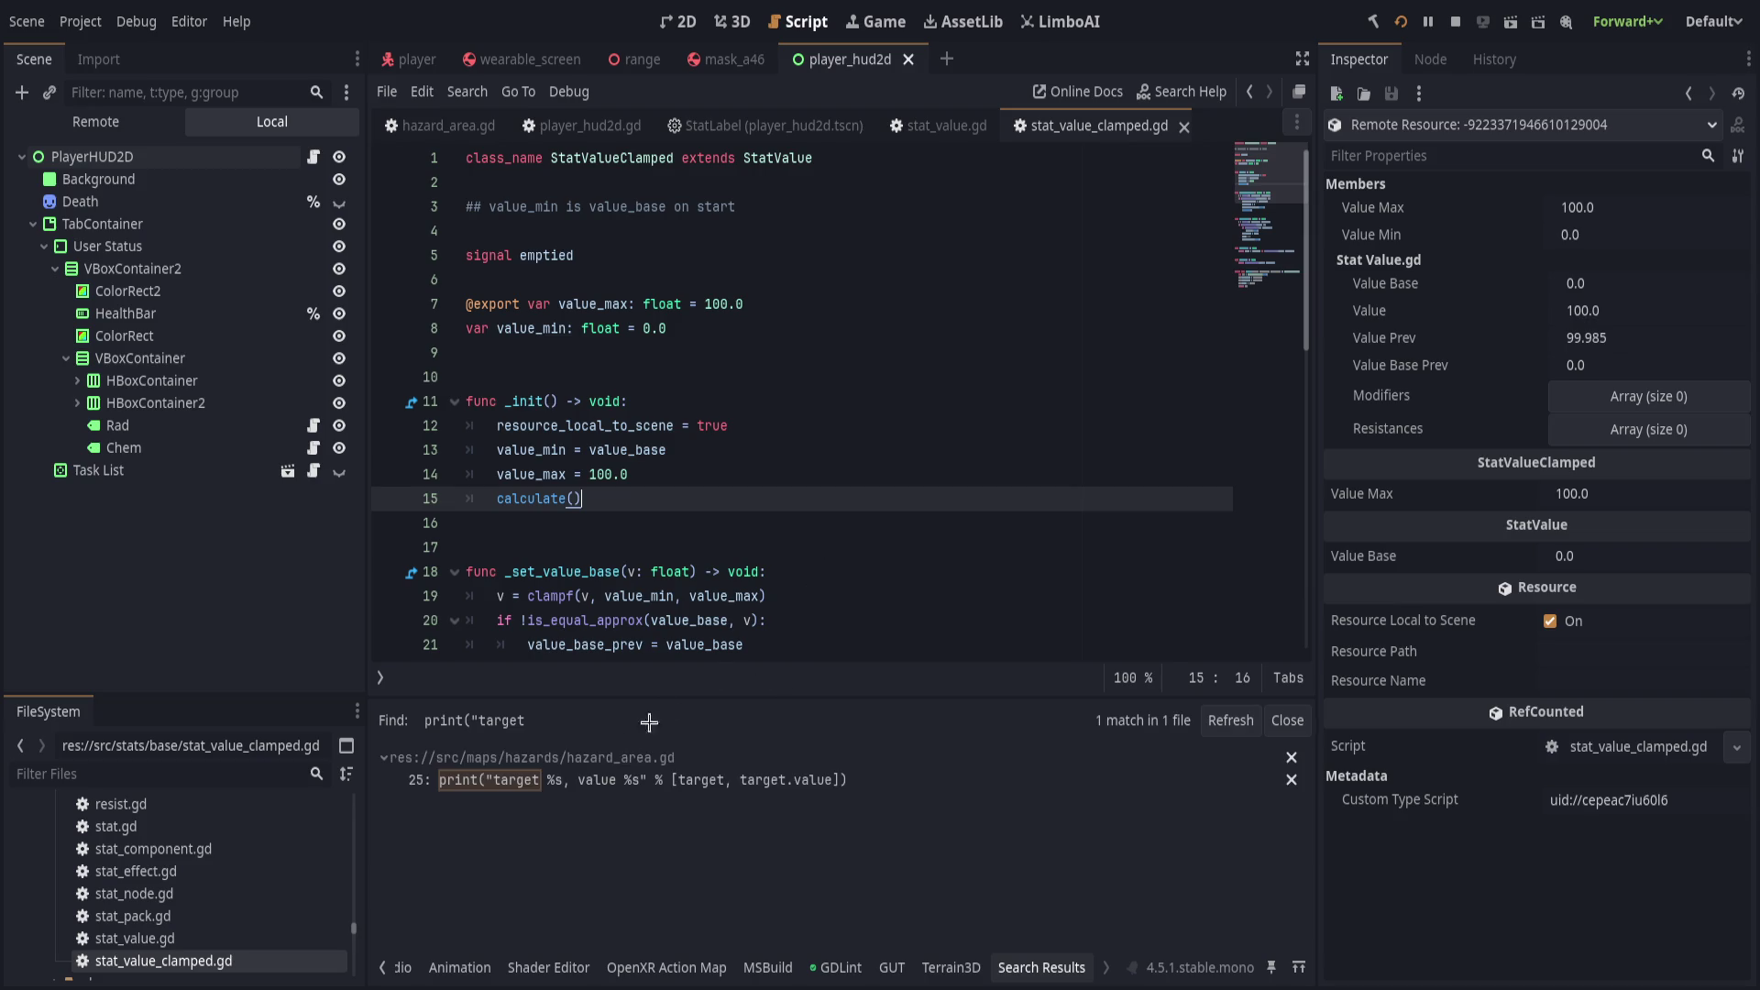
# Open hazard_area.gd at line 25 and change print to print_debug.
pyautogui.click(616, 780)
pyautogui.scroll(-2, 721, 602)
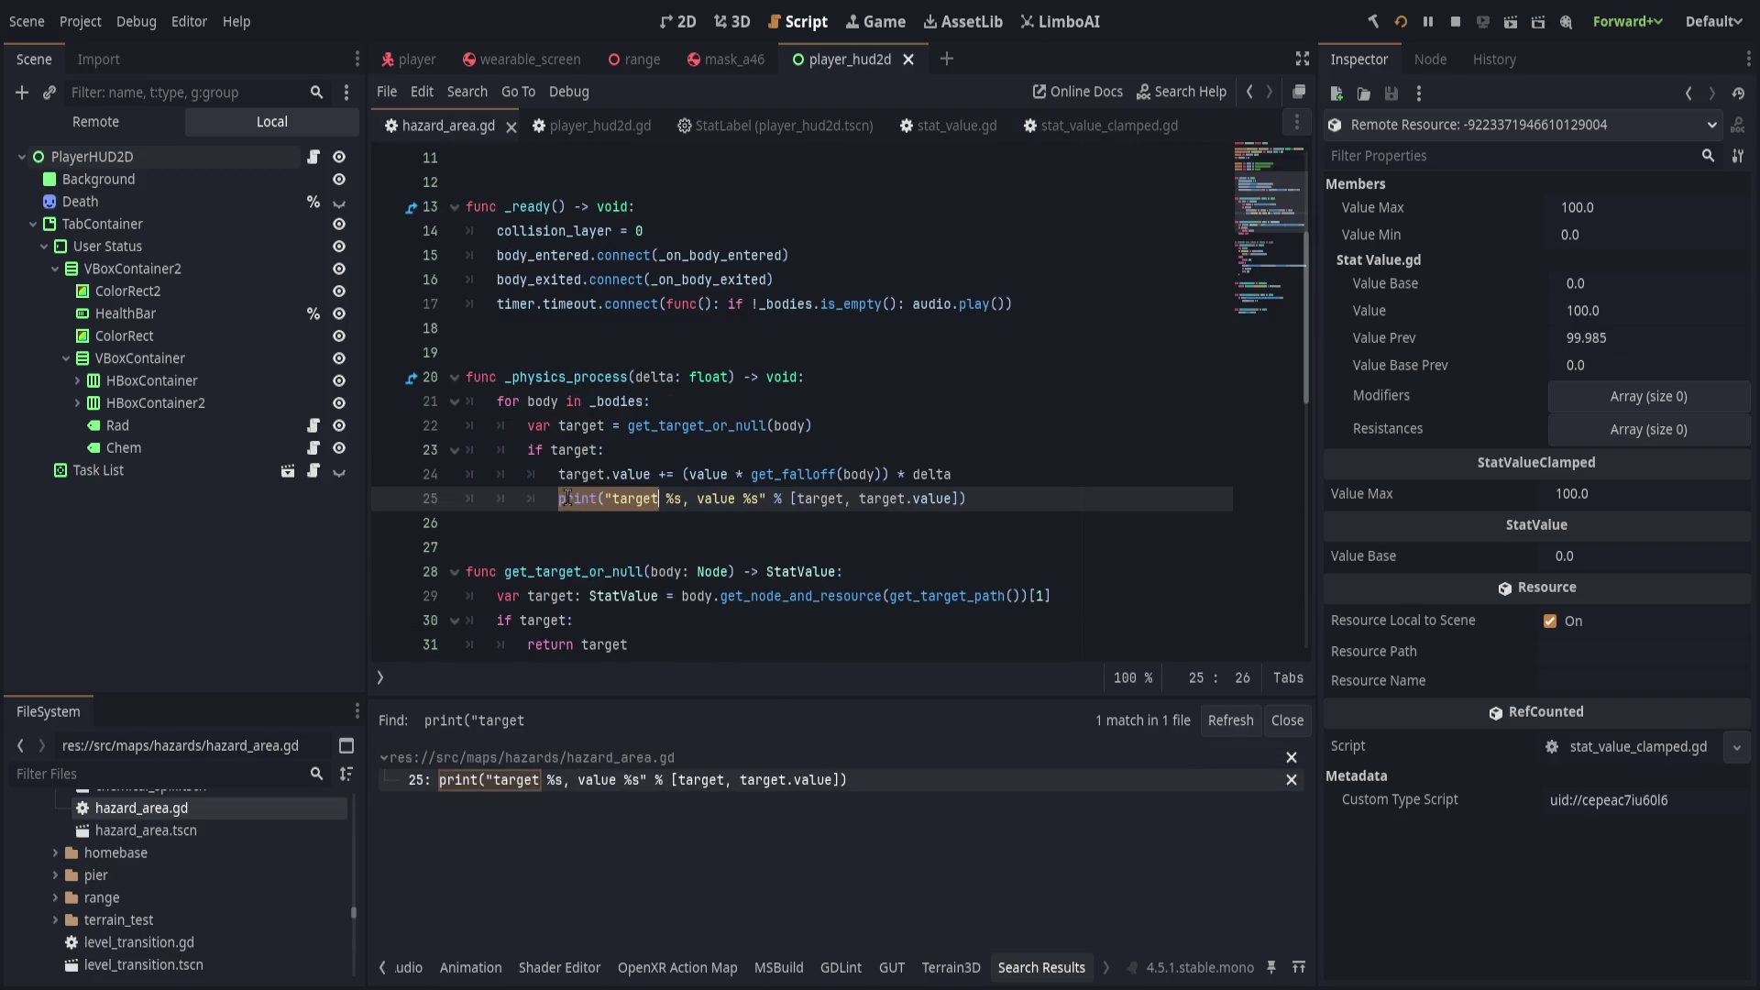
pyautogui.click(599, 500)
pyautogui.write('_debug')
# Comment out the line 25 print_debug statement with a leading #.
pyautogui.press('Home')
pyautogui.hotkey('ctrl', 'f')
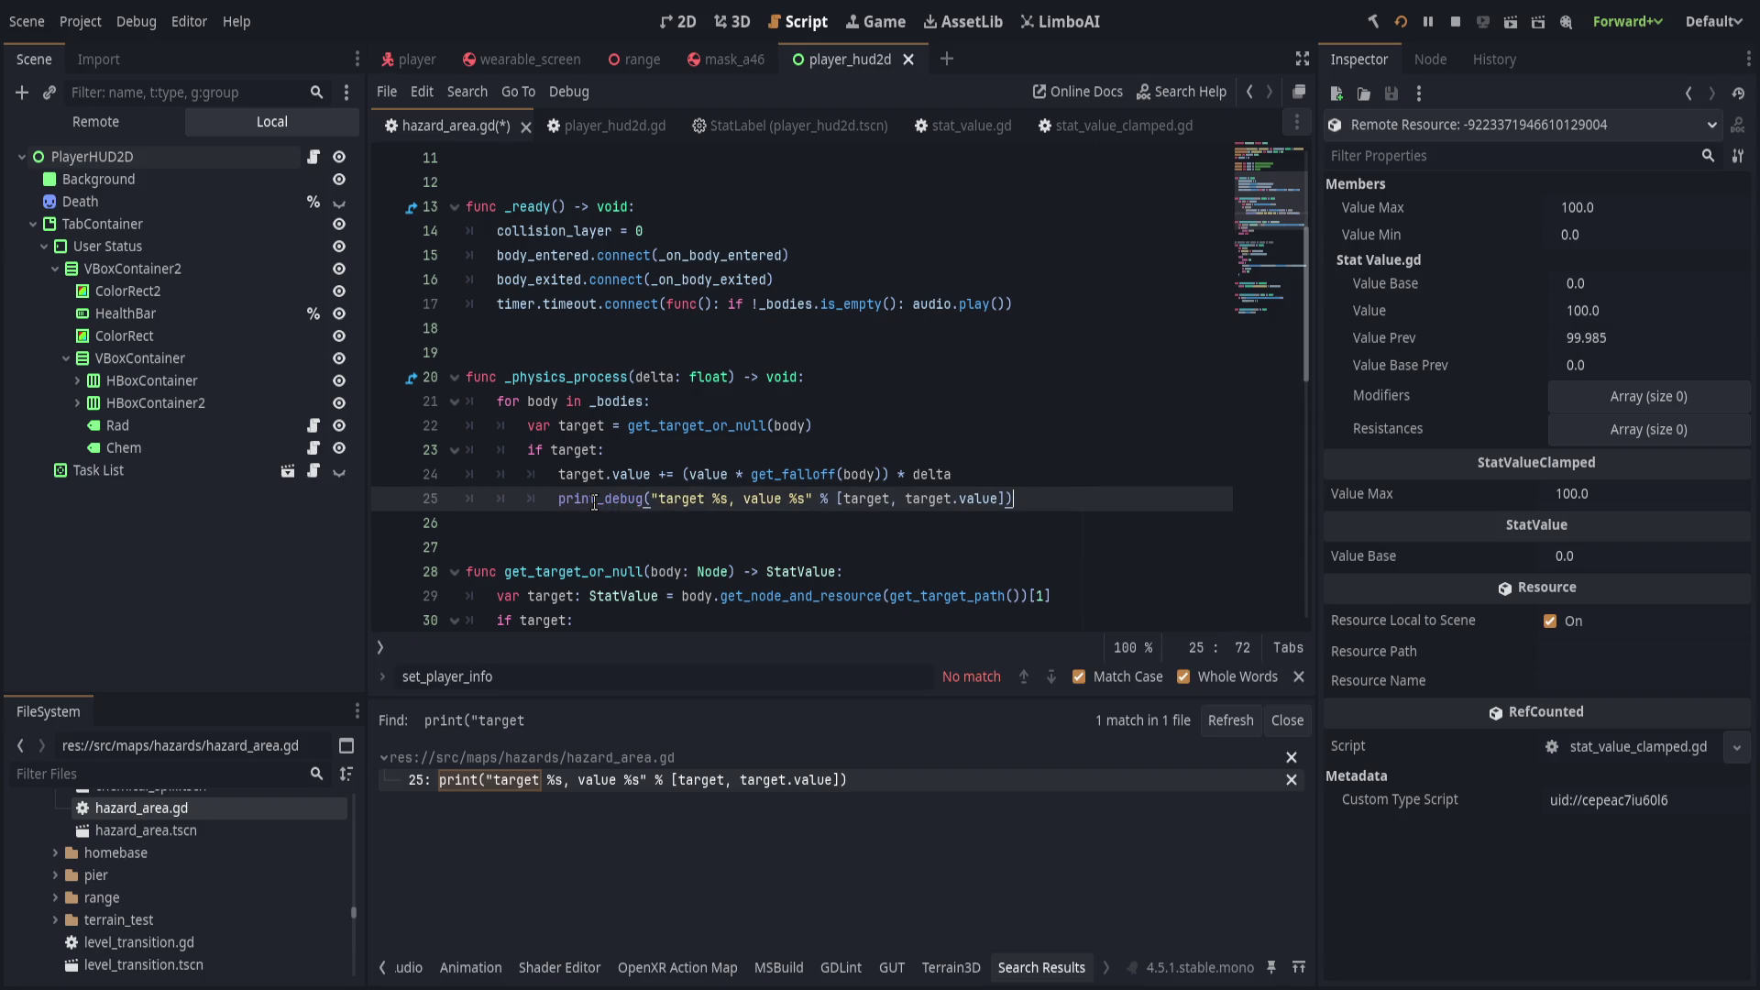
pyautogui.write('#E')
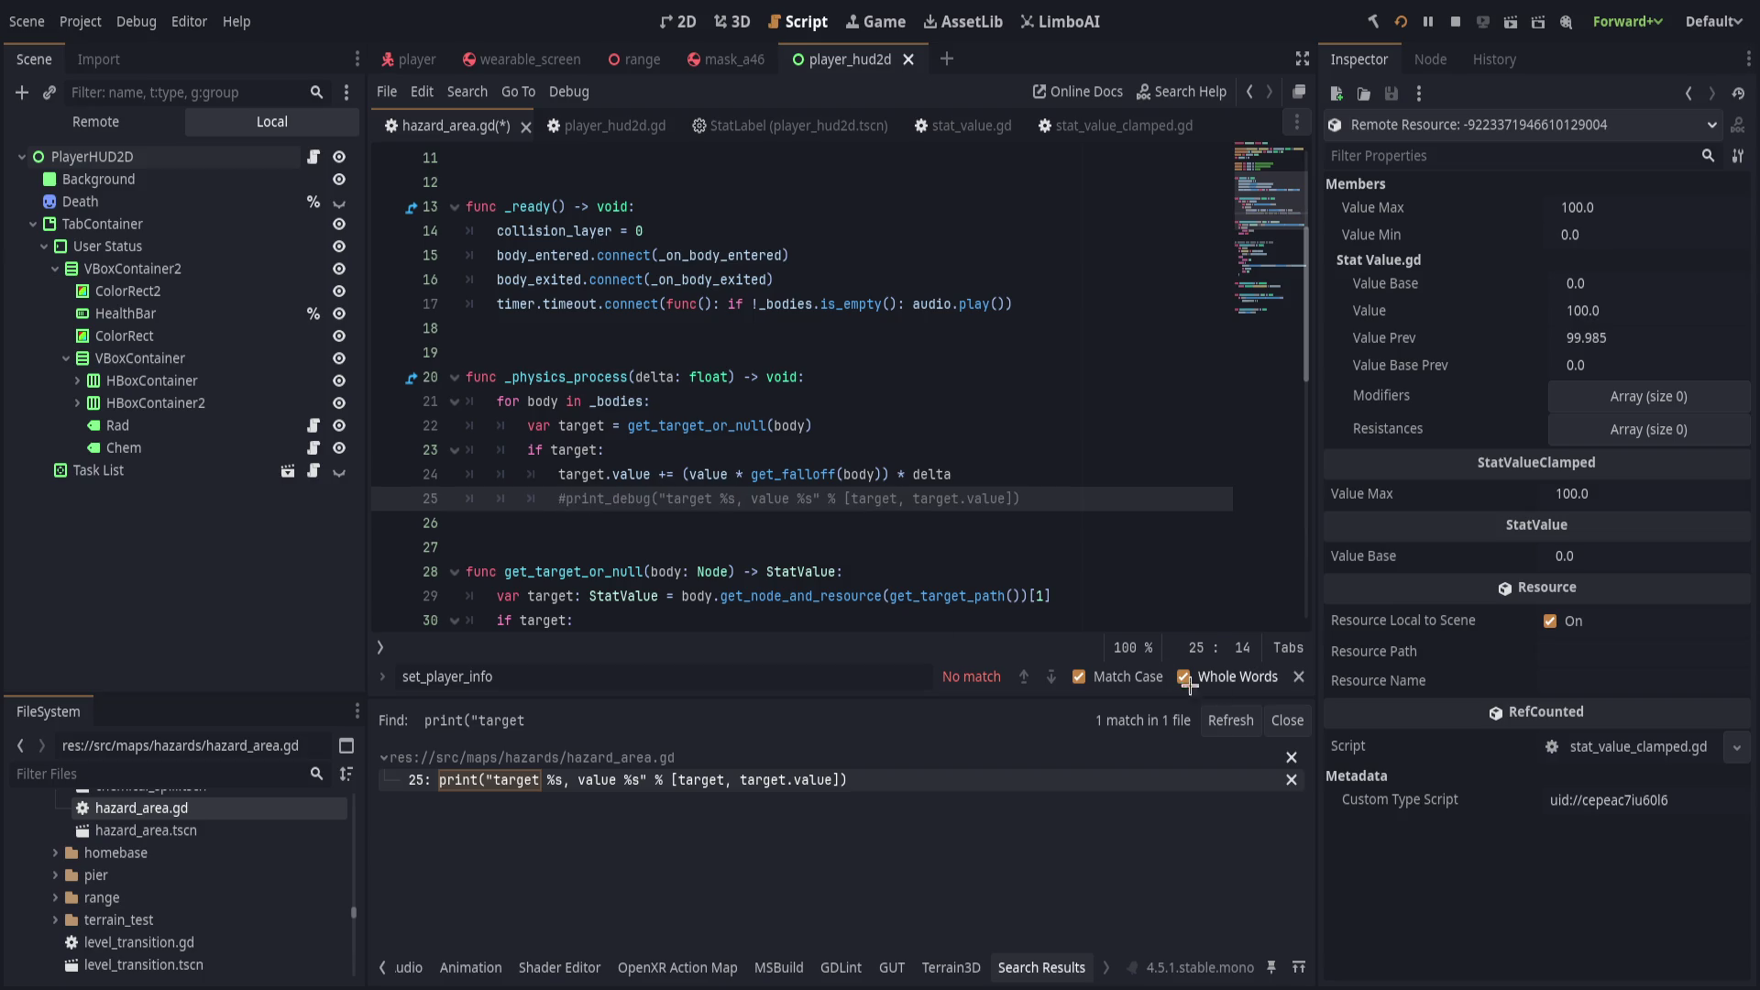
pyautogui.press('Escape')
pyautogui.press('BackSpace')
pyautogui.write('R')
pyautogui.hotkey('ctrl', 'z')
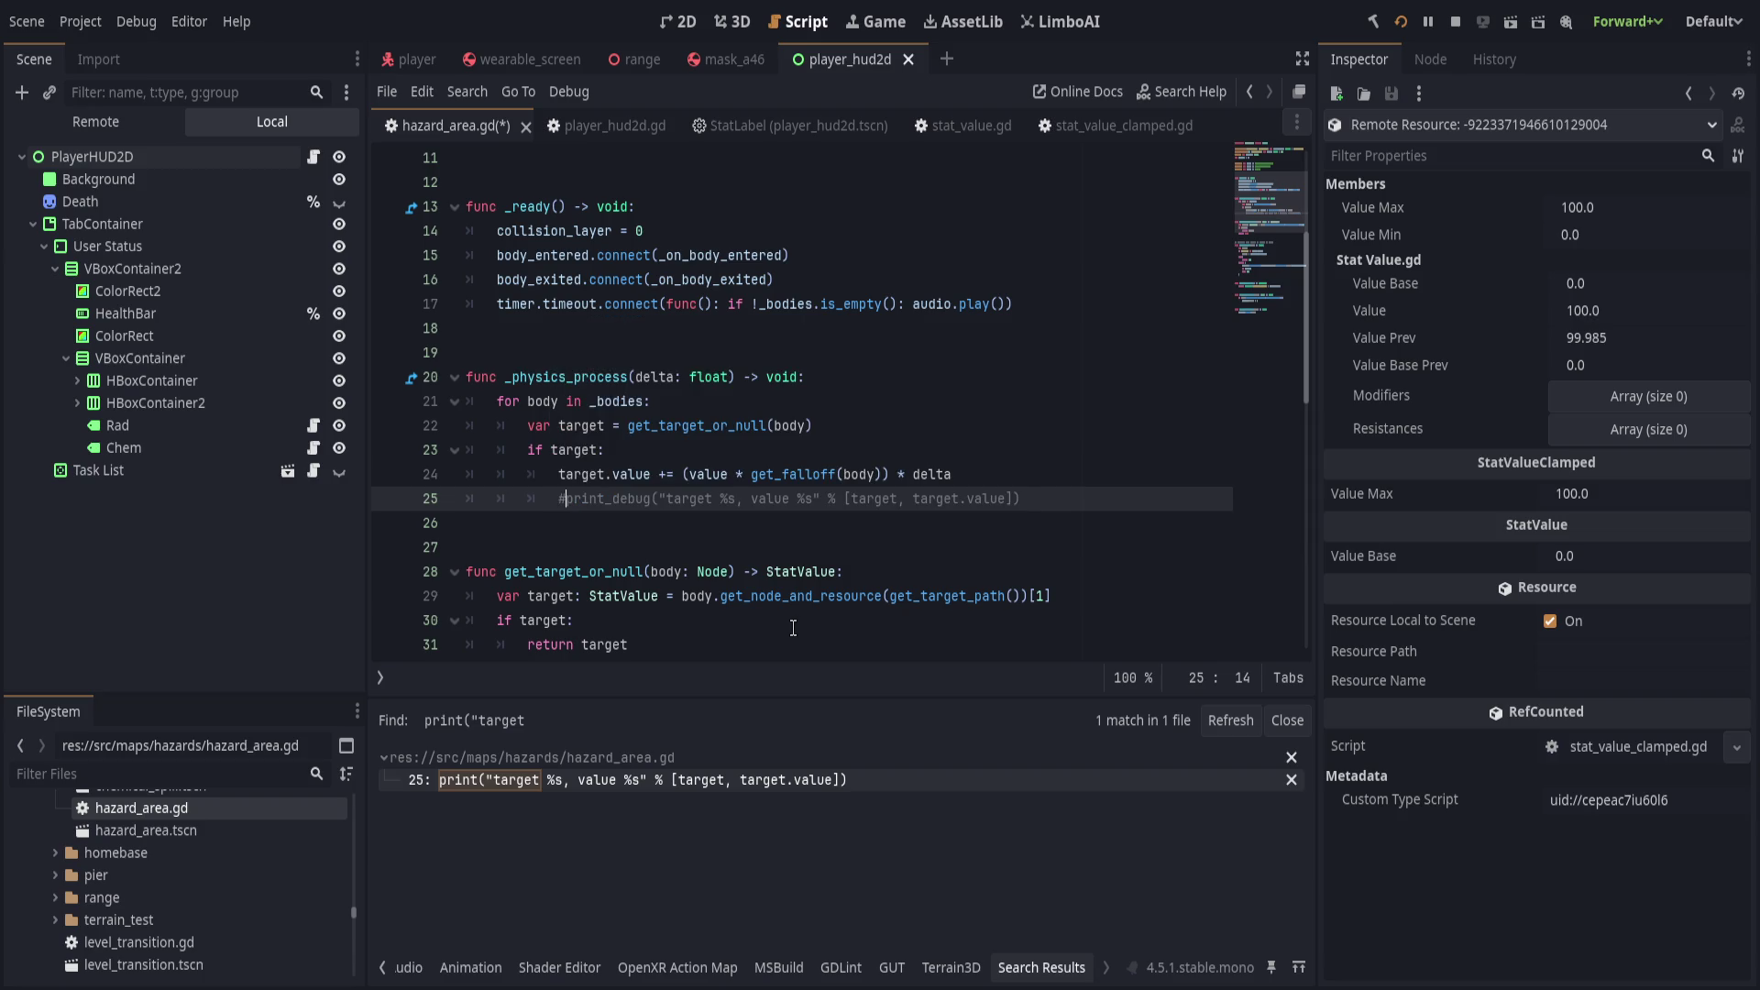
# Close the search bar, save hazard_area.gd, and hide the Output panel.
pyautogui.hotkey('ctrl', 'f')
pyautogui.press('BackSpace')
pyautogui.click(383, 677)
pyautogui.click(383, 661)
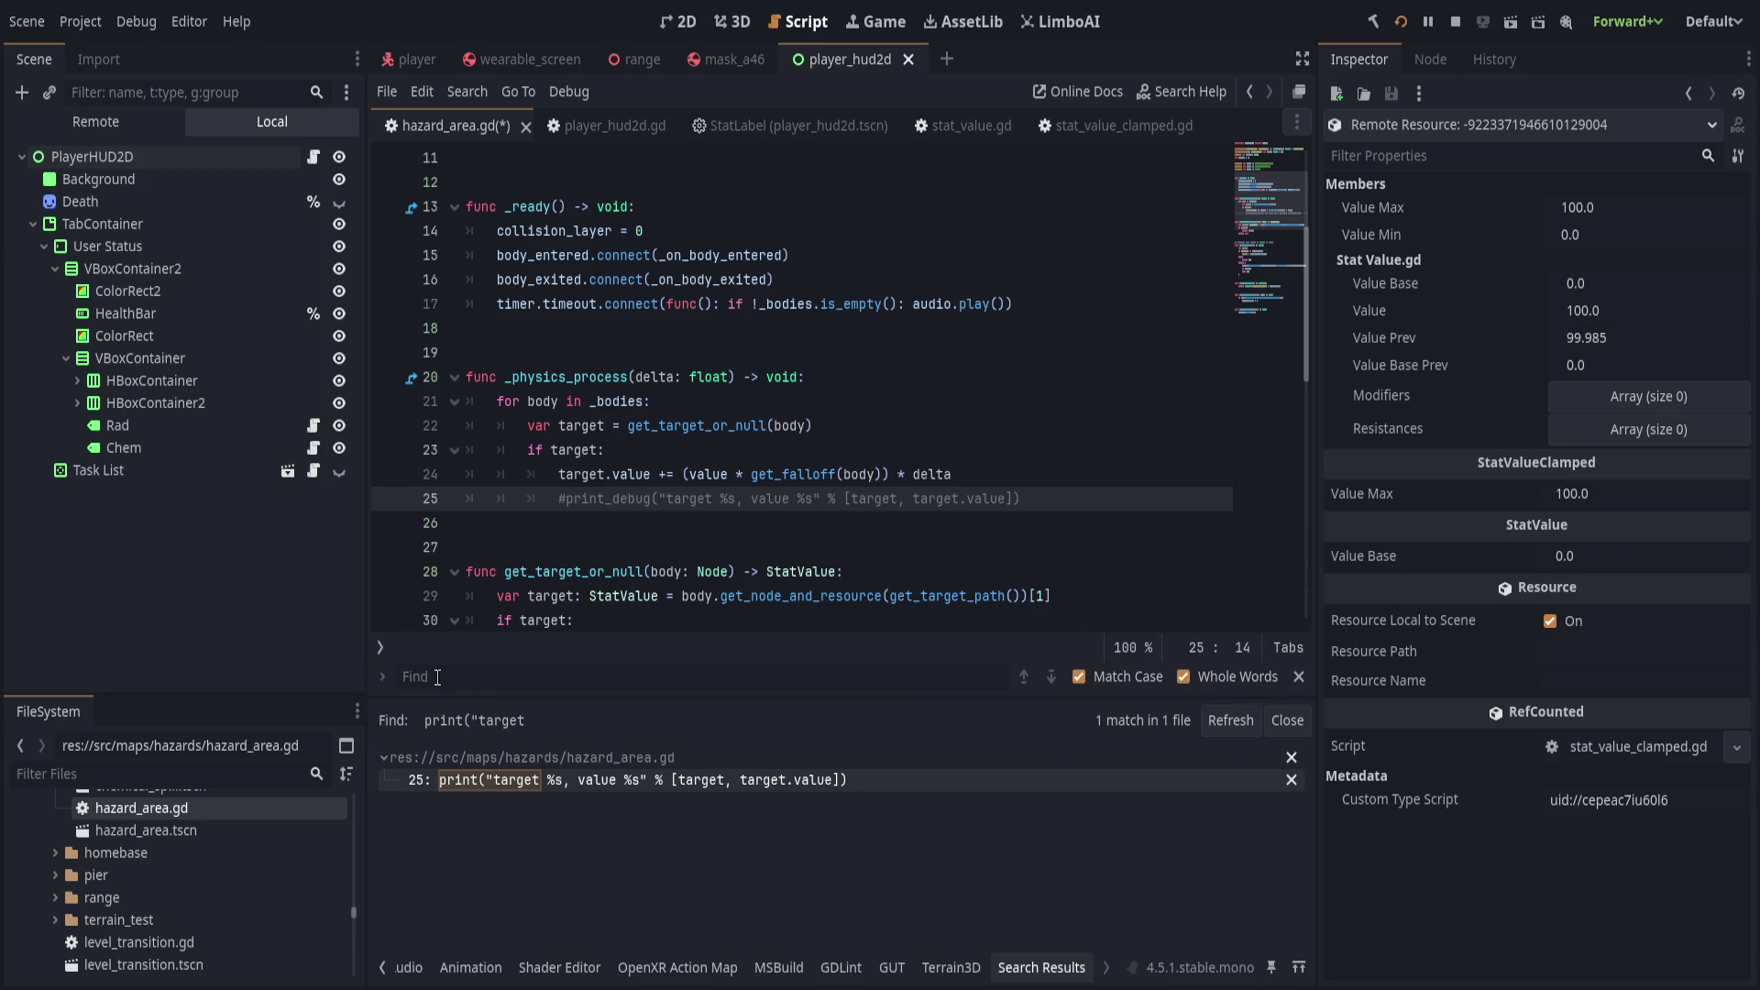
pyautogui.click(1300, 676)
pyautogui.click(950, 547)
pyautogui.hotkey('ctrl', 's')
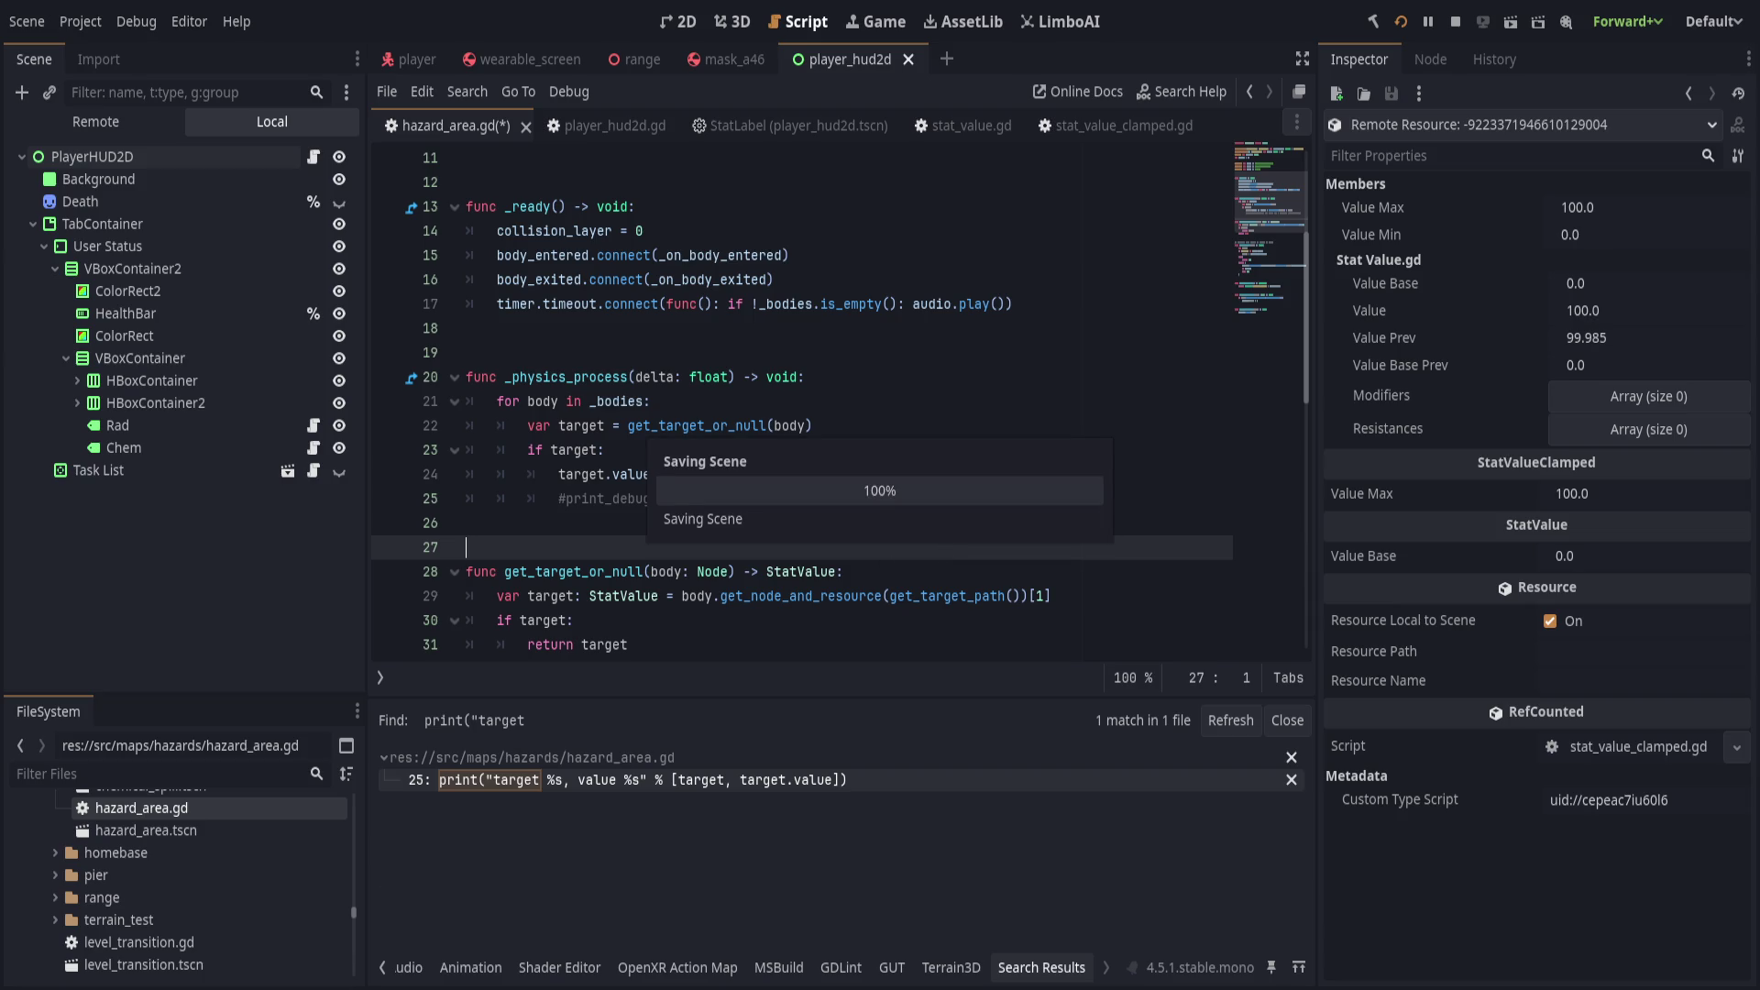
pyautogui.click(435, 969)
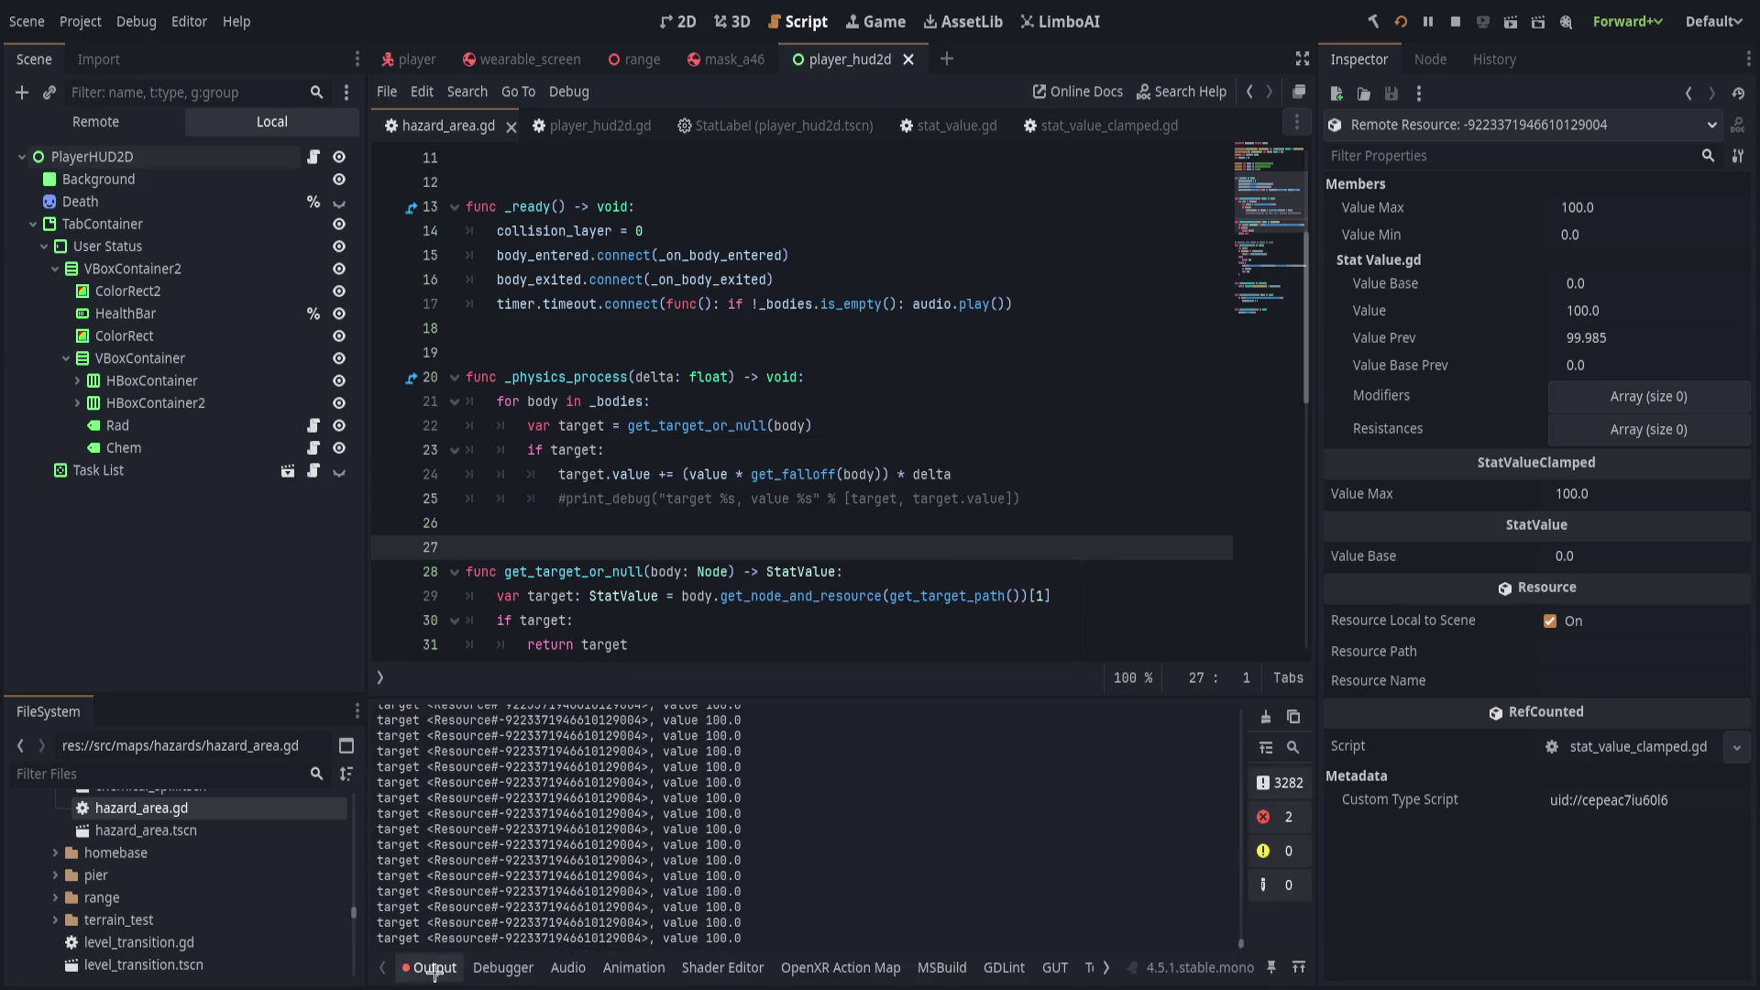
pyautogui.click(435, 970)
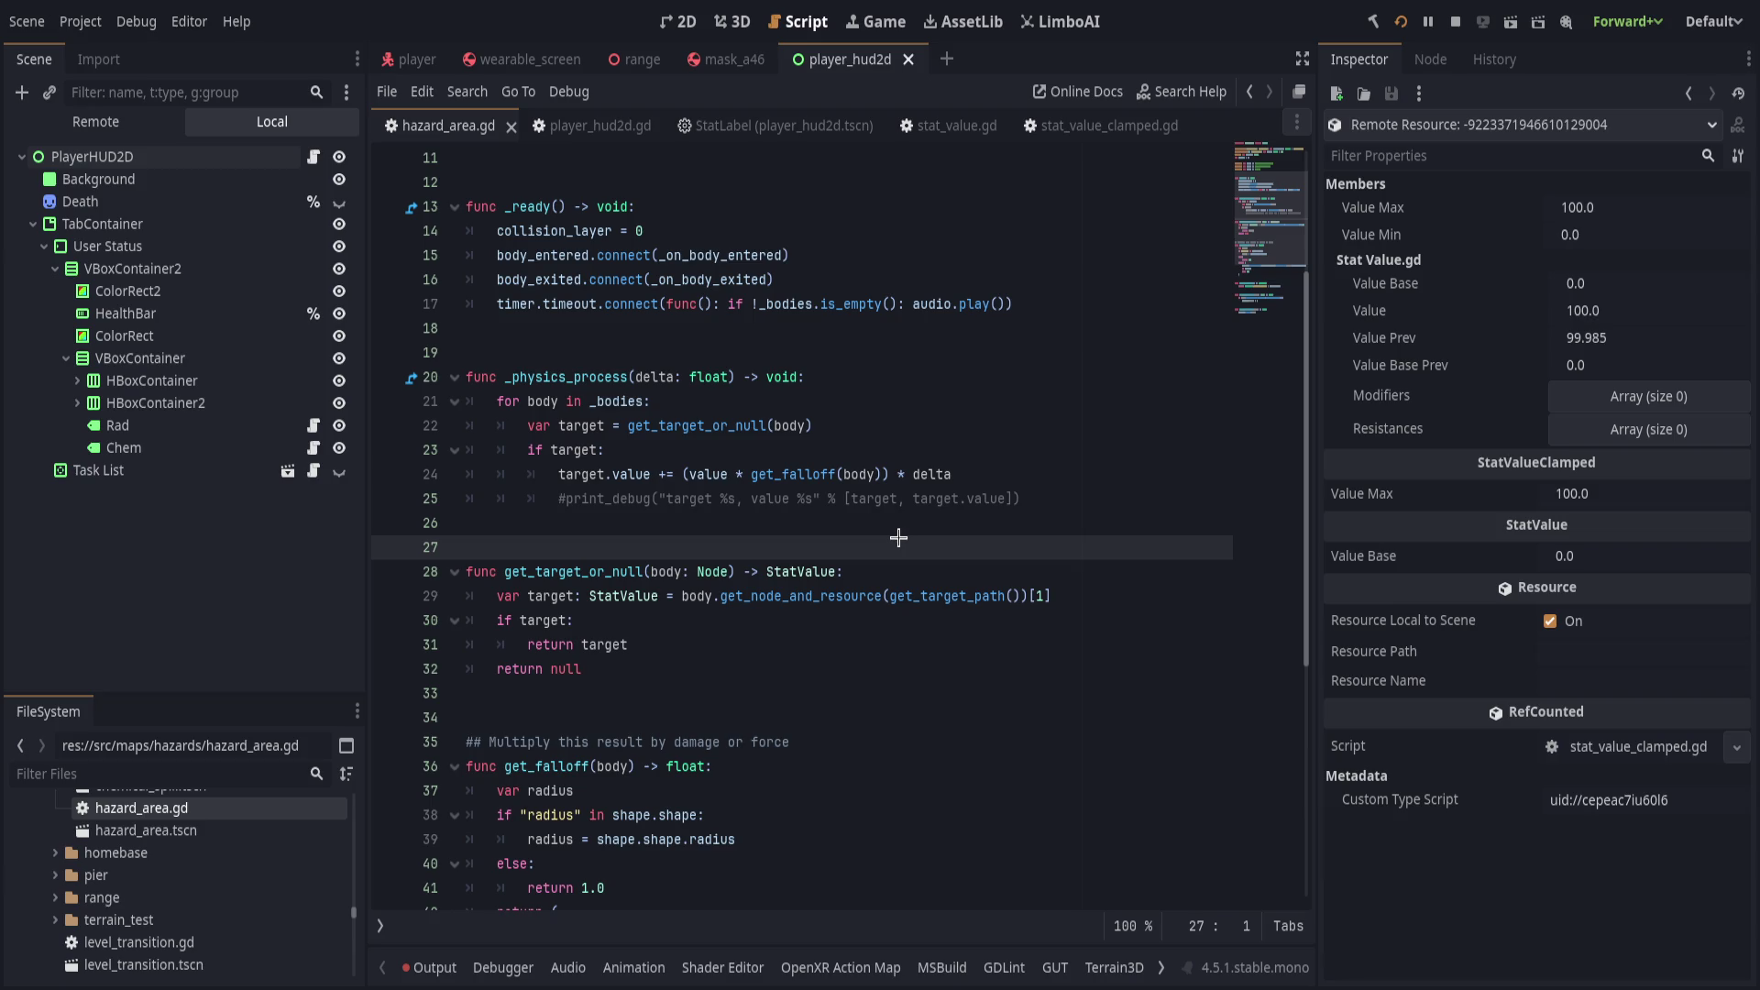
# Scroll xr_character.gd down to the gravity and movement velocity code near line 70.
pyautogui.scroll(-20, 973, 566)
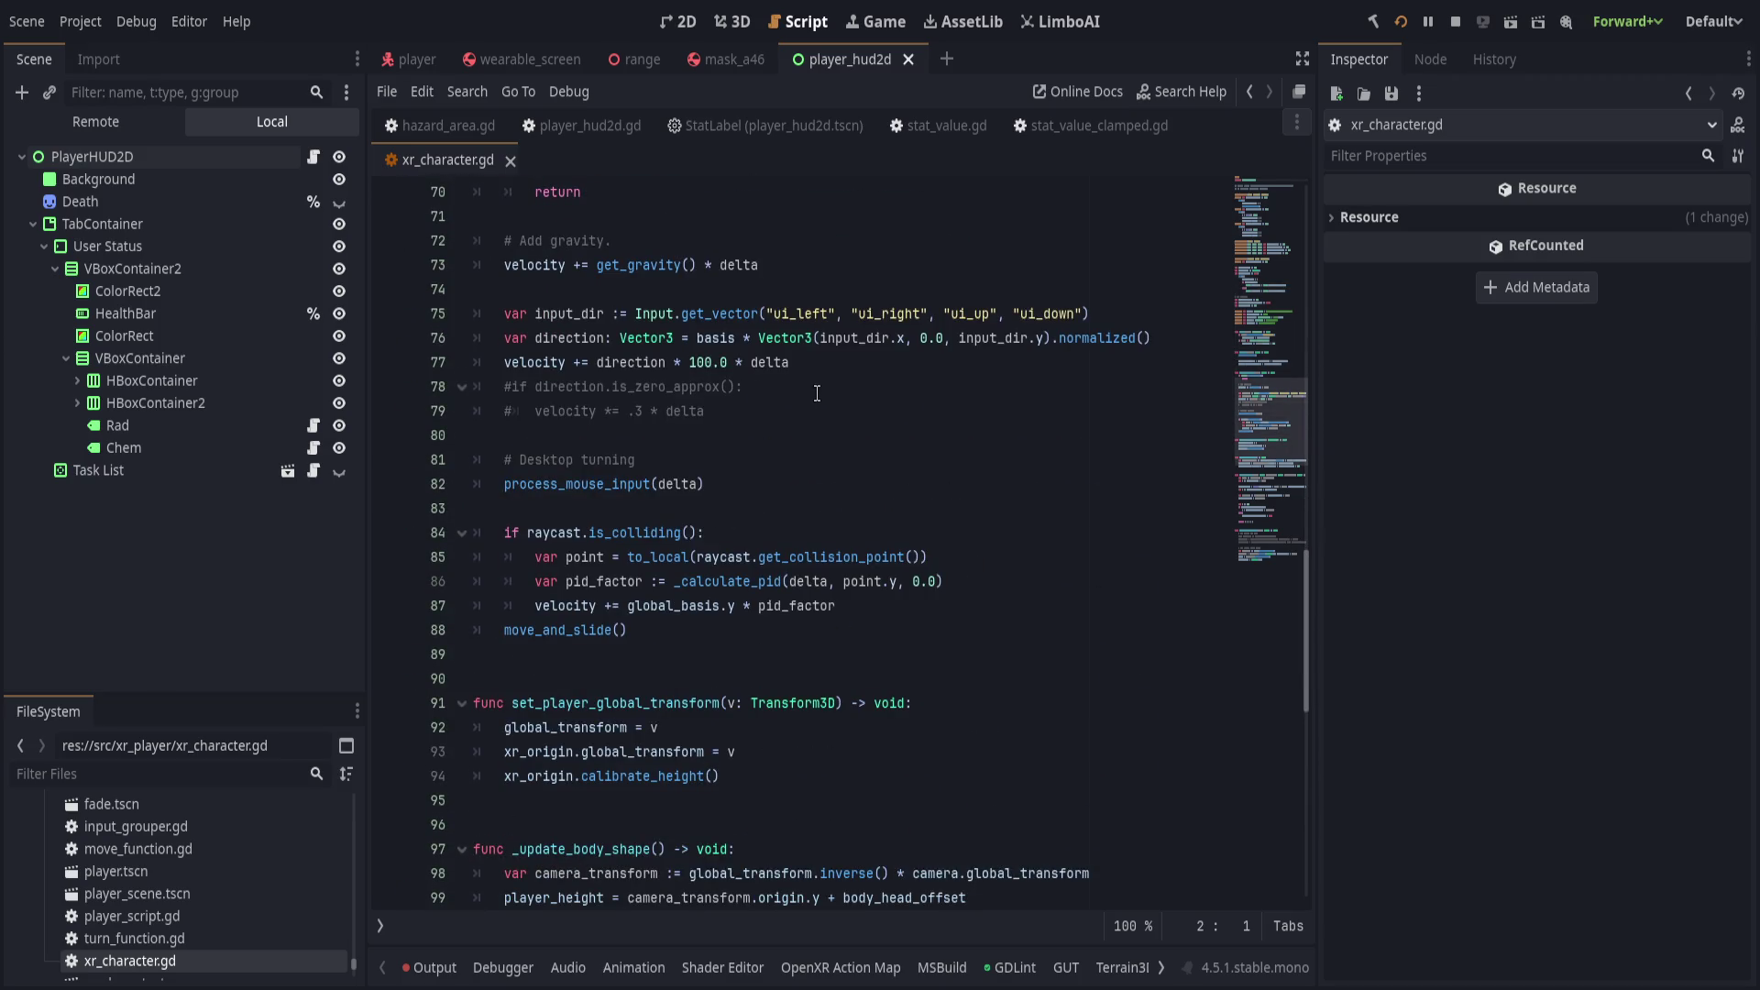
# Delete the commented-out direction lines 78–79 and save xr_character.gd.
pyautogui.click(817, 394)
pyautogui.hotkey('ctrl', 'shift', 'k')
pyautogui.hotkey('ctrl', 'shift', 'k')
pyautogui.hotkey('ctrl', 's')
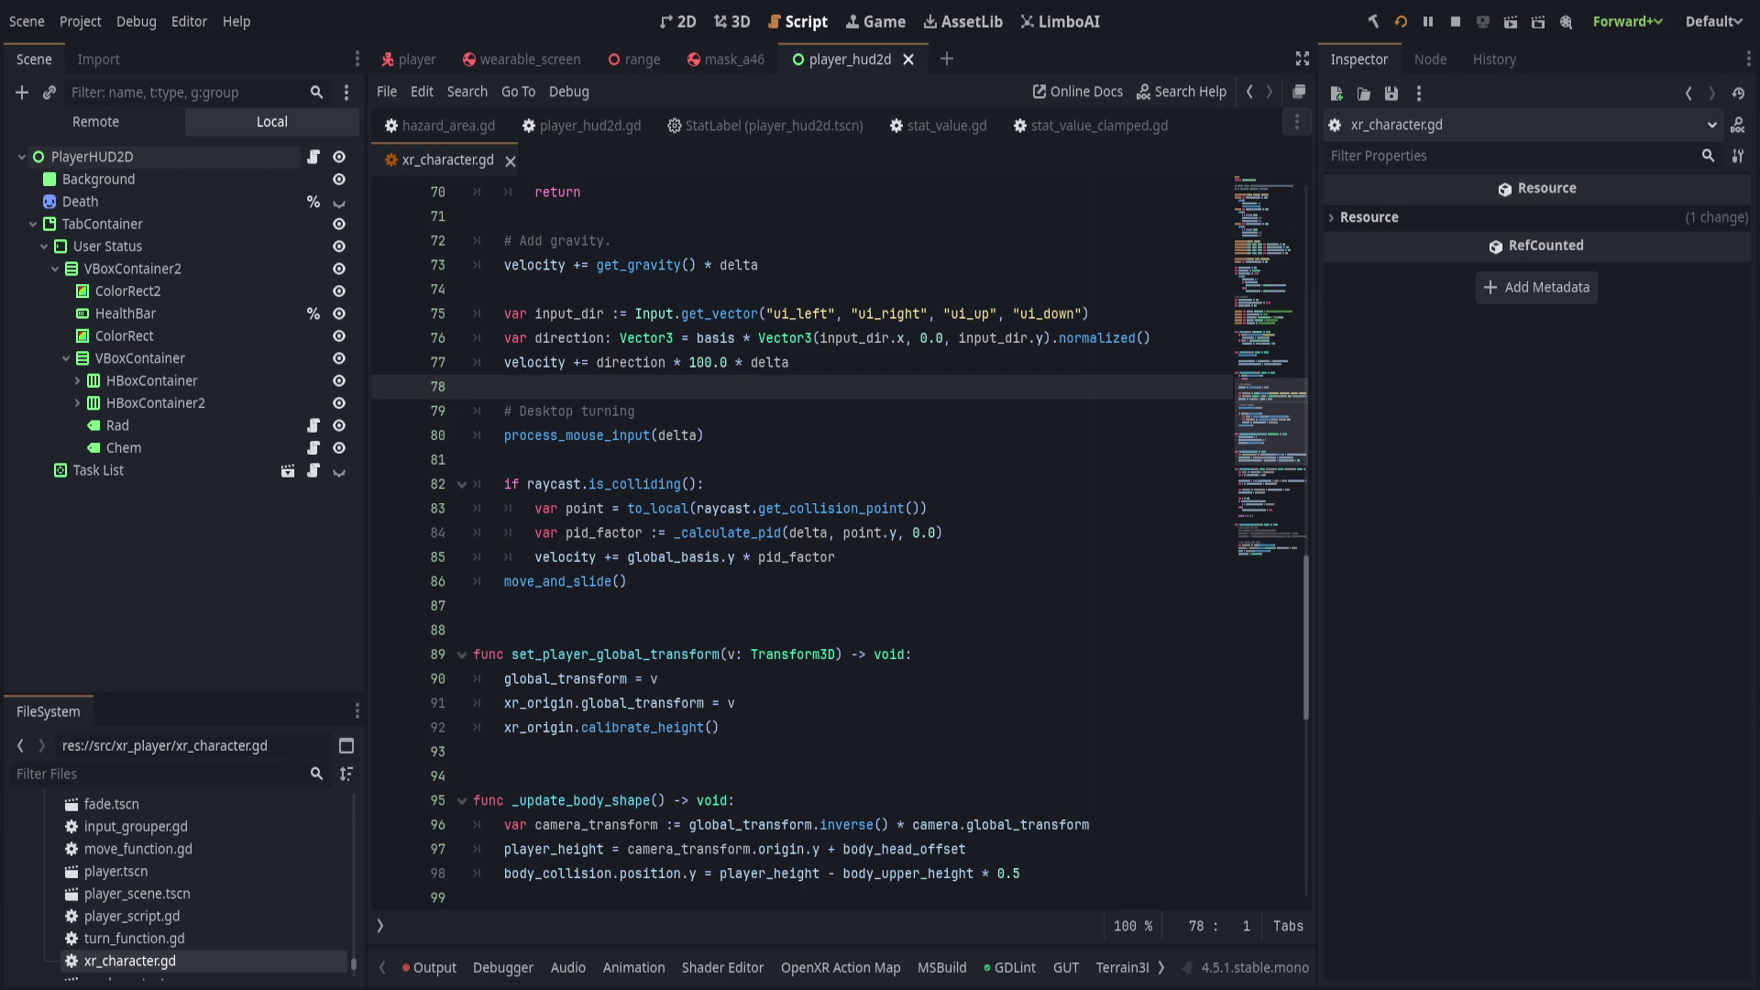
# Close xr_character.gd and return to the StatLabel script.
pyautogui.click(873, 509)
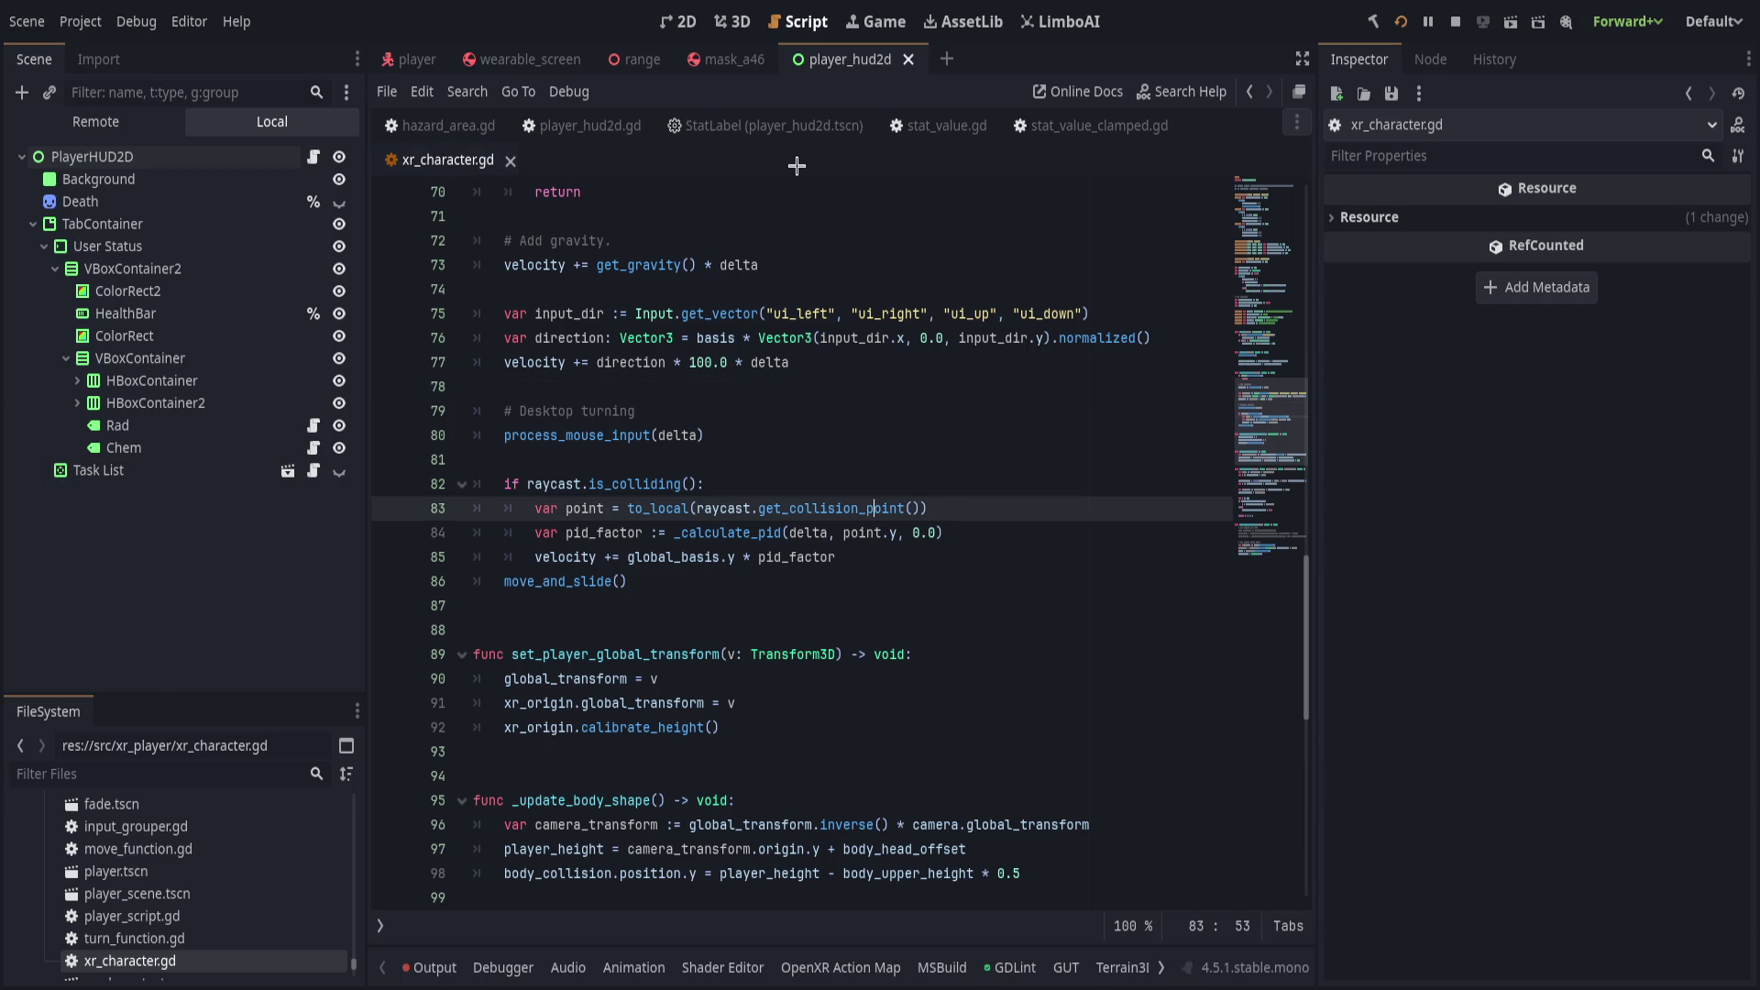
pyautogui.hotkey('ctrl', 'w')
pyautogui.click(747, 129)
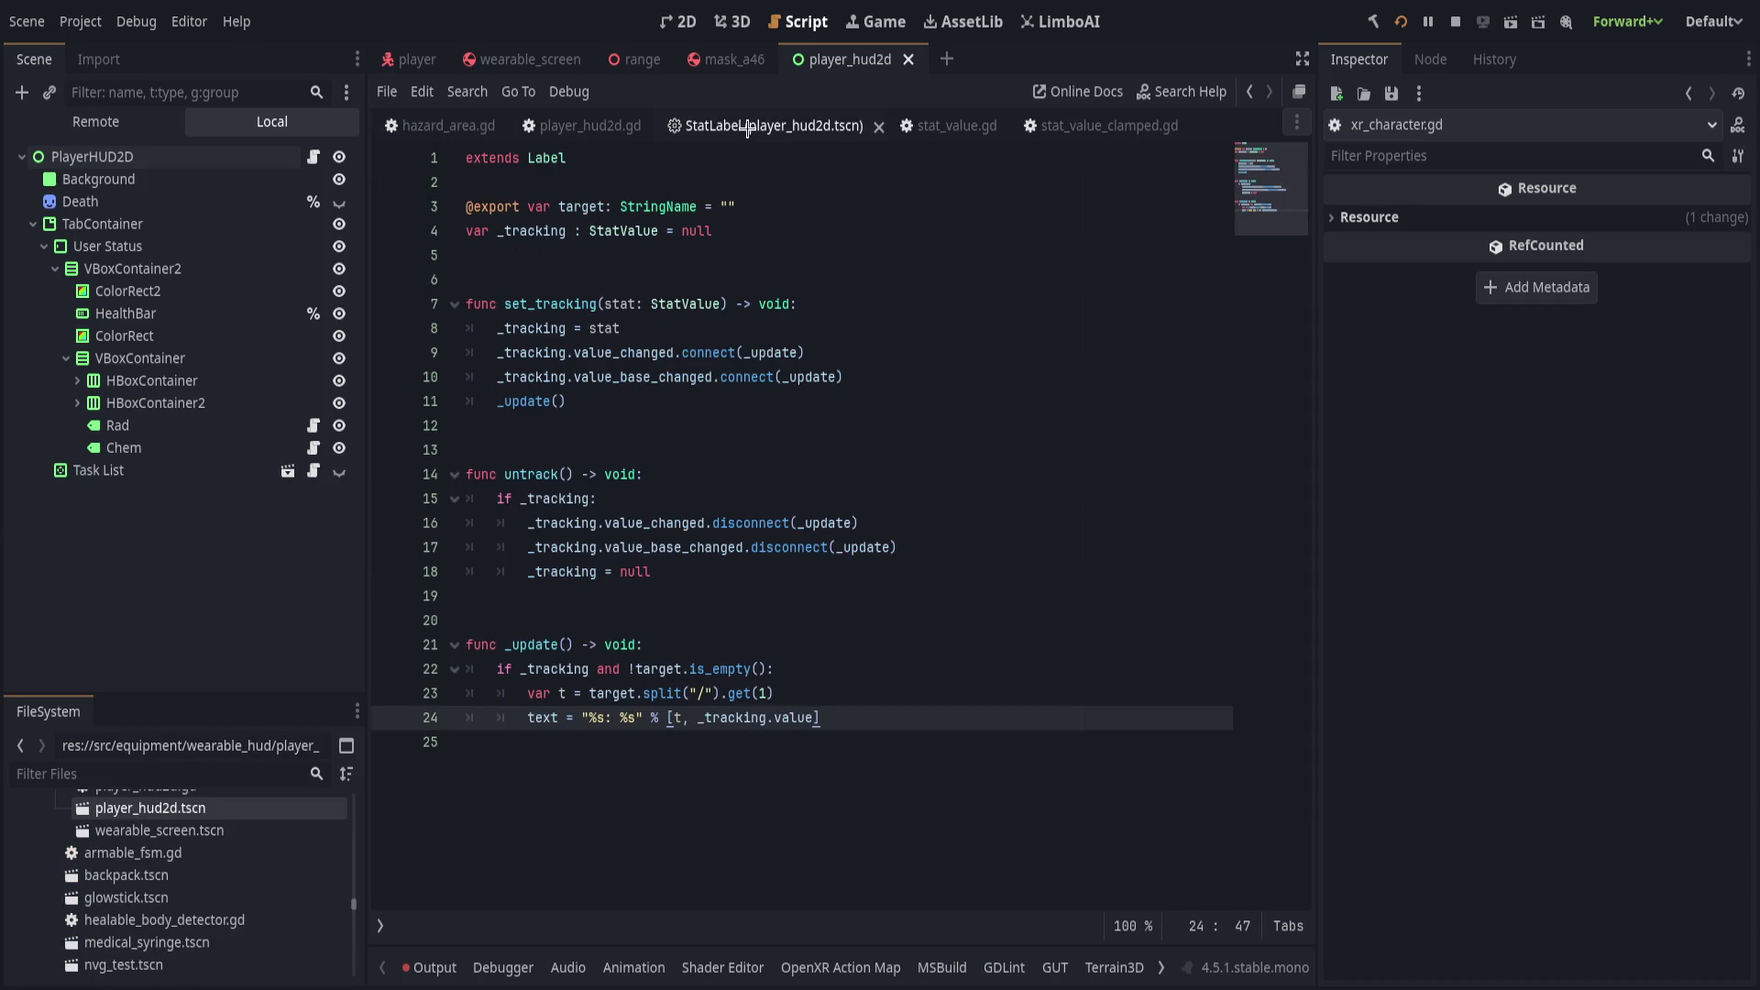
# Show the Remote scene tree; in the Game view, limit picking to 3D and mute audio.
pyautogui.click(95, 122)
pyautogui.click(101, 122)
pyautogui.click(101, 122)
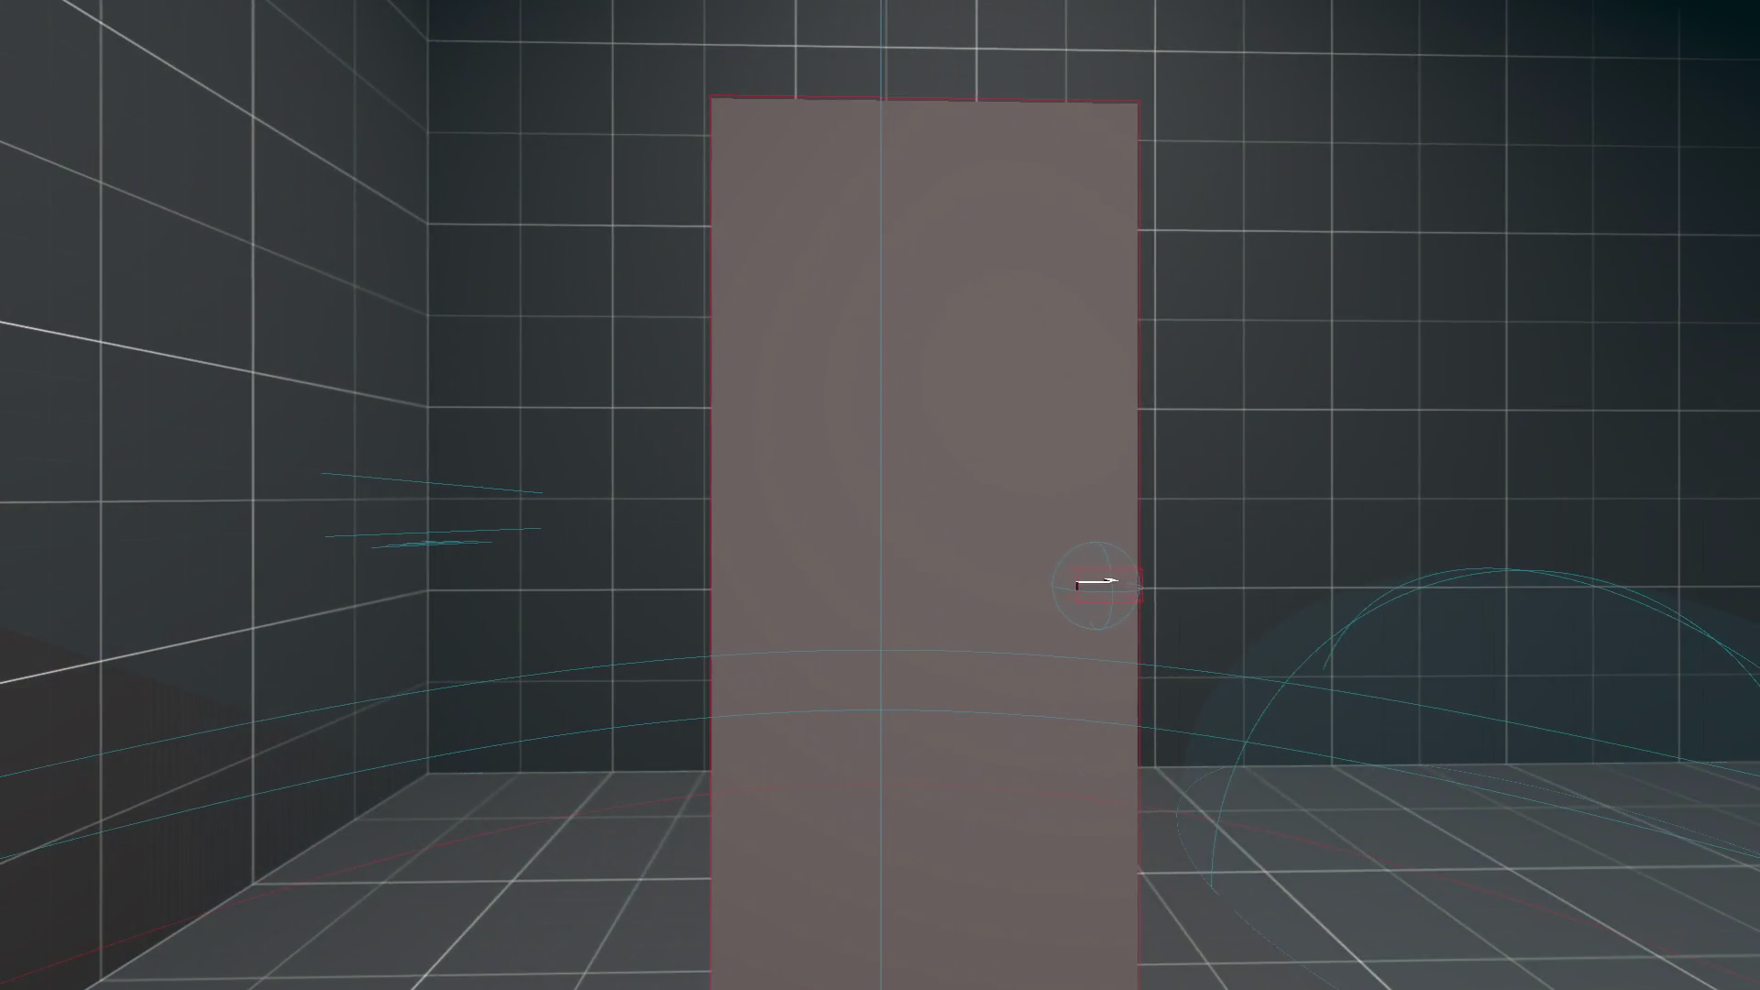
pyautogui.hotkey('alt', 'Tab')
pyautogui.click(876, 21)
pyautogui.click(569, 91)
pyautogui.click(705, 92)
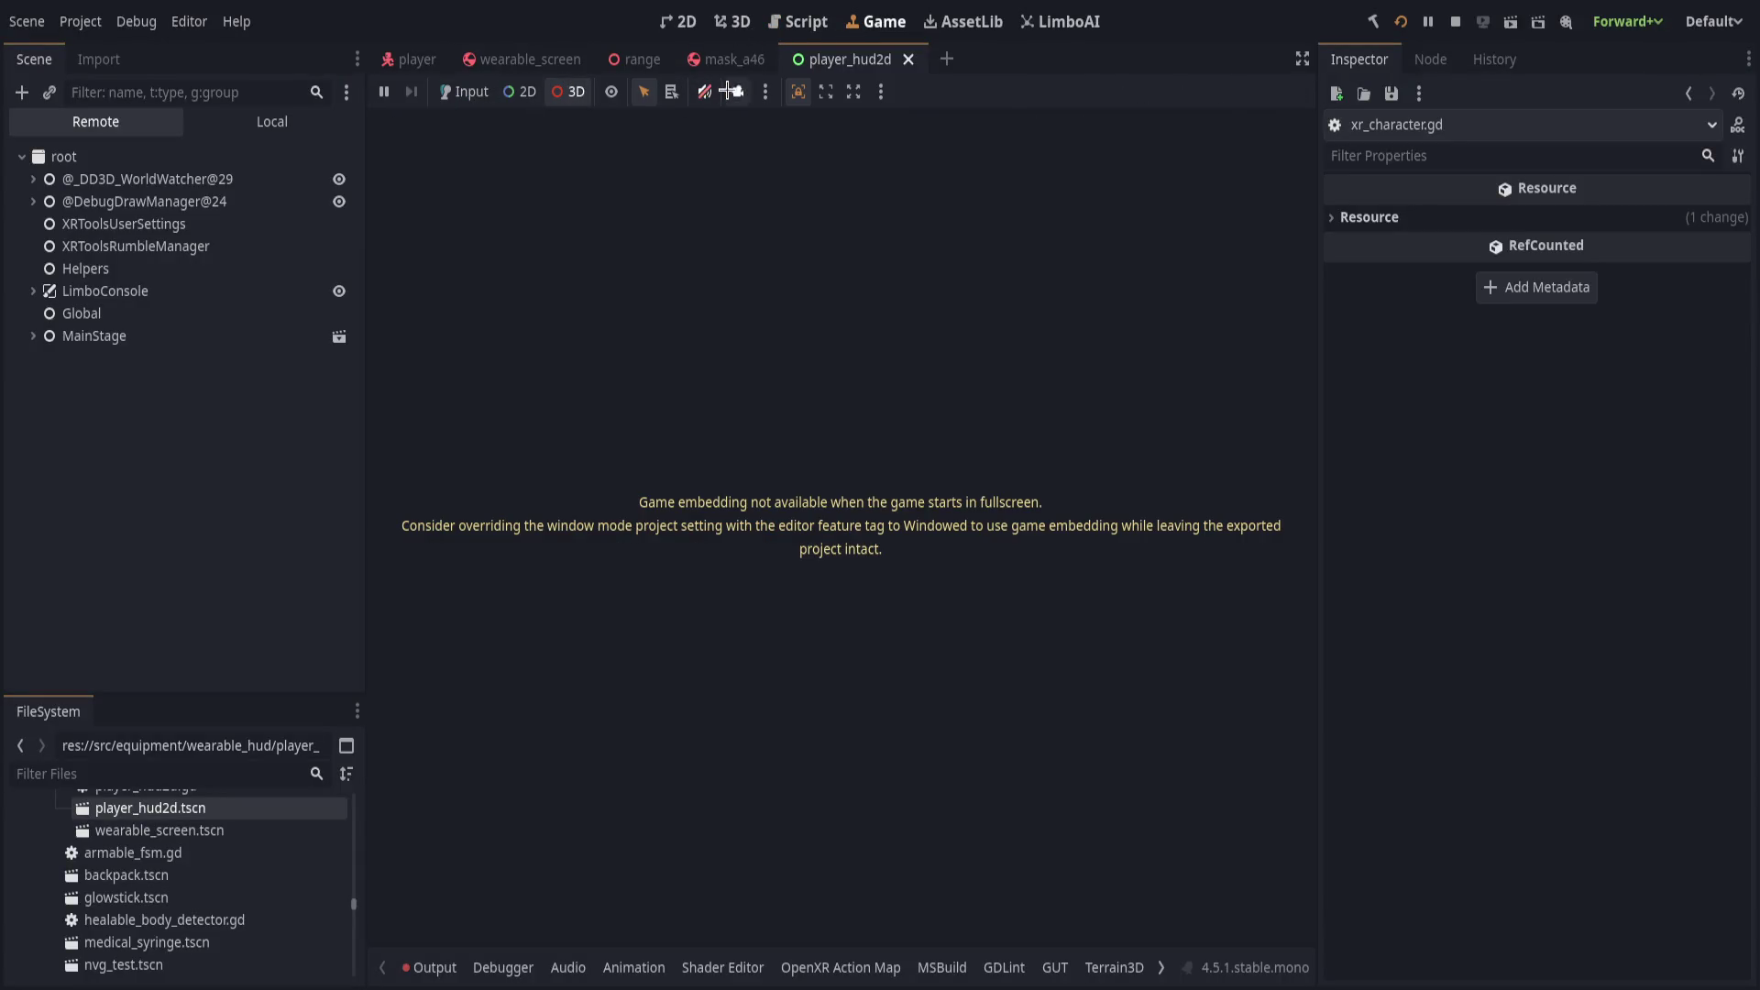
# Look around in the fullscreen VR game, then return to the editor.
pyautogui.hotkey('alt', 'Tab')
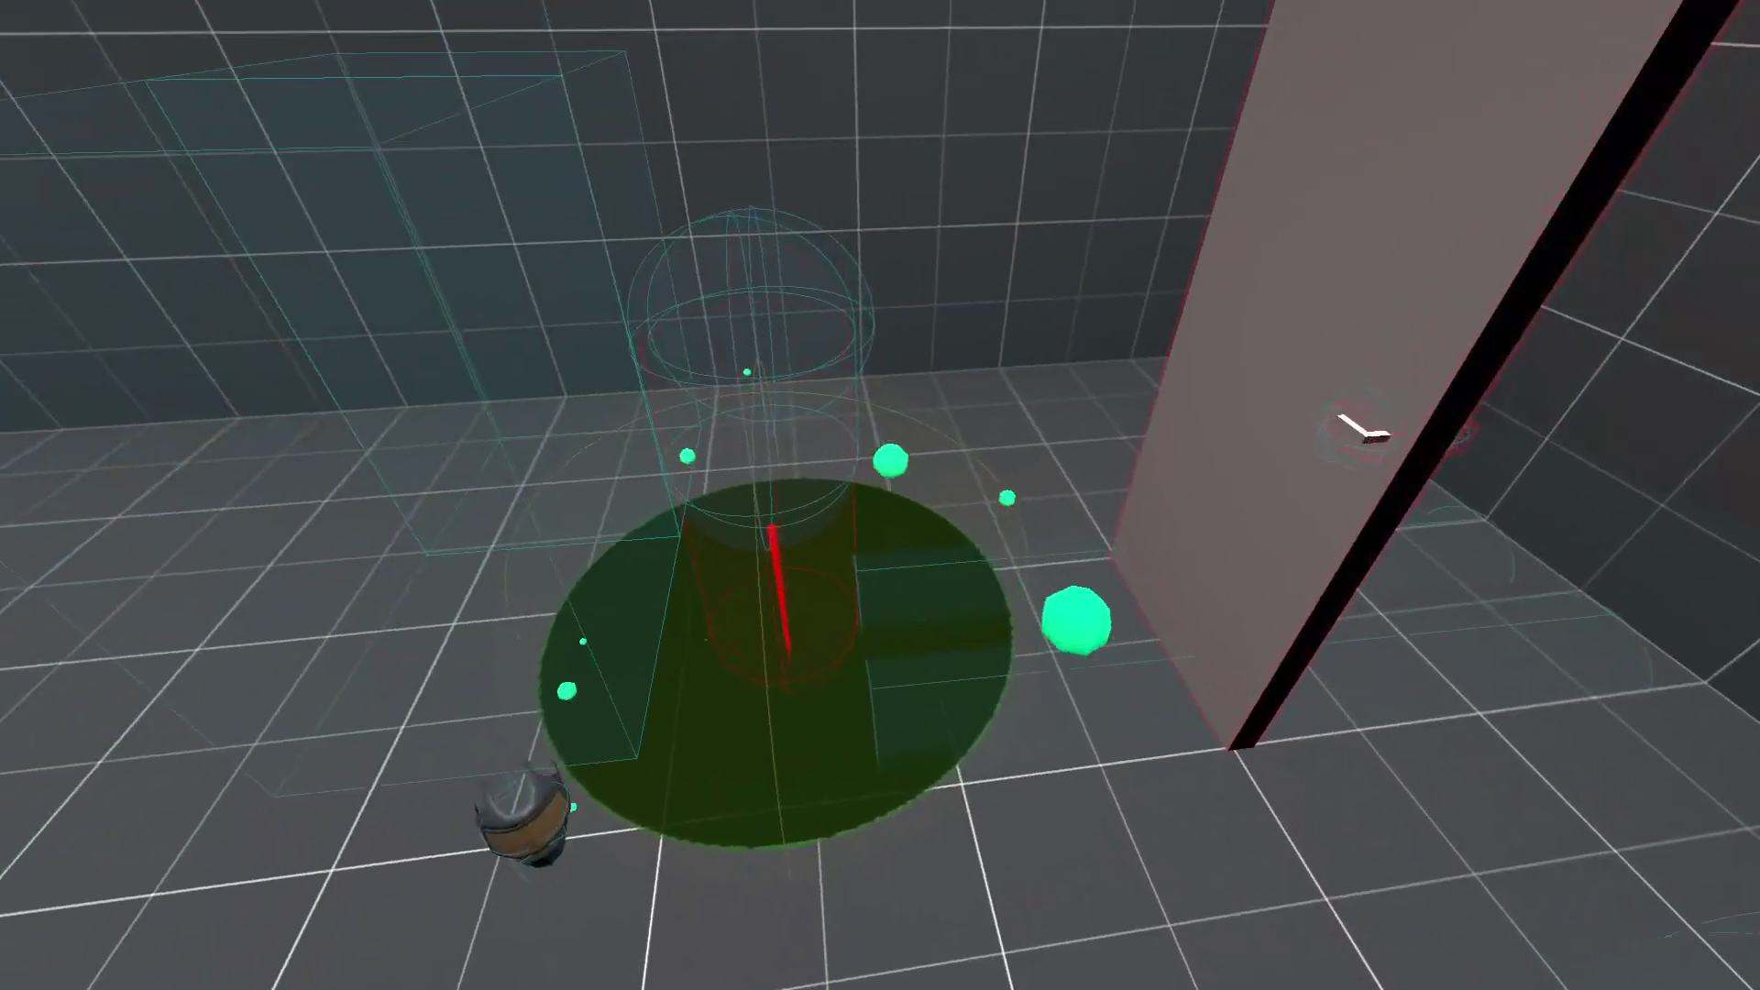
pyautogui.moveTo(880, 495)
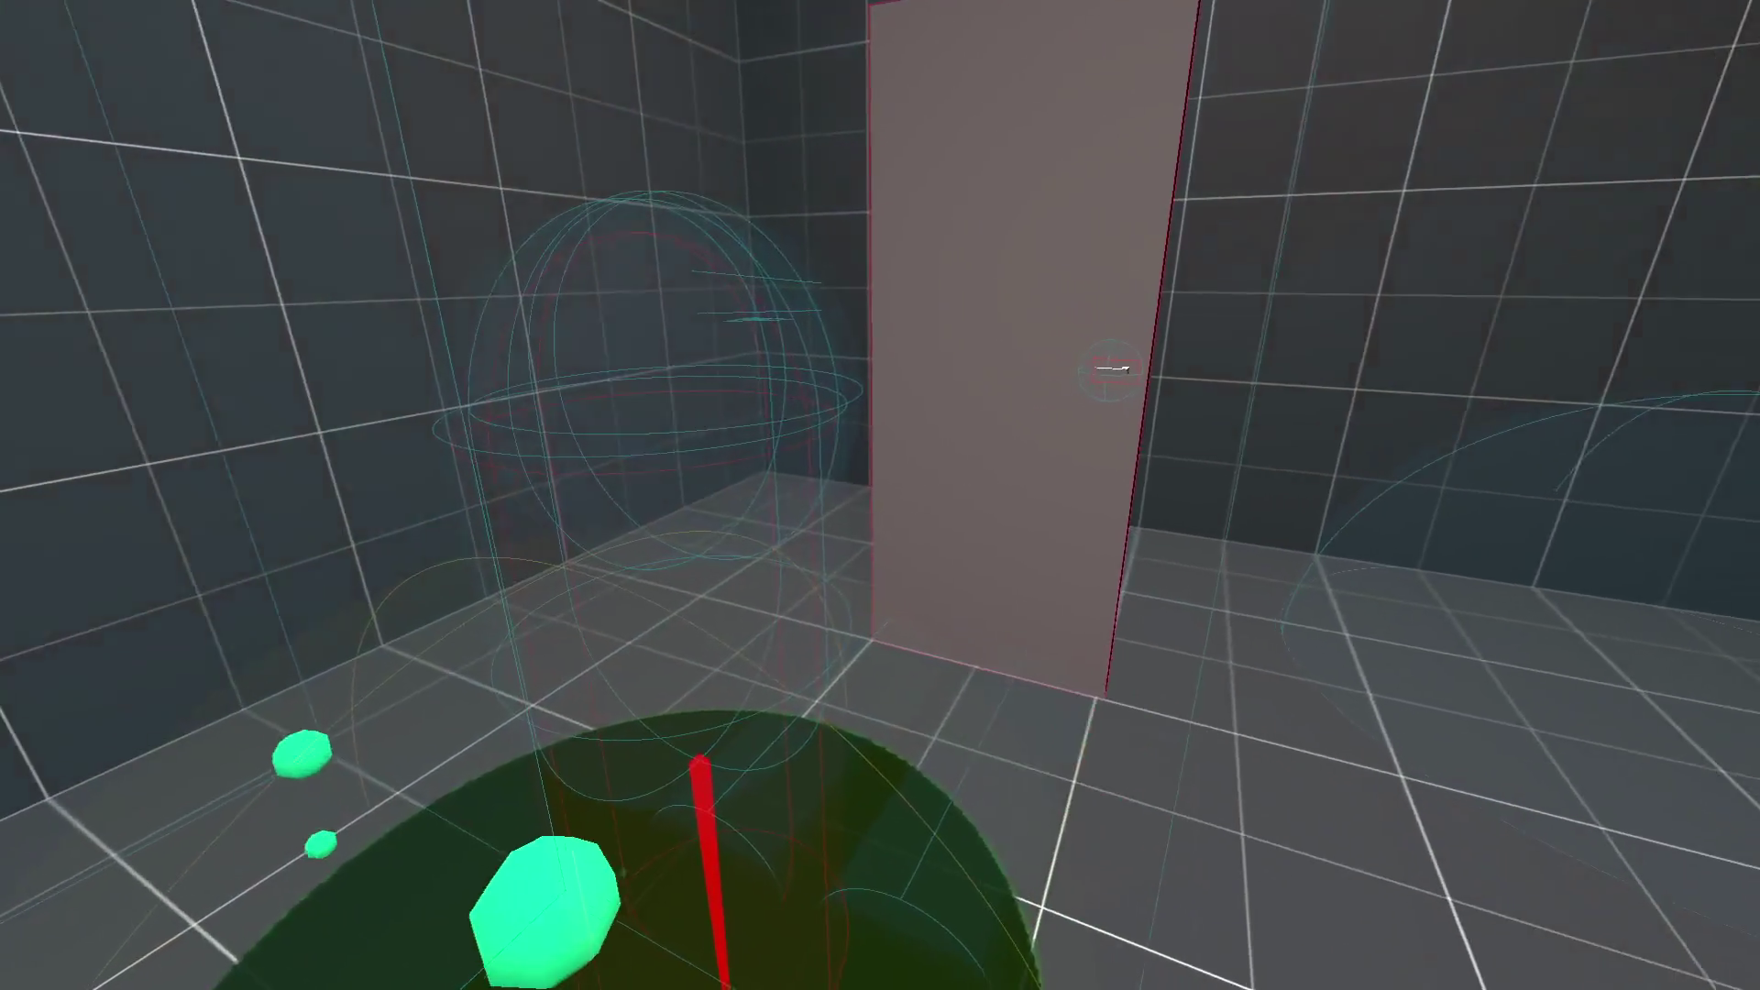
pyautogui.hotkey('alt', 'Tab')
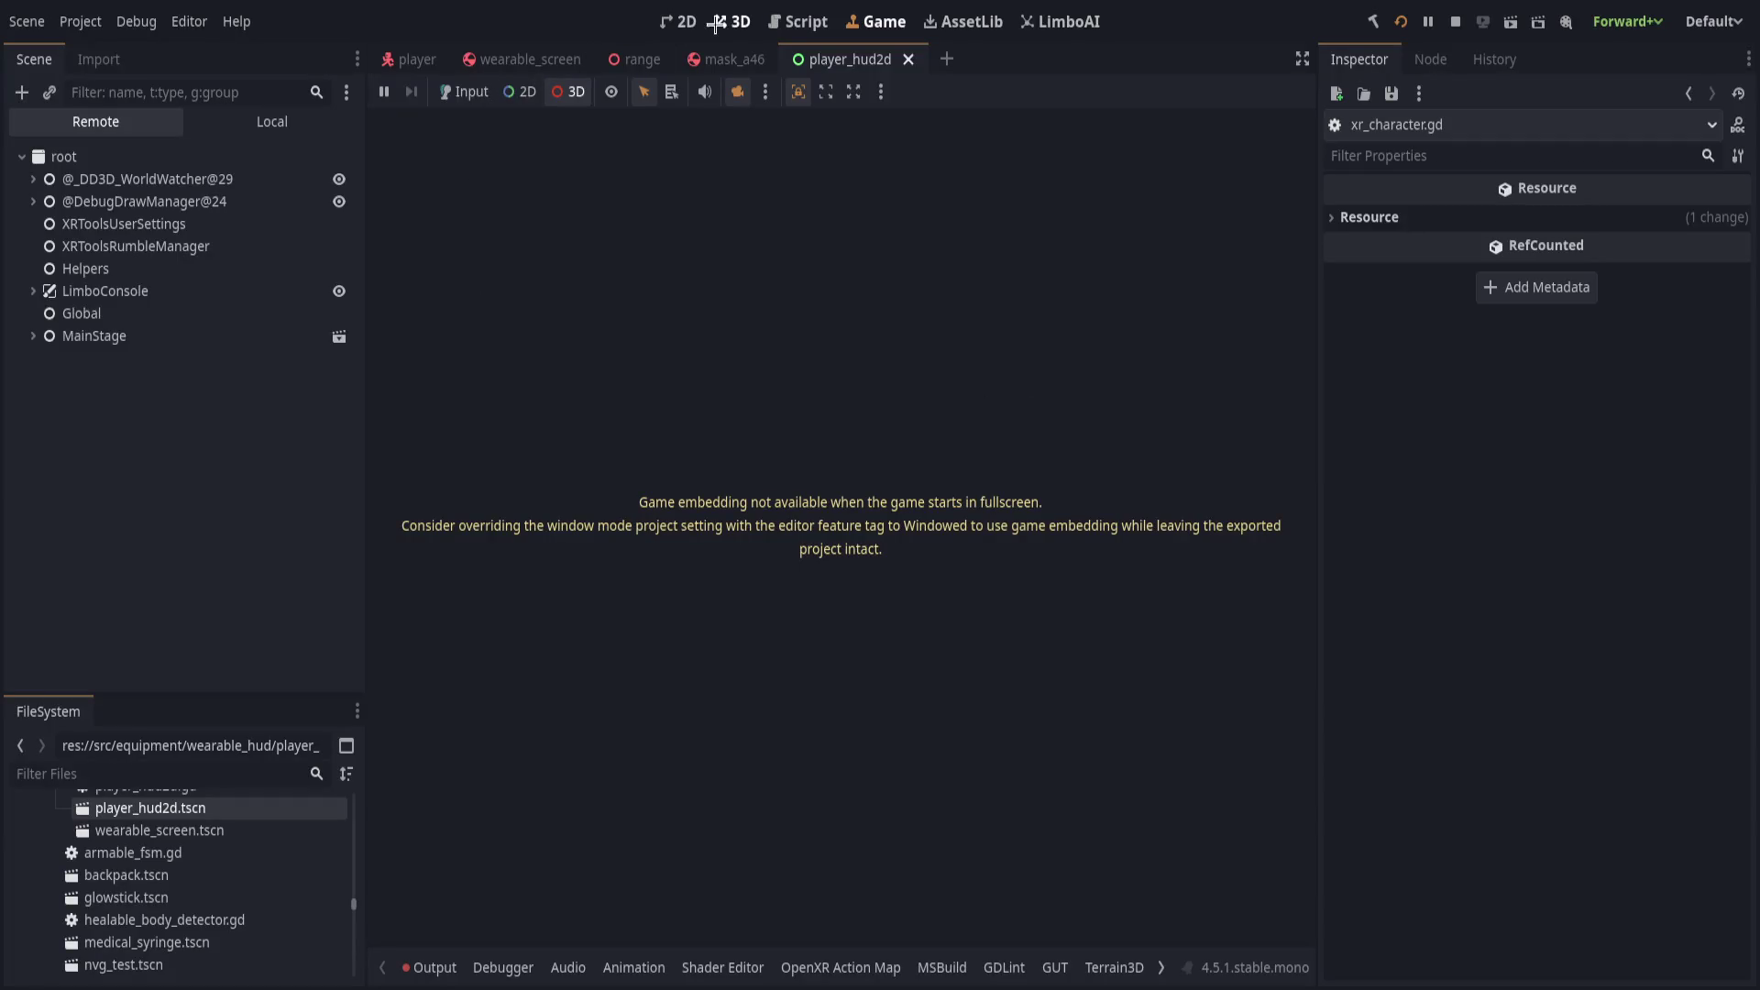
# Expand the live tree through MainStage, Player, XRCharacterOrigin and Left to inspect the EquipWrist snap zone.
pyautogui.click(732, 22)
pyautogui.click(34, 336)
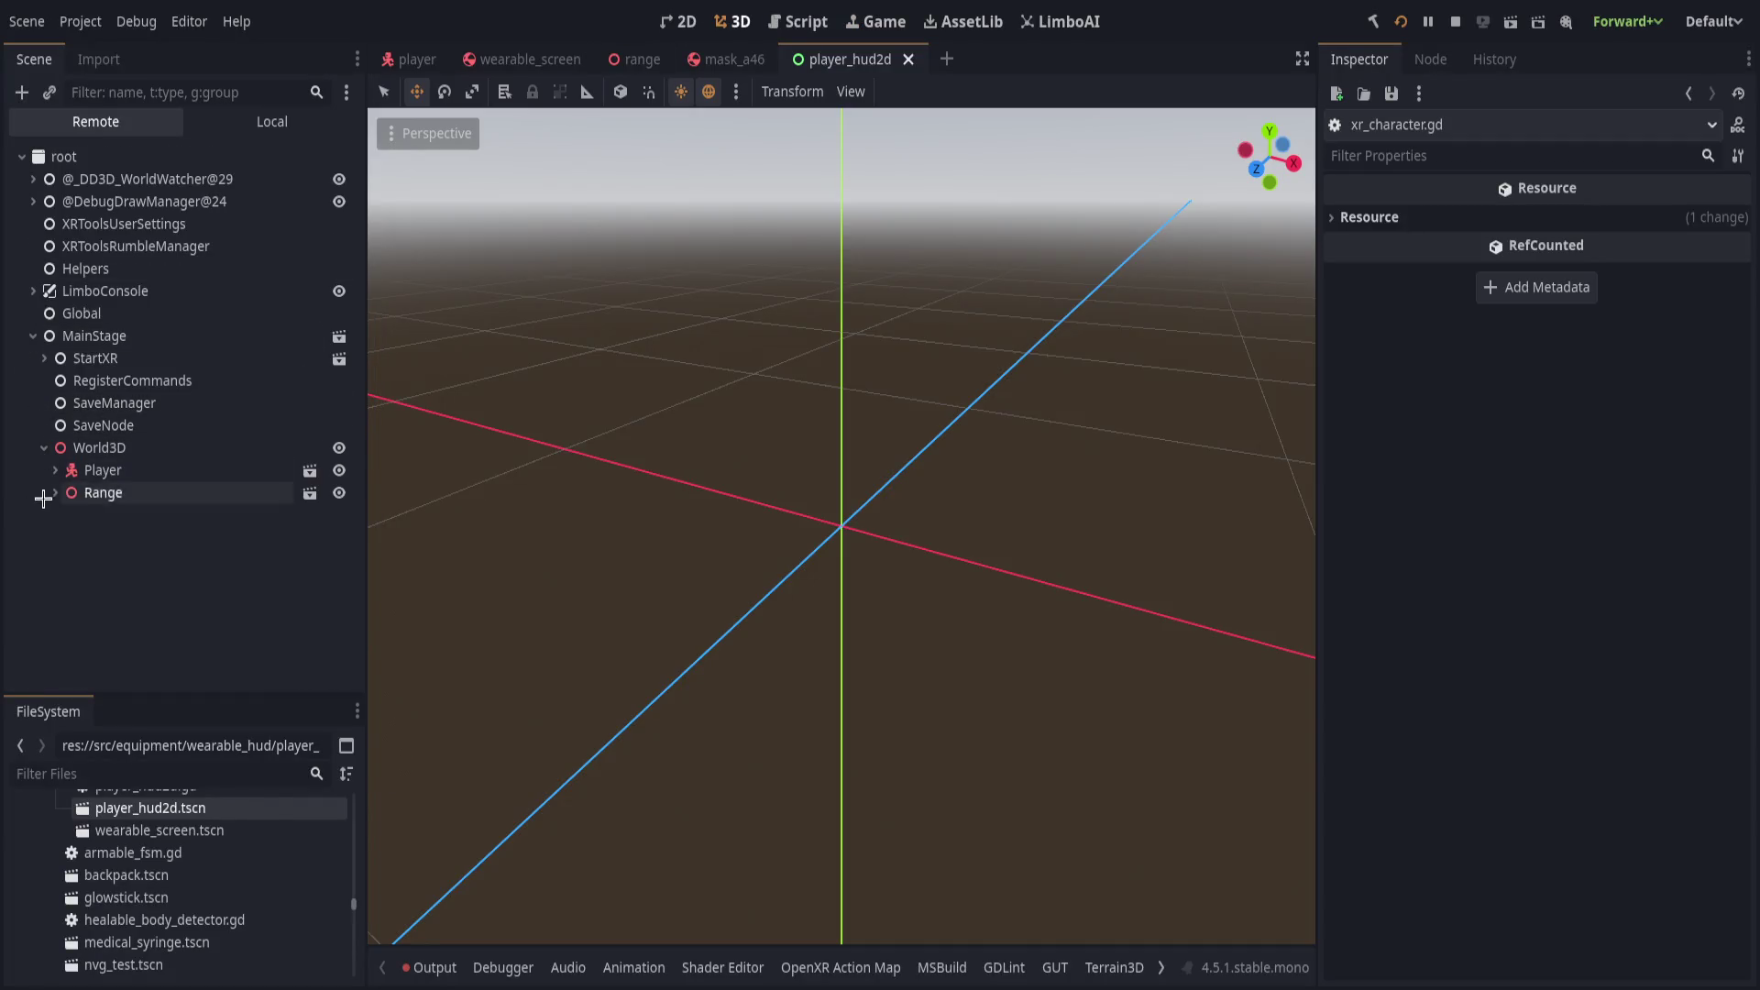
pyautogui.click(53, 493)
pyautogui.click(50, 381)
pyautogui.scroll(-1, 50, 555)
pyautogui.click(55, 468)
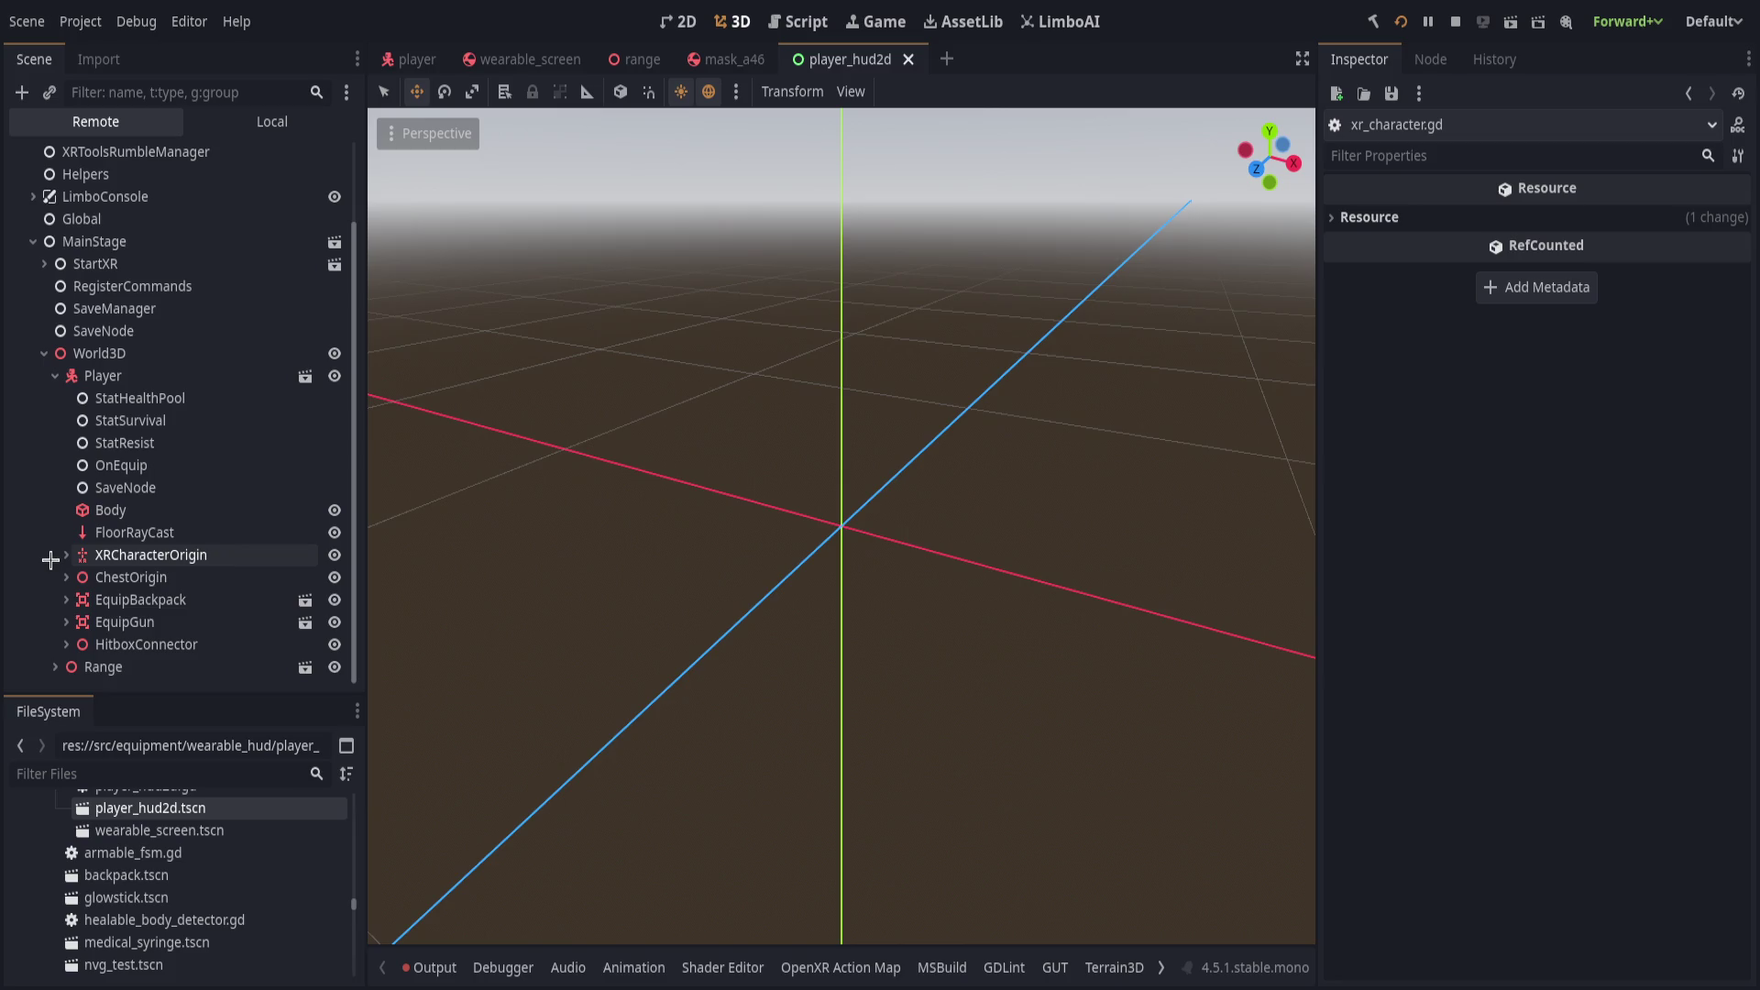
pyautogui.click(64, 556)
pyautogui.click(76, 554)
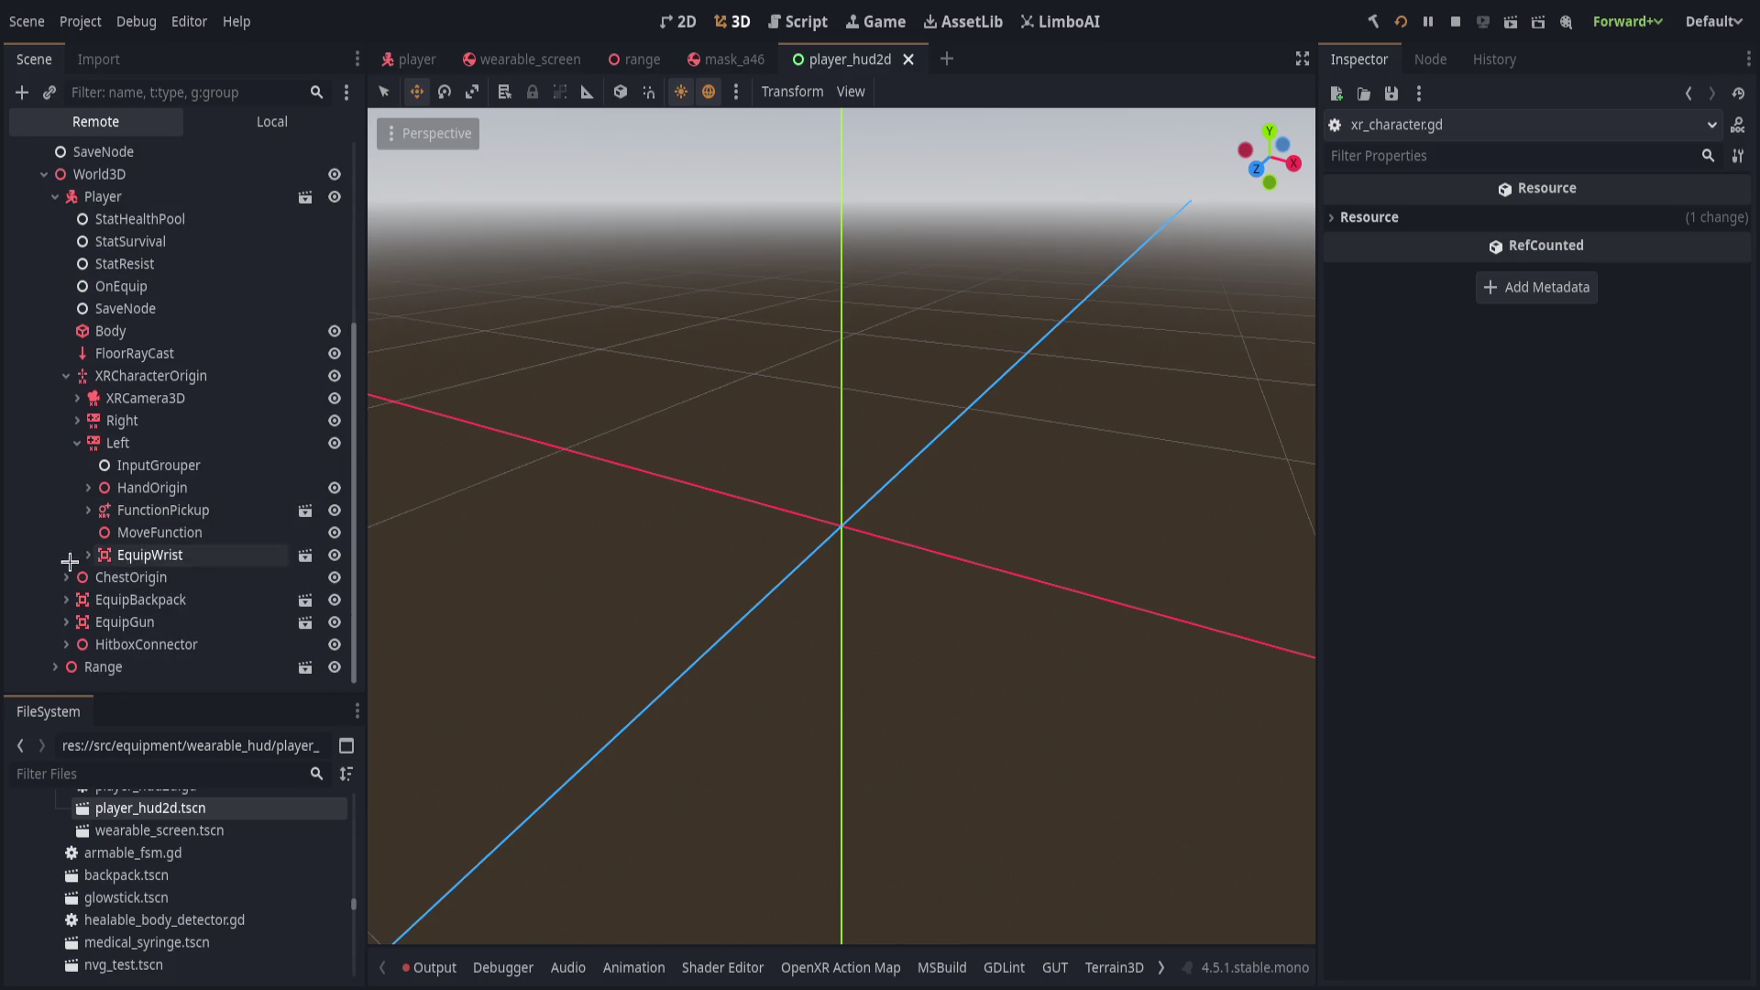
pyautogui.click(87, 555)
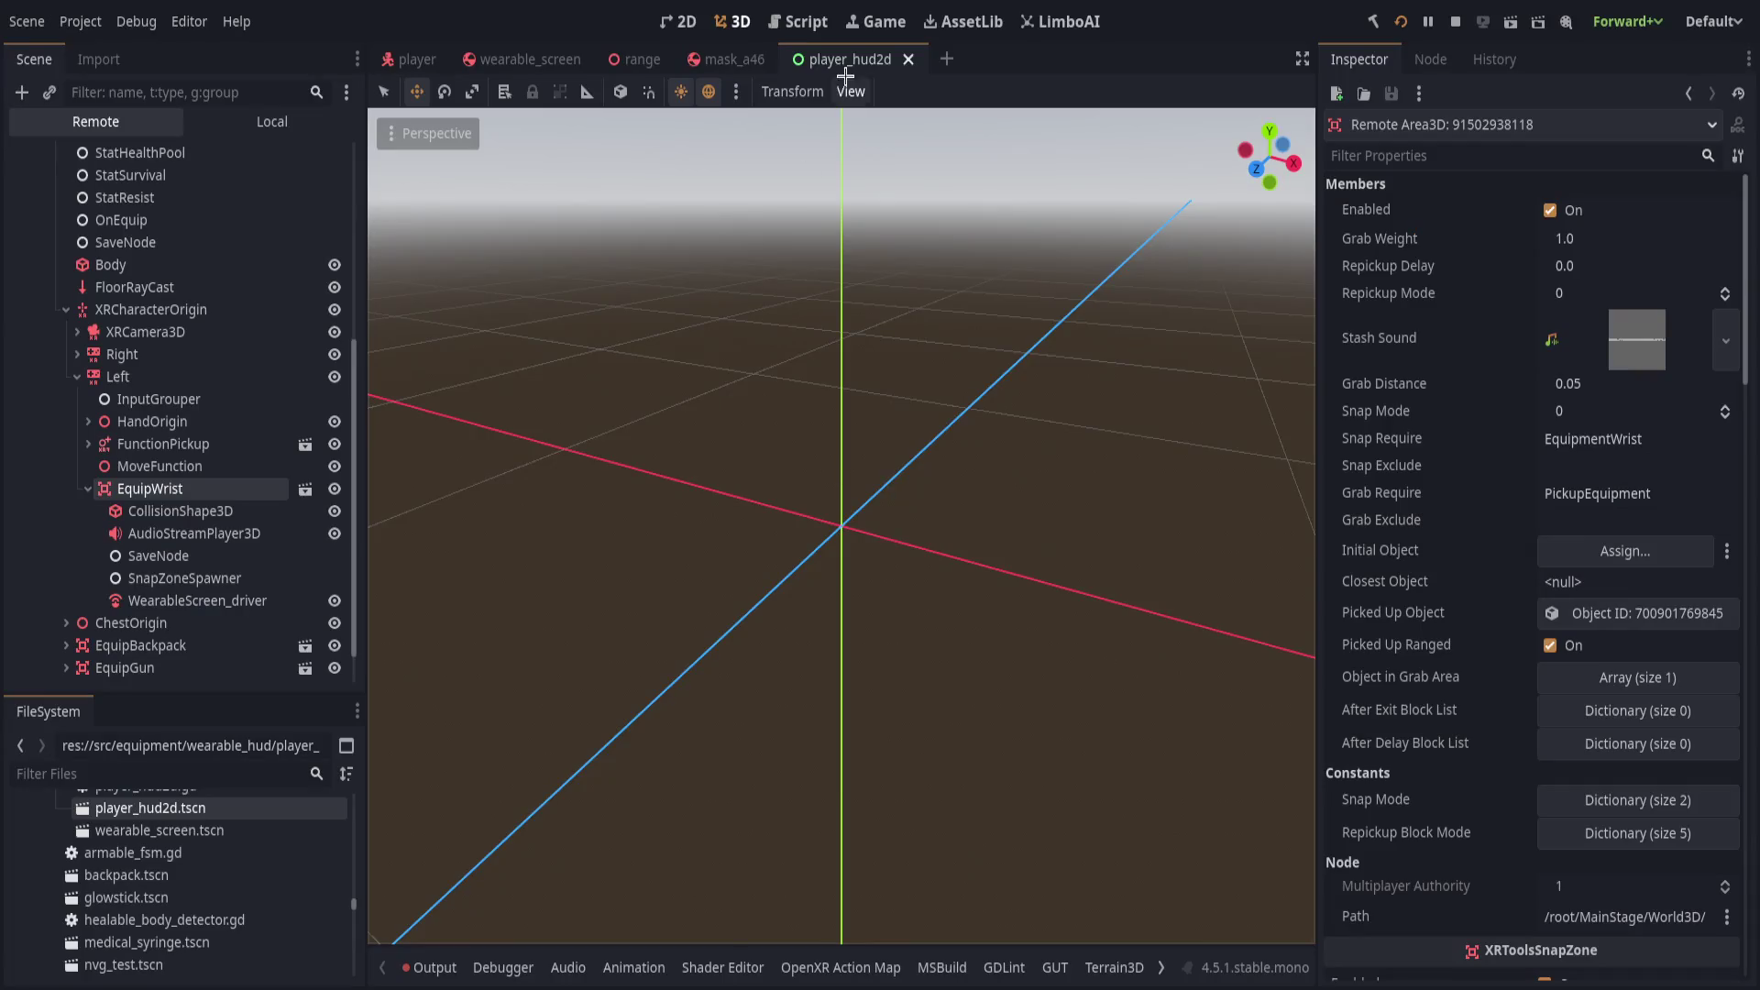
pyautogui.click(807, 21)
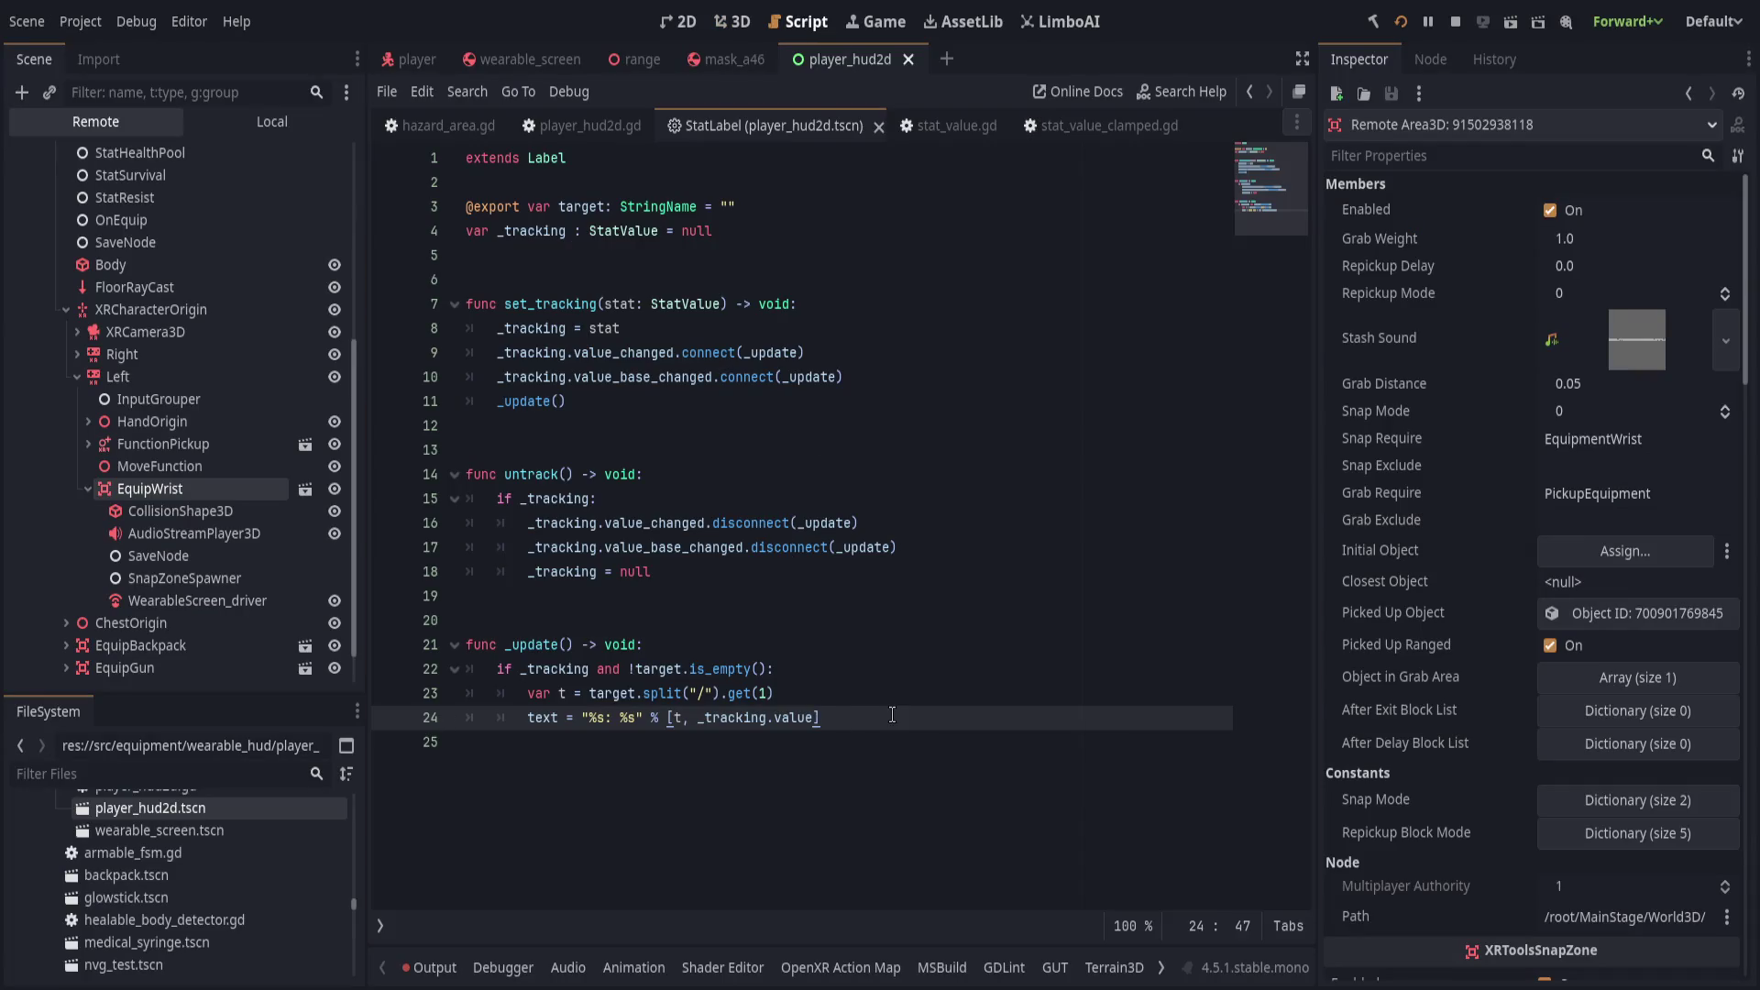
# Toggle a breakpoint on line 24 and move the caret to the end of line 22.
pyautogui.click(384, 717)
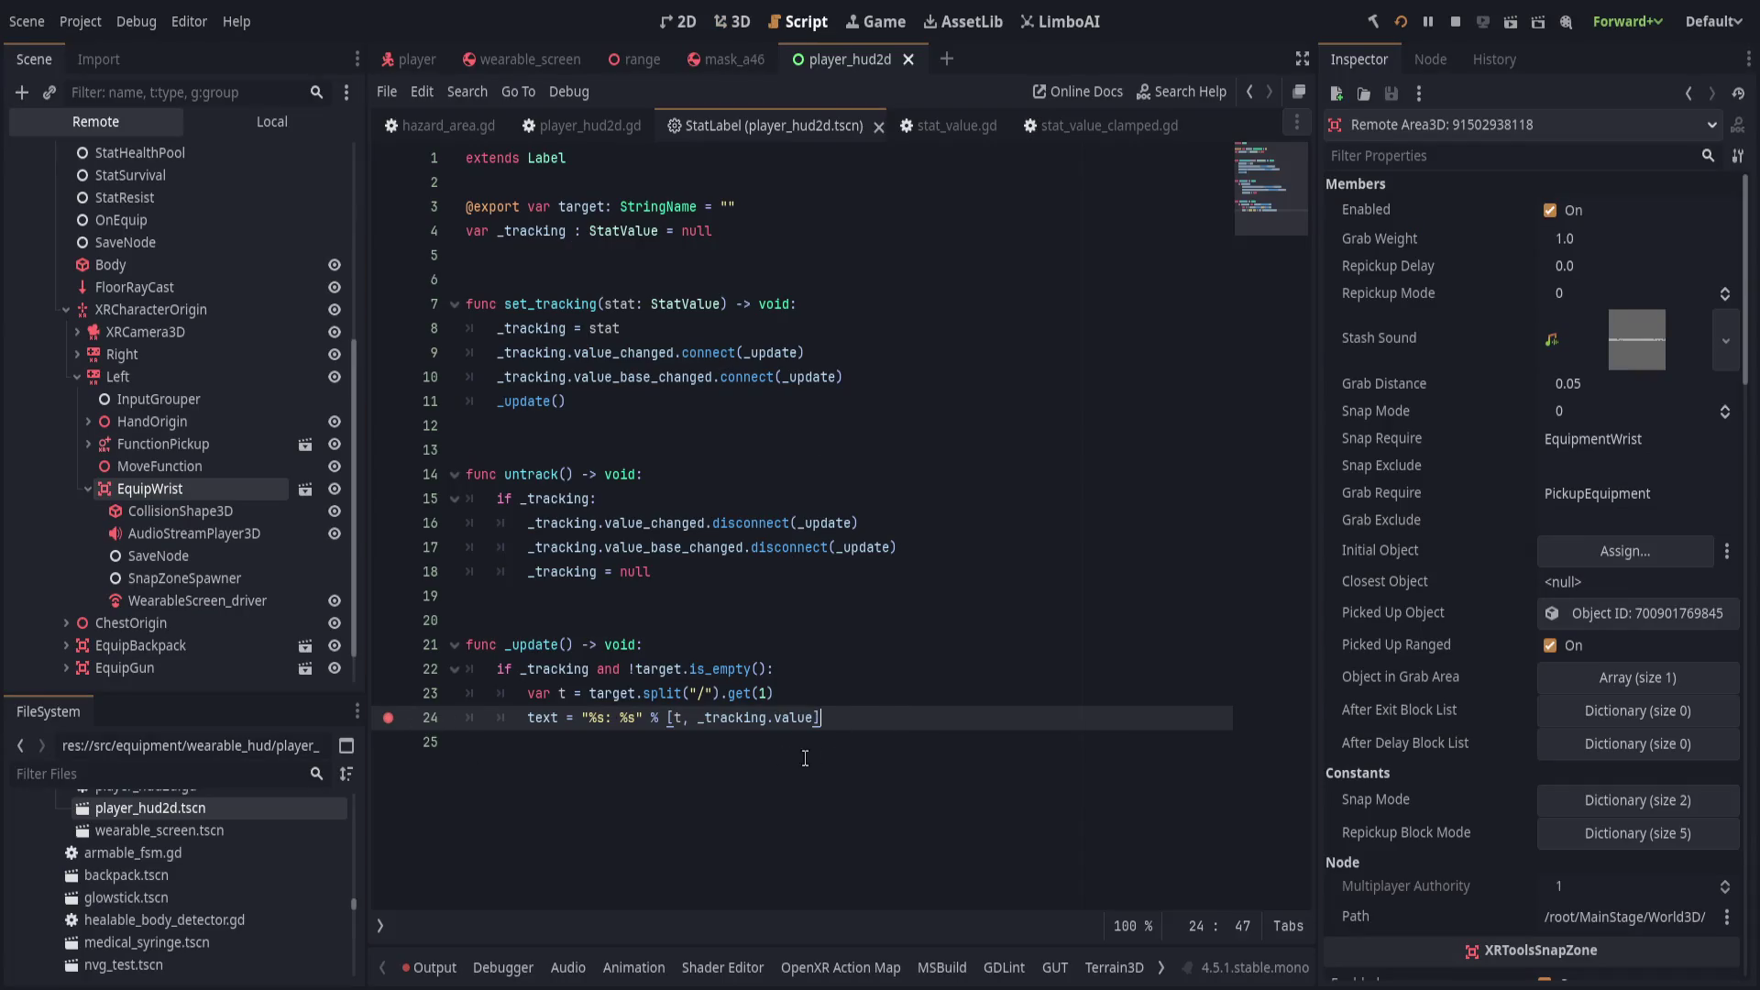
pyautogui.keyDown('shift'); pyautogui.click(385, 668); pyautogui.keyUp('shift')
pyautogui.click(889, 669)
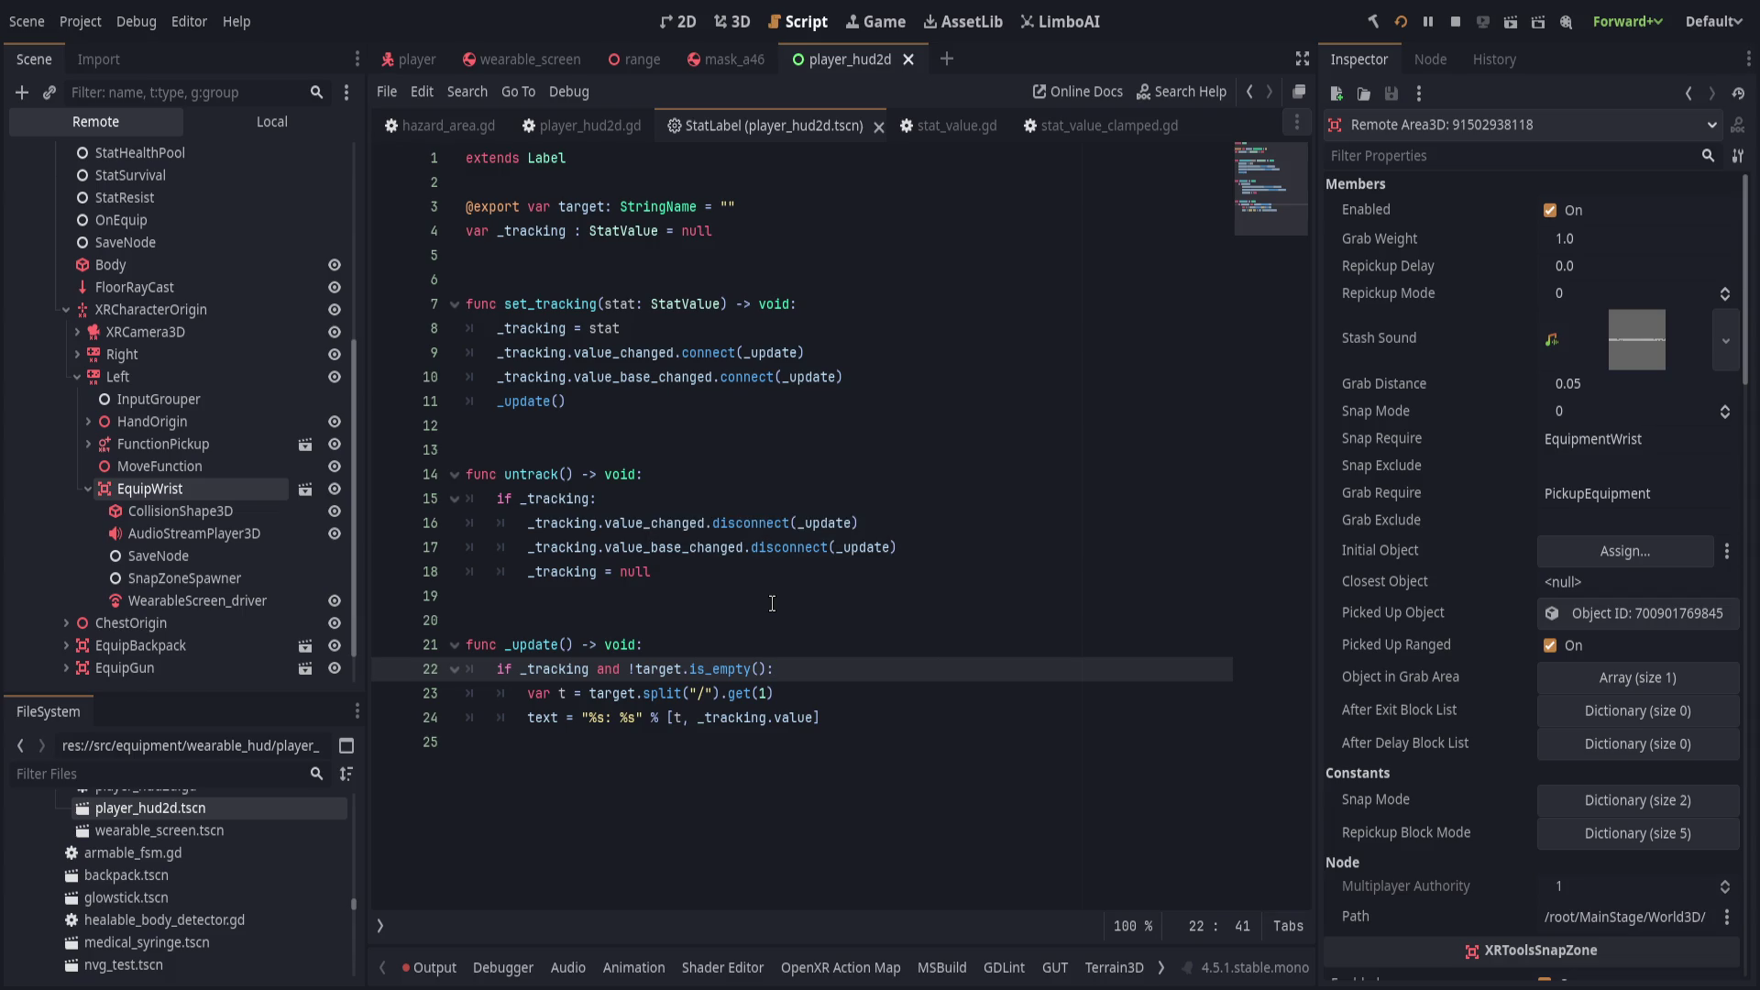
# Show the Local scene tree and inspect the Rad and Chem labels' tracked stats.
pyautogui.click(229, 130)
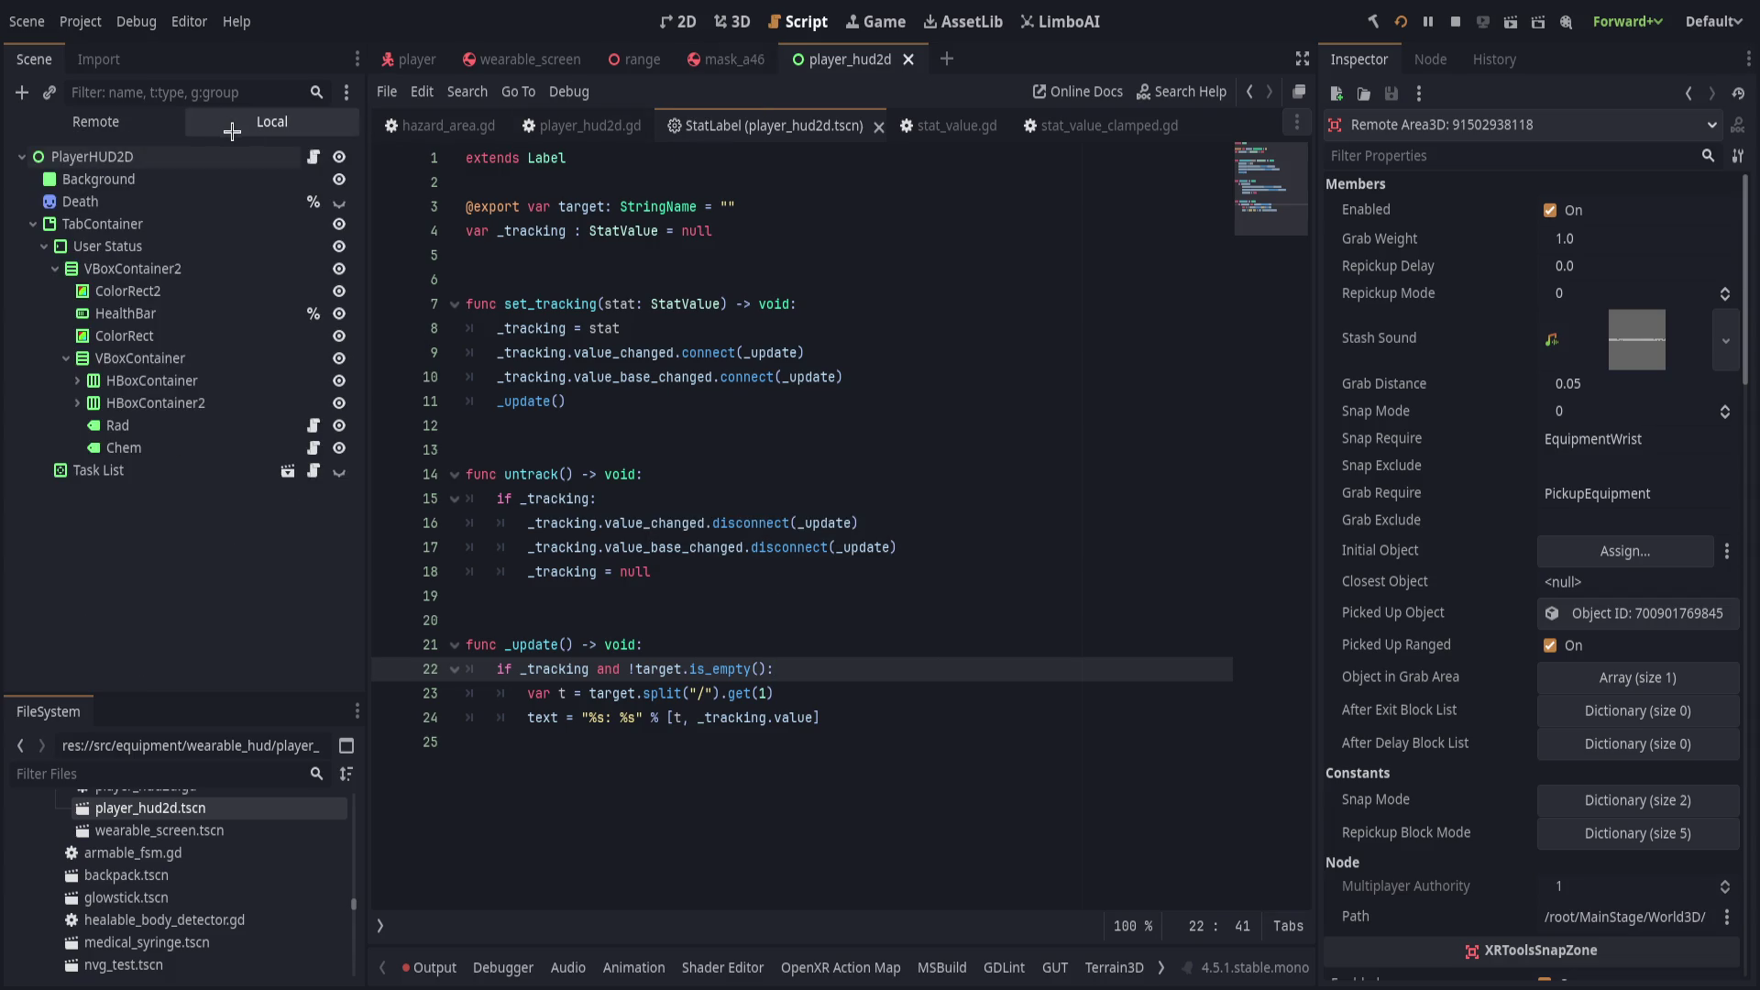
pyautogui.click(188, 425)
pyautogui.click(199, 456)
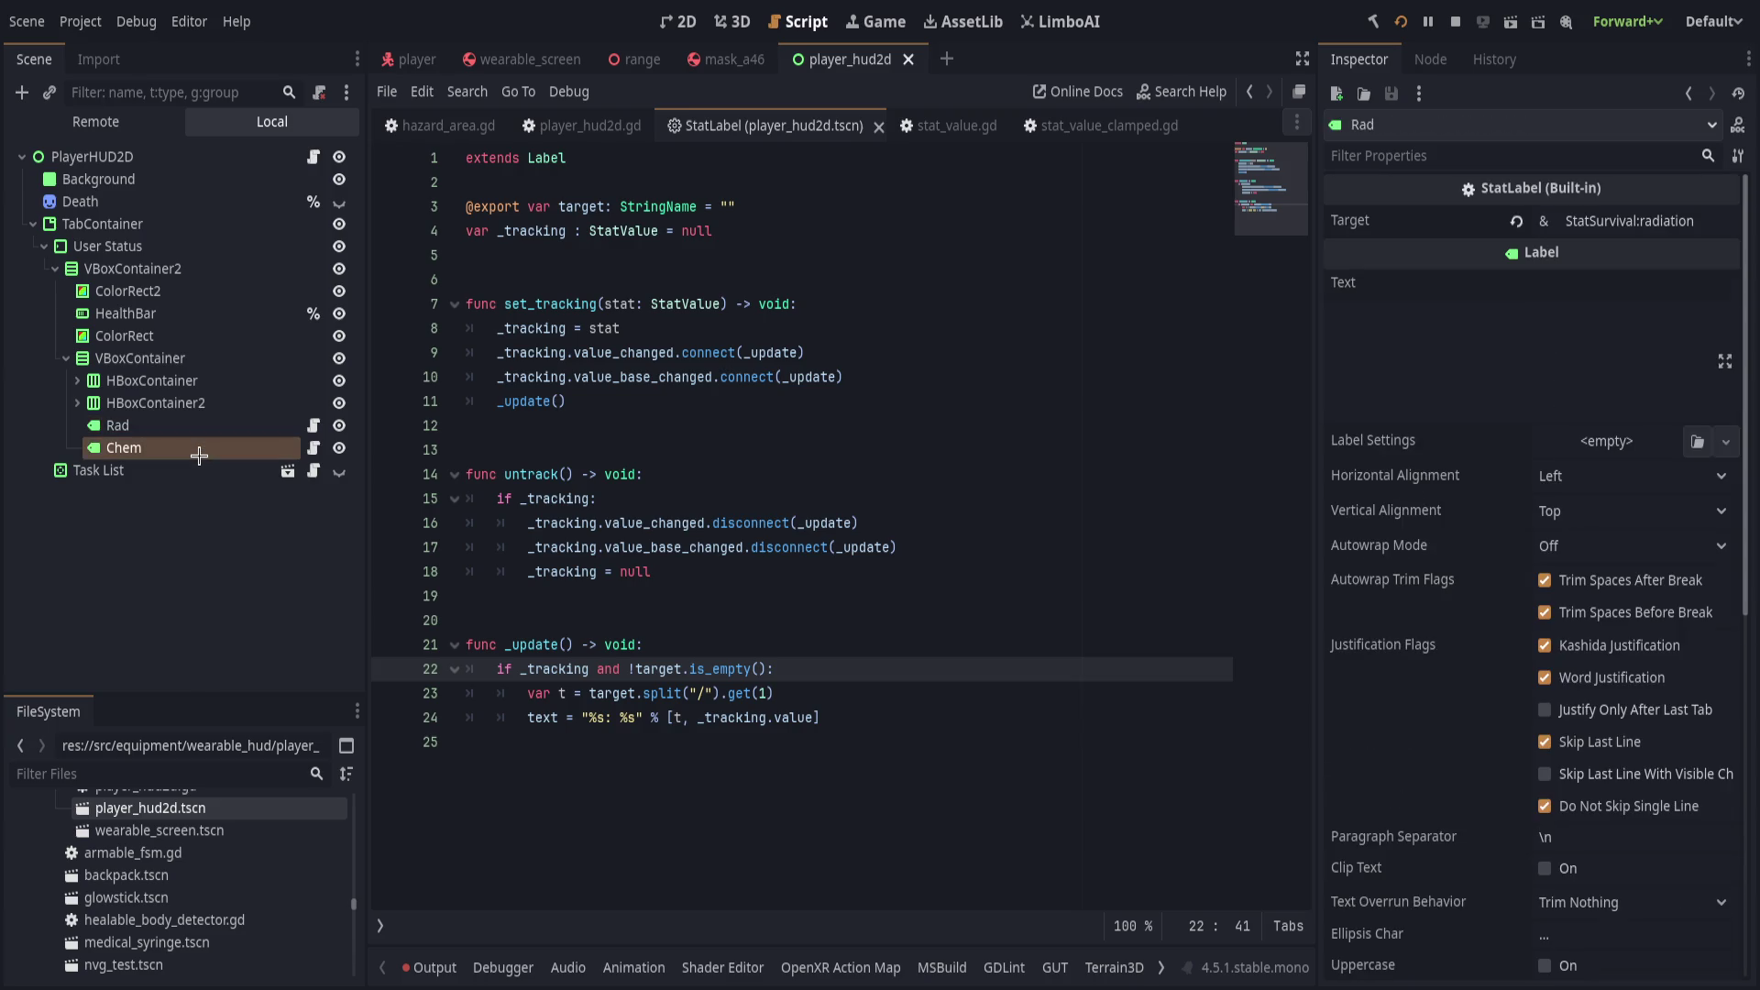
pyautogui.click(197, 425)
pyautogui.click(198, 448)
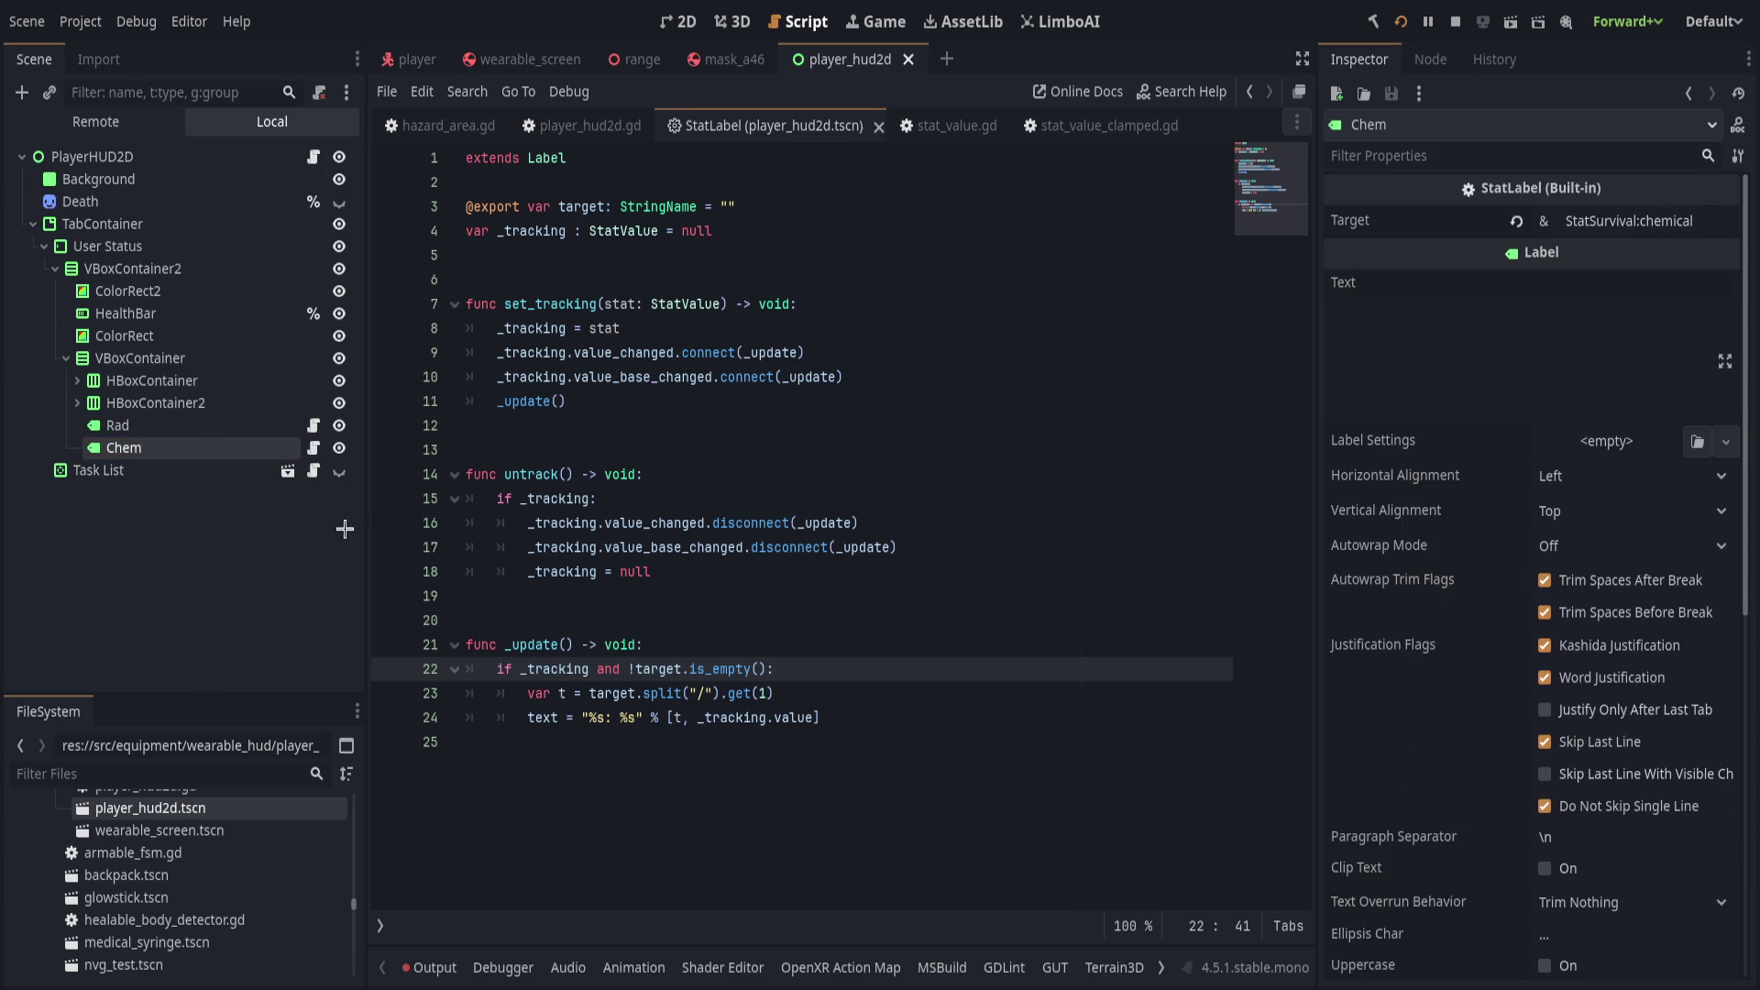
# Set a breakpoint on line 22 of StatLabel's _update function.
pyautogui.click(825, 651)
pyautogui.click(389, 670)
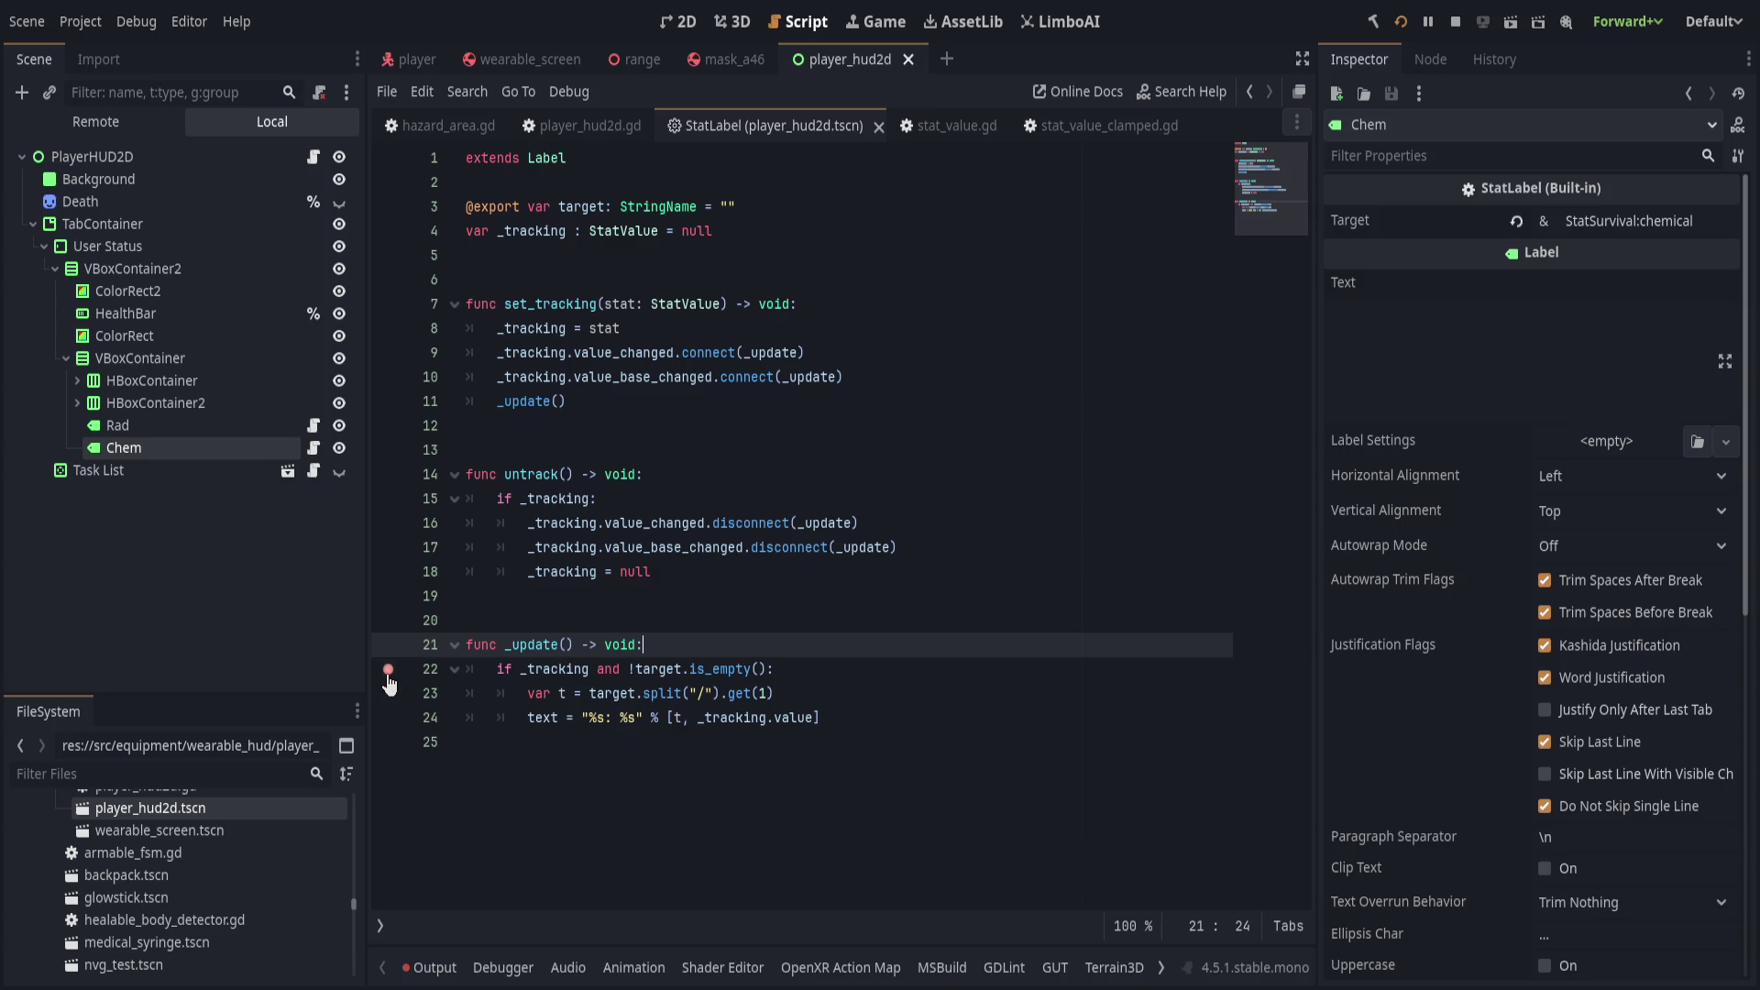
pyautogui.click(782, 665)
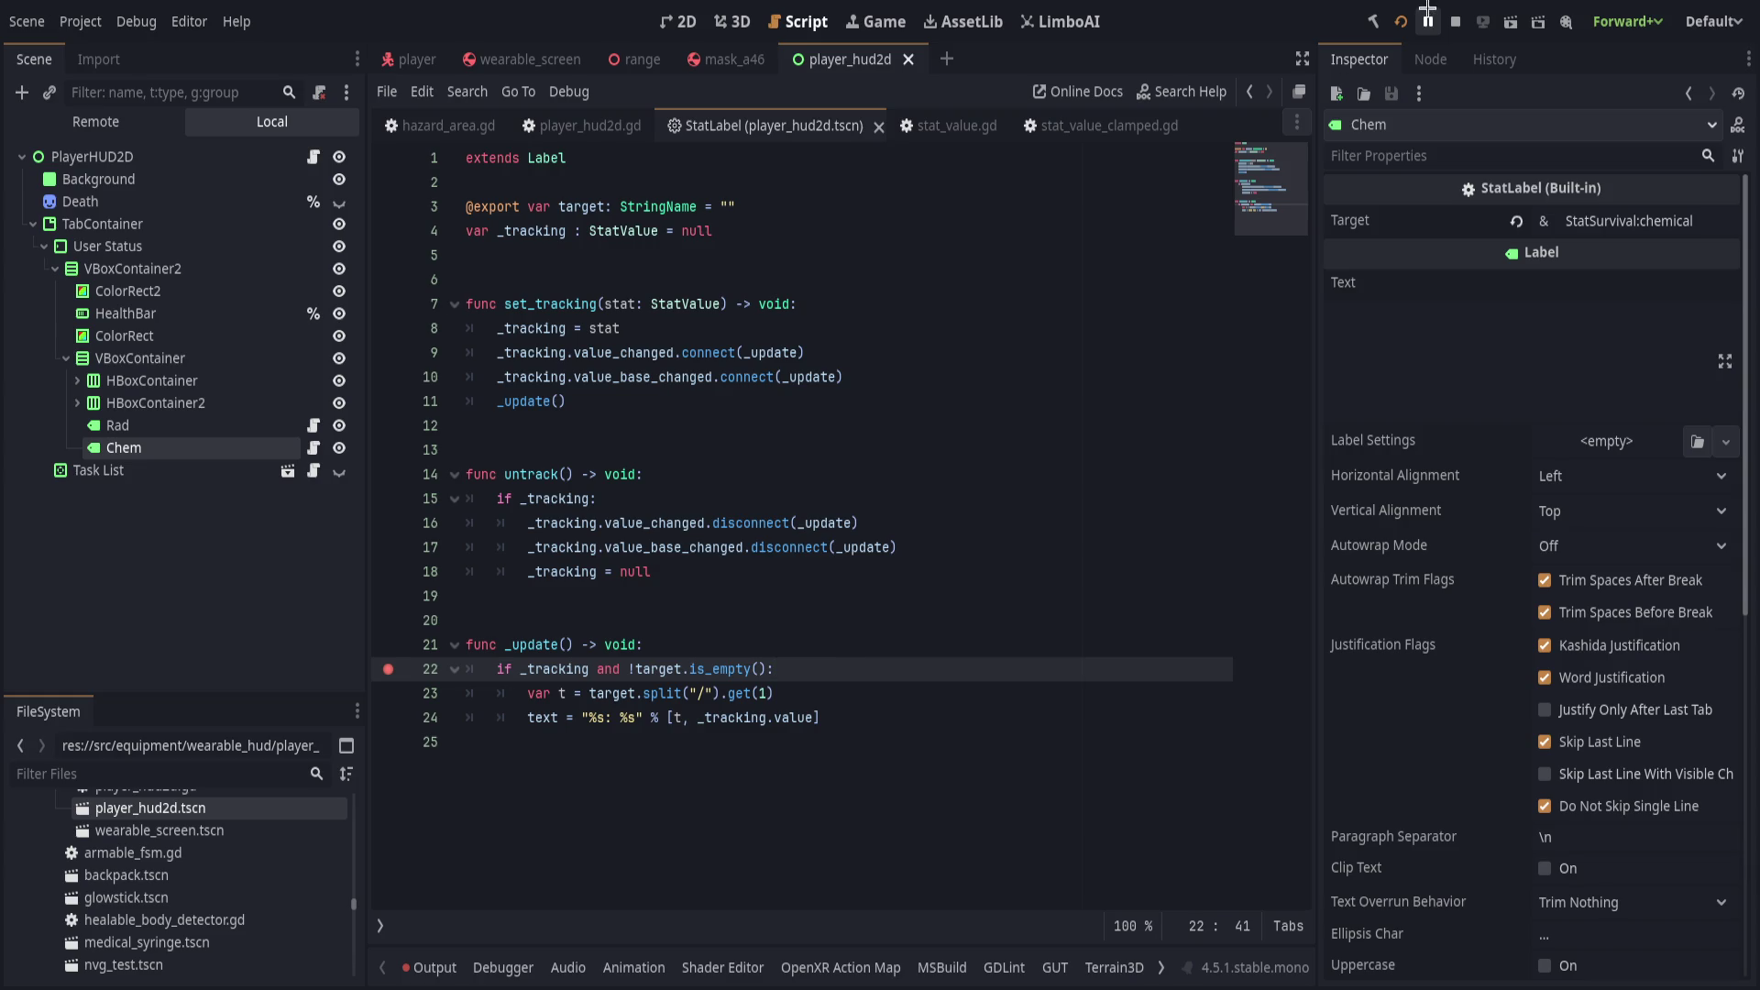
# Run the project to hit the breakpoint, check Stack Variables, then remove it and resume.
pyautogui.click(1400, 21)
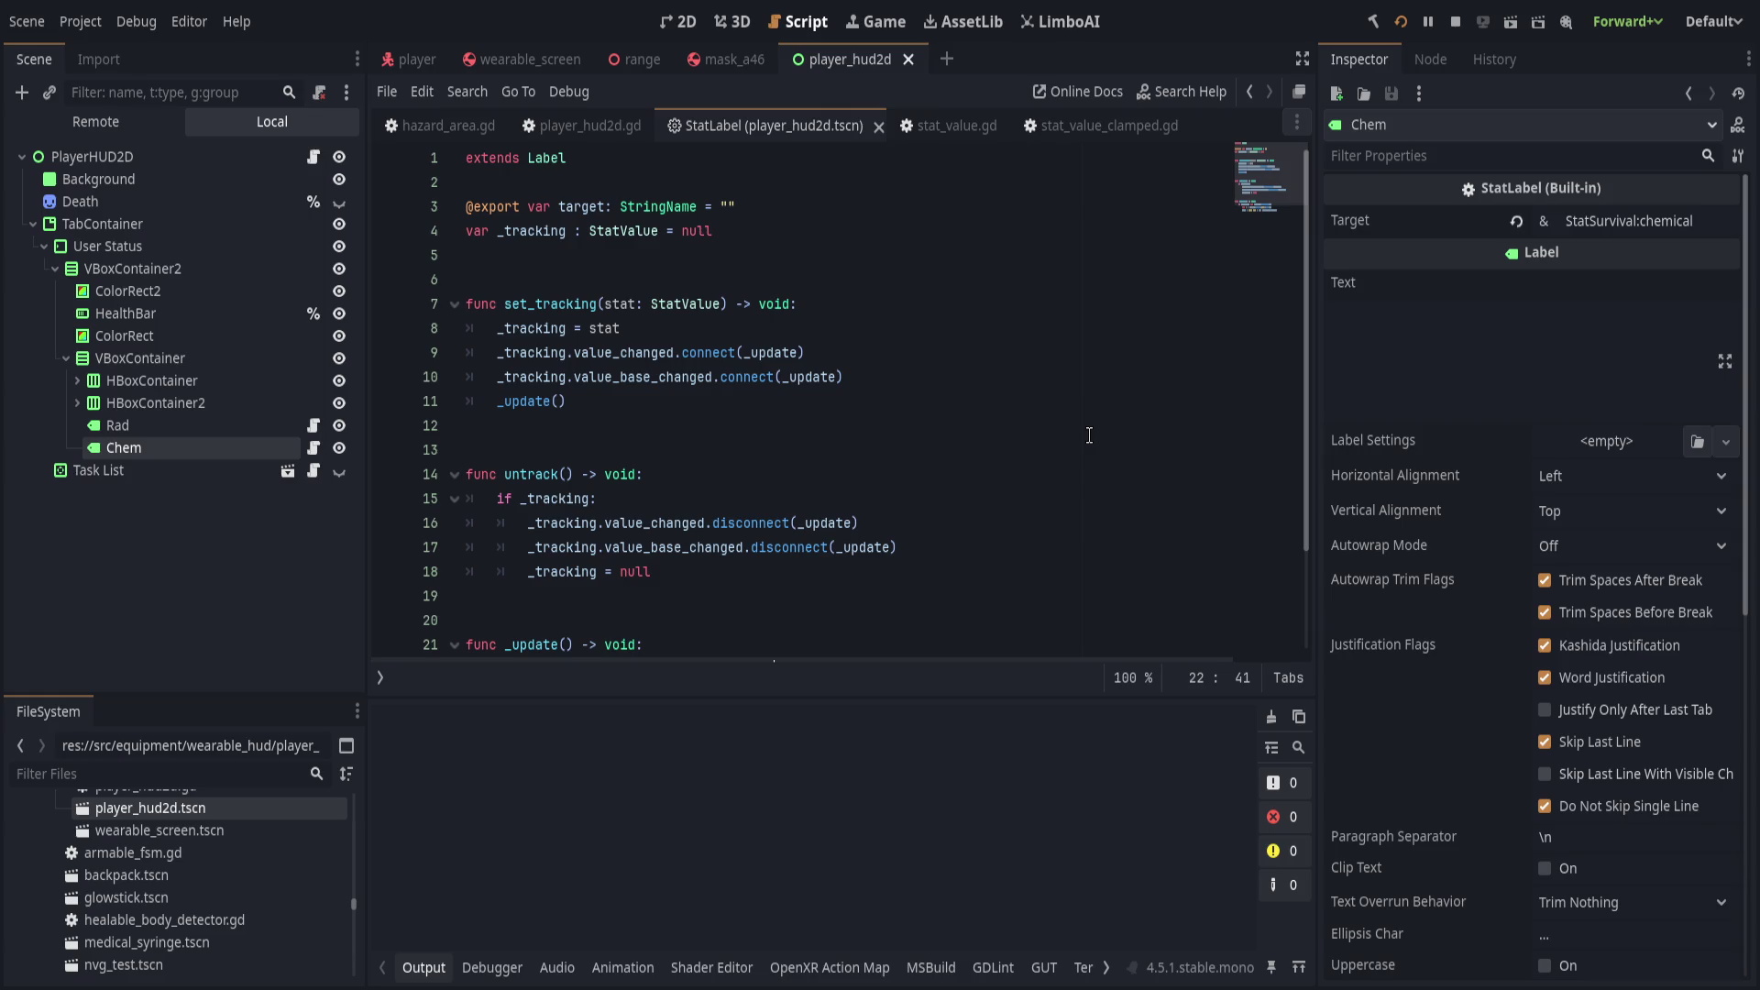
pyautogui.scroll(-1, 1127, 417)
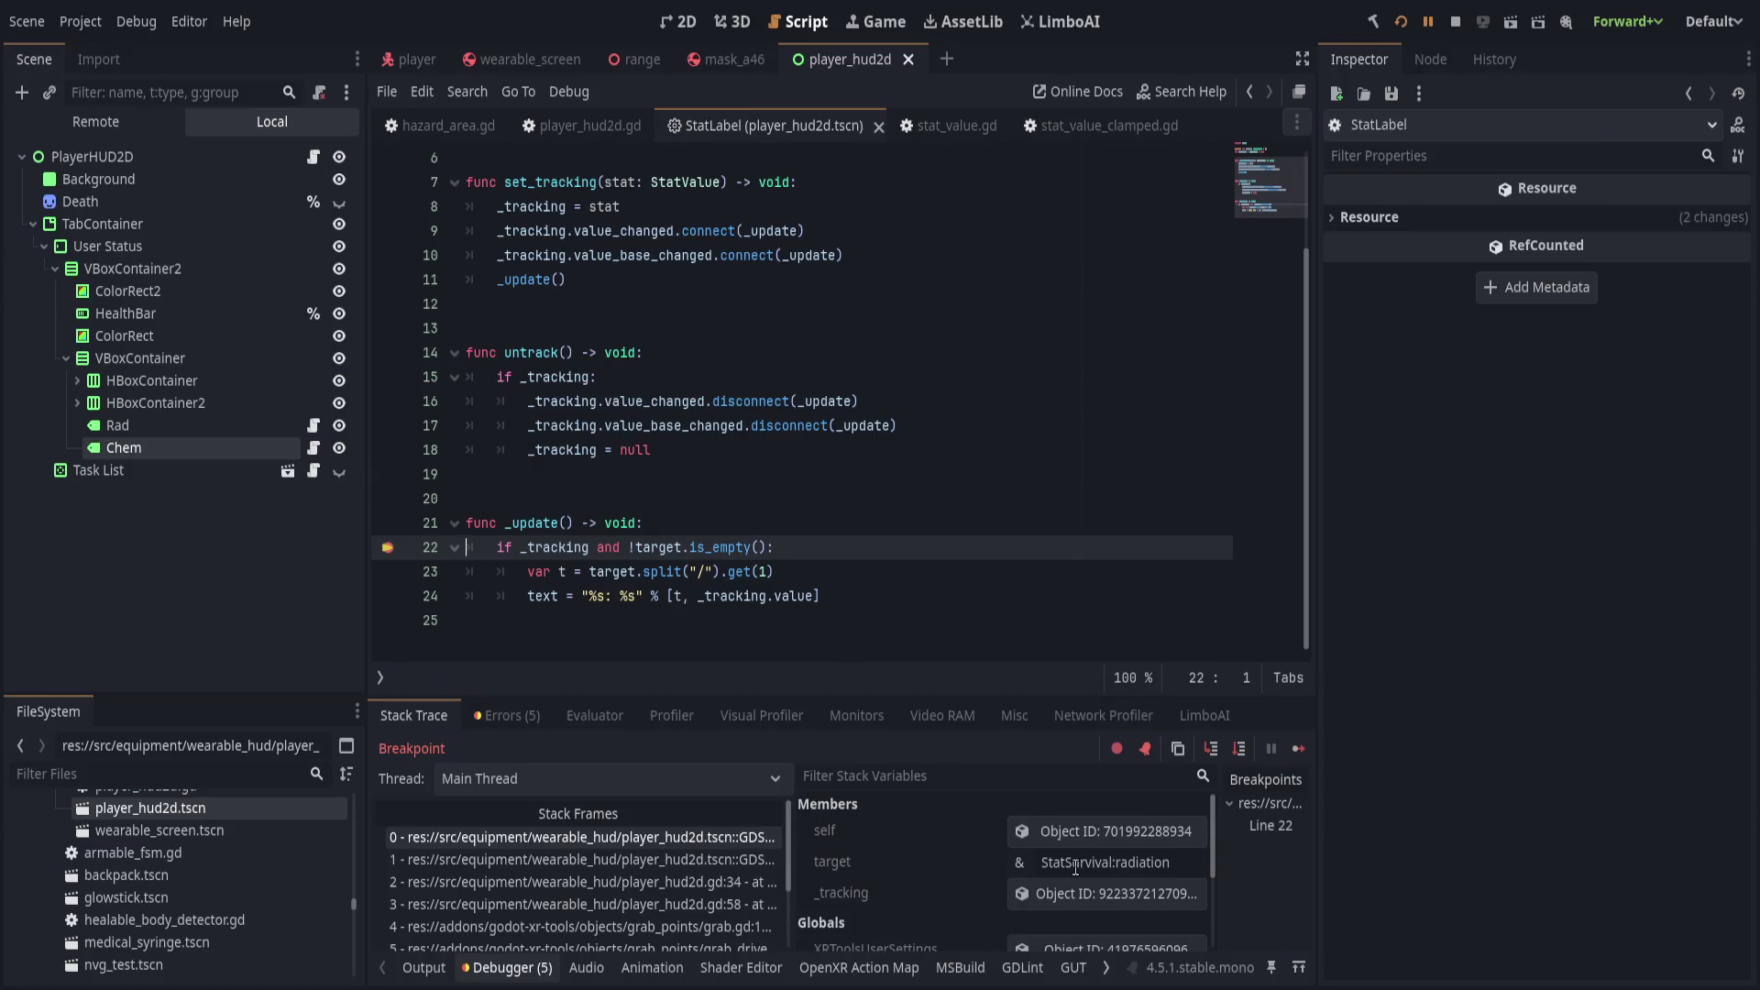
pyautogui.click(387, 547)
pyautogui.click(1428, 21)
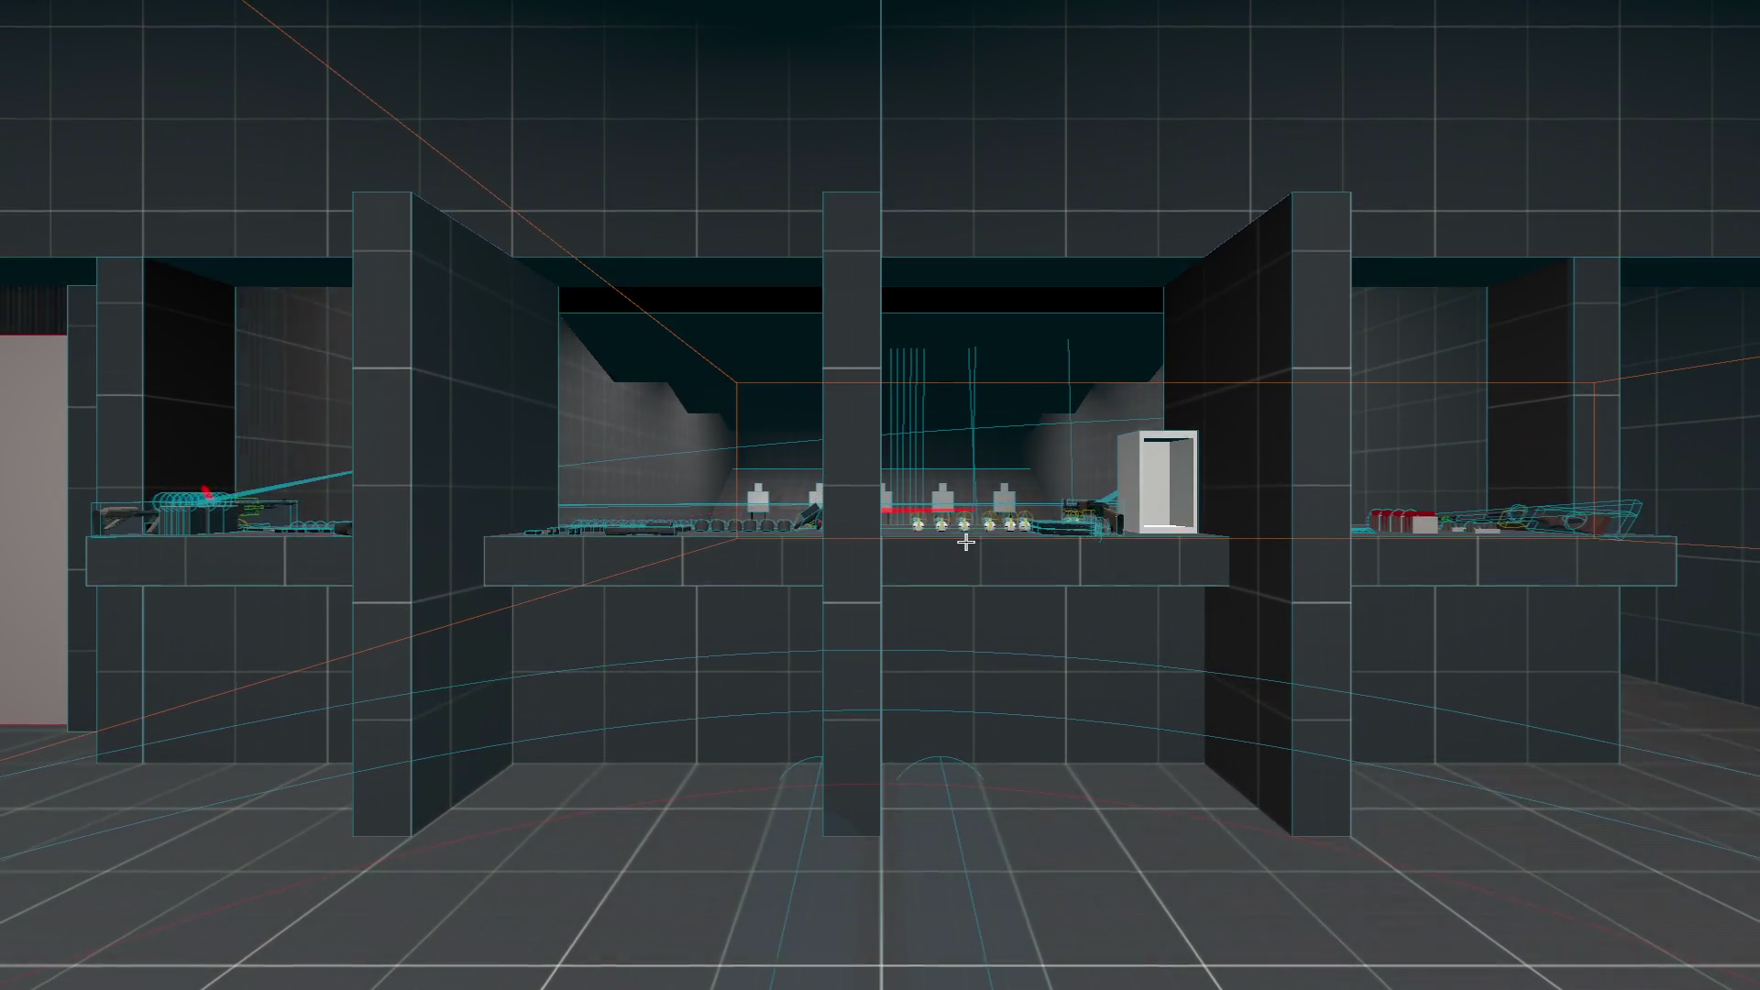
# Switch back and forth between the fullscreen game and the editor to check the wrist HUD.
pyautogui.hotkey('alt', 'Tab')
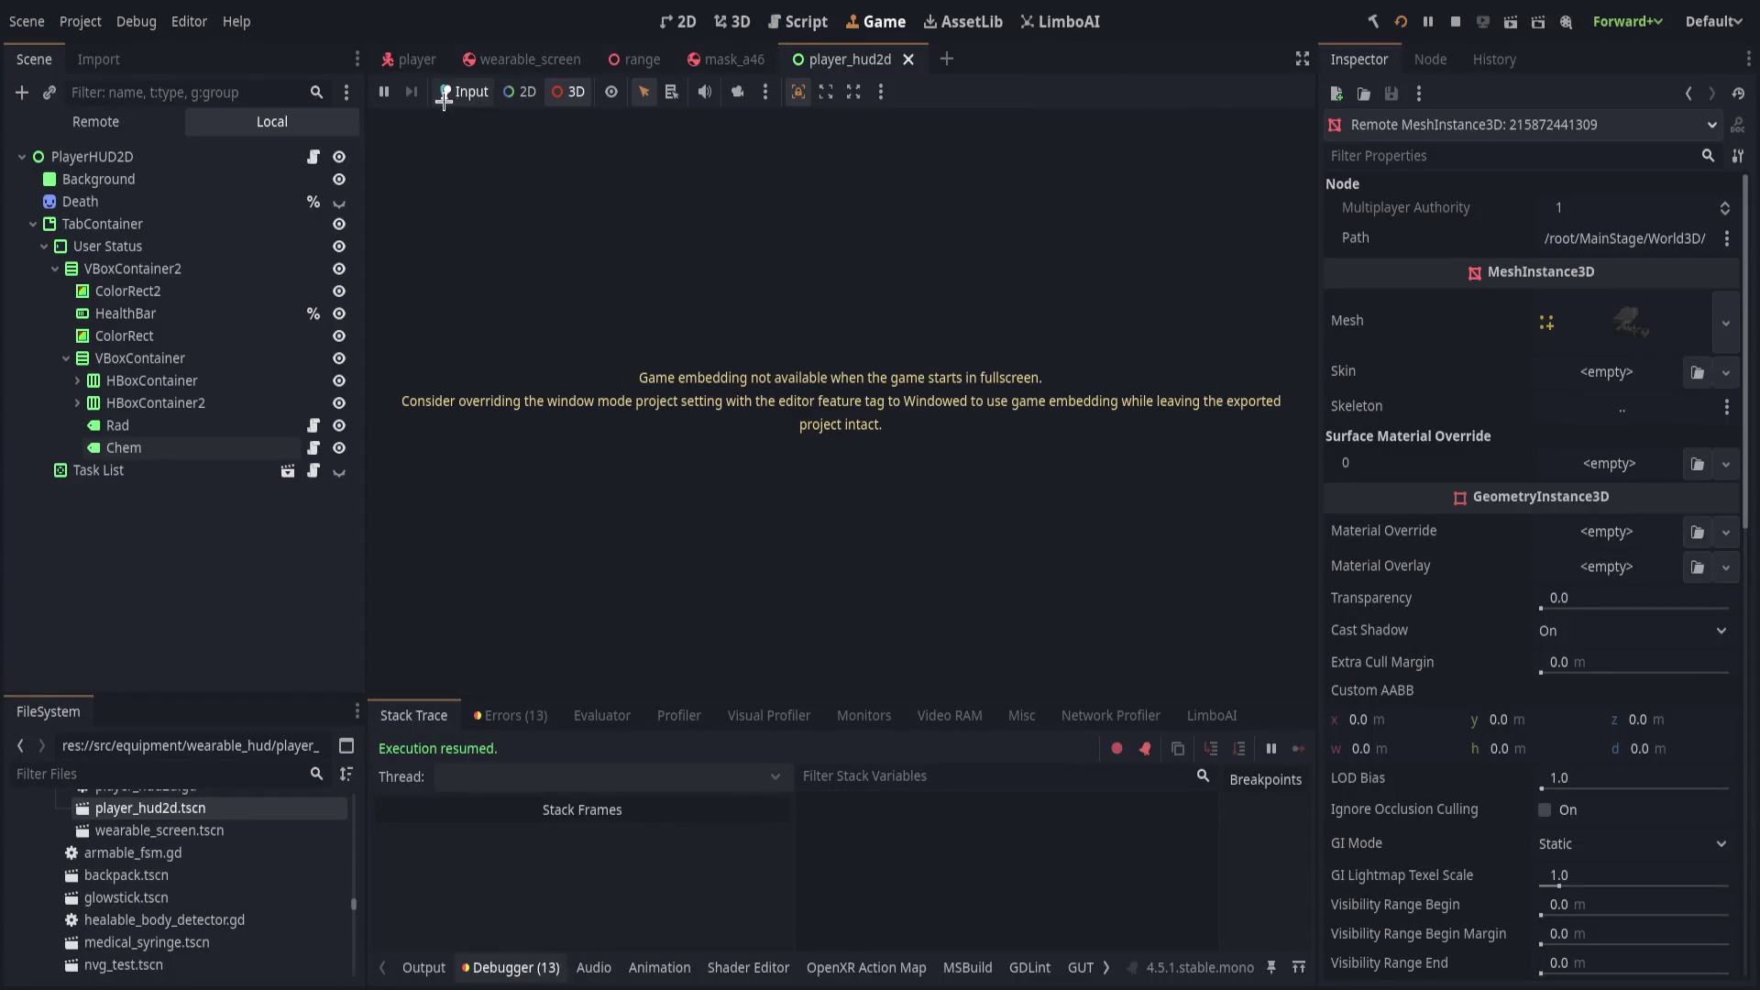
pyautogui.hotkey('alt', 'Tab')
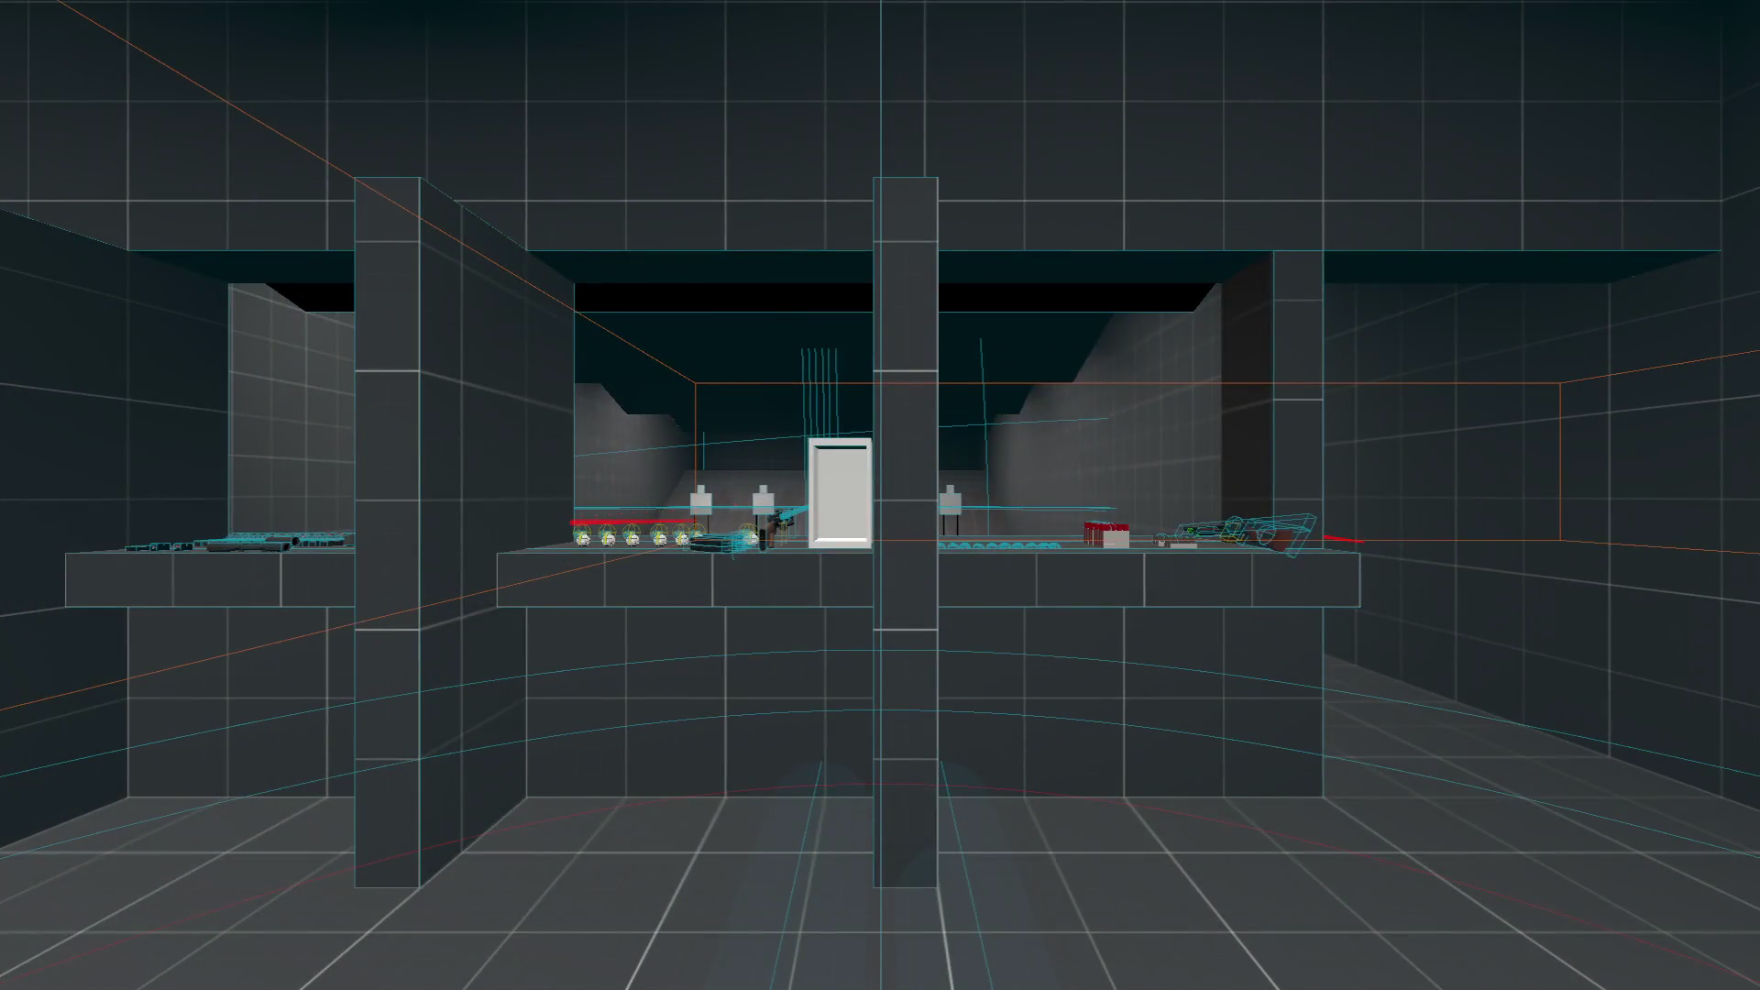
pyautogui.hotkey('alt', 'Tab')
pyautogui.hotkey('alt', 'Tab')
pyautogui.hotkey('alt', 'Tab')
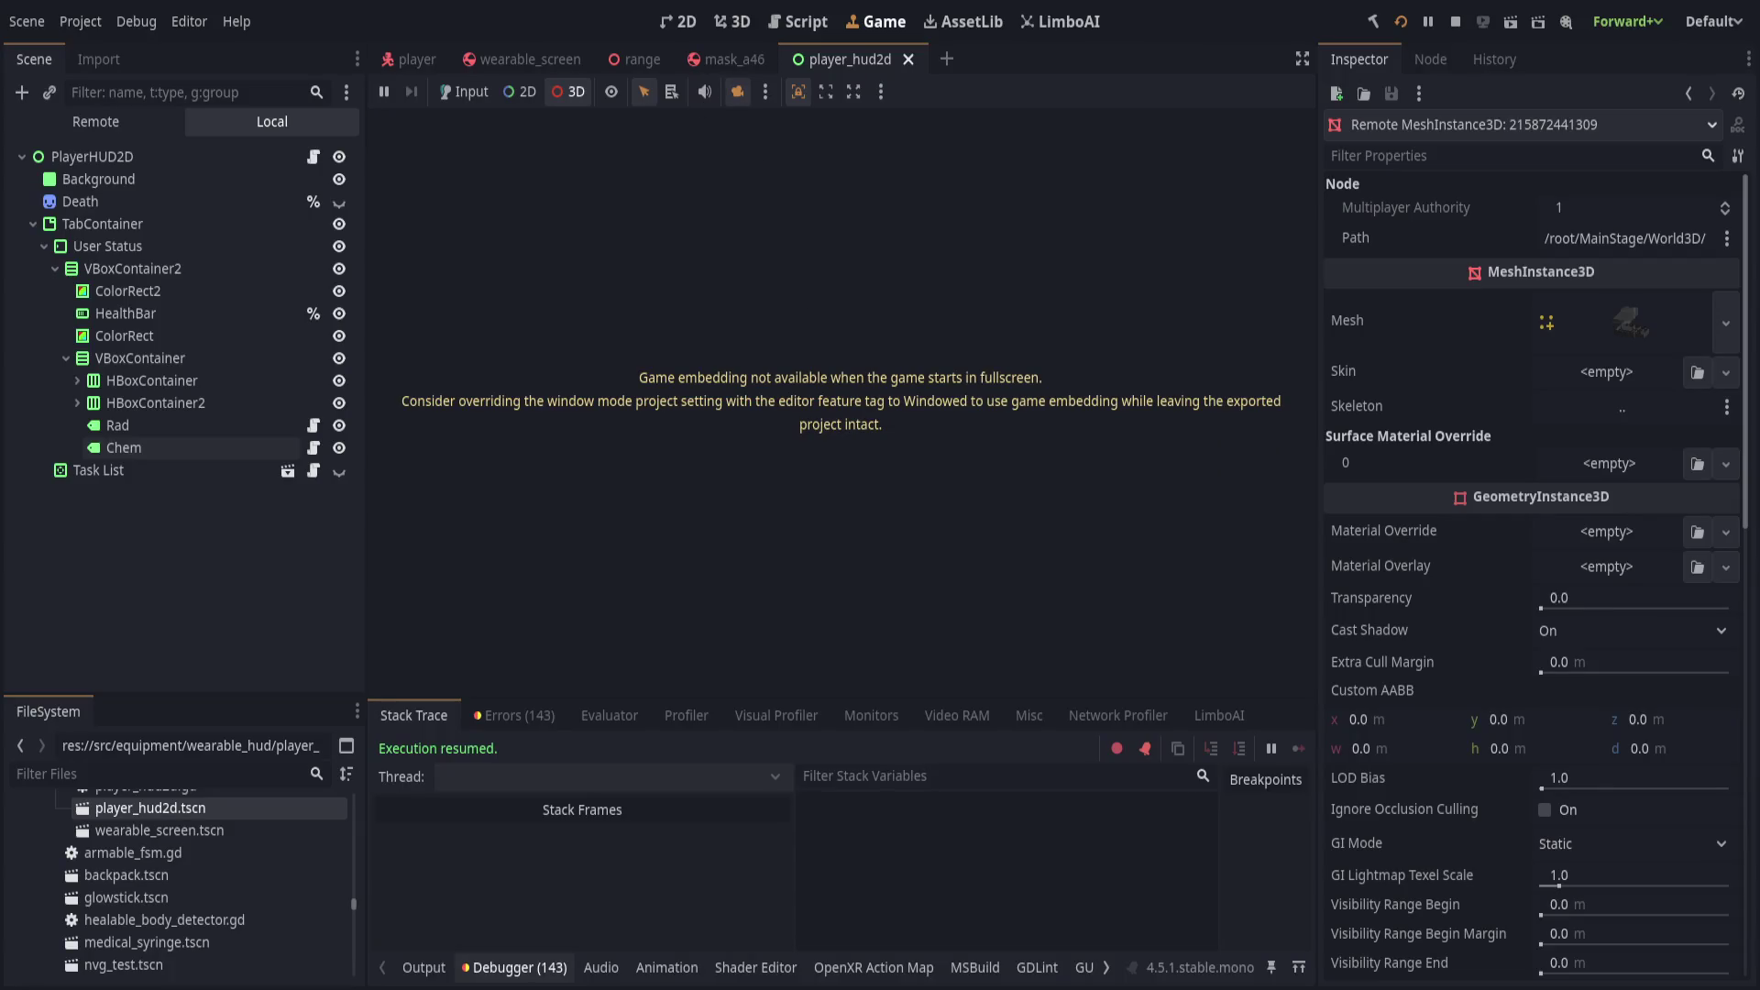
pyautogui.hotkey('alt', 'Tab')
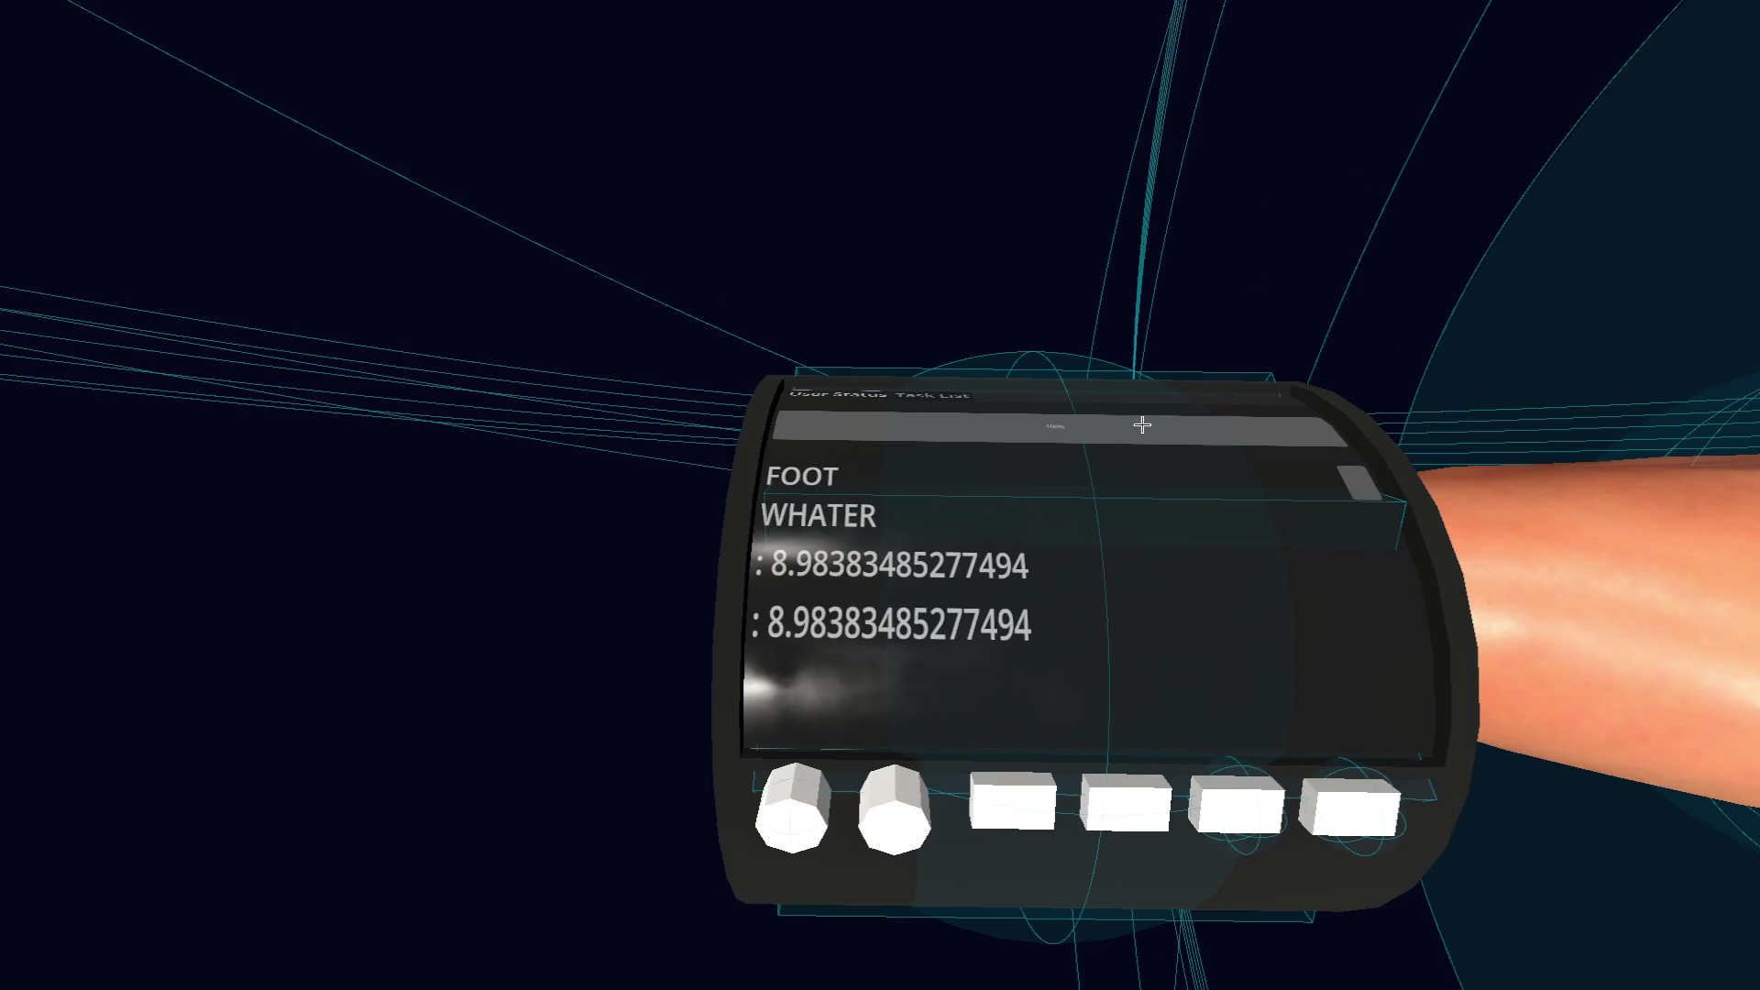
pyautogui.hotkey('alt', 'Tab')
# Inspect the Rad and Chem labels' tracked stats, then open player_hud2d.gd.
pyautogui.click(178, 449)
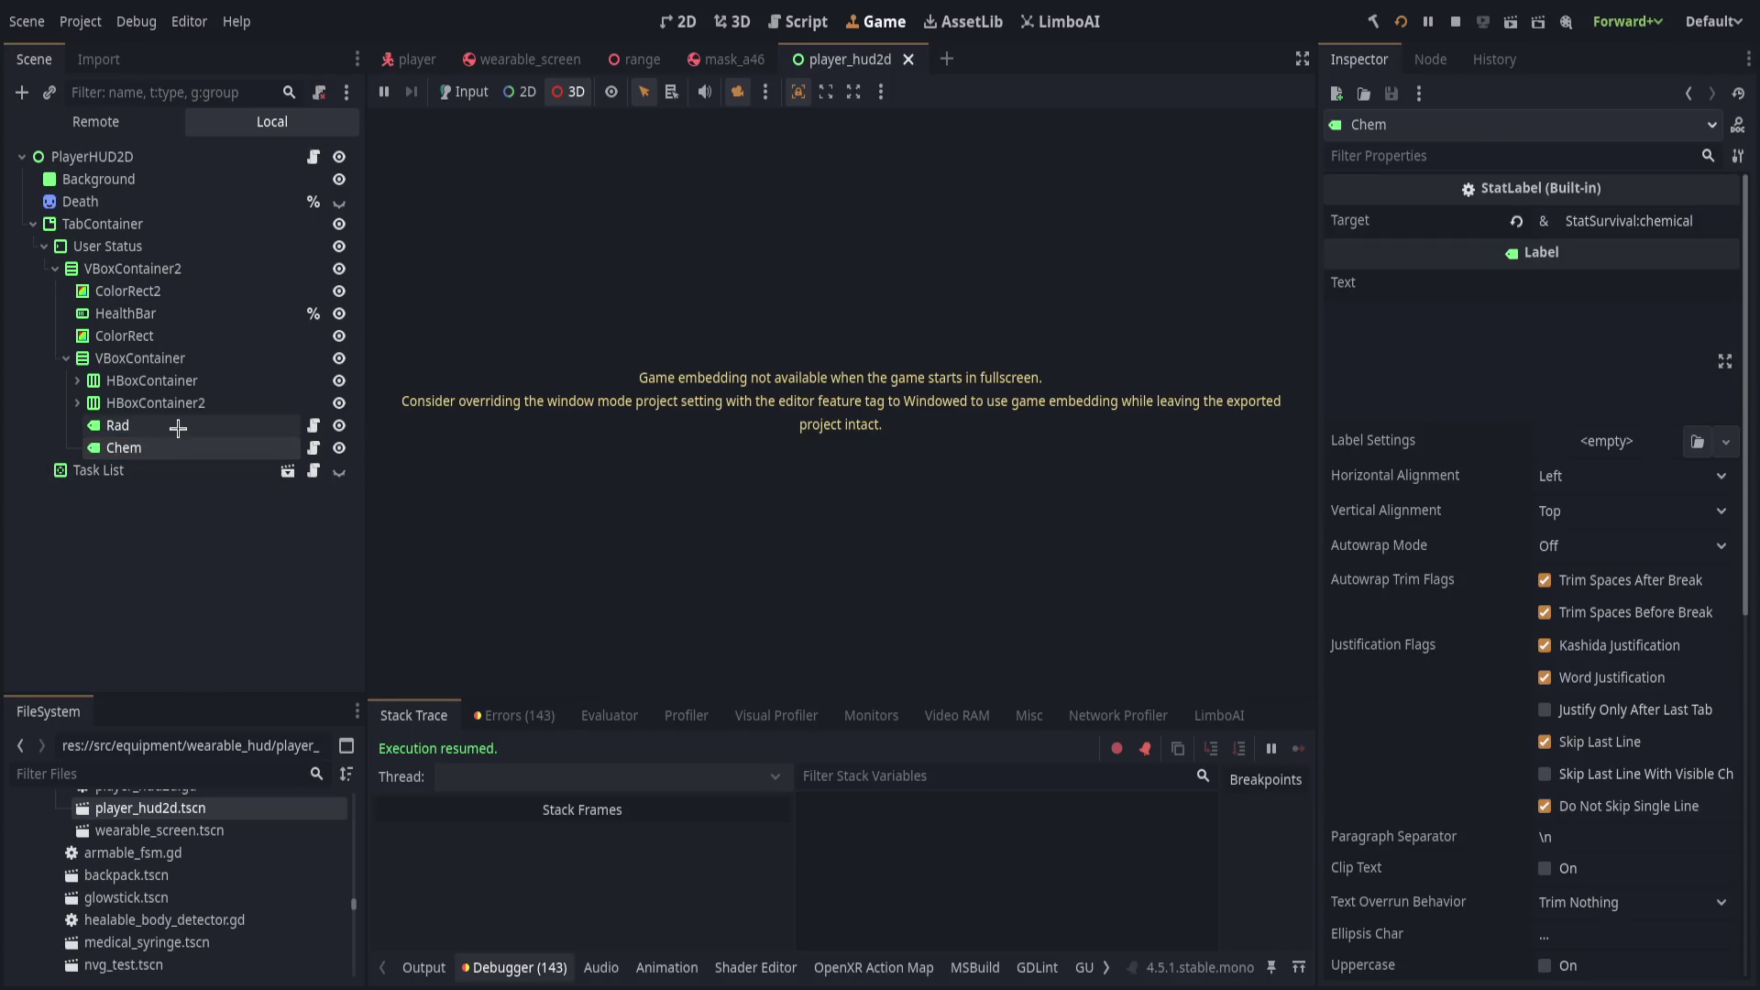
pyautogui.click(178, 427)
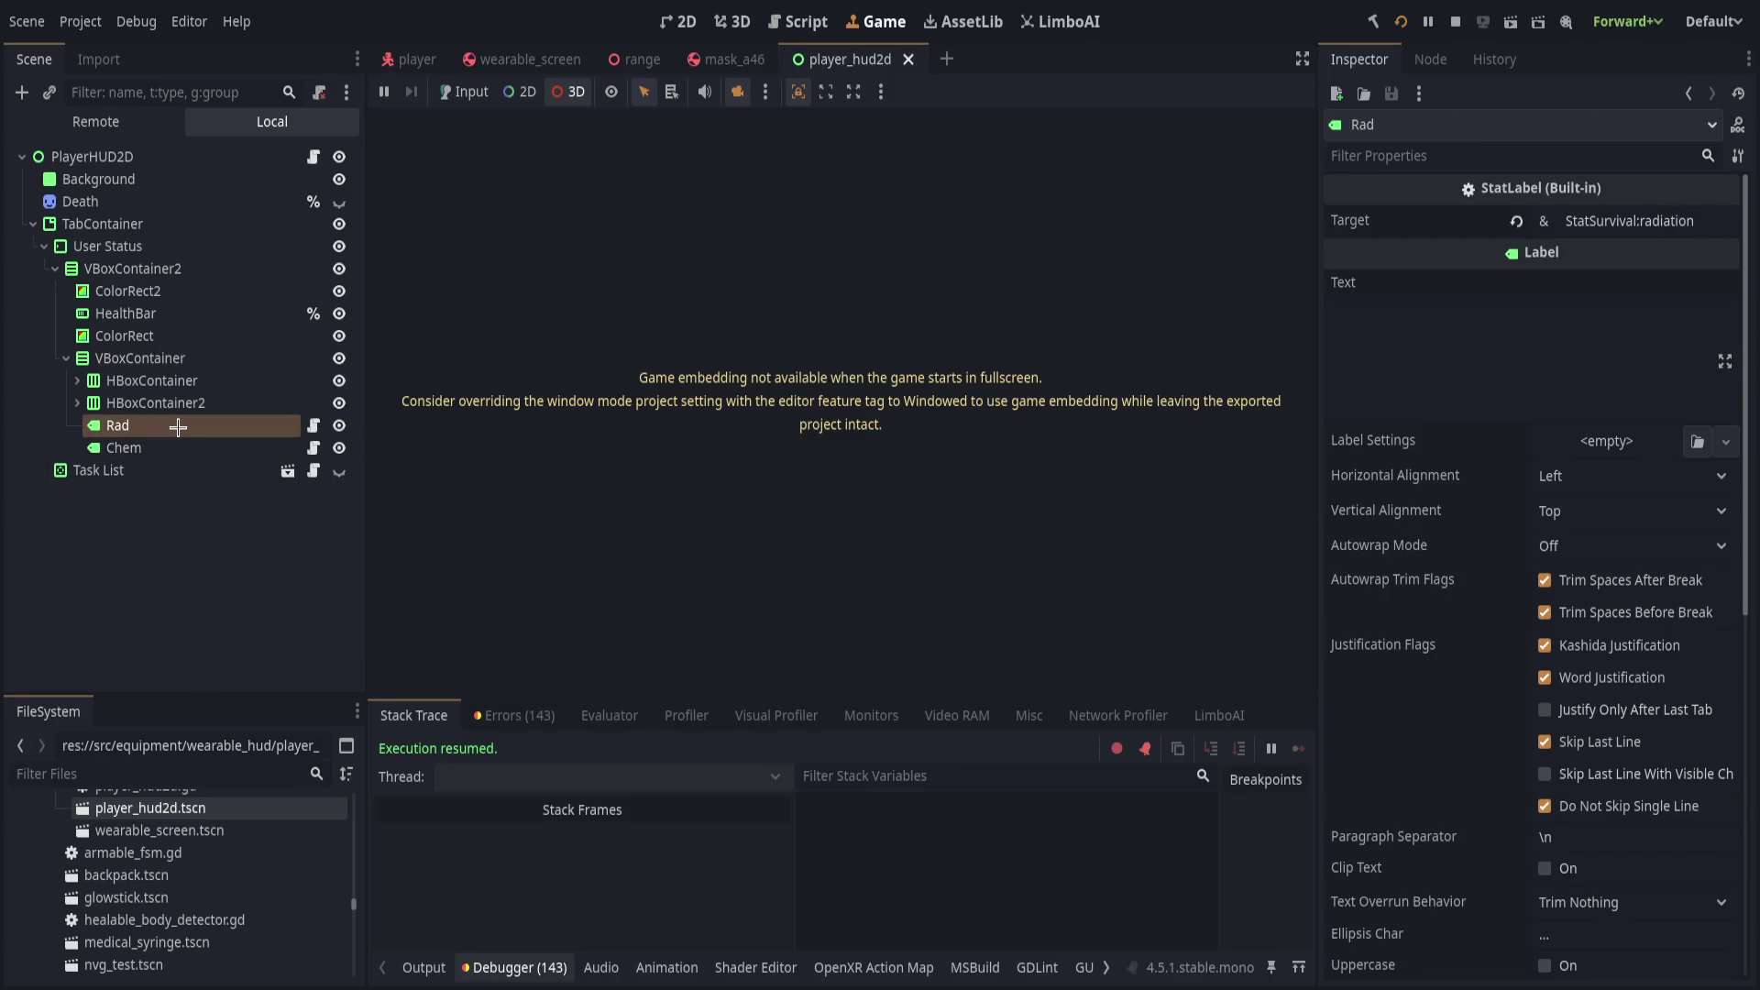
pyautogui.click(188, 449)
pyautogui.click(185, 426)
pyautogui.click(189, 448)
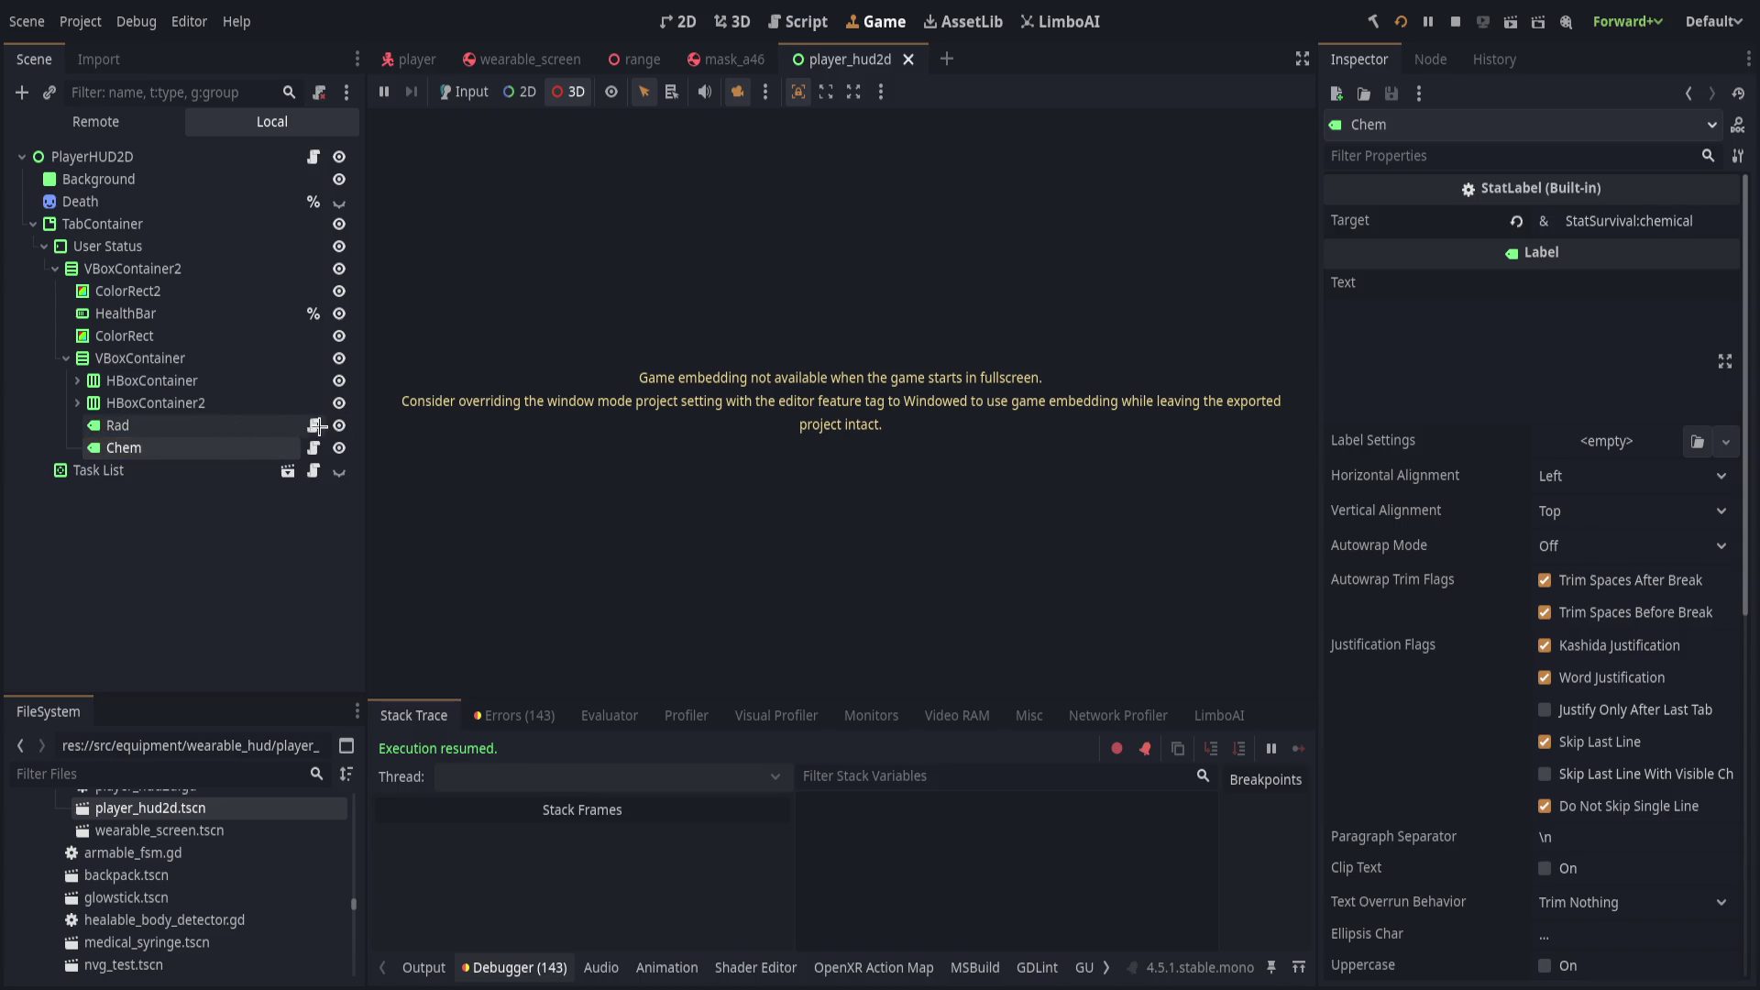
pyautogui.click(314, 156)
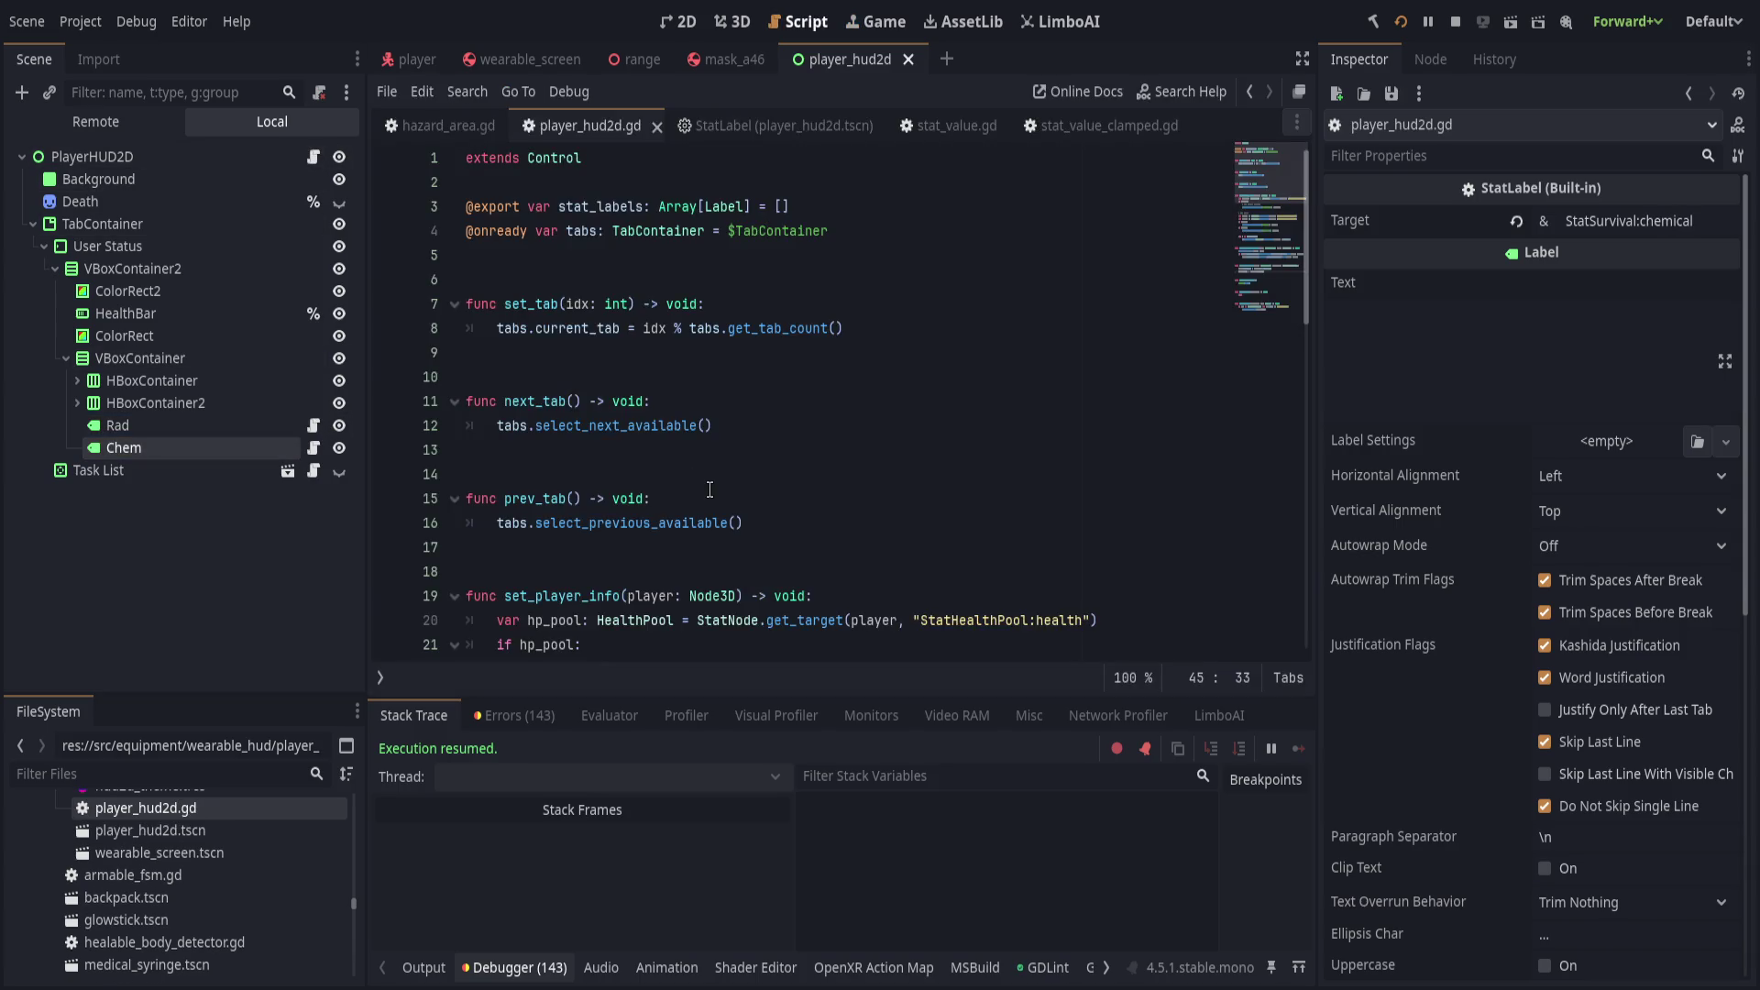
# Locate the stat-label tracking loop in player_hud2d.gd.
pyautogui.scroll(2, 758, 506)
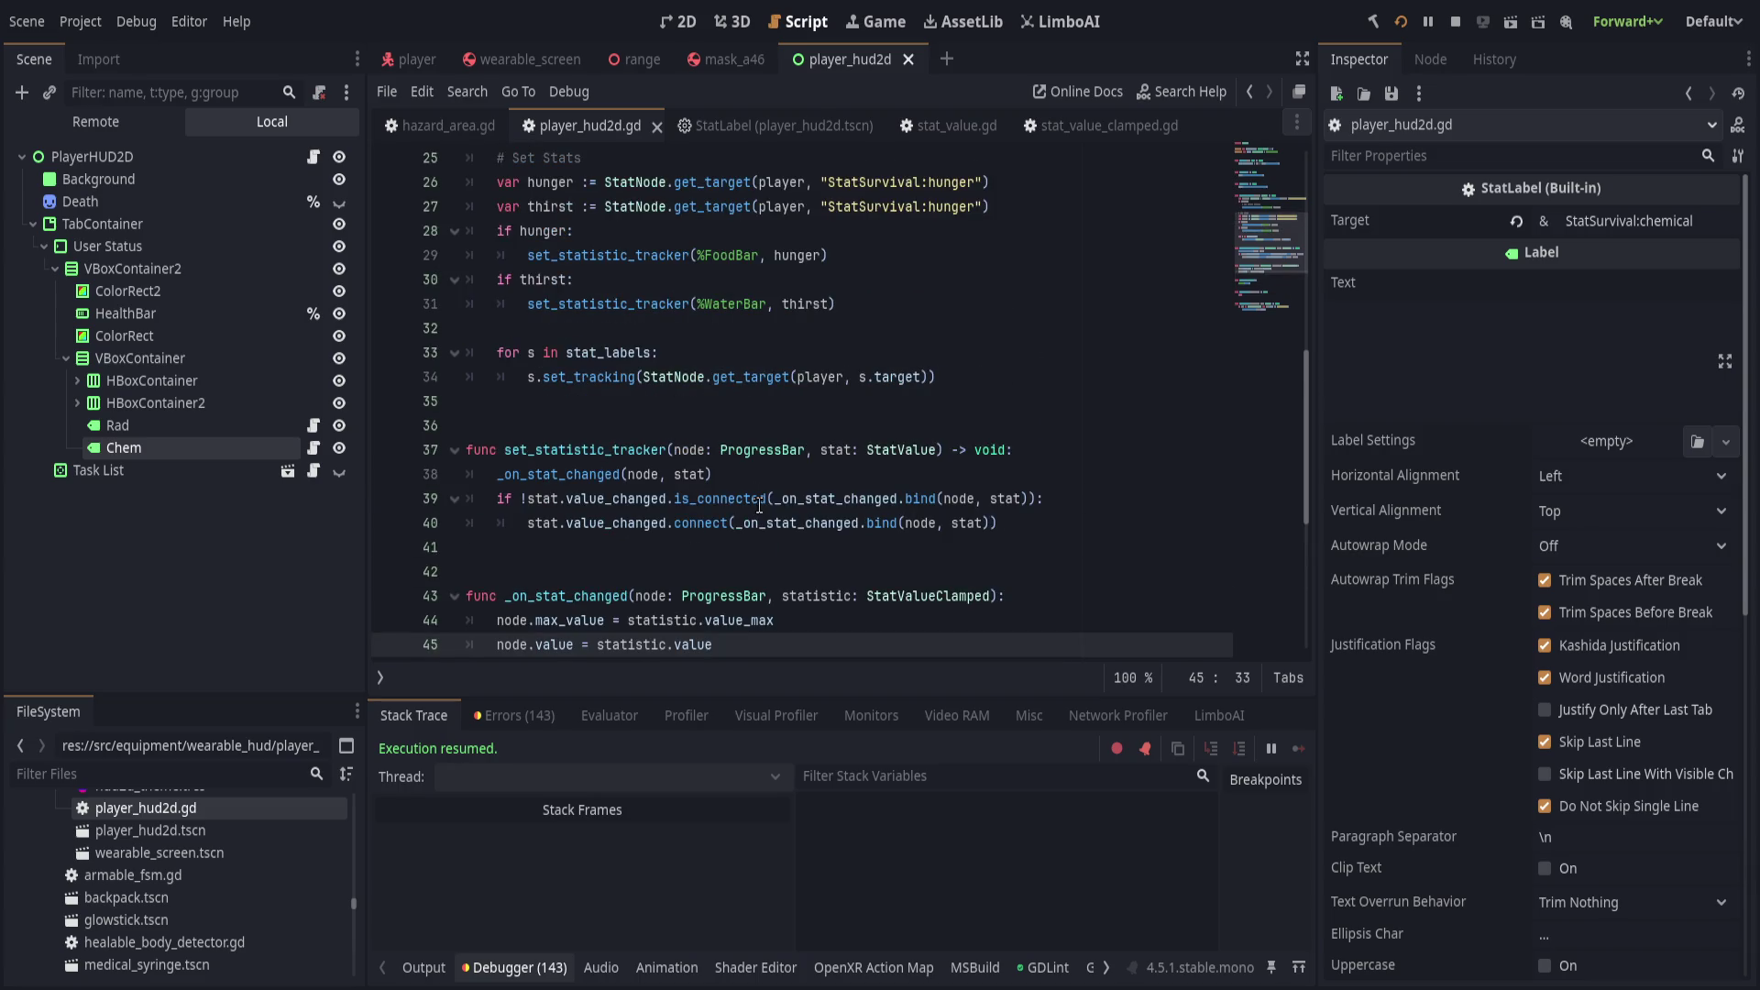
pyautogui.click(999, 377)
pyautogui.scroll(1, 923, 444)
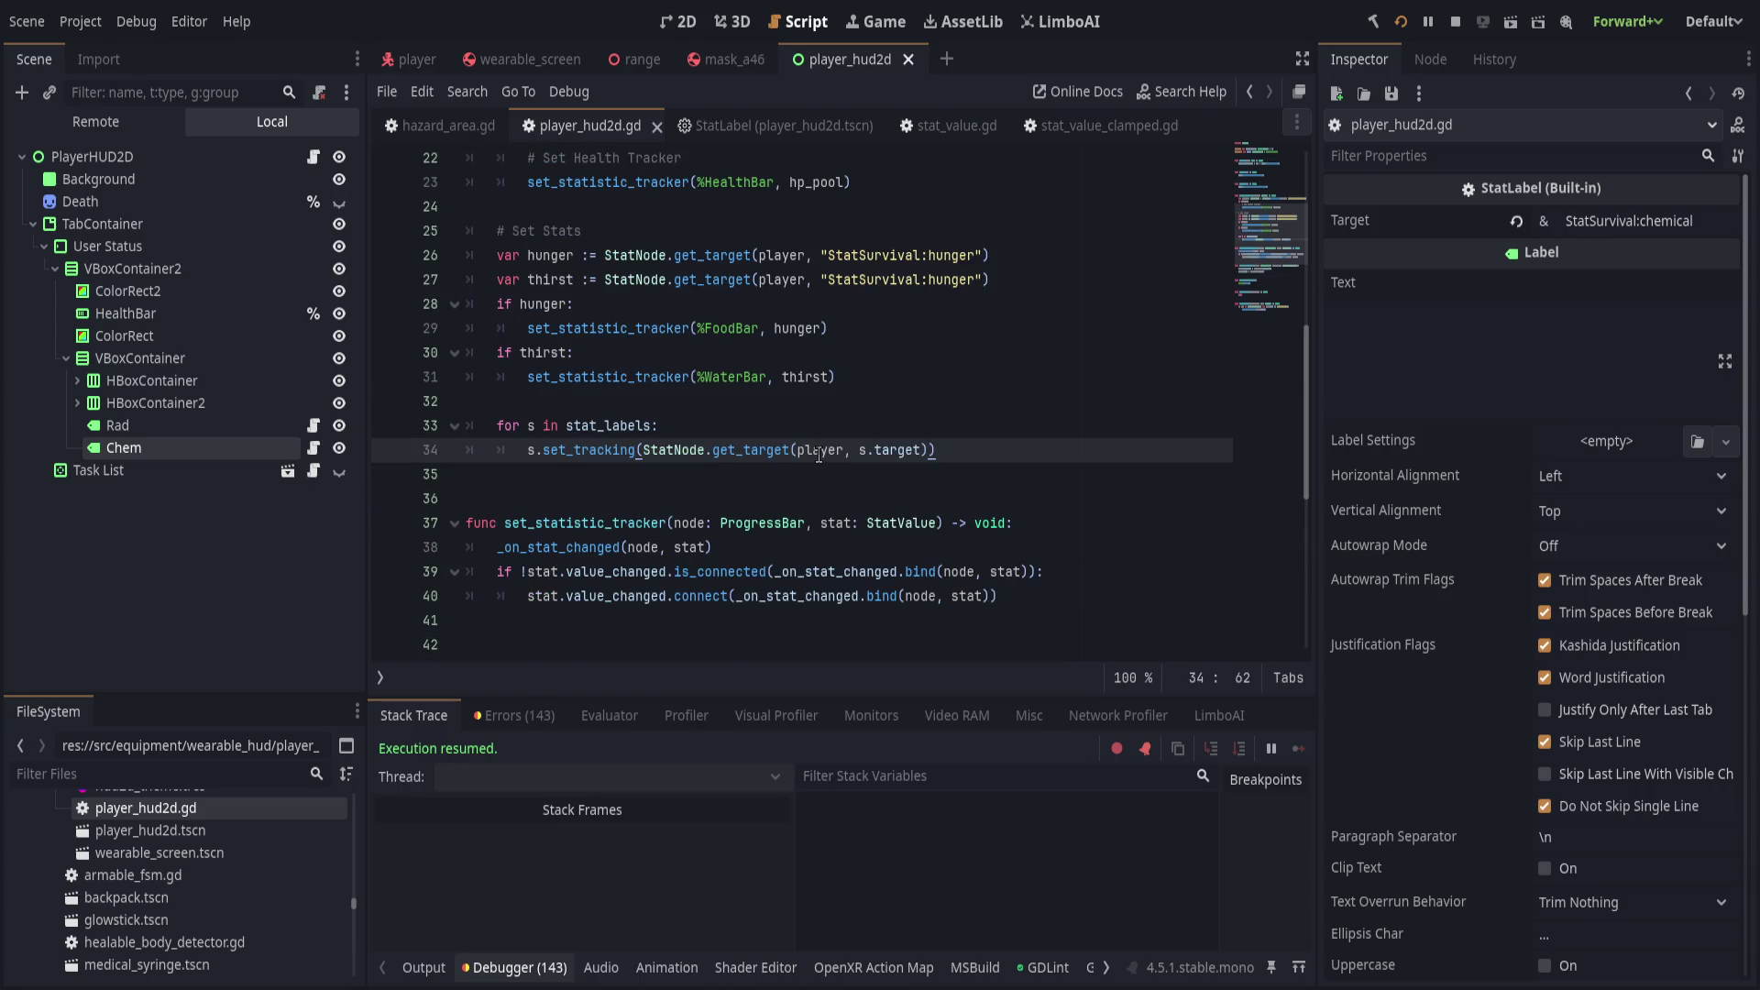
pyautogui.scroll(-1, 816, 447)
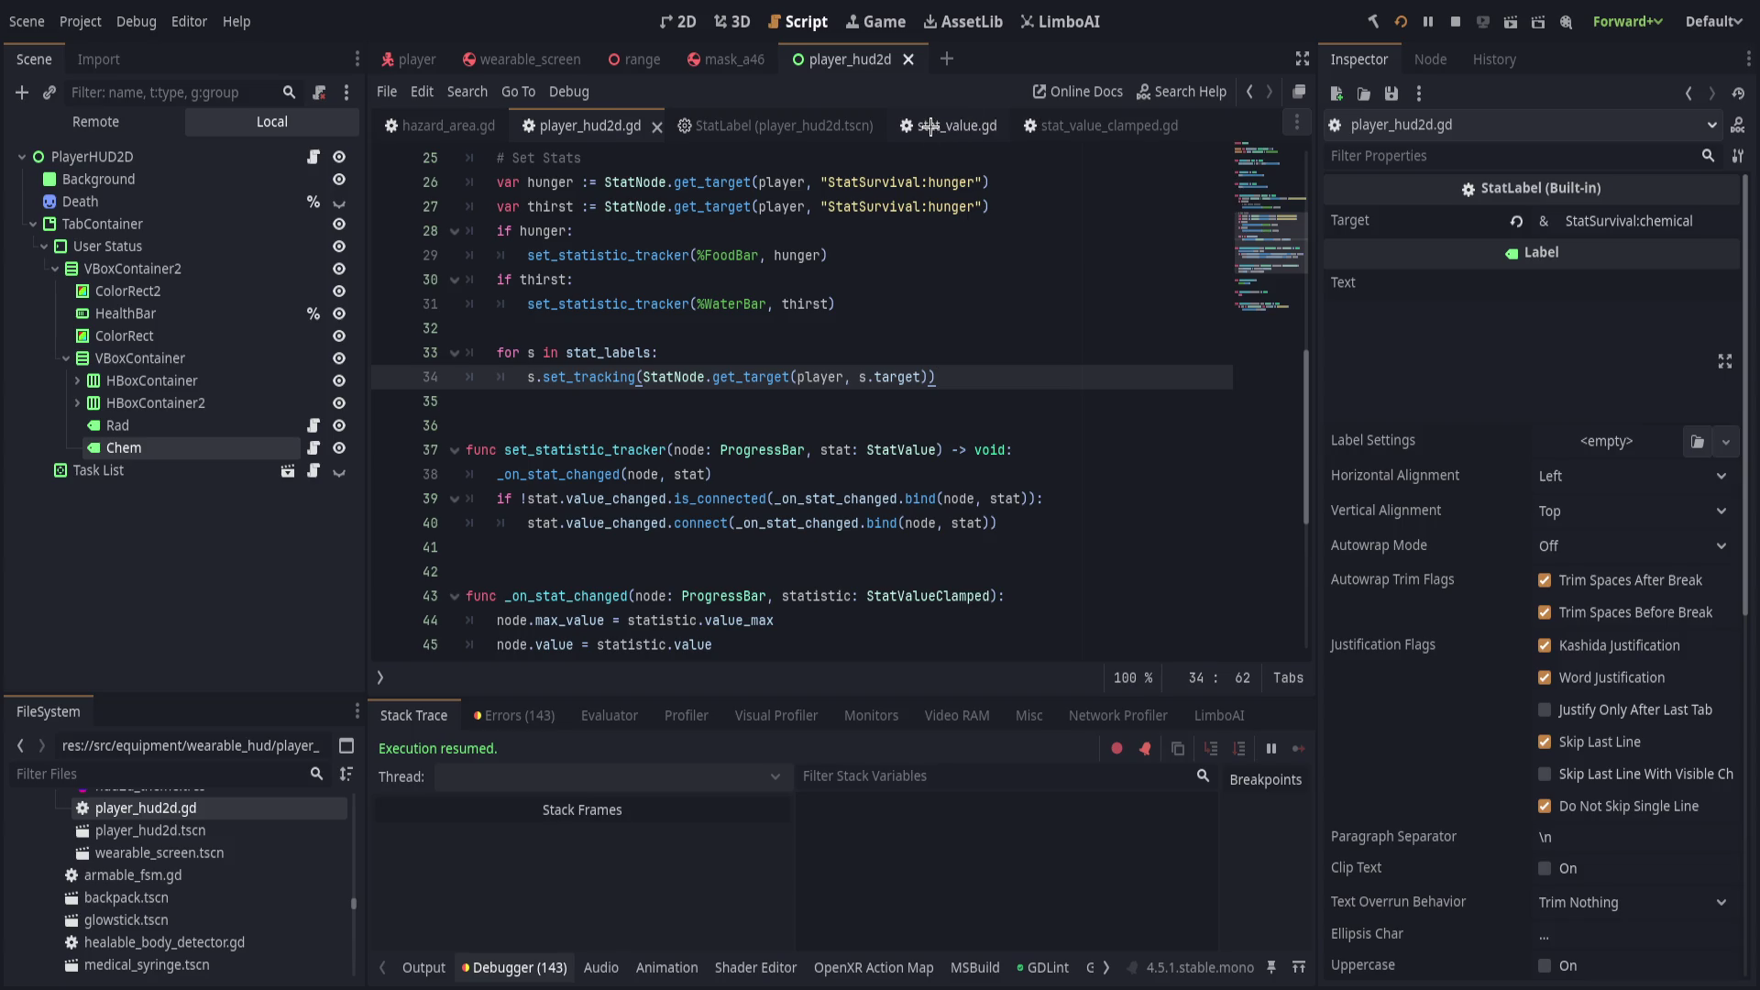
# Switch to the StatLabel script and review the runtime errors in the Errors tab.
pyautogui.click(775, 126)
pyautogui.scroll(2, 691, 496)
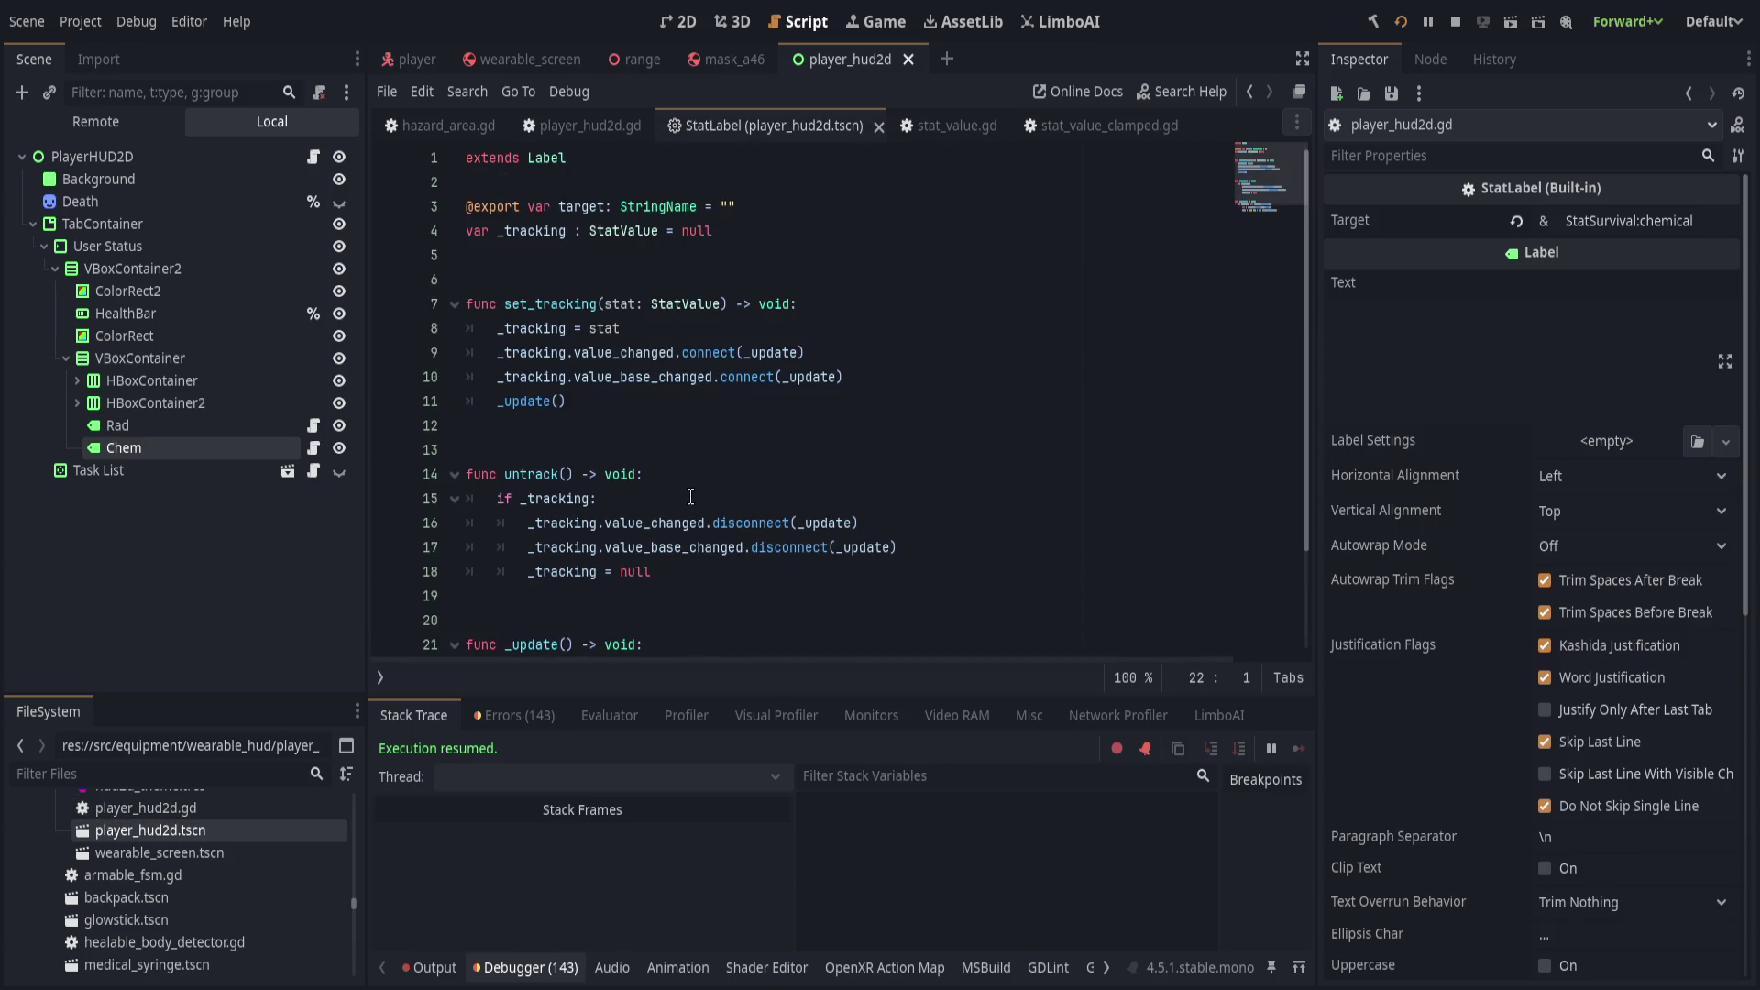
pyautogui.scroll(-1, 672, 496)
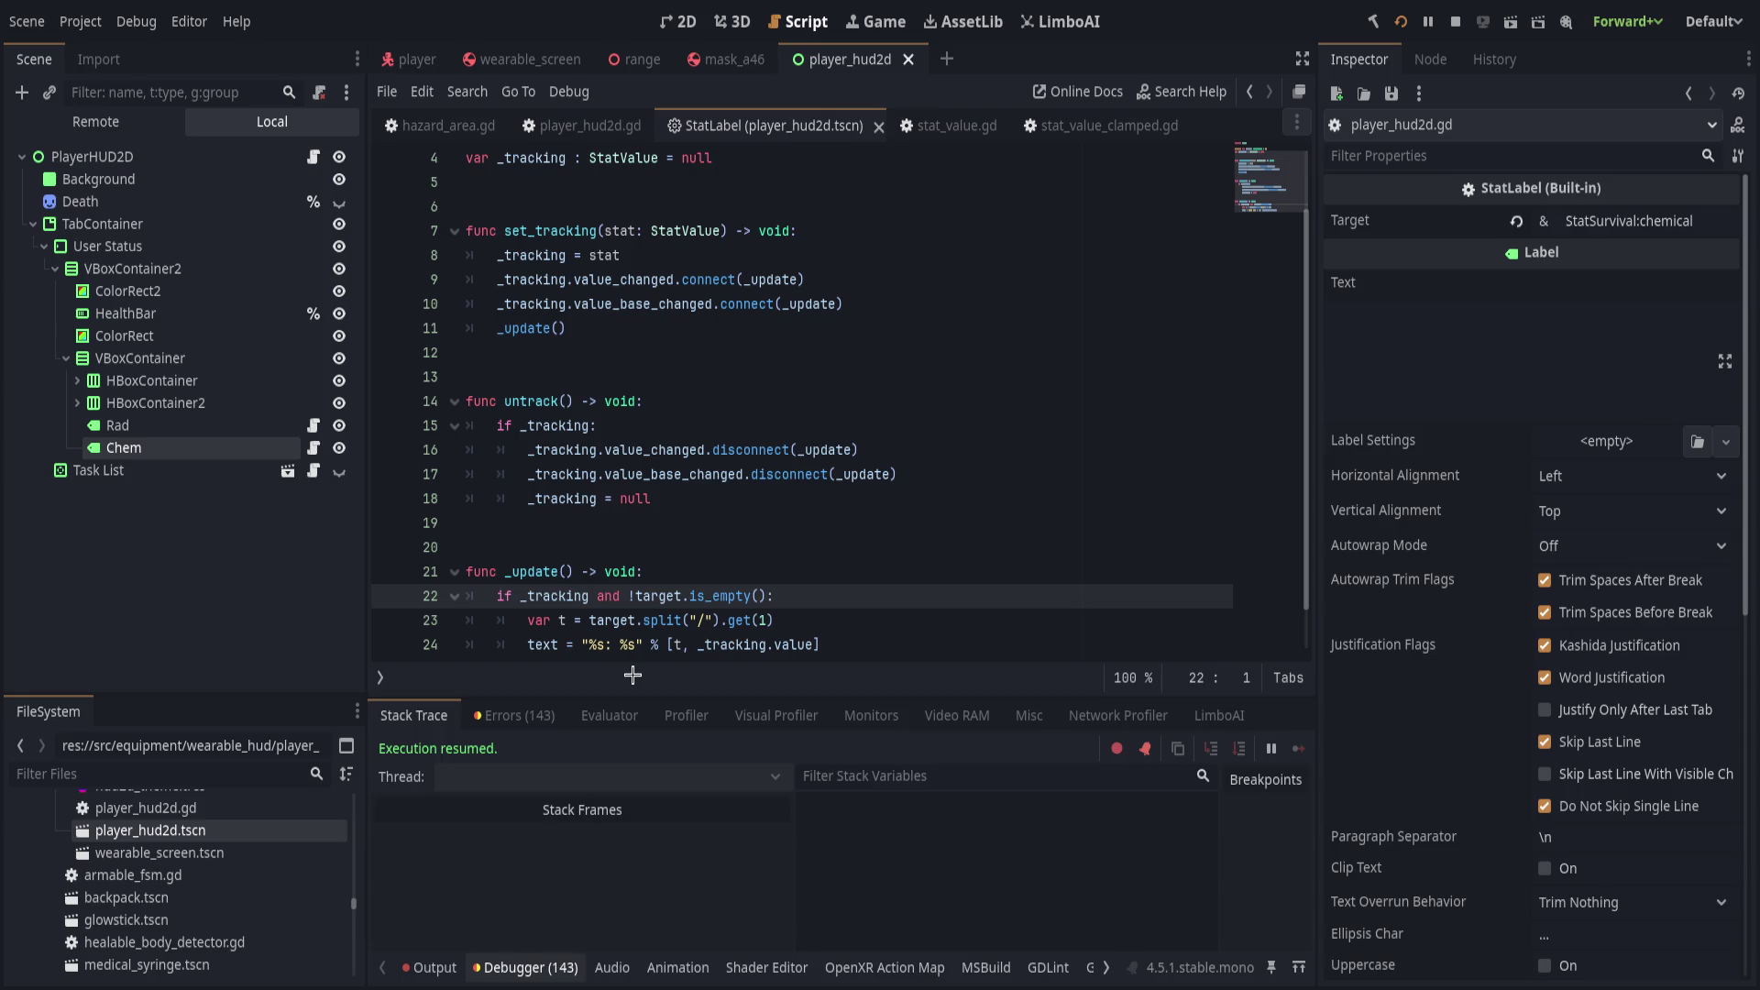
pyautogui.click(515, 716)
pyautogui.scroll(-3, 678, 880)
pyautogui.scroll(-5, 678, 880)
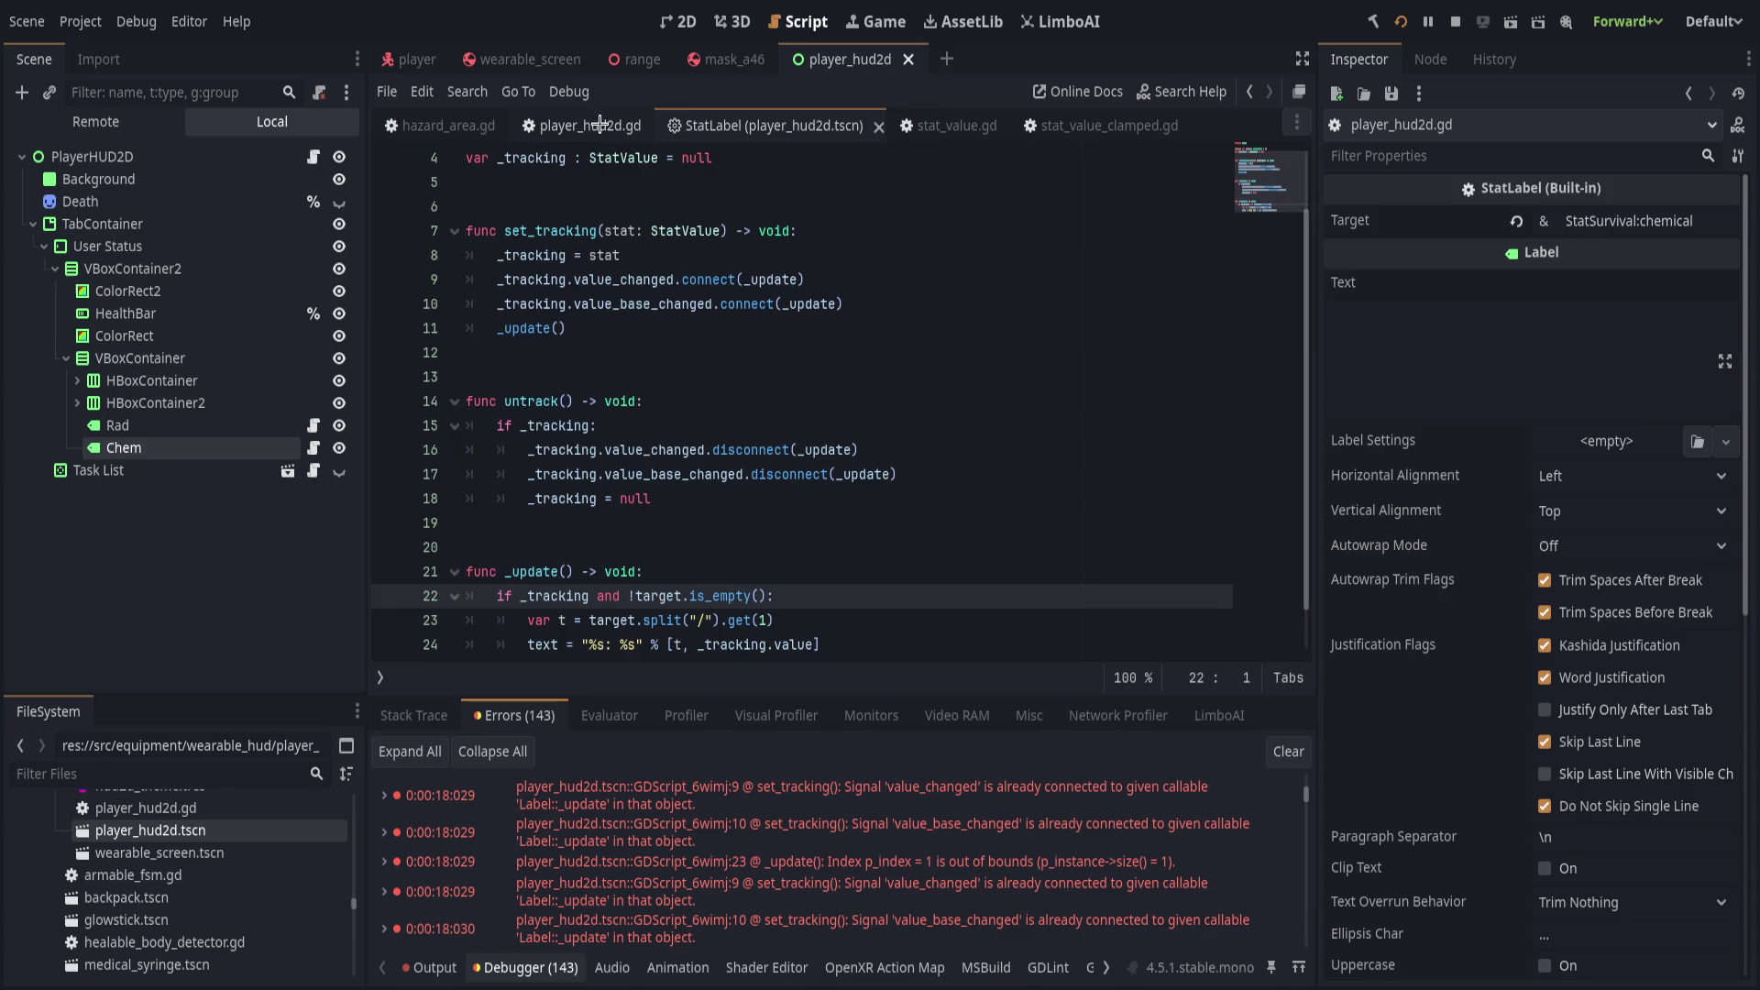
# Set a breakpoint on line 34 of player_hud2d.gd, the get_target call.
pyautogui.click(601, 124)
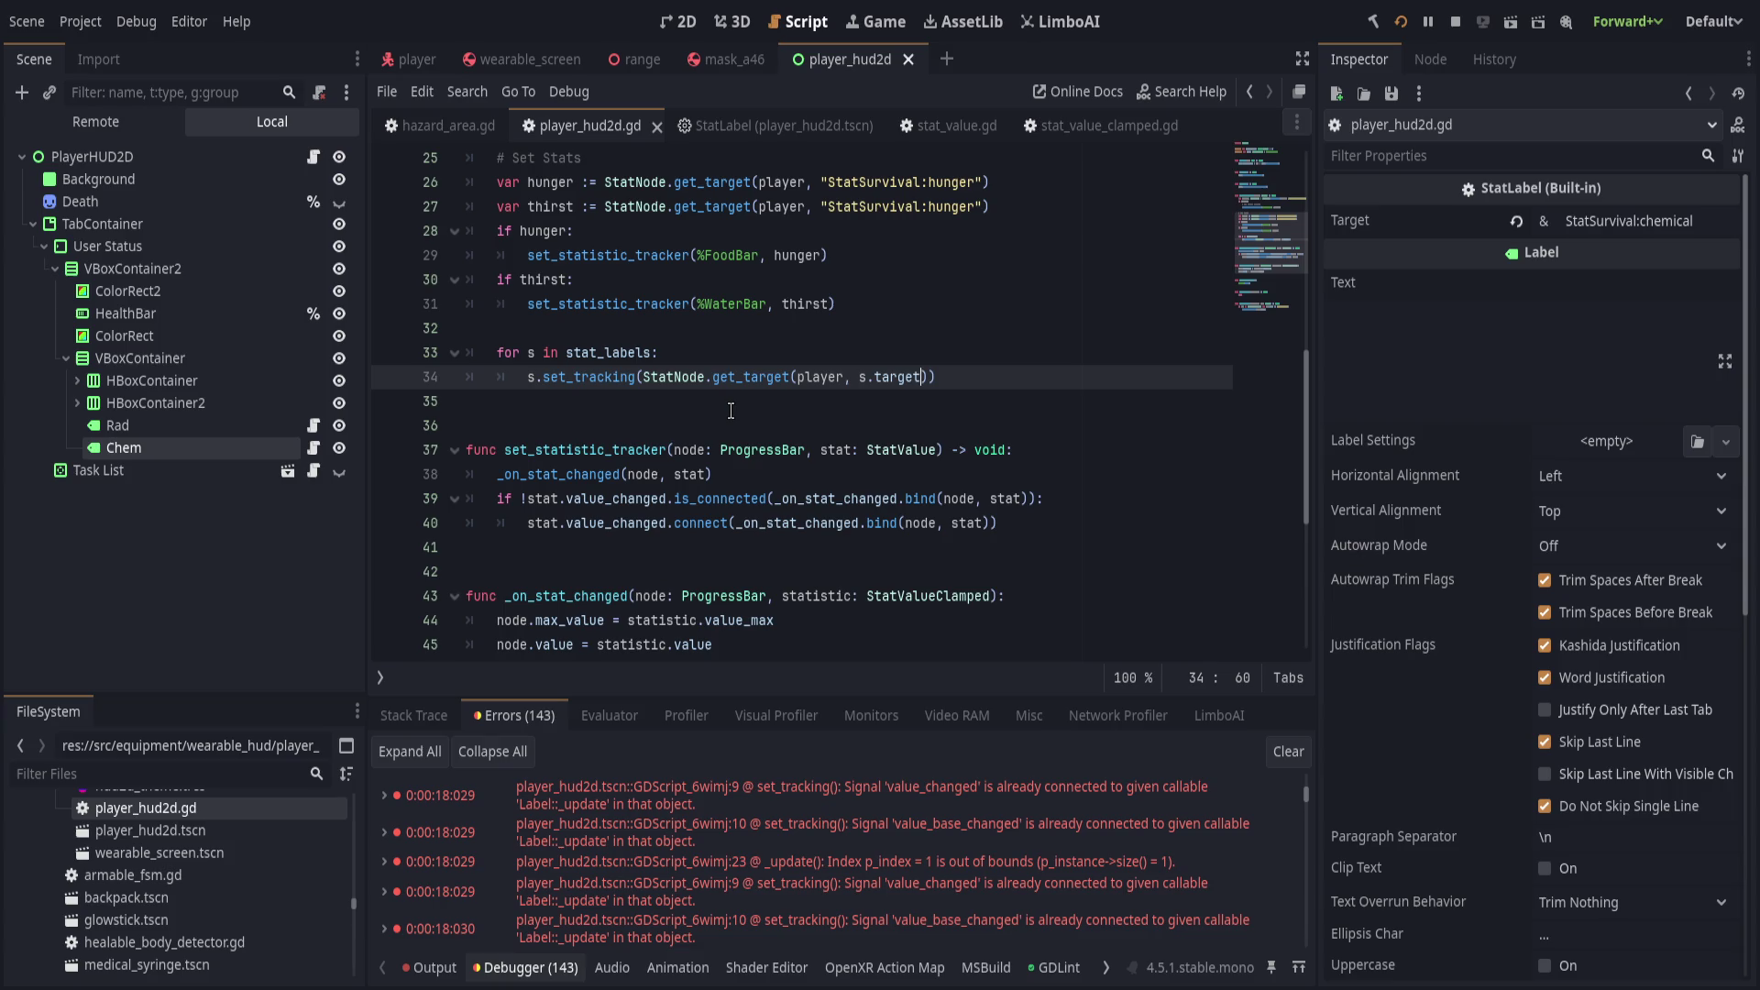
pyautogui.hotkey('ctrl', 'shift', 'Left')
pyautogui.hotkey('ctrl', 'shift', 'Left')
pyautogui.hotkey('ctrl', 'shift', 'Left')
pyautogui.click(388, 377)
pyautogui.click(769, 376)
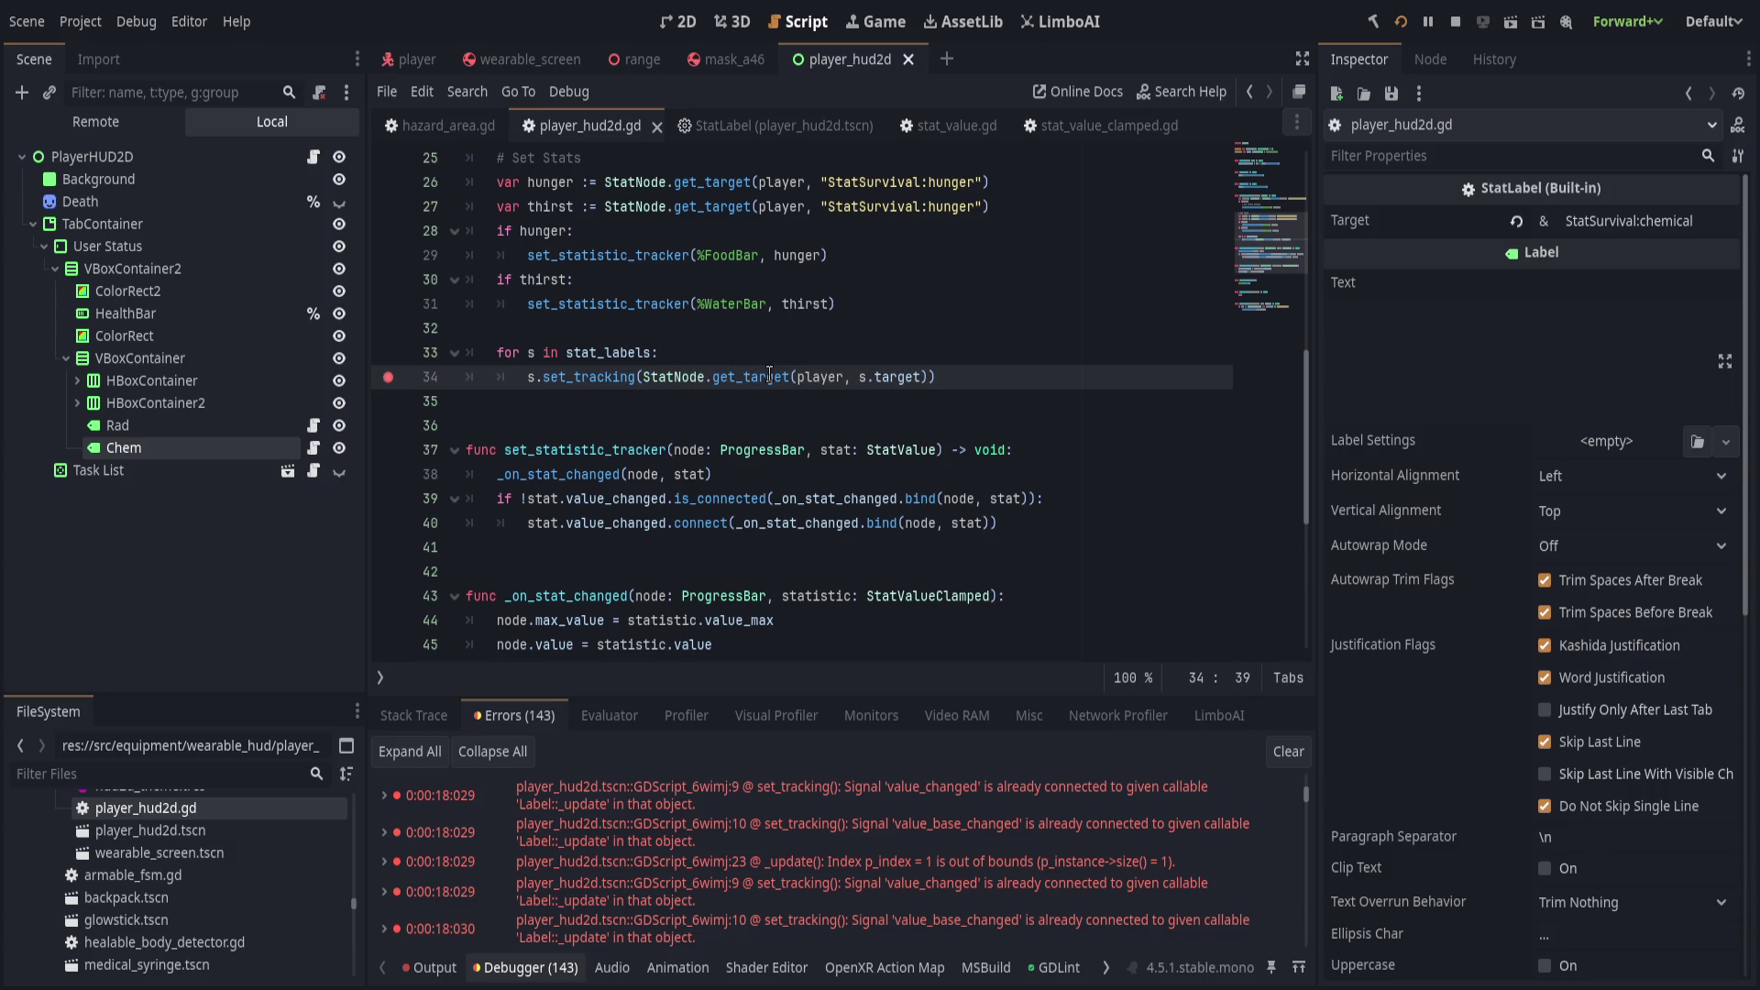
# Set a breakpoint on line 22 of the StatLabel script again.
pyautogui.click(770, 125)
pyautogui.scroll(1, 760, 424)
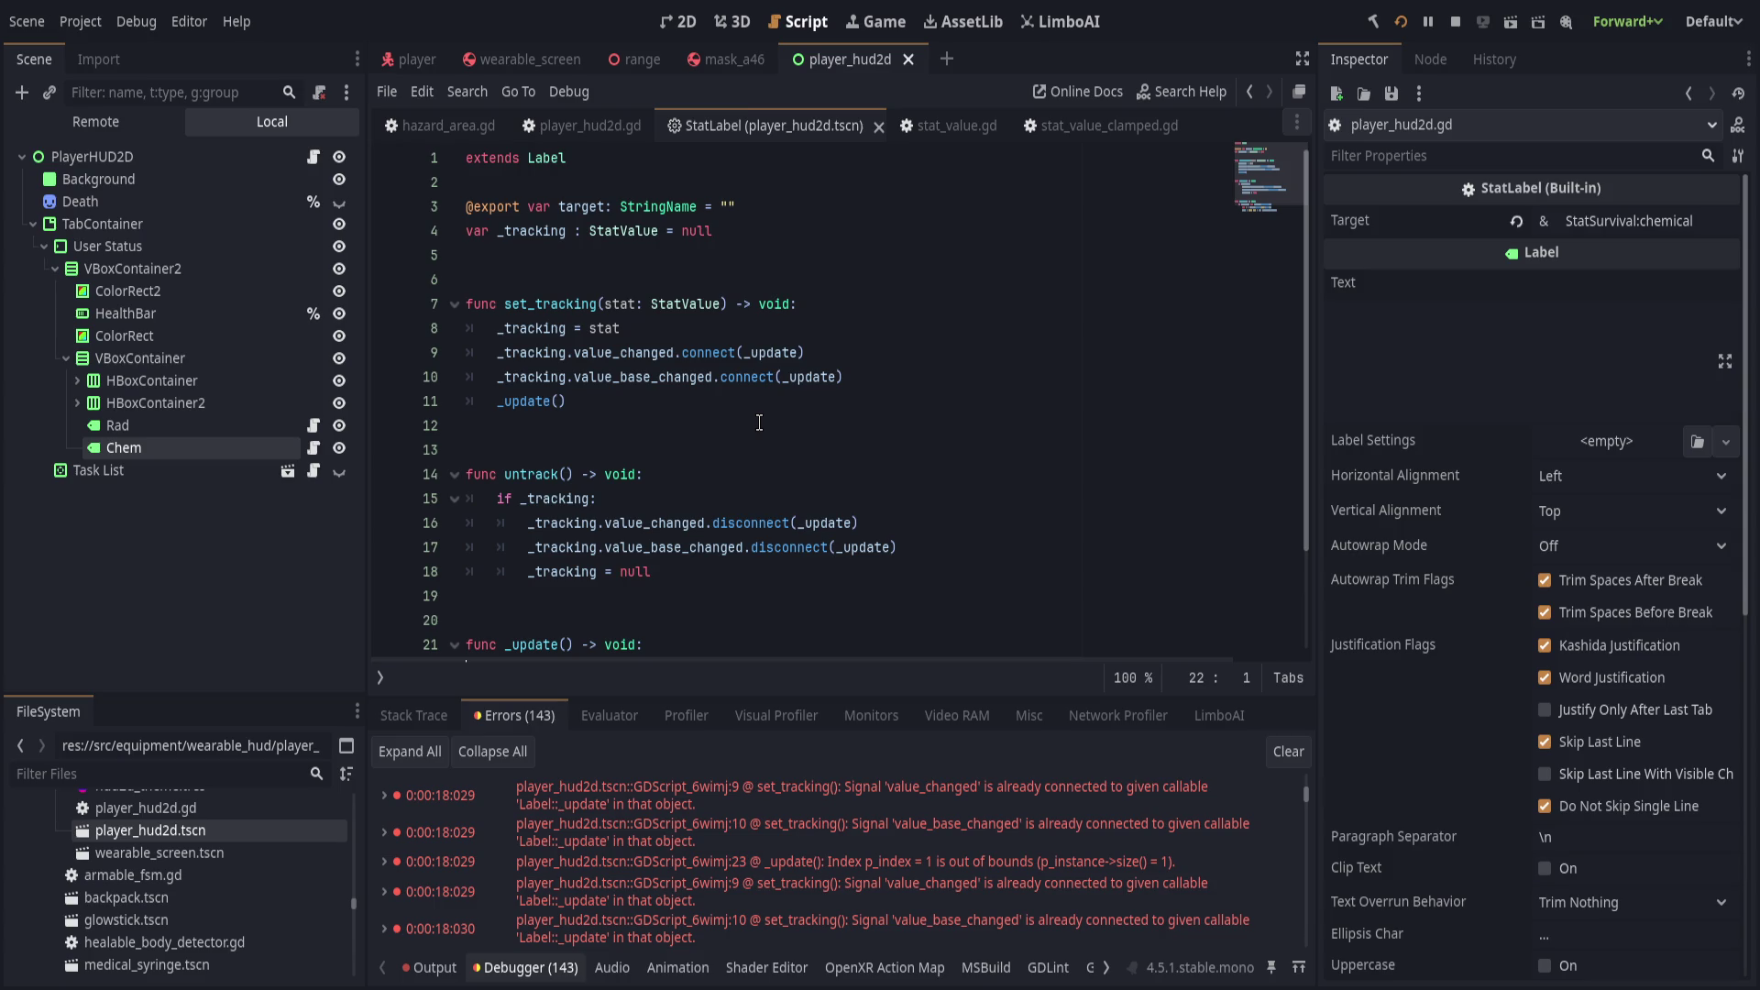
pyautogui.scroll(-2, 759, 423)
pyautogui.click(388, 547)
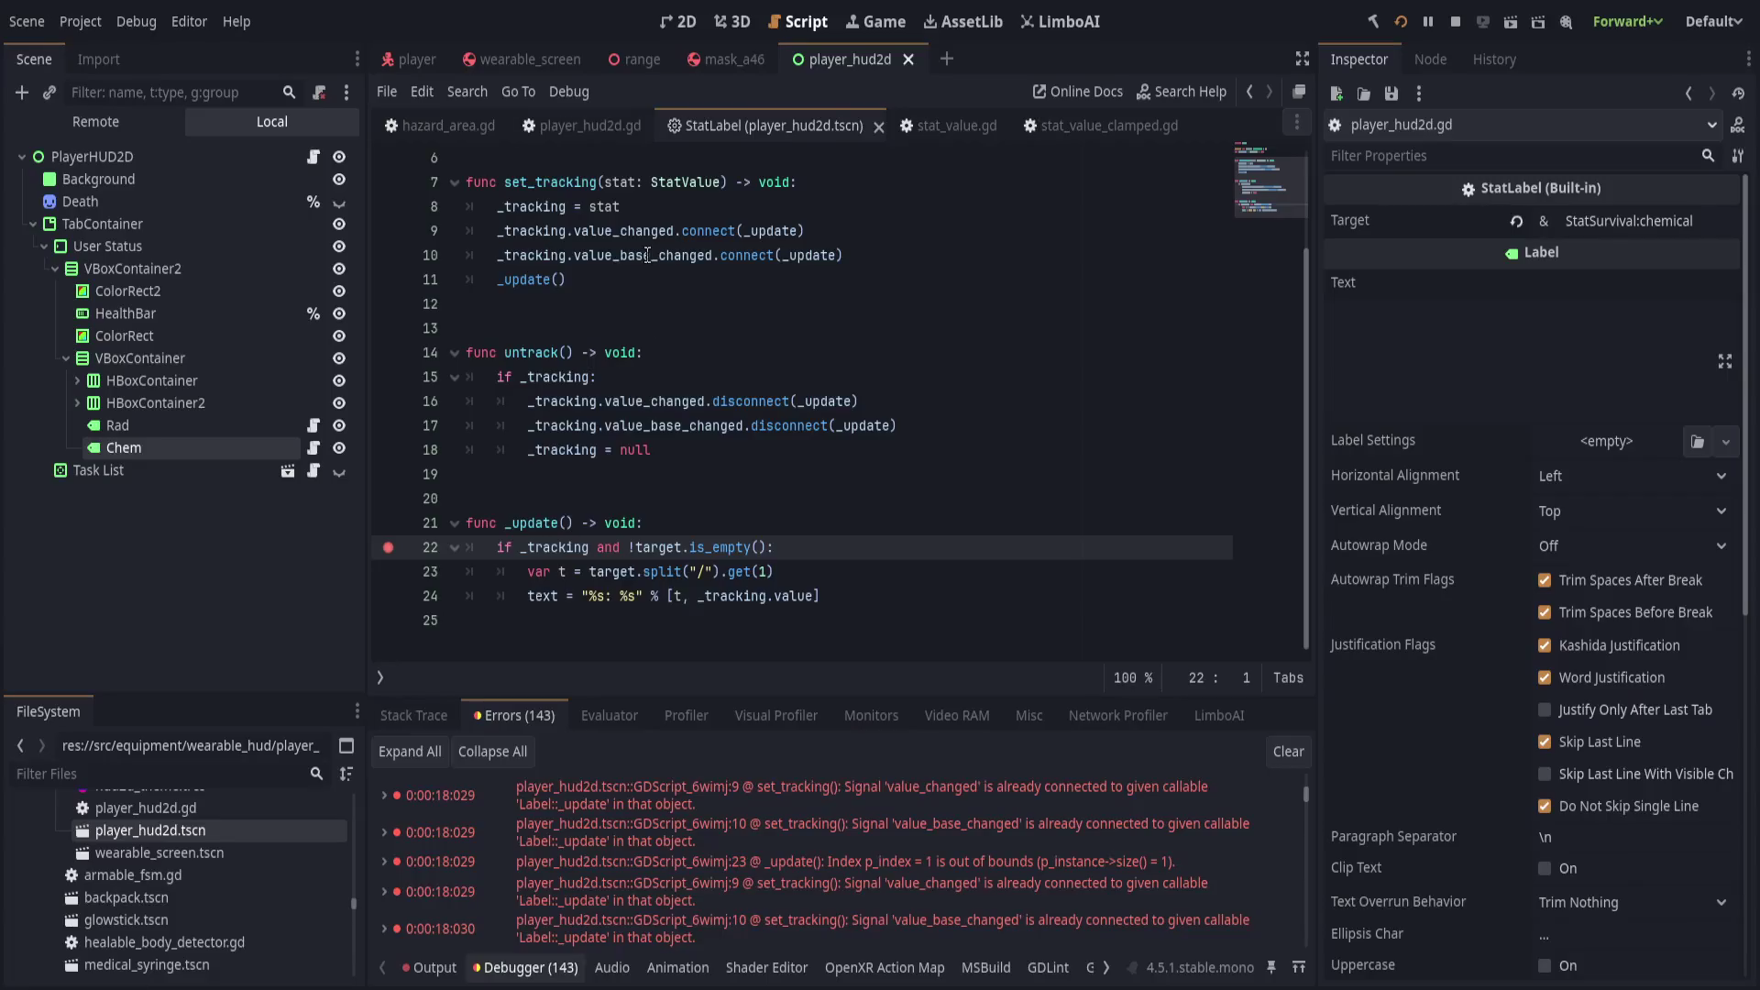
pyautogui.click(721, 22)
pyautogui.click(798, 21)
pyautogui.click(733, 21)
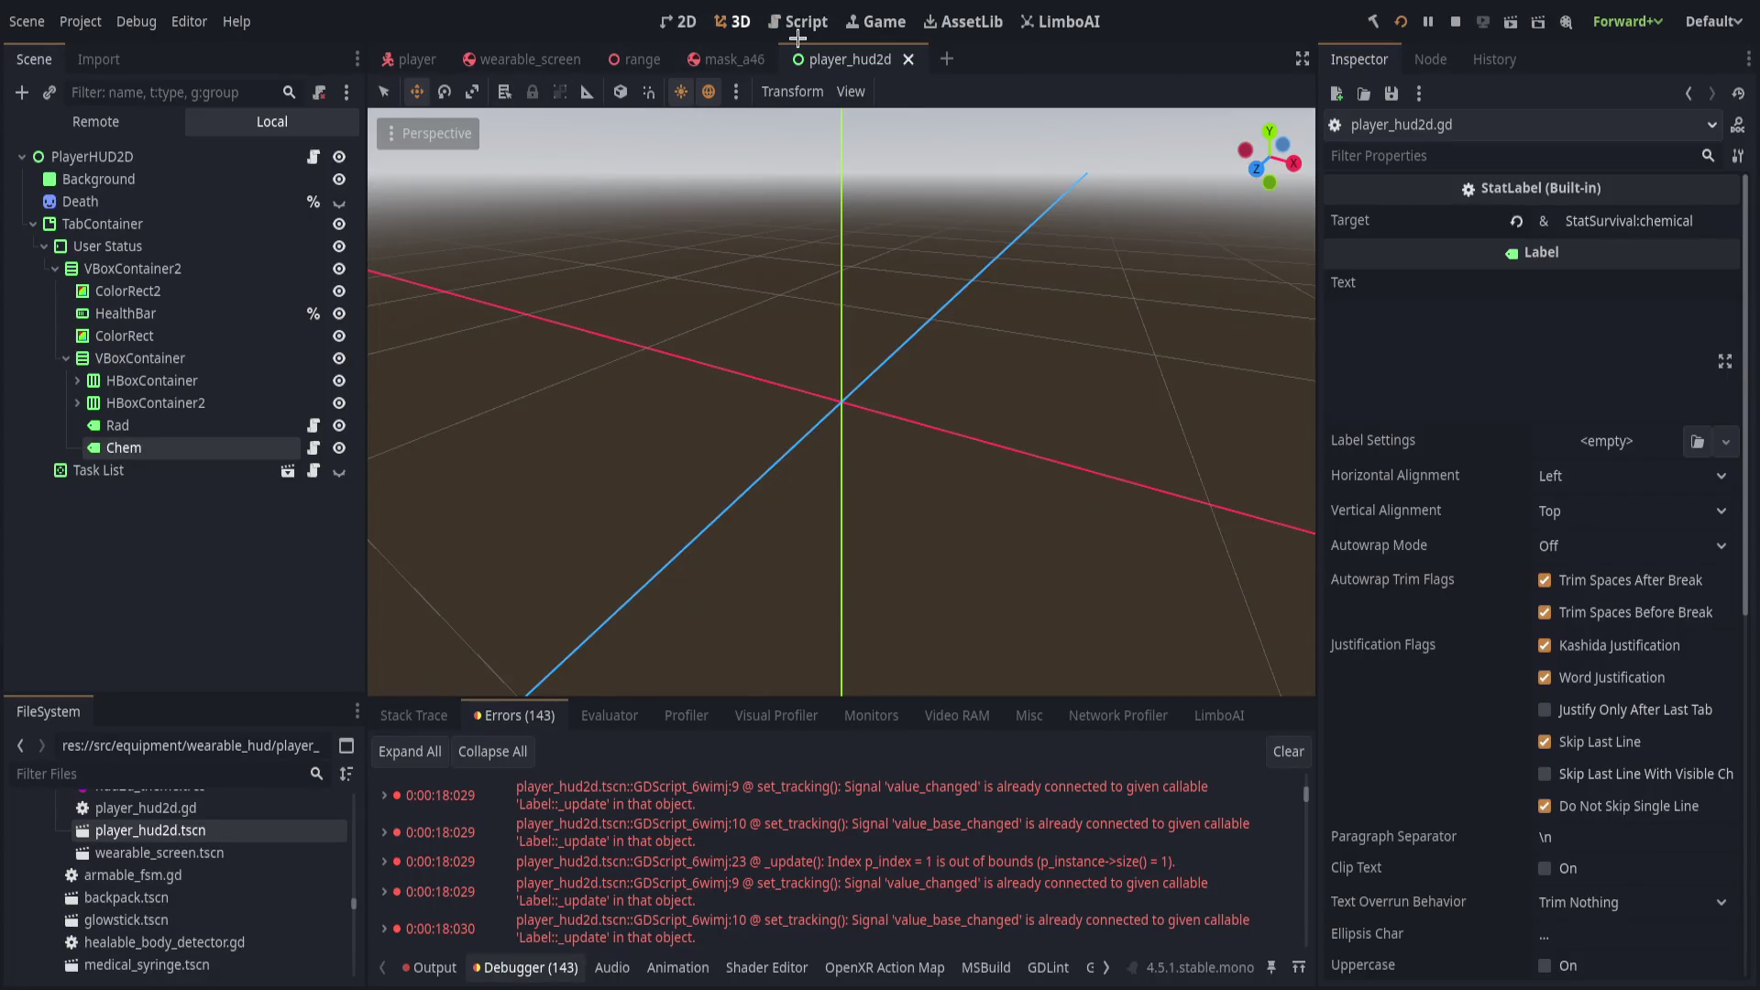
# Show the game view with camera override off and step past paused line 22.
pyautogui.click(877, 21)
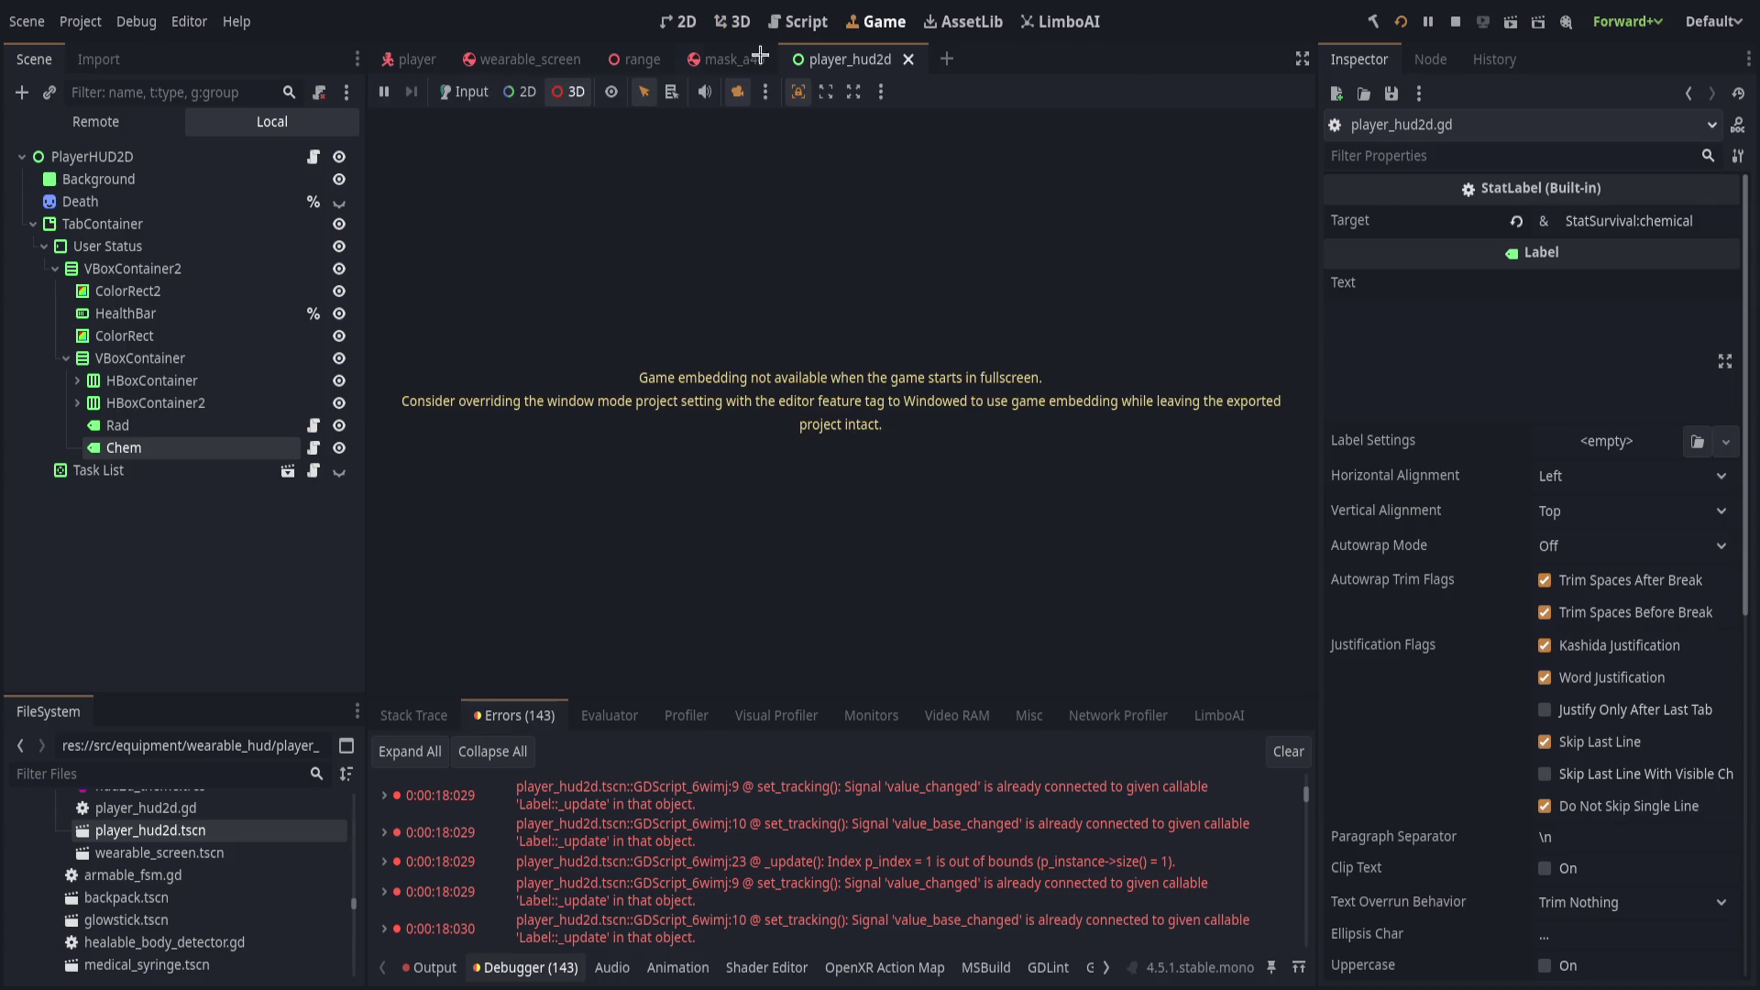
pyautogui.click(740, 95)
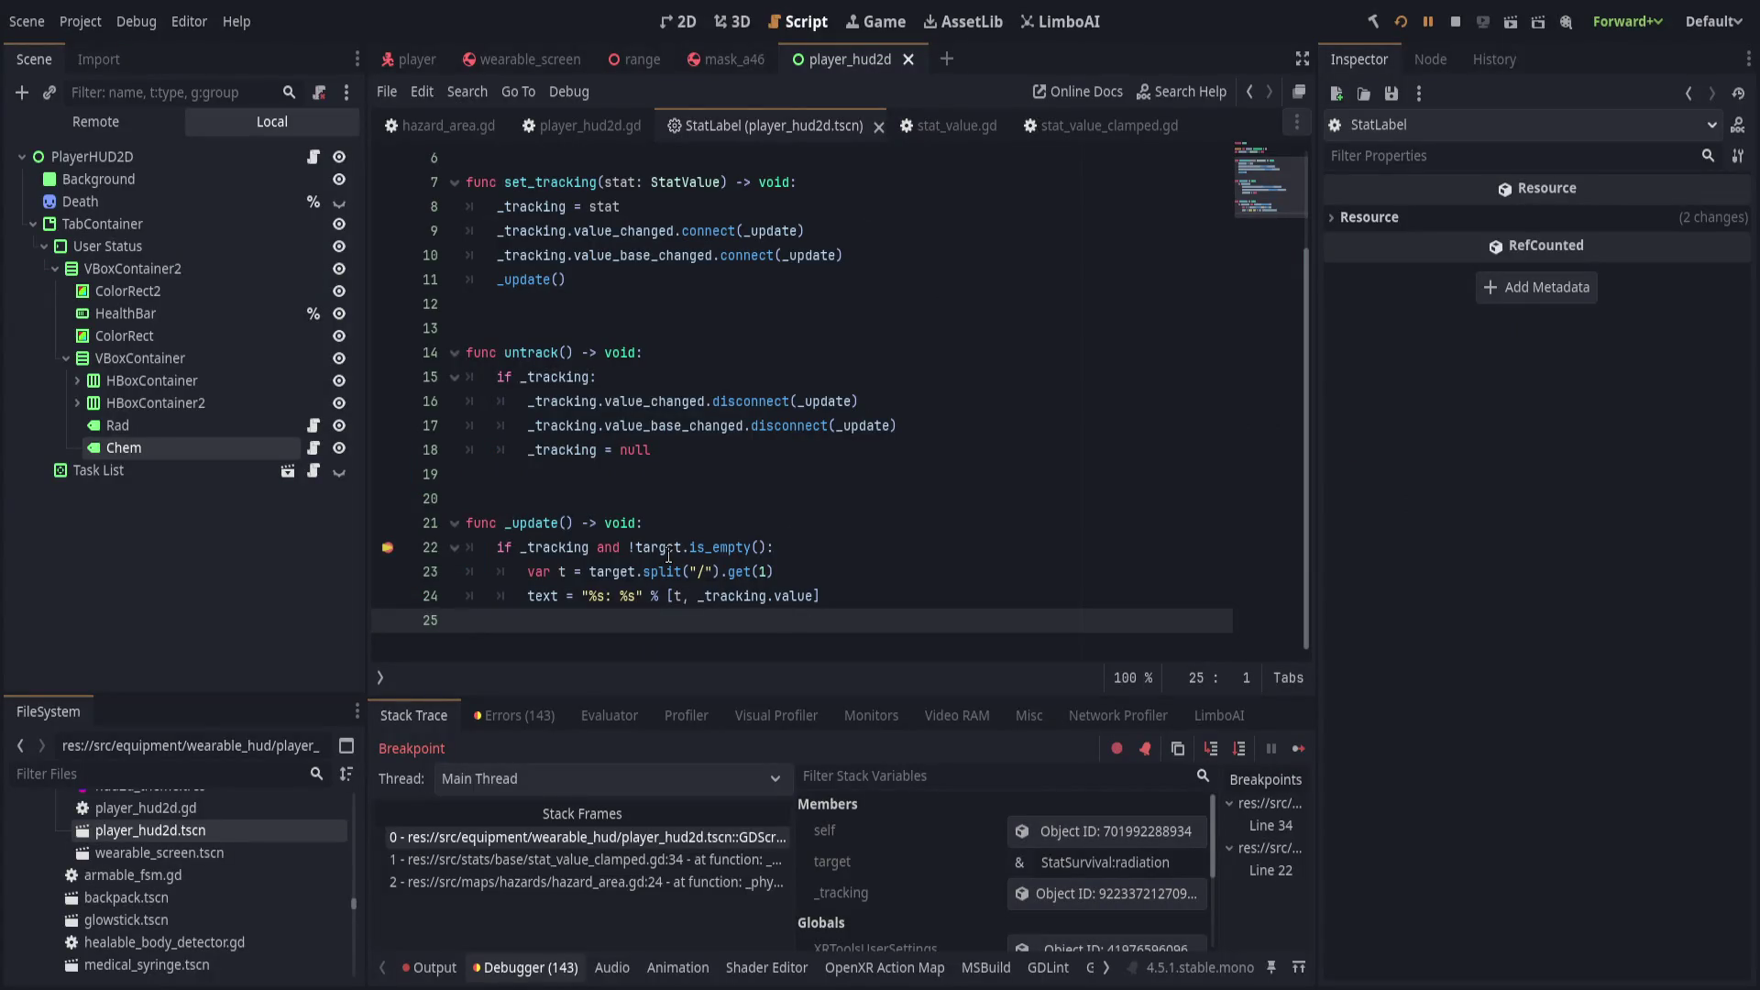
pyautogui.click(794, 540)
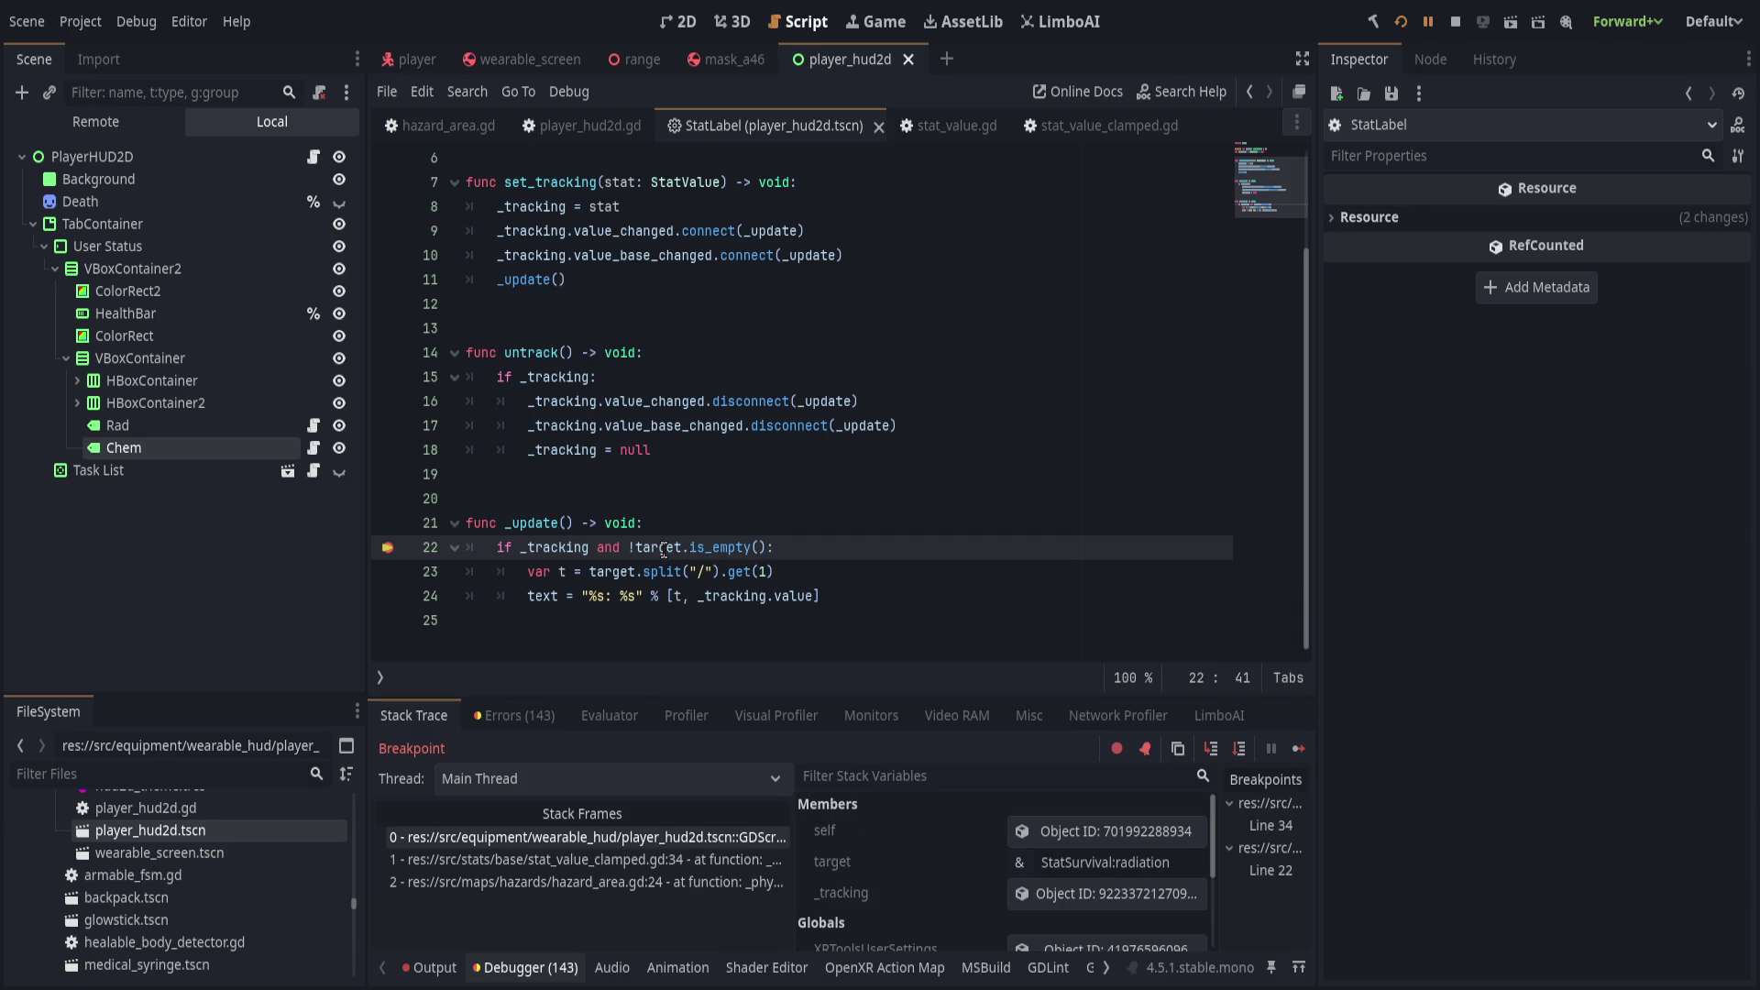
pyautogui.click(1211, 748)
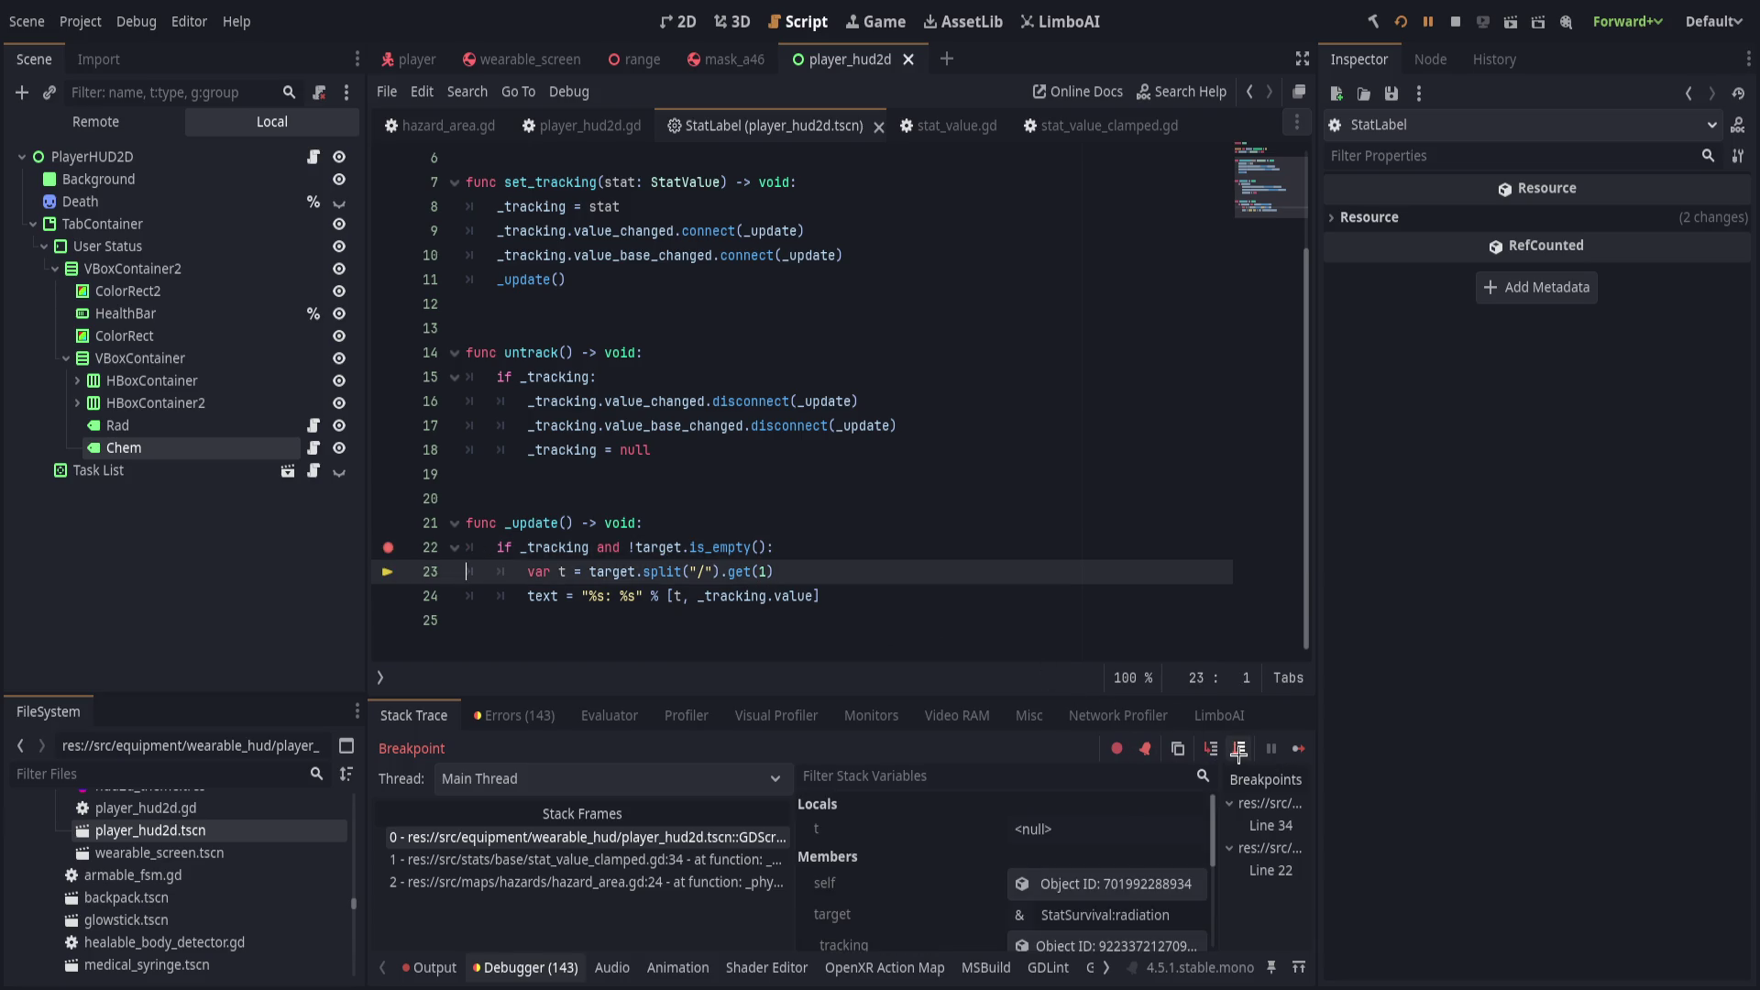
pyautogui.click(1214, 750)
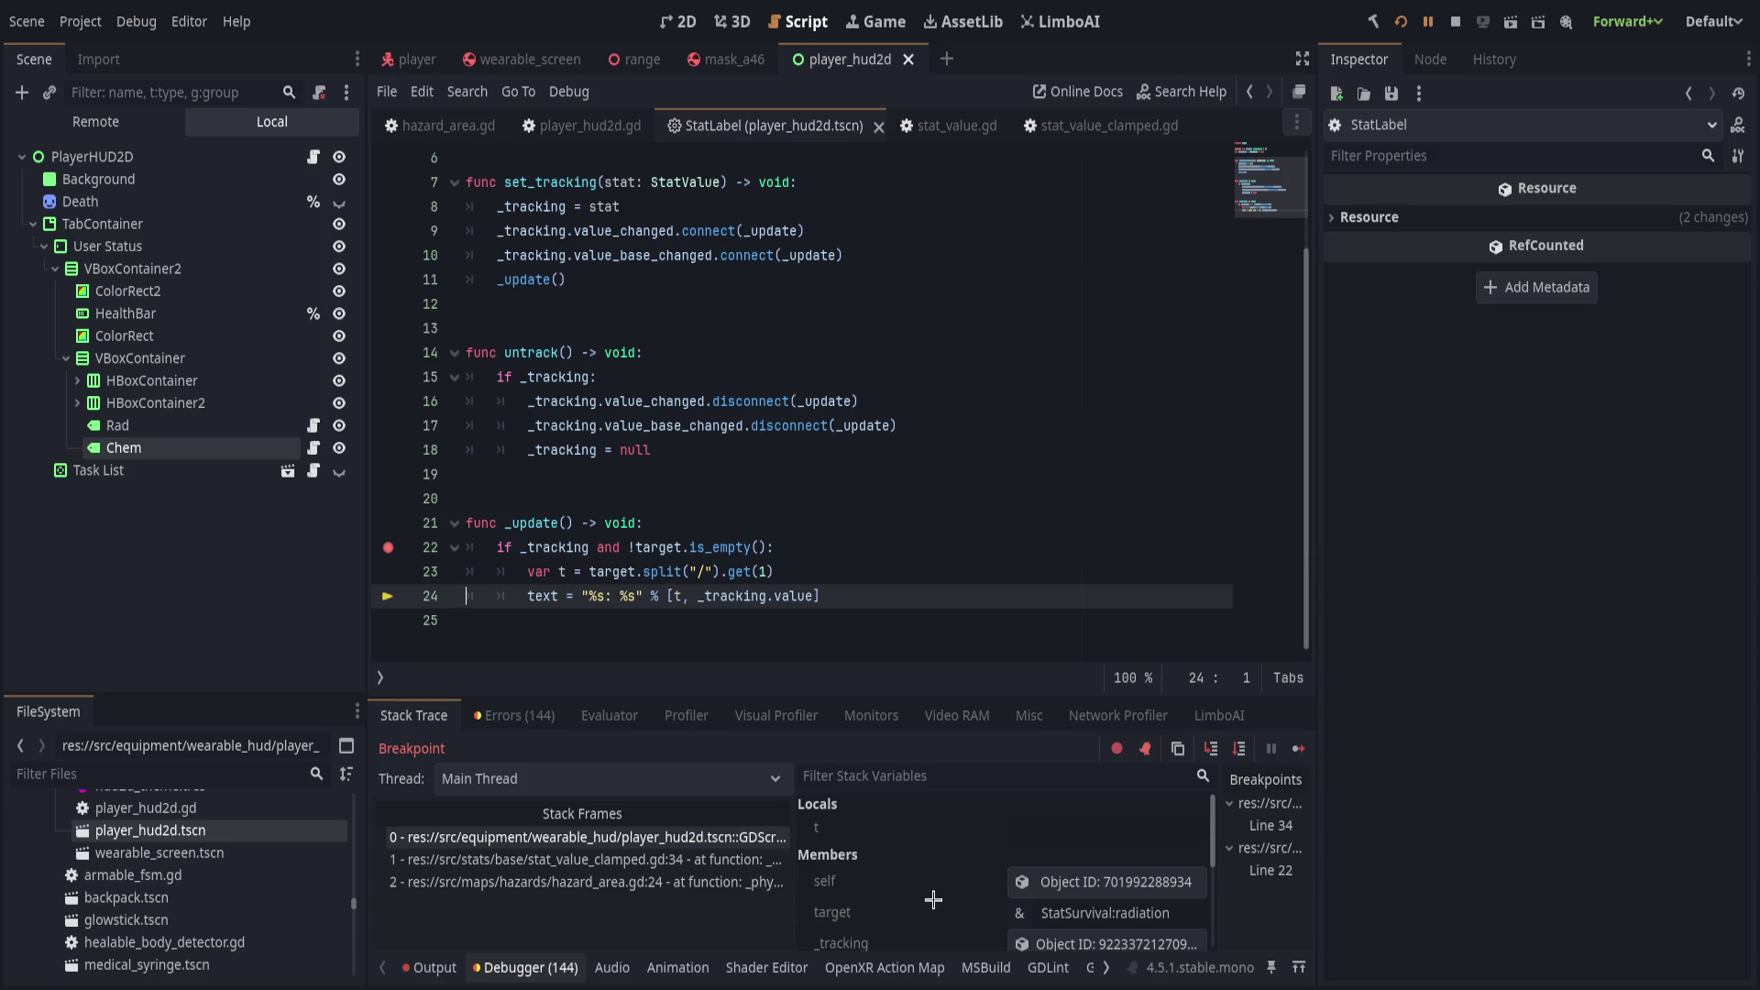
# Change line 23's split separator from "/" to ":" and continue the paused game.
pyautogui.click(707, 571)
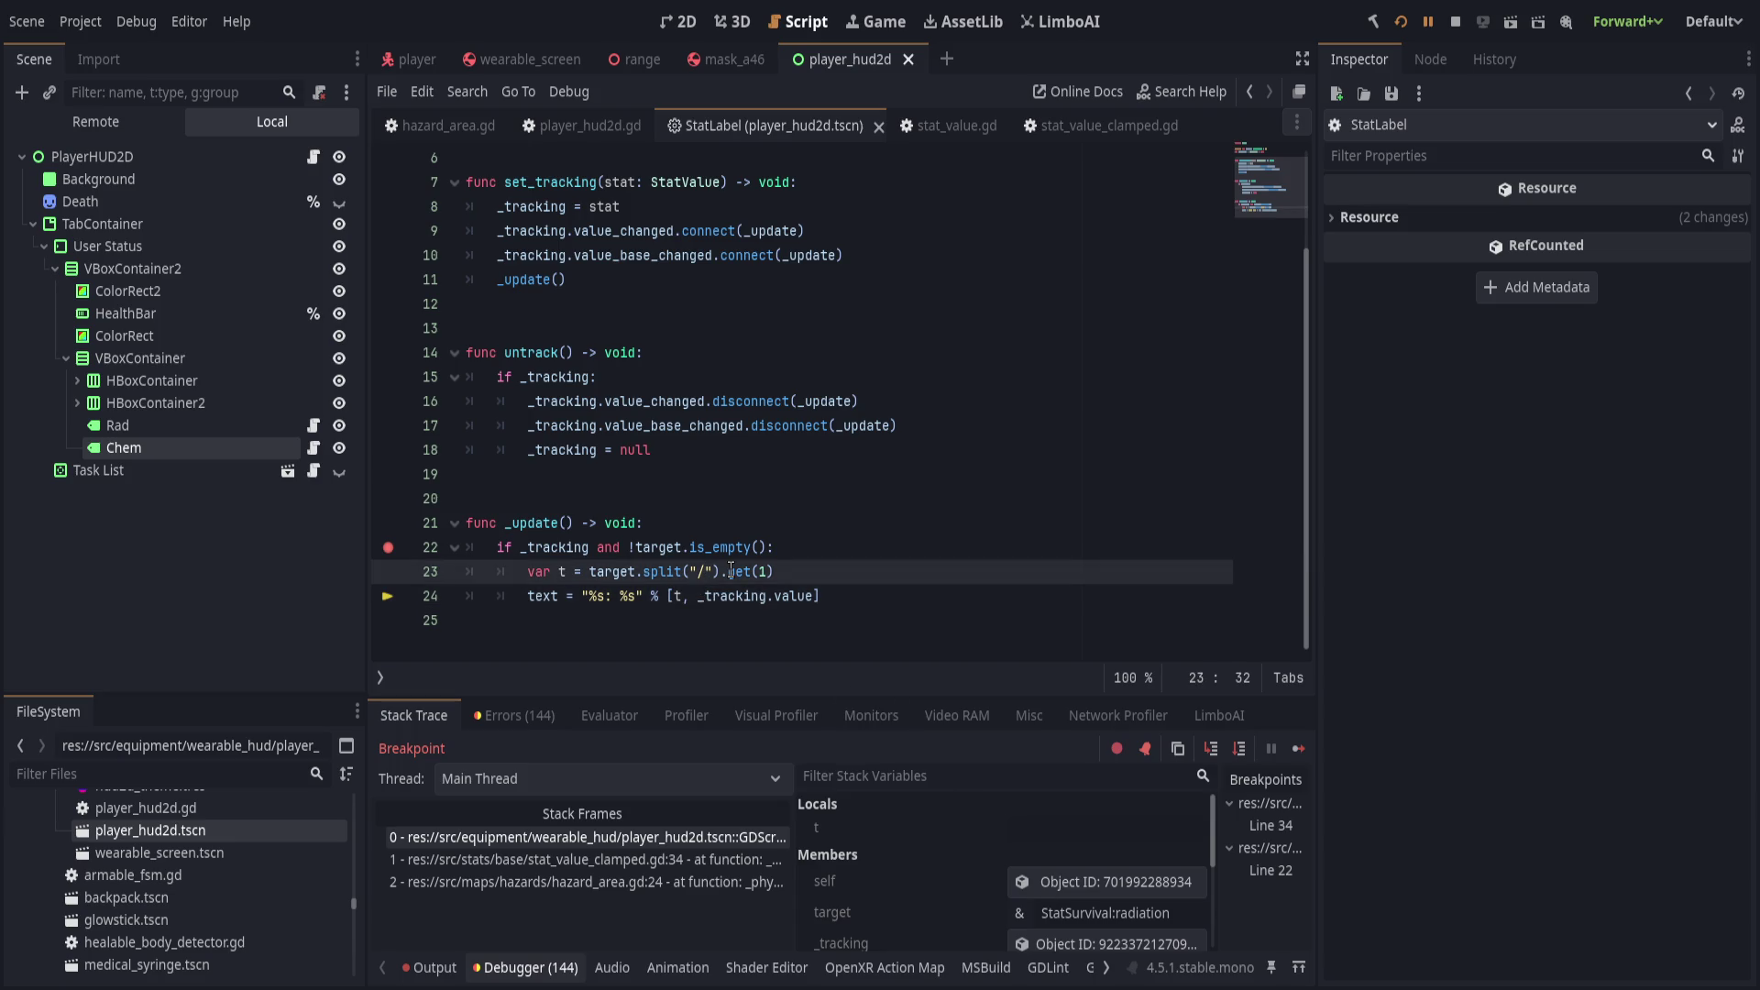
pyautogui.press('BackSpace')
pyautogui.write(':')
pyautogui.click(847, 514)
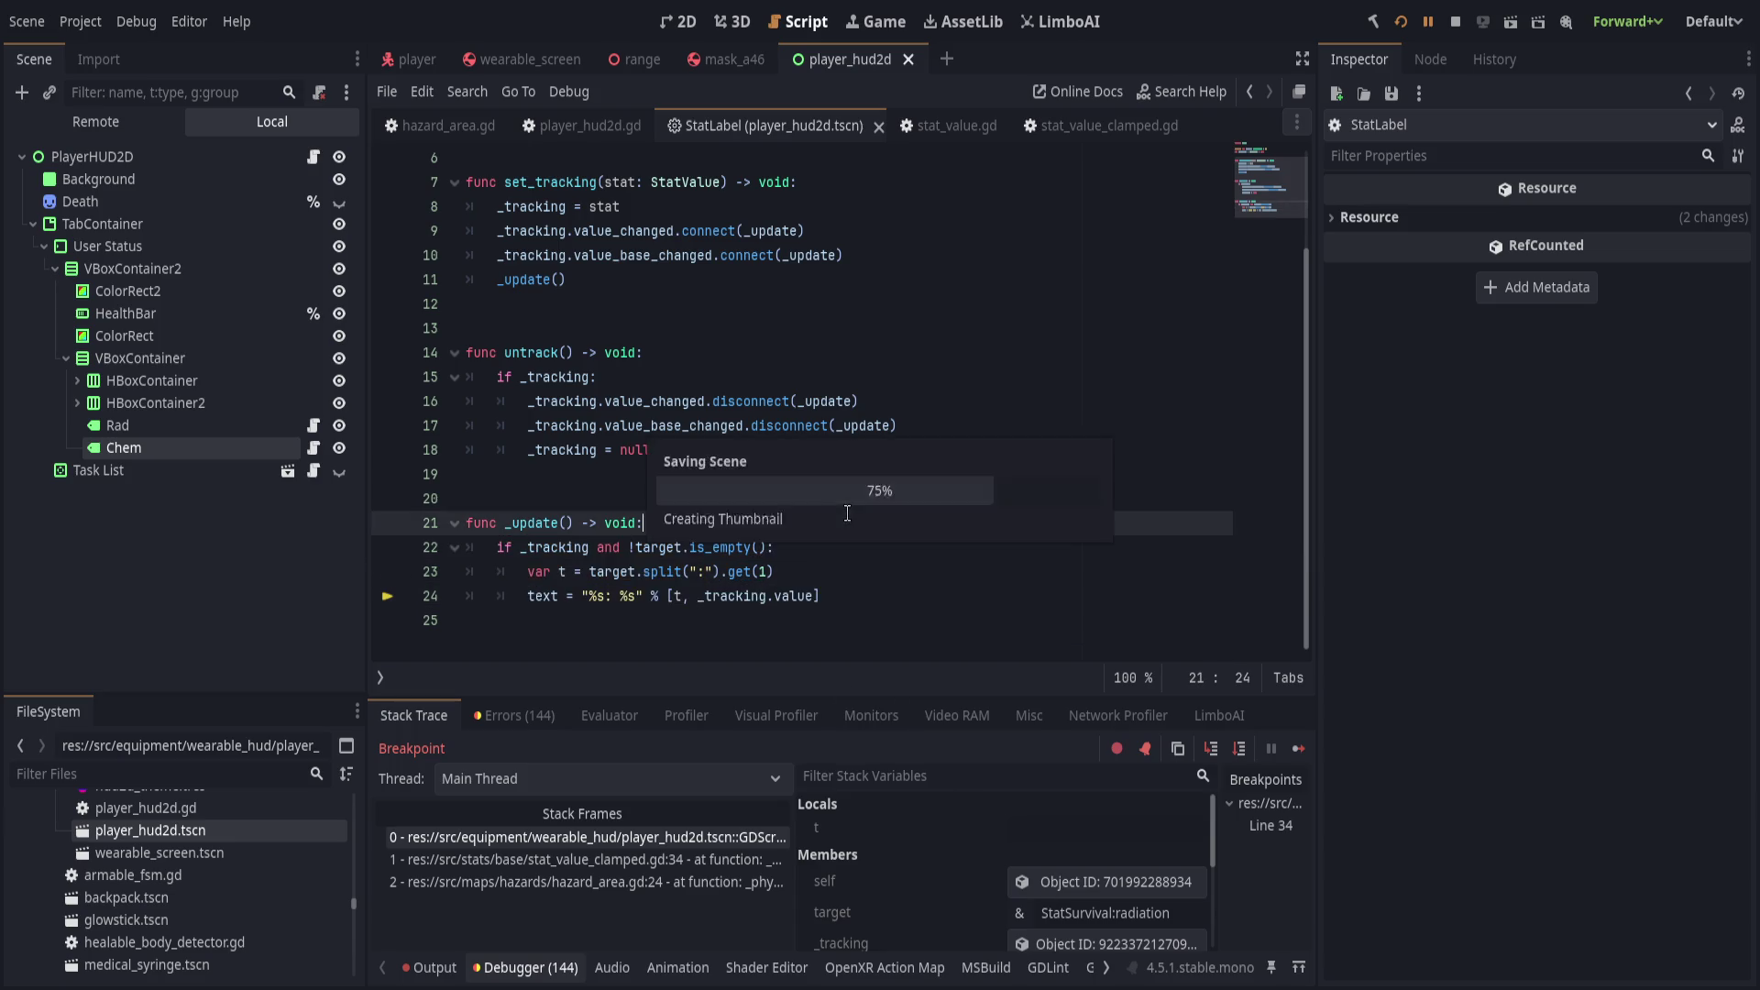
pyautogui.click(1427, 20)
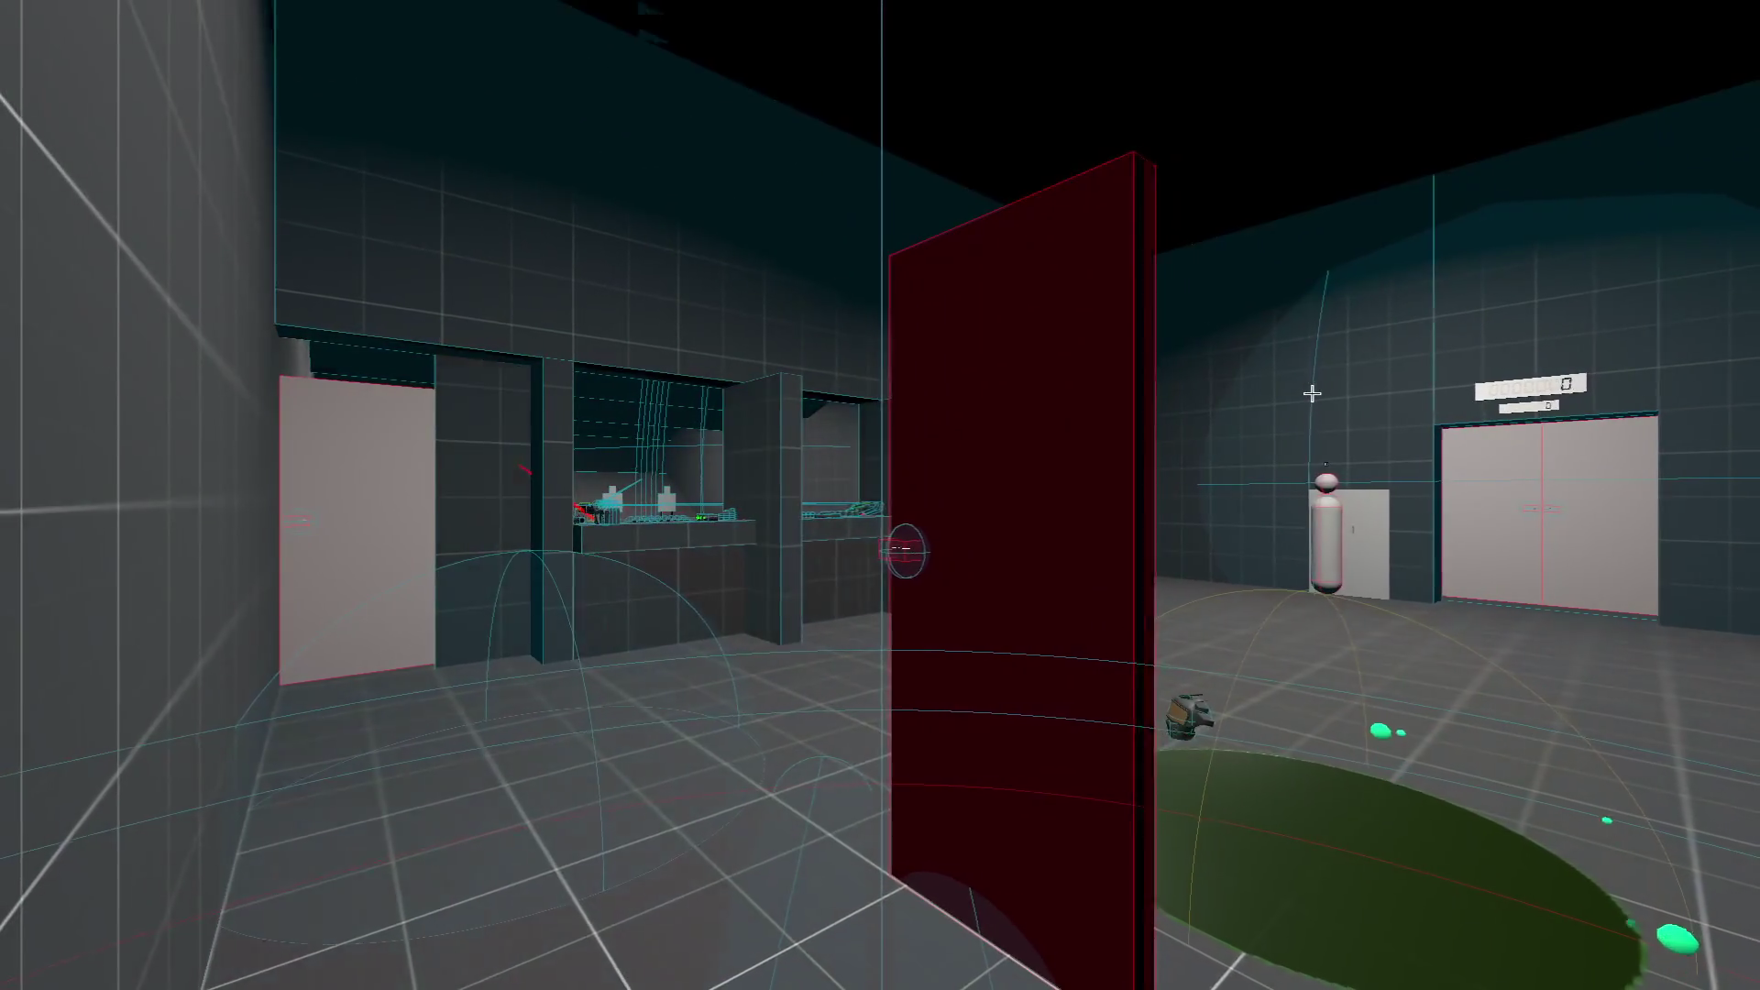
# Turn the view in the fullscreen game to read the wrist HUD values, then return to StatLabel line 24.
pyautogui.press('d')
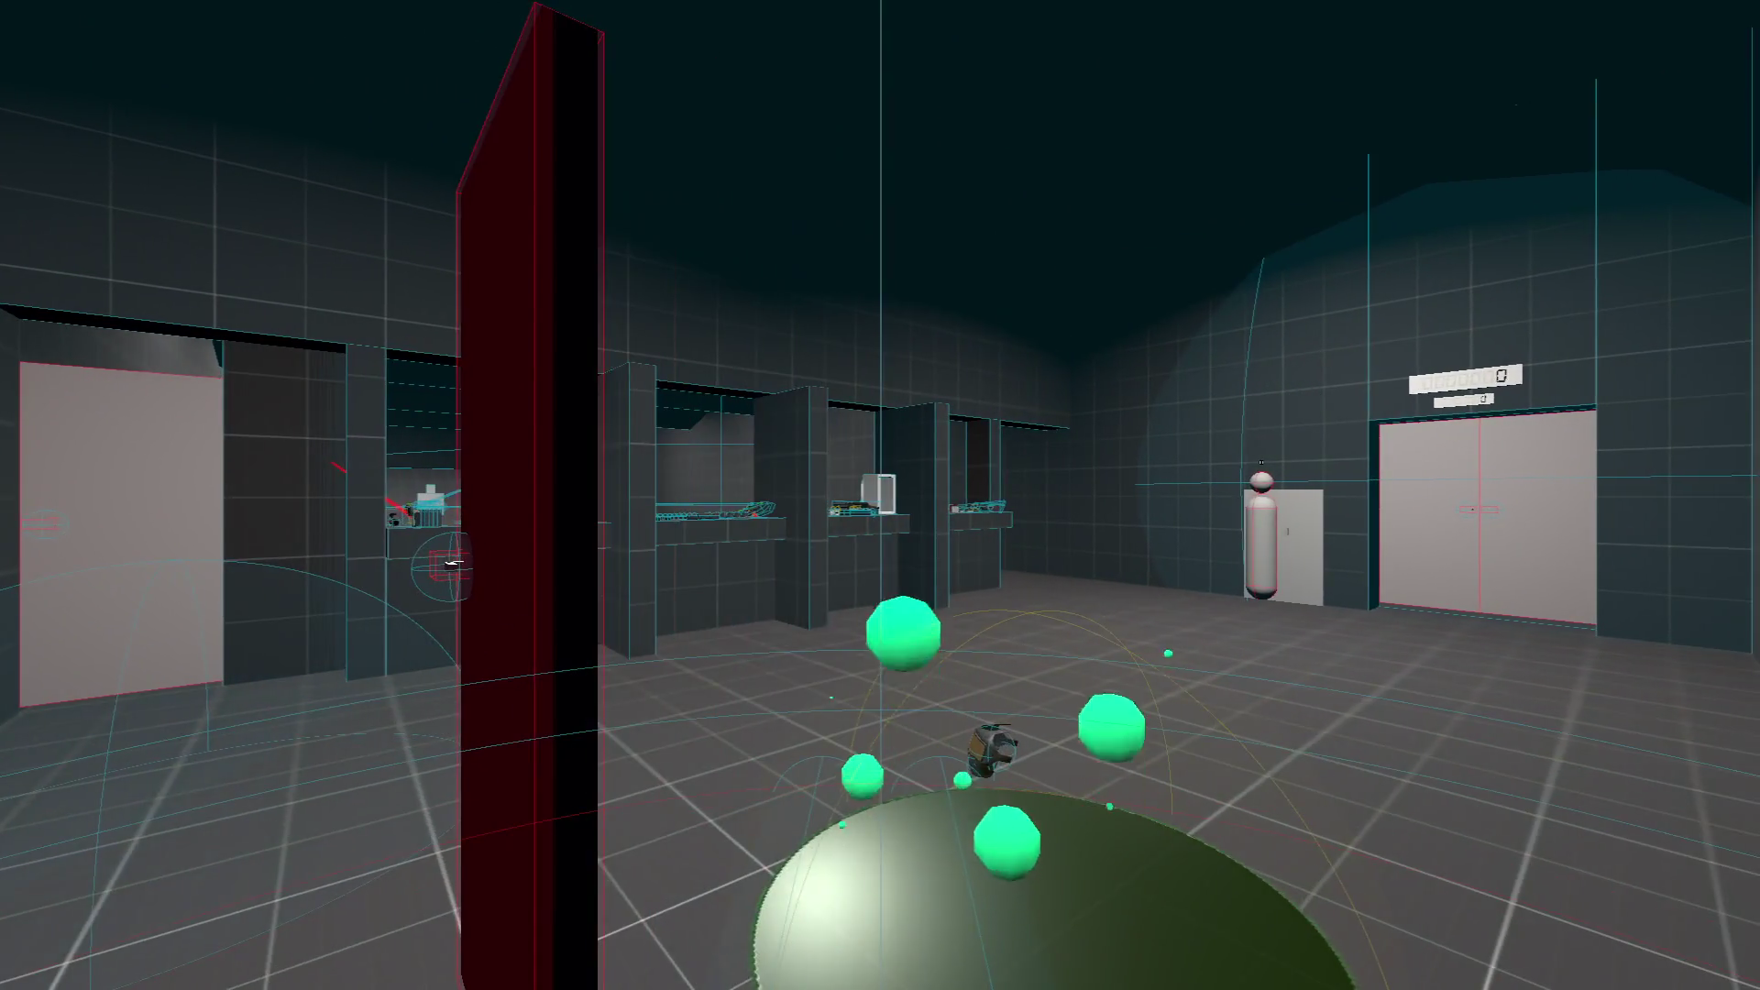
pyautogui.hotkey('alt', 'Tab')
pyautogui.click(878, 21)
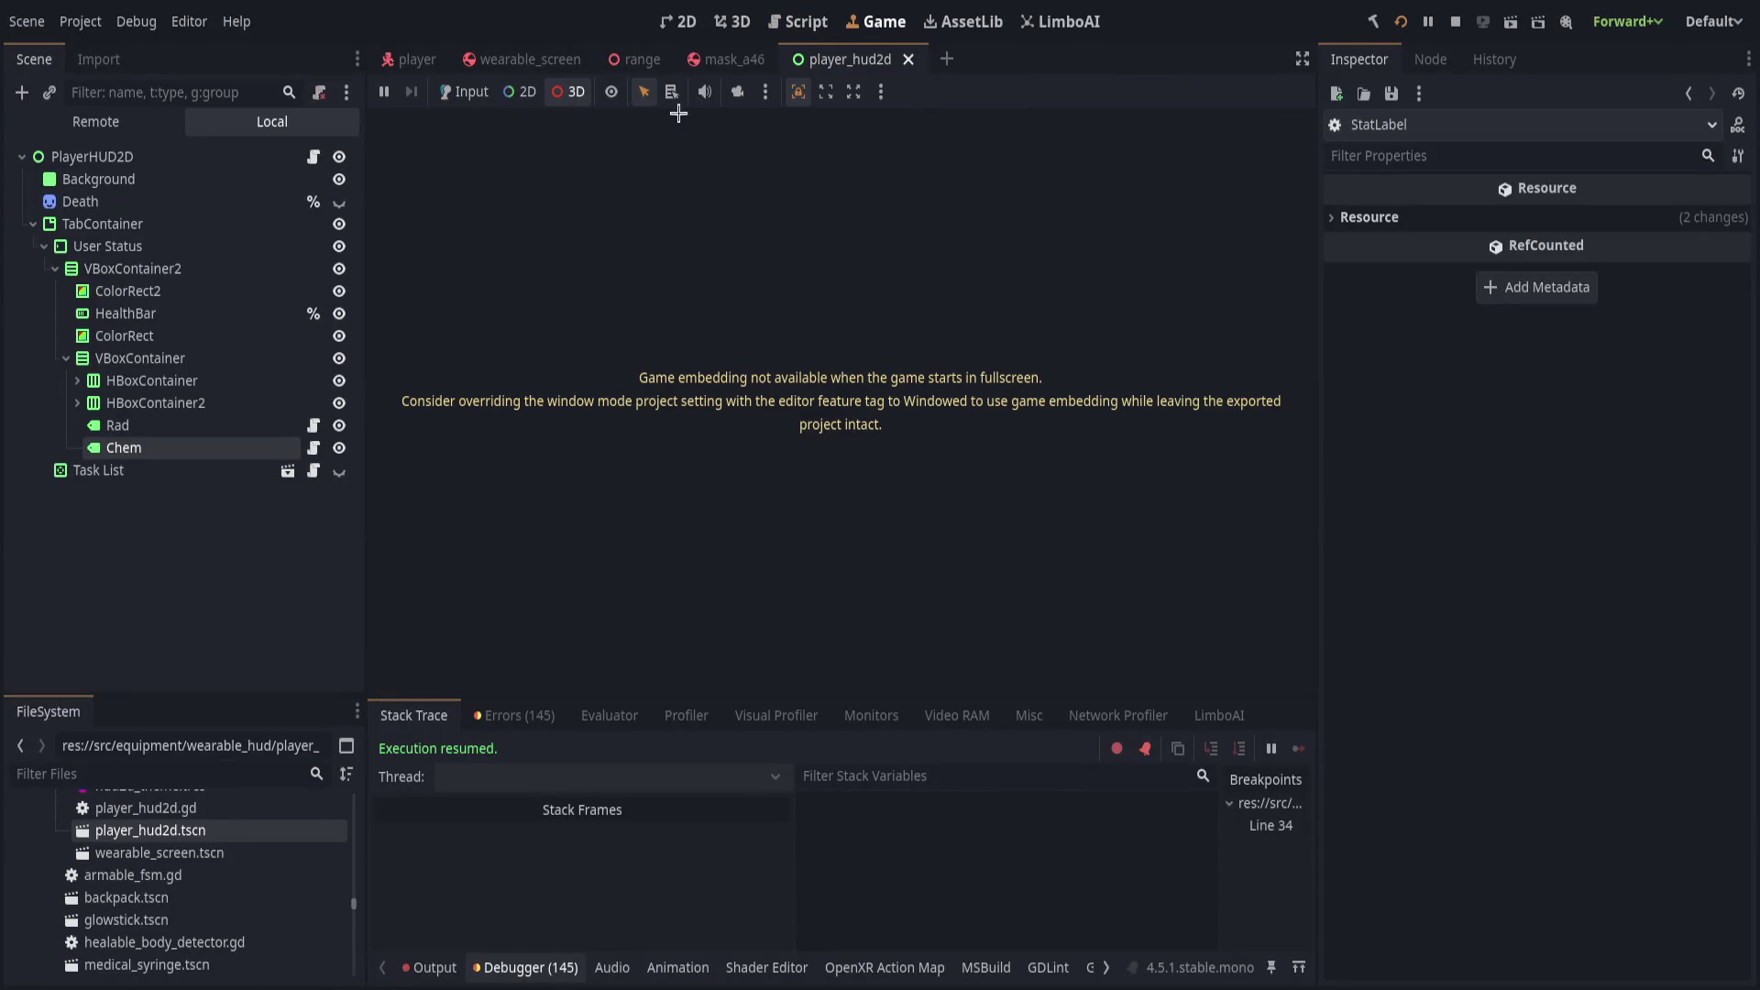
pyautogui.hotkey('alt', 'Tab')
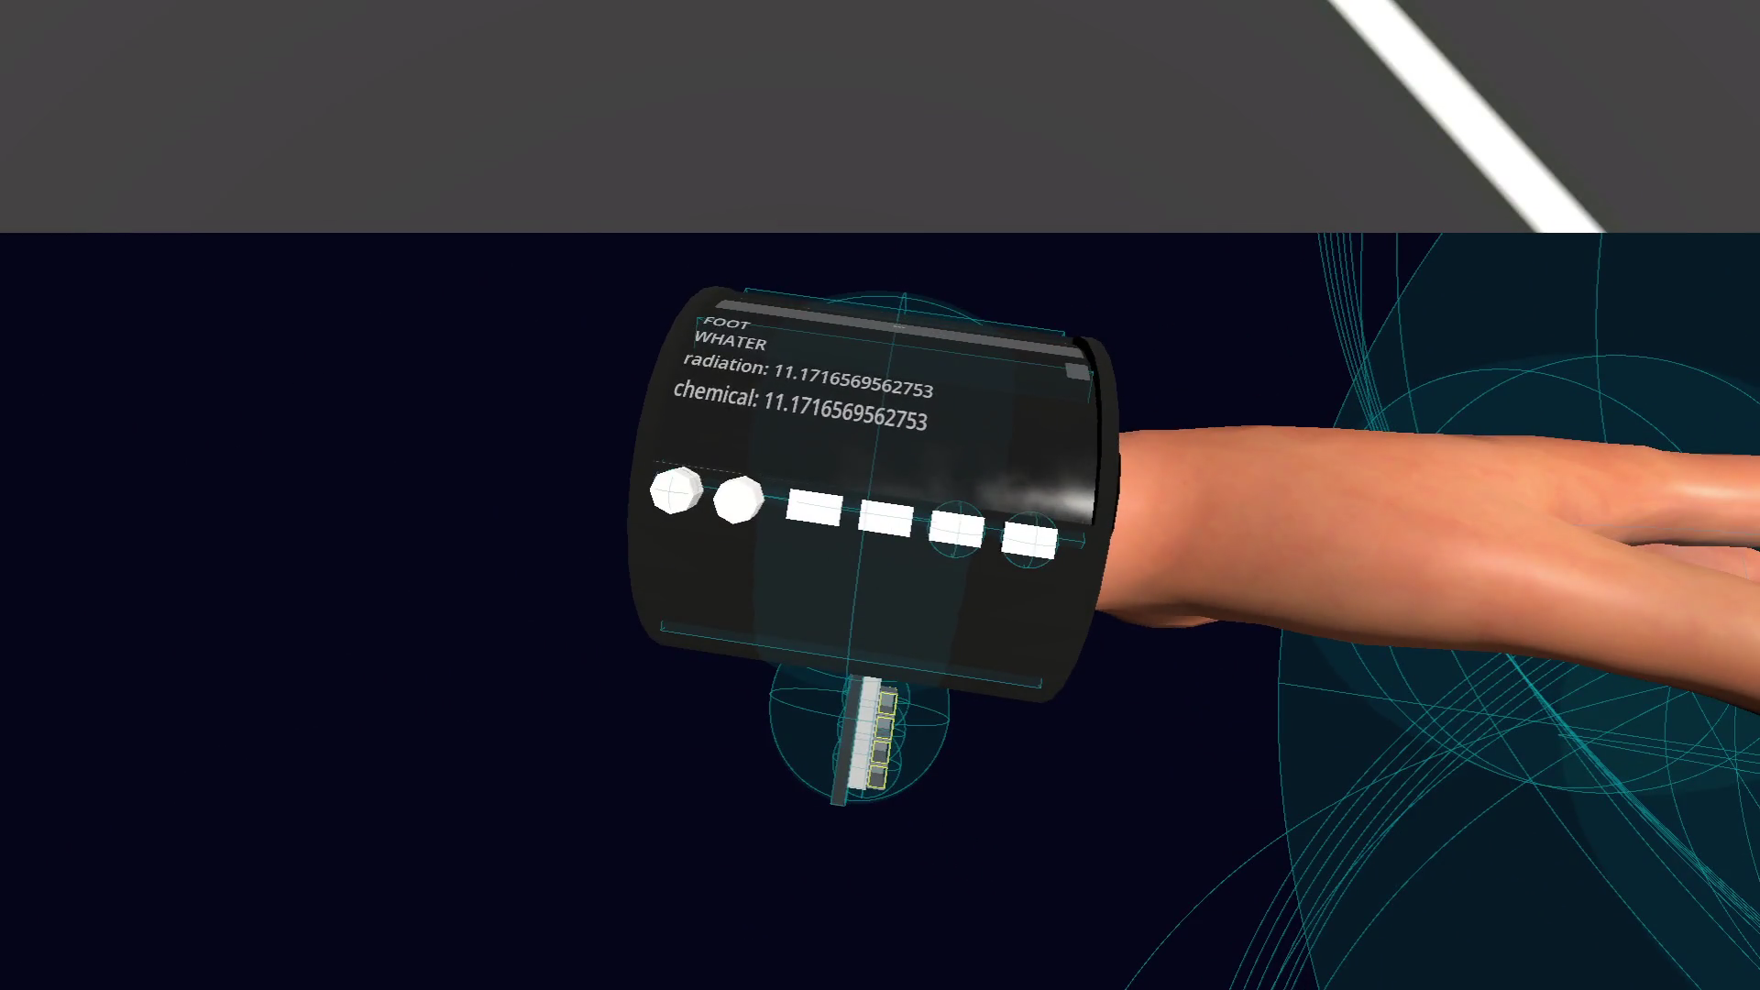
pyautogui.hotkey('alt', 'Tab')
pyautogui.click(798, 21)
pyautogui.click(727, 589)
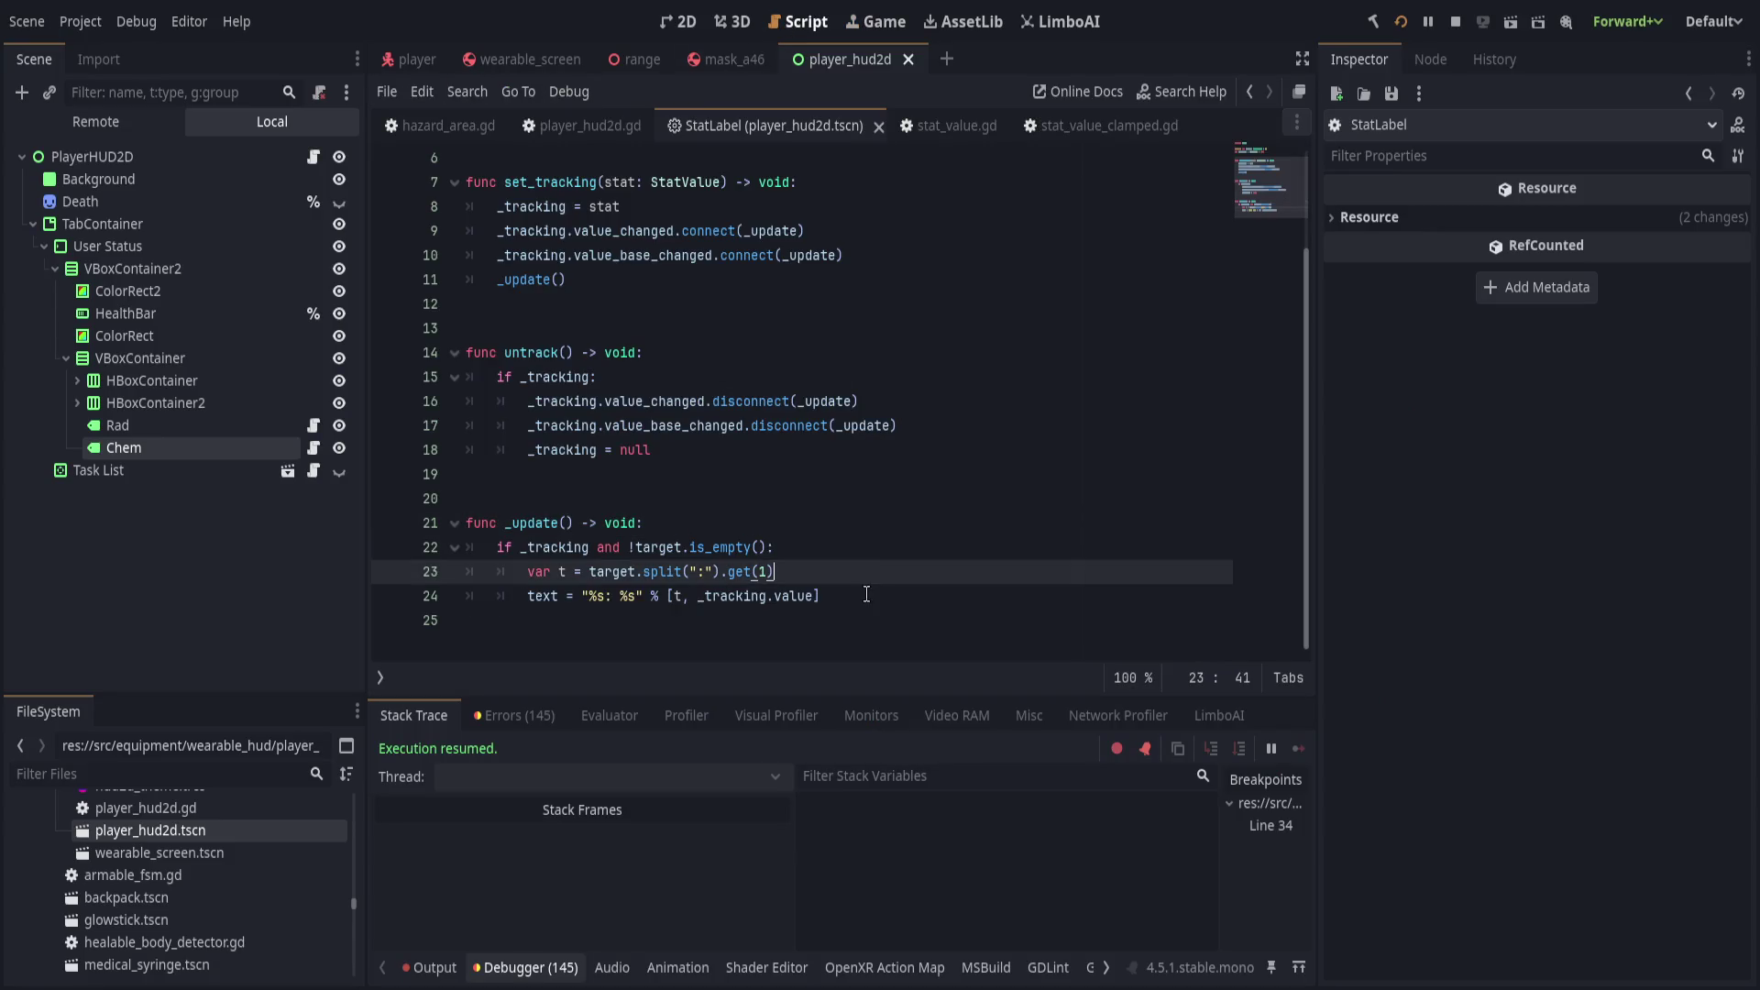
# Select the Chem label node to inspect its properties.
pyautogui.click(865, 592)
pyautogui.click(192, 448)
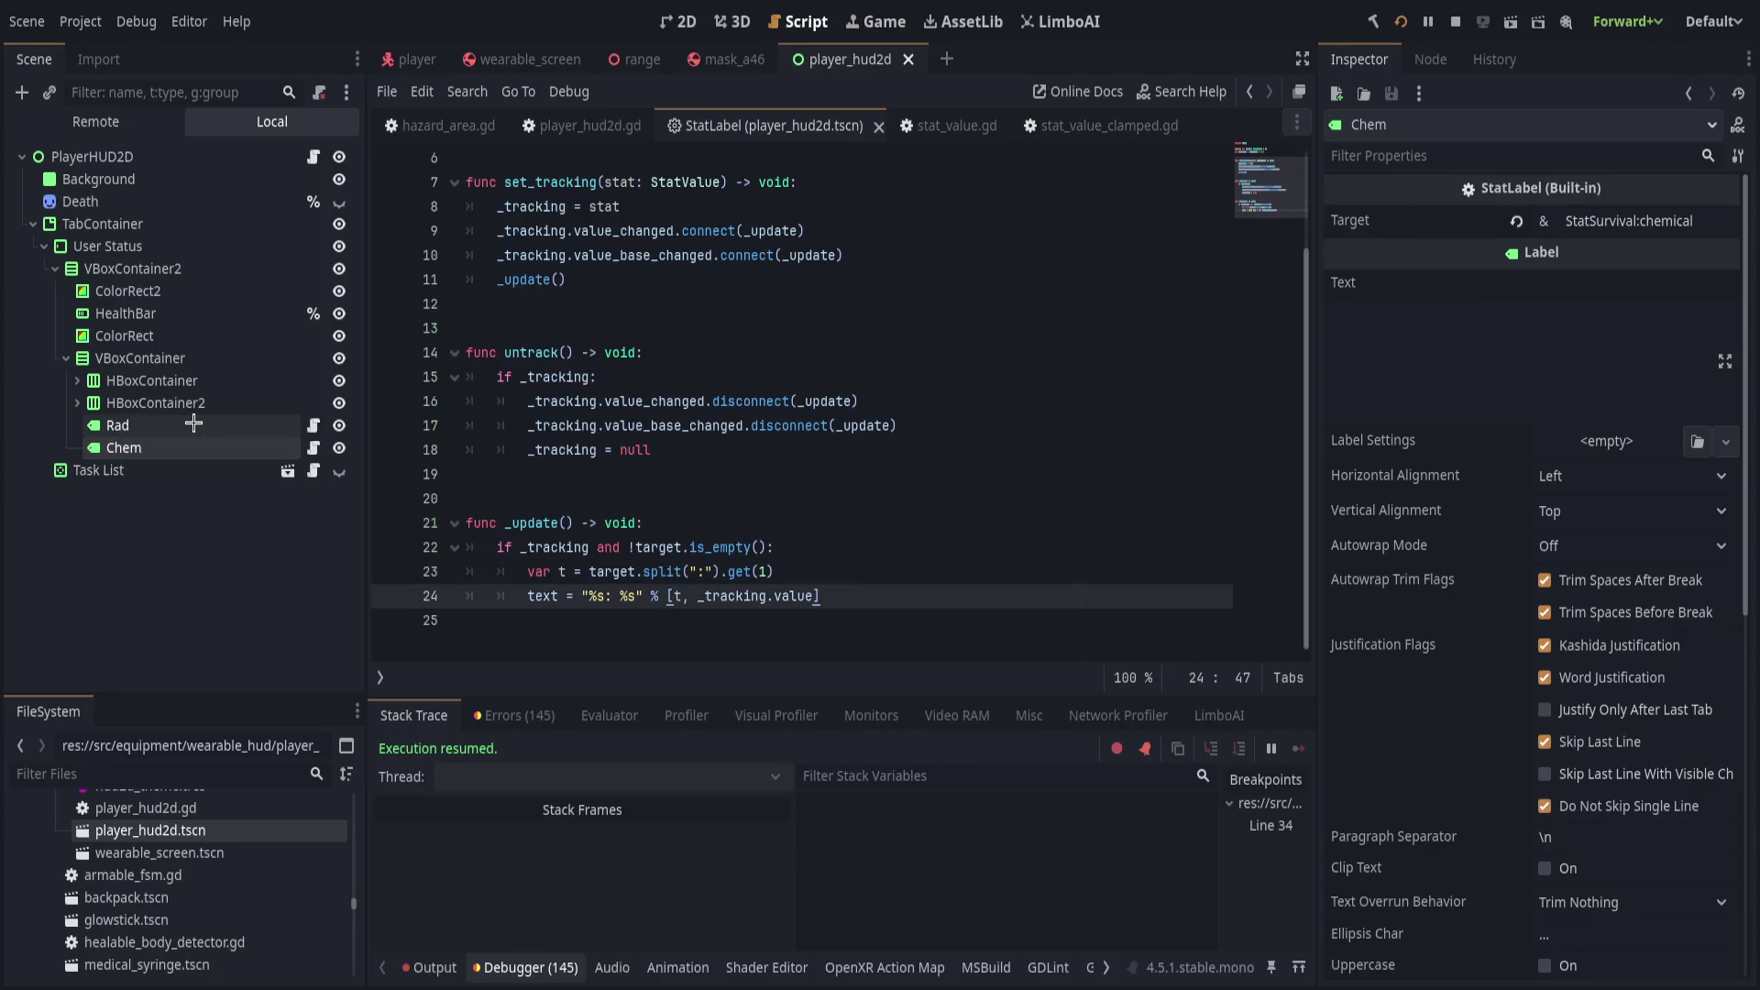
pyautogui.click(294, 449)
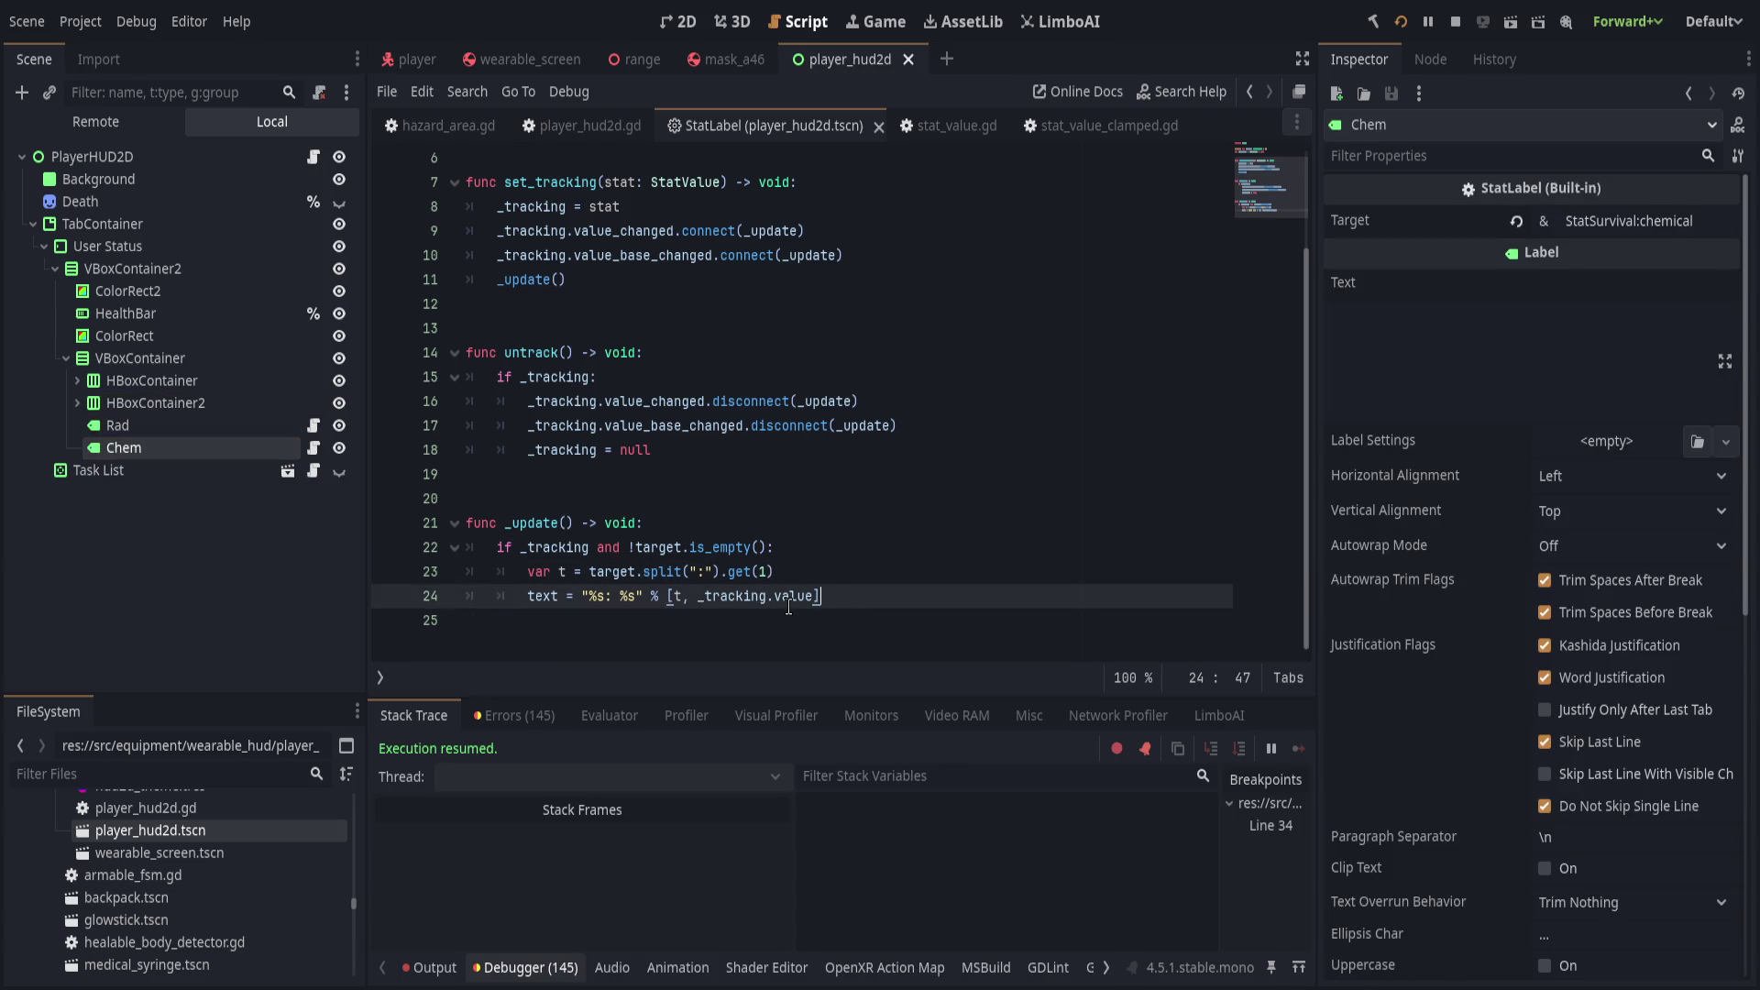
# Change line 24's format string to "%s: %.2f" and save StatLabel.
pyautogui.click(637, 601)
pyautogui.press('BackSpace')
pyautogui.write('.2f')
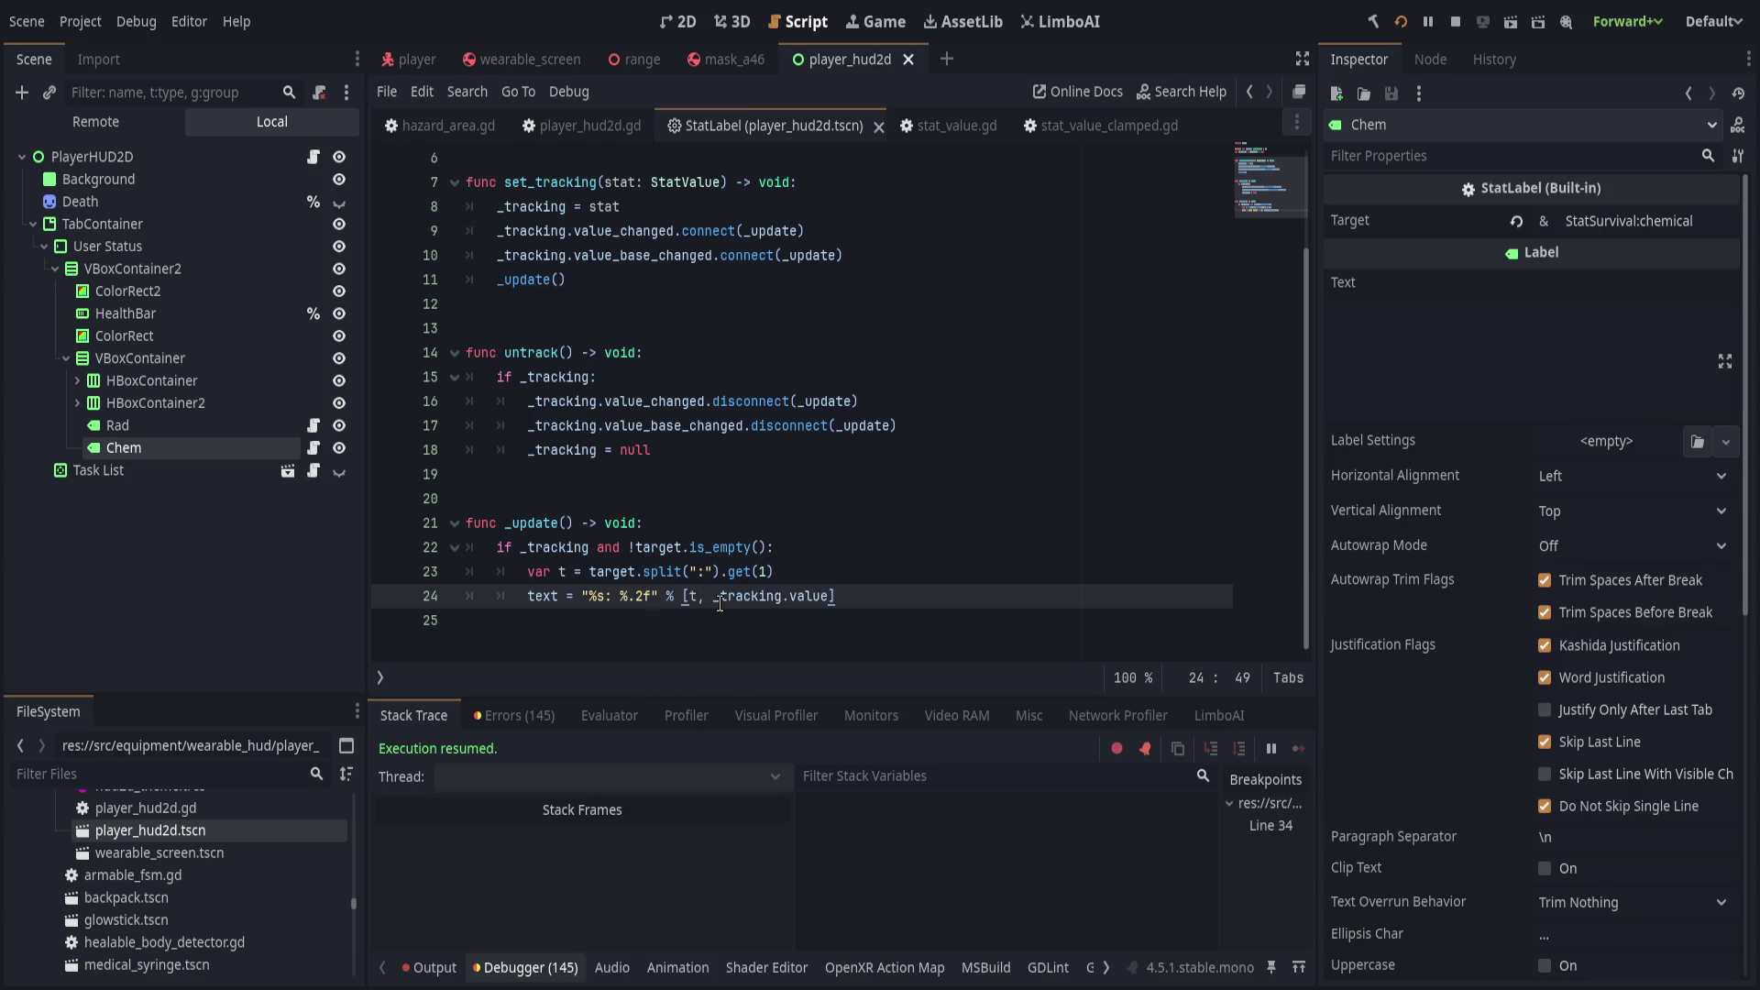
pyautogui.hotkey('ctrl', 's')
# Switch to the running game to check the wrist HUD readouts.
pyautogui.click(873, 477)
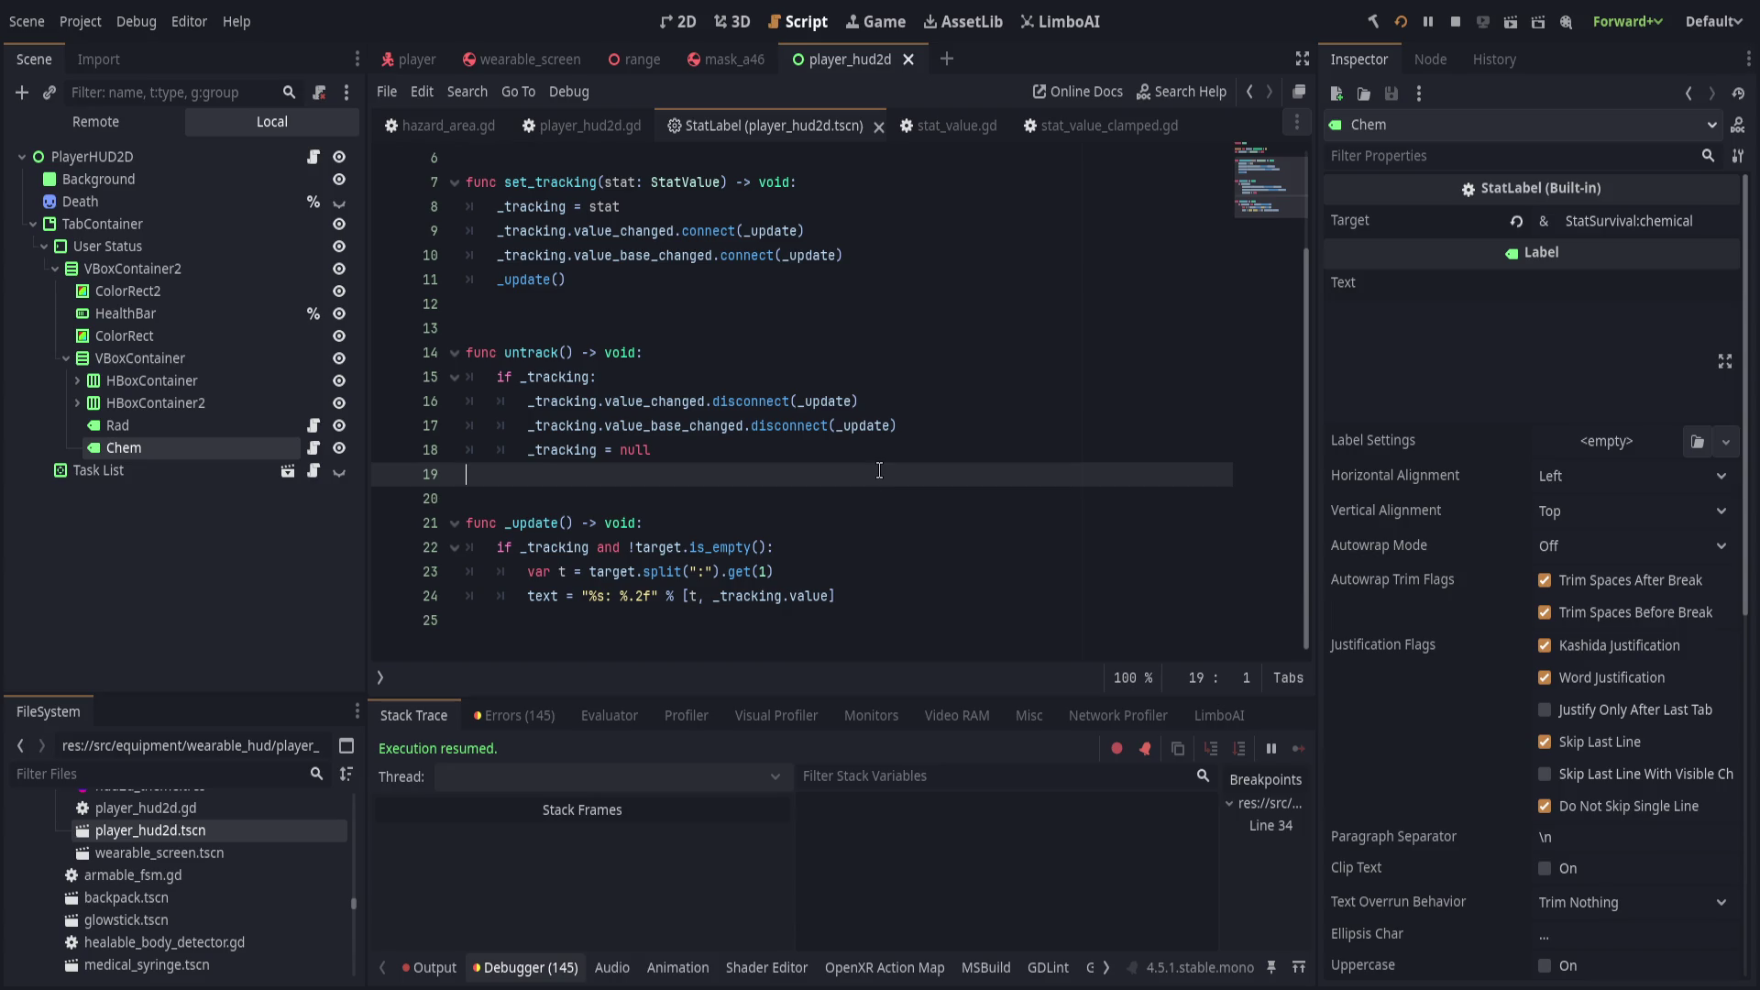
pyautogui.hotkey('alt', 'Tab')
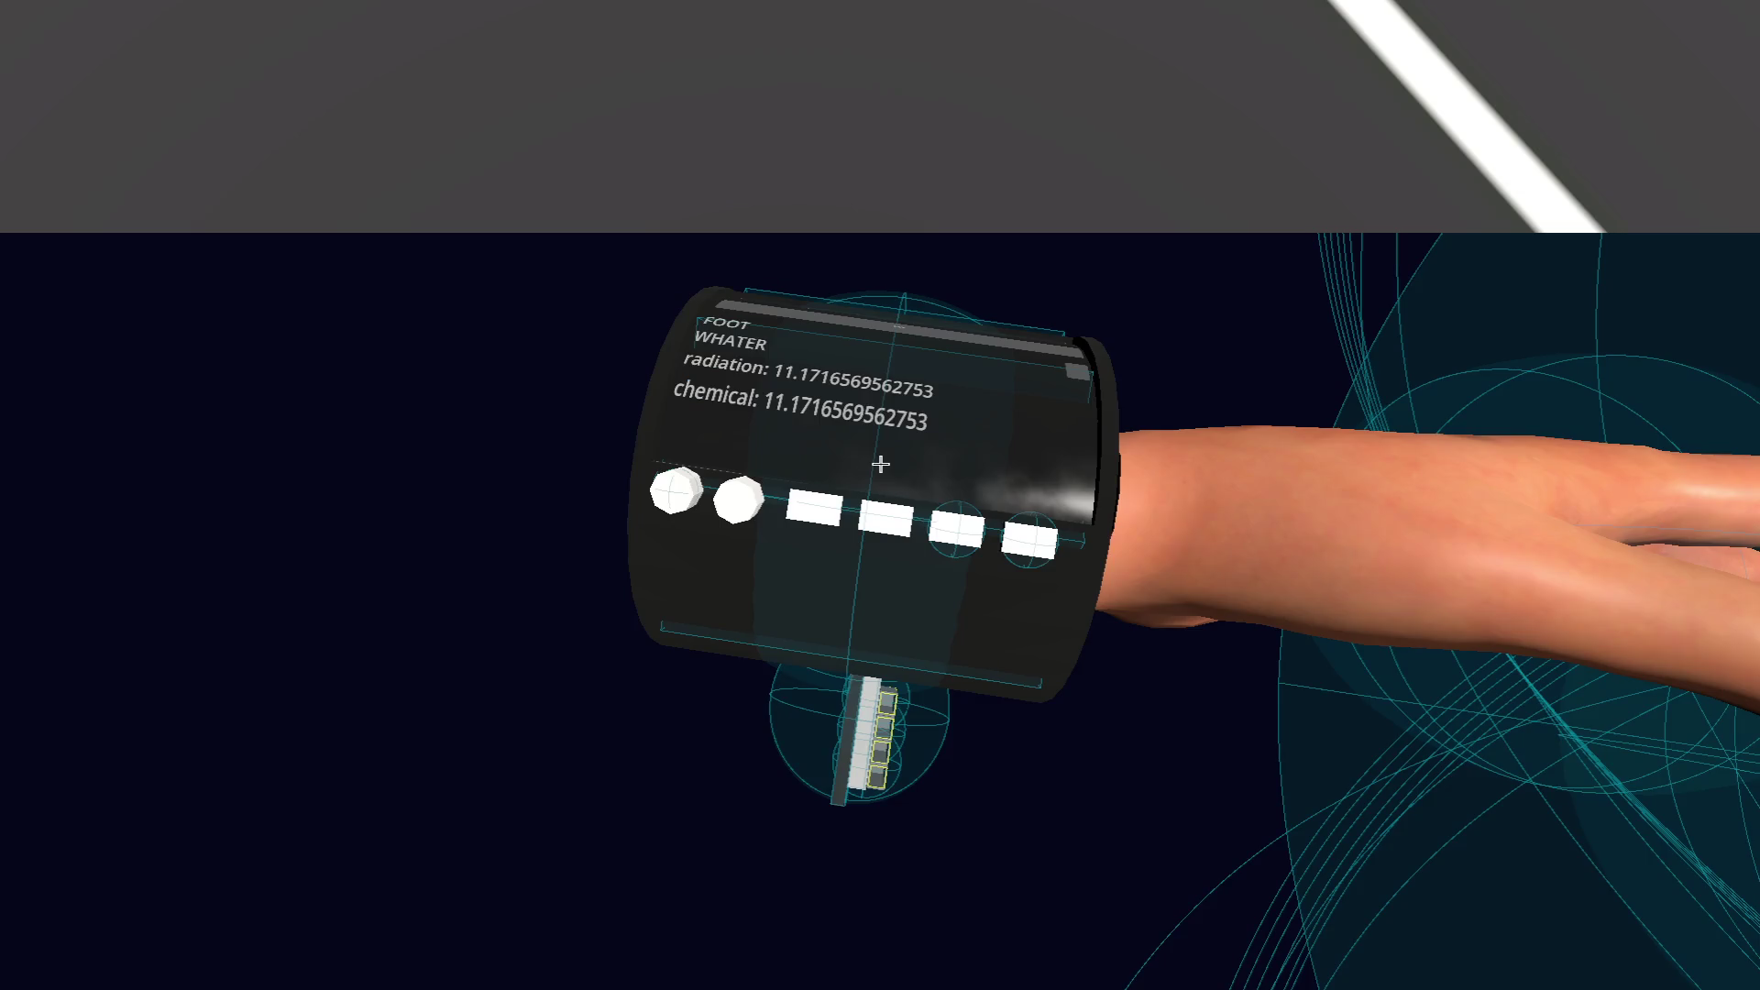
pyautogui.hotkey('alt', 'Tab')
pyautogui.hotkey('alt', 'Tab')
pyautogui.hotkey('alt', 'Tab')
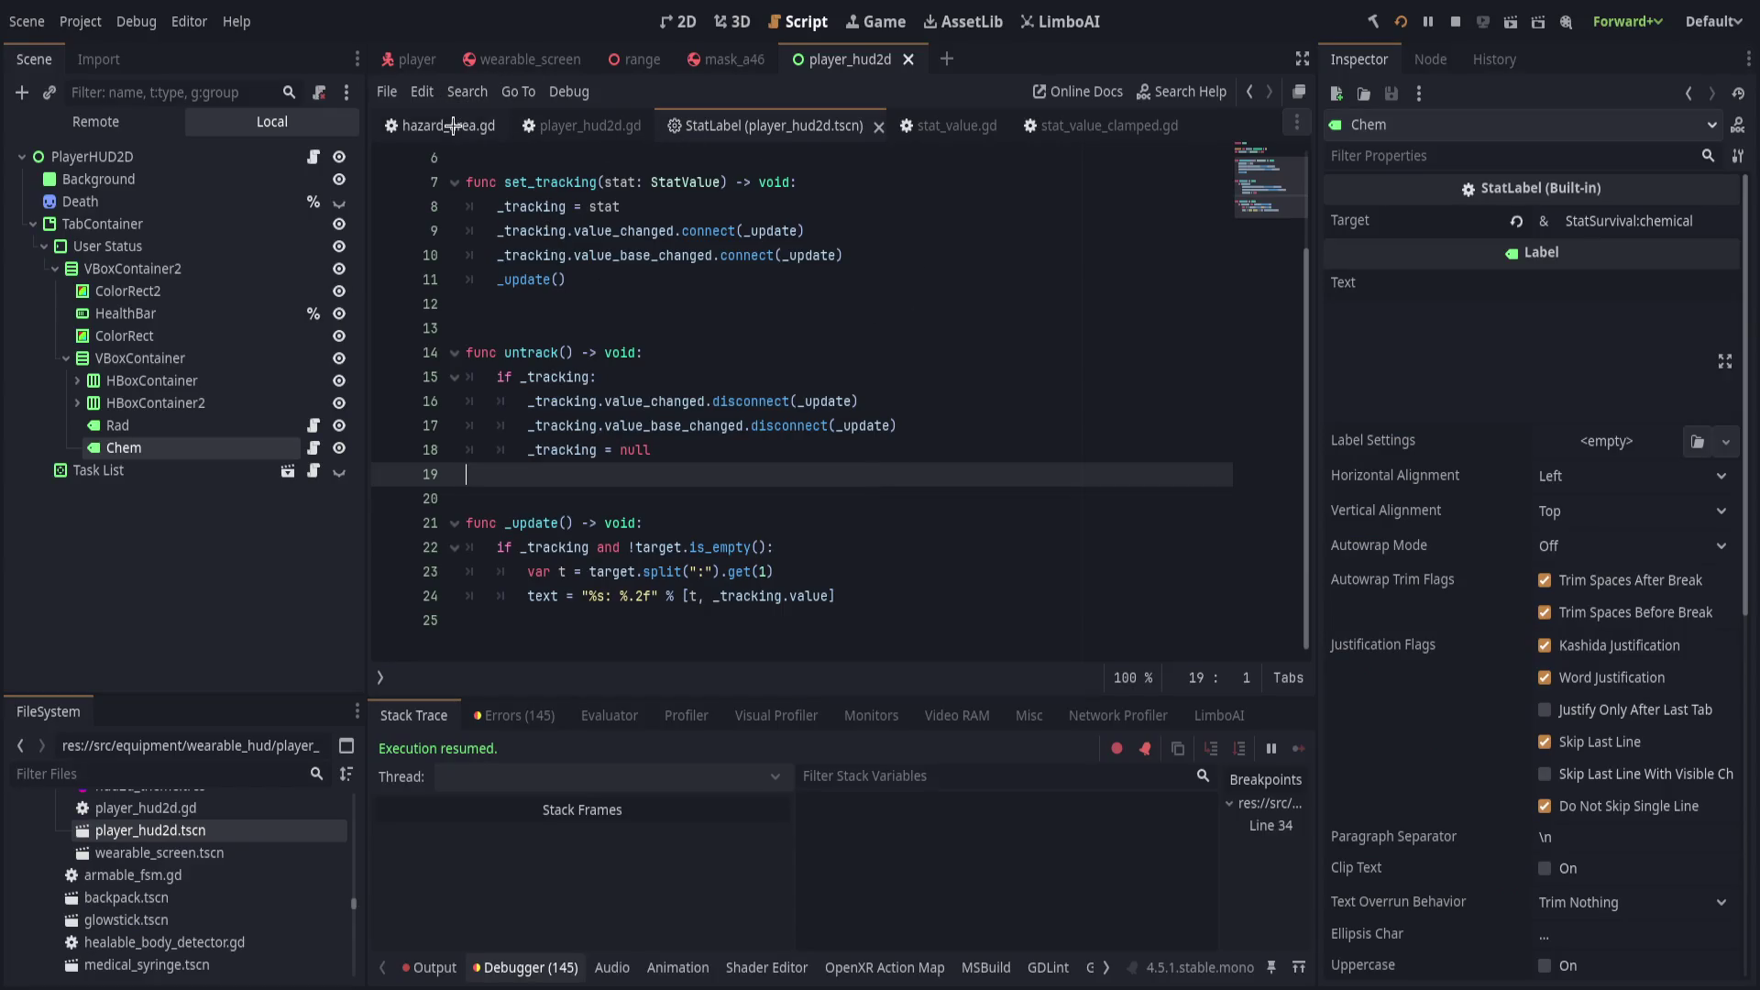
# Open hazard_area.gd and highlight every use of body in the script.
pyautogui.click(440, 126)
pyautogui.click(1003, 478)
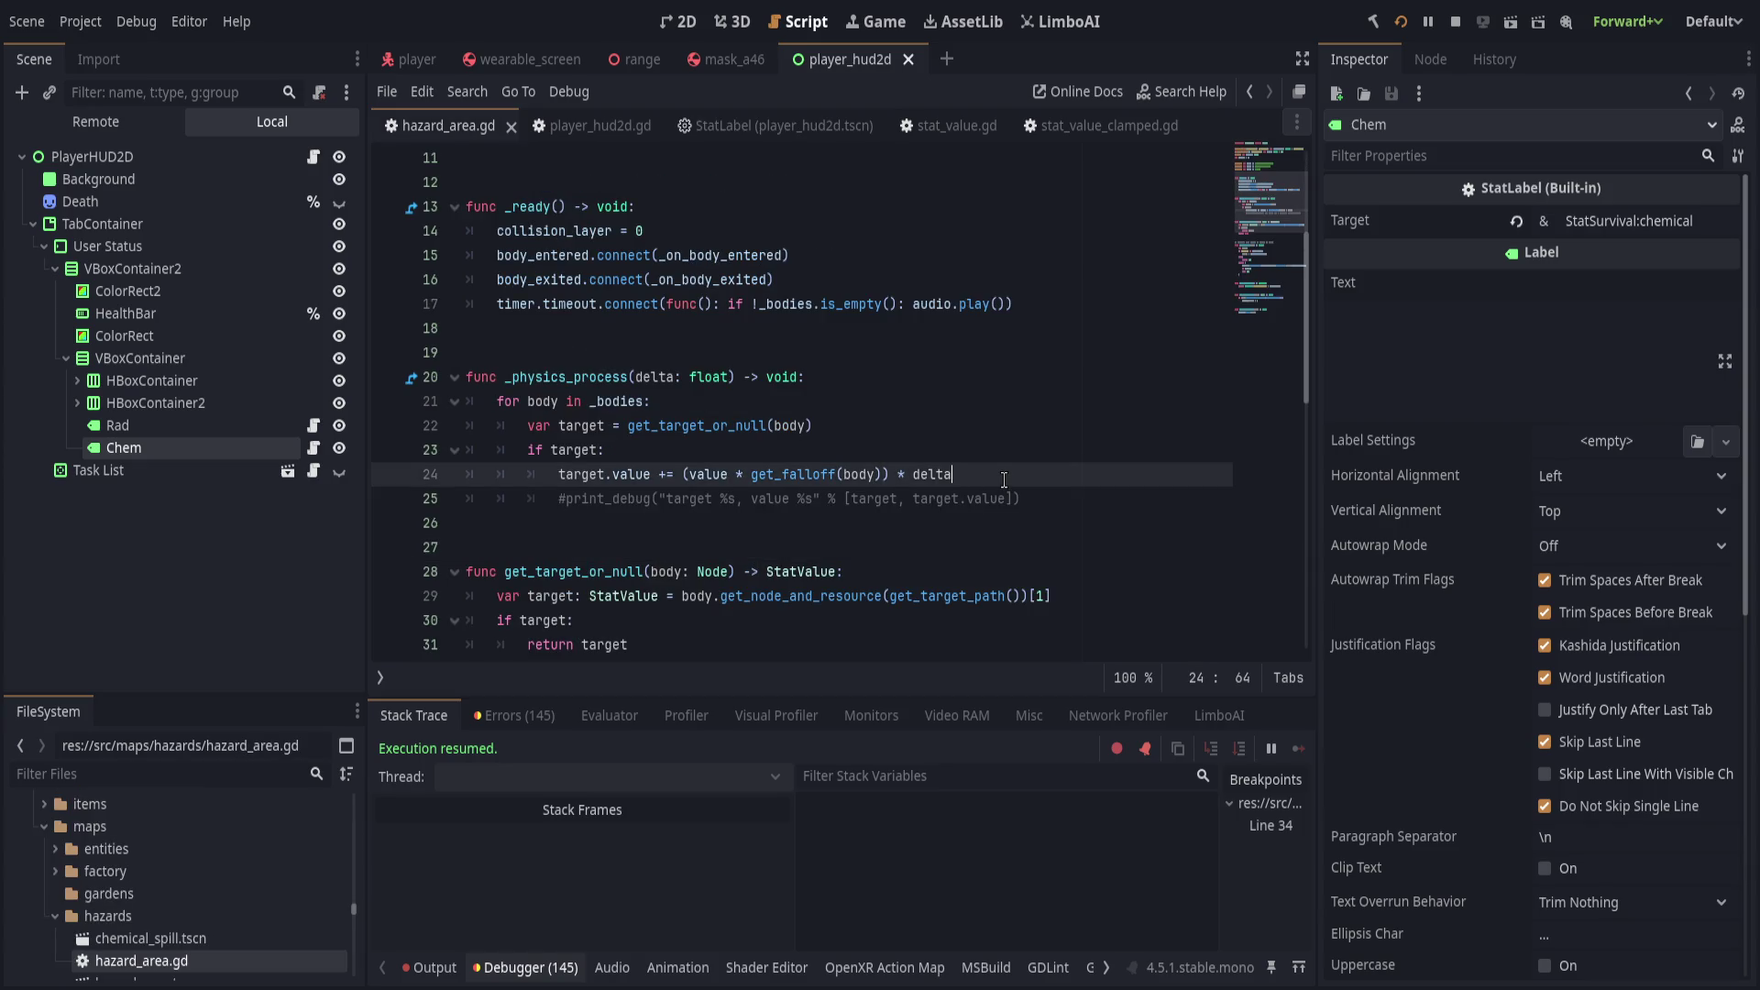
pyautogui.click(566, 500)
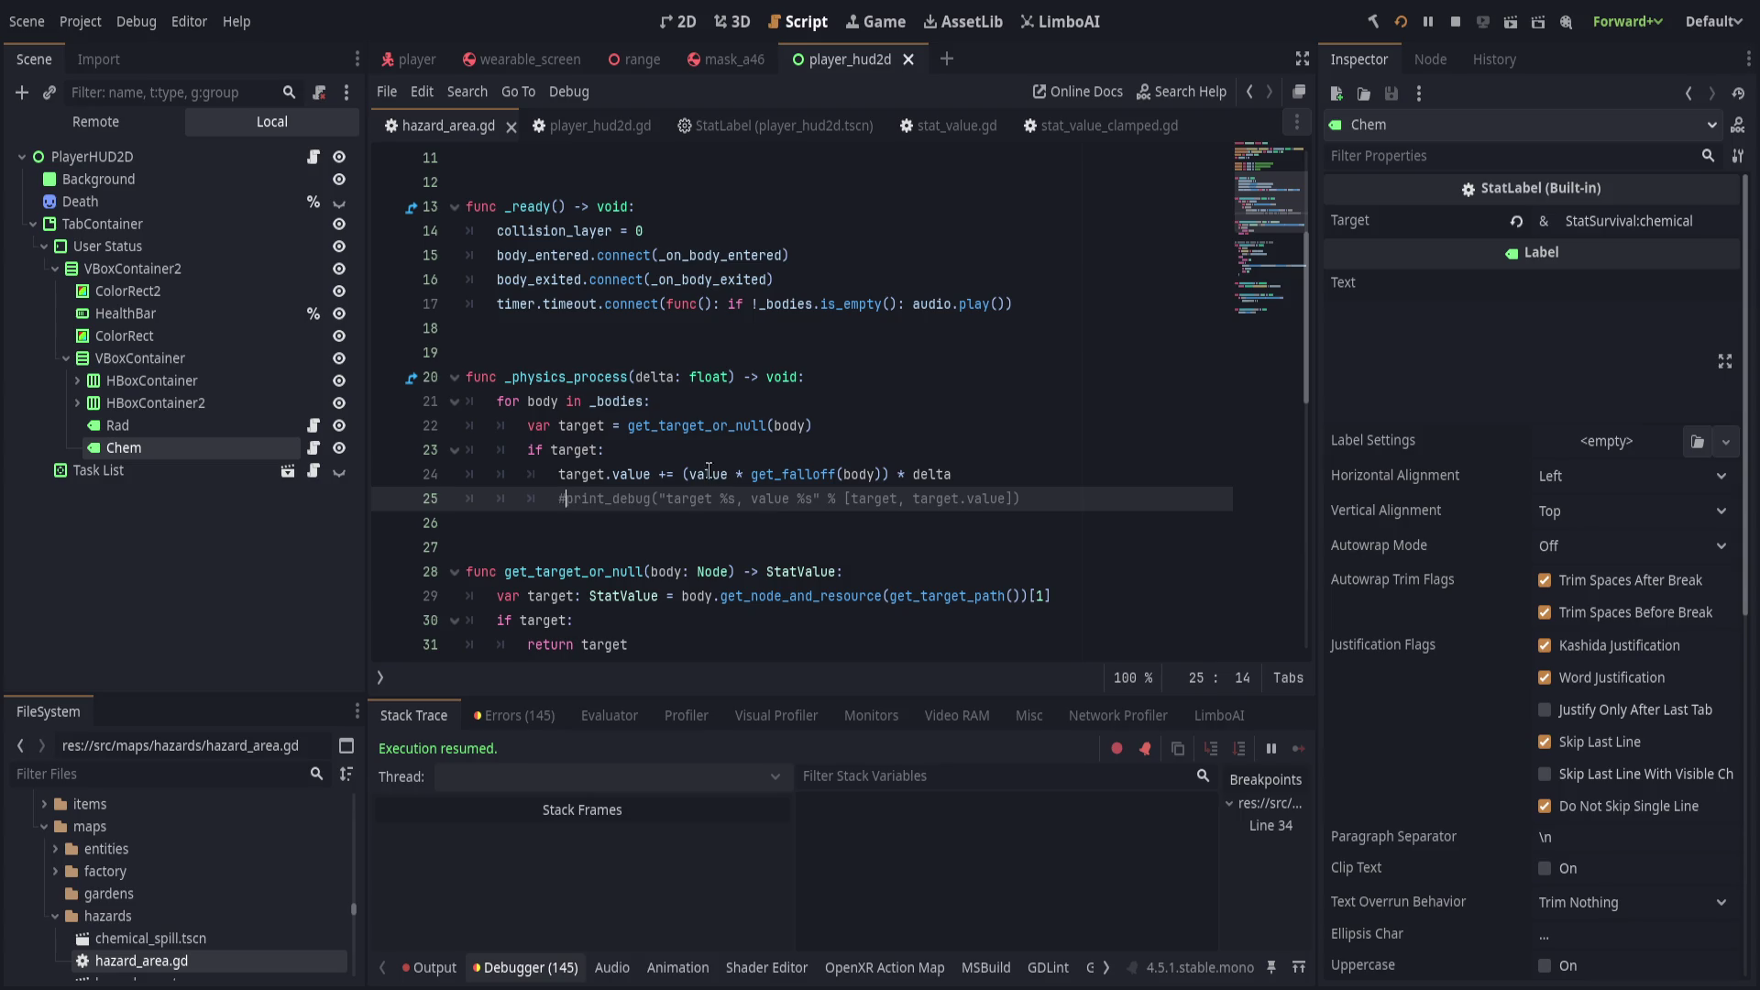
pyautogui.doubleClick(789, 426)
pyautogui.scroll(3, 853, 589)
pyautogui.scroll(-8, 853, 590)
pyautogui.scroll(-3, 851, 590)
pyautogui.scroll(6, 847, 591)
pyautogui.scroll(1, 847, 592)
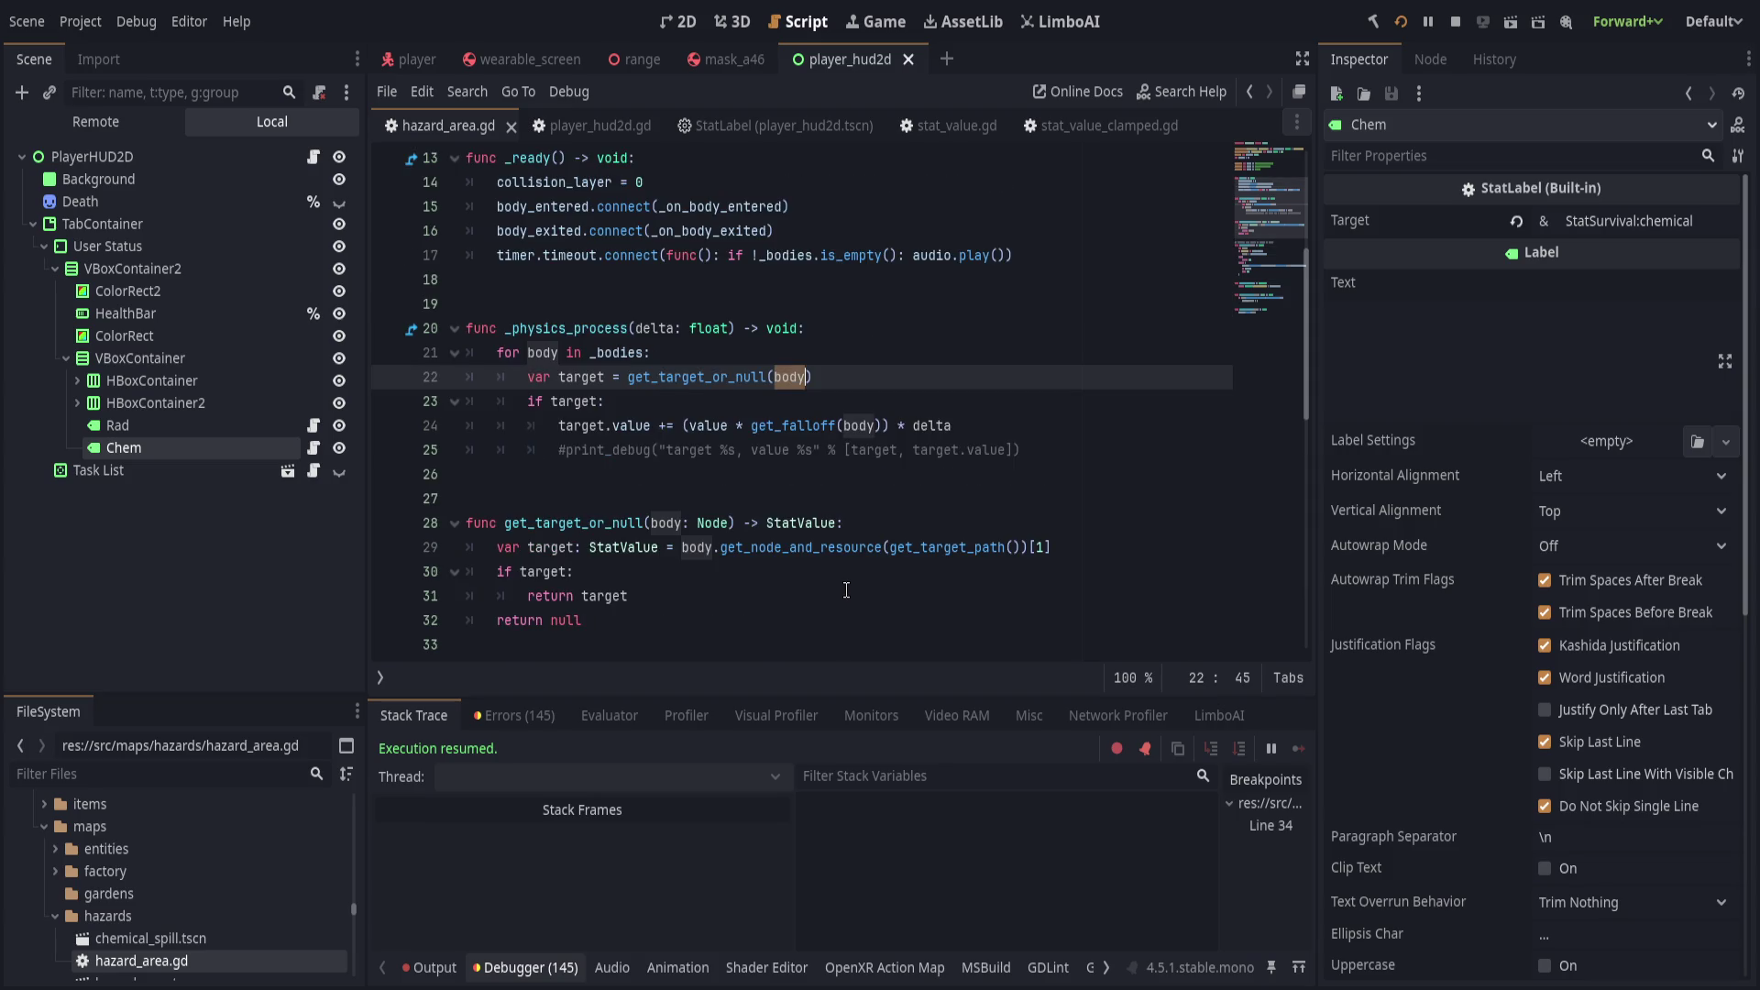
# Replace line 22's get_target_or_null(body) with StatNode.get_target(body, get_target_path()).
pyautogui.click(877, 375)
pyautogui.doubleClick(711, 375)
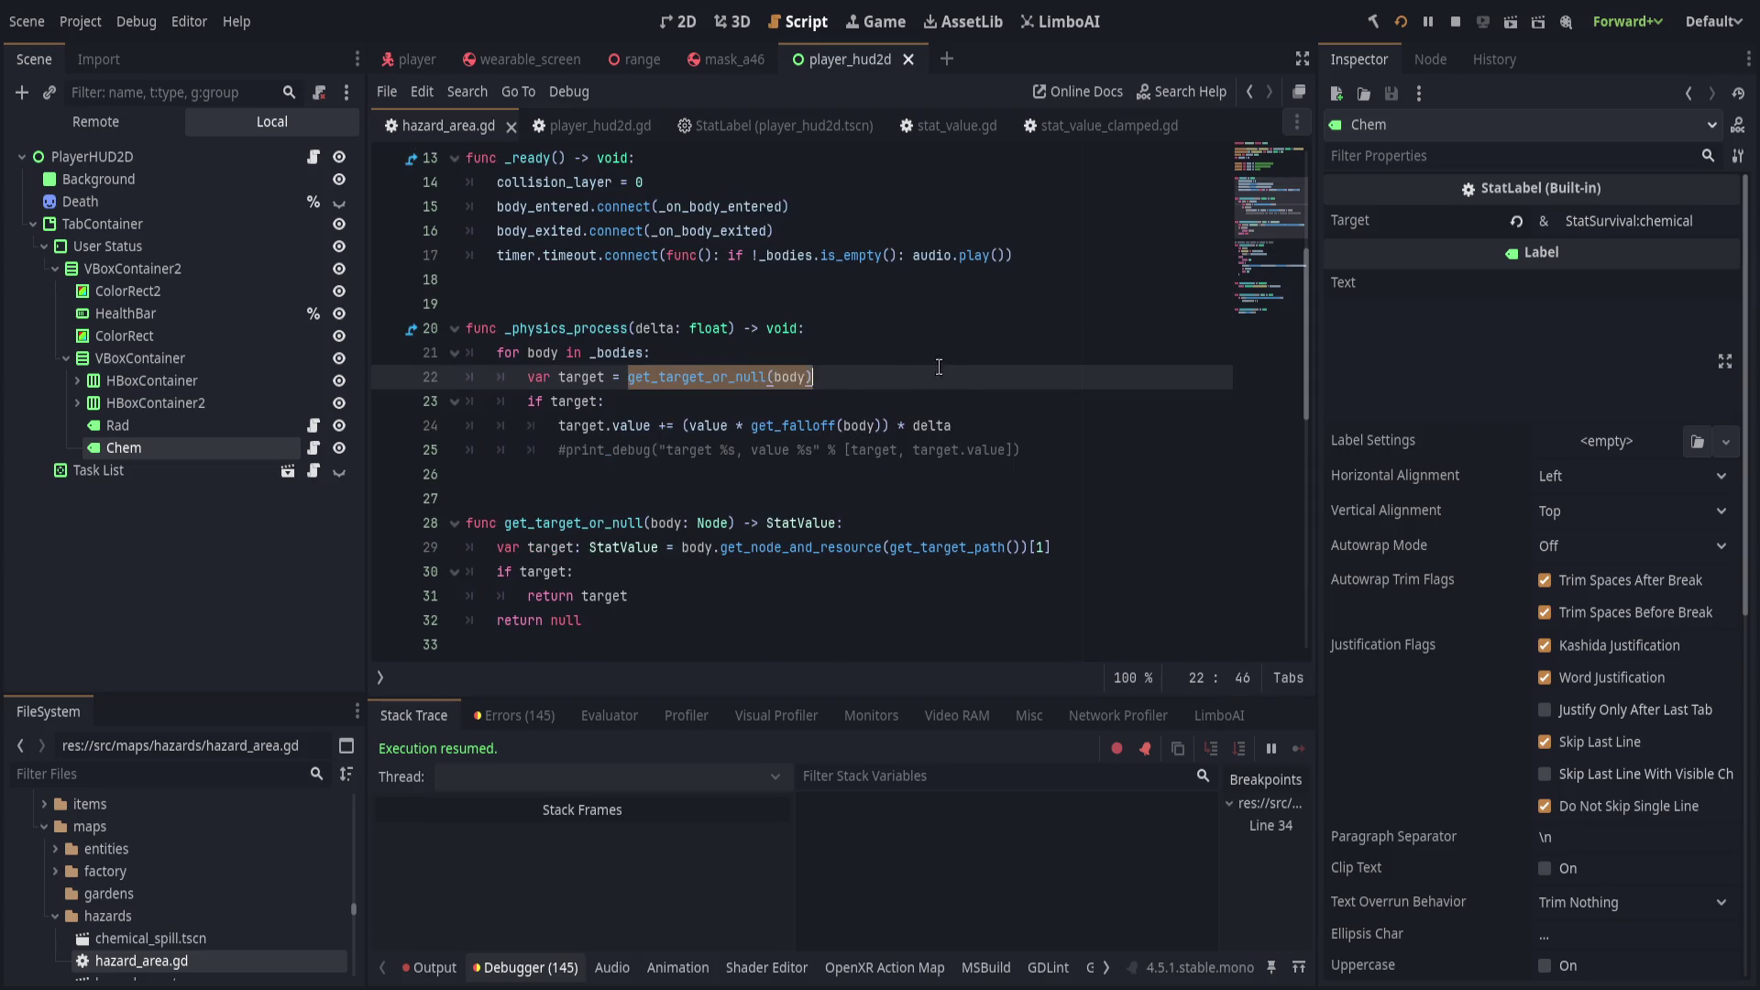
pyautogui.moveTo(711, 375); pyautogui.dragTo(966, 364)
pyautogui.press('Down')
pyautogui.hotkey('shift', 'End')
pyautogui.write('StatNode.get_t')
pyautogui.press('Return')
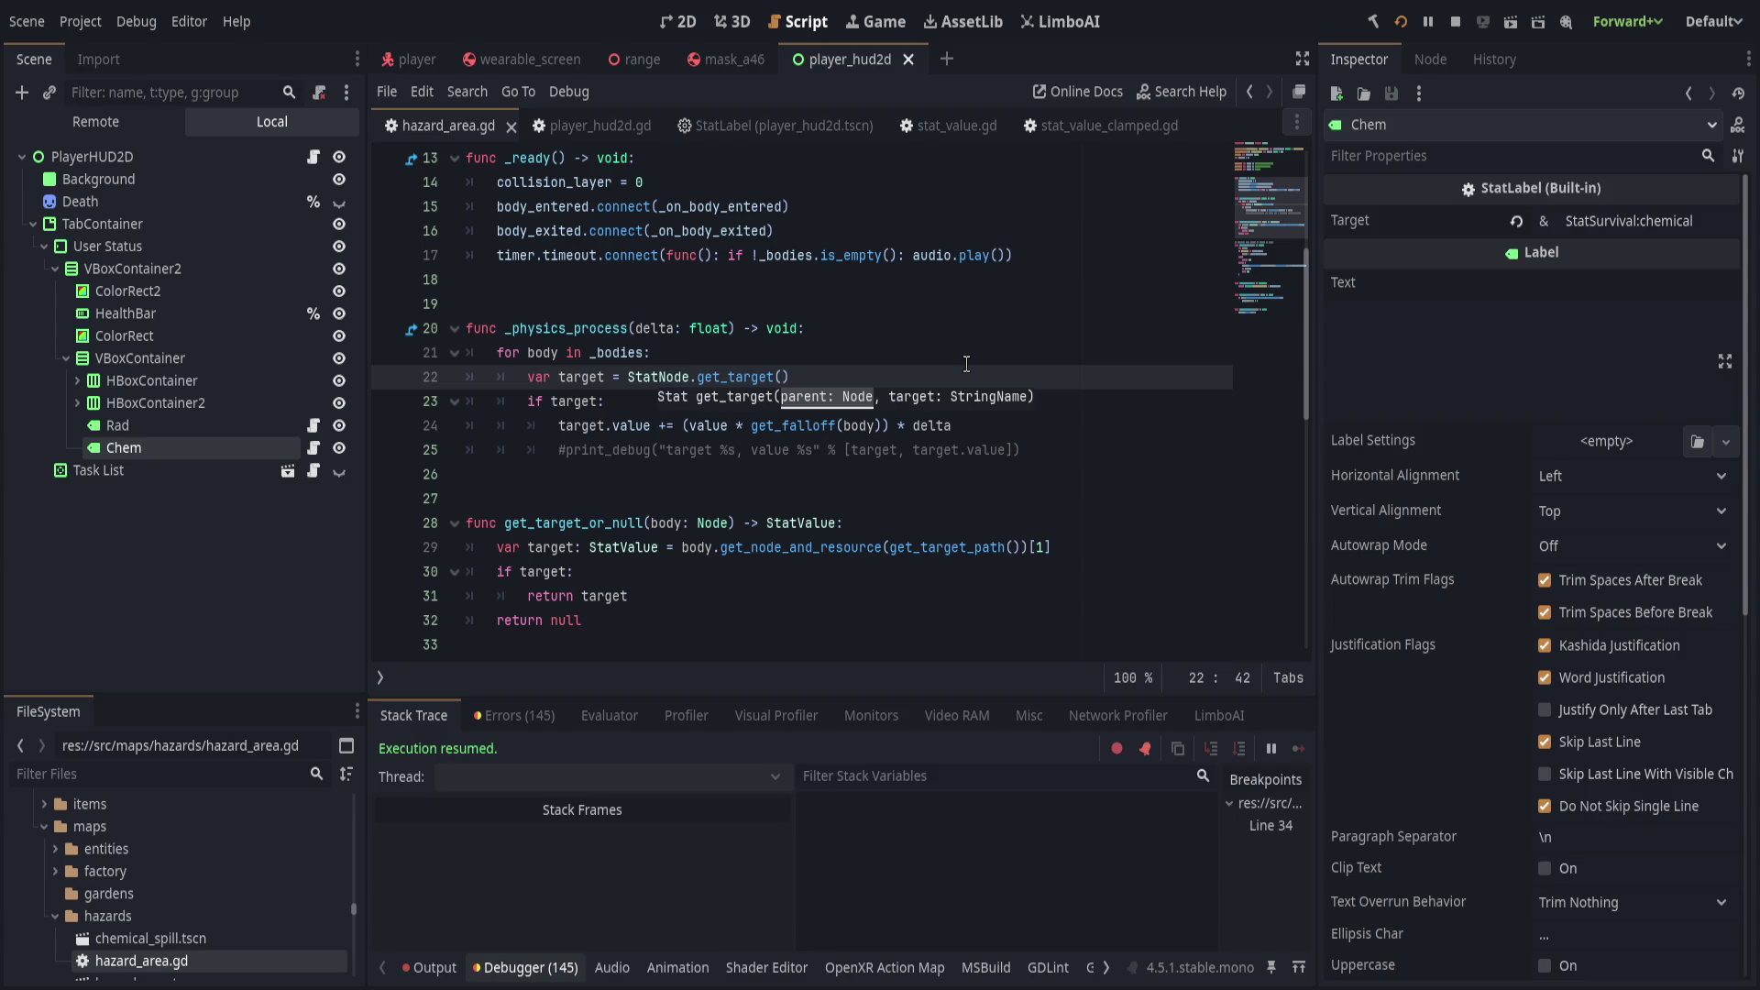
pyautogui.write('body, g')
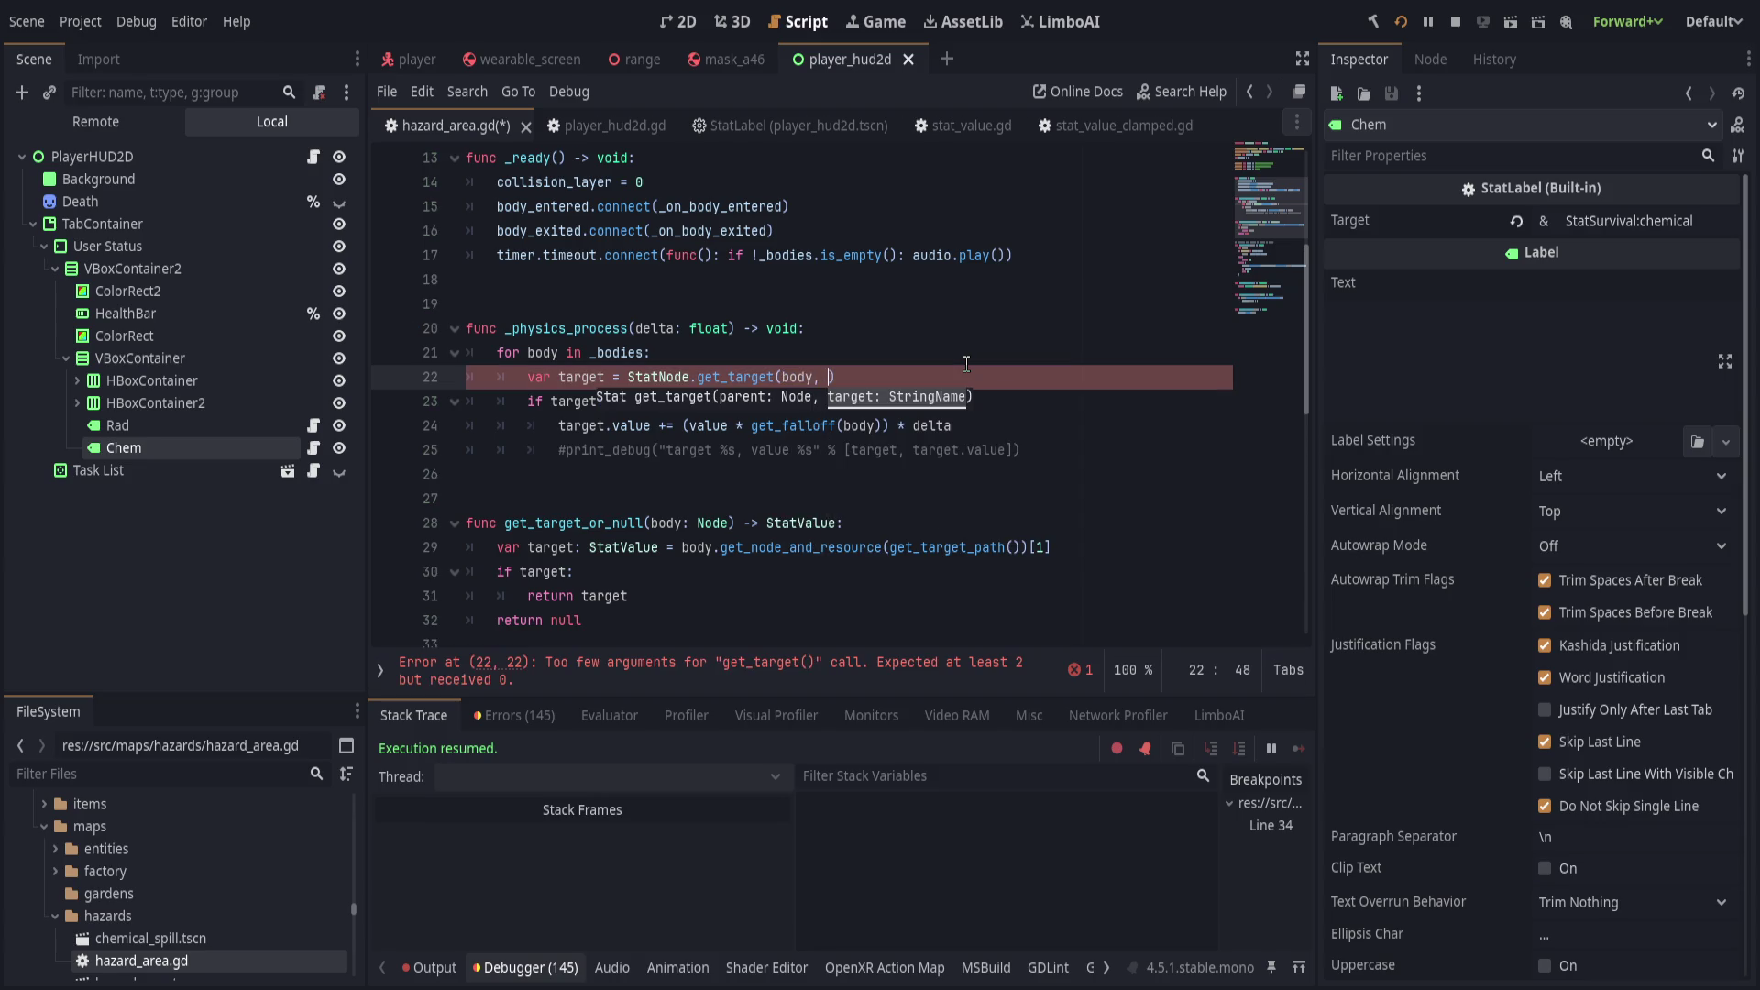
pyautogui.write('et_target')
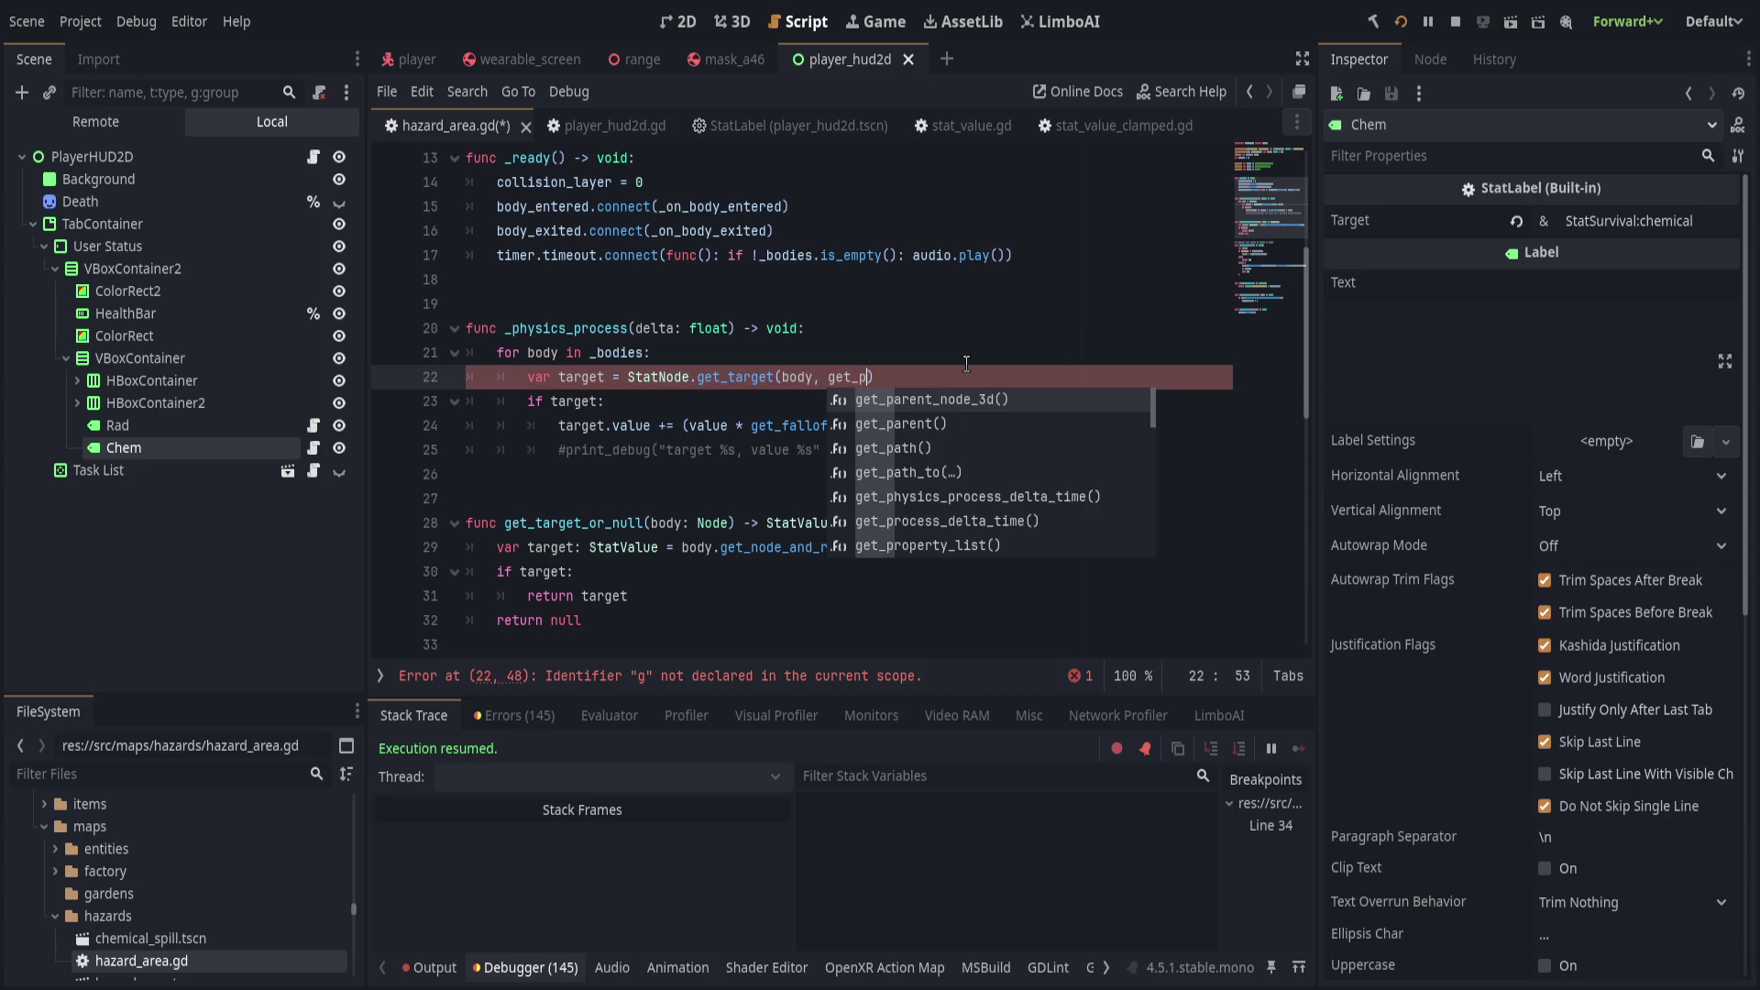
pyautogui.press('Up')
pyautogui.press('Up')
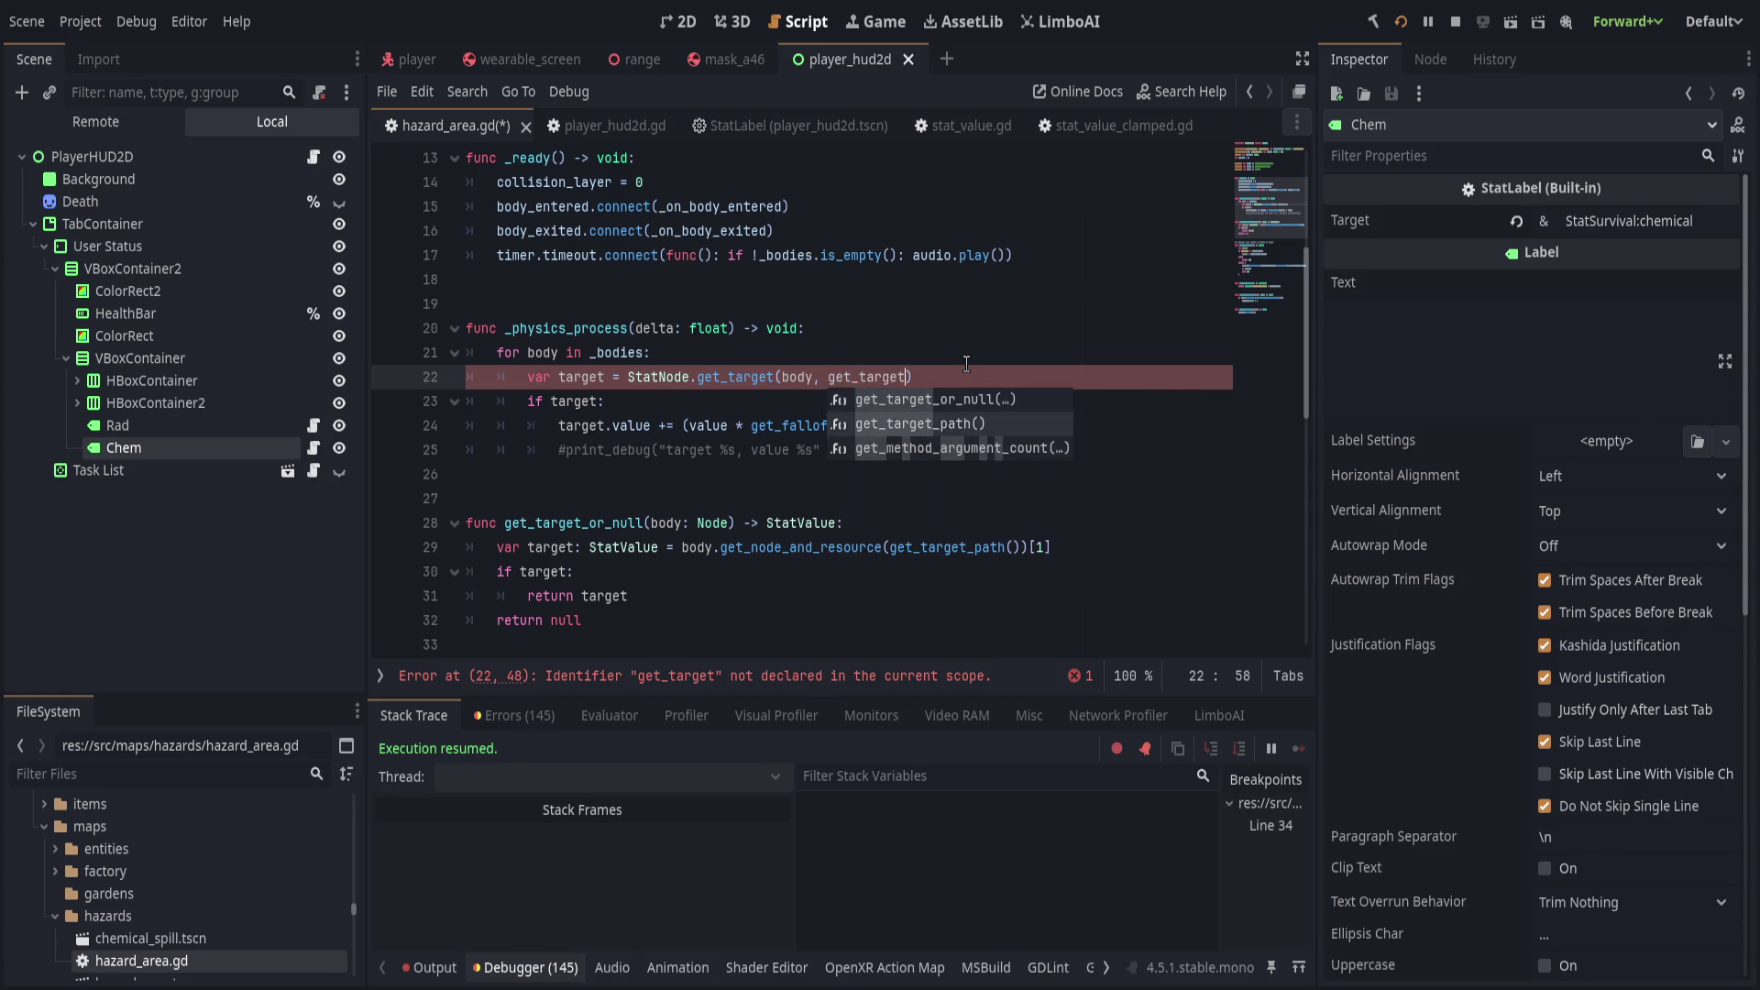
pyautogui.press('Return')
pyautogui.press('Right')
pyautogui.scroll(-3, 917, 430)
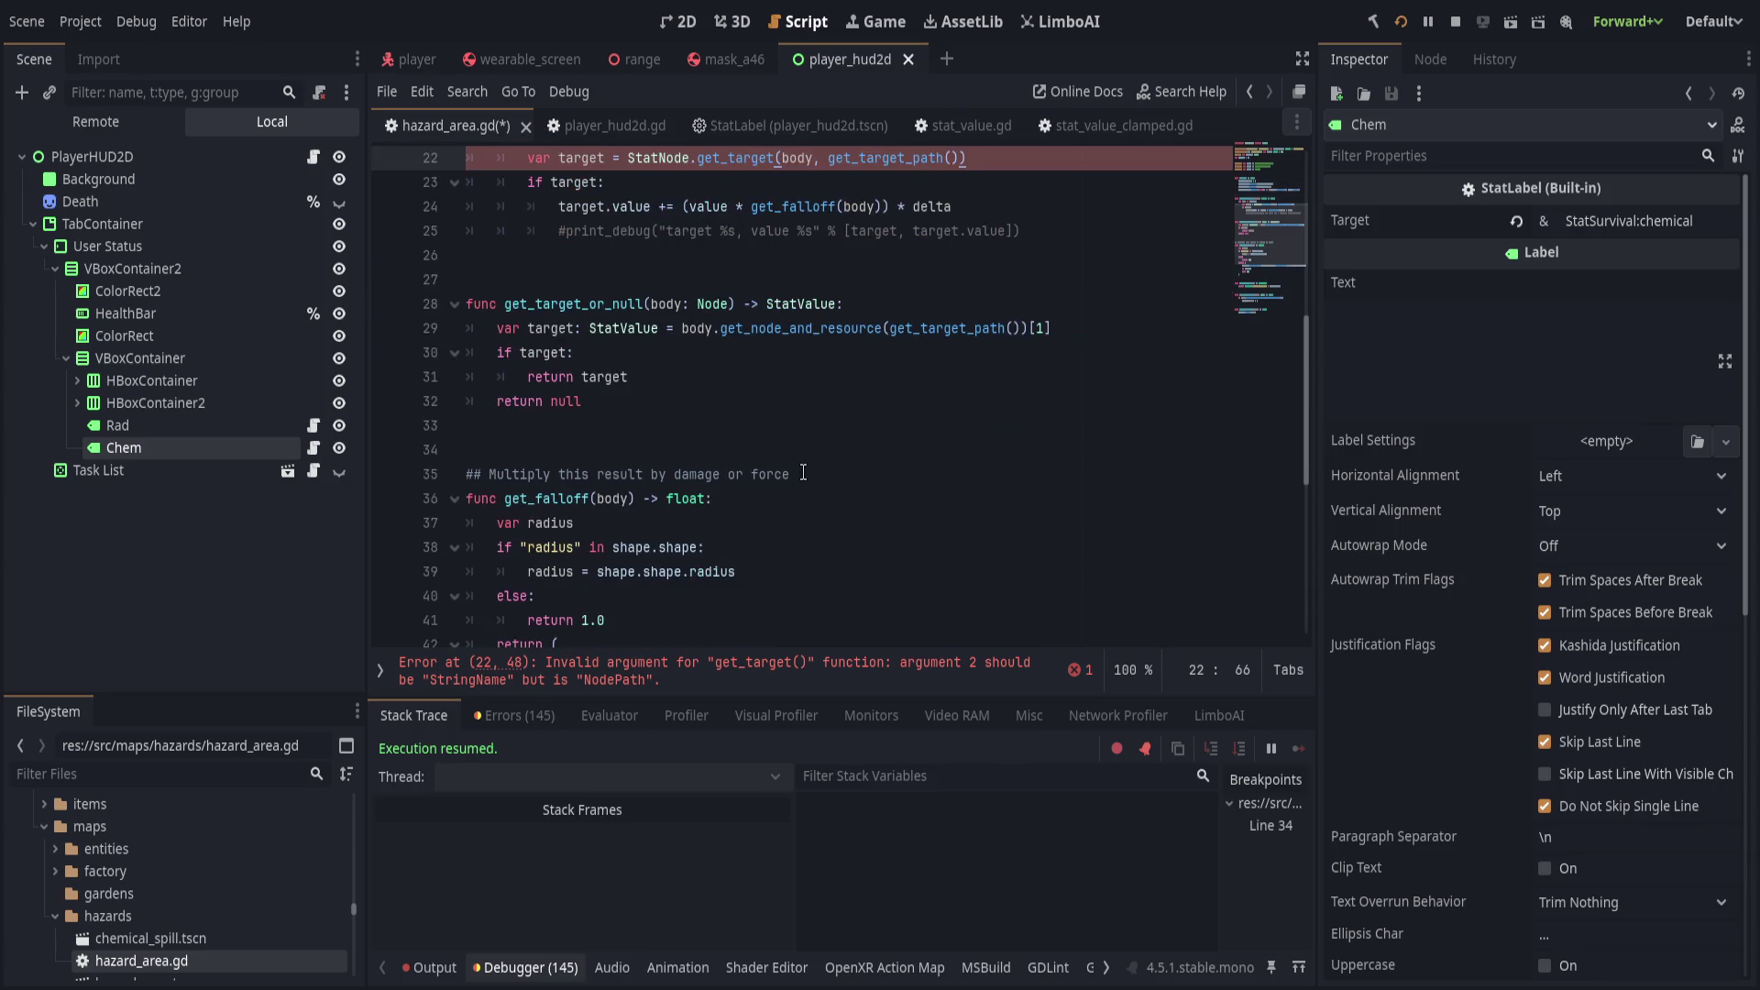
# Delete the old get_target_or_null function and check the error on get_target_path.
pyautogui.moveTo(761, 460); pyautogui.dragTo(738, 280)
pyautogui.press('BackSpace')
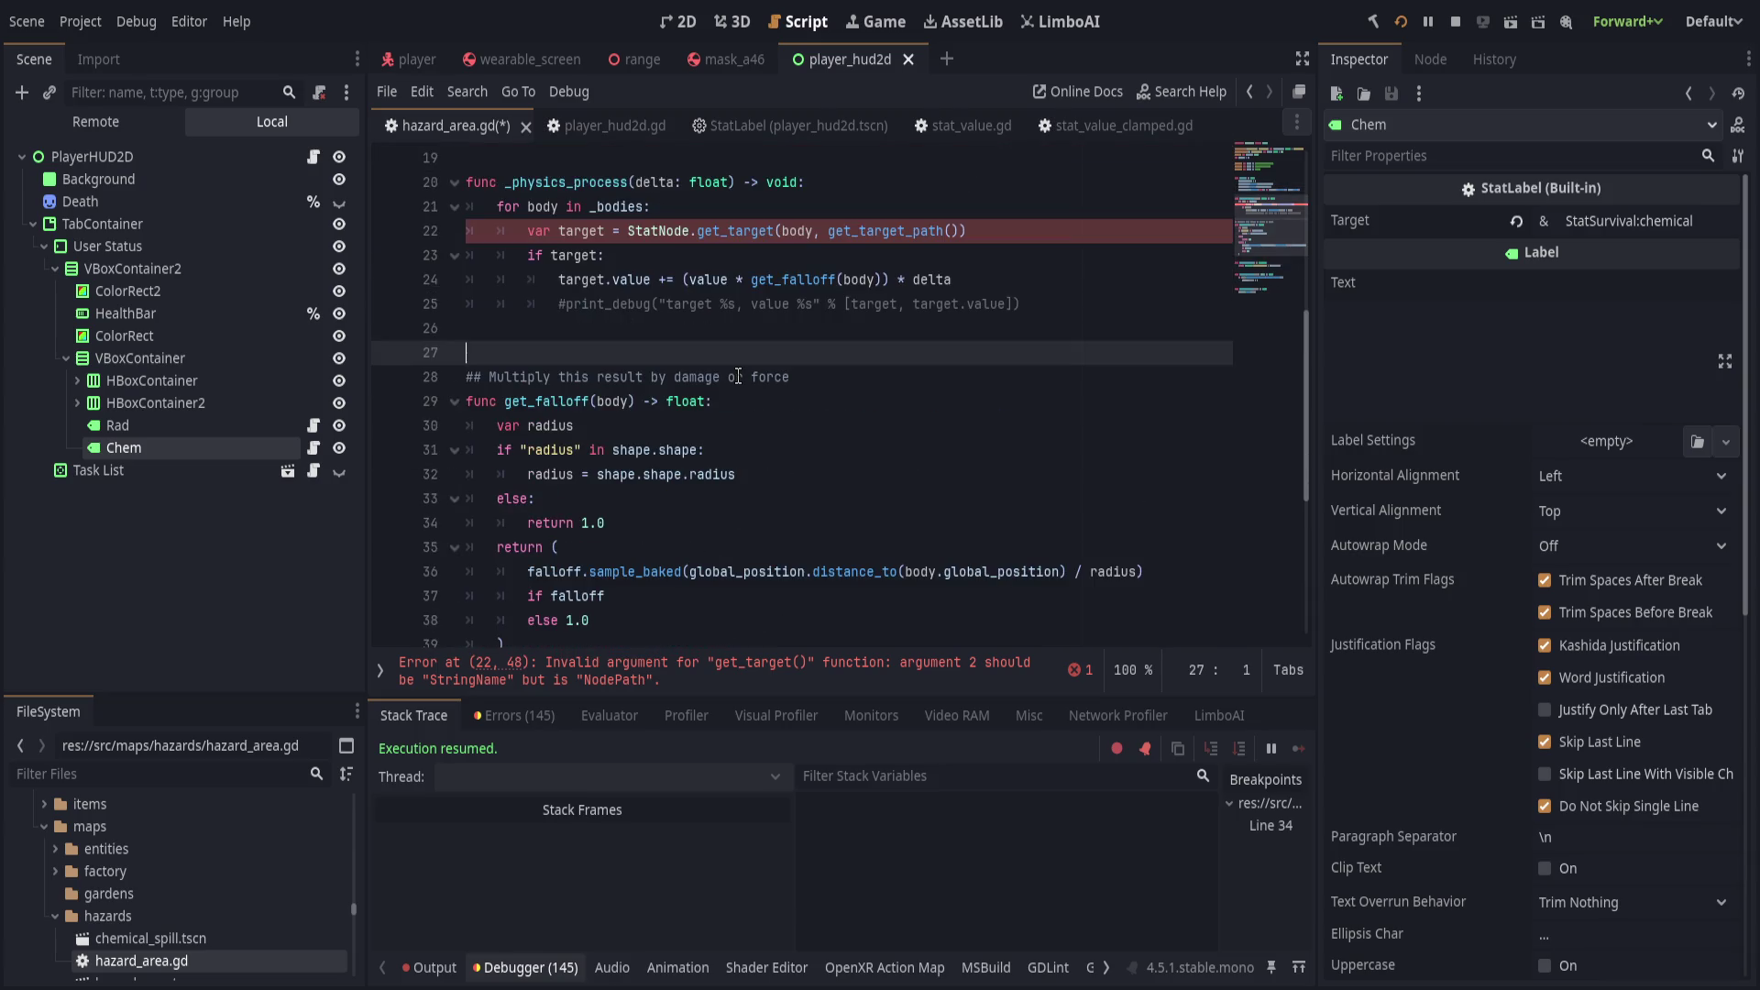
pyautogui.click(871, 679)
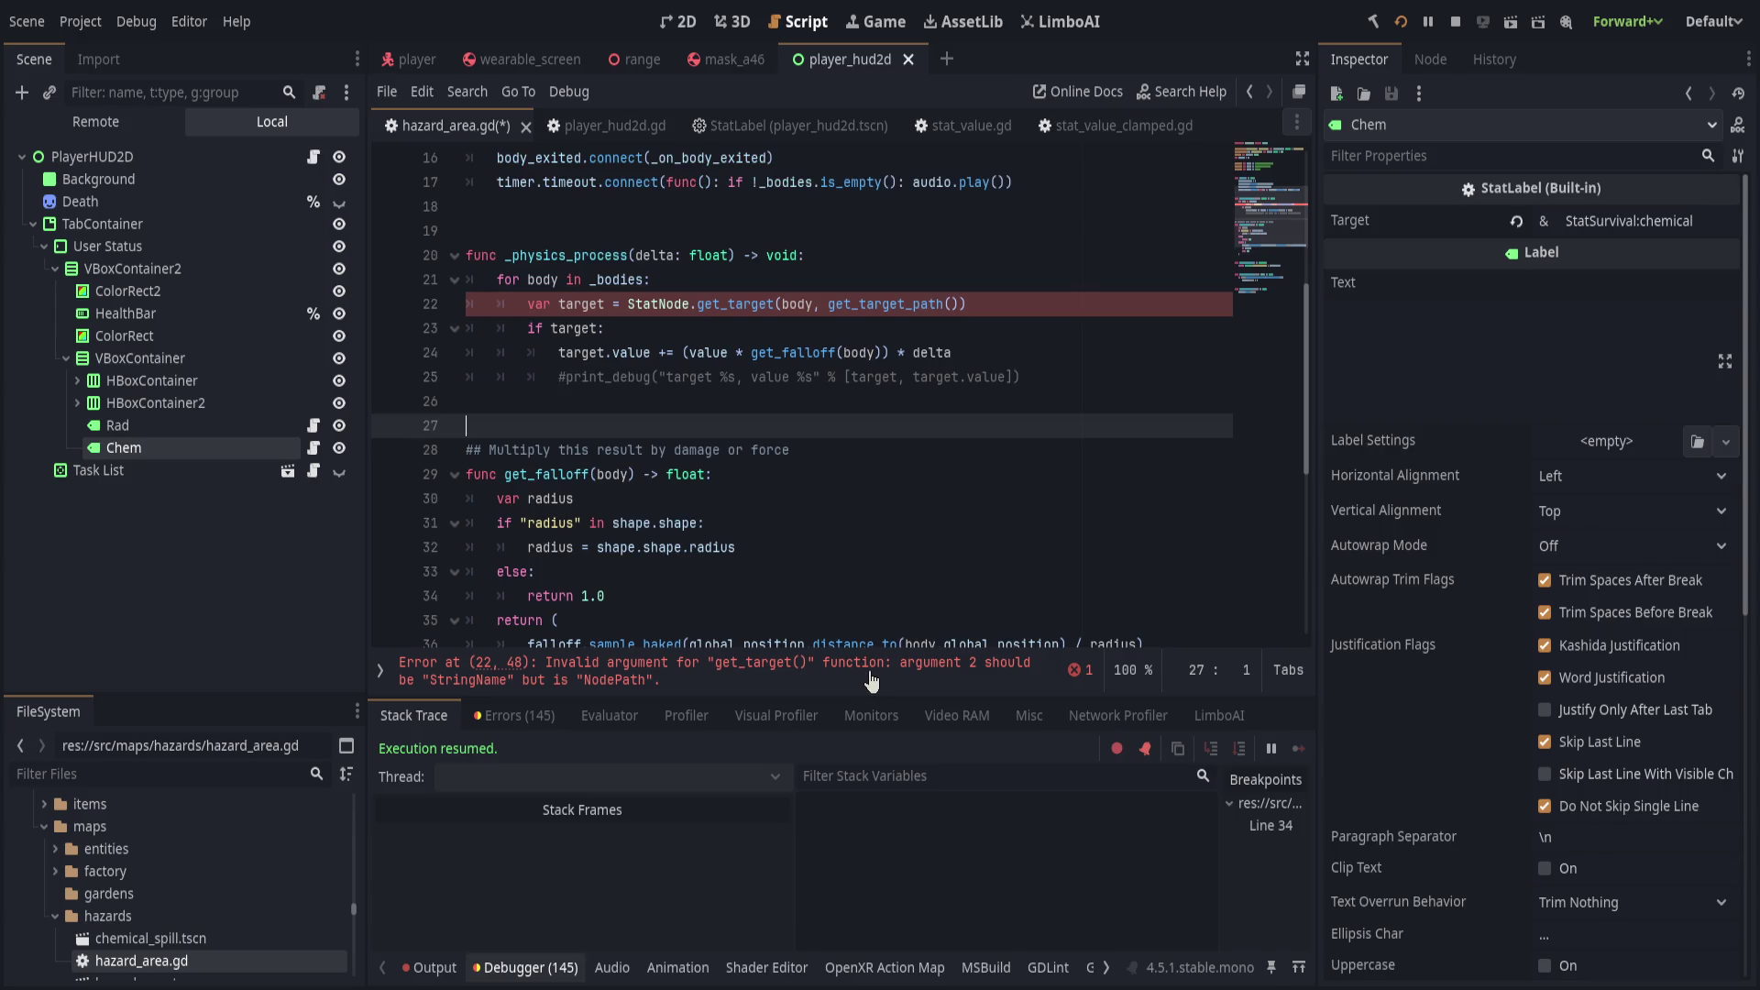
pyautogui.click(935, 401)
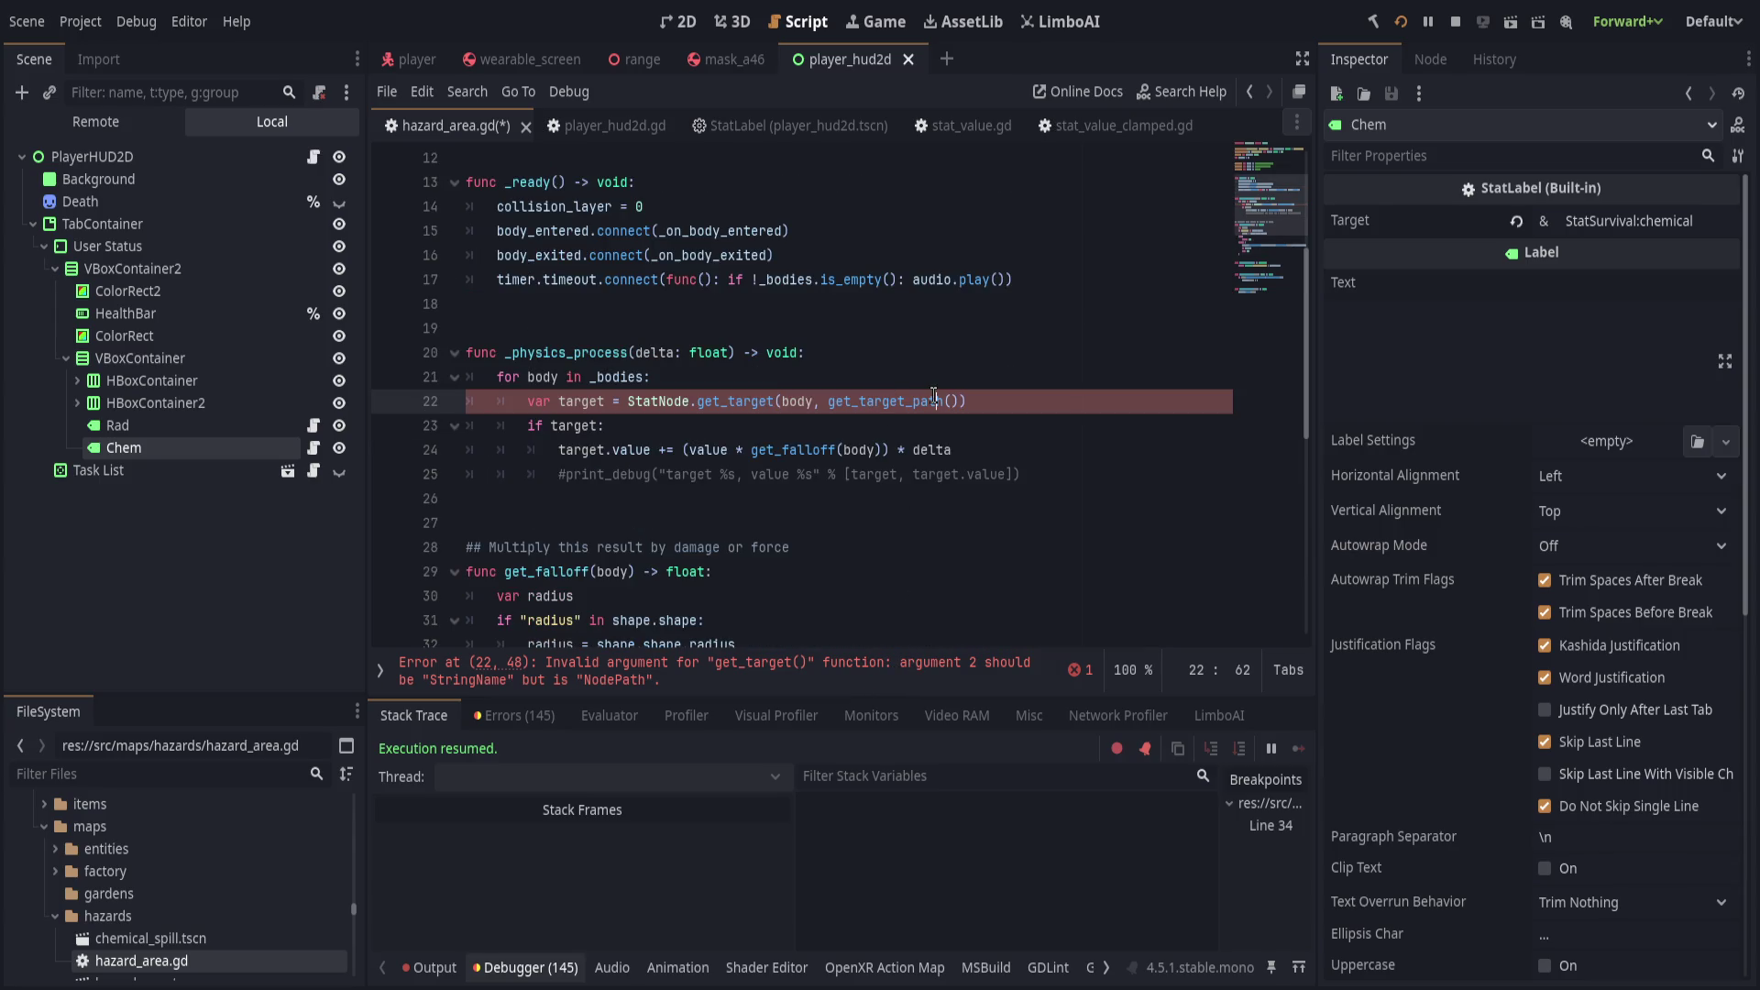
pyautogui.moveTo(956, 401); pyautogui.dragTo(828, 401)
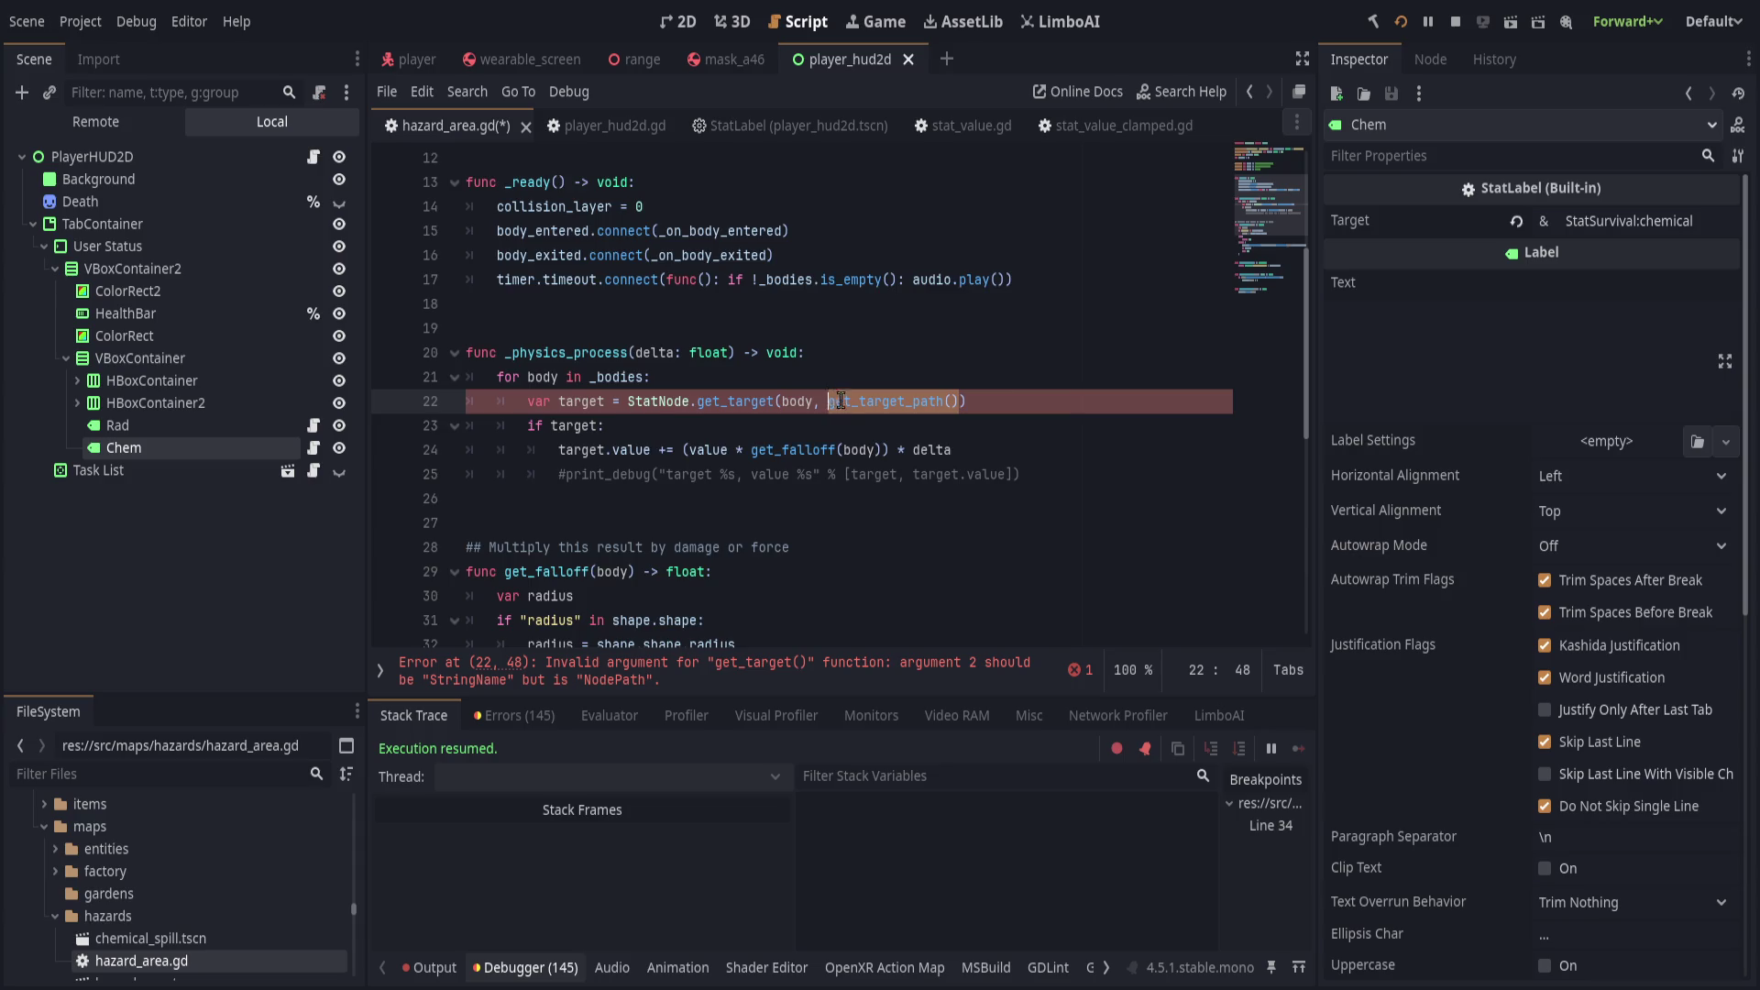
pyautogui.scroll(-4, 847, 406)
pyautogui.scroll(3, 847, 407)
pyautogui.scroll(-4, 847, 406)
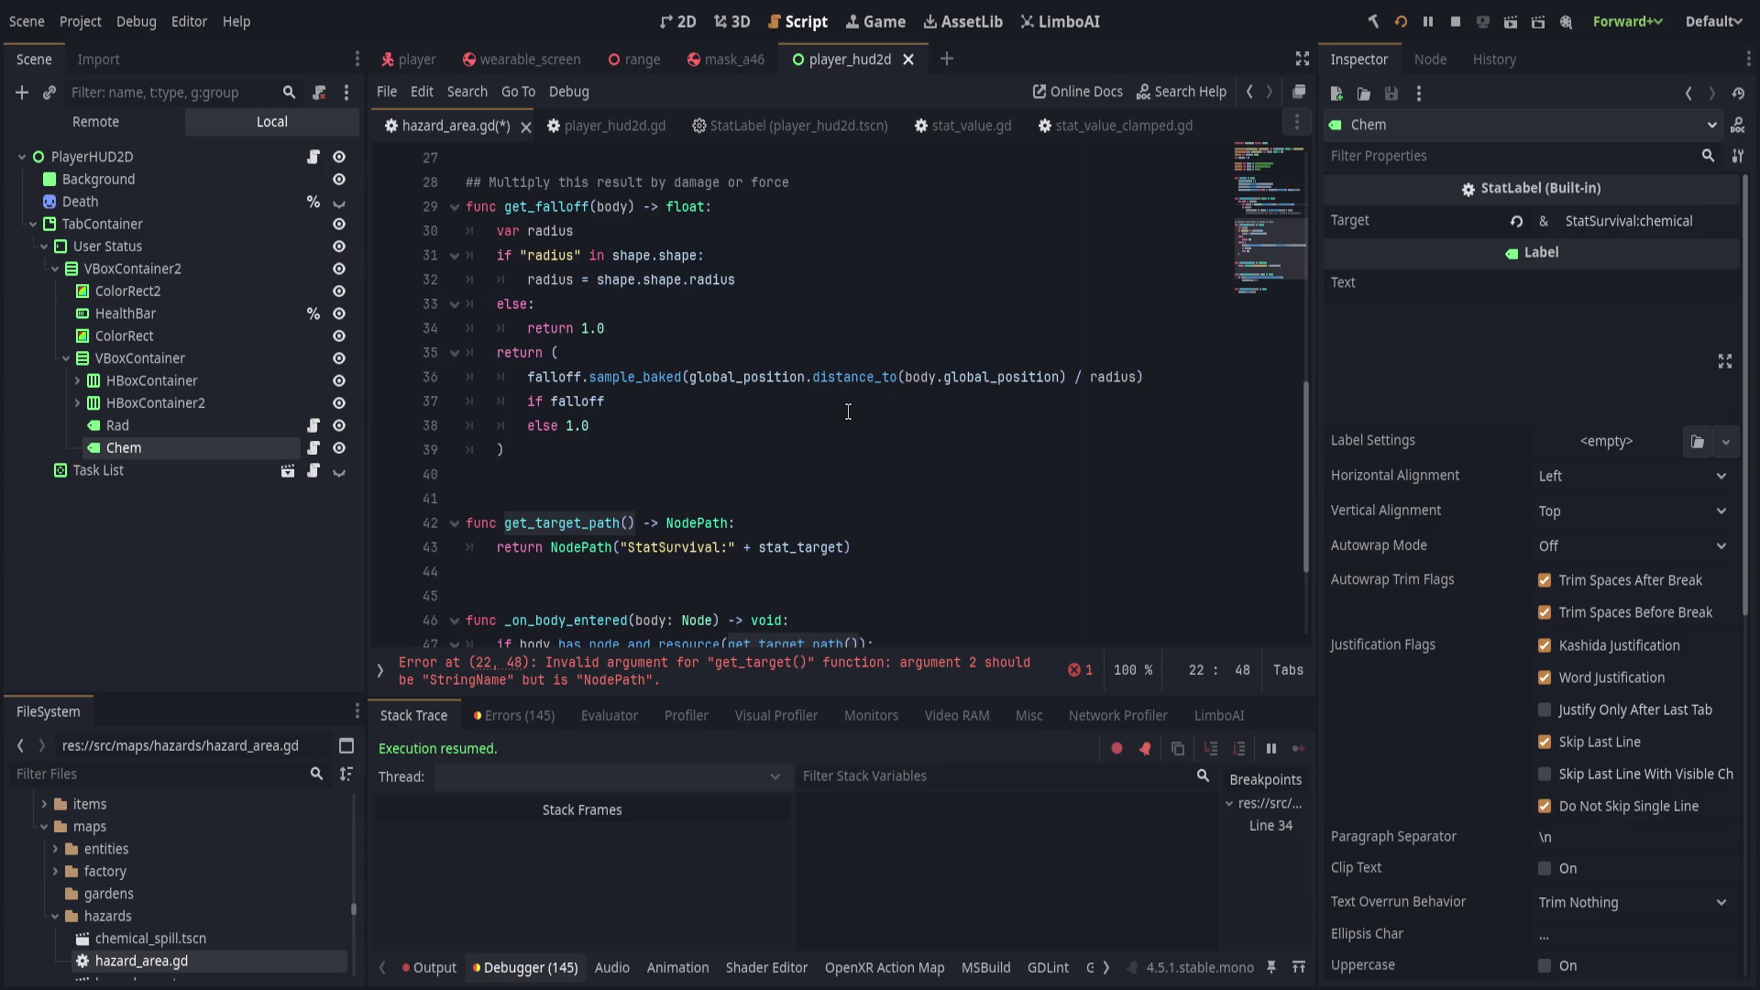
# Make get_target_path return StringName and drop the NodePath conversion from its return line.
pyautogui.doubleClick(681, 523)
pyautogui.write('StringNa')
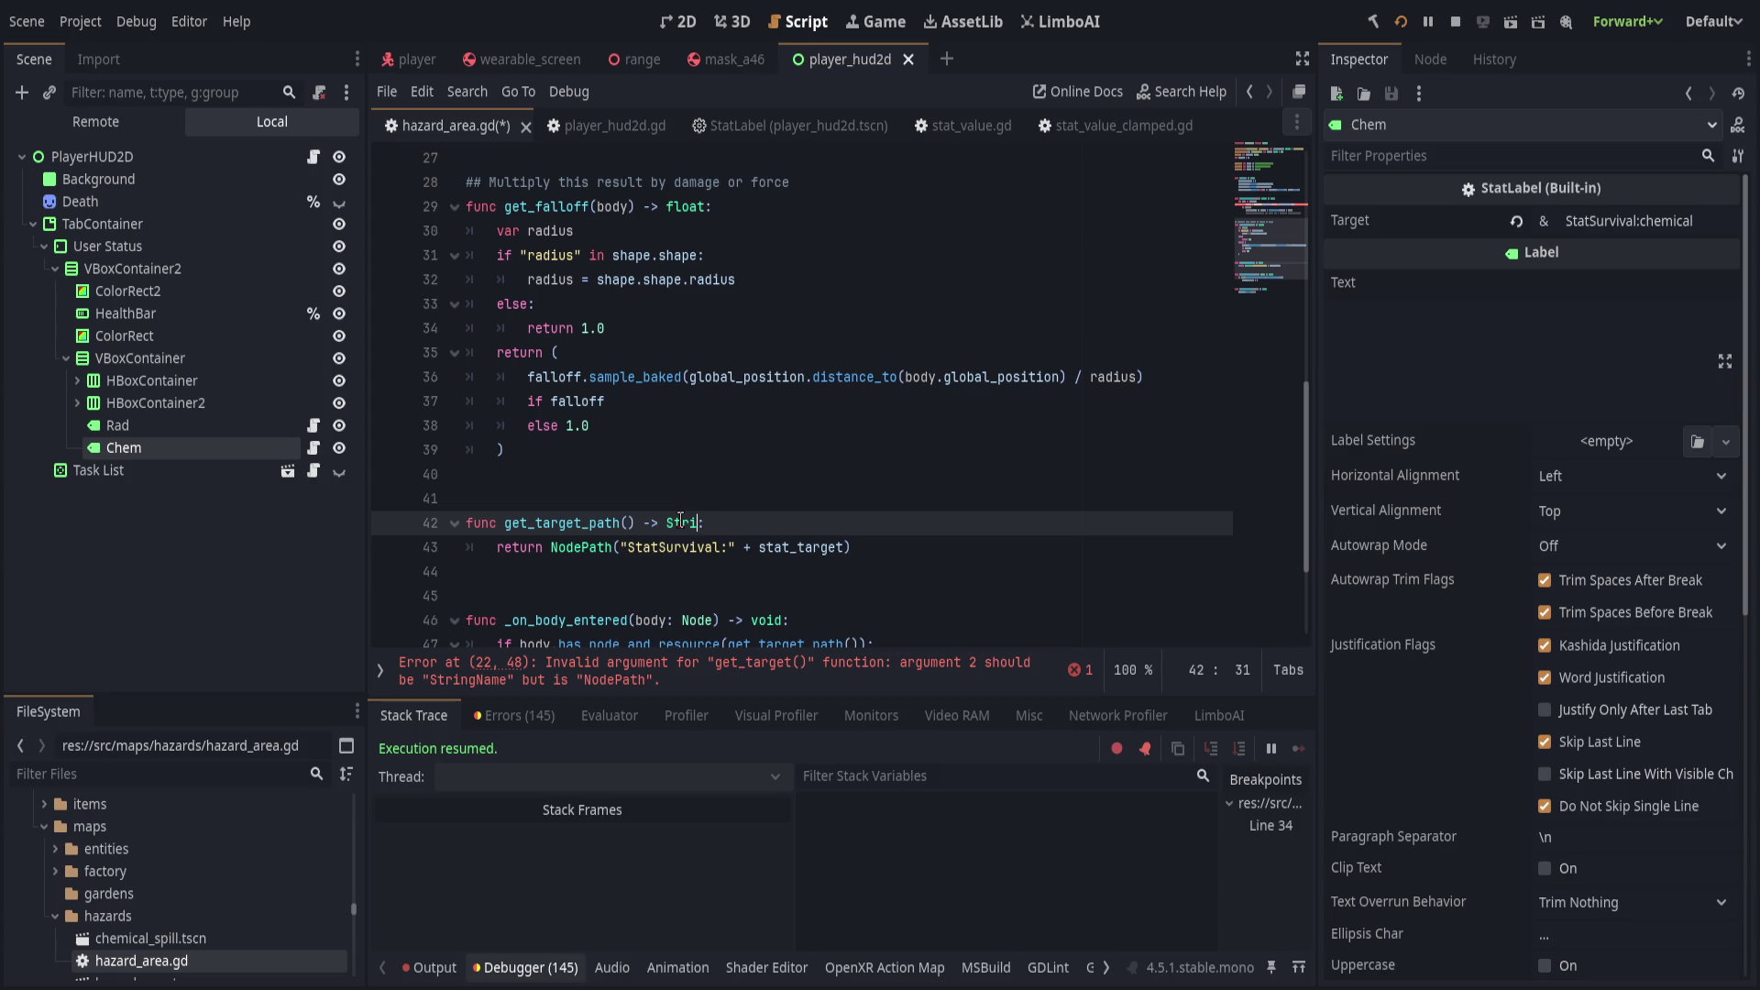
pyautogui.write('me')
pyautogui.click(626, 548)
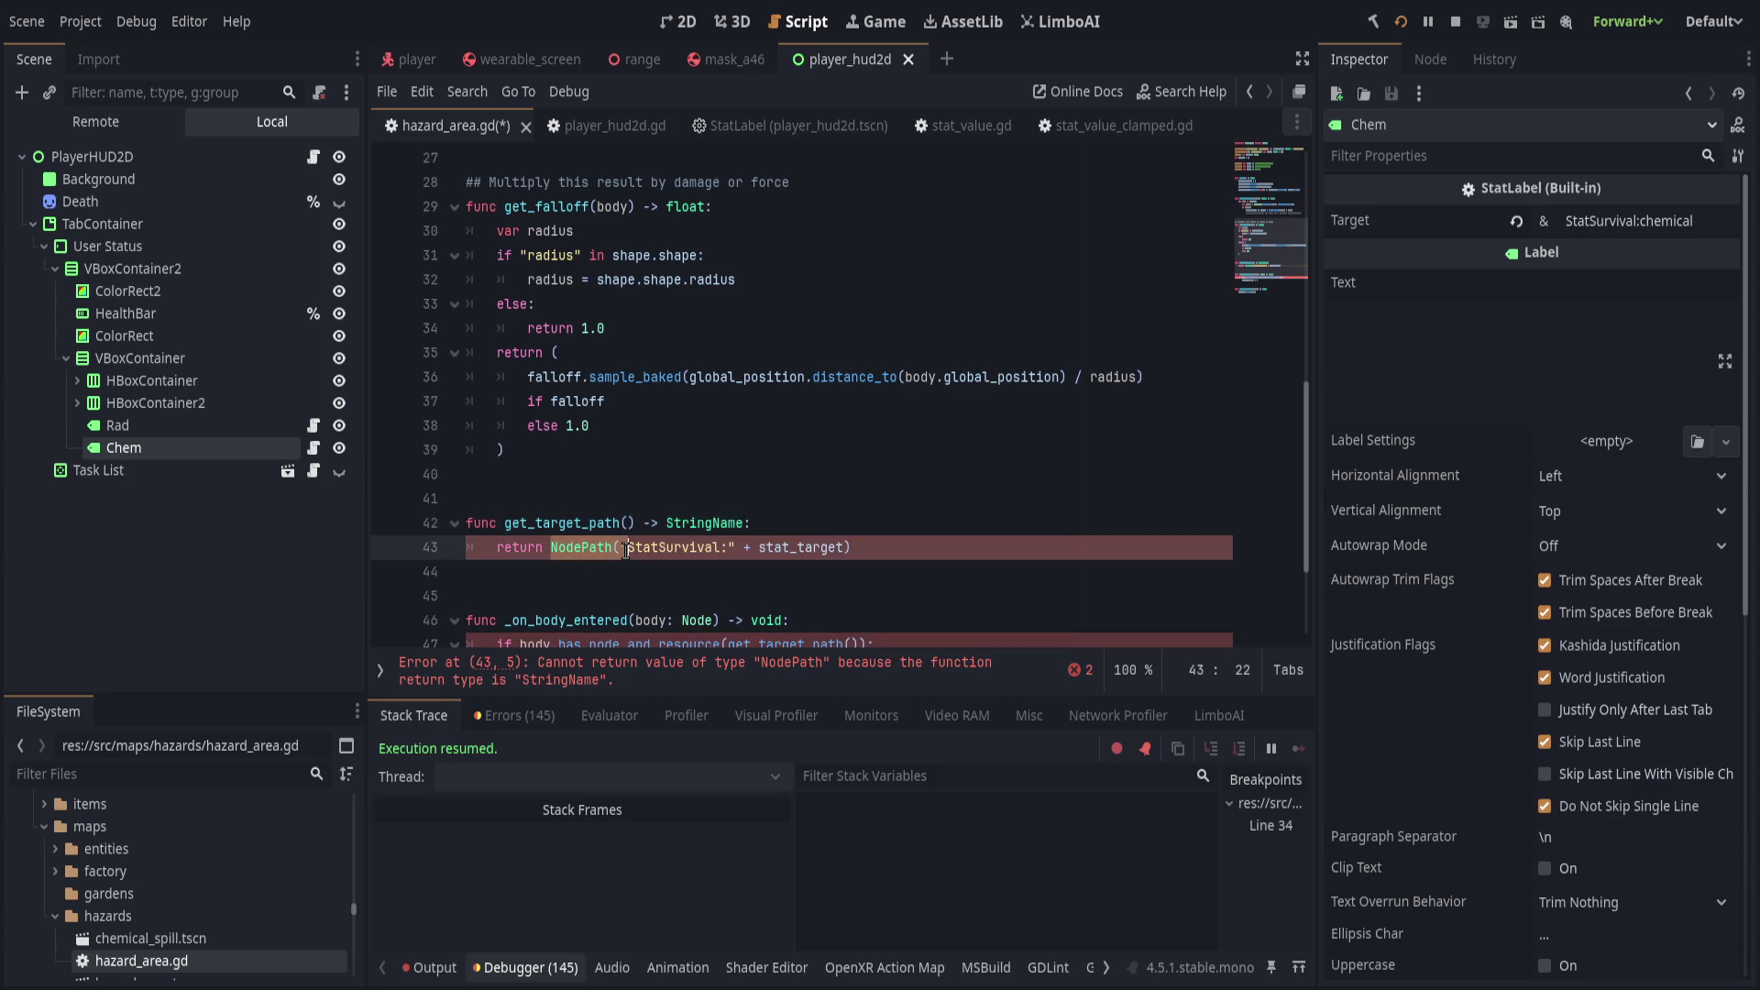
pyautogui.hotkey('ctrl', 'BackSpace')
pyautogui.hotkey('ctrl', 'BackSpace')
pyautogui.press('End')
pyautogui.press('BackSpace')
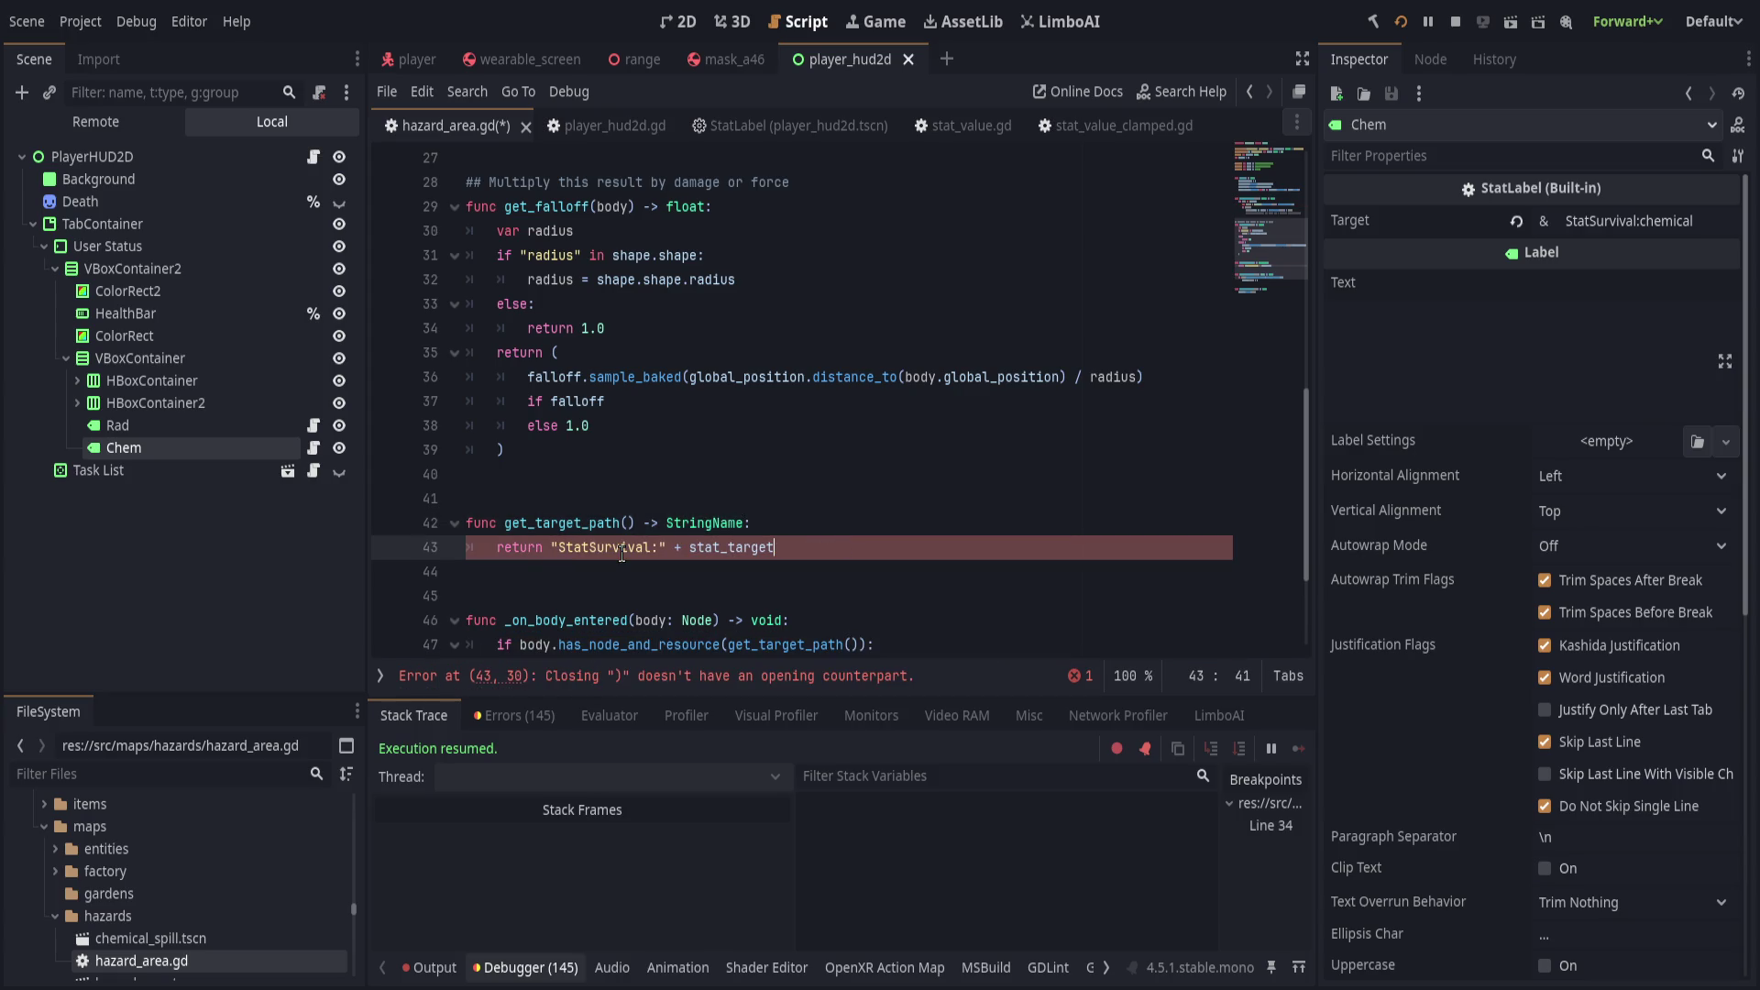
# Wrap get_target_path() in NodePath() on line 47, save, and check the debugger errors.
pyautogui.scroll(-1, 749, 465)
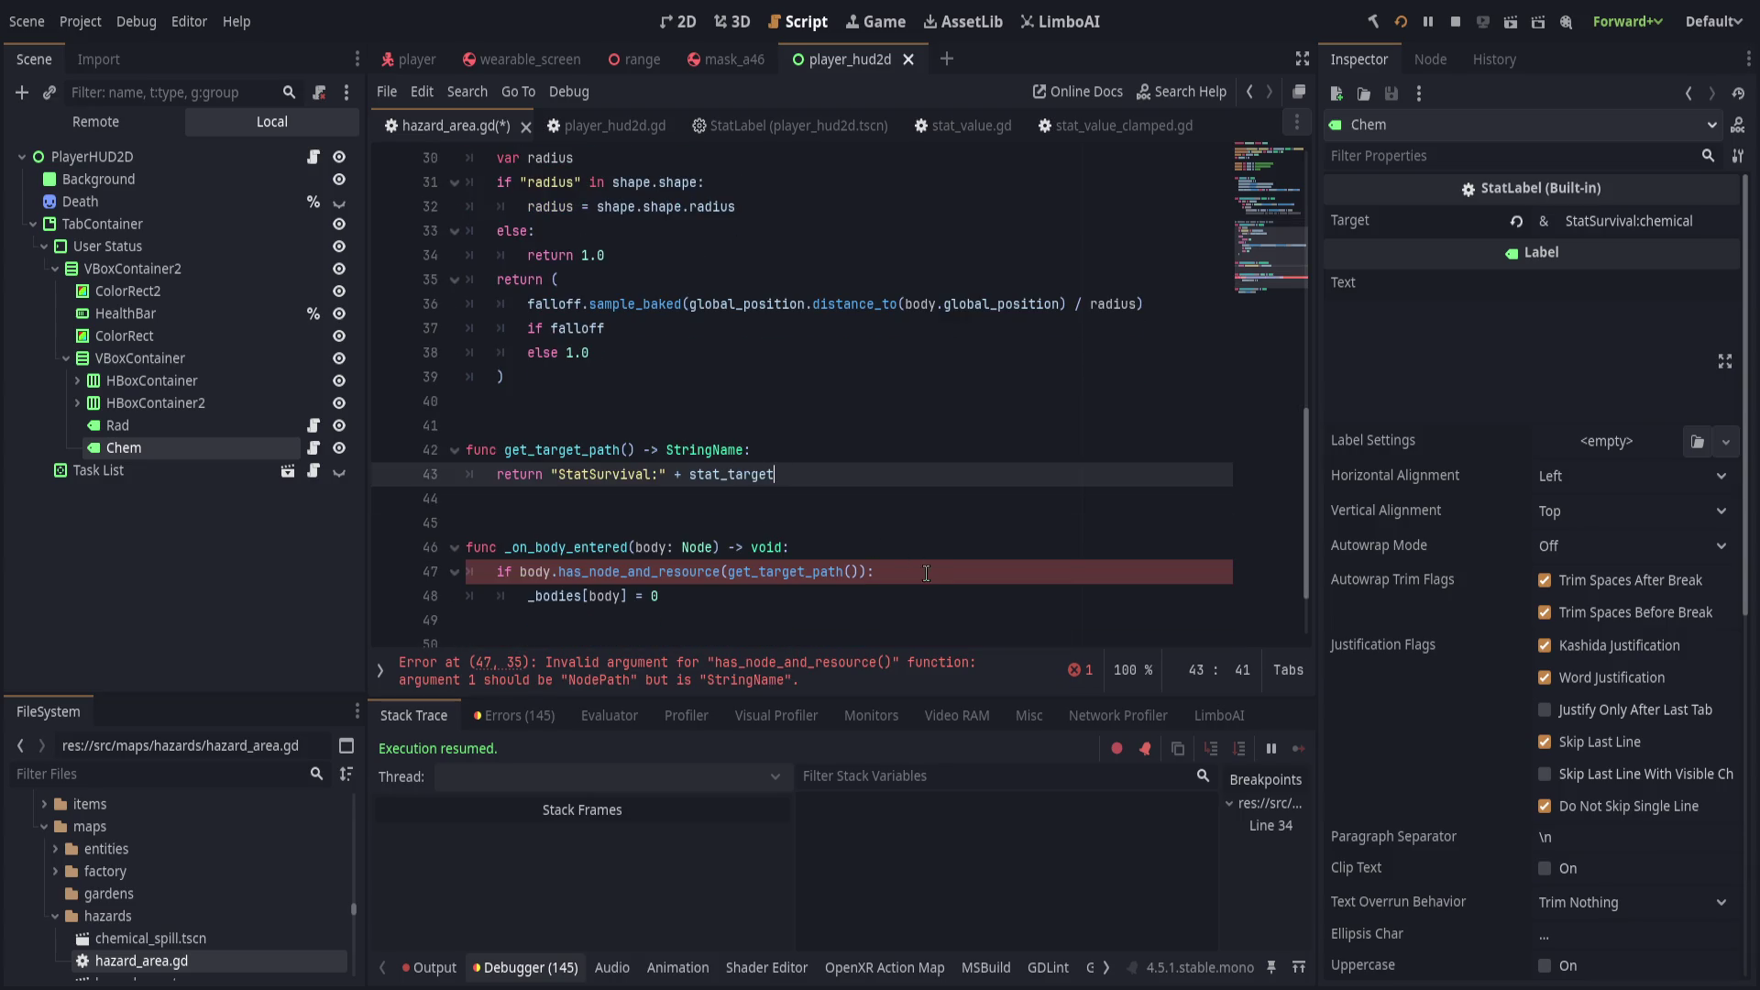
pyautogui.click(880, 596)
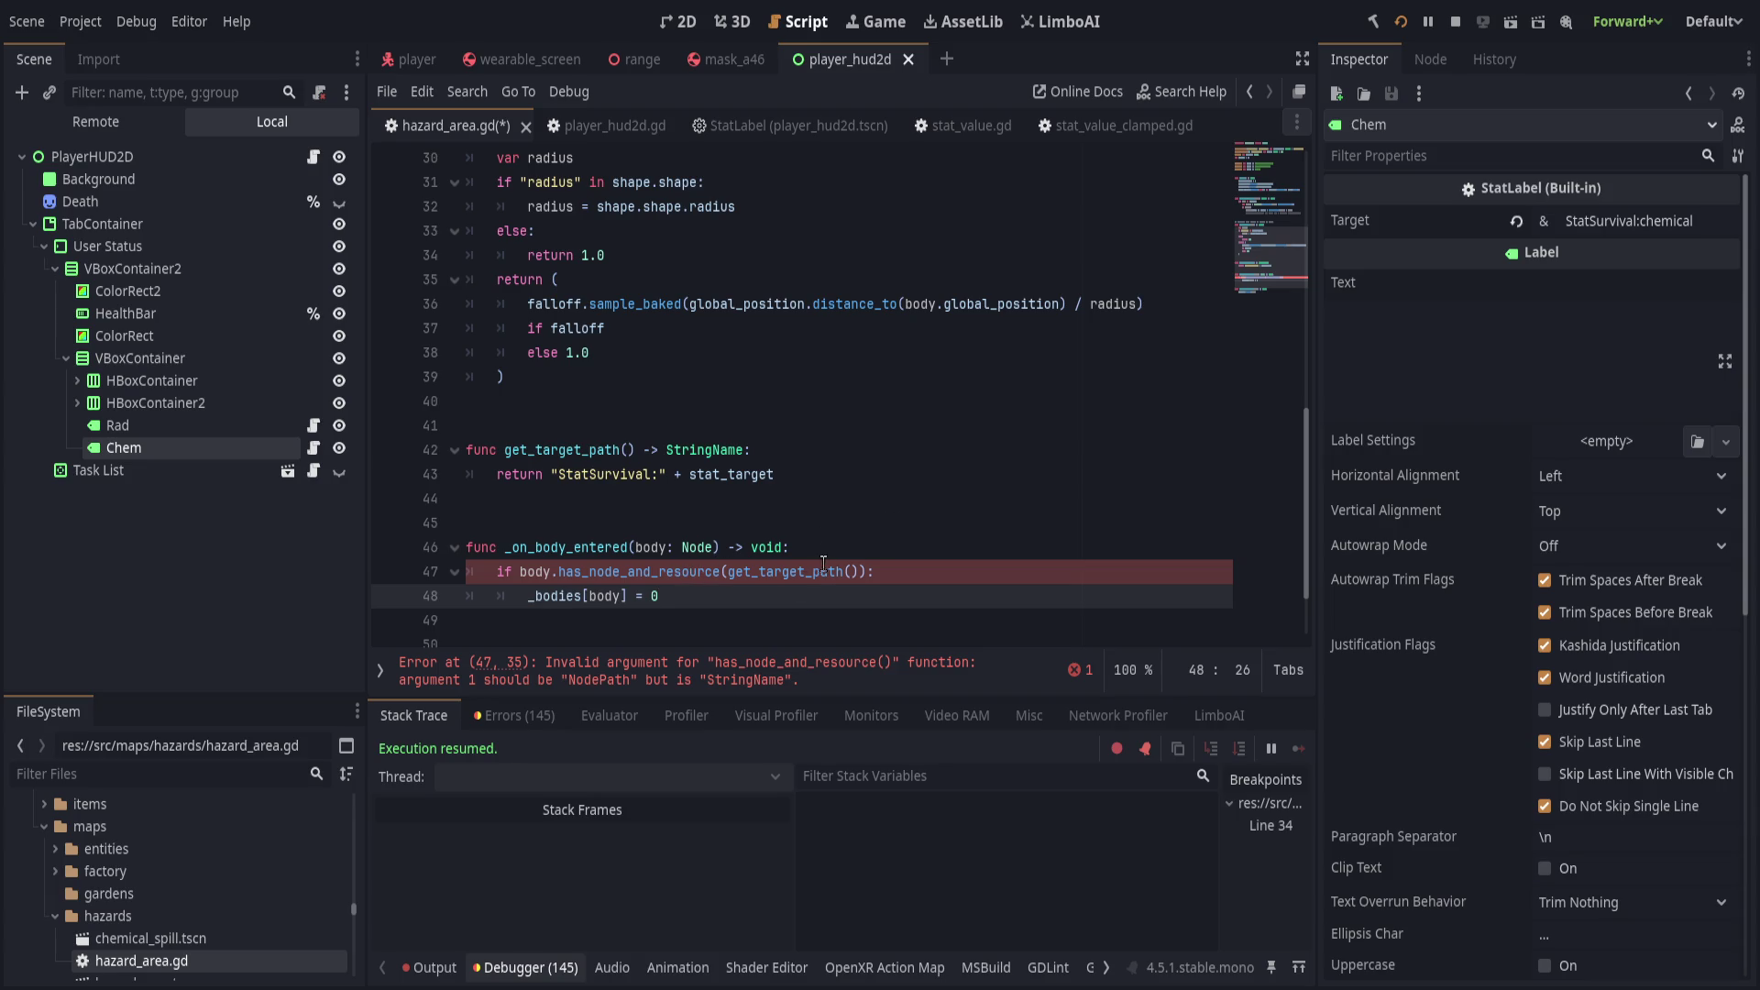
pyautogui.click(731, 571)
pyautogui.write('NodePath(')
pyautogui.press('End')
pyautogui.write(')')
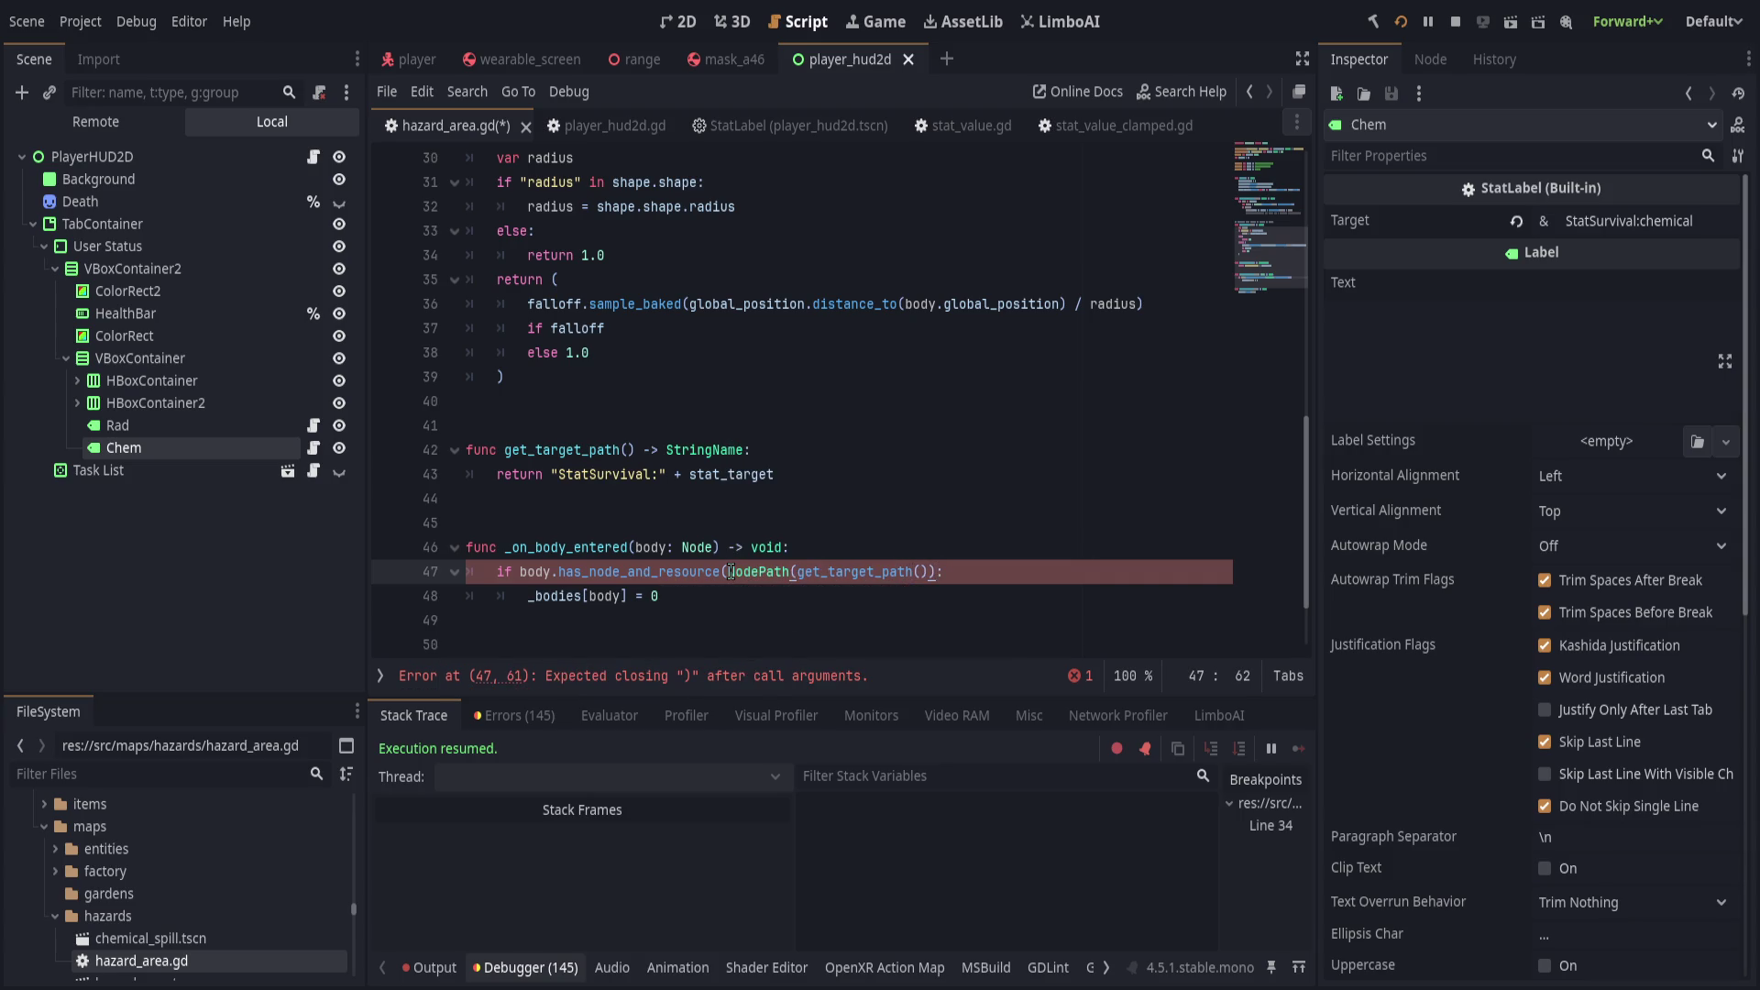
pyautogui.press('End')
pyautogui.hotkey('ctrl', 's')
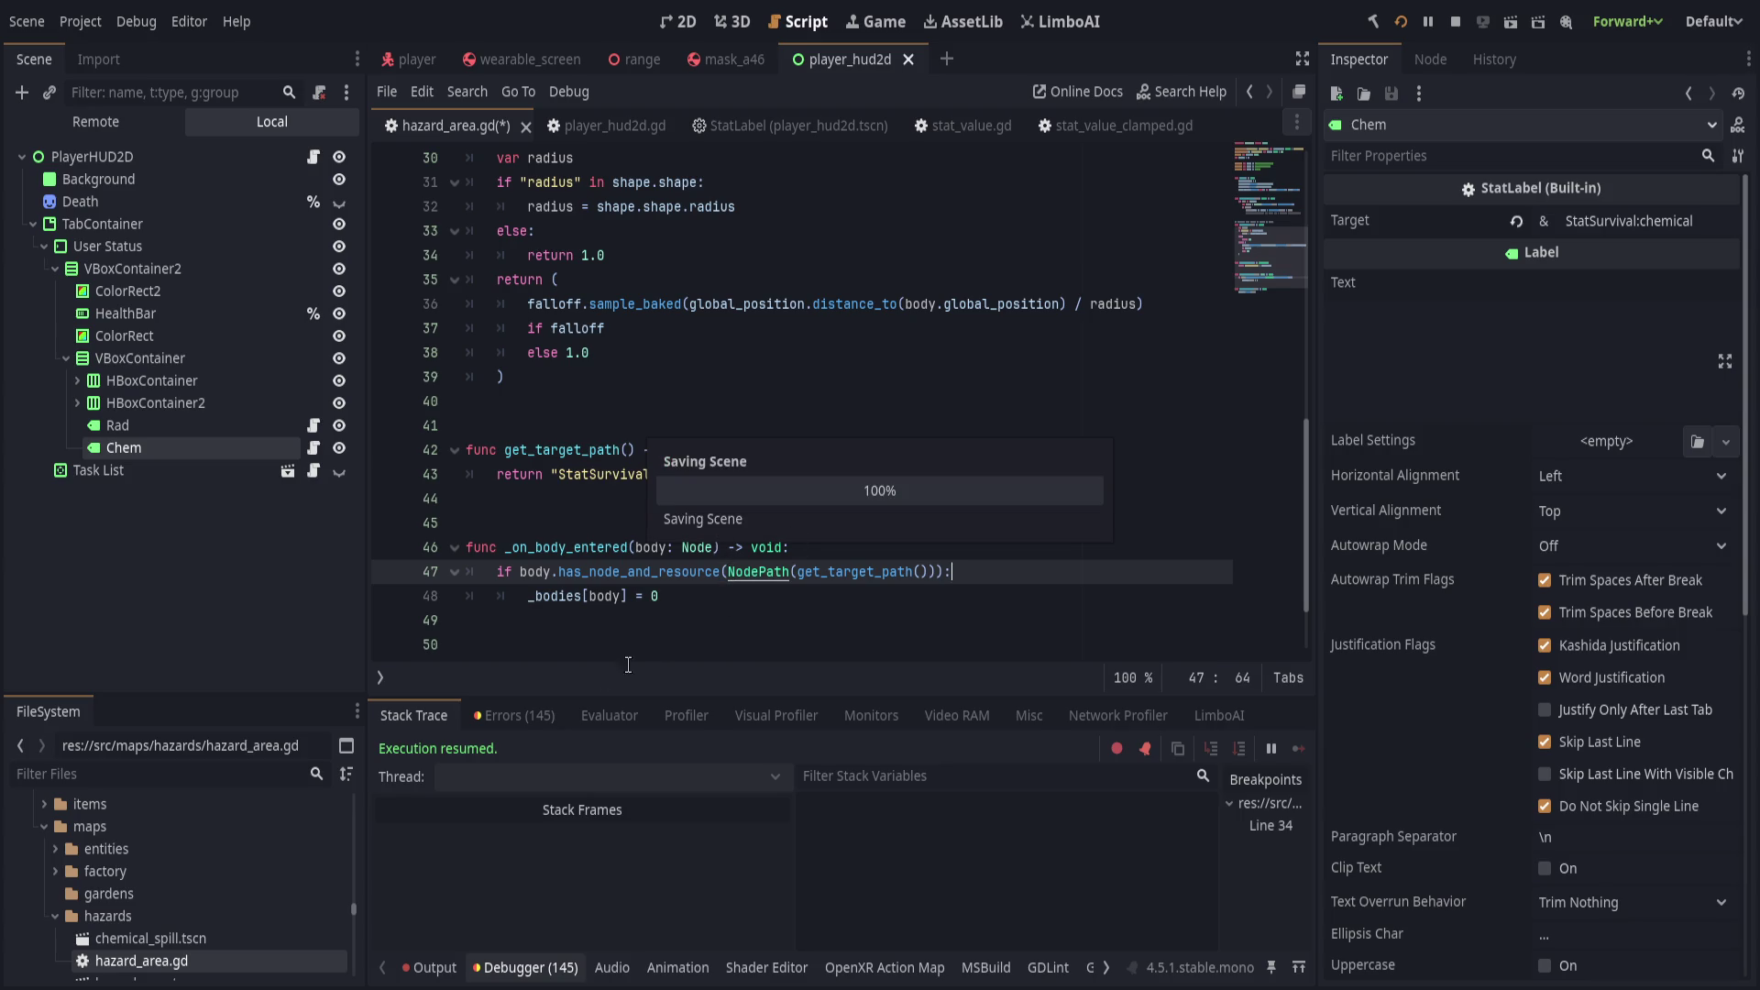
pyautogui.click(513, 715)
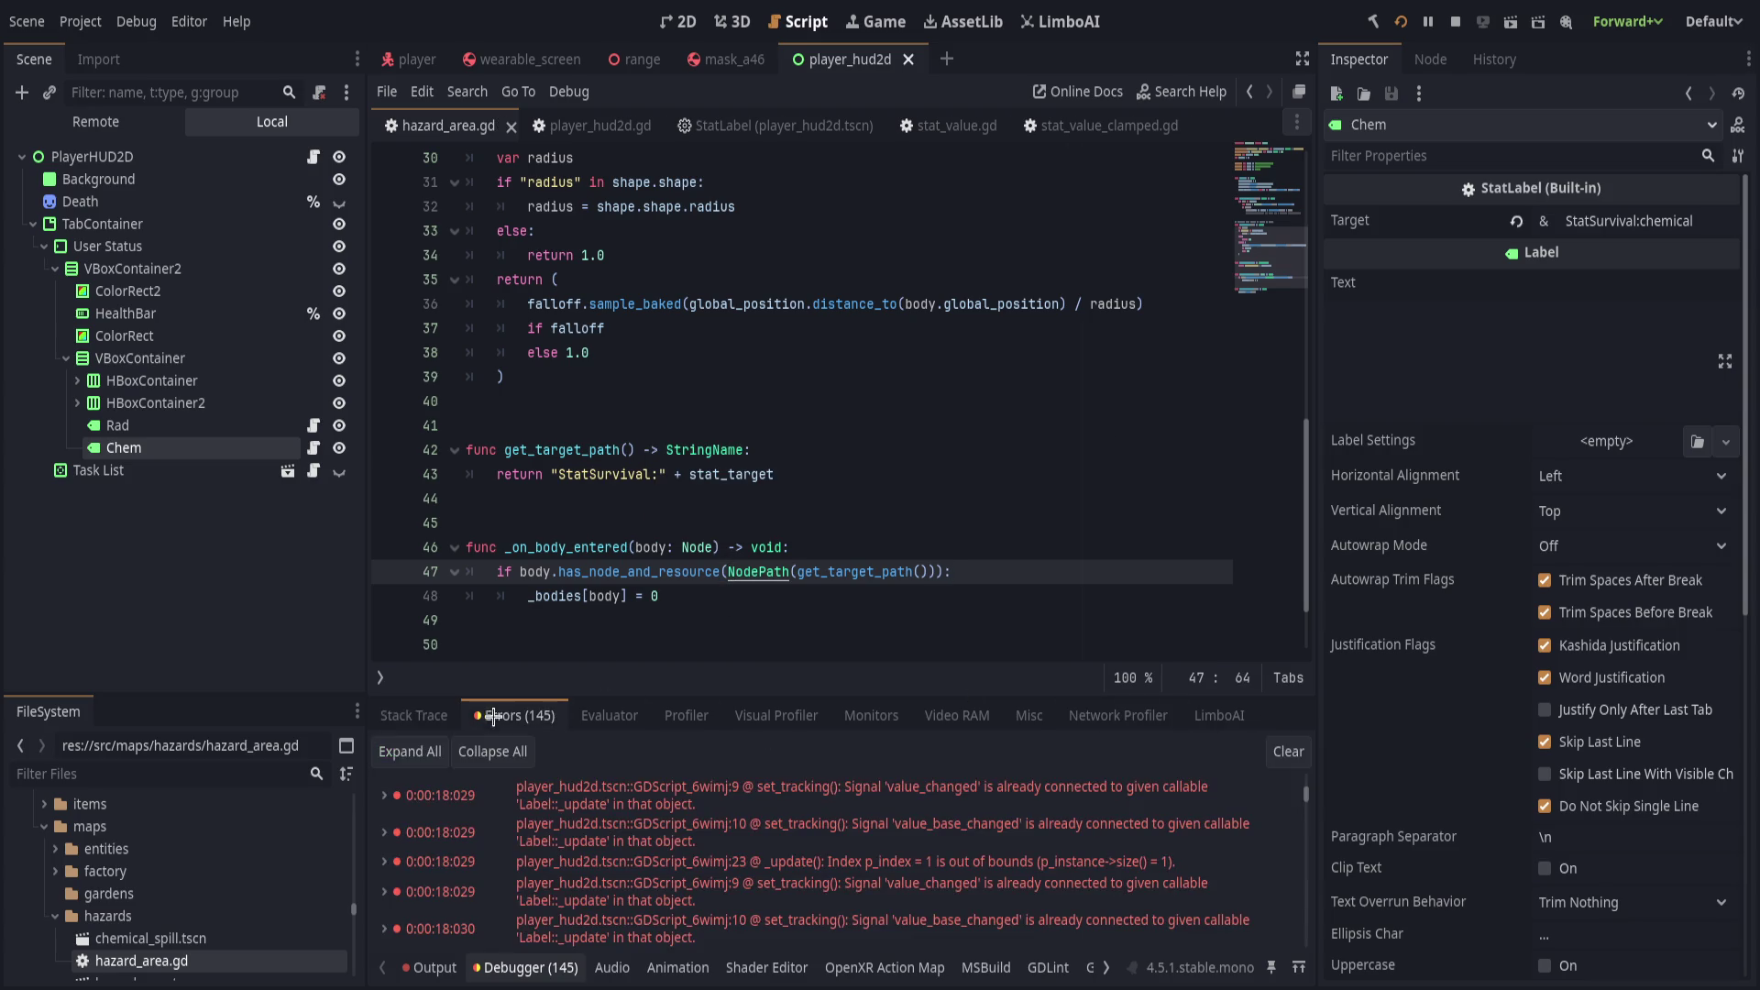
# Clear the old debugger errors and run the game to test the fix.
pyautogui.click(1288, 751)
pyautogui.hotkey('ctrl', 's')
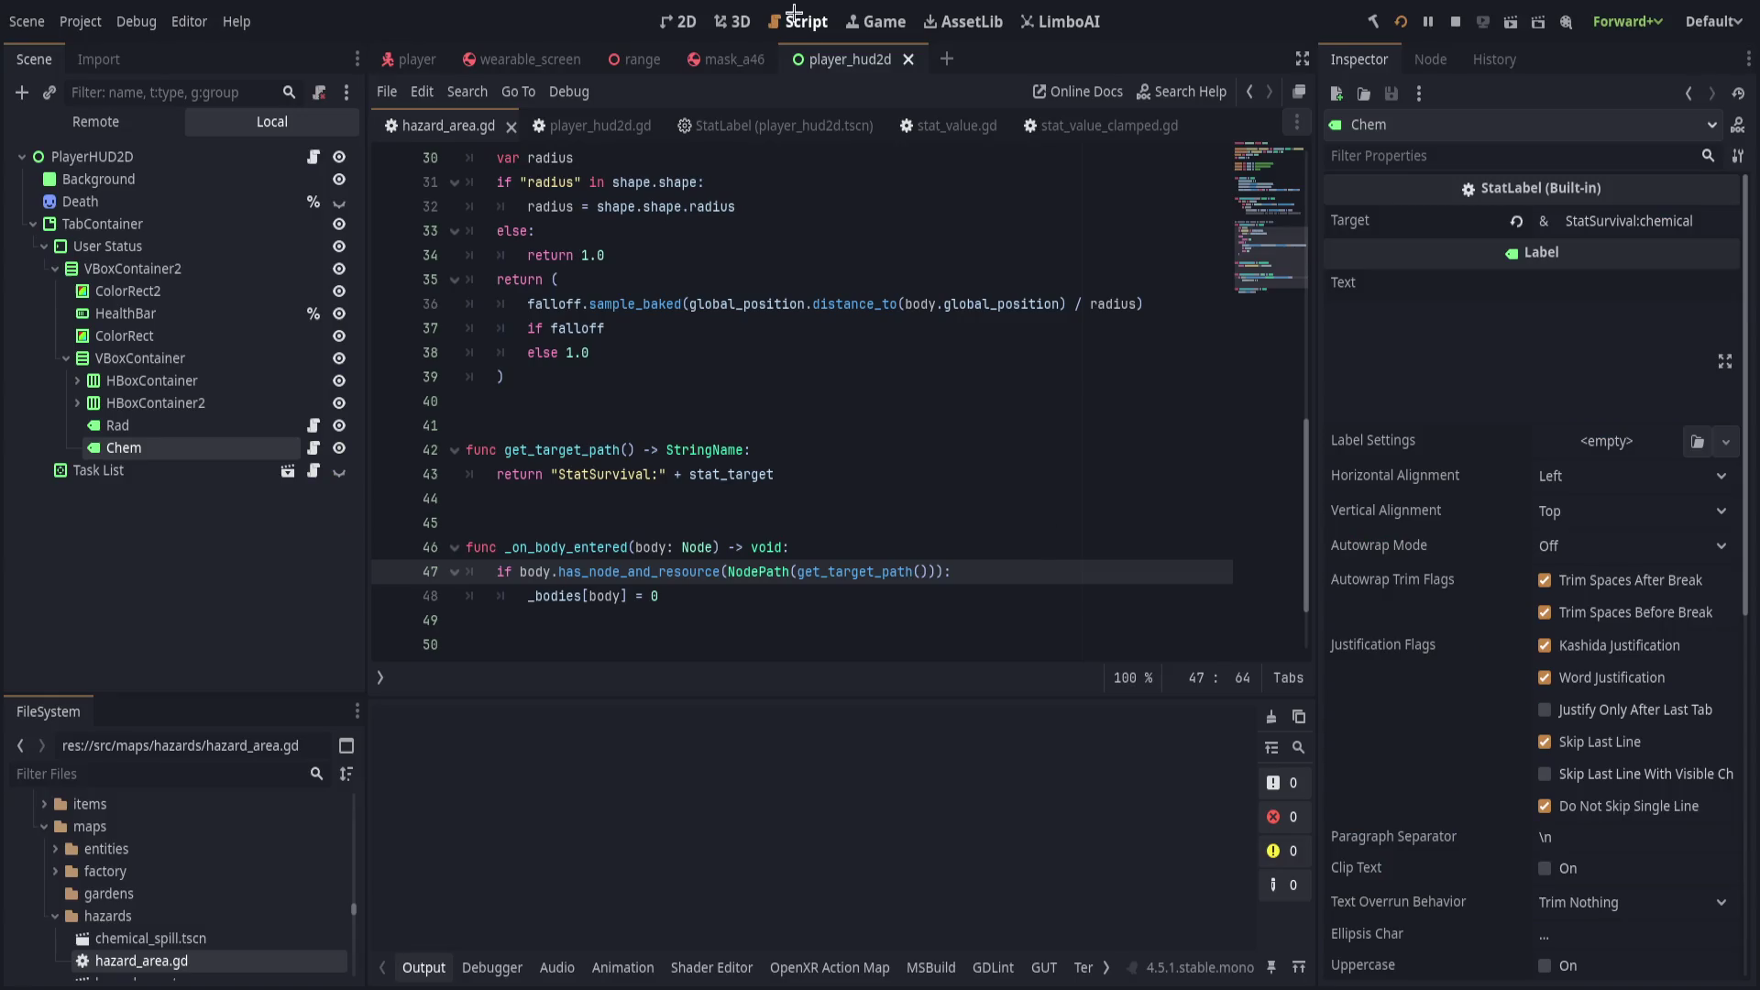
pyautogui.click(842, 23)
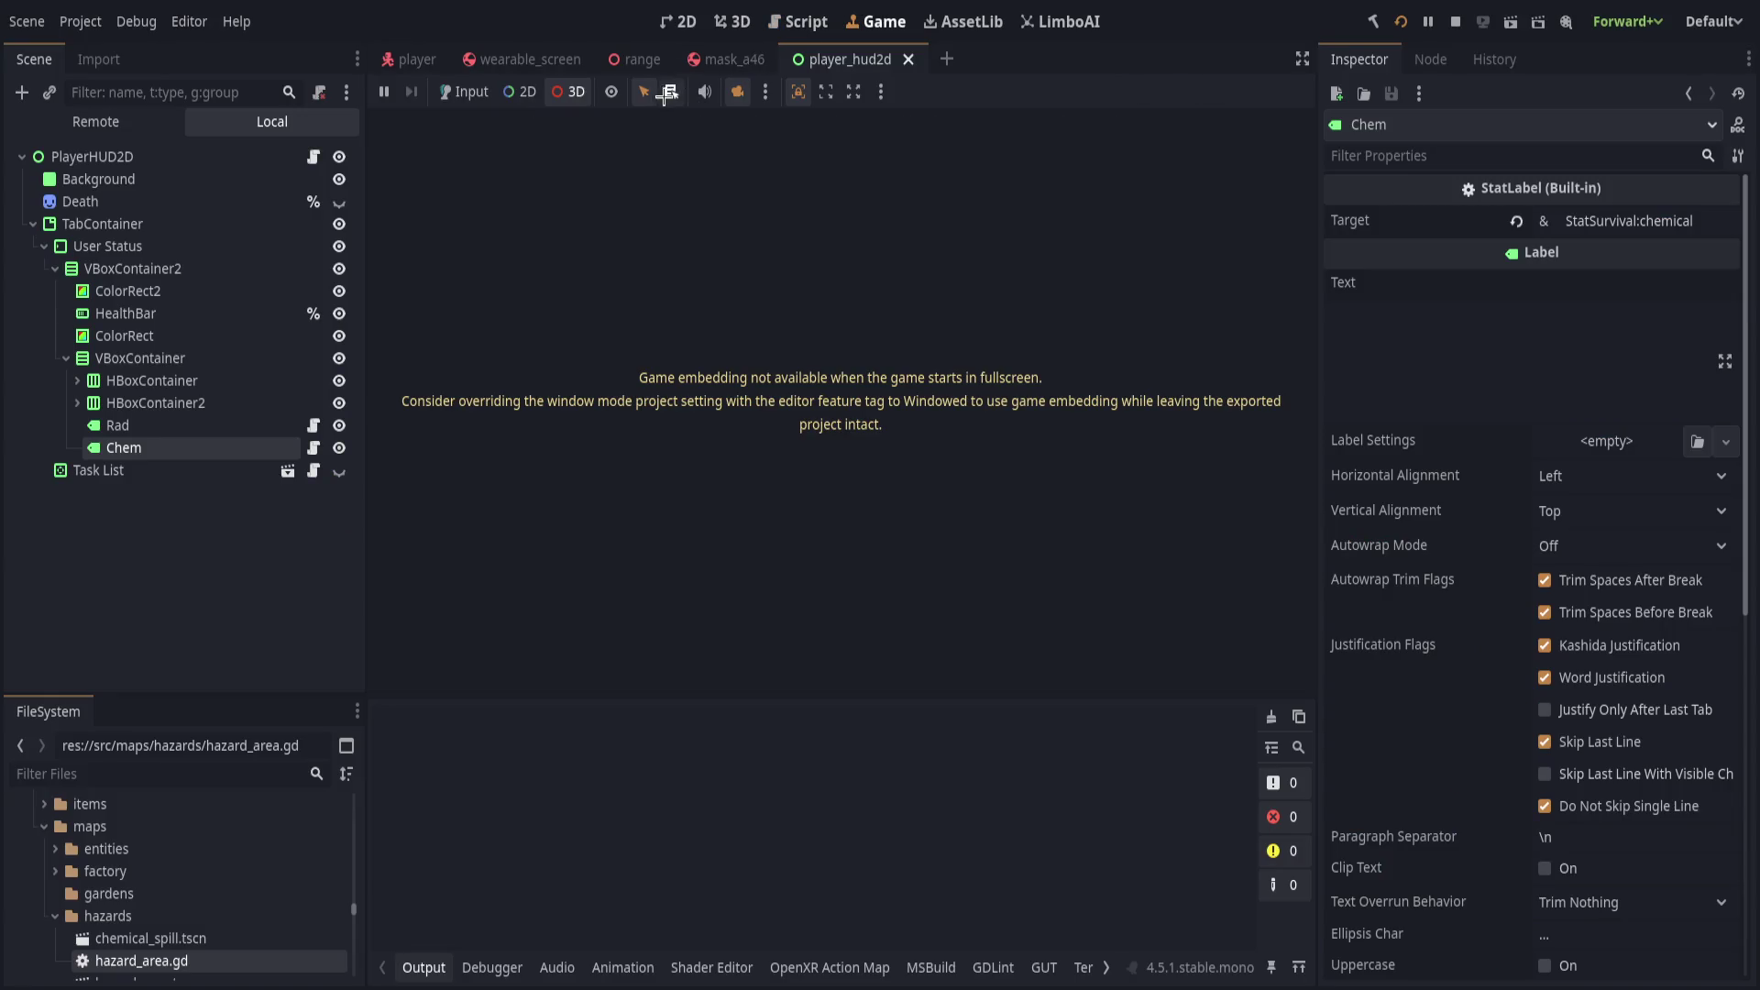
pyautogui.hotkey('alt', 'Tab')
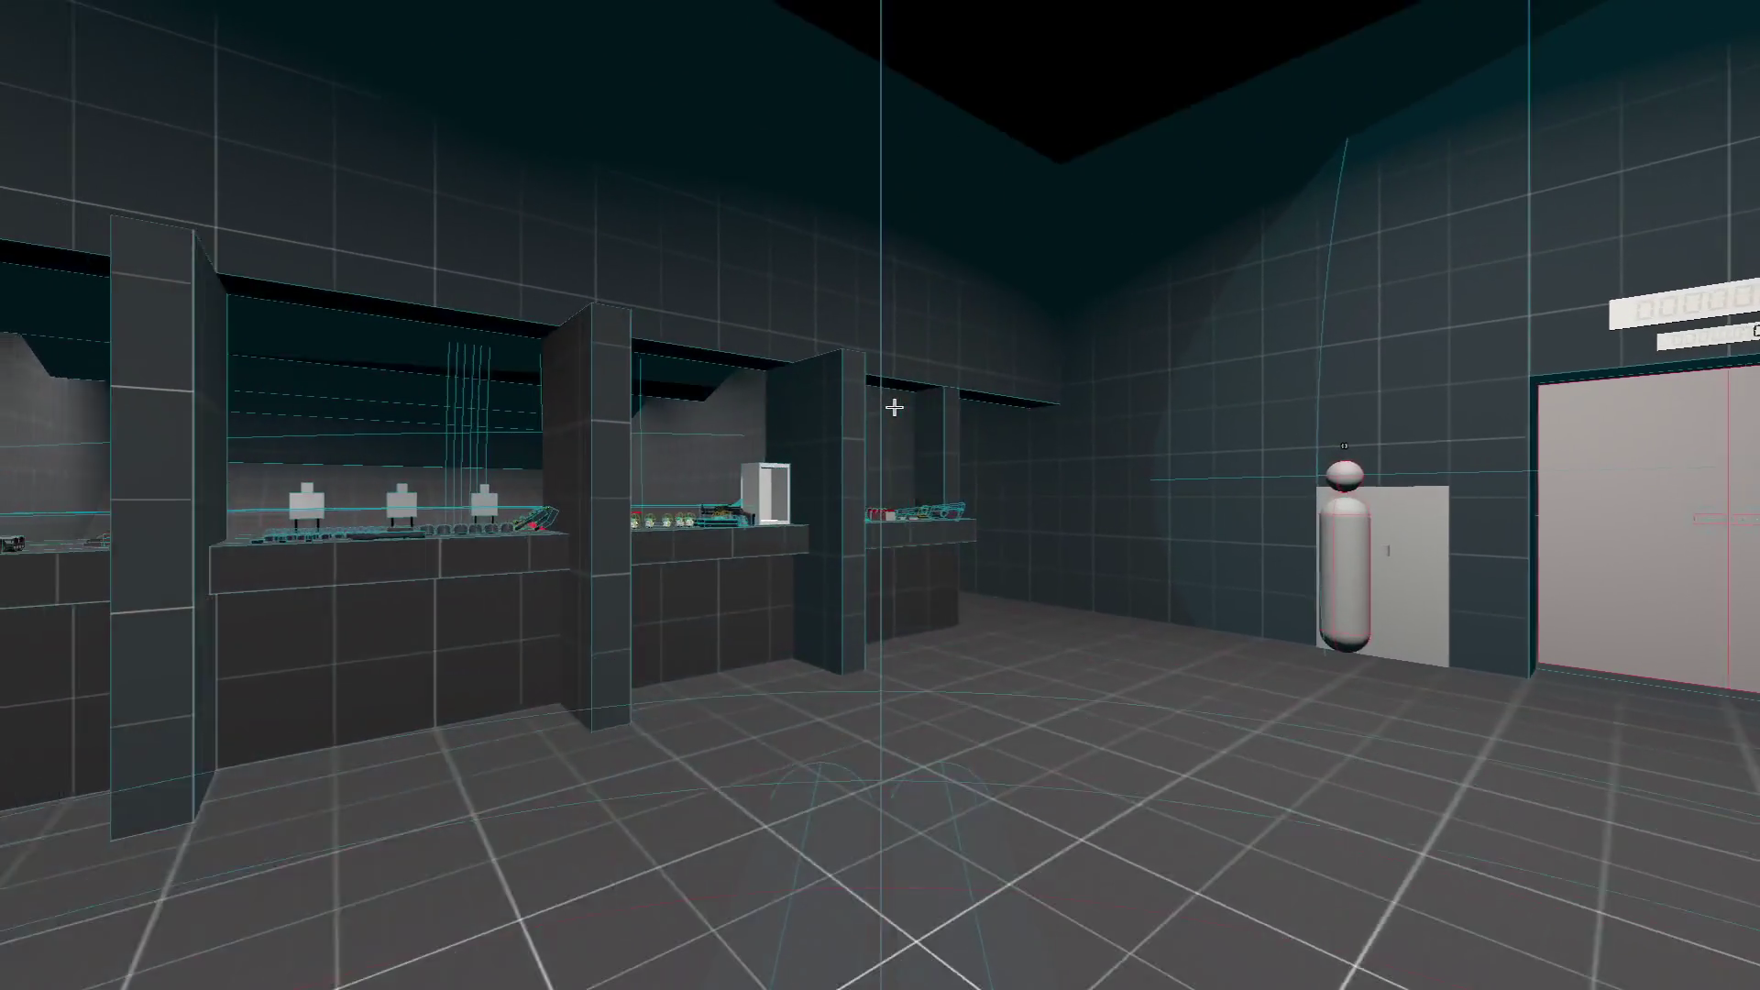
pyautogui.hotkey('alt', 'Tab')
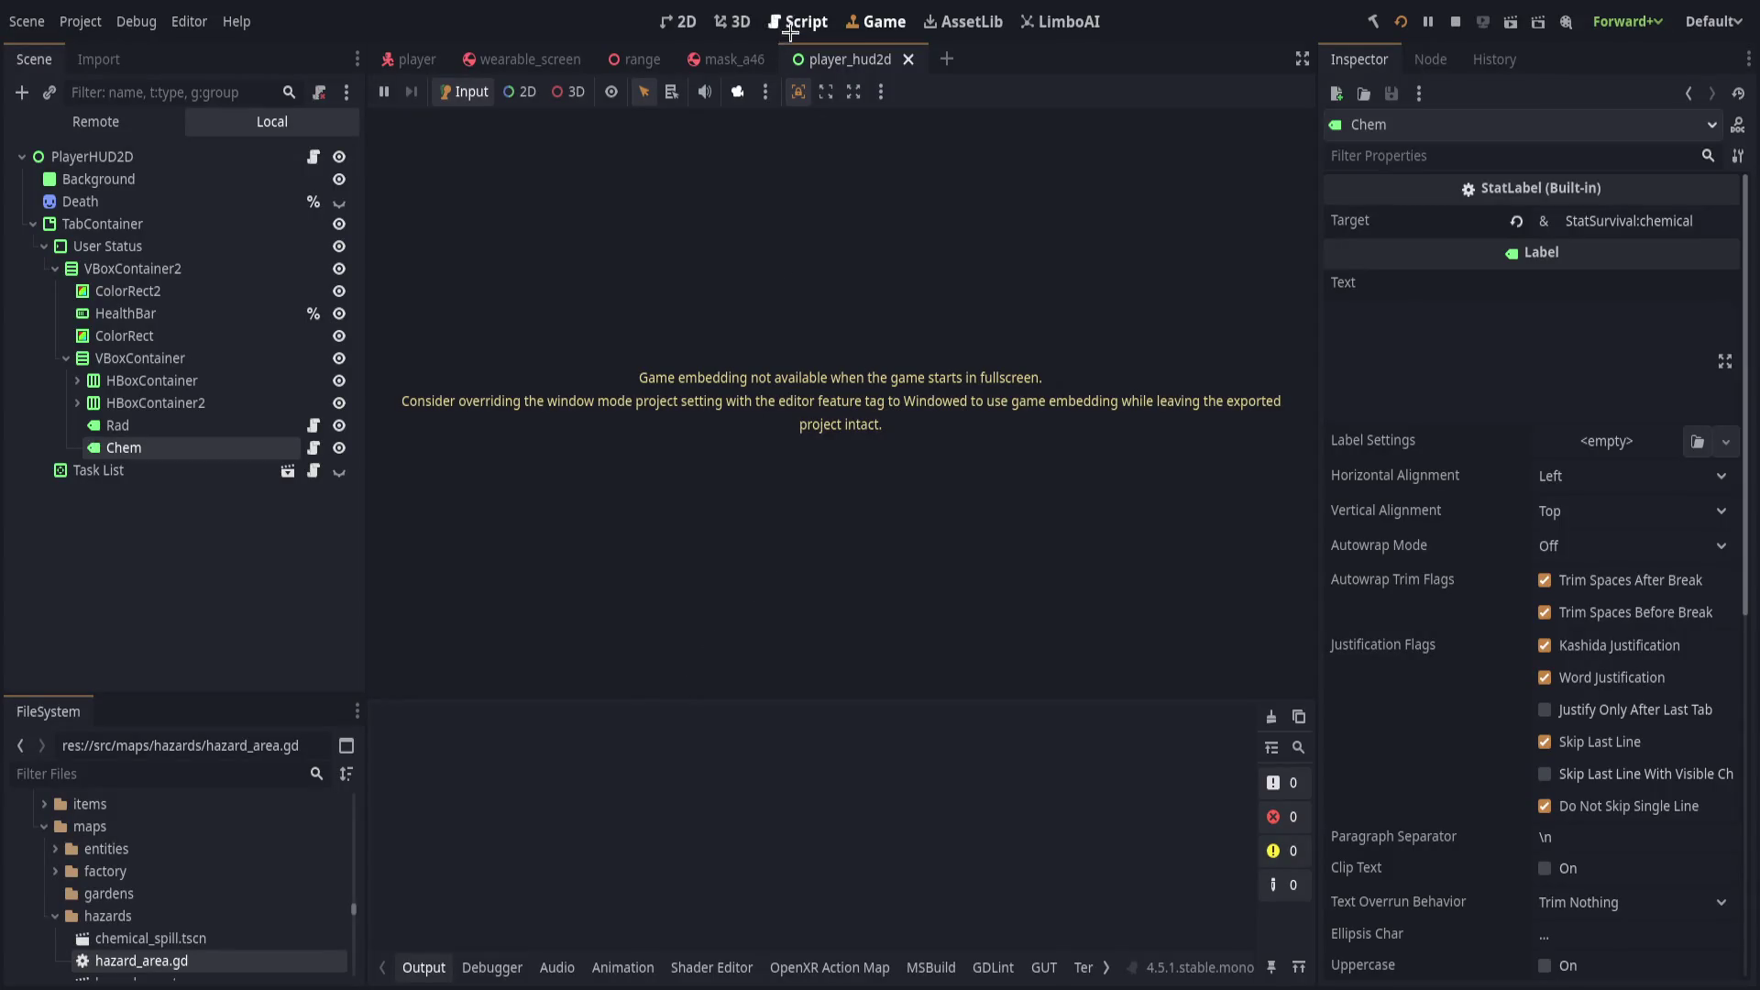
# Set the Game view to 3D mode and confirm the HUD reads radiation and chemical 42.53.
pyautogui.click(788, 33)
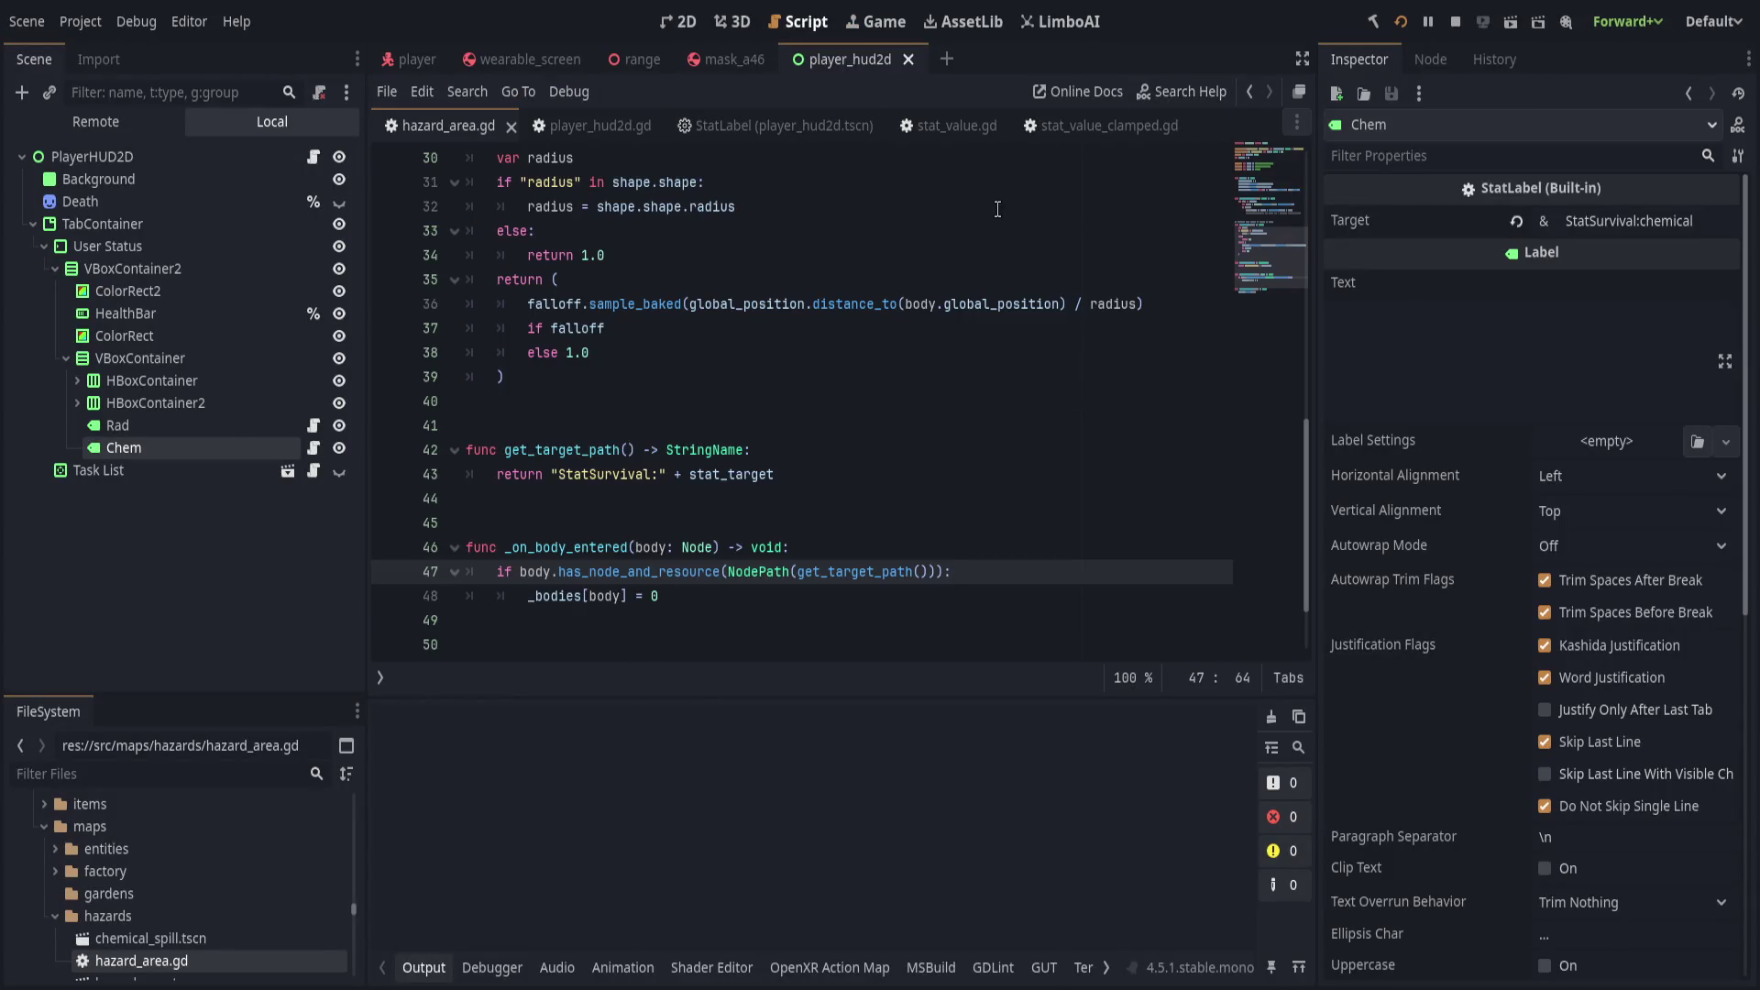
pyautogui.hotkey('alt', 'Tab')
pyautogui.hotkey('alt', 'Tab')
pyautogui.click(882, 21)
pyautogui.click(575, 92)
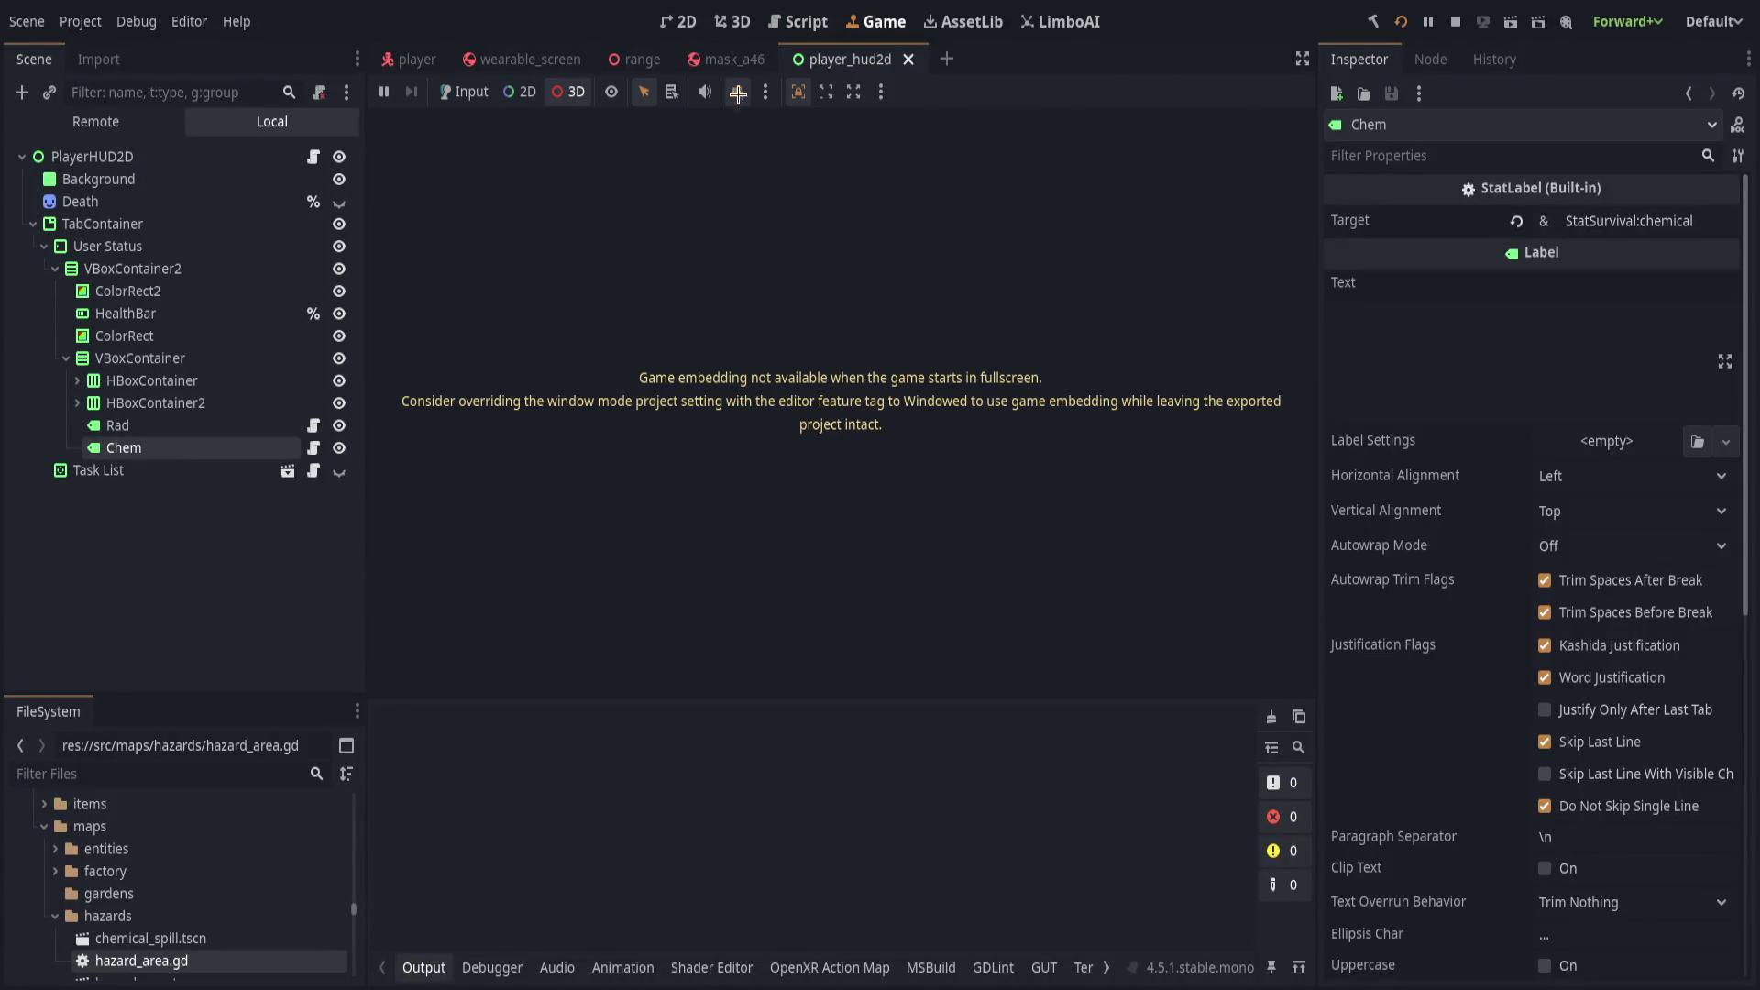
pyautogui.hotkey('alt', 'Tab')
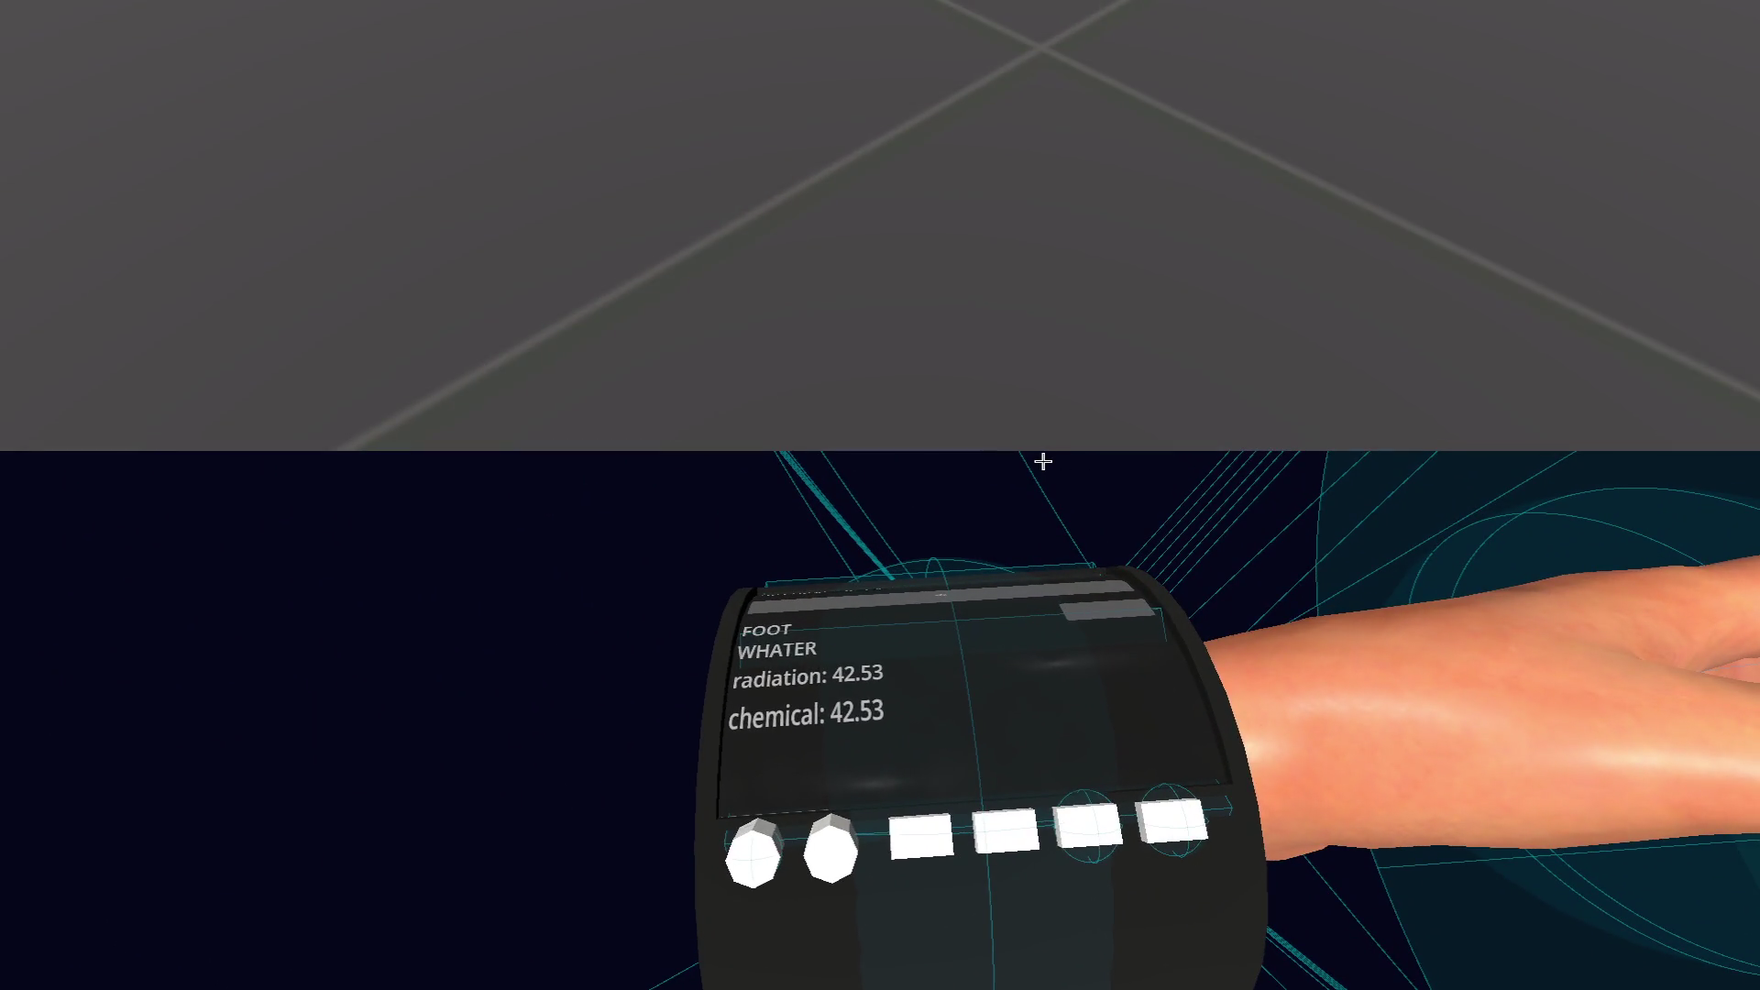
pyautogui.press('Escape')
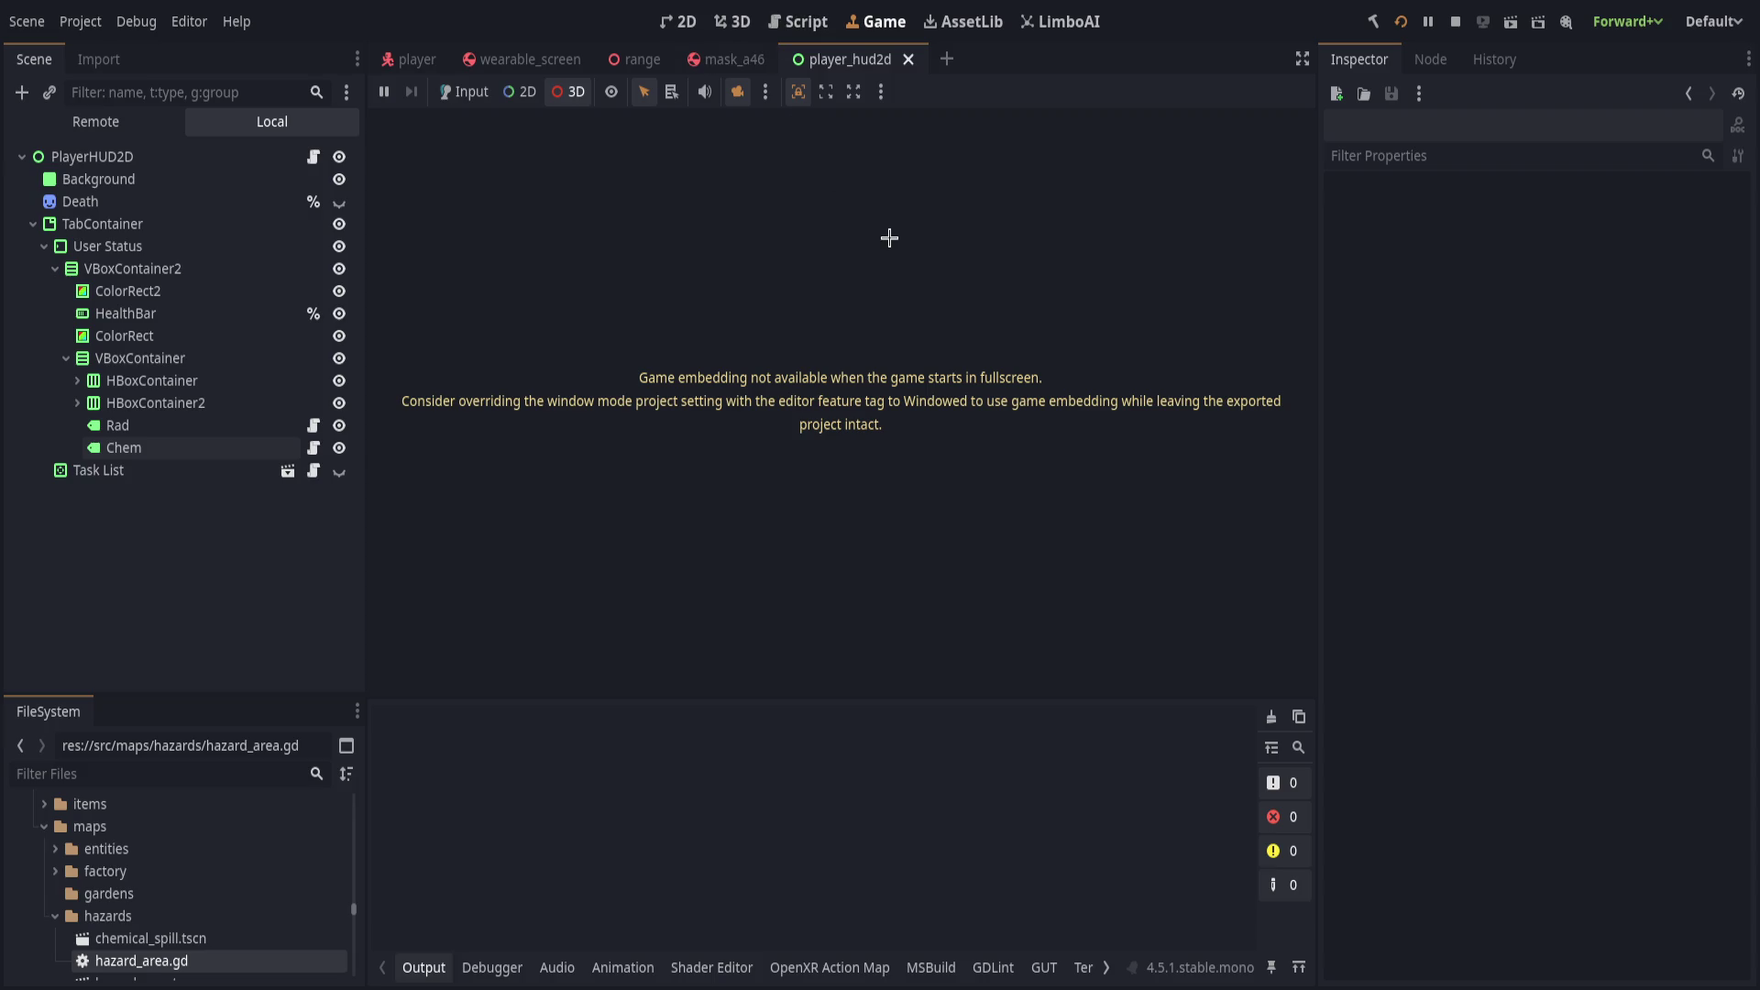
# Set a breakpoint on line 23 of hazard_area.gd, inside the _bodies loop.
pyautogui.hotkey('ctrl', 'F3')
pyautogui.scroll(6, 862, 518)
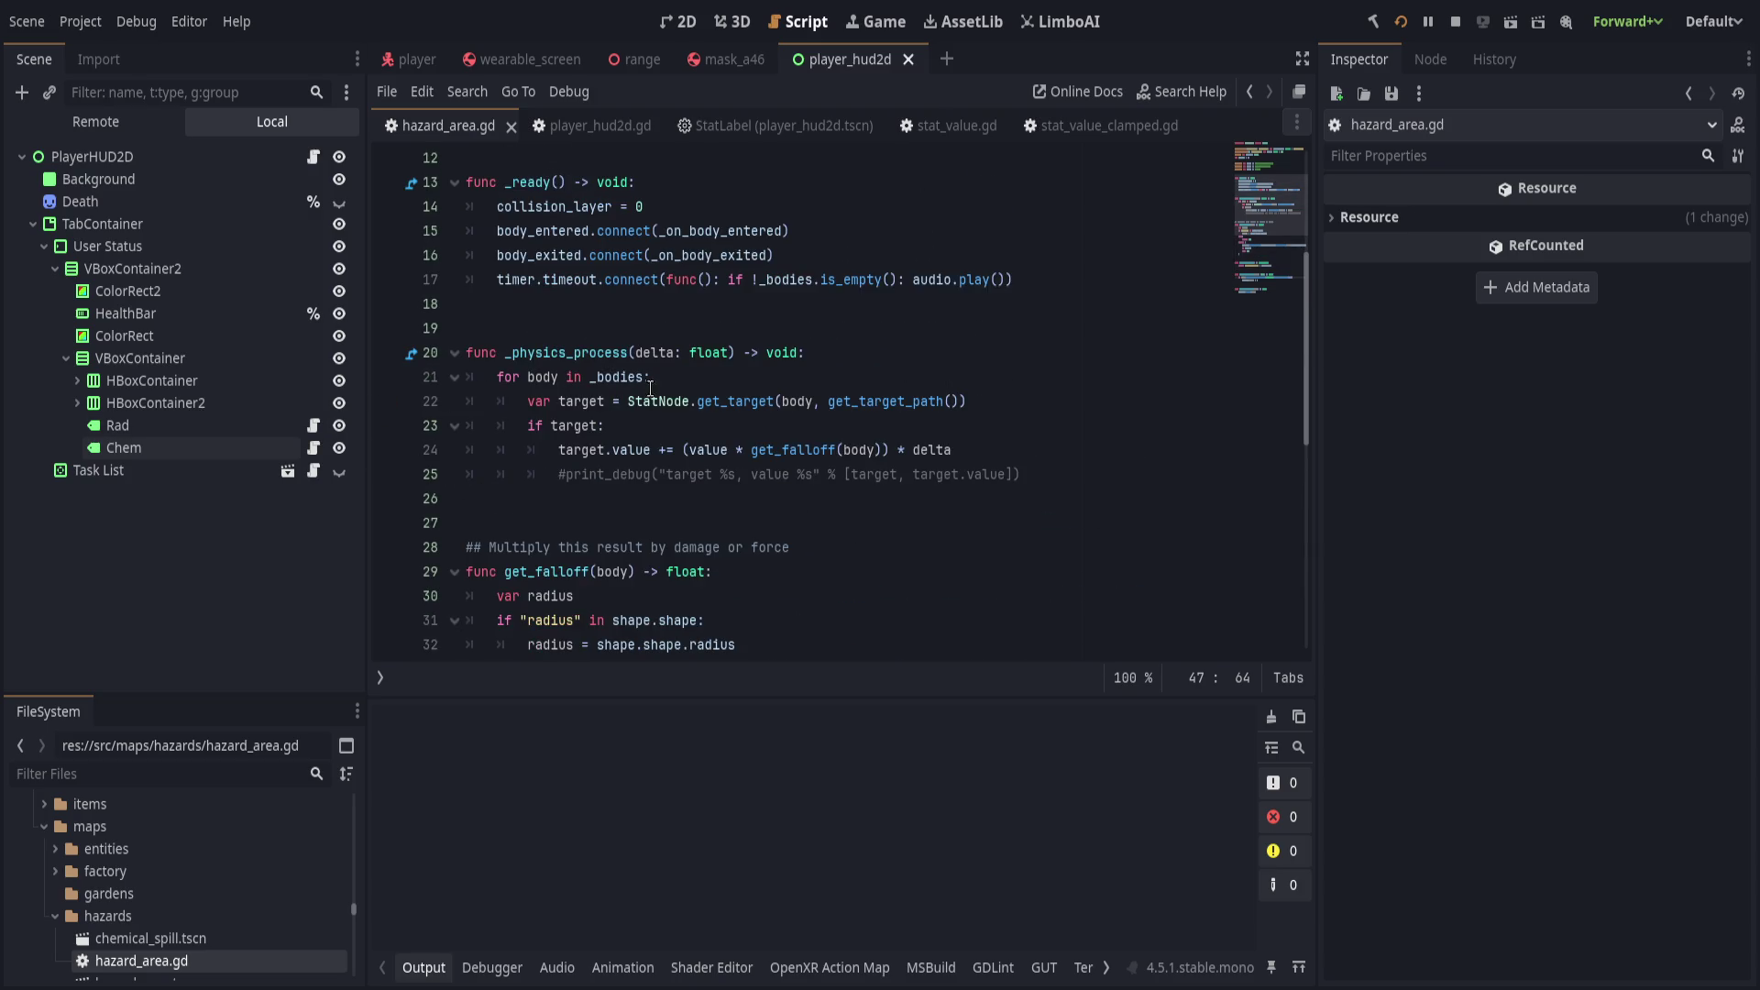
pyautogui.click(640, 385)
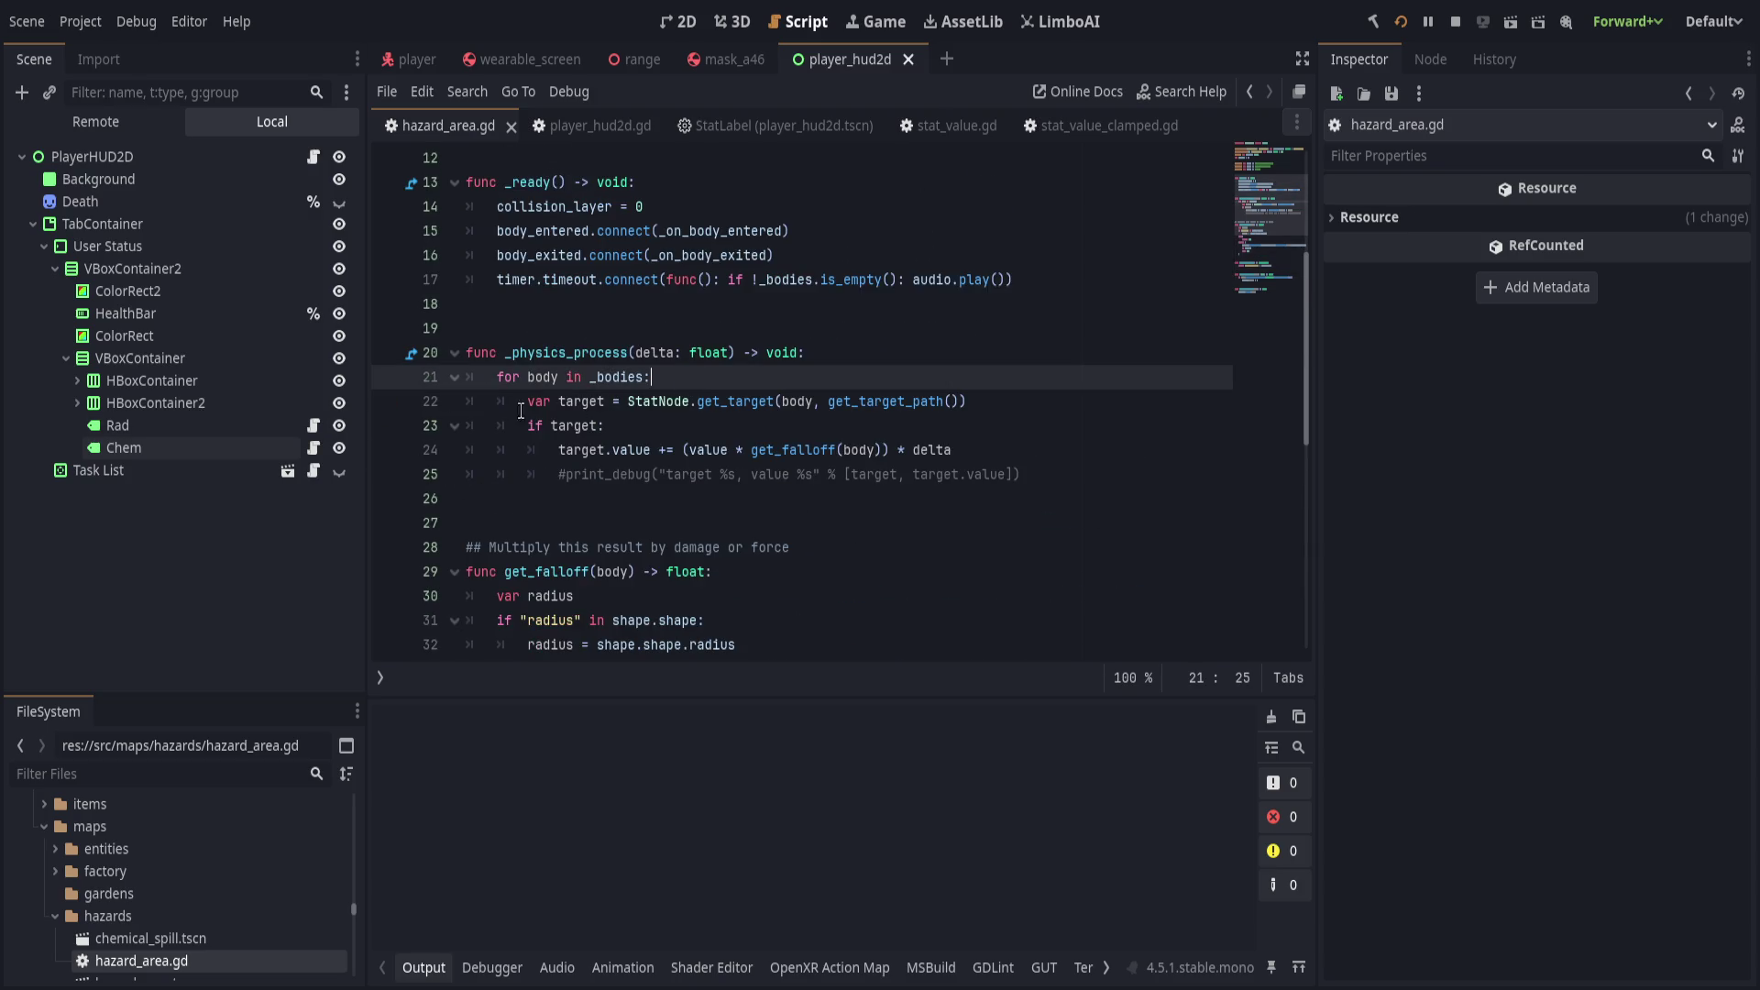
pyautogui.click(390, 425)
# Trigger the breakpoint in the game, inspect target's stat (Value 42.528), then stop debugging.
pyautogui.hotkey('alt', 'Tab')
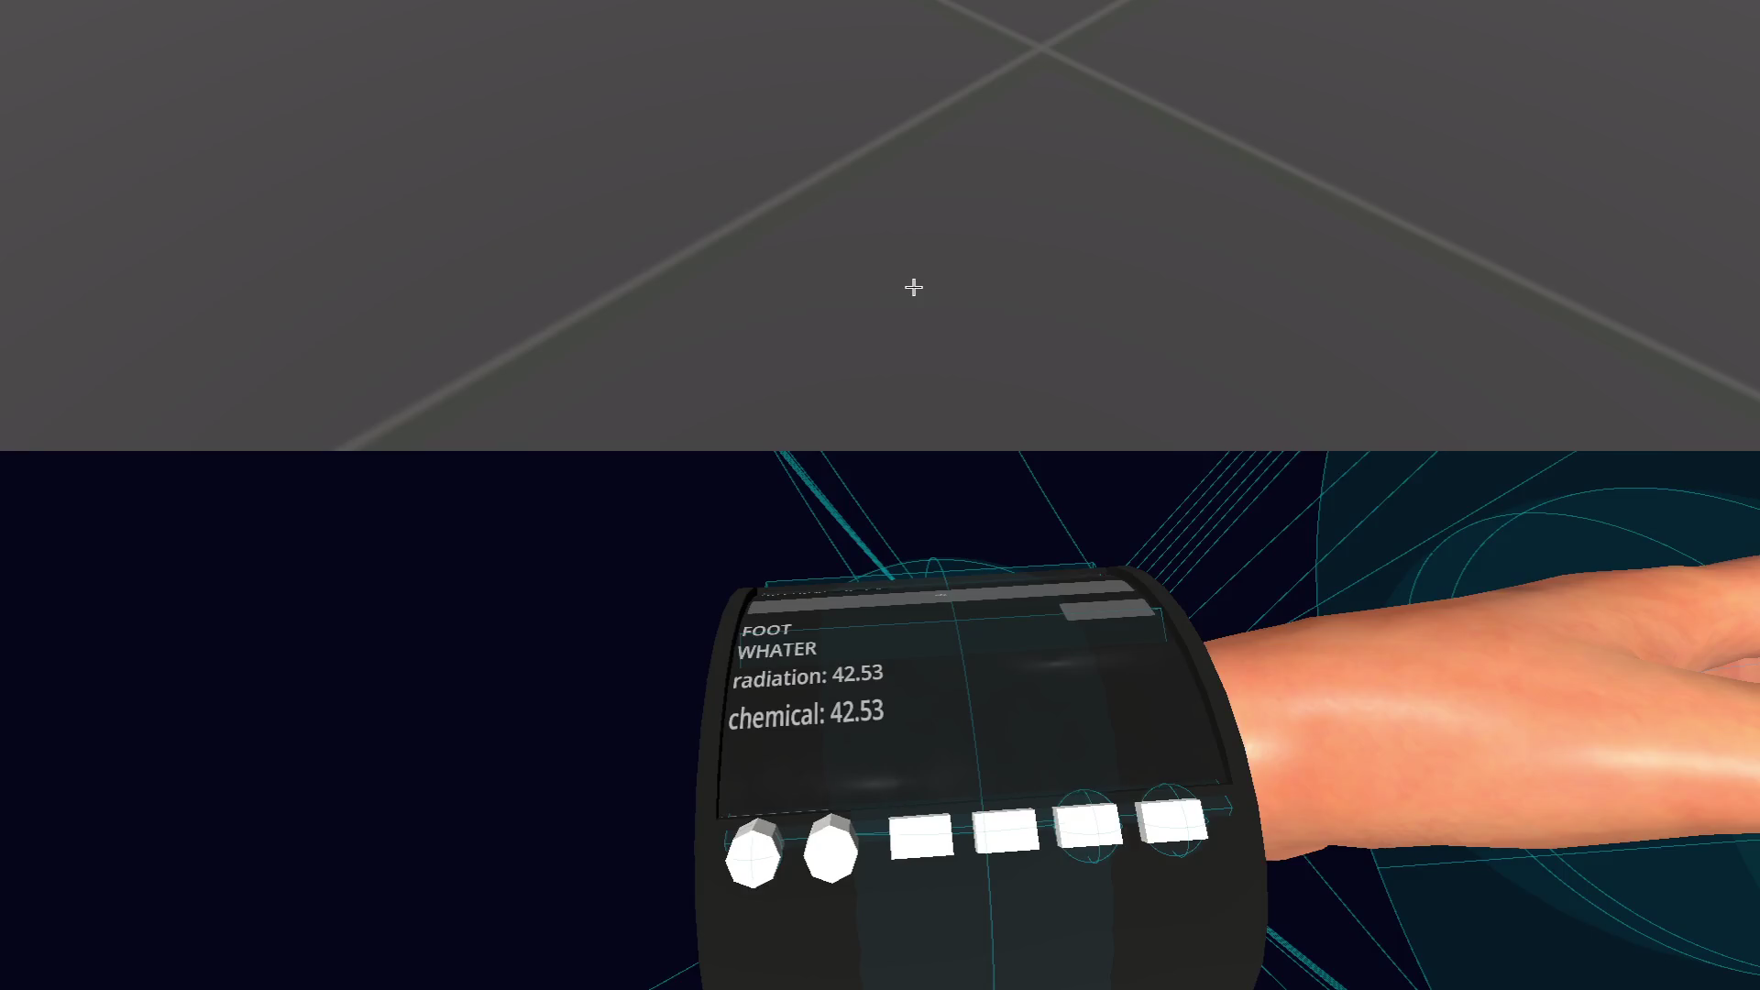
pyautogui.hotkey('alt', 'Tab')
pyautogui.click(878, 21)
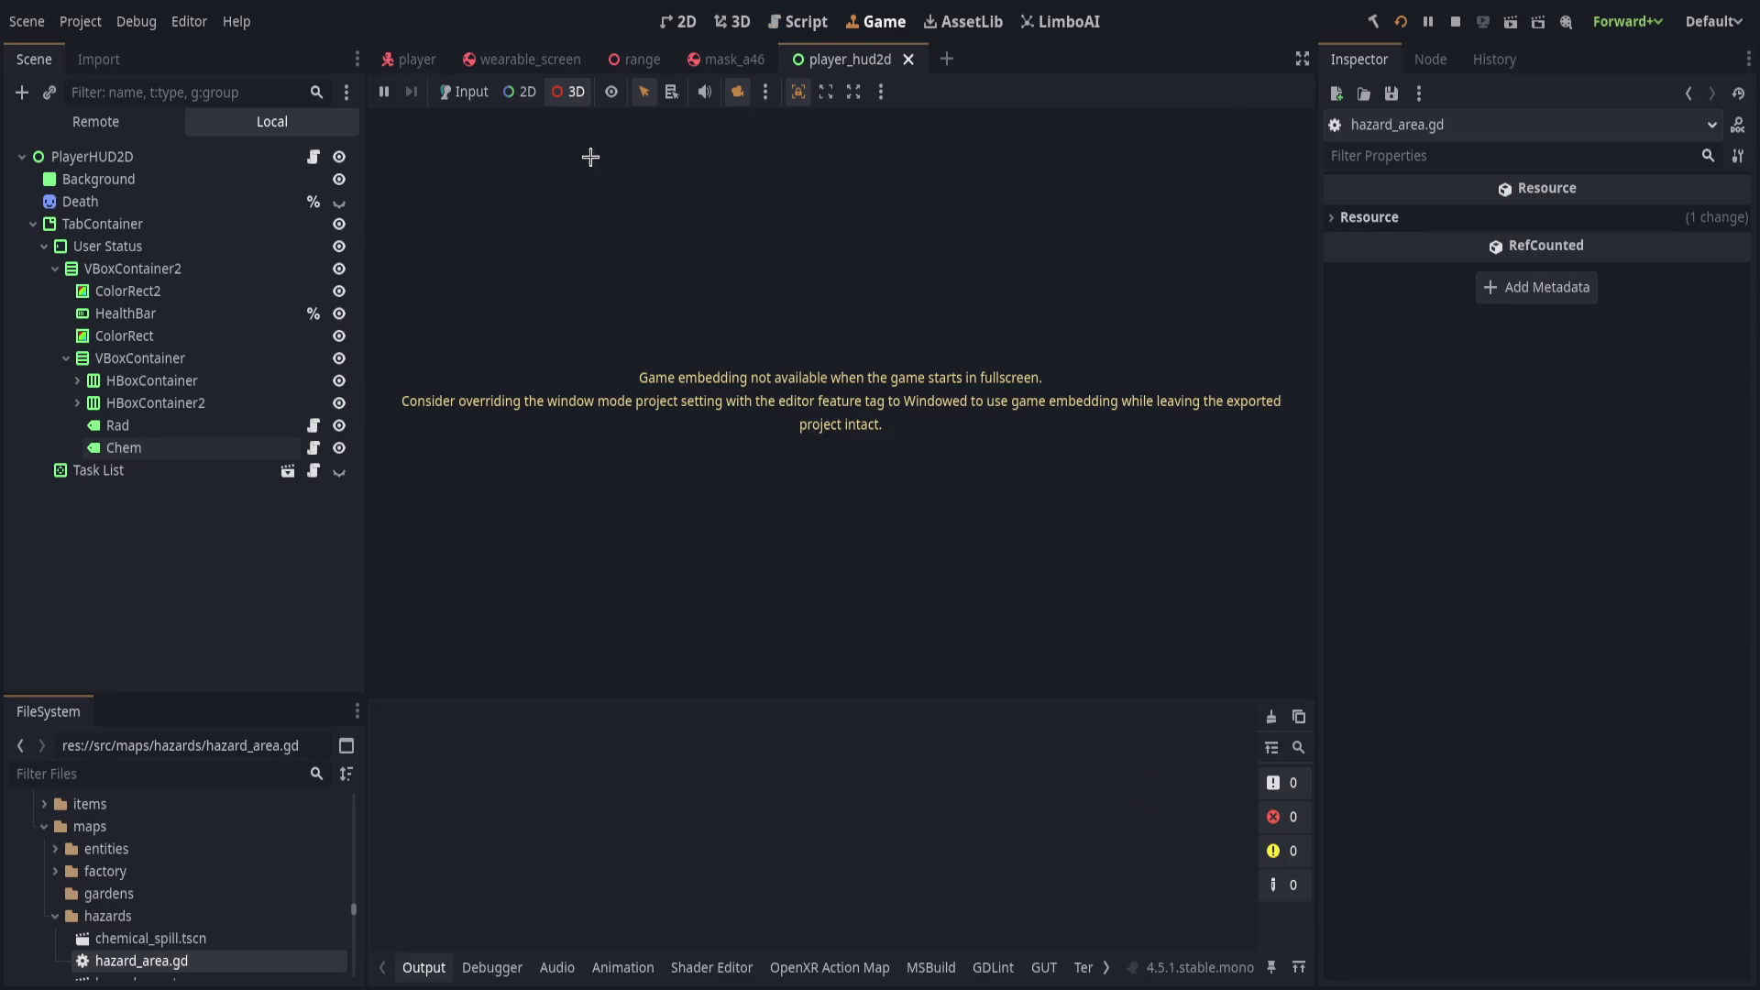
pyautogui.hotkey('alt', 'Tab')
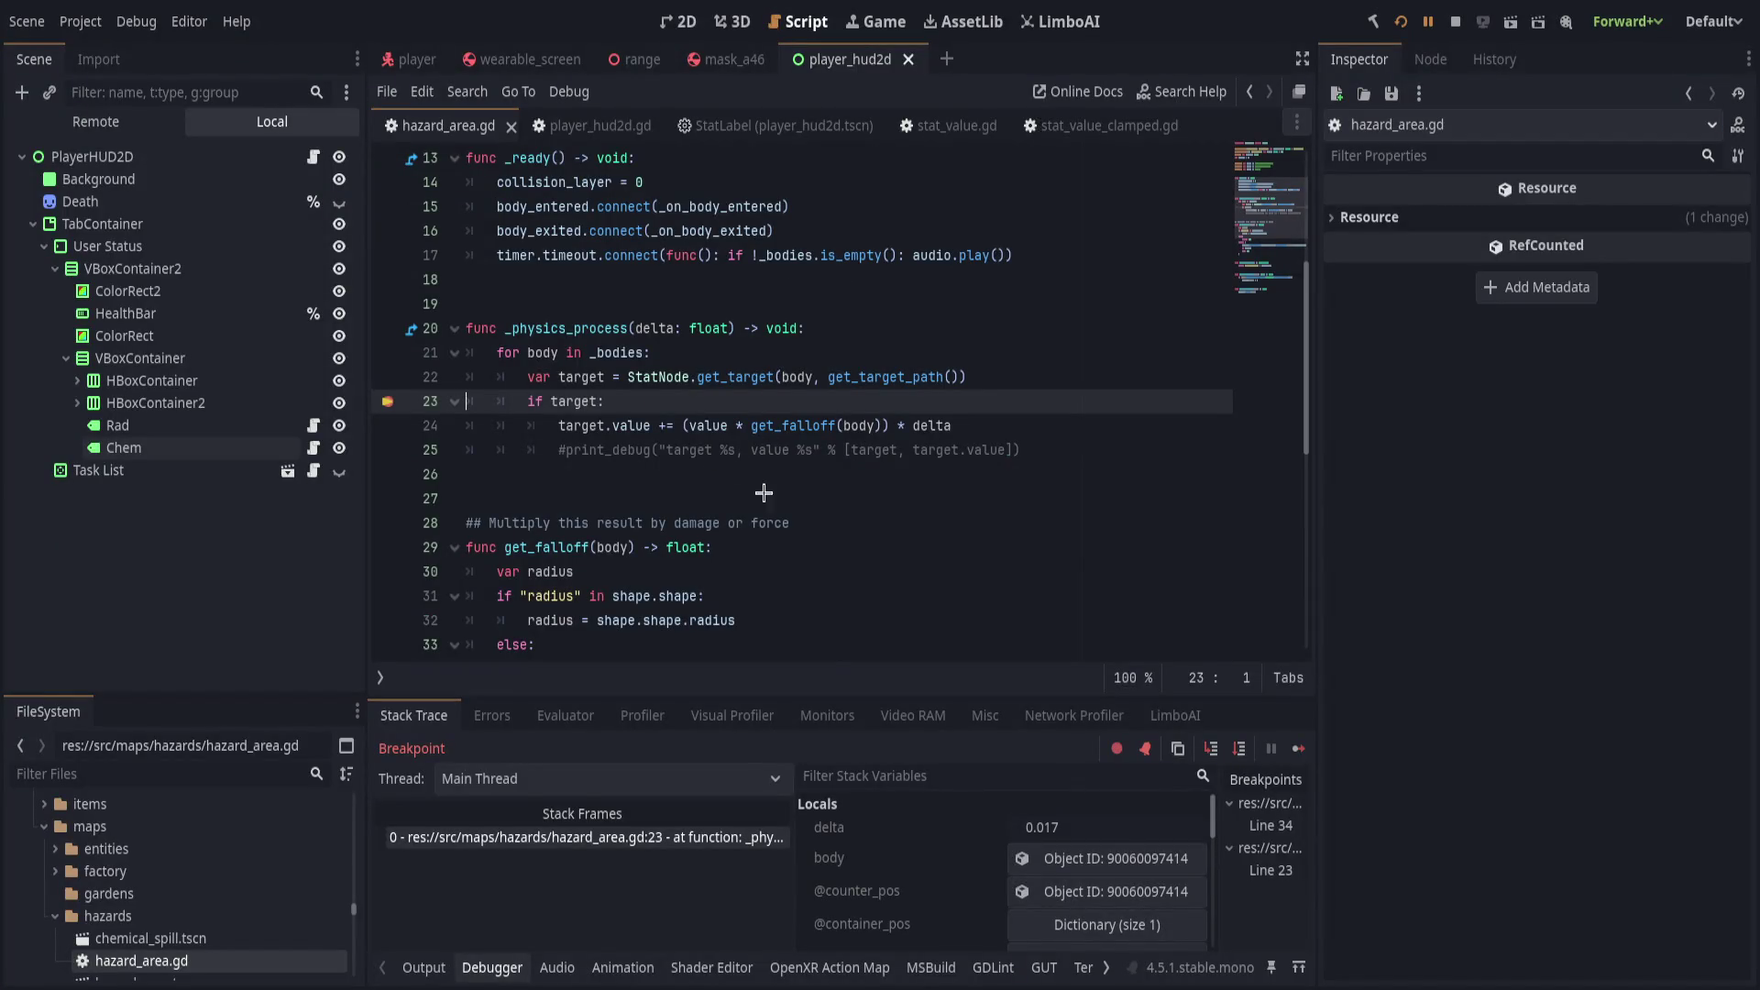
pyautogui.scroll(-2, 866, 862)
pyautogui.click(1054, 859)
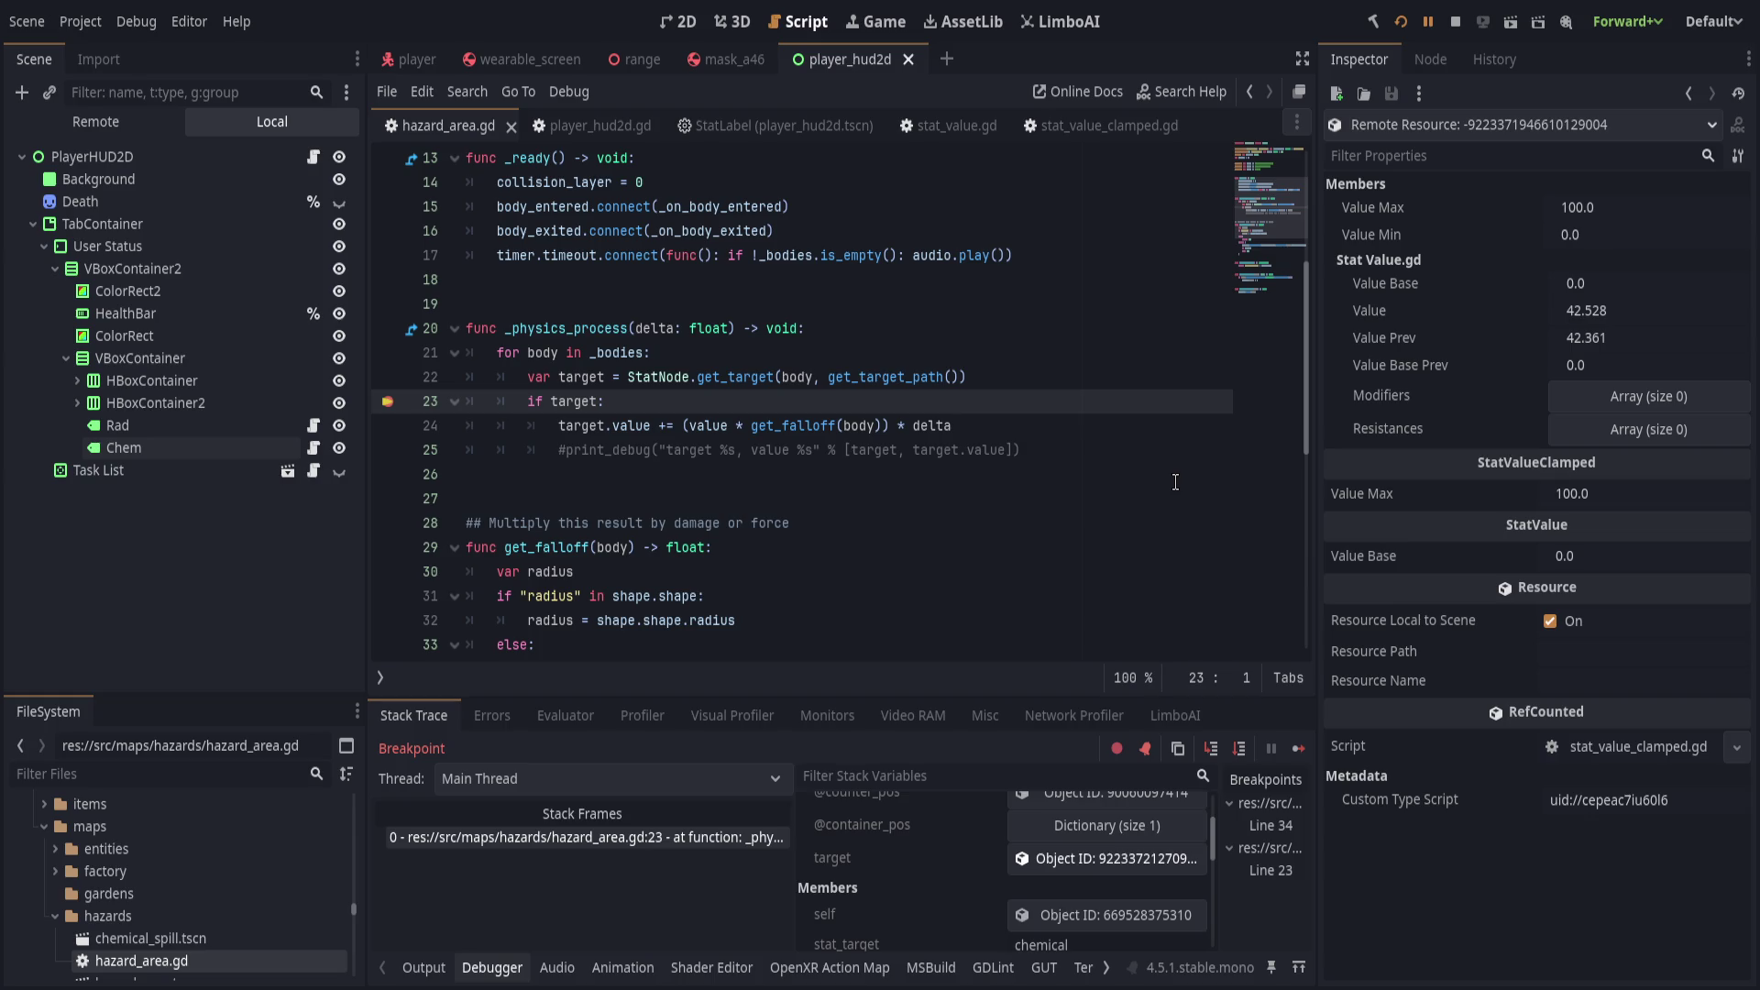
pyautogui.click(1455, 22)
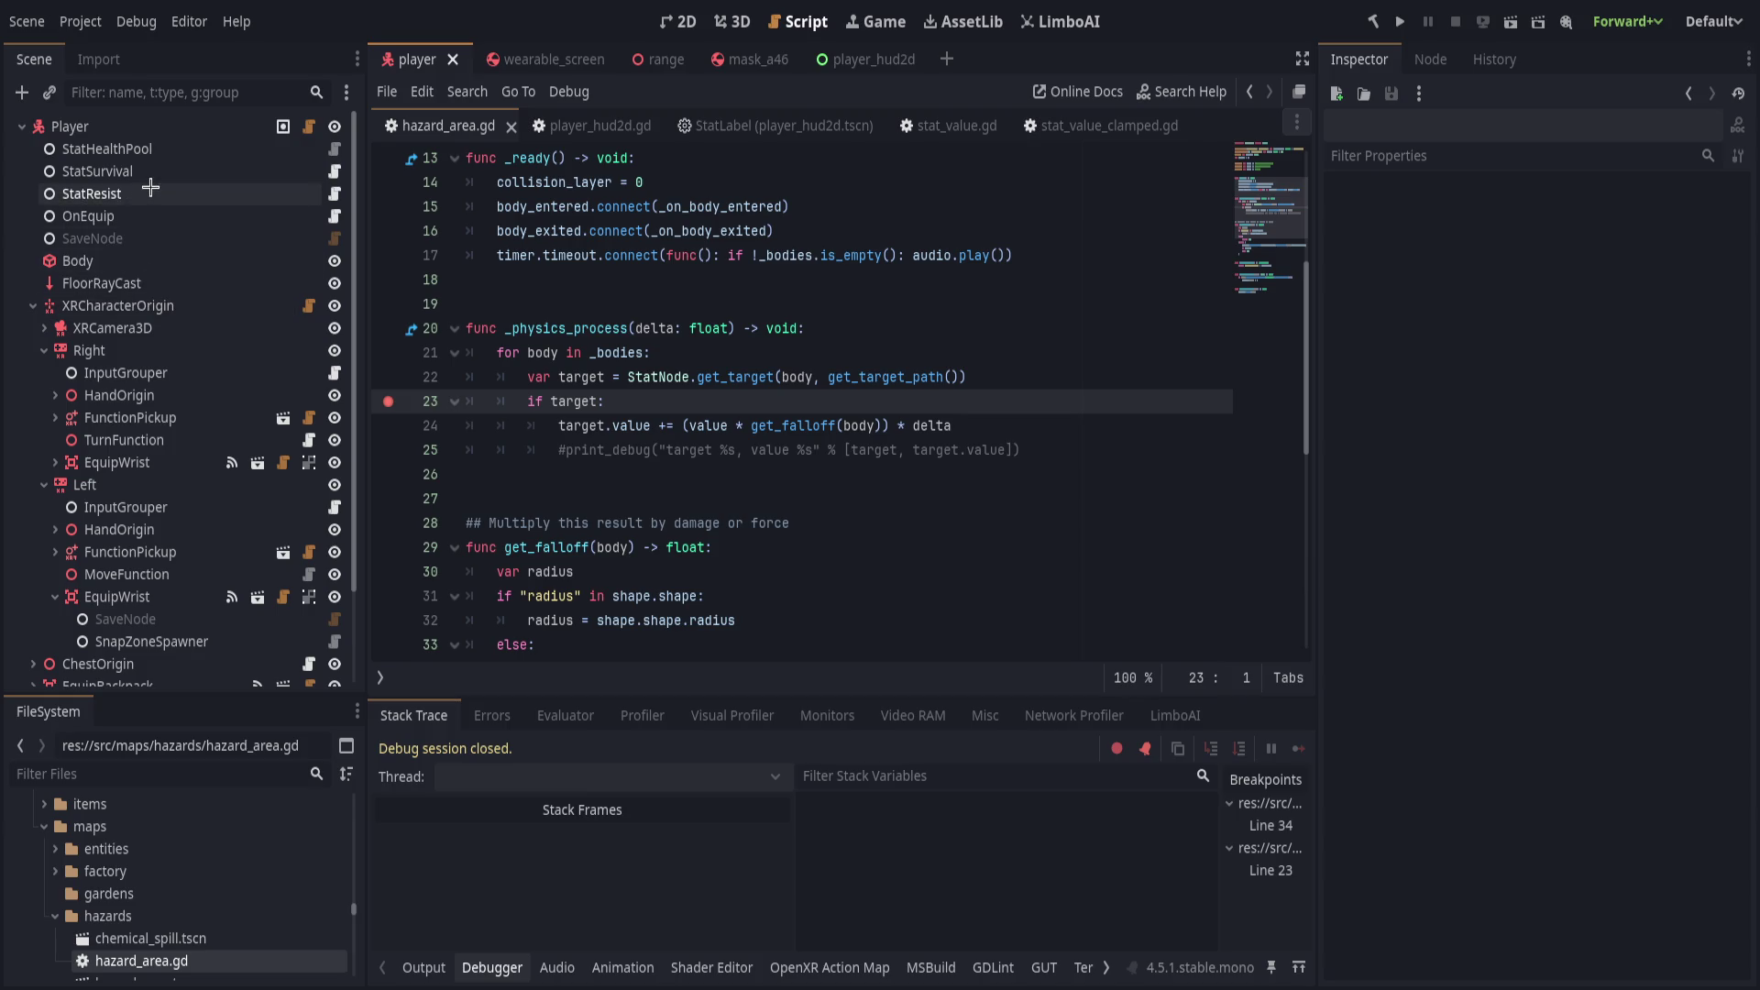
# Select StatSurvival, revert its Radiation and Chemical stats to empty, and open its script.
pyautogui.click(152, 191)
pyautogui.click(161, 175)
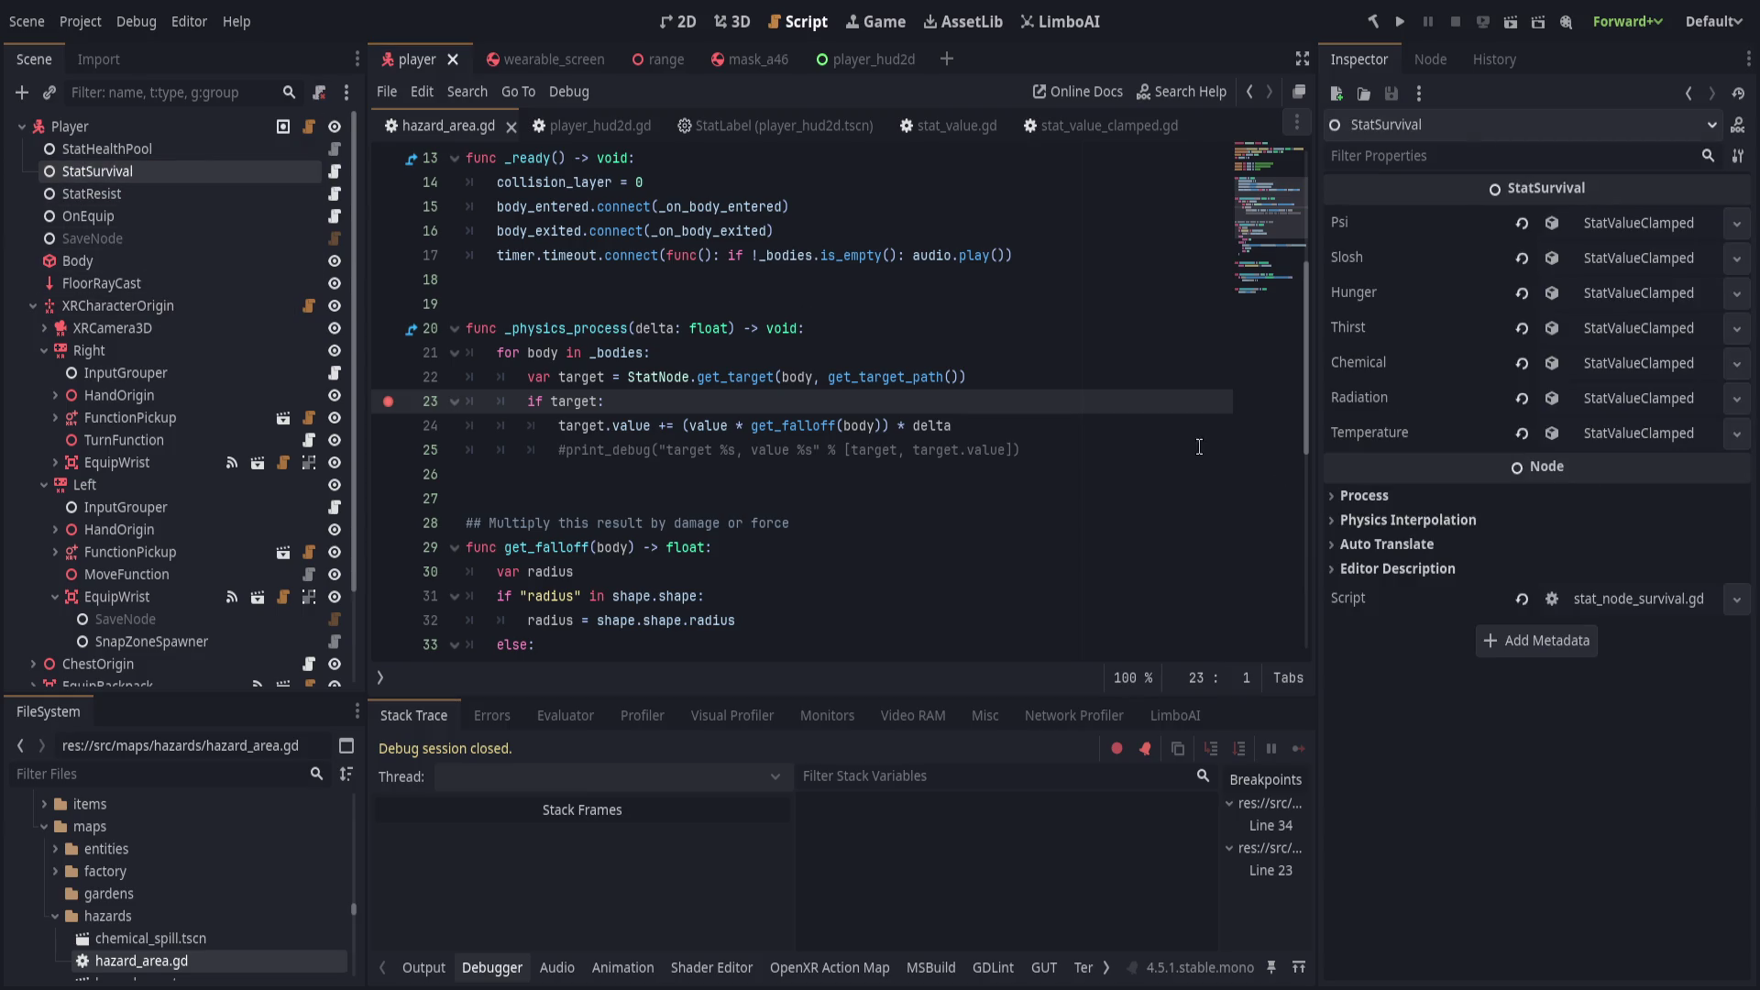
pyautogui.click(1569, 440)
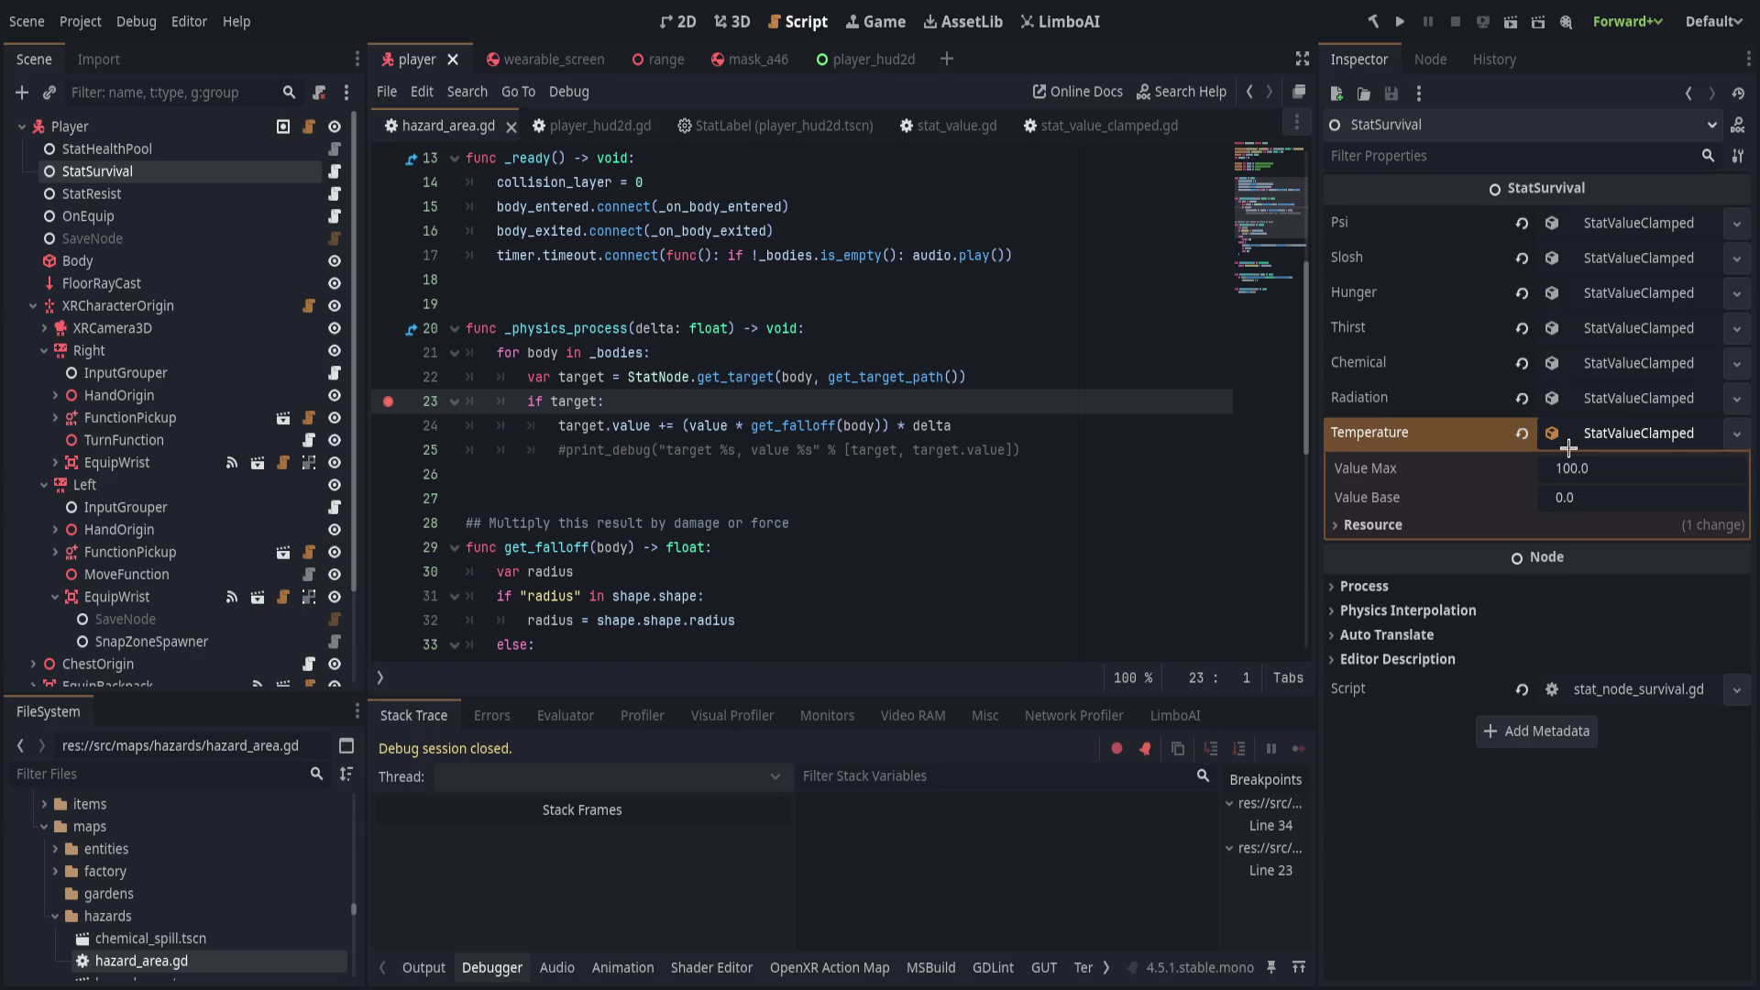
pyautogui.click(1575, 402)
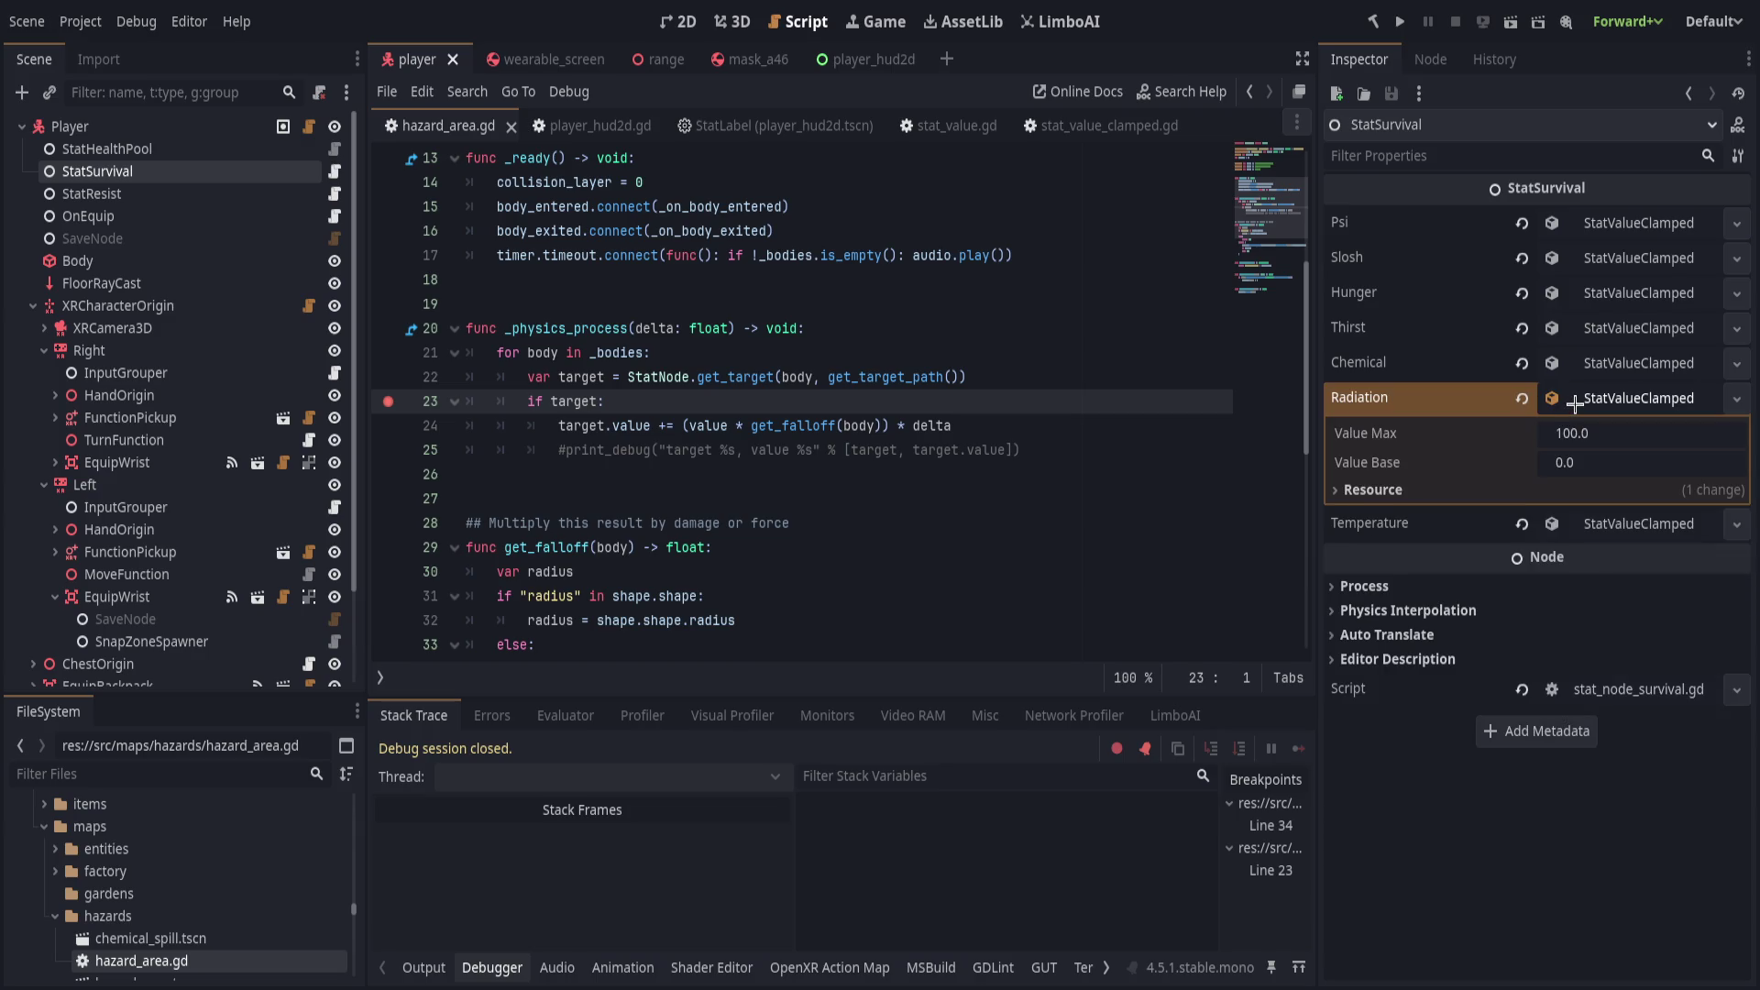
pyautogui.click(1575, 402)
pyautogui.click(1574, 364)
pyautogui.click(1600, 489)
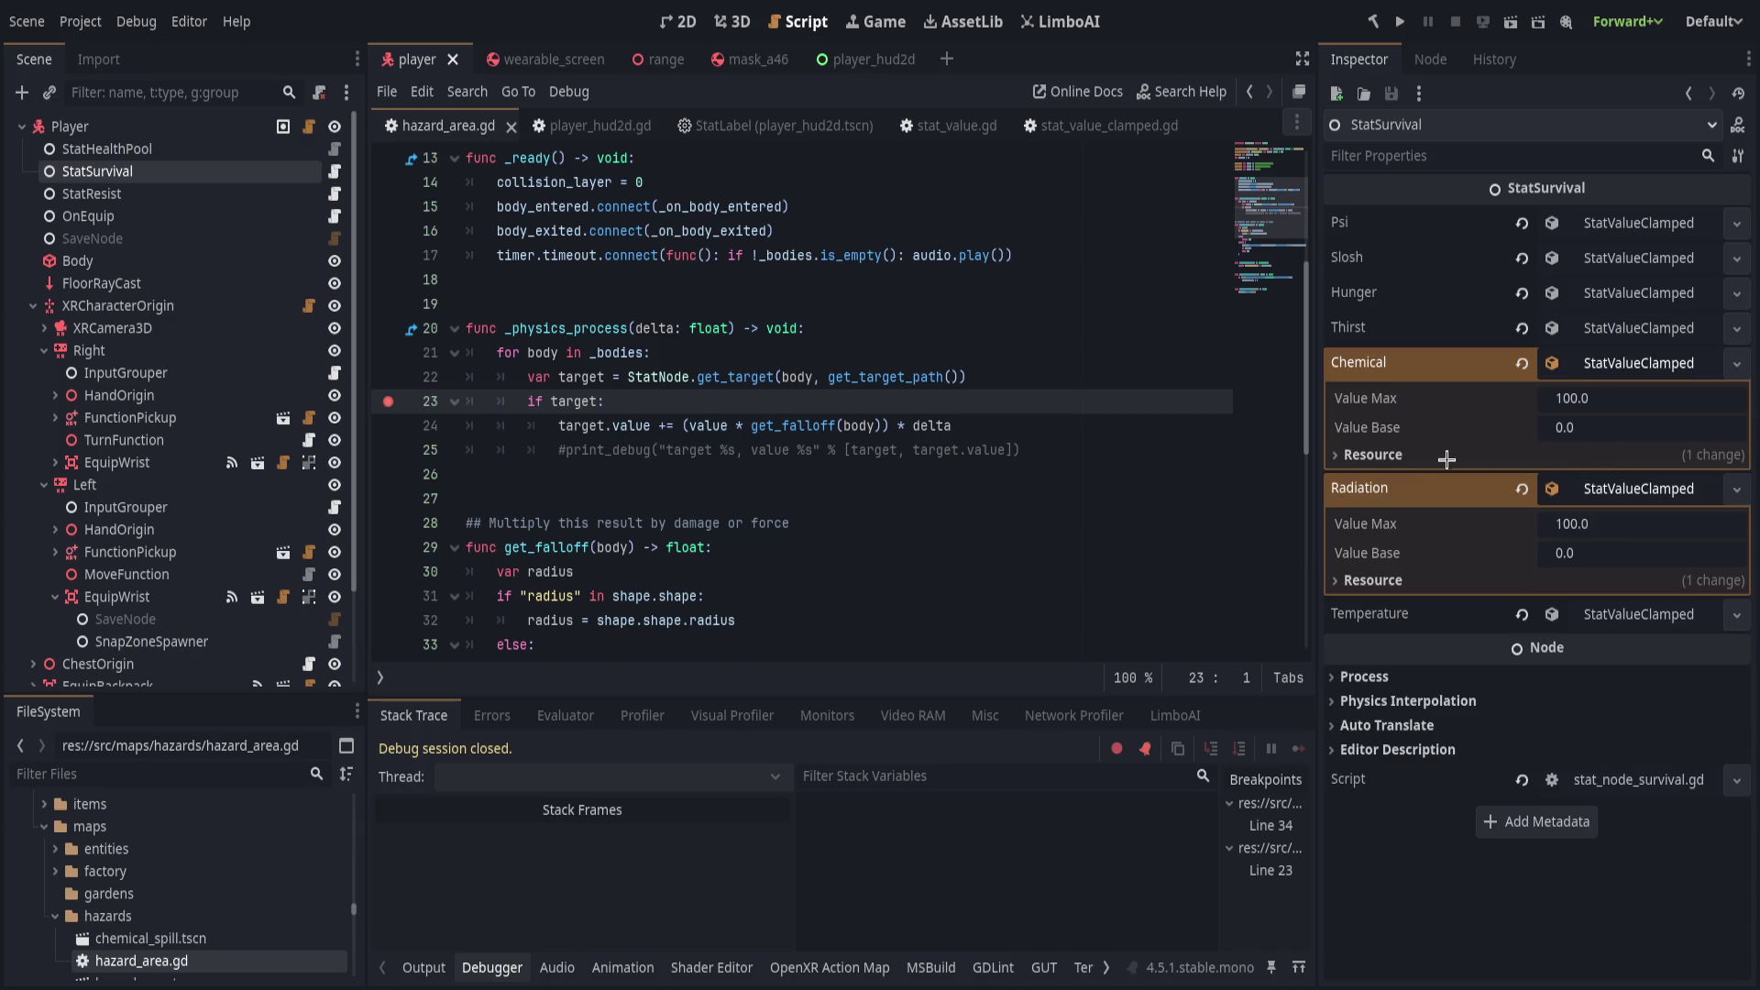
pyautogui.click(1527, 489)
pyautogui.click(1522, 363)
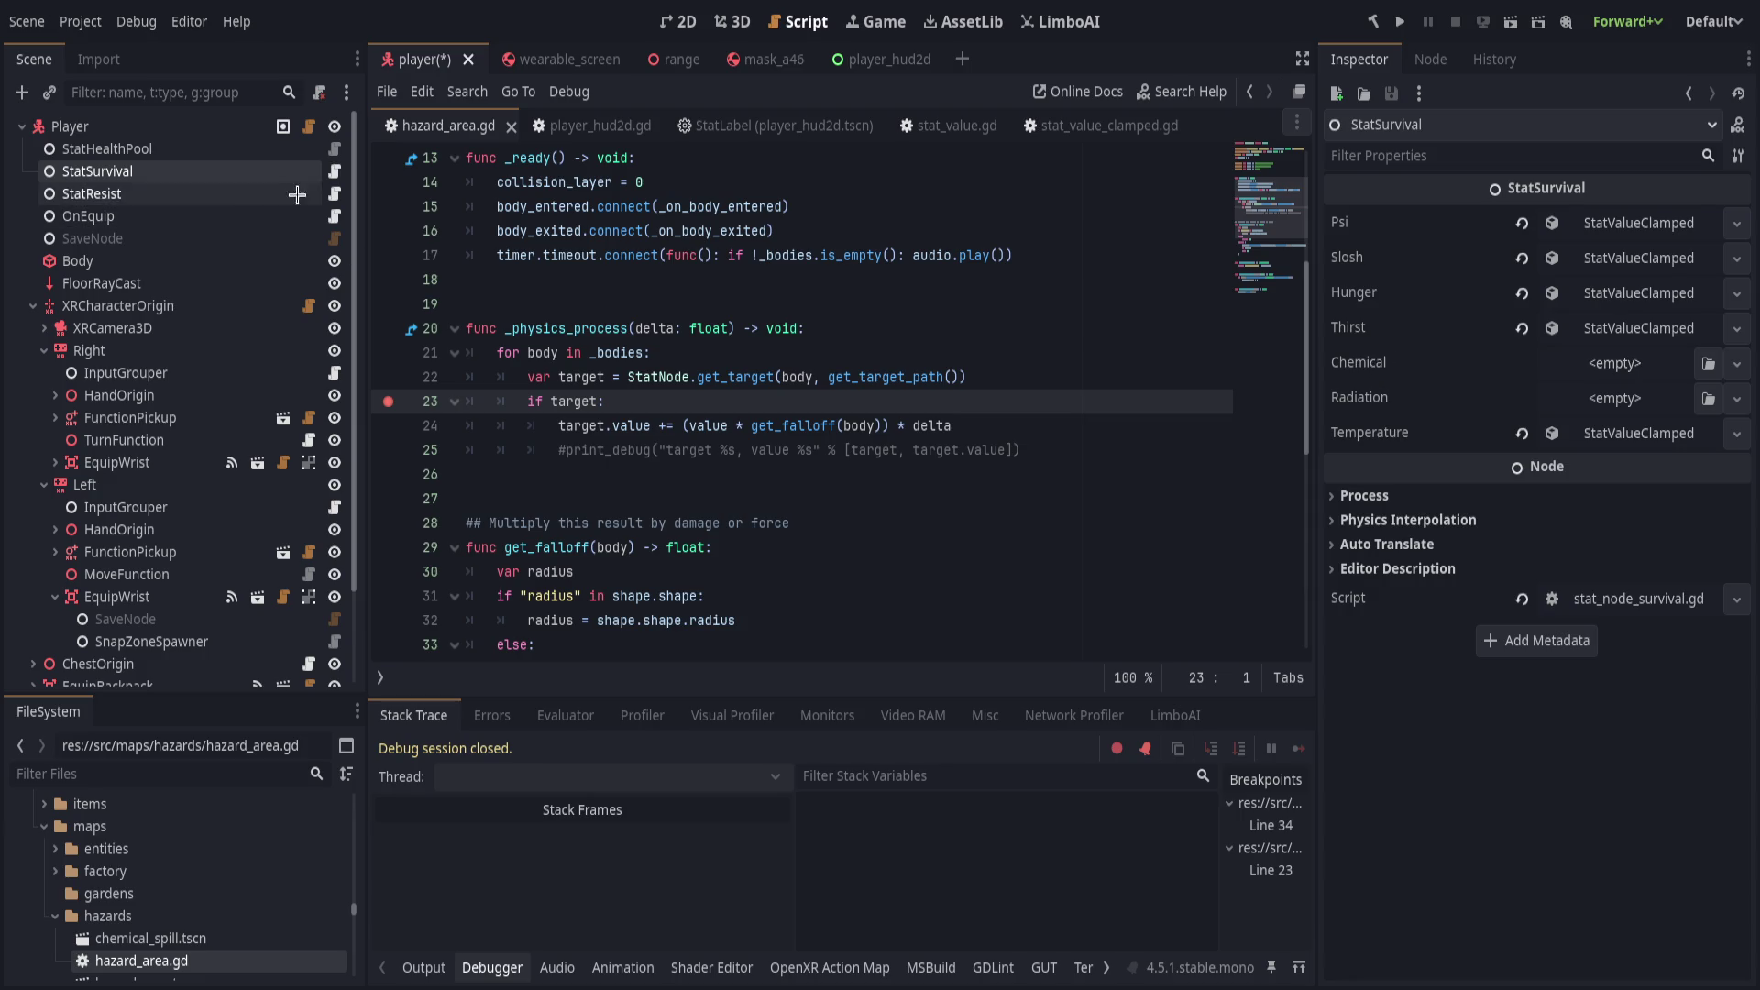
pyautogui.click(327, 172)
pyautogui.click(327, 171)
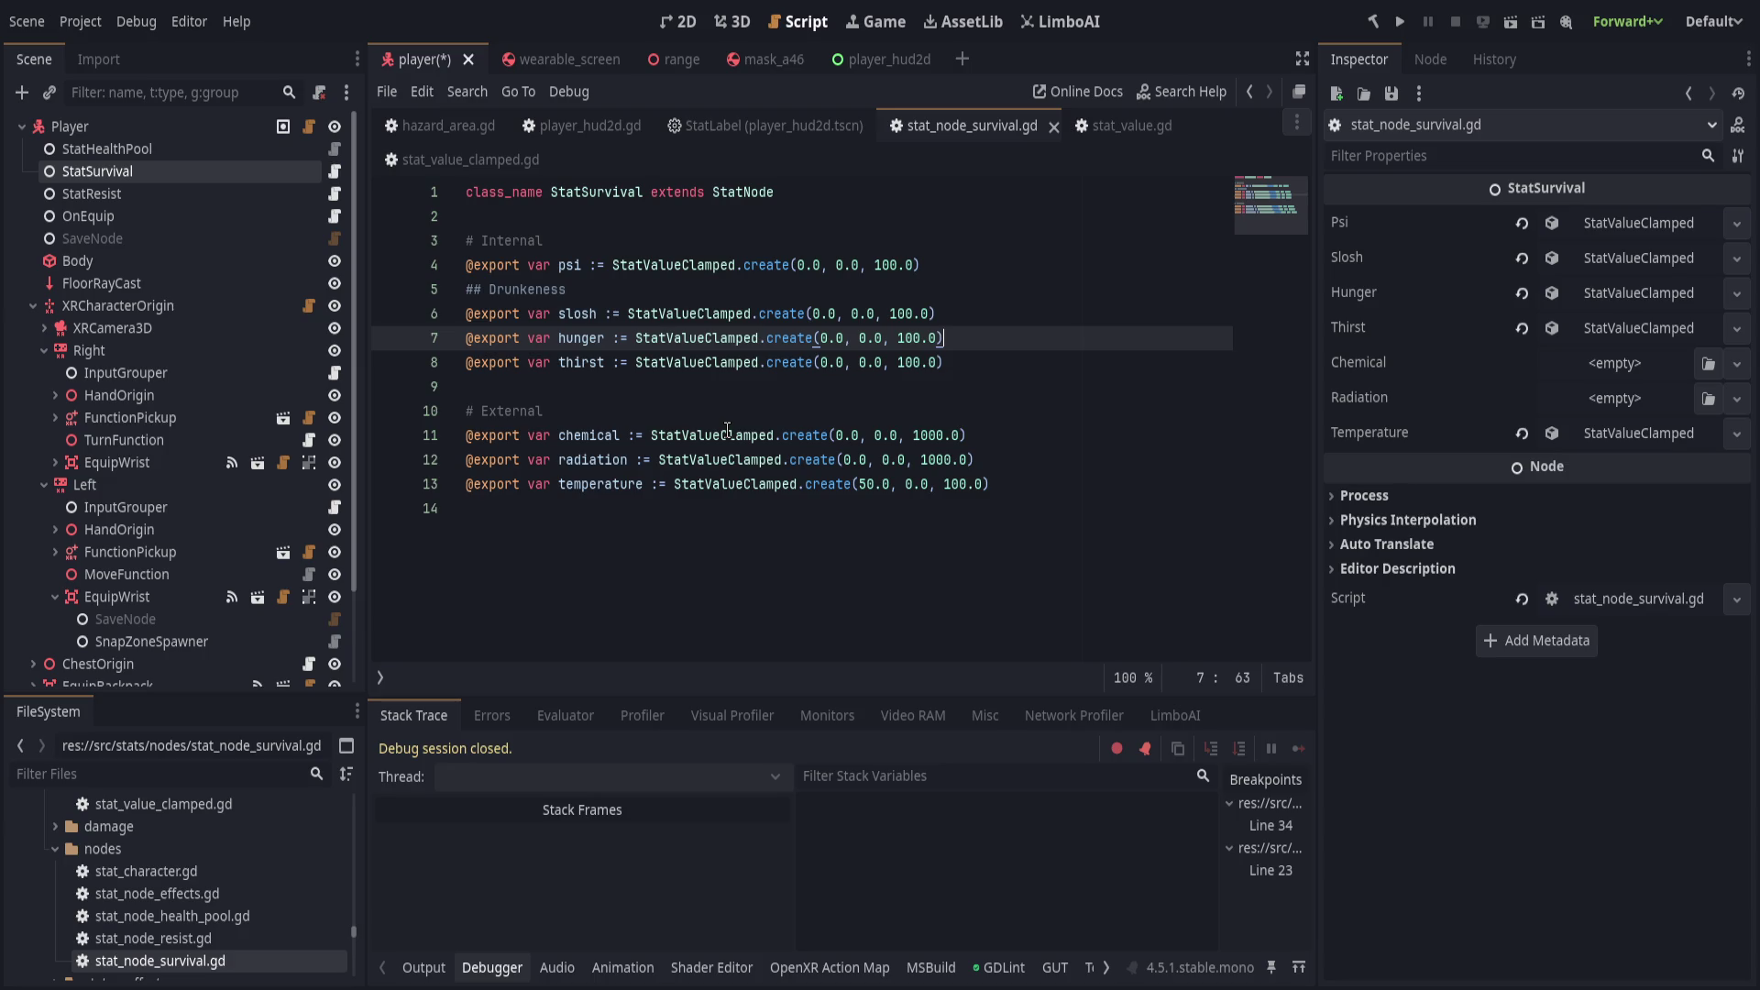
# Review the StatValueClamped exports on lines 11–12 of stat_node_survival.gd and save.
pyautogui.moveTo(721, 435); pyautogui.dragTo(776, 435)
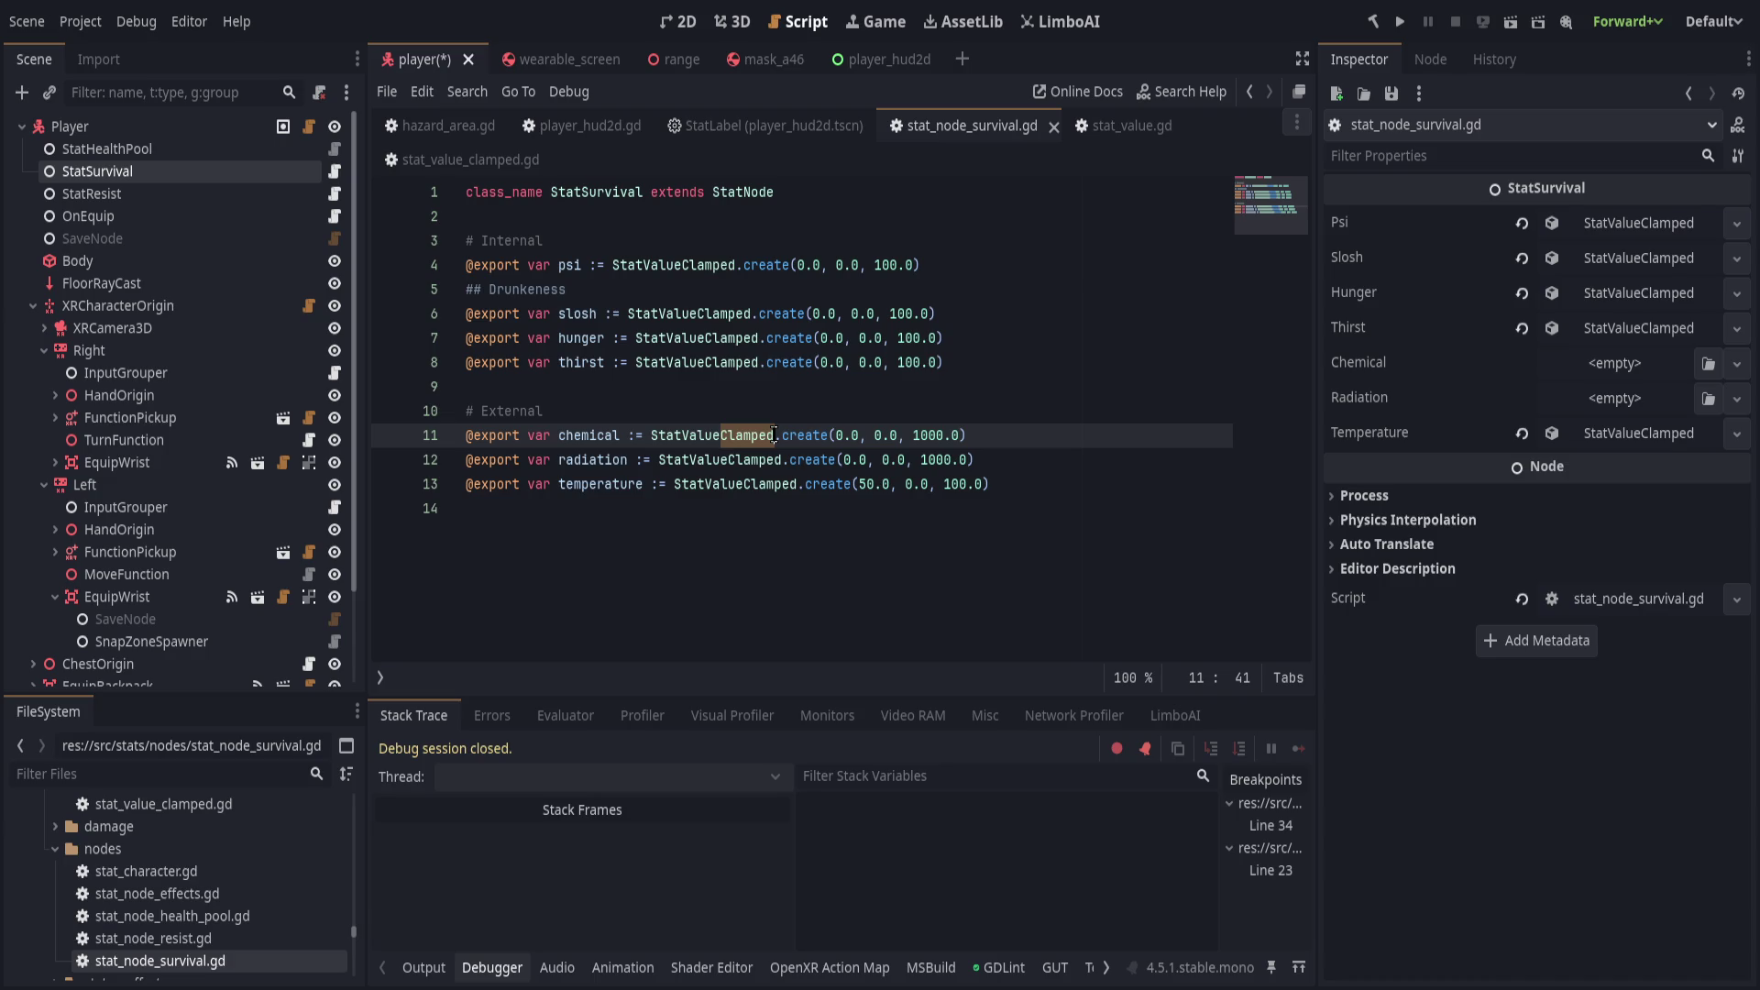
pyautogui.click(1096, 454)
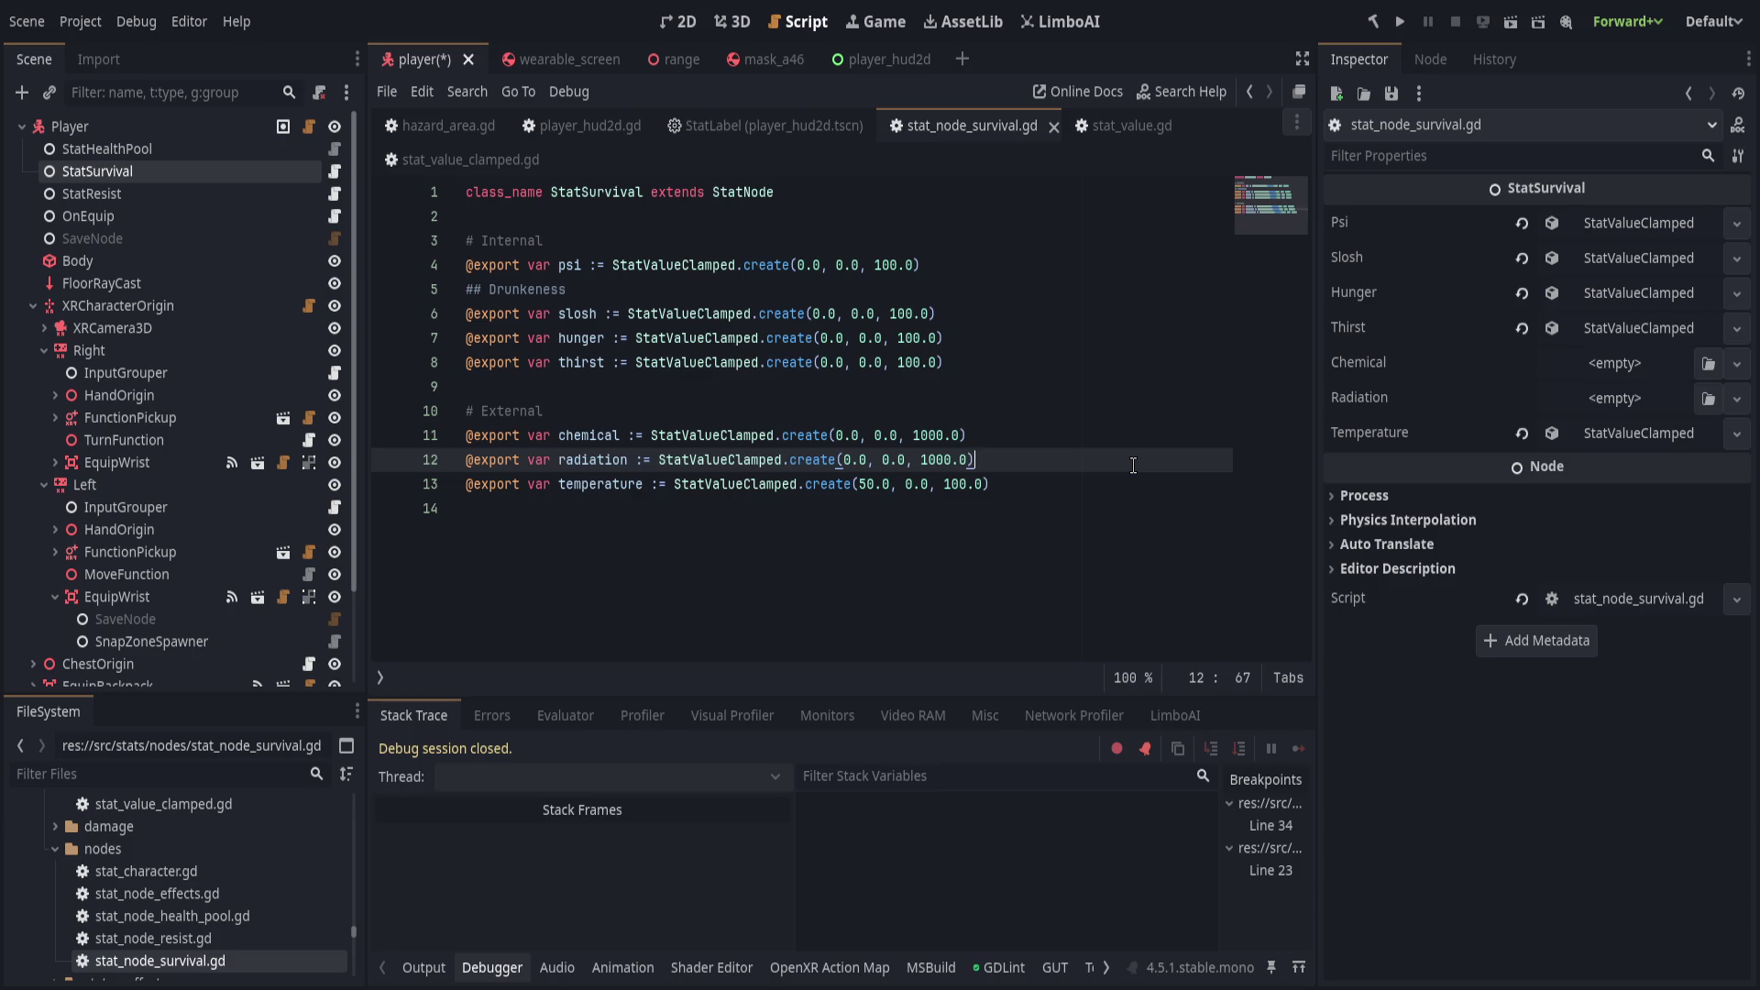
pyautogui.hotkey('ctrl', 's')
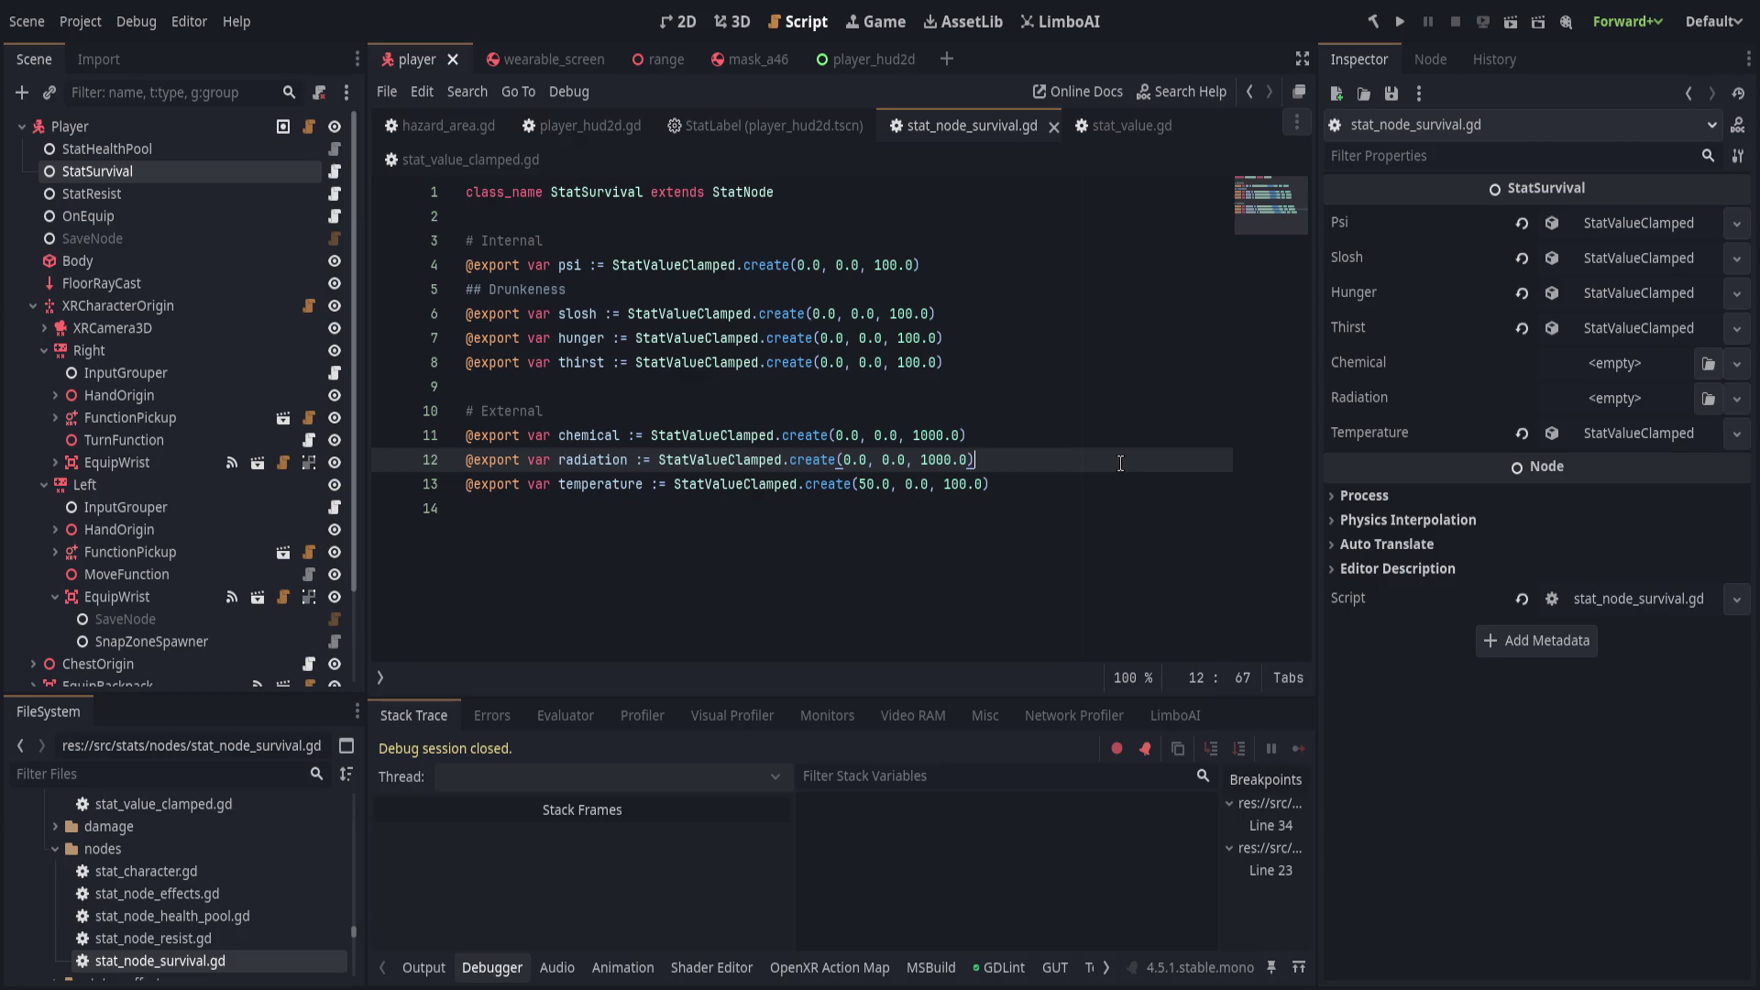
# Revert Temperature, Thirst, Hunger, Slosh and Psi to empty, then launch the VR game.
pyautogui.click(1522, 432)
pyautogui.click(1522, 327)
pyautogui.click(1522, 293)
pyautogui.click(1522, 258)
pyautogui.click(1522, 223)
pyautogui.click(1400, 21)
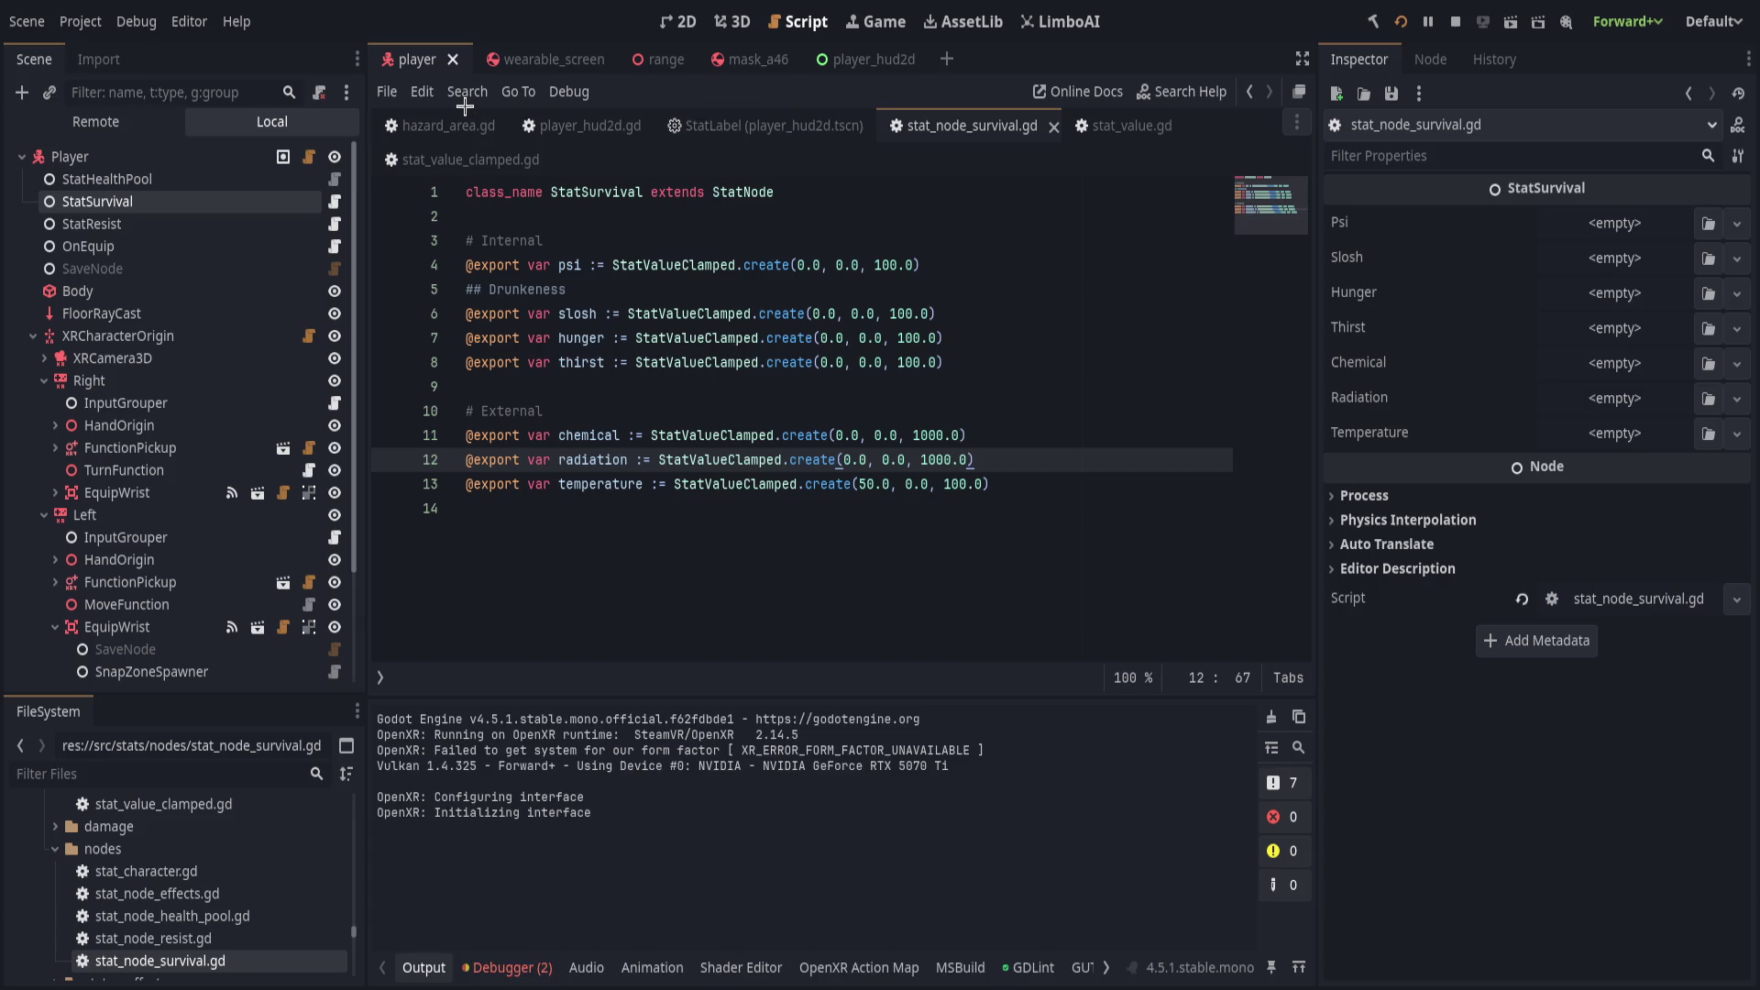
# Remove the line 34 breakpoint in player_hud2d.gd, resume the game, and show the Left hand in 3D.
pyautogui.click(732, 21)
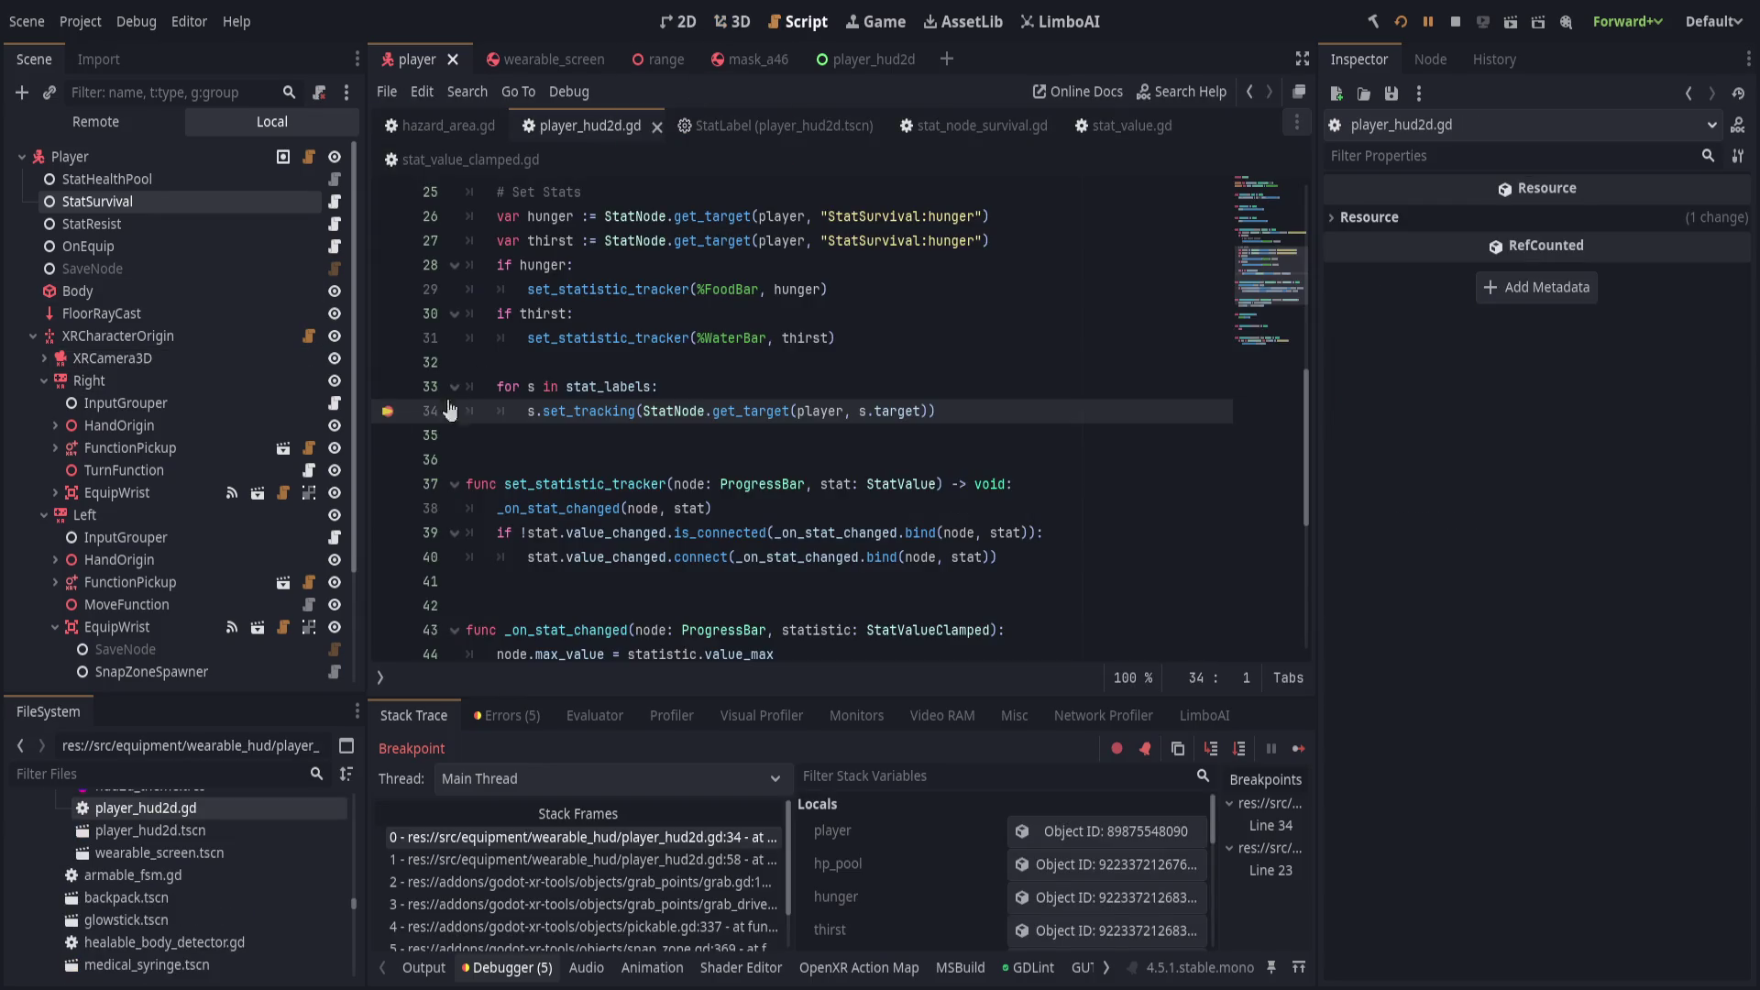
pyautogui.click(387, 411)
pyautogui.click(1428, 21)
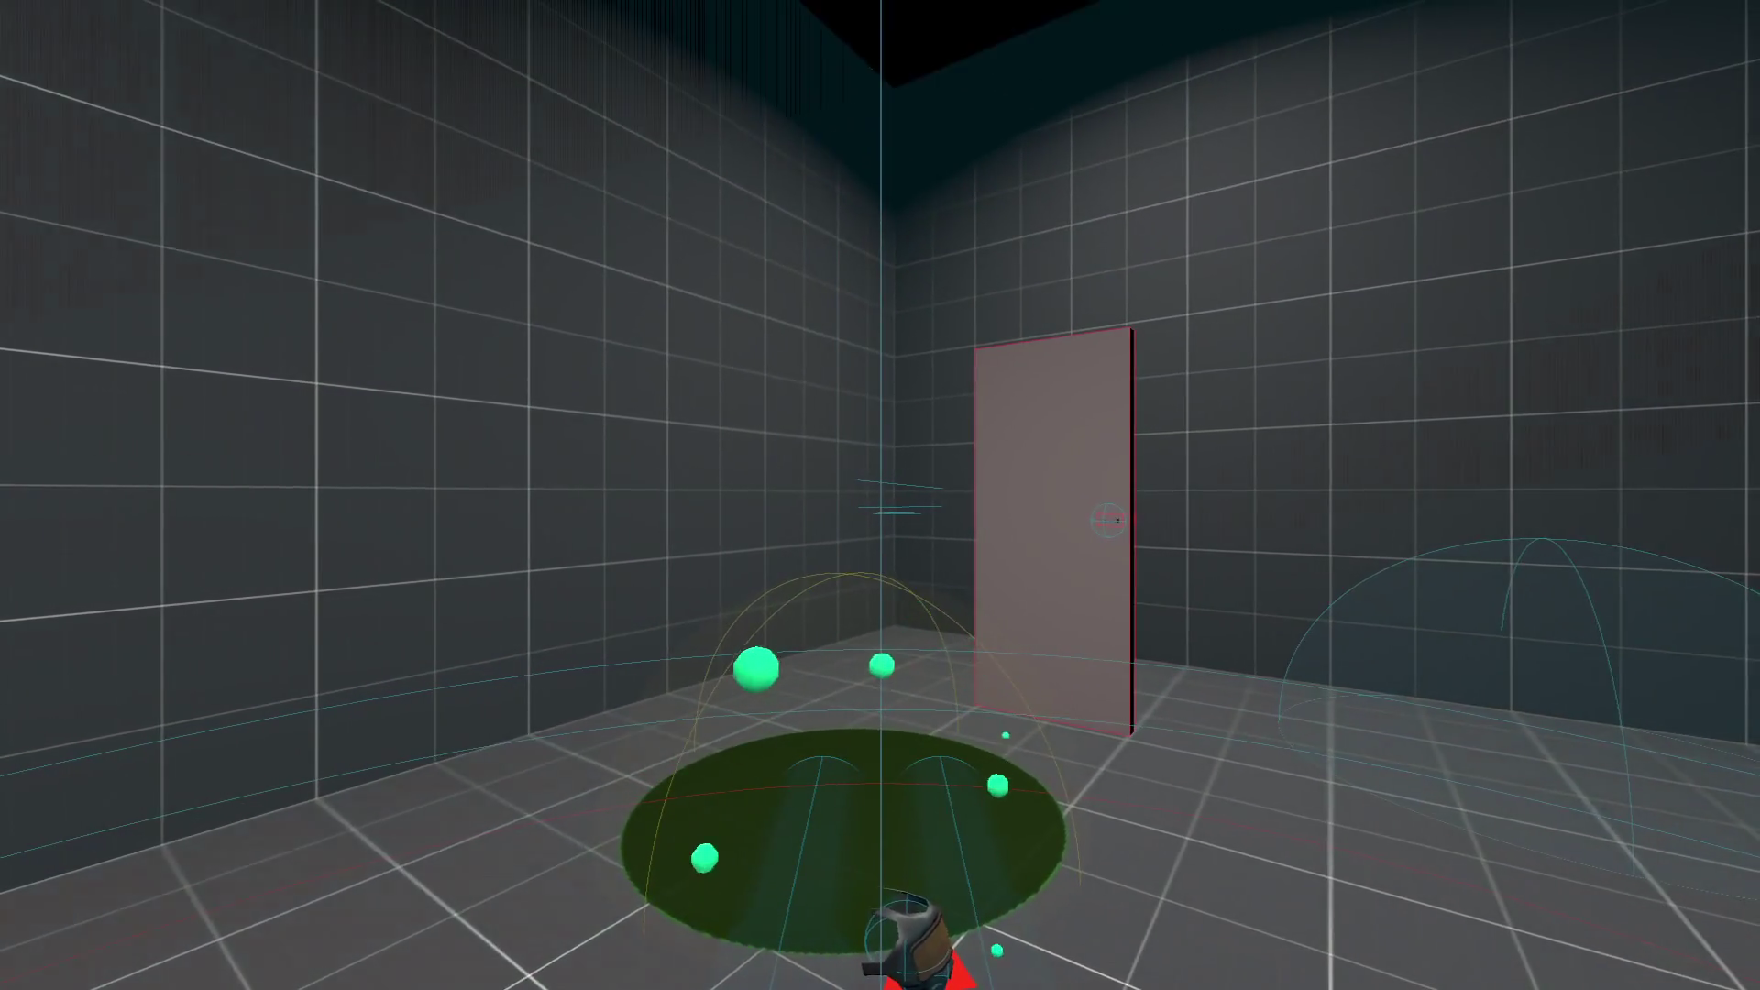
pyautogui.hotkey('alt', 'Tab')
pyautogui.click(124, 523)
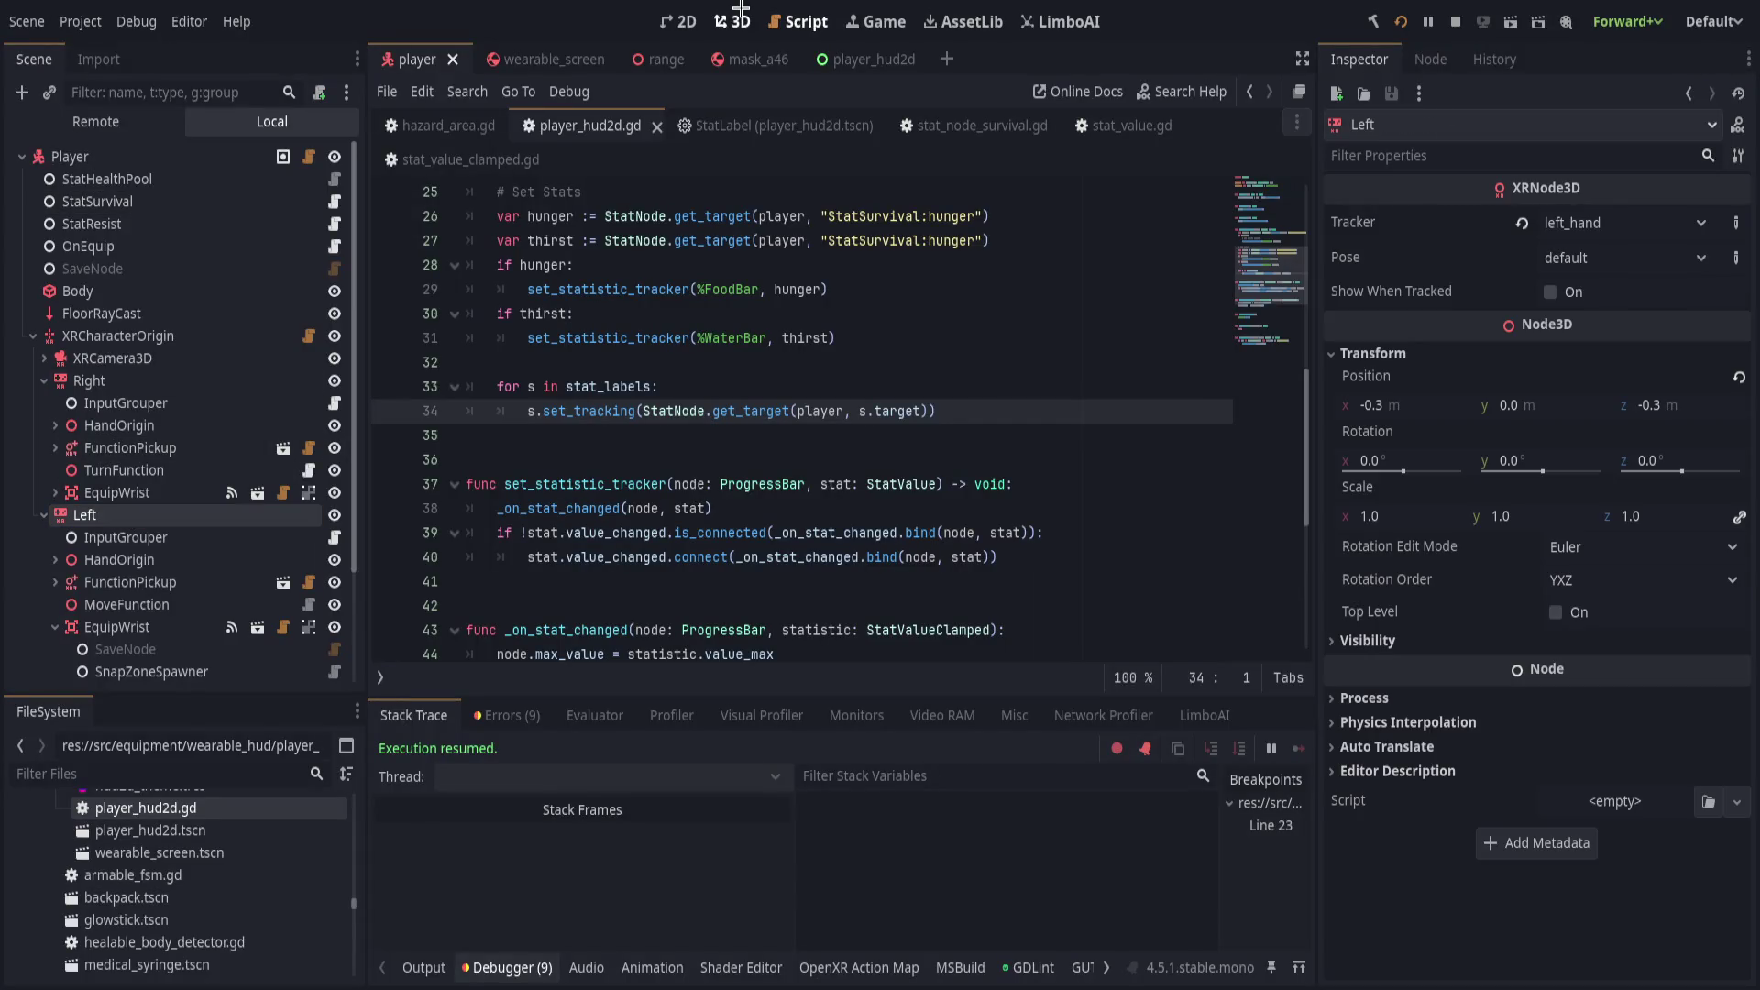
pyautogui.click(734, 21)
# Select both the Left and Right hands and raise them upward along Y.
pyautogui.press('f')
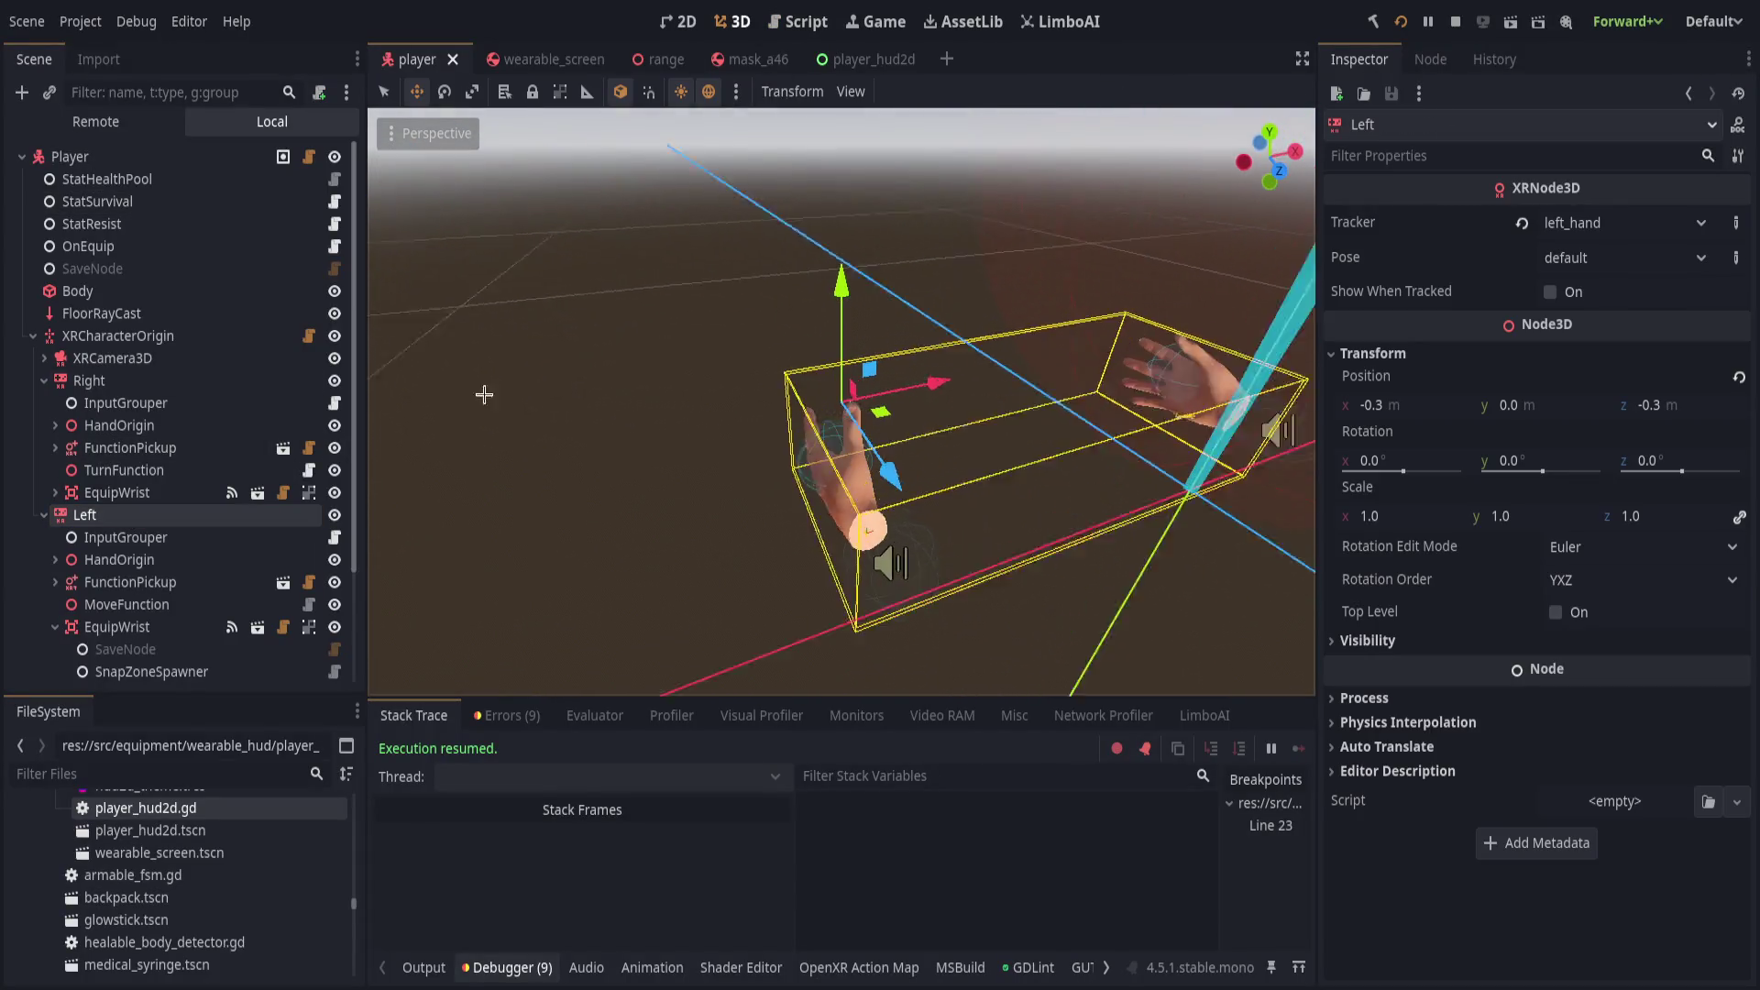
pyautogui.keyDown('ctrl'); pyautogui.click(295, 378); pyautogui.keyUp('ctrl')
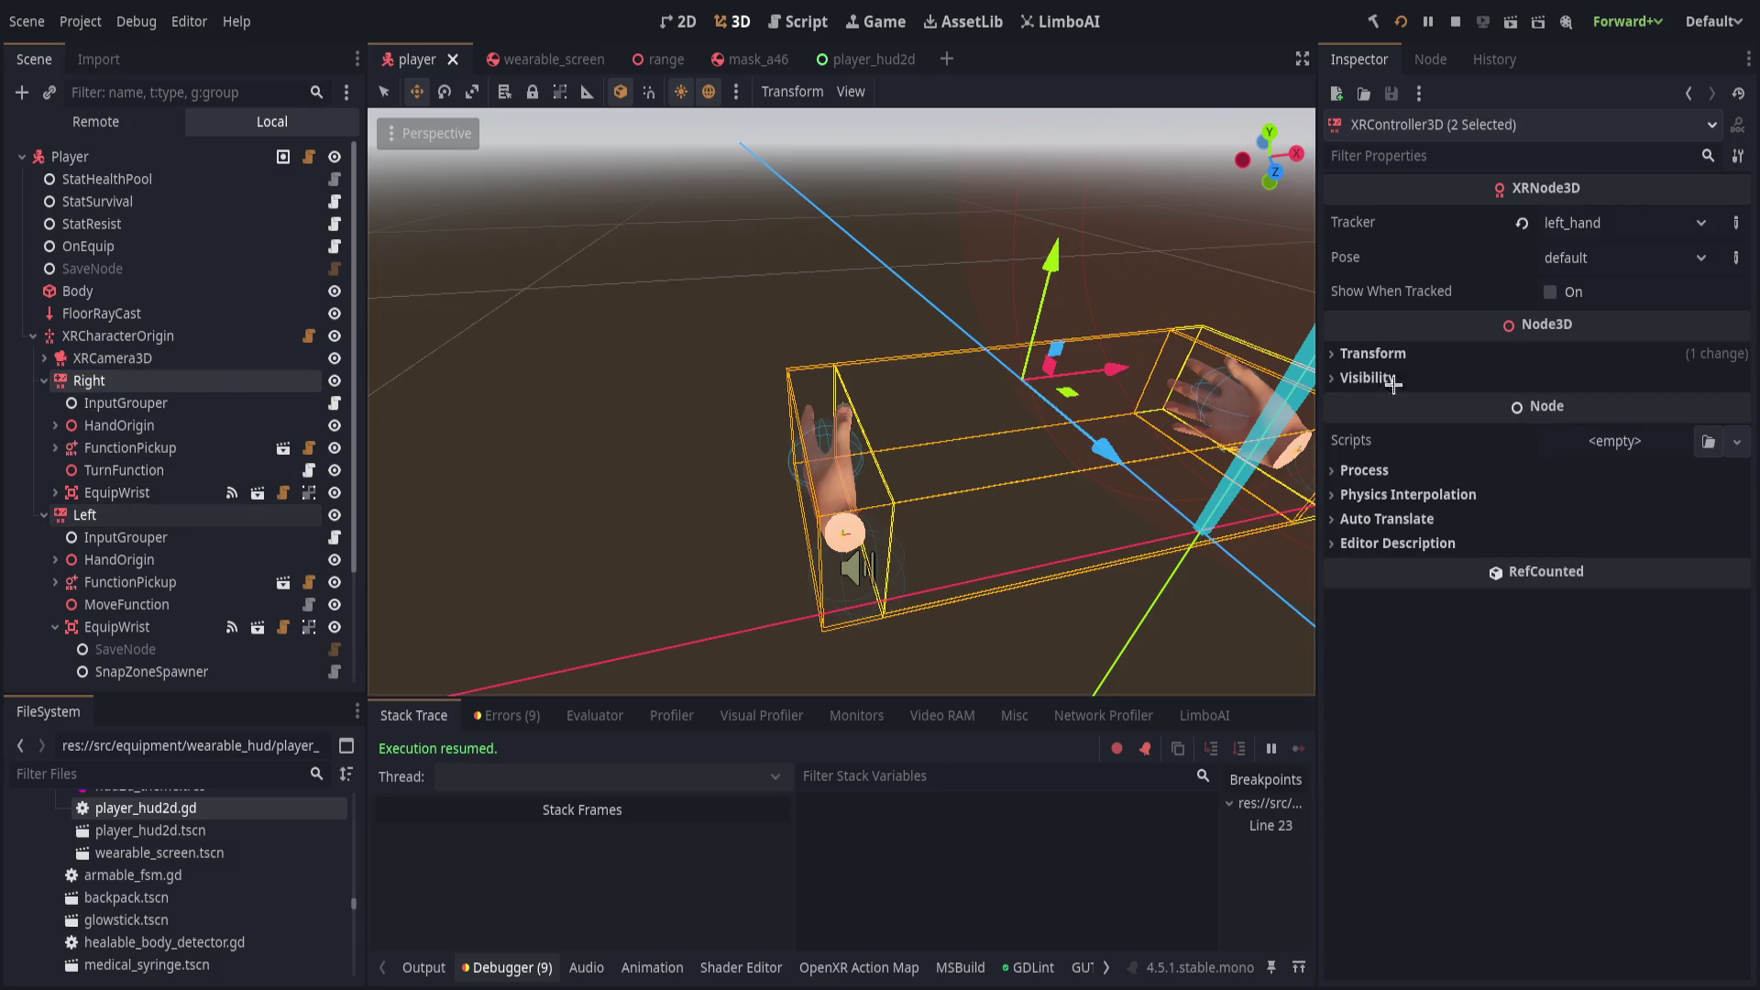
pyautogui.click(1384, 357)
pyautogui.scroll(-5, 1043, 129)
pyautogui.moveTo(991, 357)
pyautogui.mouseDown()
pyautogui.moveTo(957, 165)
pyautogui.moveTo(1042, 97)
pyautogui.moveTo(1000, 202)
pyautogui.moveTo(864, 404)
pyautogui.moveTo(908, 480)
pyautogui.mouseUp()
pyautogui.scroll(2, 908, 479)
pyautogui.scroll(-2, 908, 479)
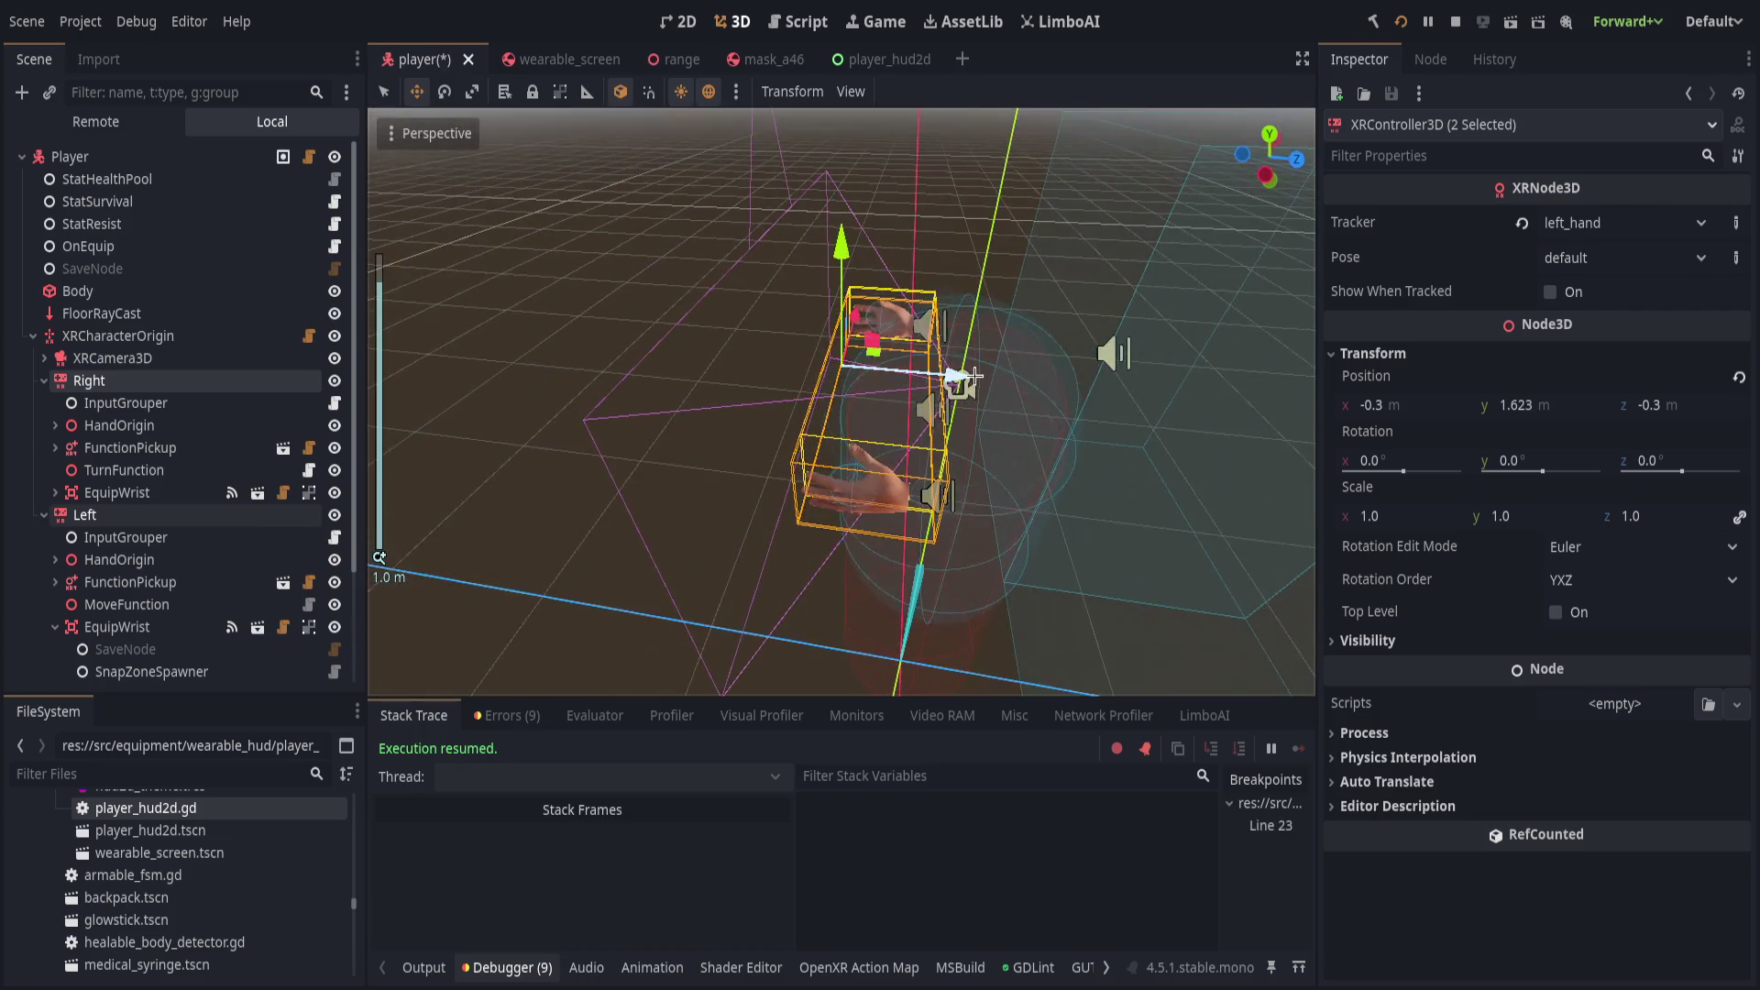
pyautogui.scroll(-2, 908, 480)
# Turn the Left hand -90° around Y and slide it along X.
pyautogui.click(107, 516)
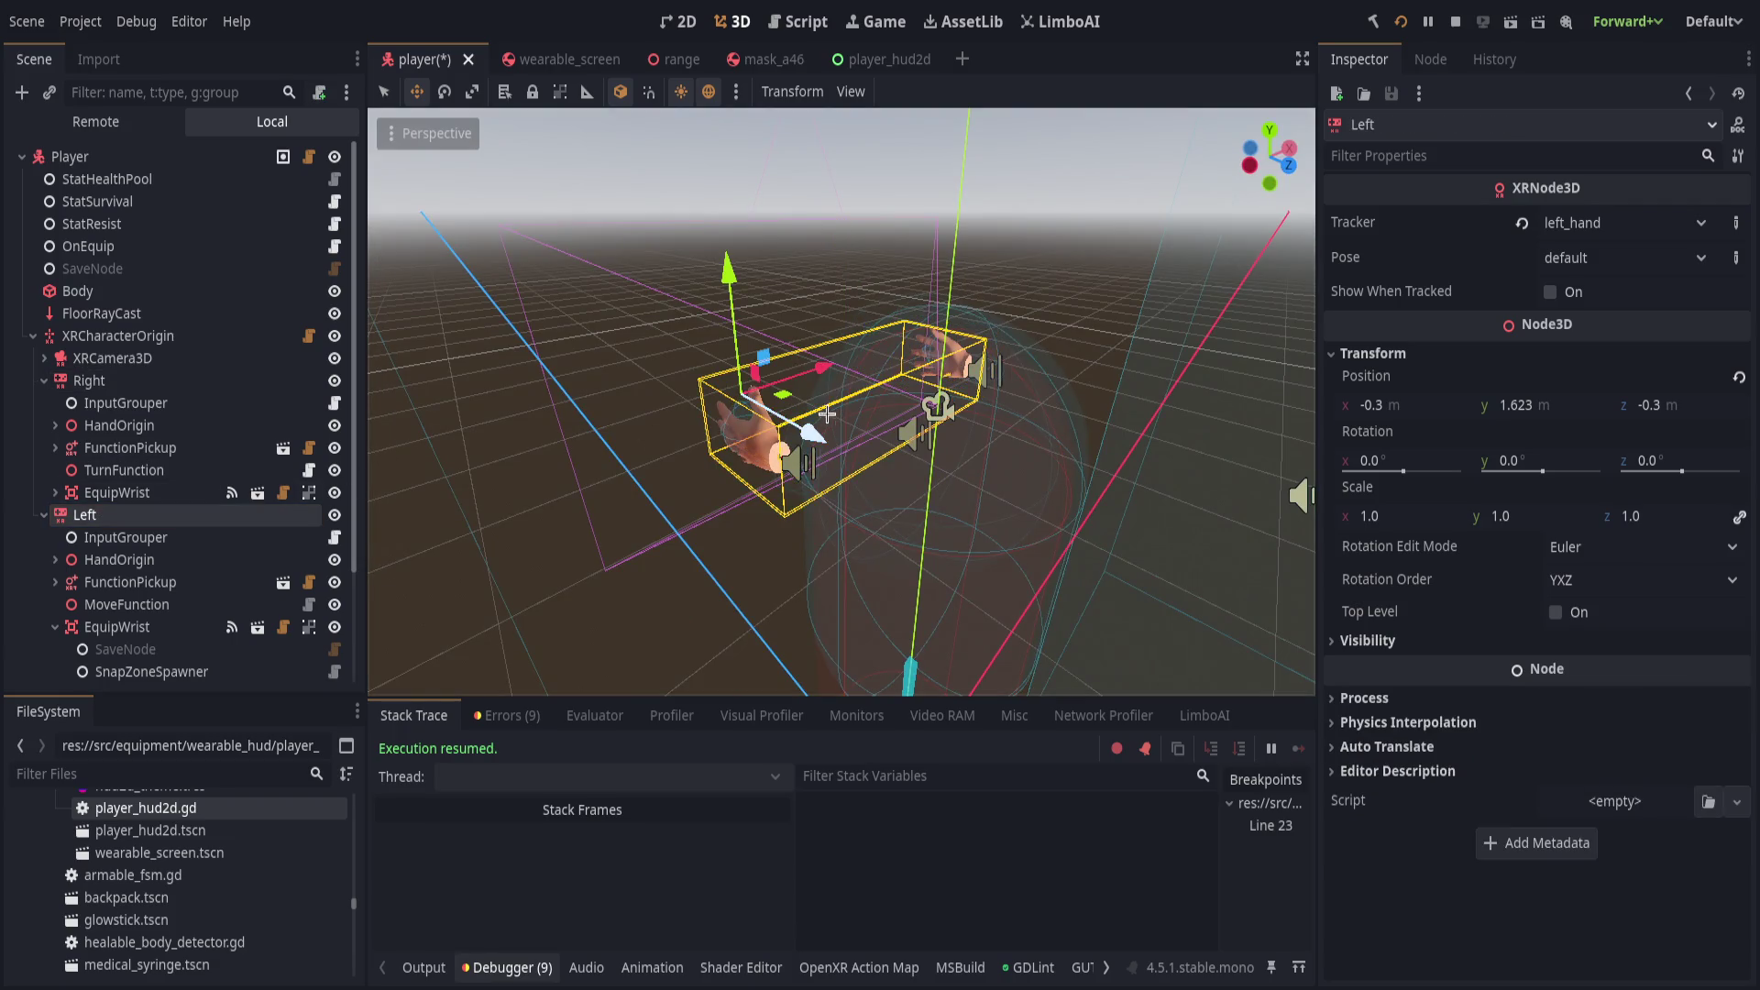
pyautogui.press('e')
pyautogui.moveTo(739, 470)
pyautogui.mouseDown()
pyautogui.moveTo(805, 380)
pyautogui.moveTo(1278, 450)
pyautogui.mouseUp()
pyautogui.press('w')
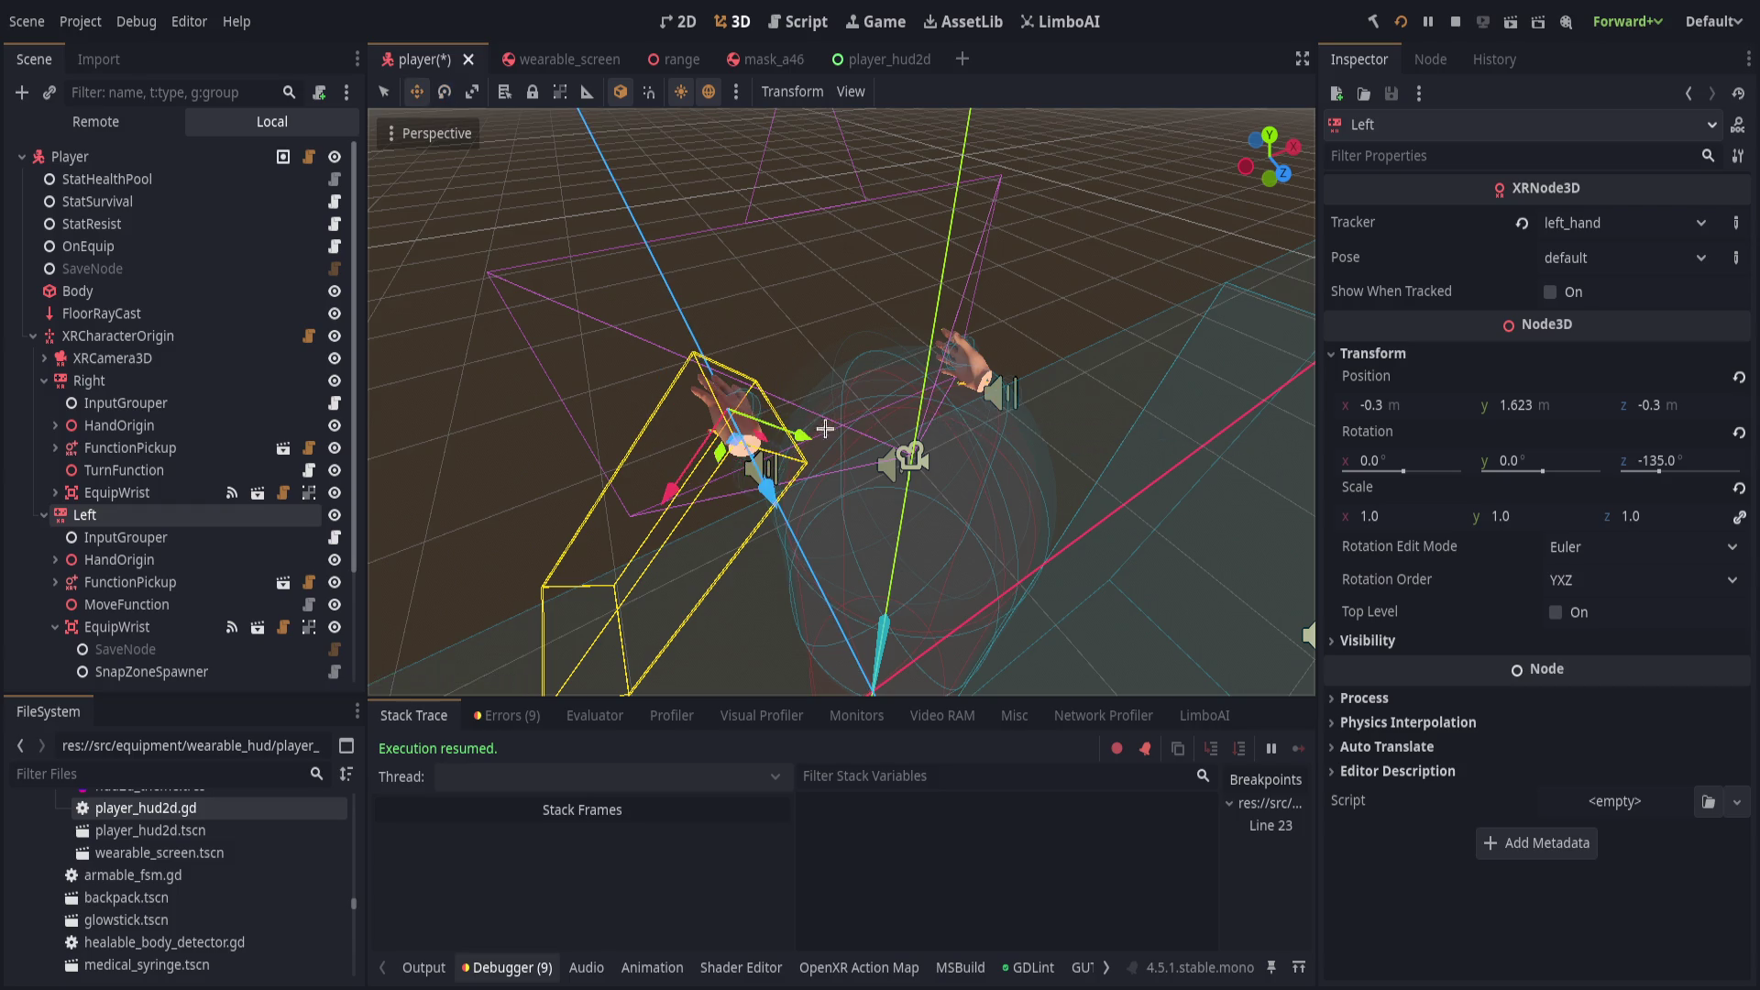
pyautogui.press('e')
pyautogui.hotkey('ctrl', 'z')
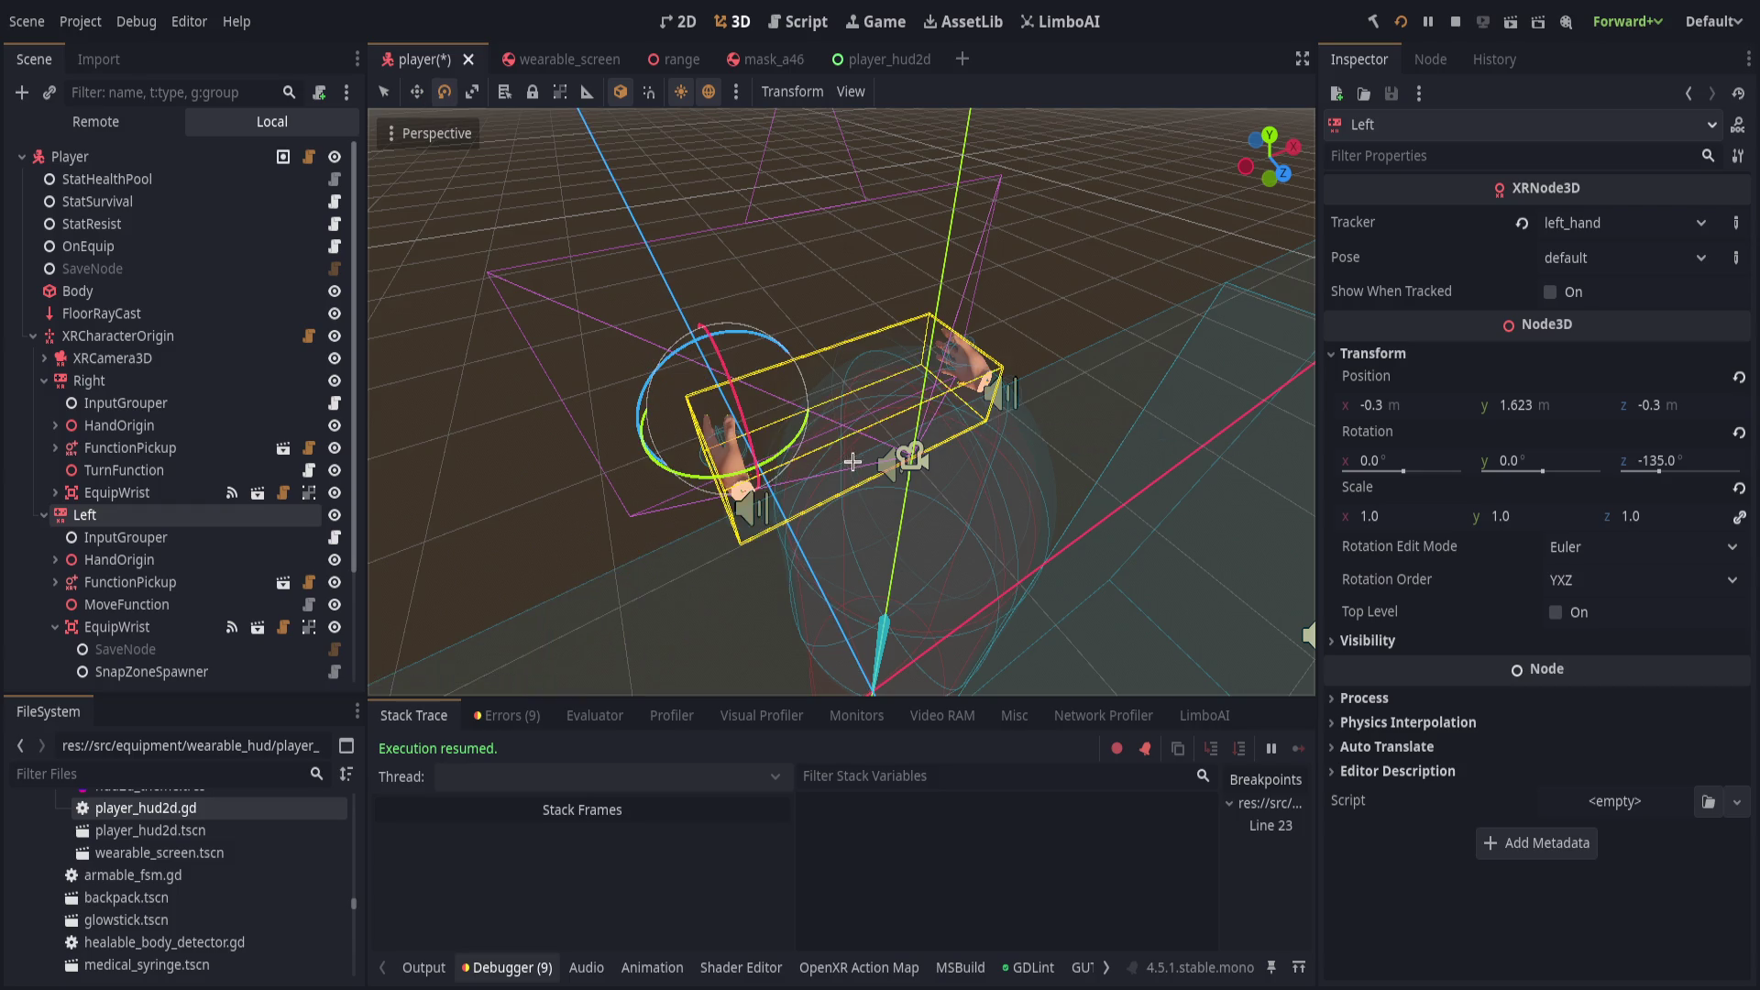
pyautogui.moveTo(752, 492)
pyautogui.mouseDown()
pyautogui.moveTo(727, 364)
pyautogui.moveTo(801, 583)
pyautogui.mouseUp()
pyautogui.press('w')
pyautogui.moveTo(697, 408)
pyautogui.mouseDown()
pyautogui.moveTo(830, 385)
pyautogui.moveTo(768, 441)
pyautogui.moveTo(724, 450)
pyautogui.mouseUp()
pyautogui.scroll(-2, 890, 332)
# Tilt the Left hand to -75° and -129.9° on global axes, place it at (0.1, 1.503, -0.284), and save.
pyautogui.press('t')
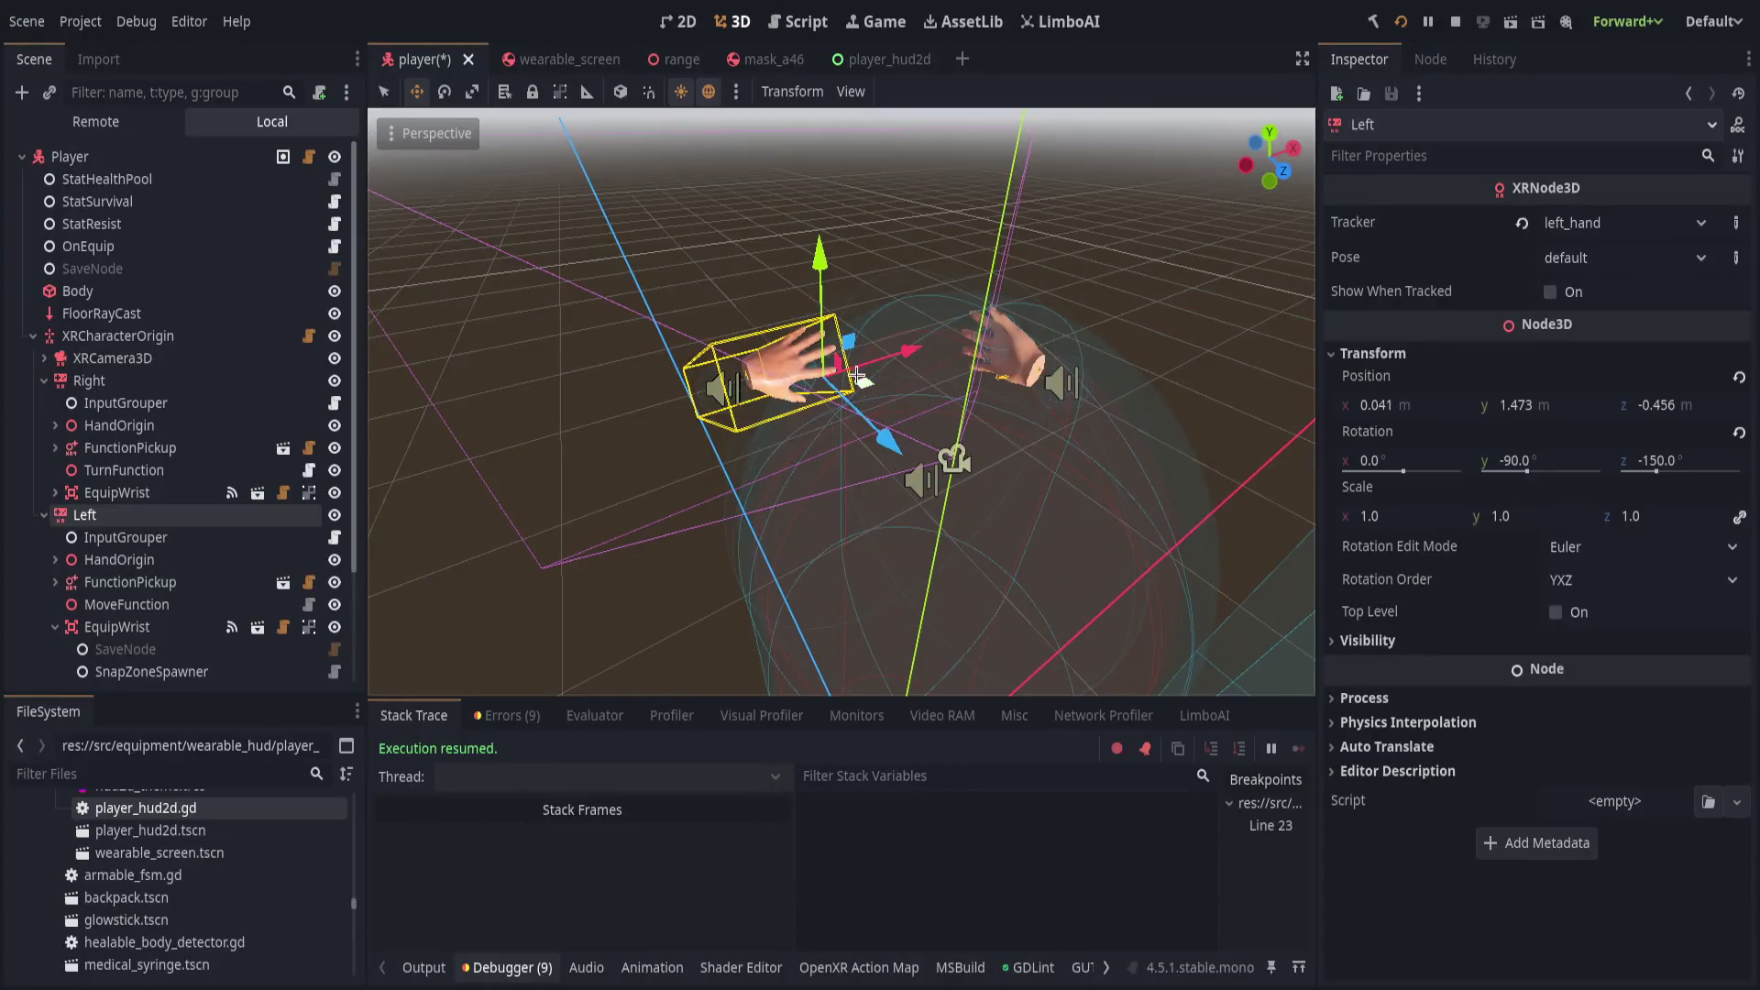
pyautogui.press('e')
pyautogui.moveTo(896, 373)
pyautogui.mouseDown()
pyautogui.moveTo(875, 404)
pyautogui.moveTo(911, 456)
pyautogui.mouseUp()
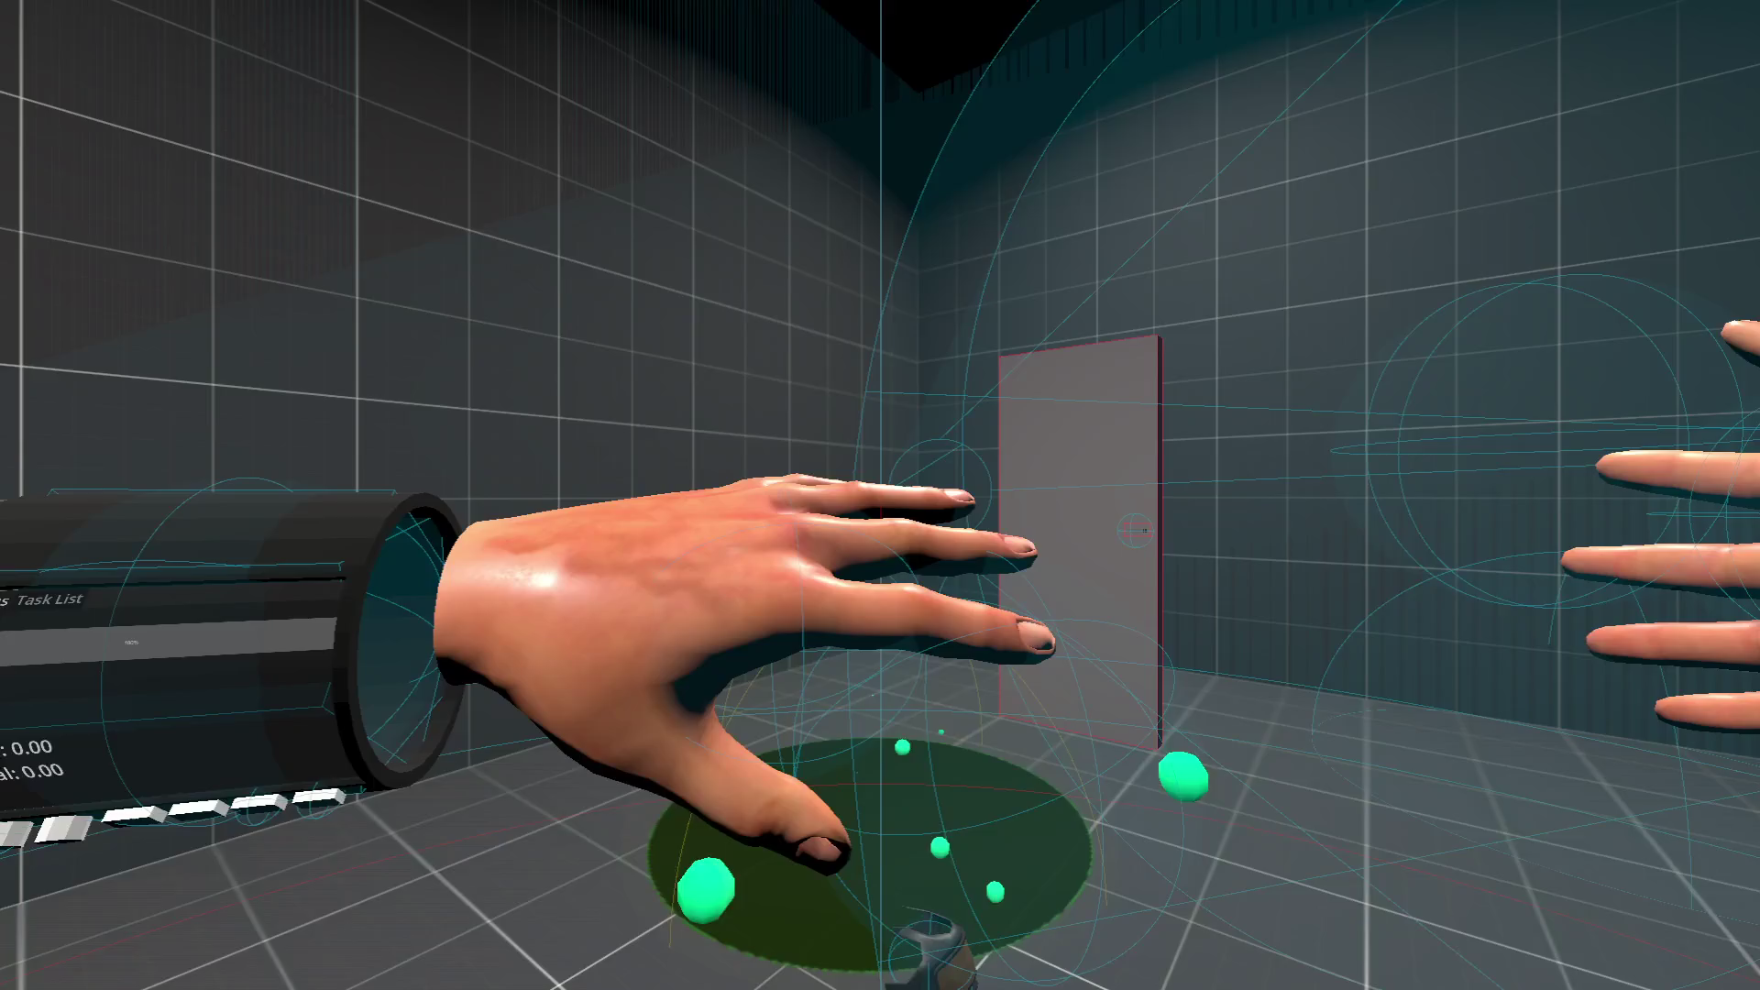
pyautogui.press('w')
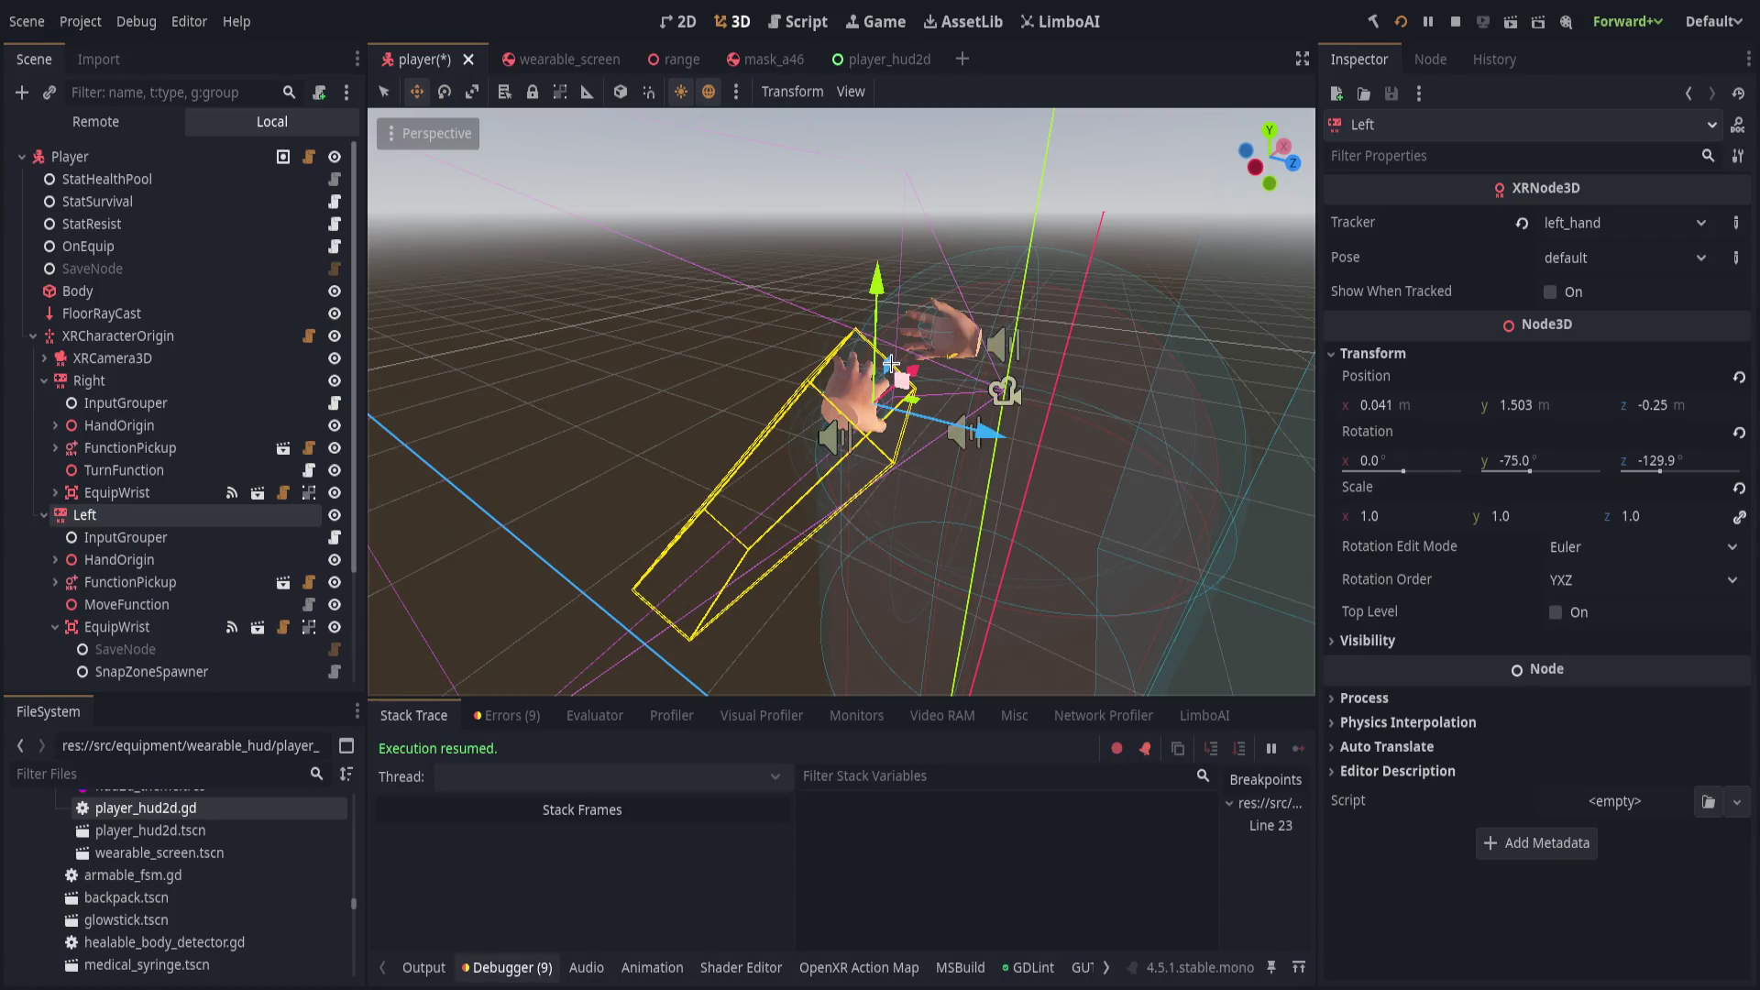
pyautogui.moveTo(884, 361)
pyautogui.mouseDown()
pyautogui.moveTo(924, 367)
pyautogui.moveTo(986, 417)
pyautogui.mouseUp()
pyautogui.hotkey('ctrl', 's')
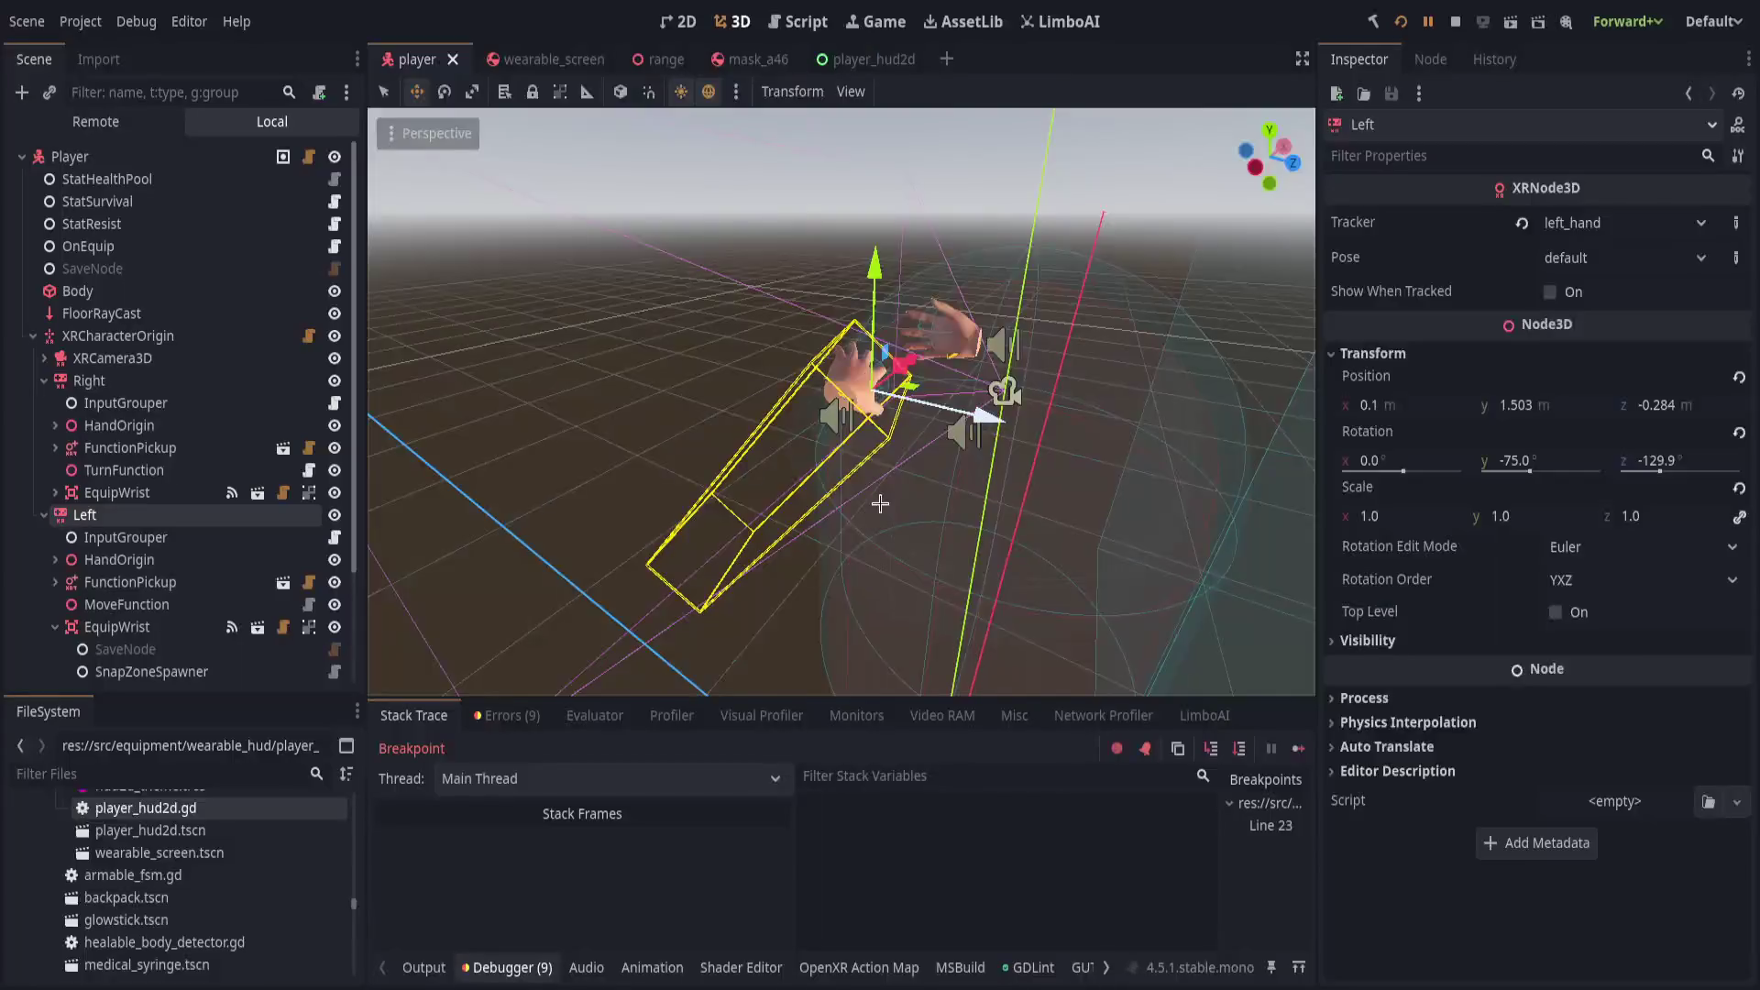
pyautogui.press('Down')
pyautogui.press('Down')
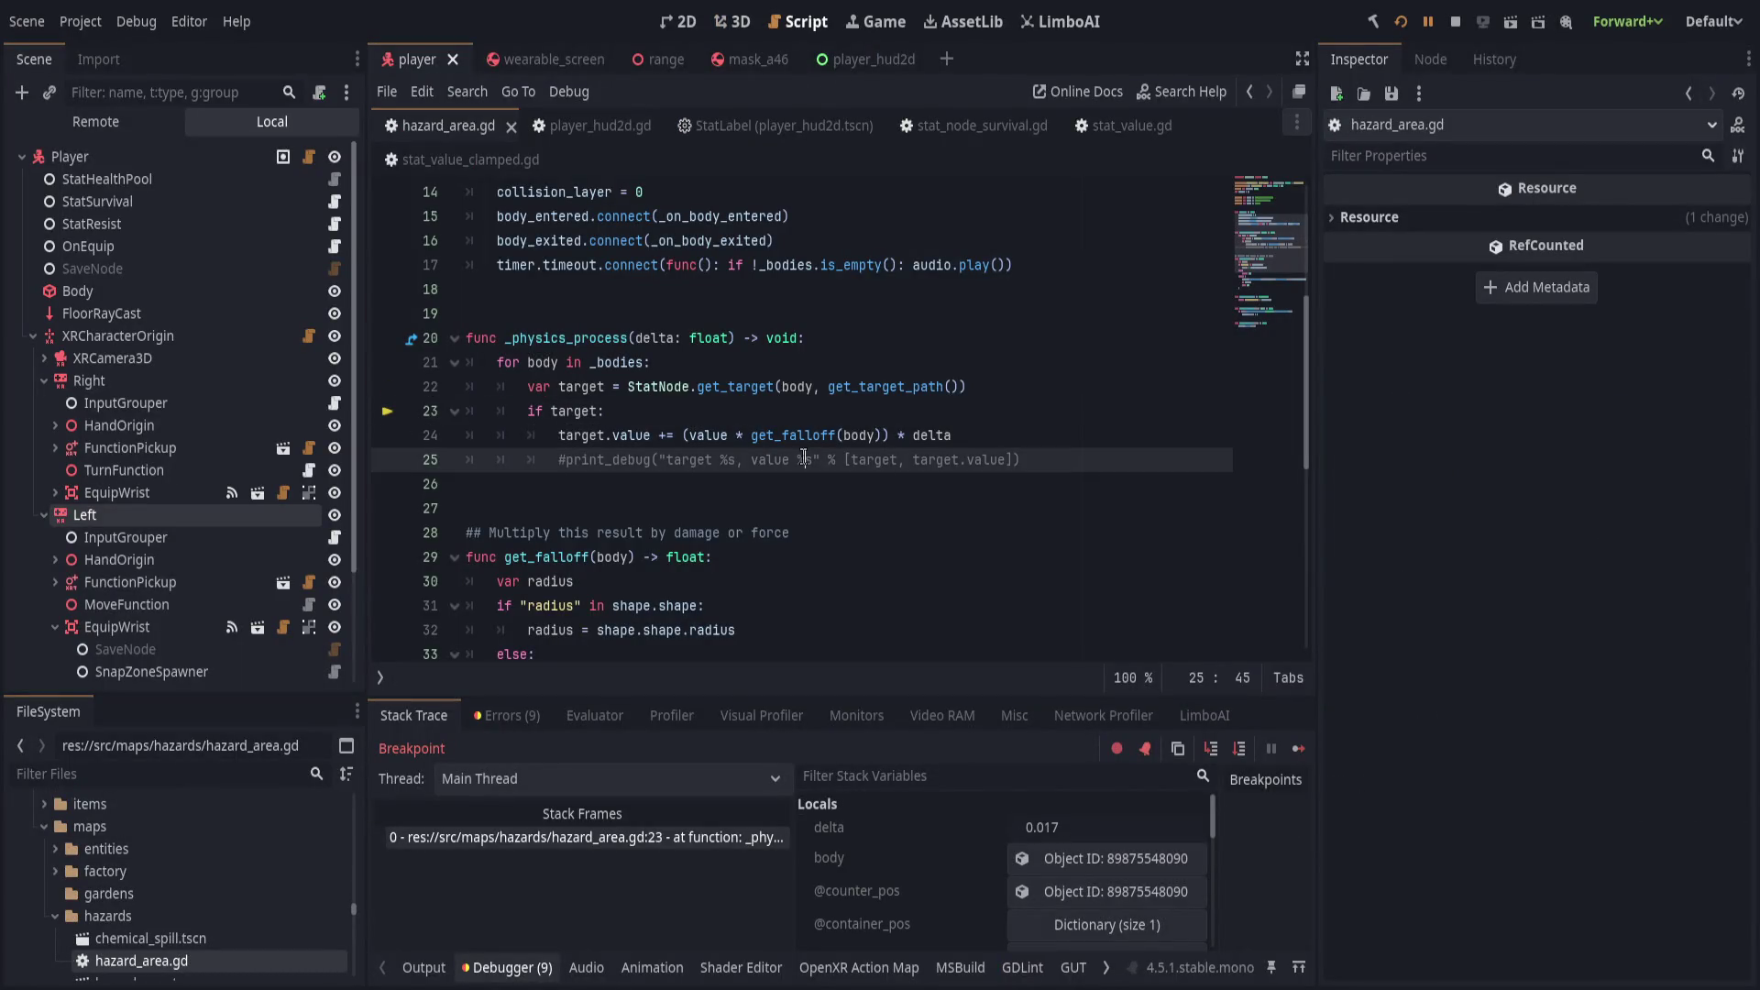
# Delete the commented print_debug line in hazard_area.gd, save, and resume the game.
pyautogui.hotkey('ctrl', 'shift', 'k')
pyautogui.hotkey('ctrl', 's')
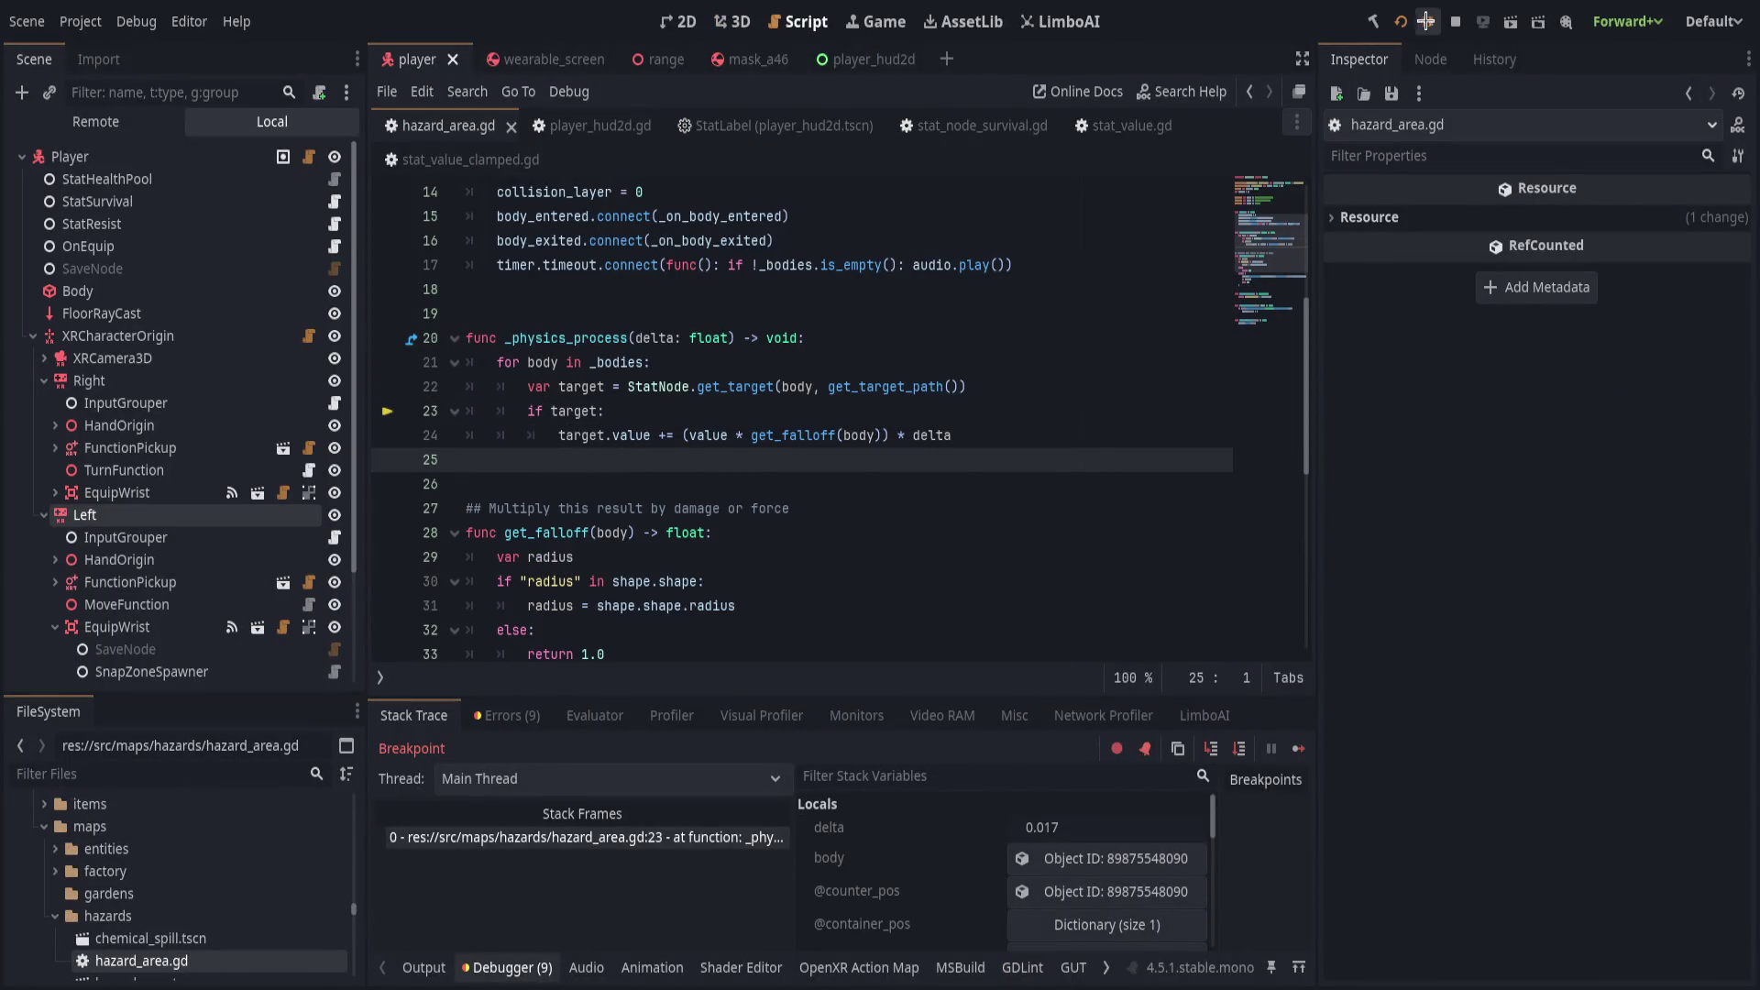
pyautogui.click(1427, 21)
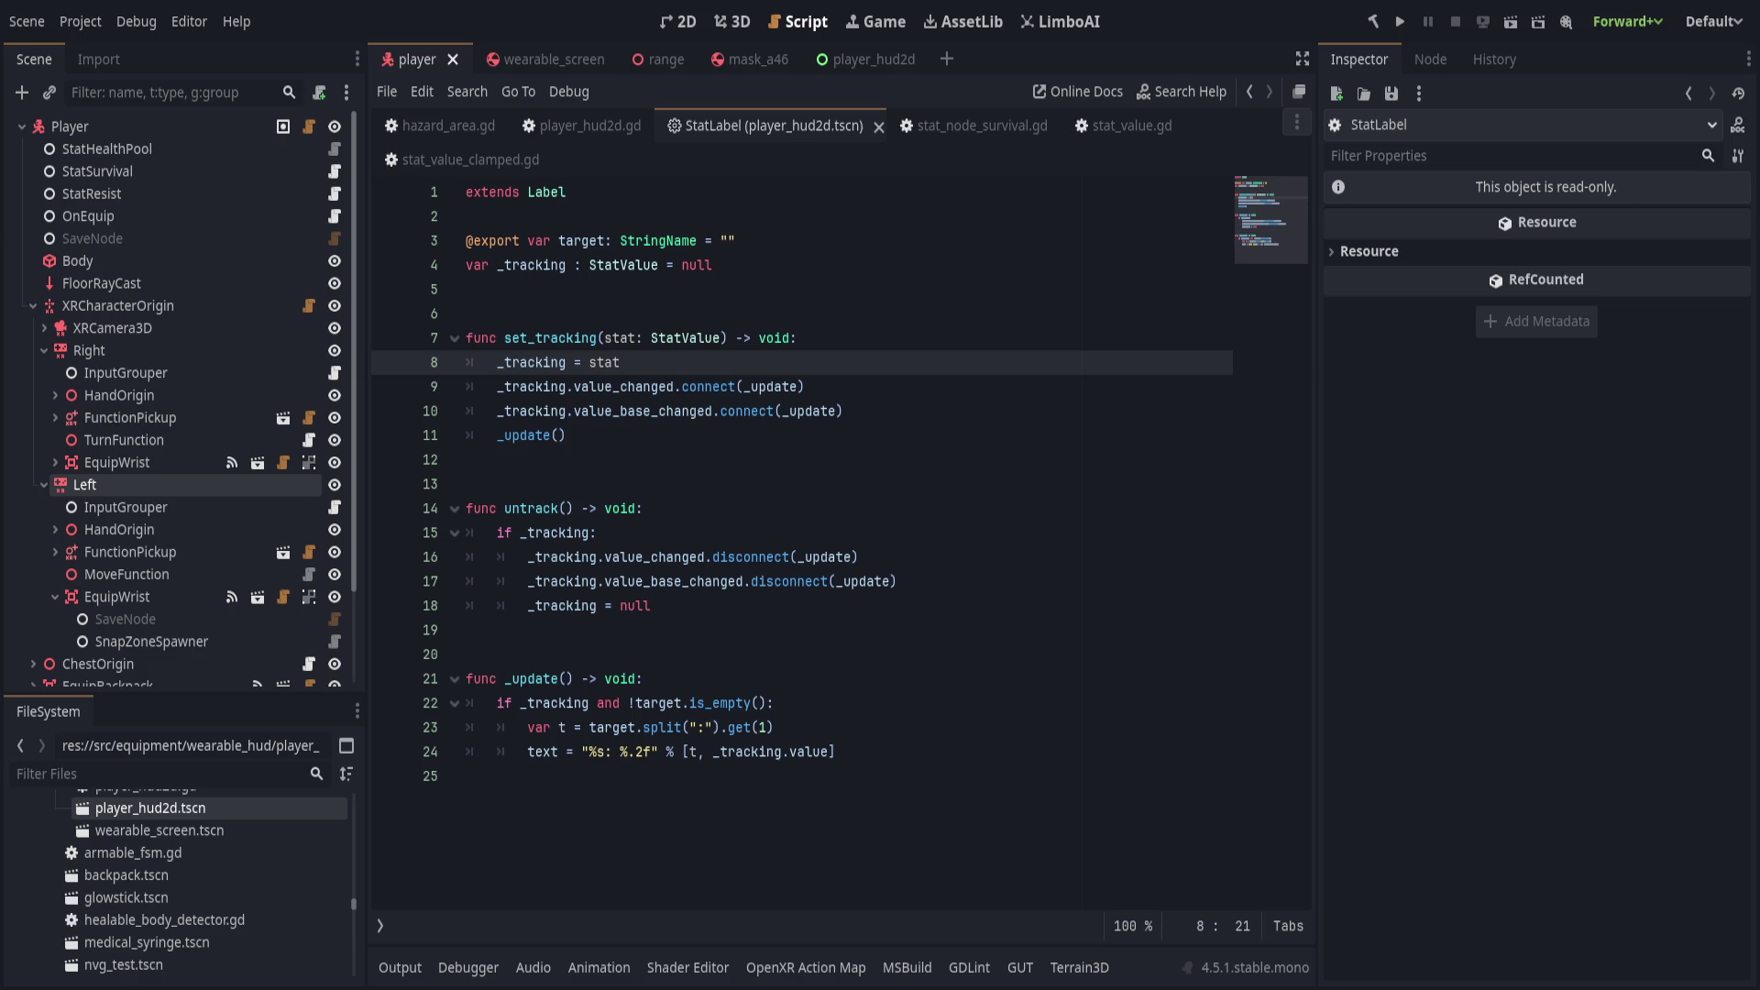
# Rerun the VR project for a headset test, then place the caret on line 6 of StatLabel.
pyautogui.click(1401, 21)
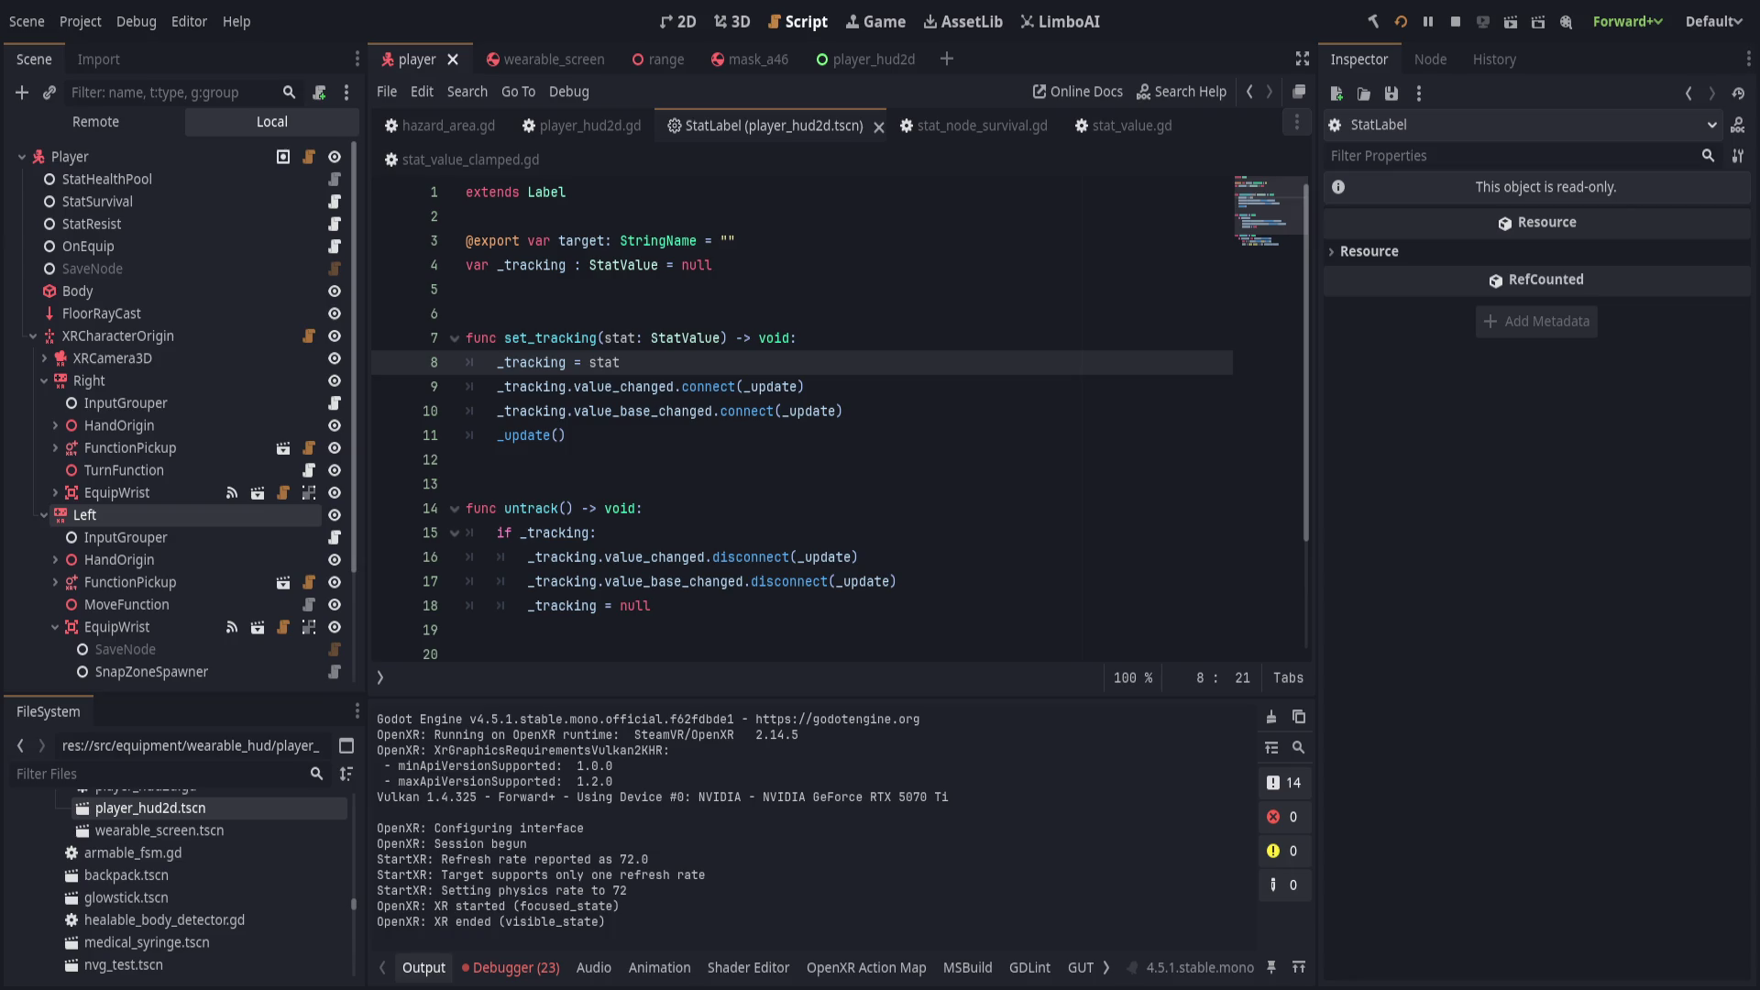
pyautogui.click(895, 306)
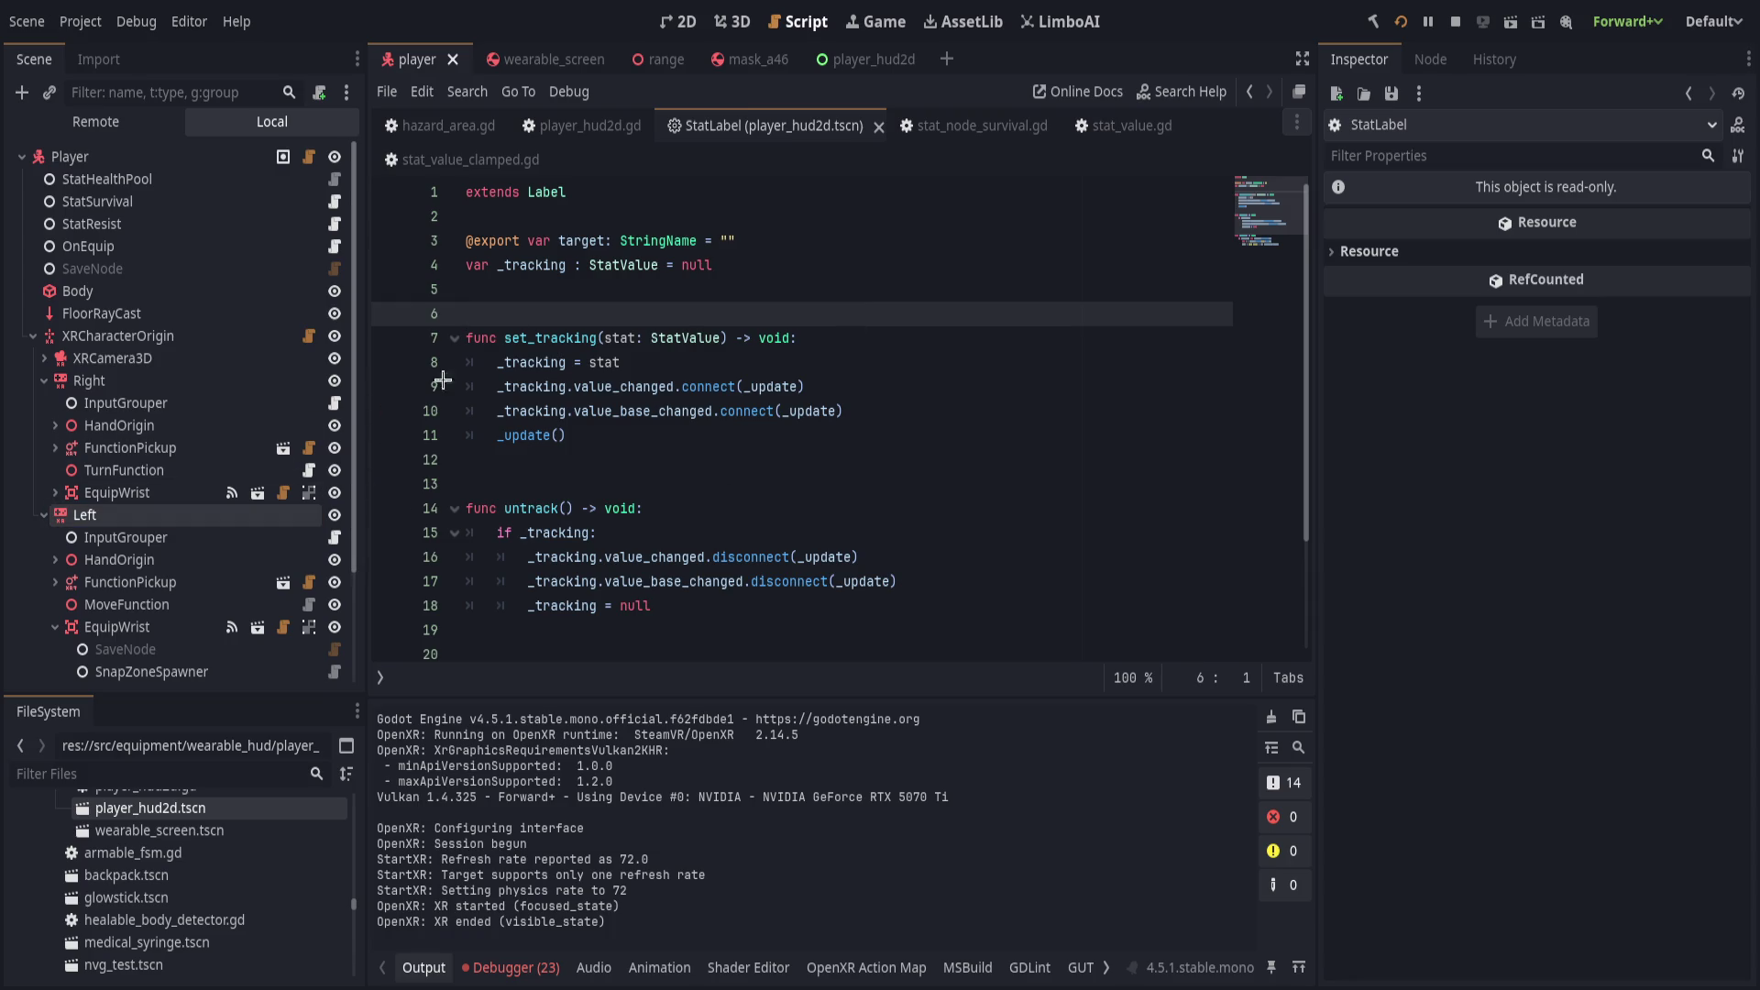
# Collapse the hands, expand XRCamera3D, and select and frame the EquipHead snap zone.
pyautogui.click(732, 21)
pyautogui.scroll(-3, 238, 525)
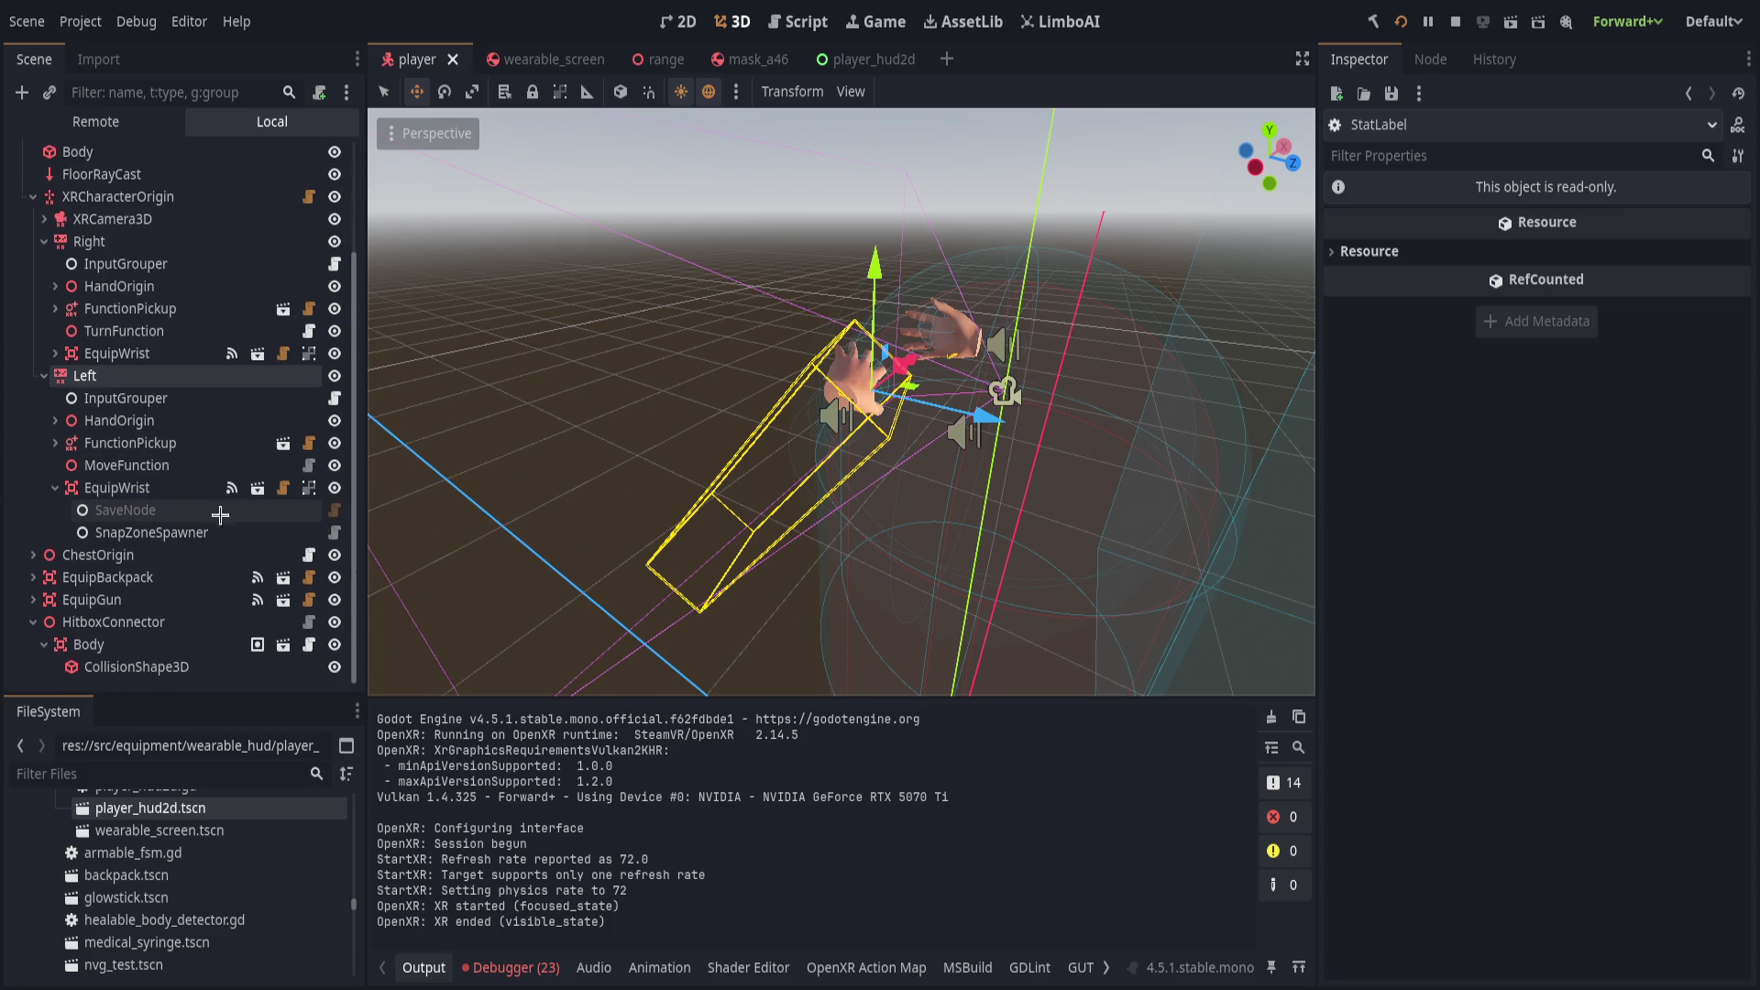
pyautogui.click(43, 375)
pyautogui.click(44, 381)
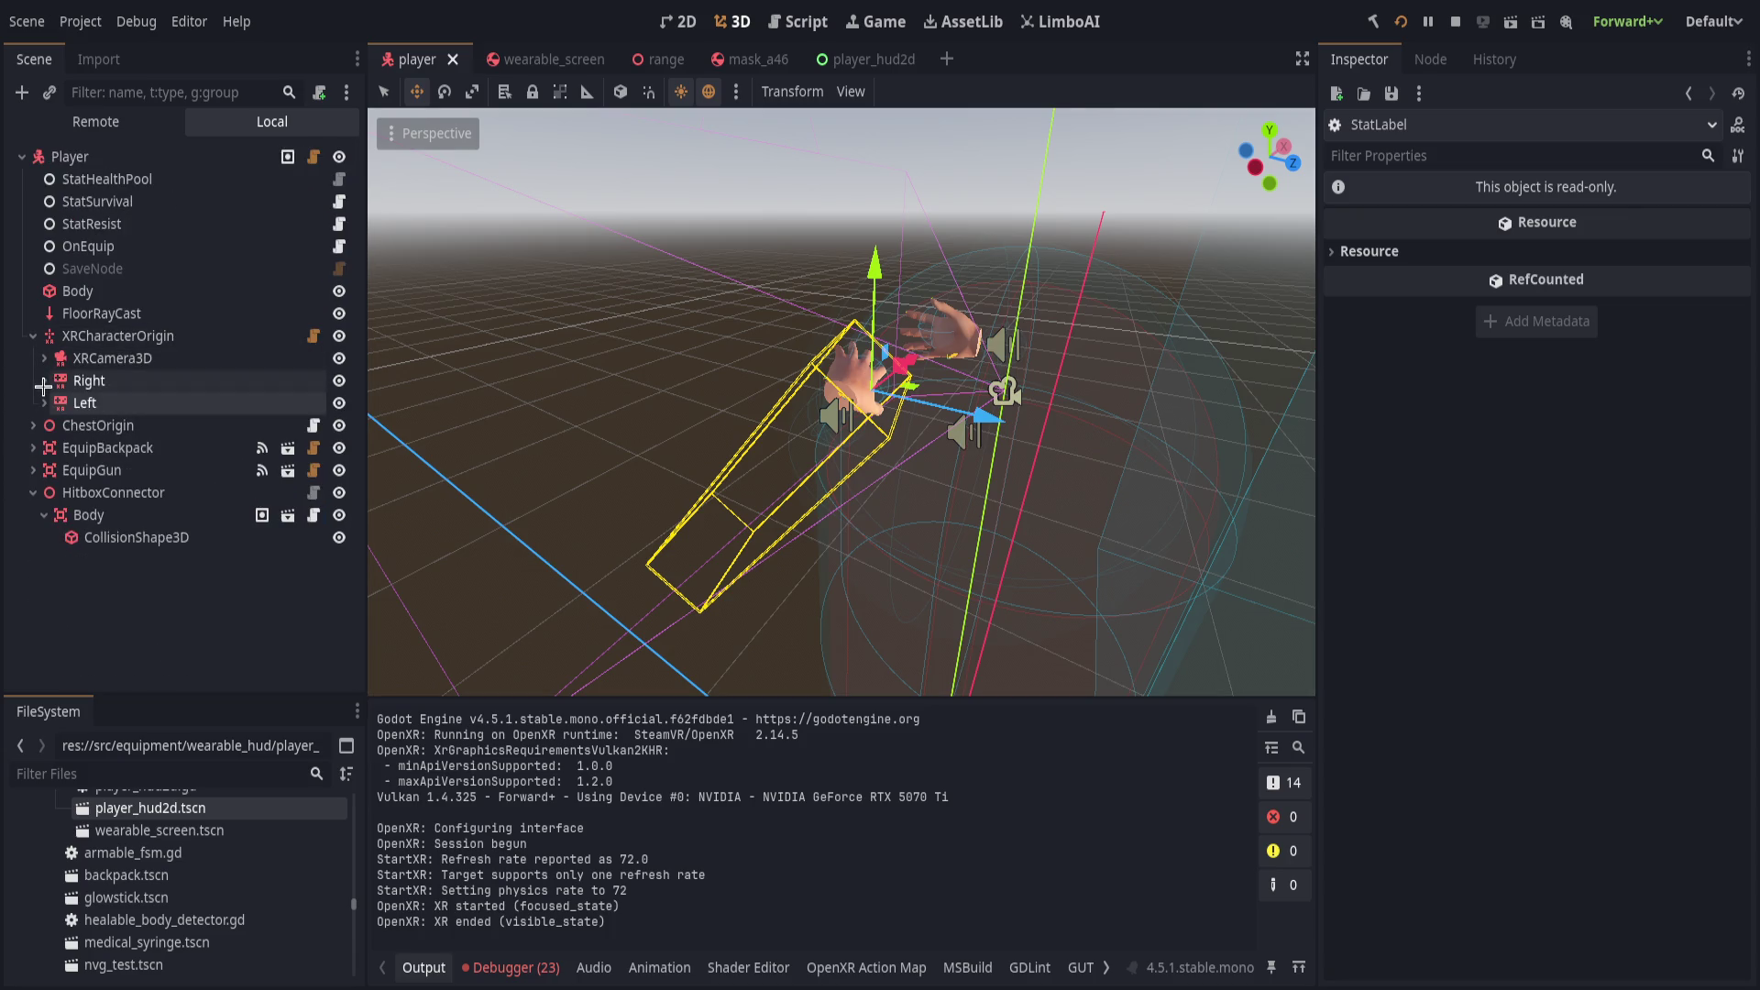
pyautogui.click(44, 357)
pyautogui.click(55, 403)
pyautogui.click(108, 403)
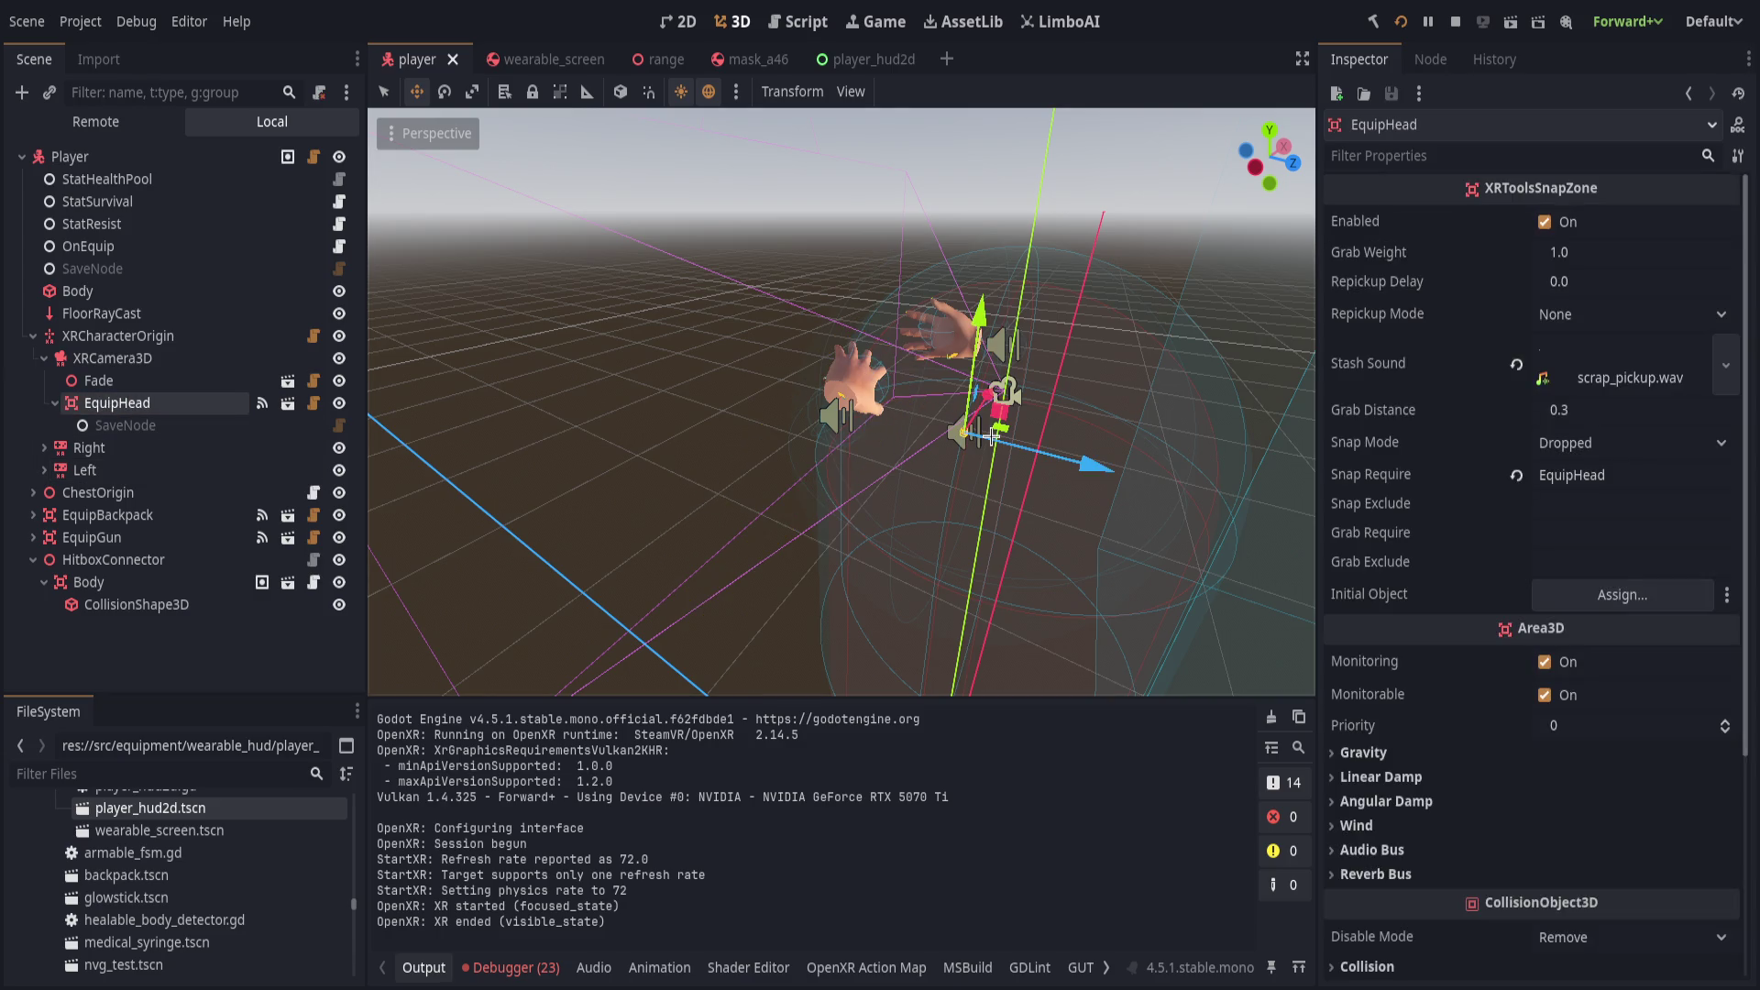
pyautogui.press('f')
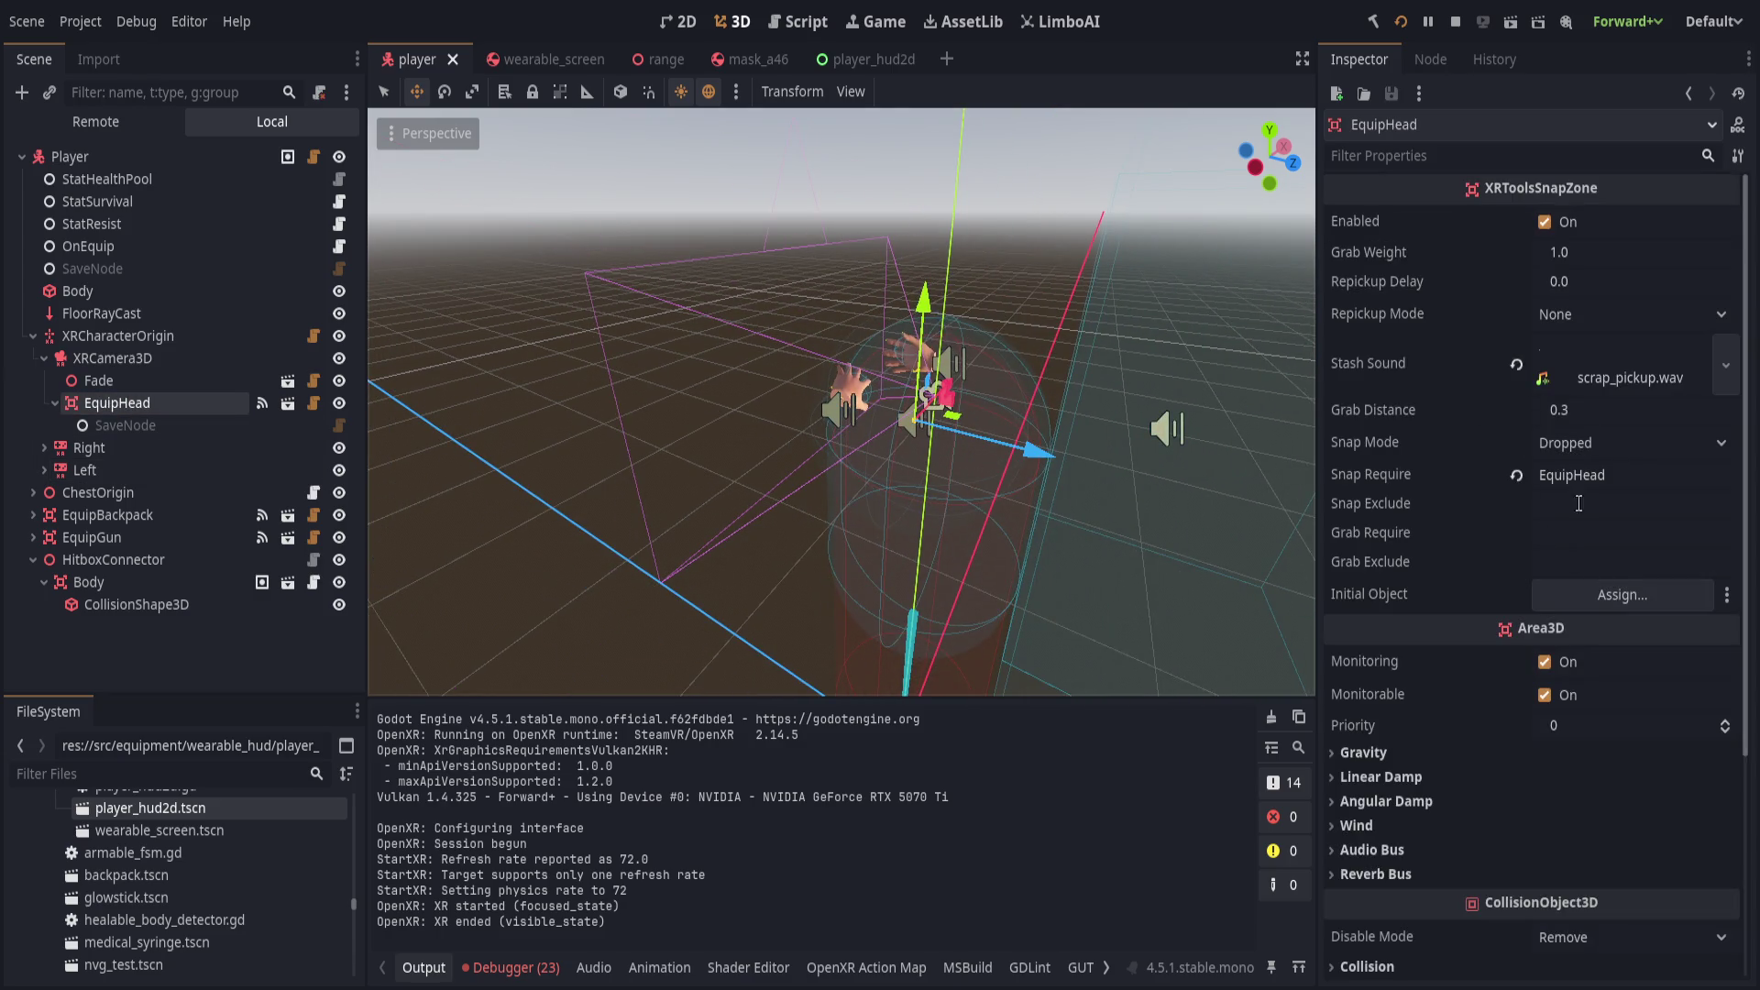
# Set EquipHead's Grab Distance to 0.1 and Grab Require to PickupEquipment, then save.
pyautogui.moveTo(1588, 405); pyautogui.dragTo(1545, 404)
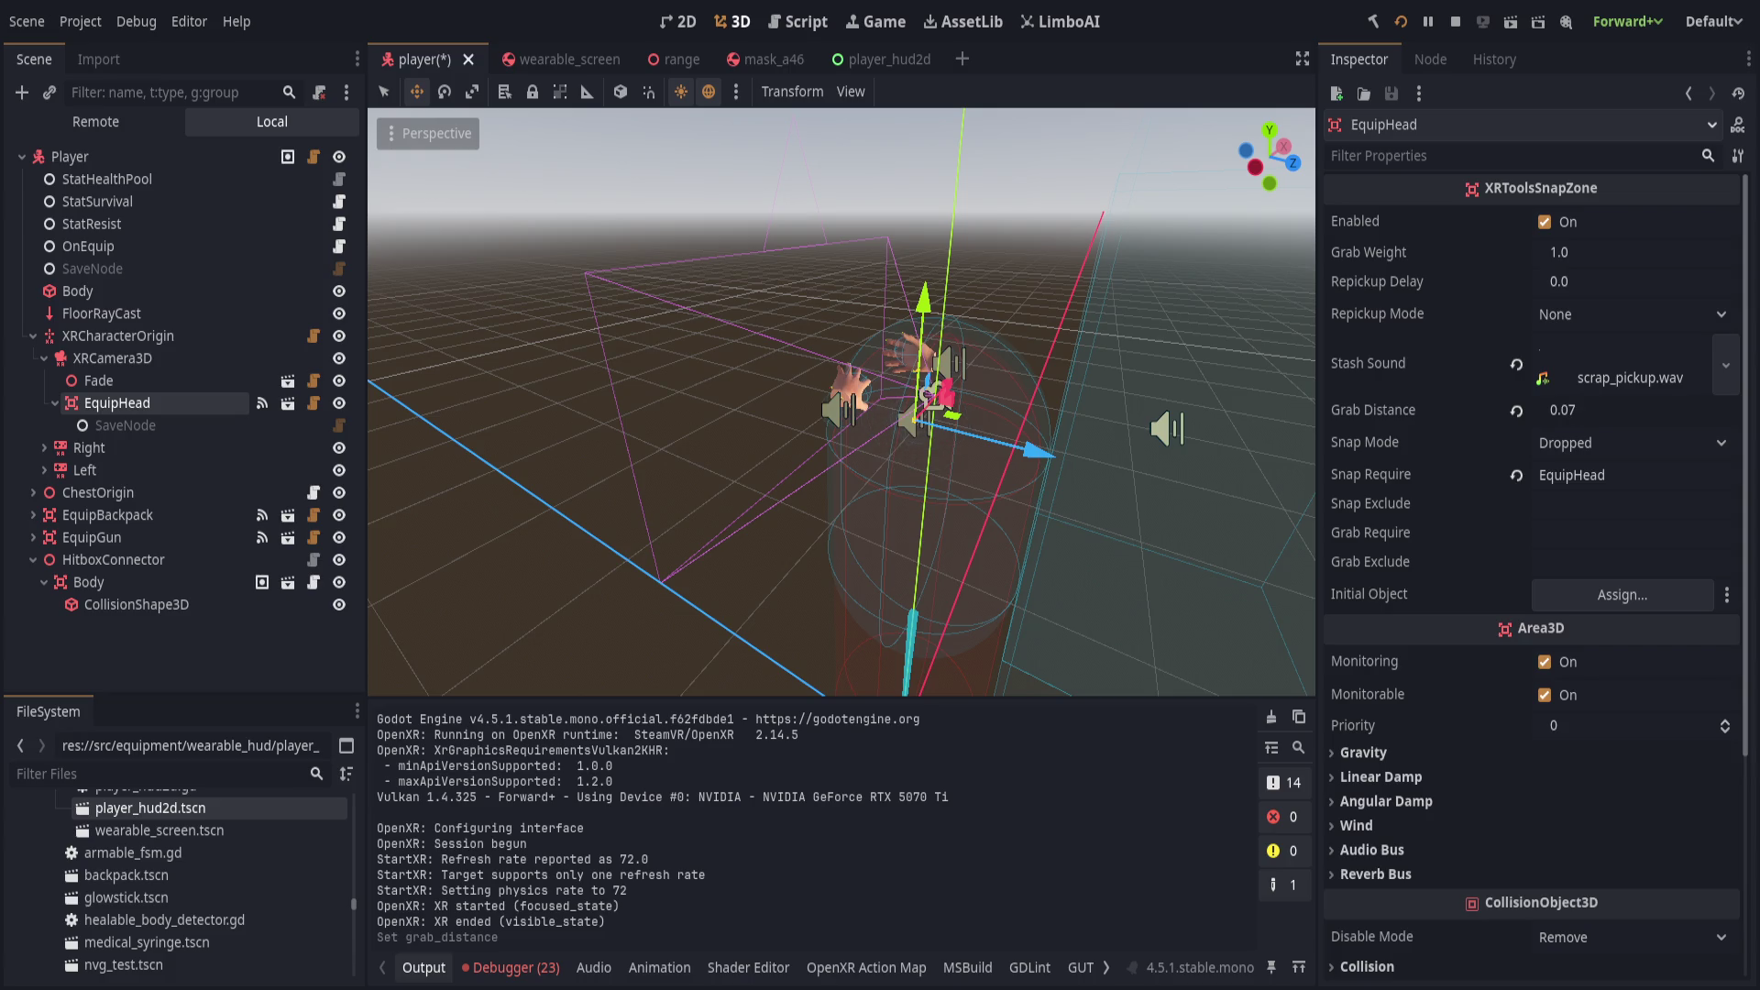
pyautogui.moveTo(1545, 404); pyautogui.dragTo(1550, 404)
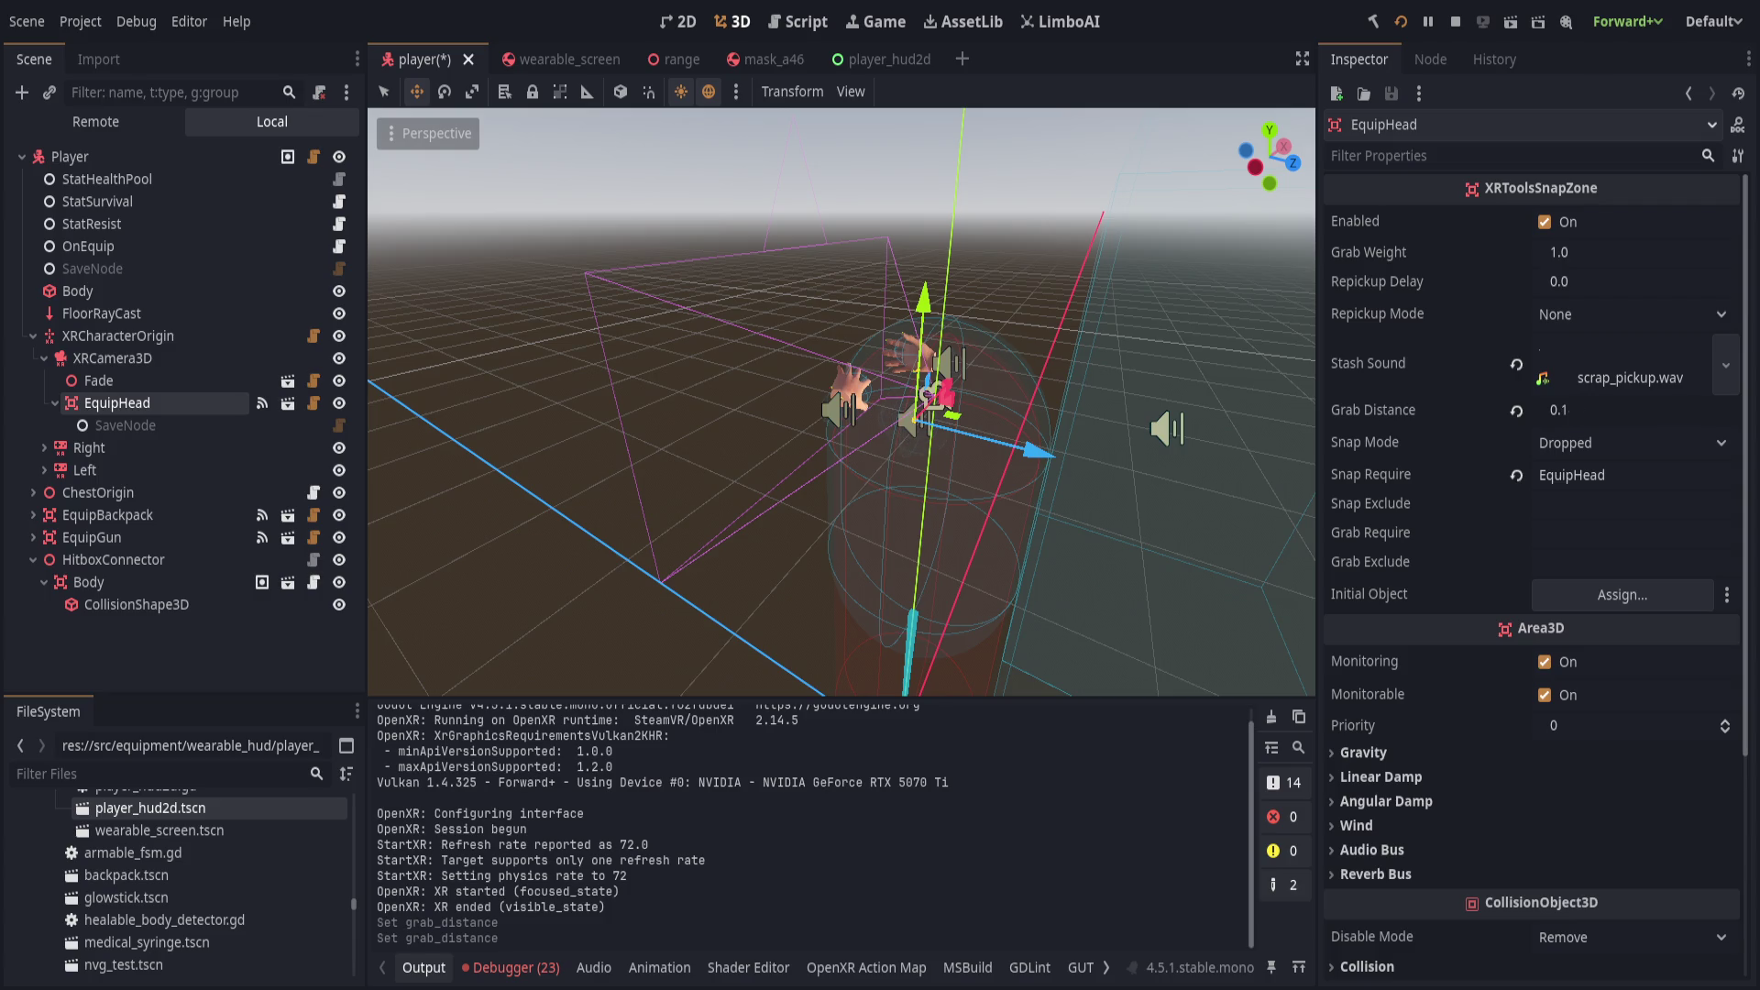
pyautogui.hotkey('ctrl', 's')
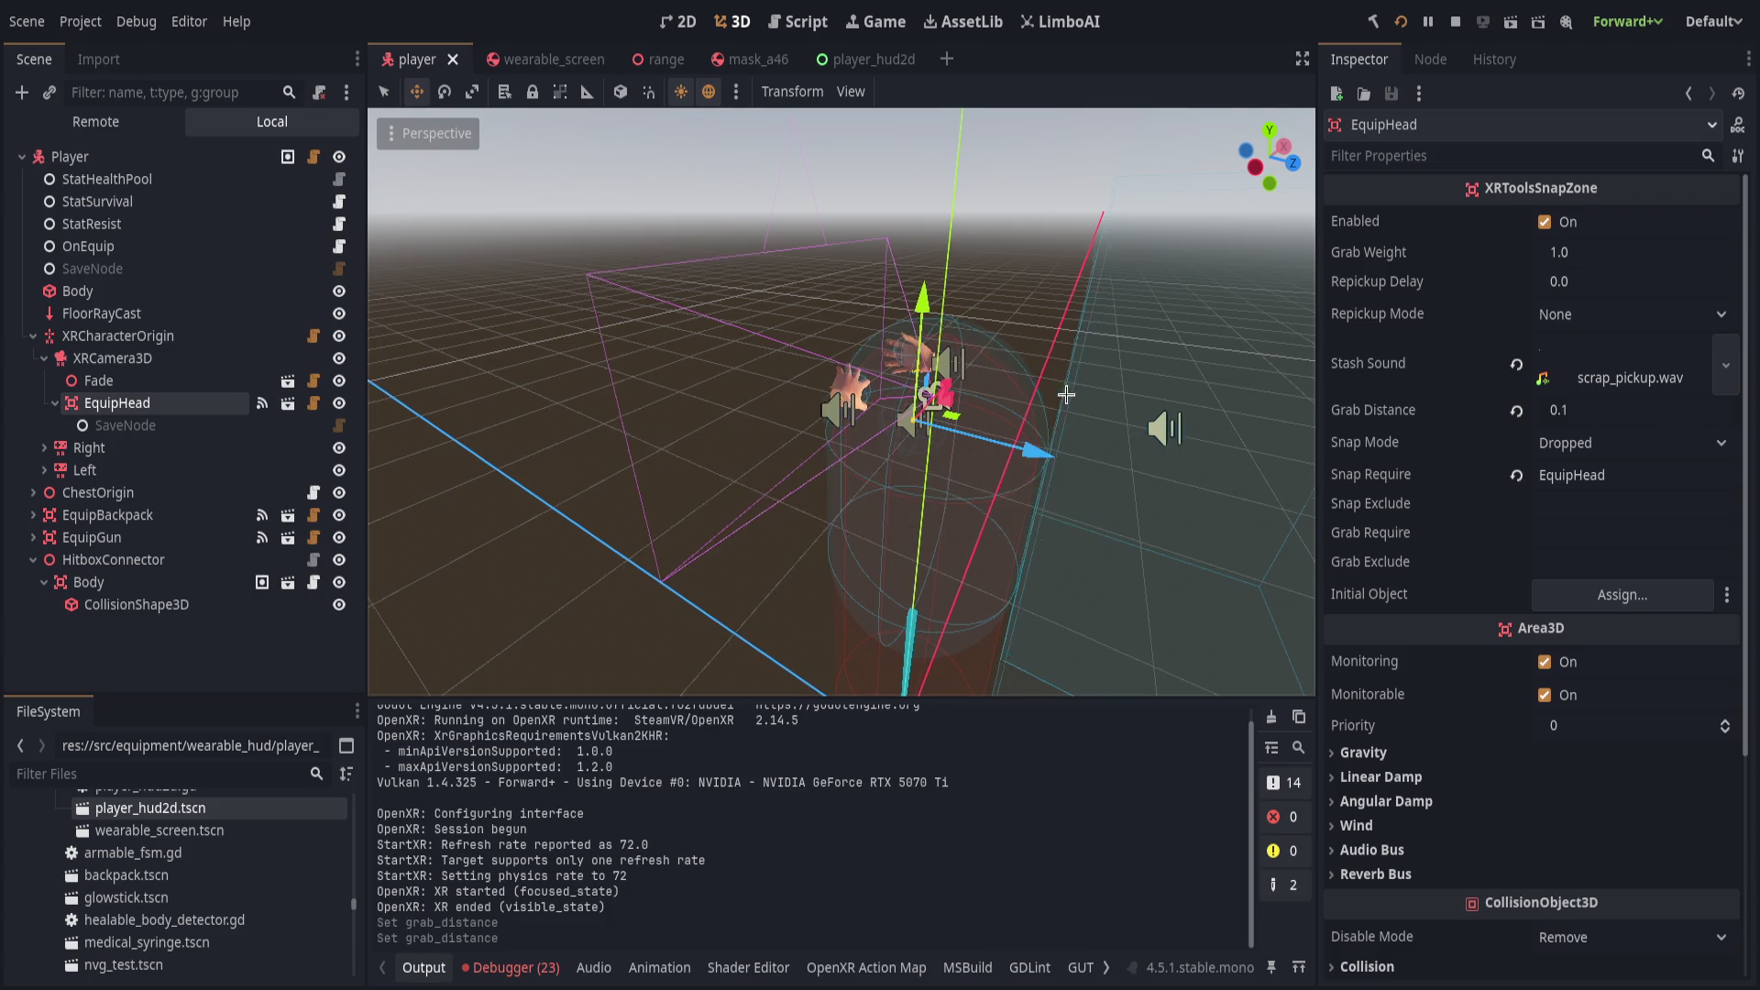
pyautogui.click(1577, 533)
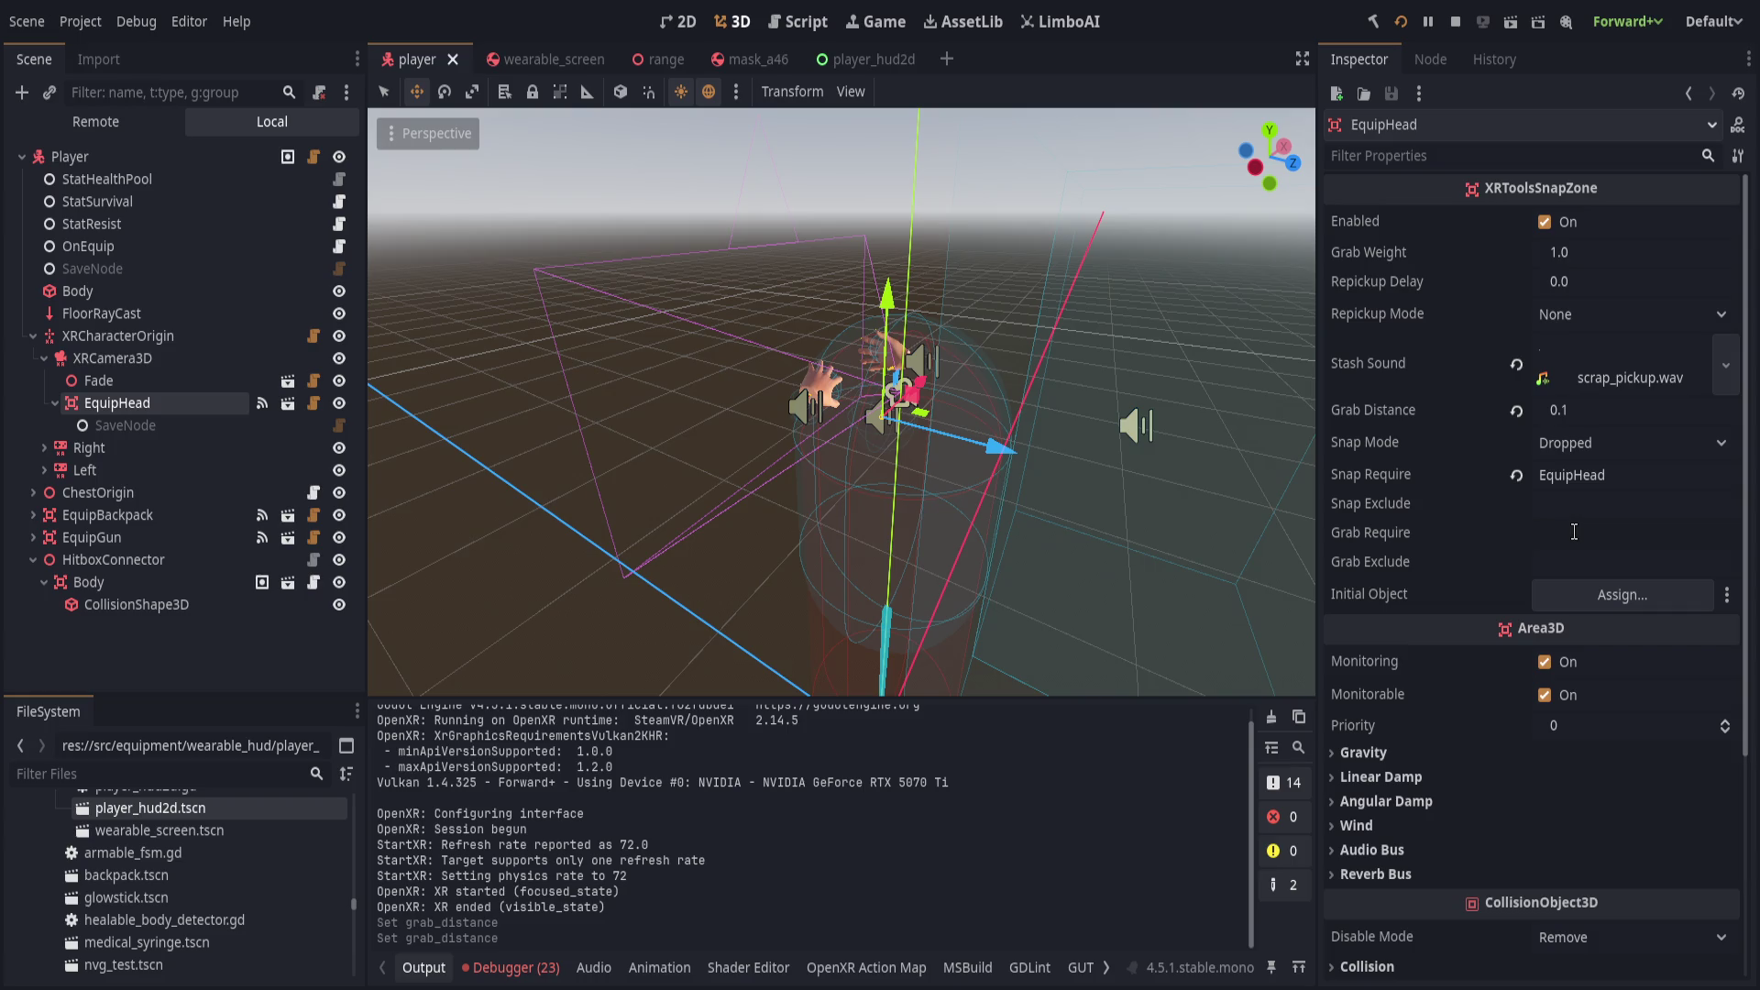
pyautogui.write('PickupEquipme')
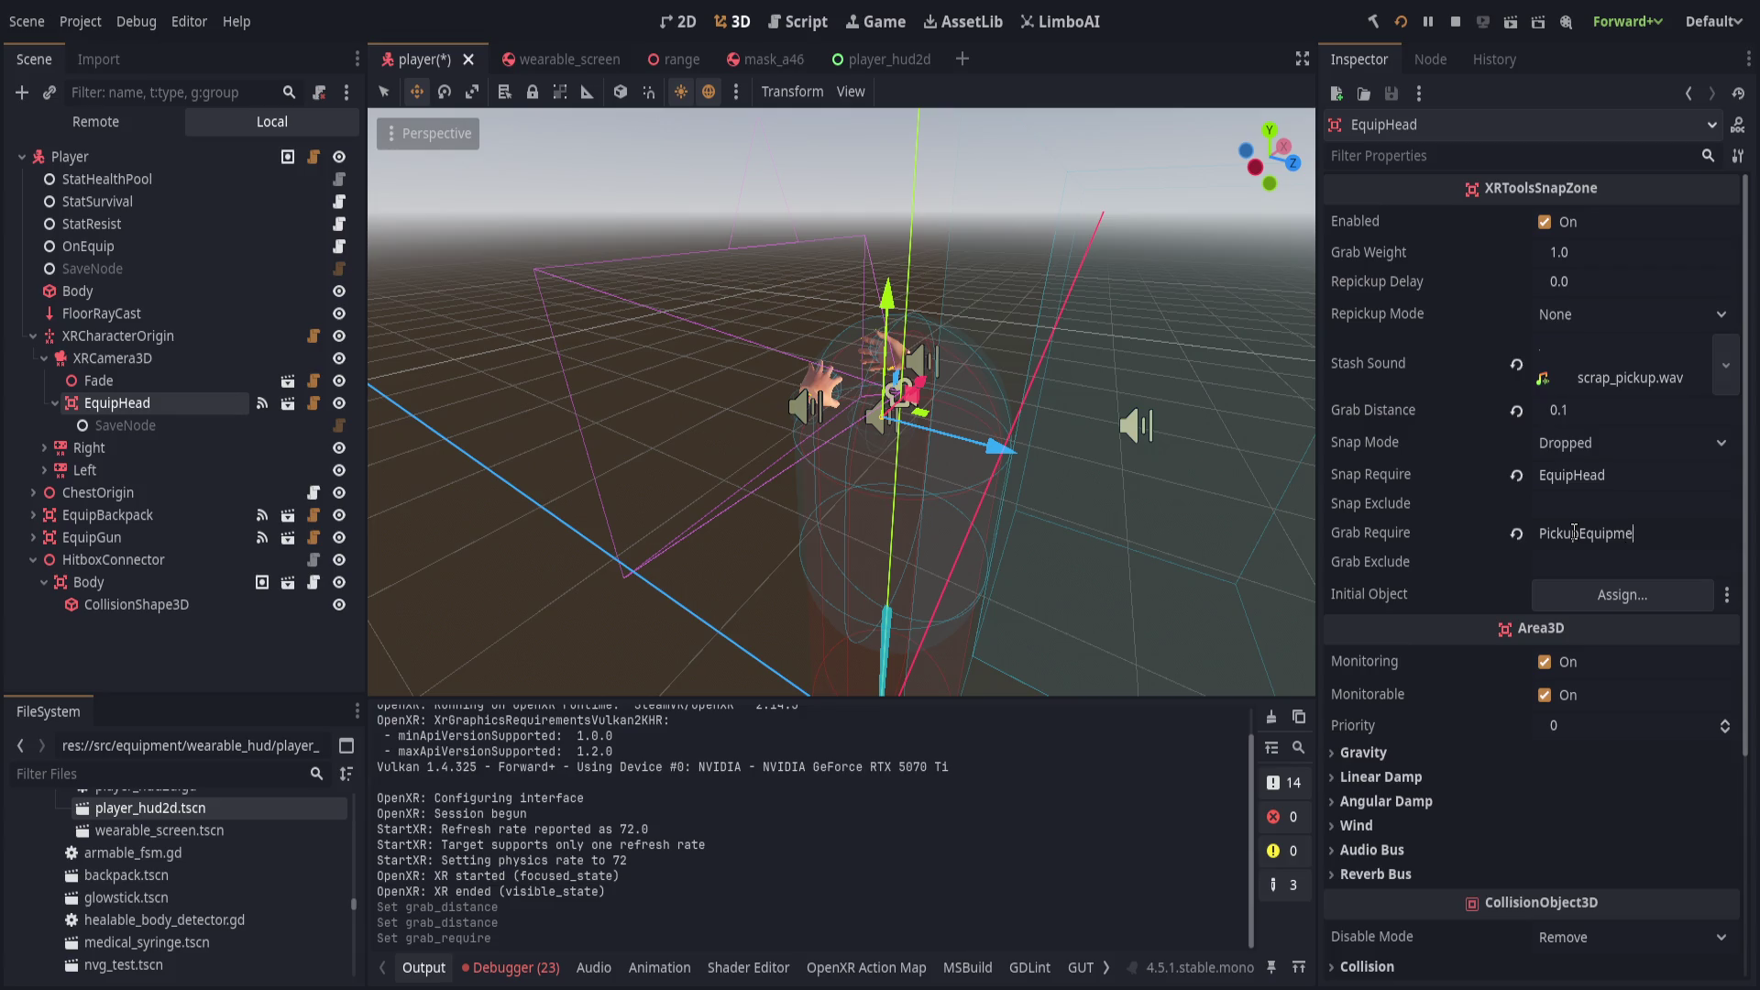
pyautogui.hotkey('ctrl', 's')
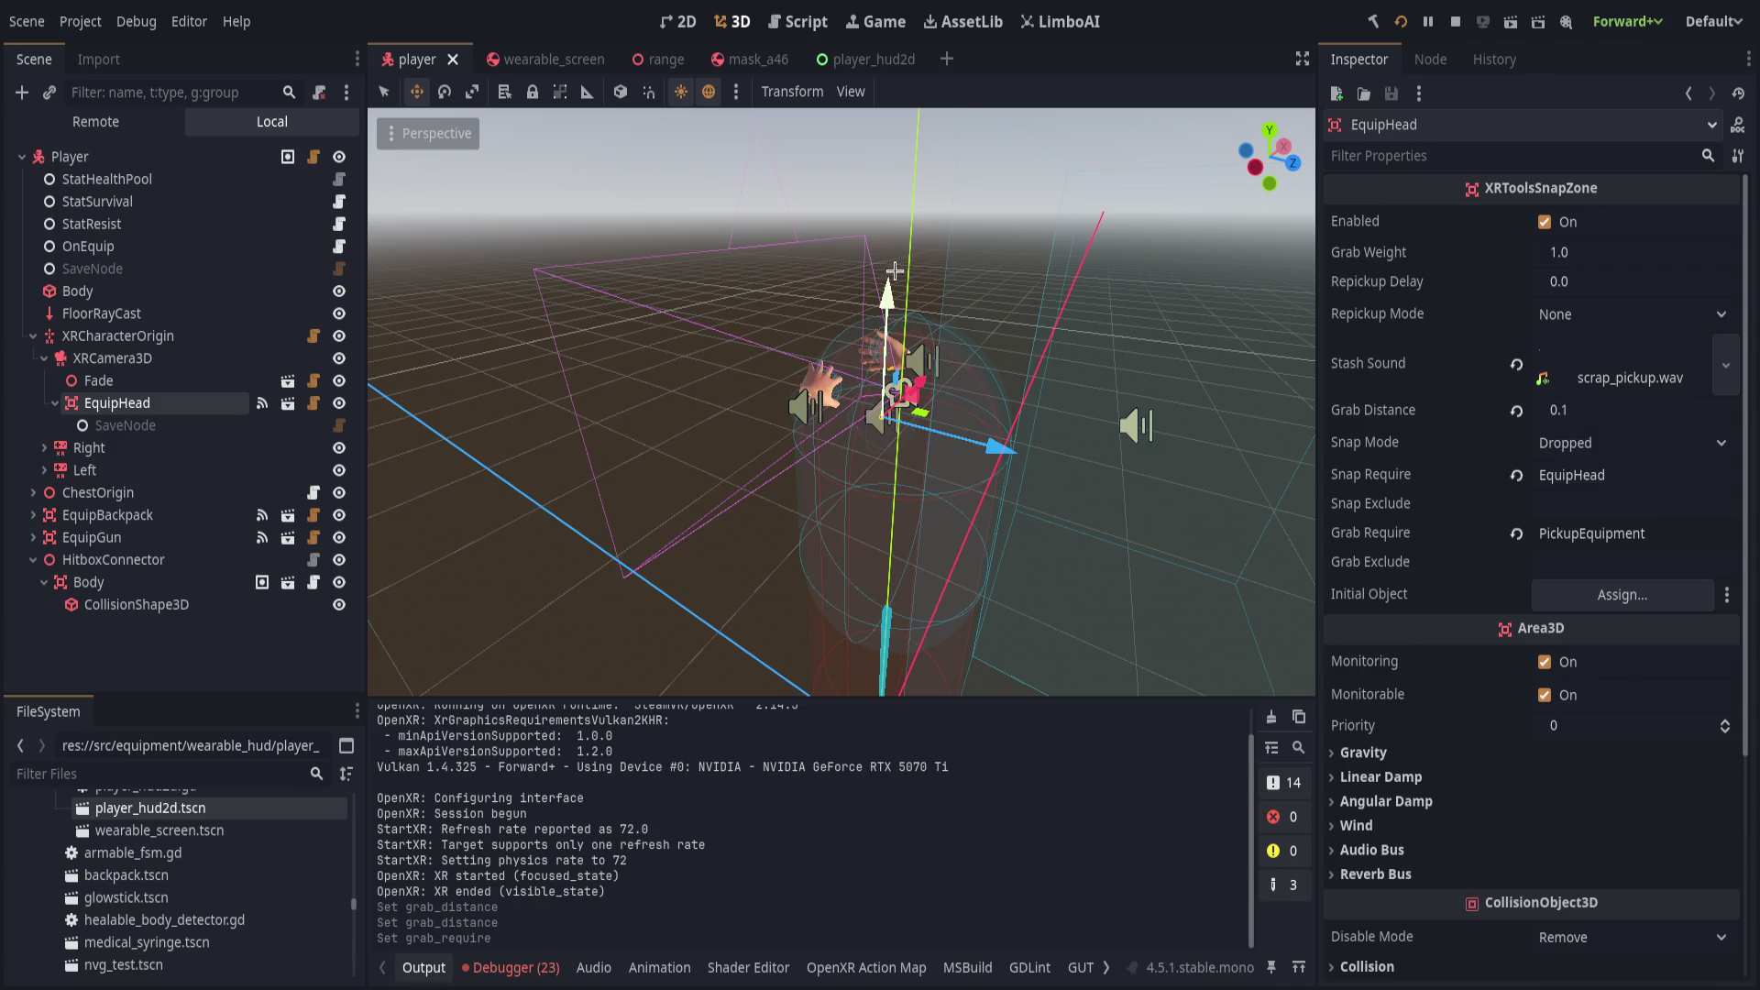
pyautogui.moveTo(968, 364); pyautogui.dragTo(959, 309)
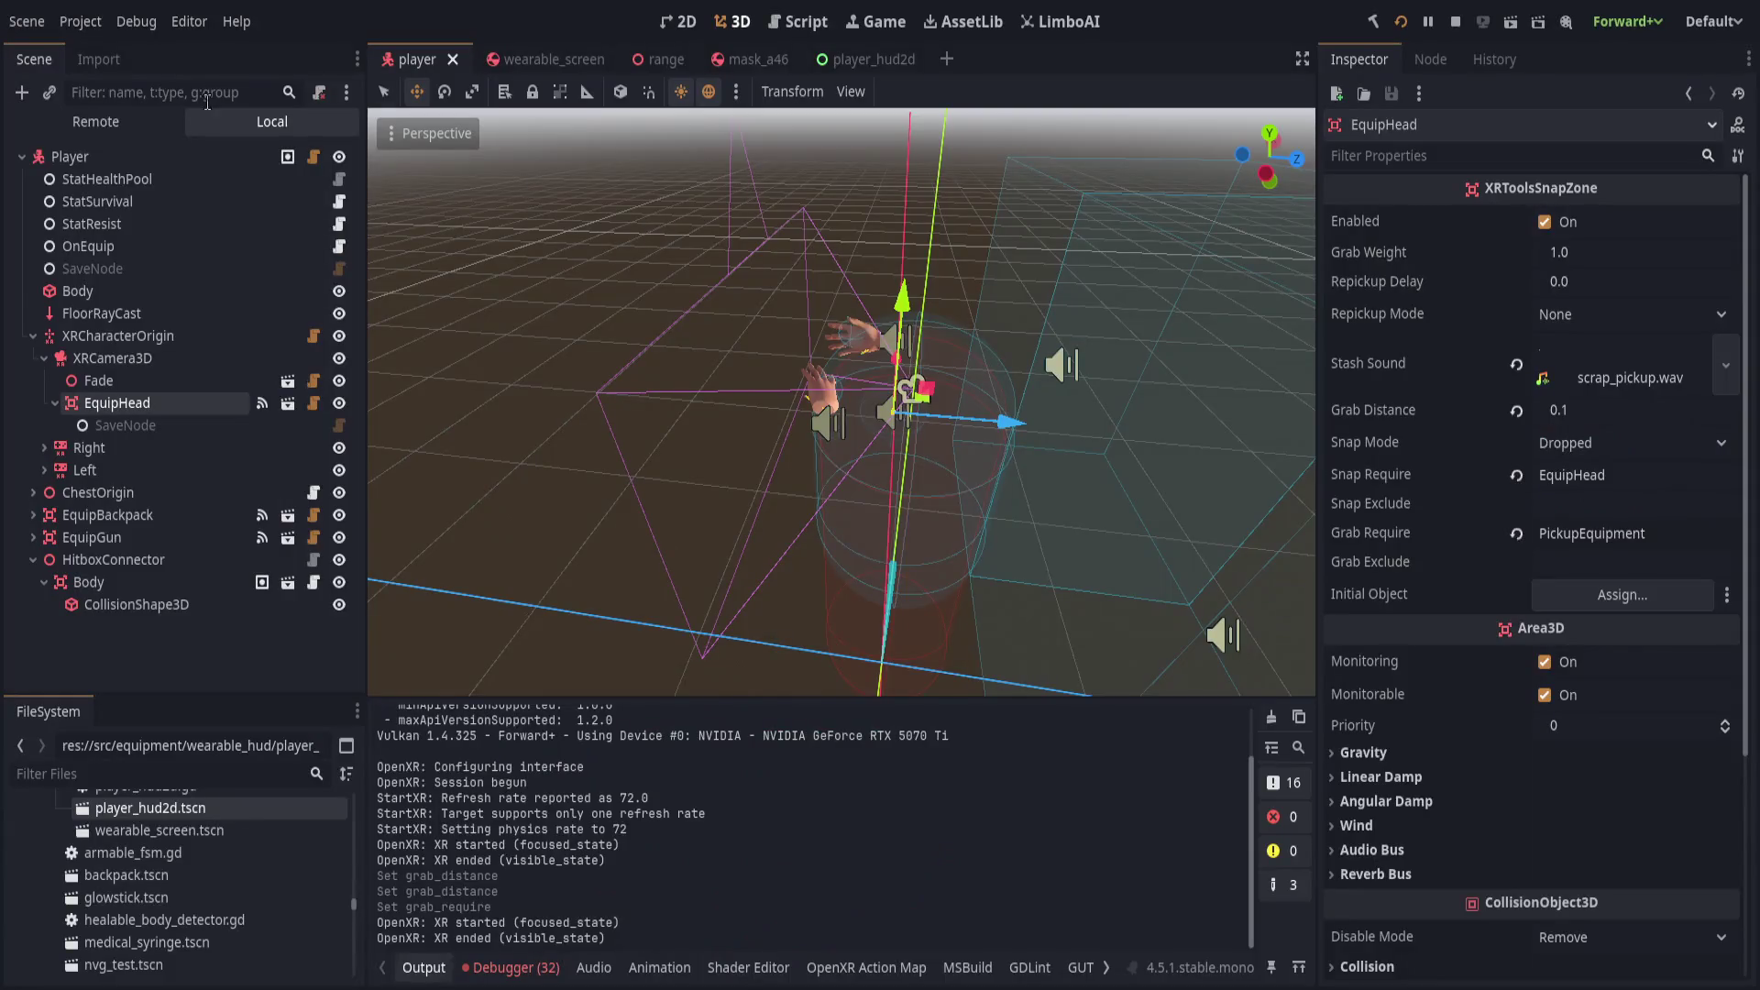
pyautogui.scroll(-6, 1484, 582)
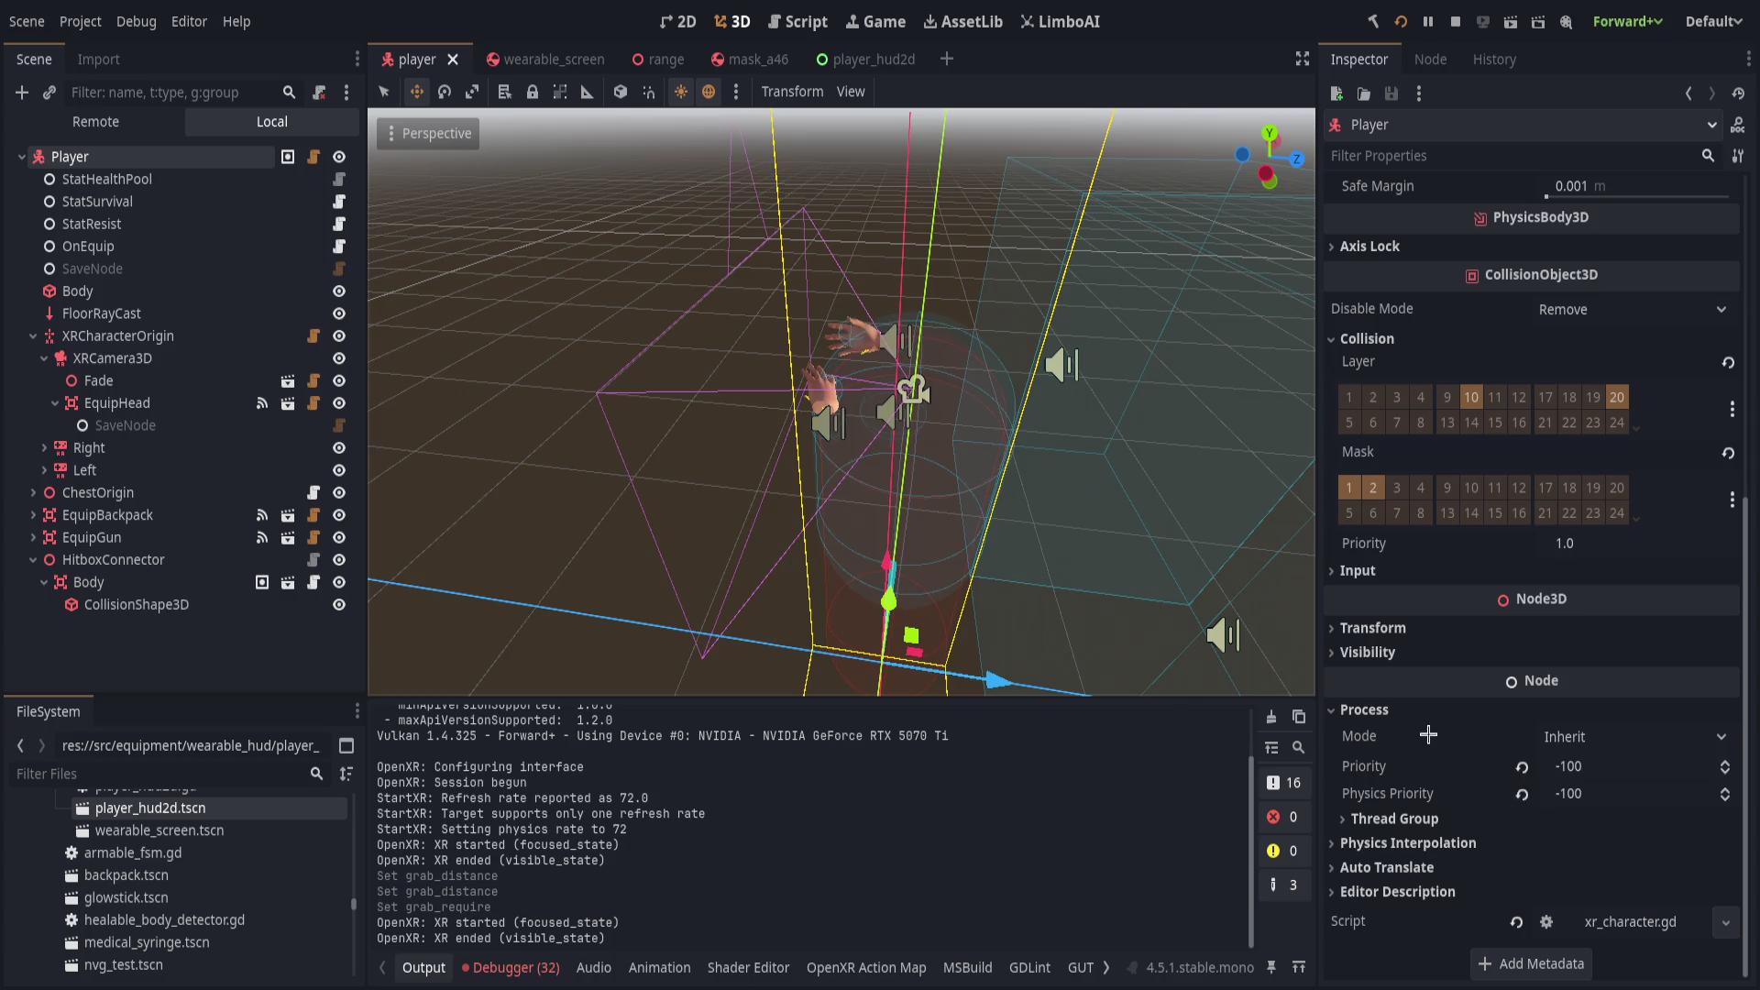
# Set XRCharacterOrigin's Priority and Physics Priority to -100, save, and expand the Left controller.
pyautogui.scroll(6, 1403, 605)
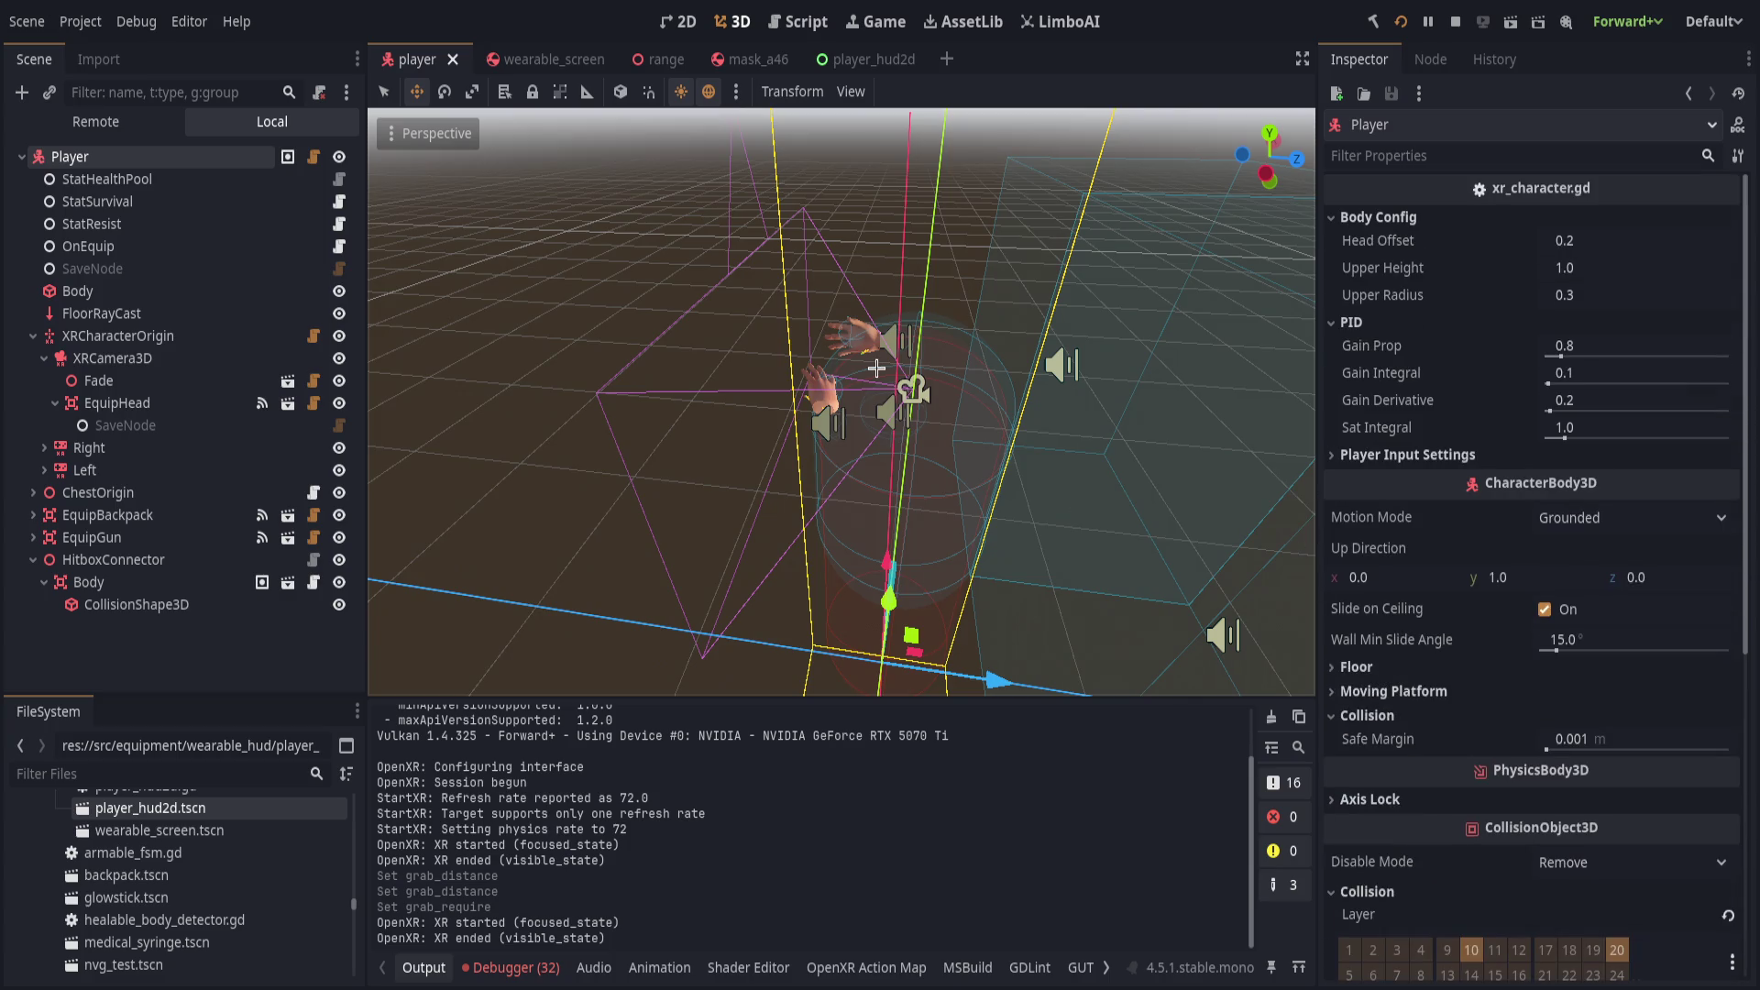
pyautogui.hotkey('ctrl', 's')
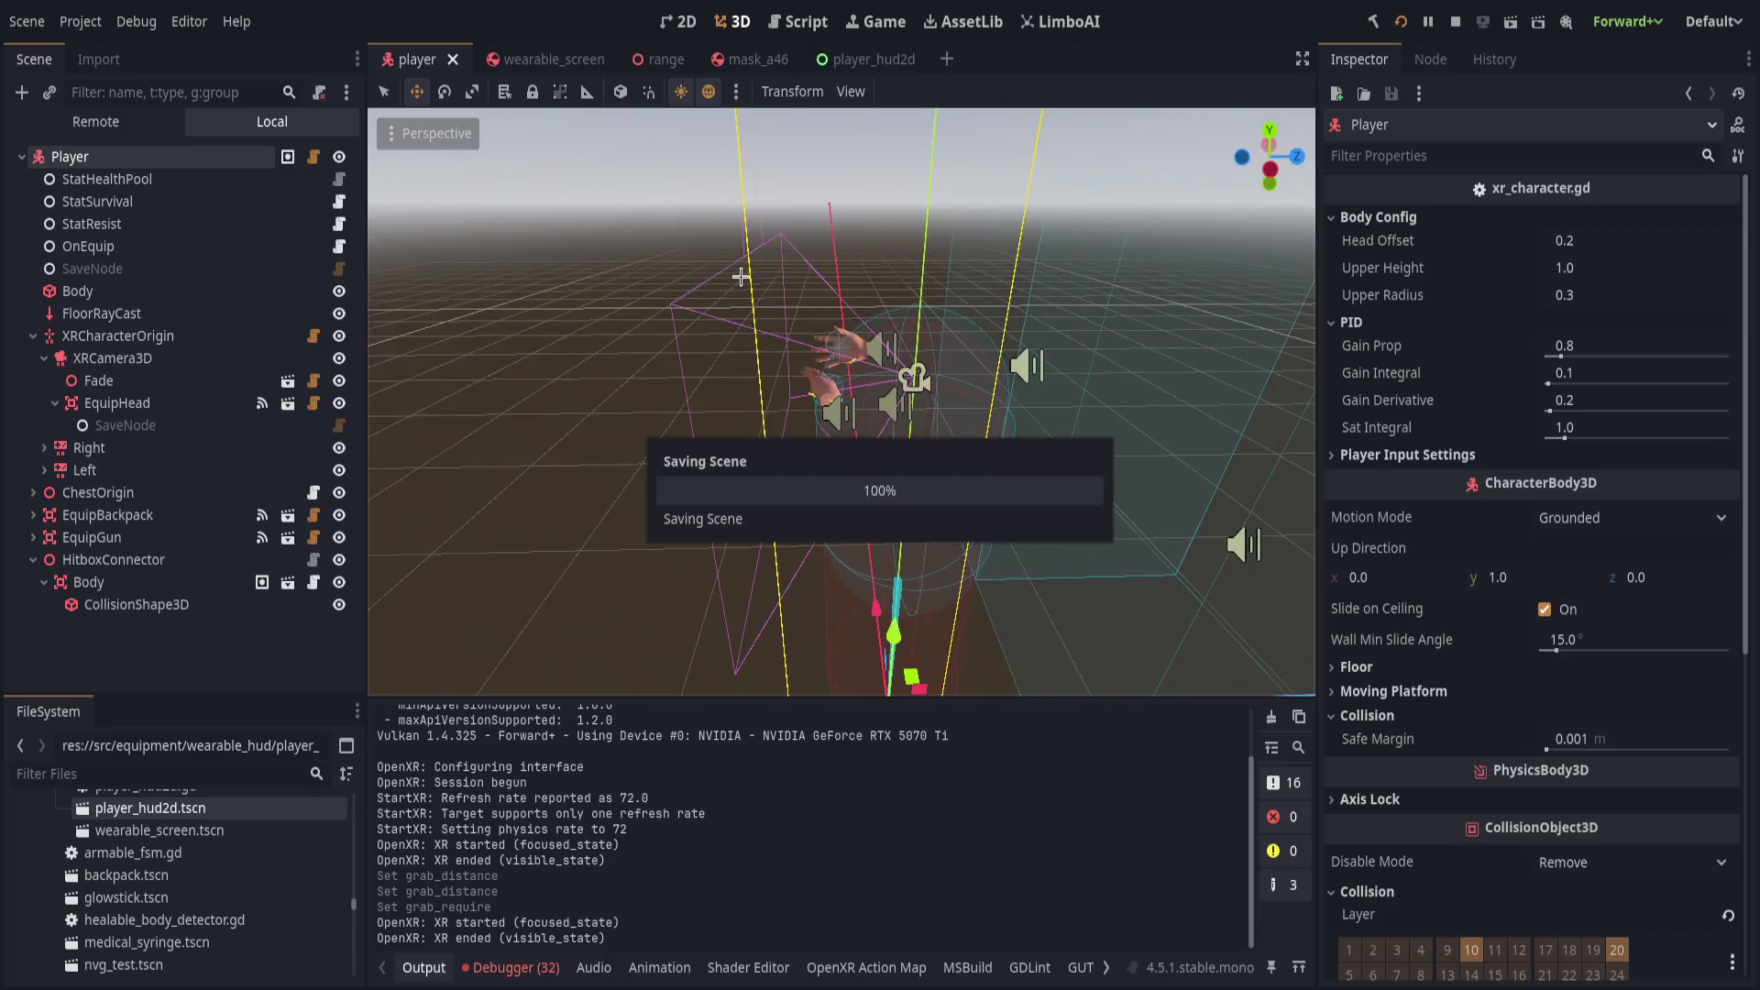
pyautogui.click(137, 604)
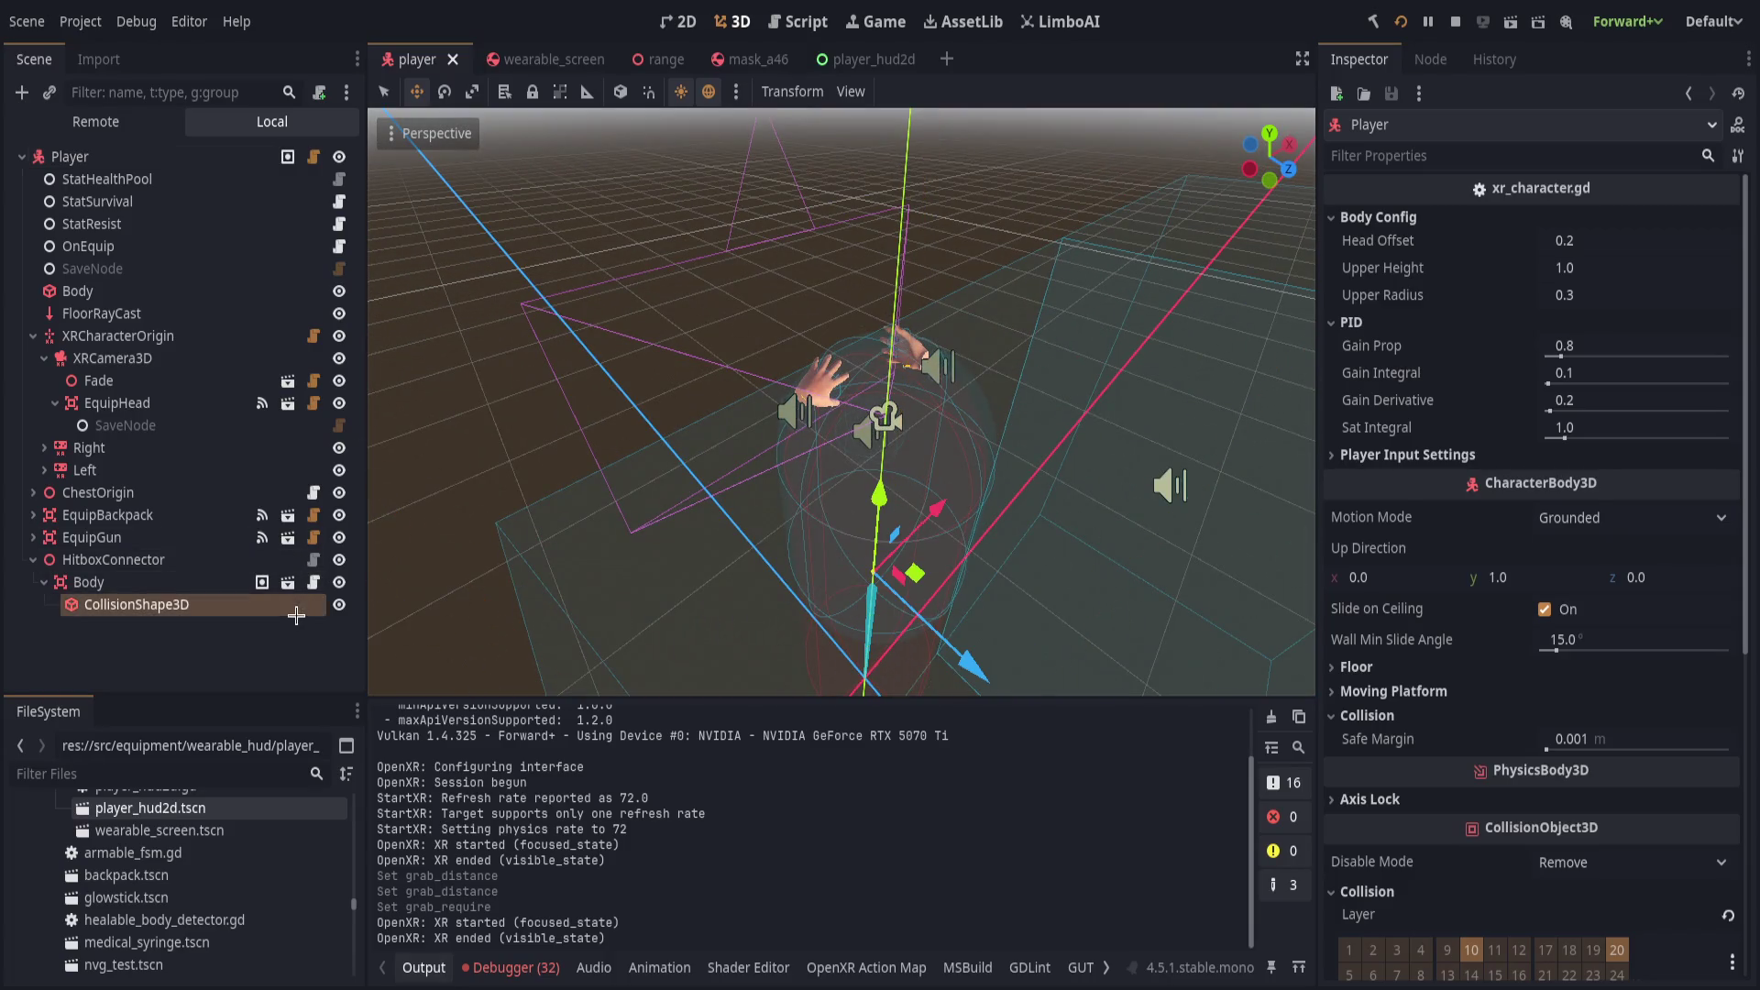
pyautogui.click(165, 335)
pyautogui.click(1397, 620)
pyautogui.click(1395, 621)
pyautogui.click(1393, 621)
pyautogui.click(1594, 679)
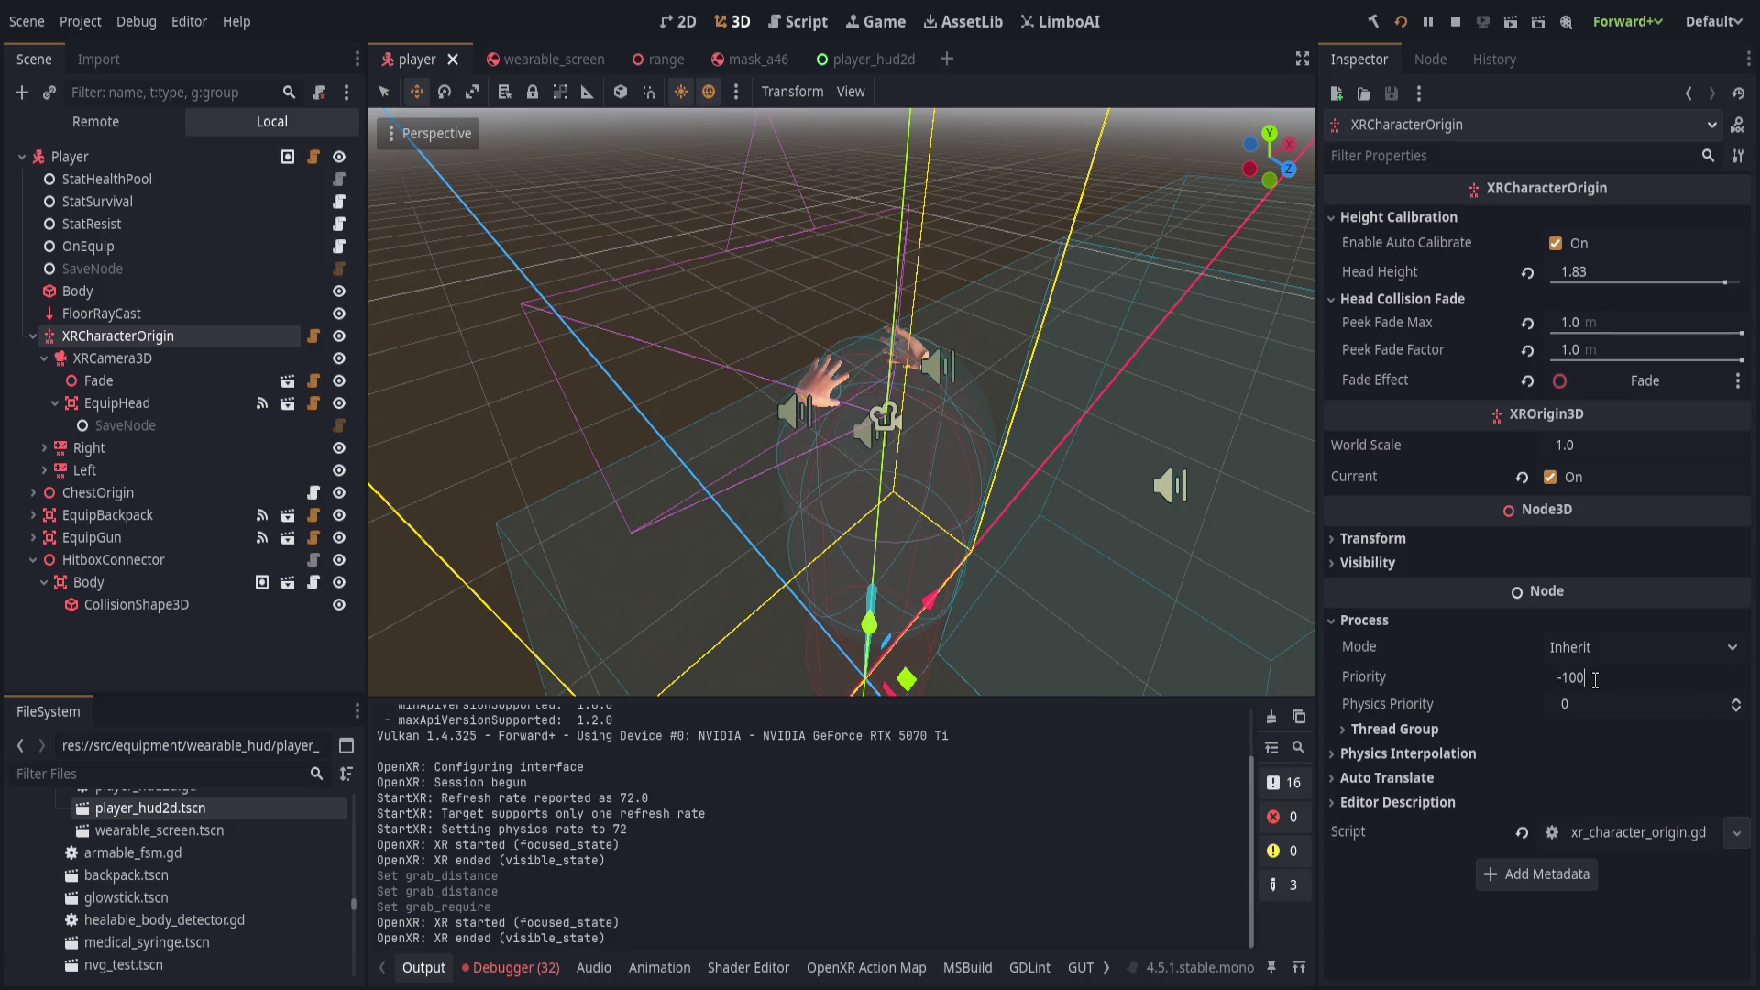
pyautogui.press('Tab')
pyautogui.write('0')
pyautogui.press('Return')
pyautogui.hotkey('ctrl', 's')
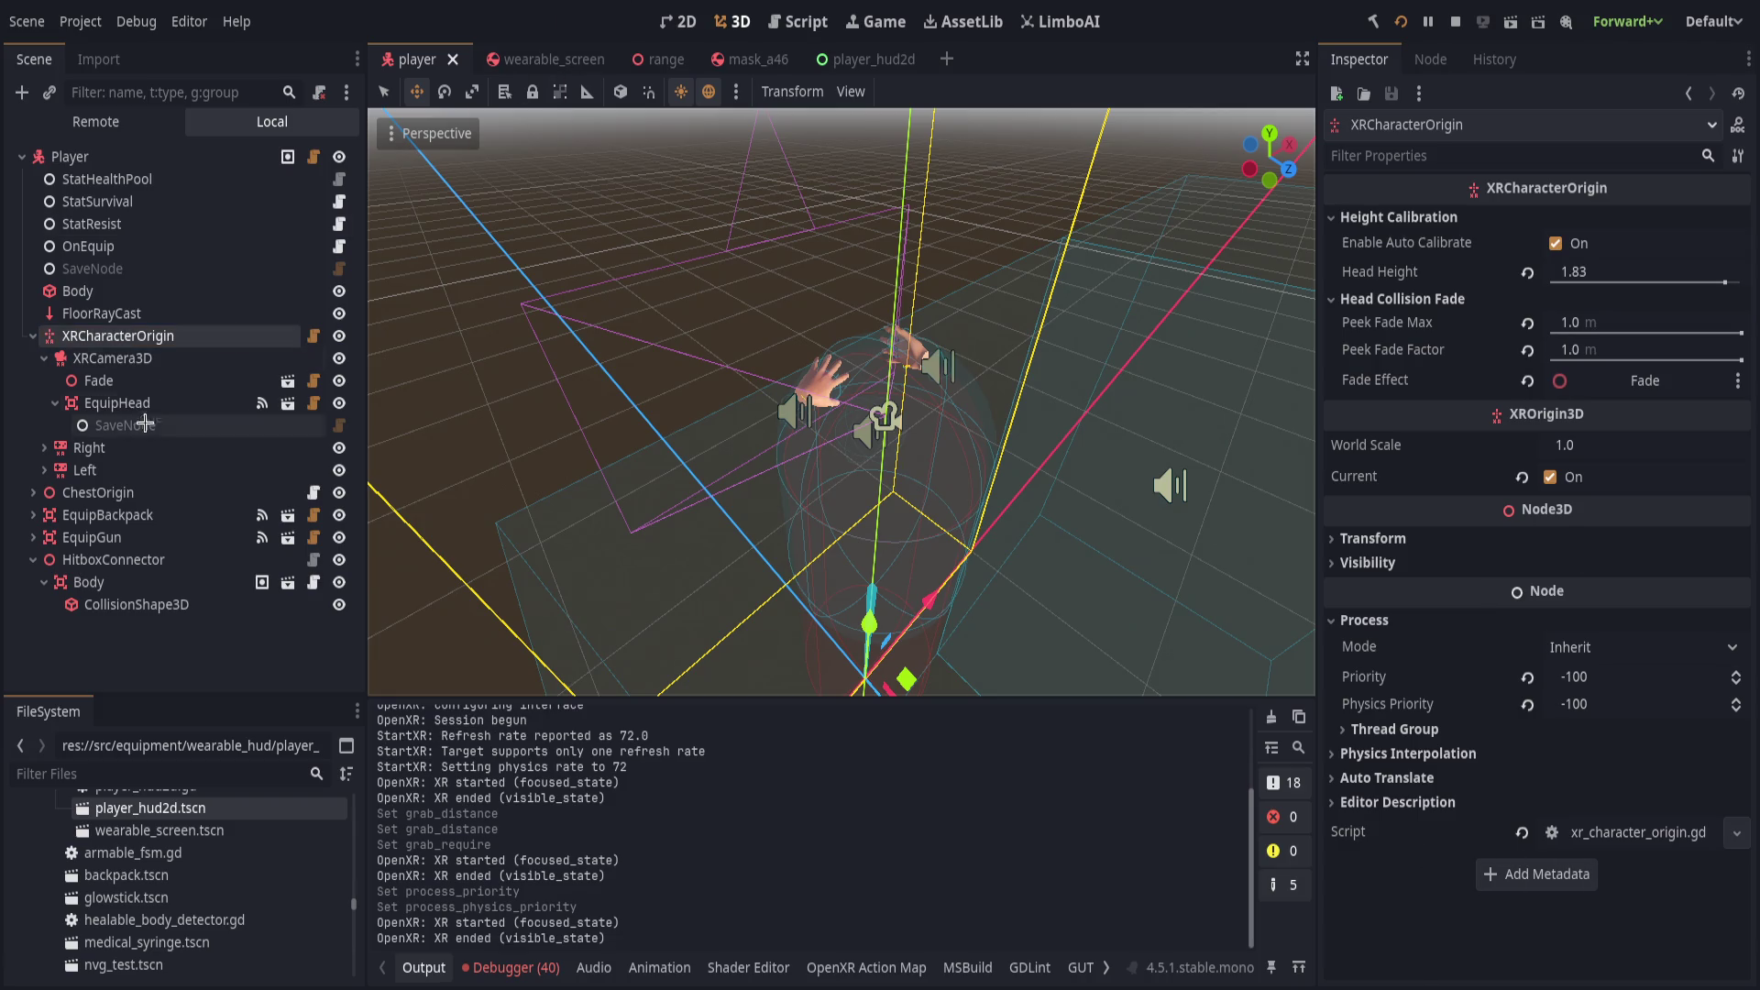
pyautogui.click(44, 469)
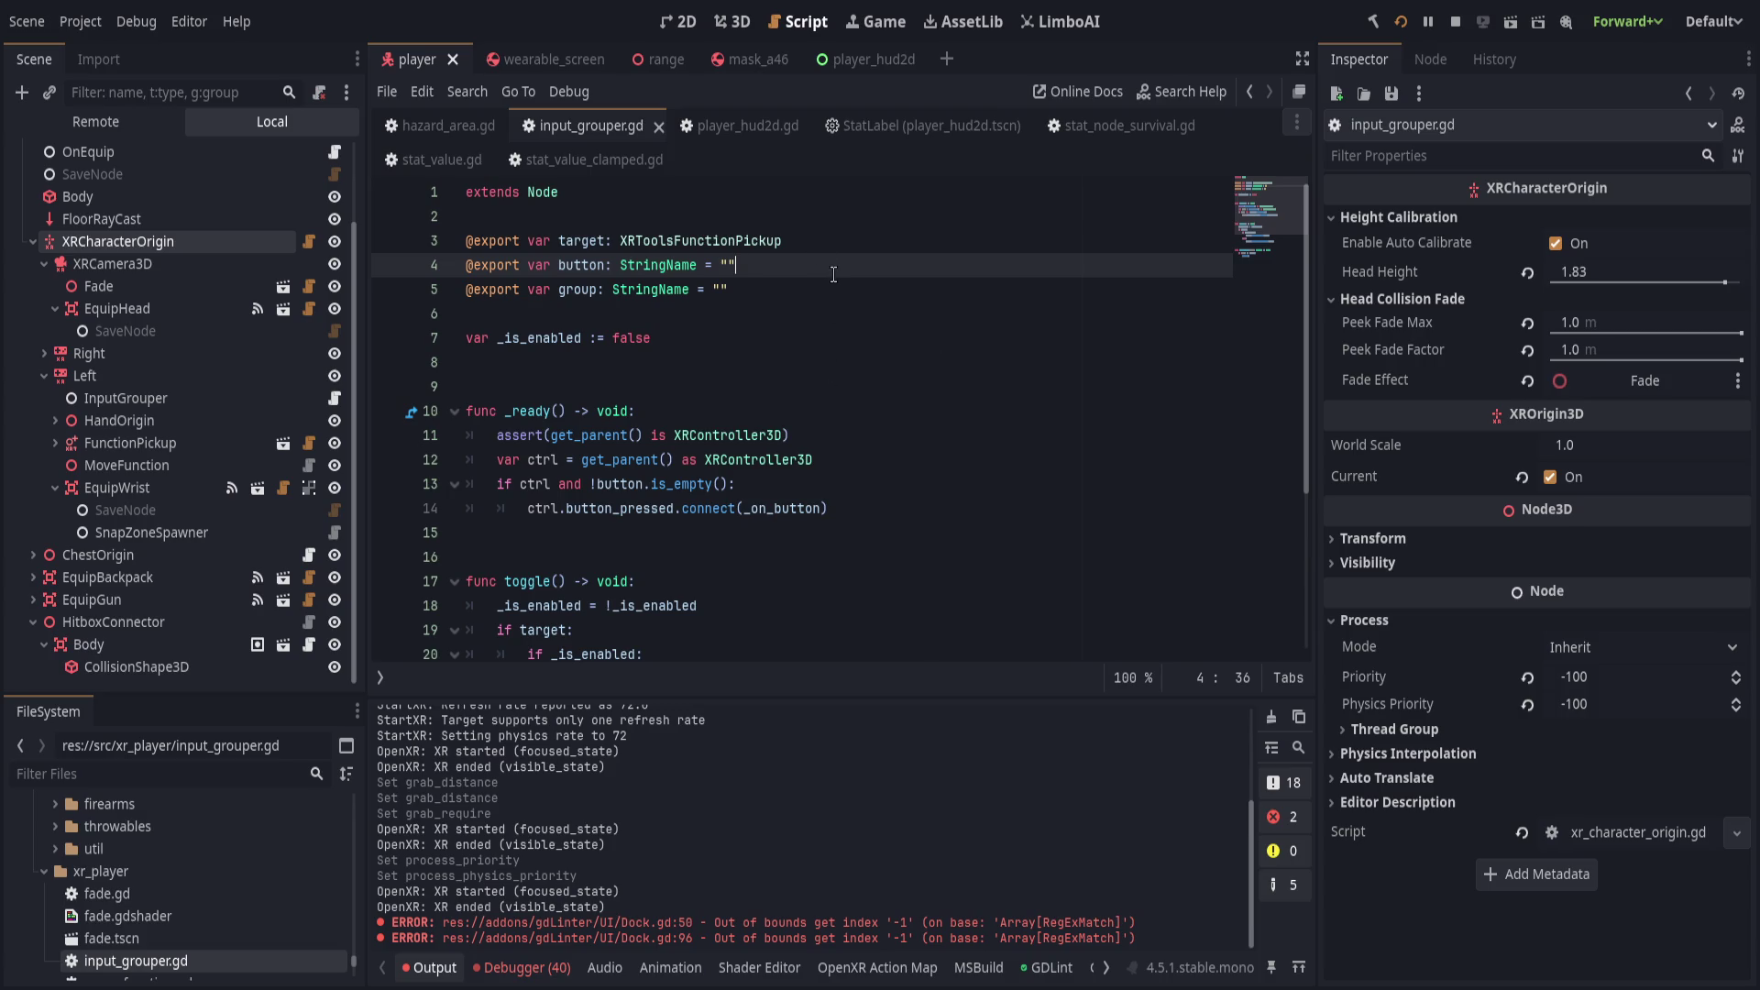
# Look over input_grouper.gd's exports, the _is_enabled variable, and the toggle function body.
pyautogui.click(840, 289)
pyautogui.click(824, 337)
pyautogui.scroll(-3, 798, 445)
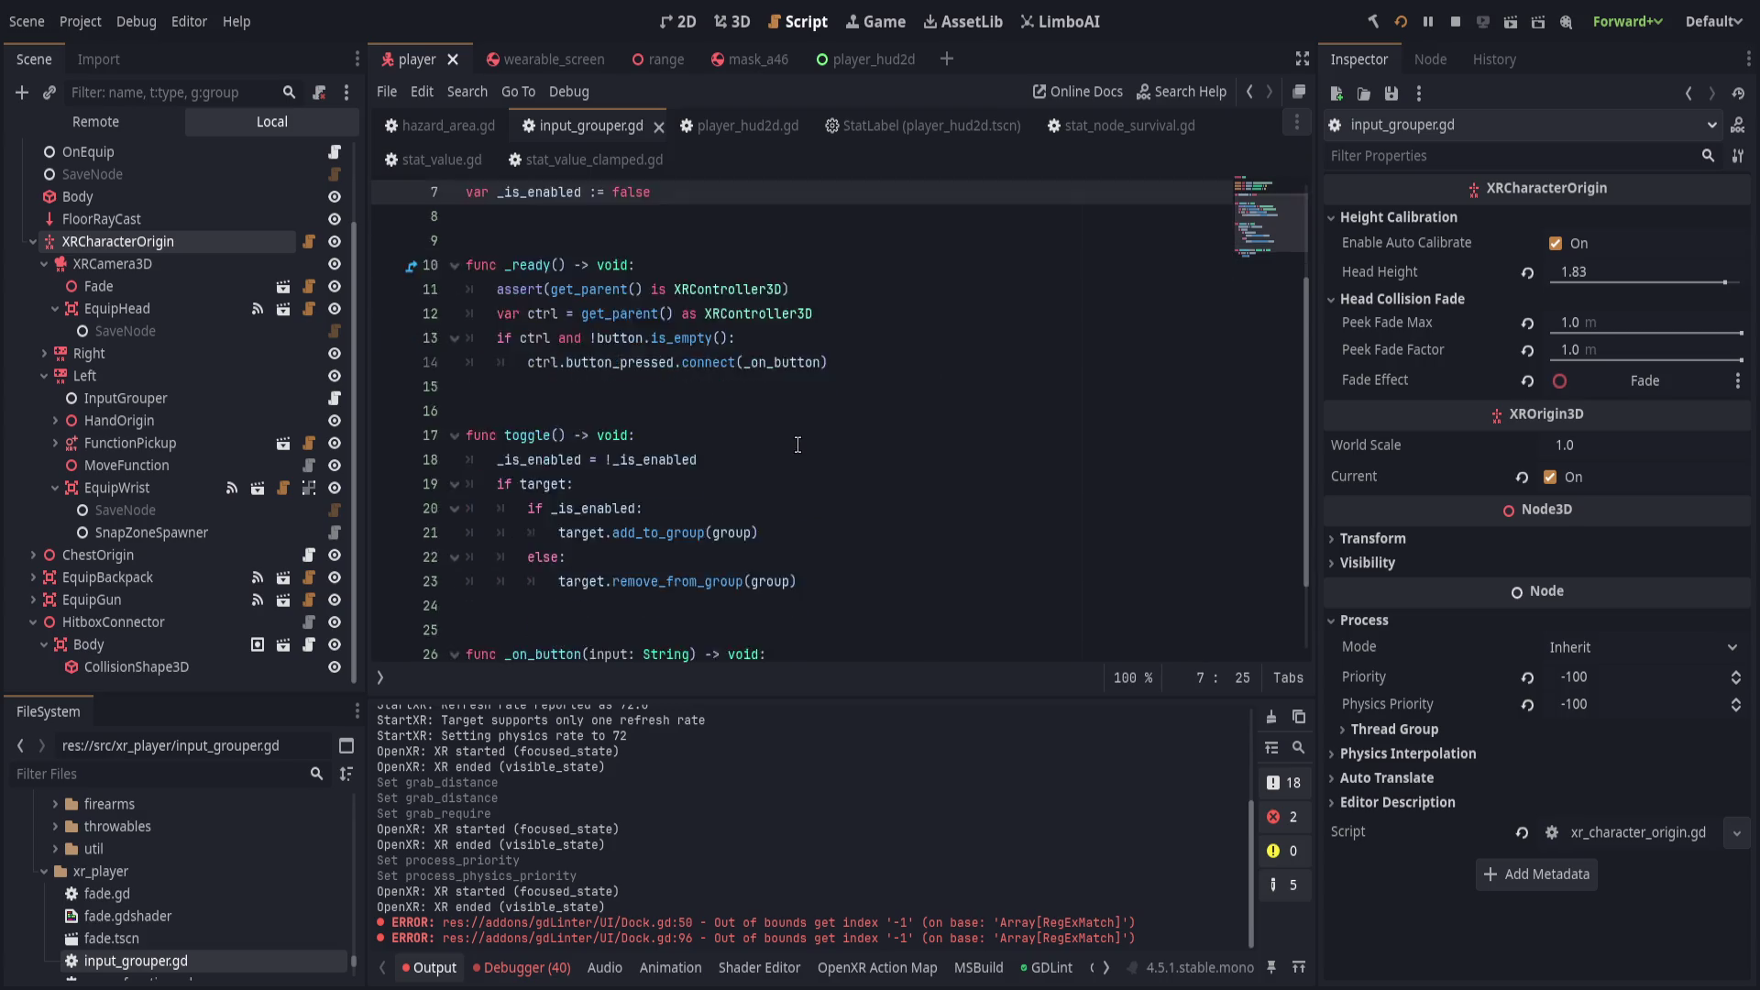
pyautogui.click(837, 444)
pyautogui.click(886, 369)
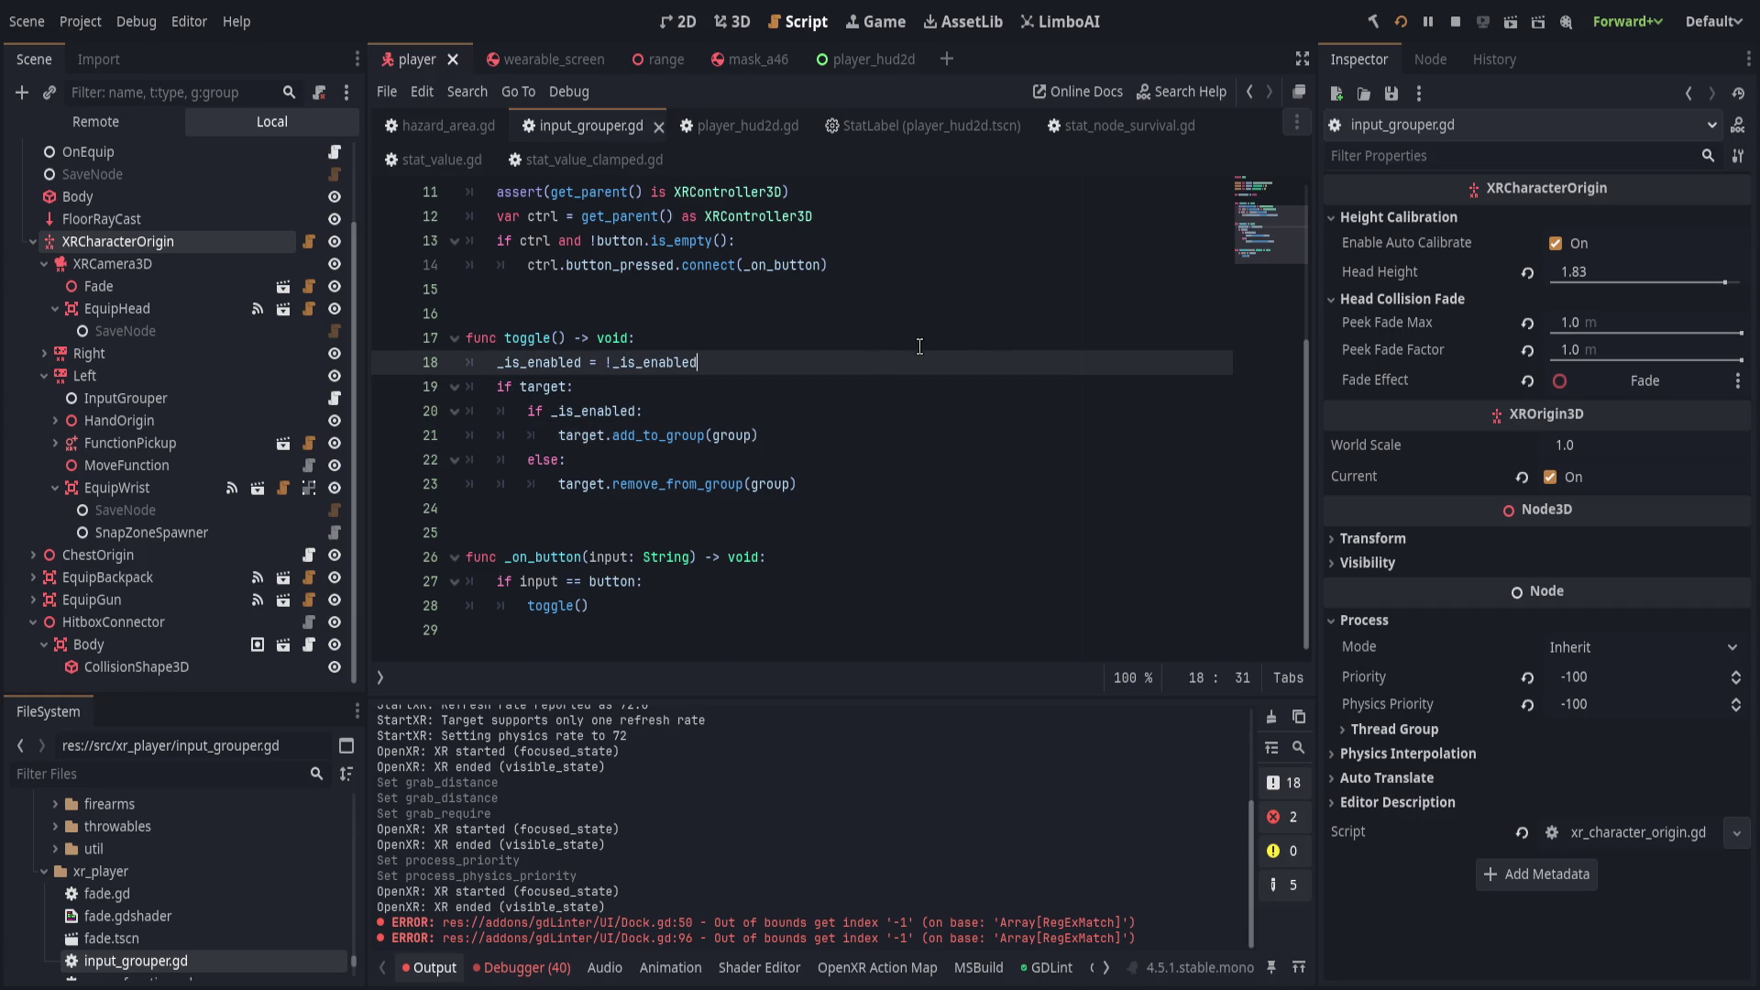
pyautogui.scroll(3, 743, 456)
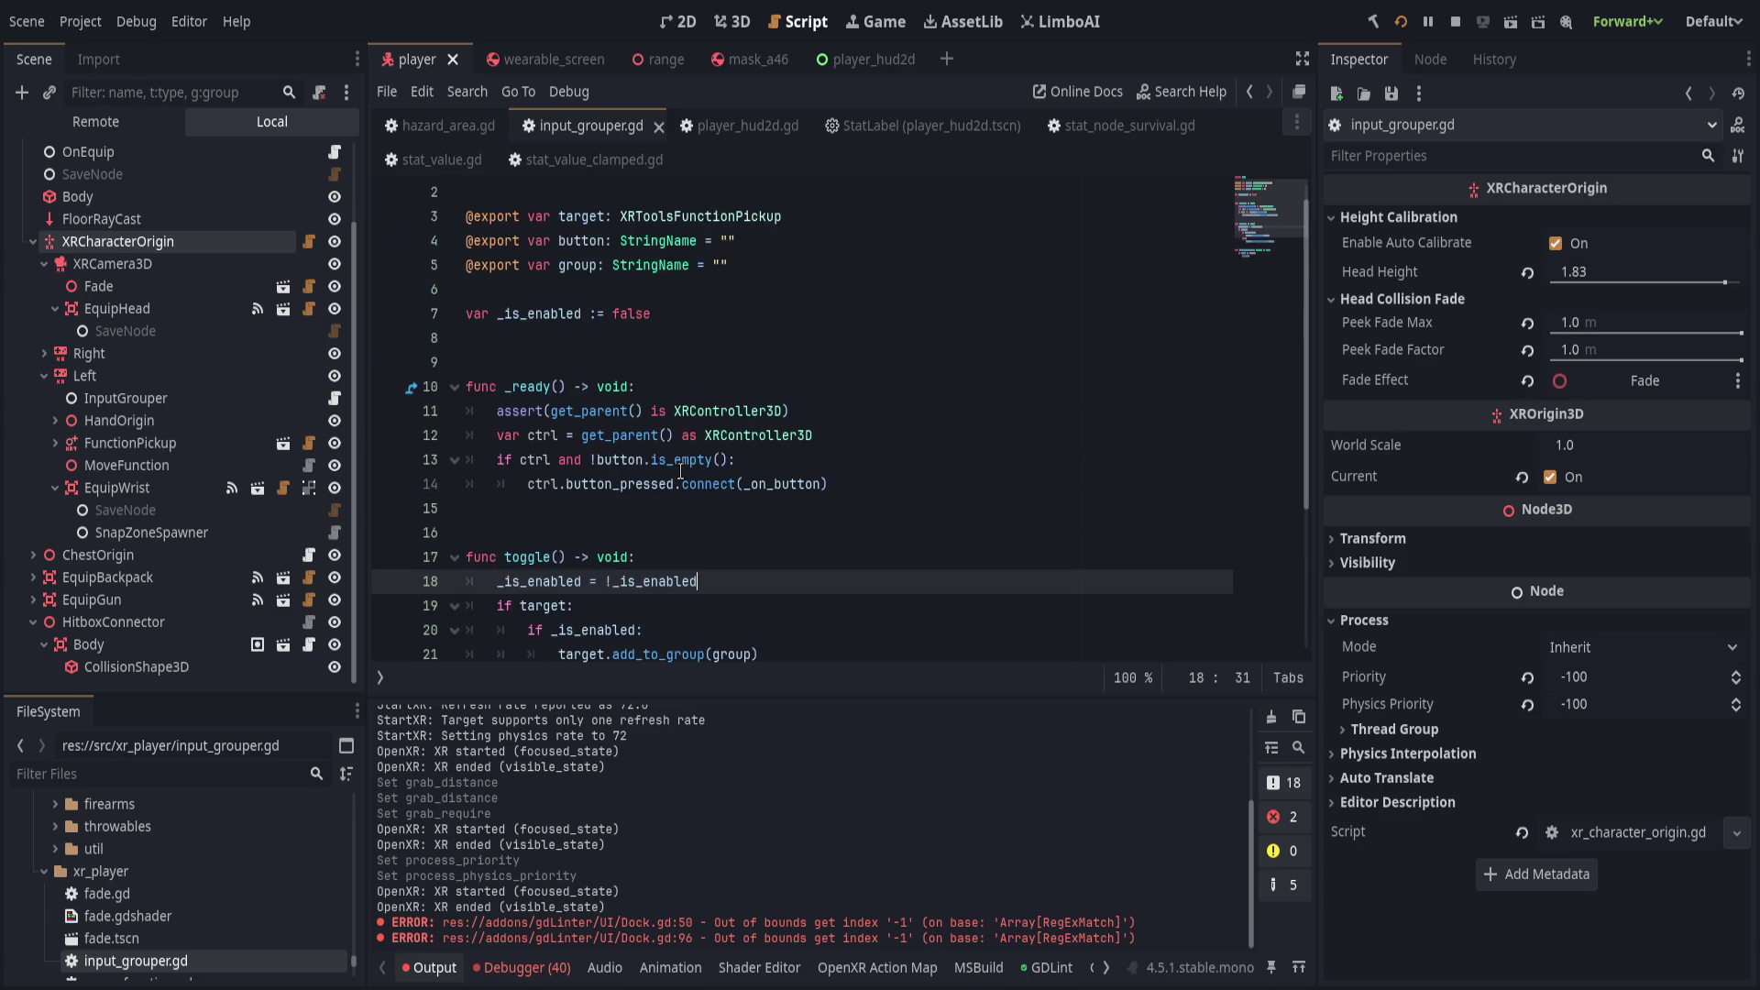
# Rename the toggle function to add_group and add blank lines above _on_button.
pyautogui.doubleClick(550, 552)
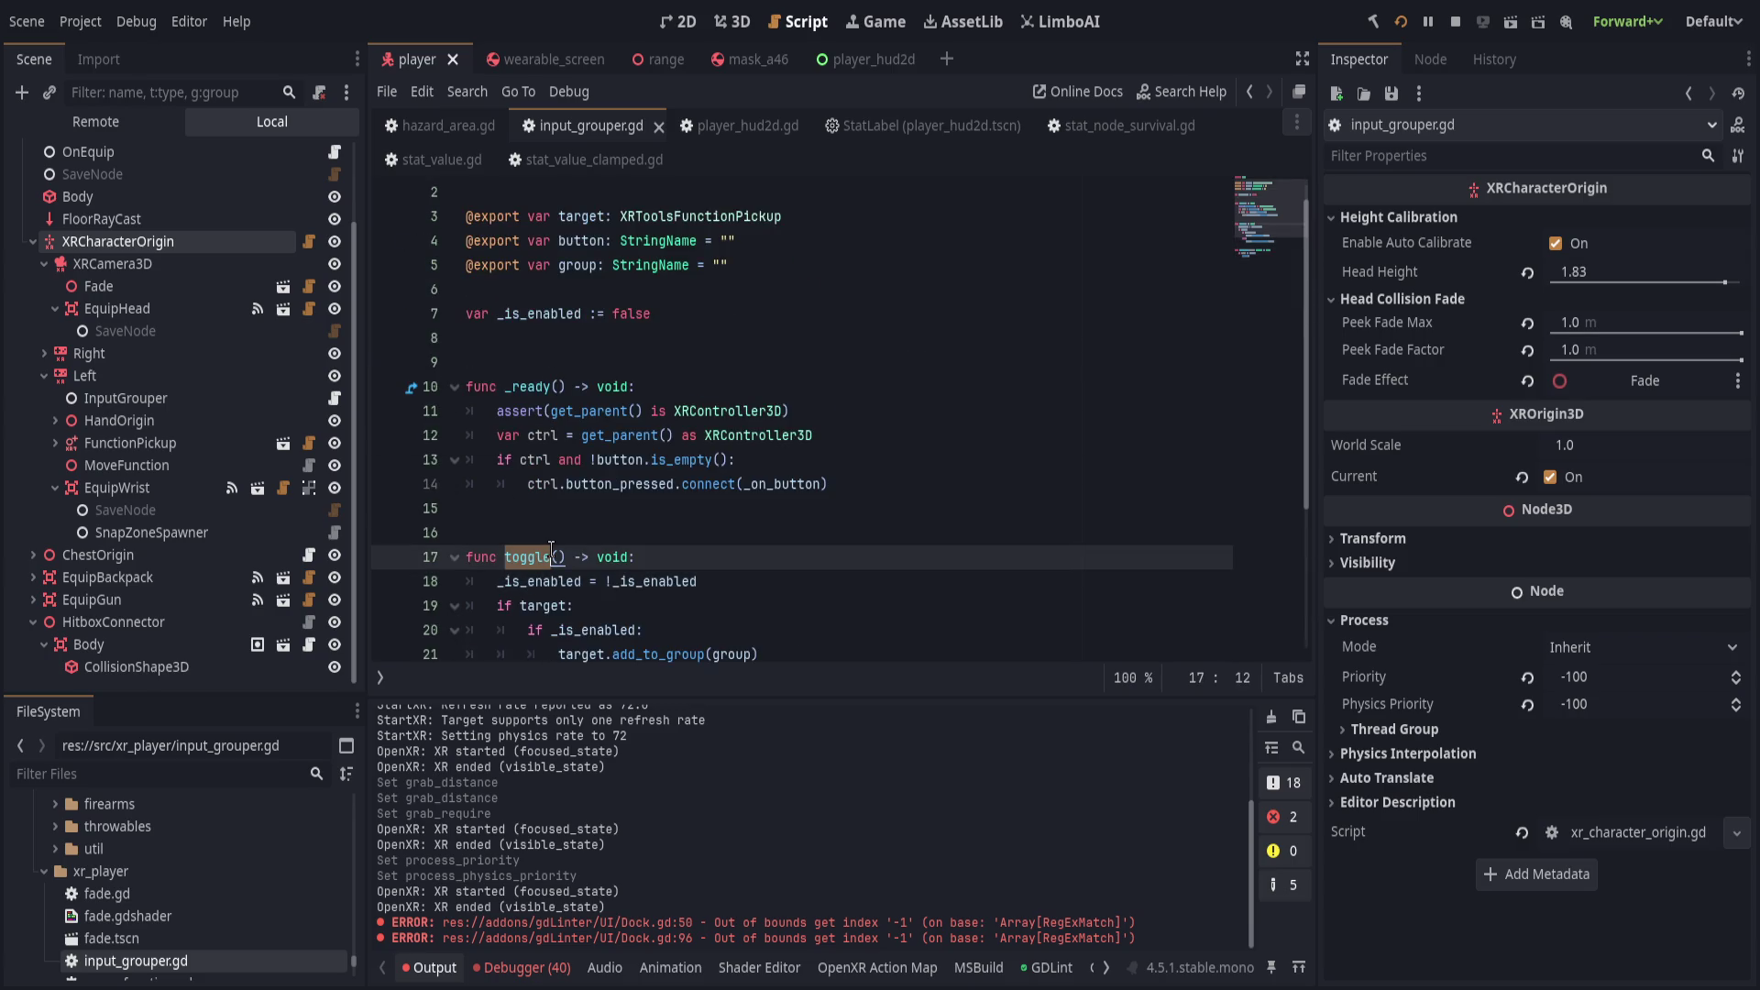
pyautogui.write('enable')
pyautogui.press('Down')
pyautogui.press('Down')
pyautogui.press('Down')
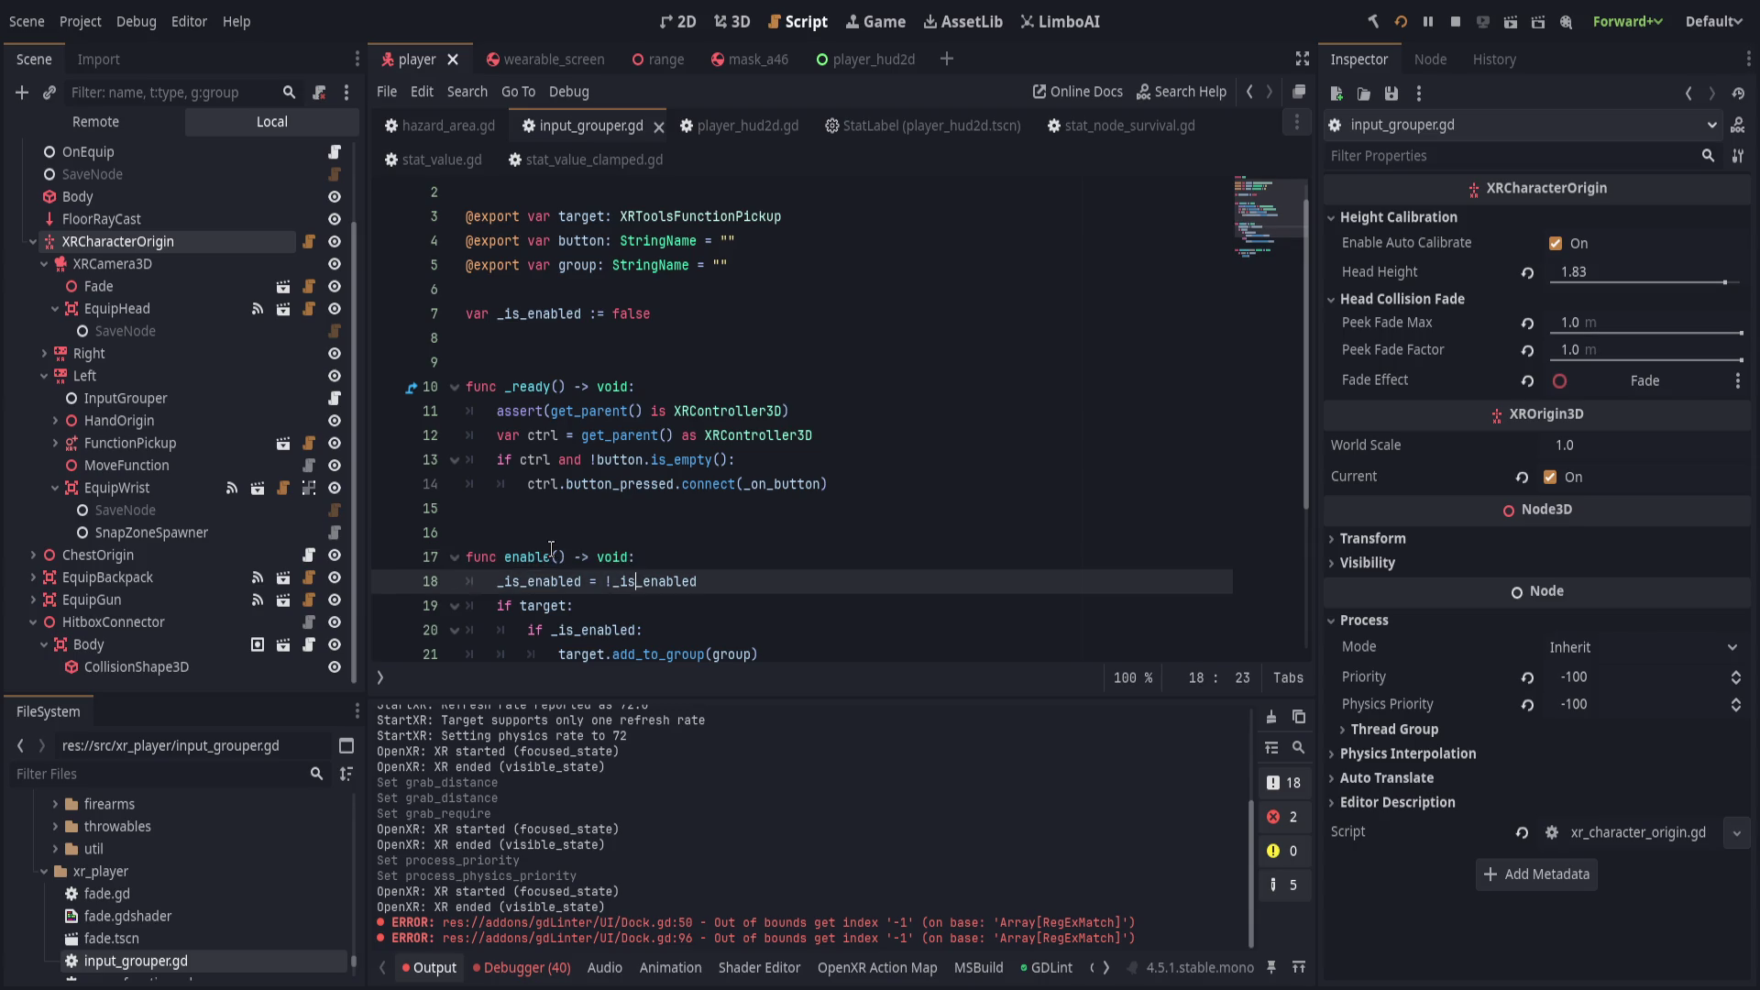
pyautogui.press('Return')
pyautogui.press('Up')
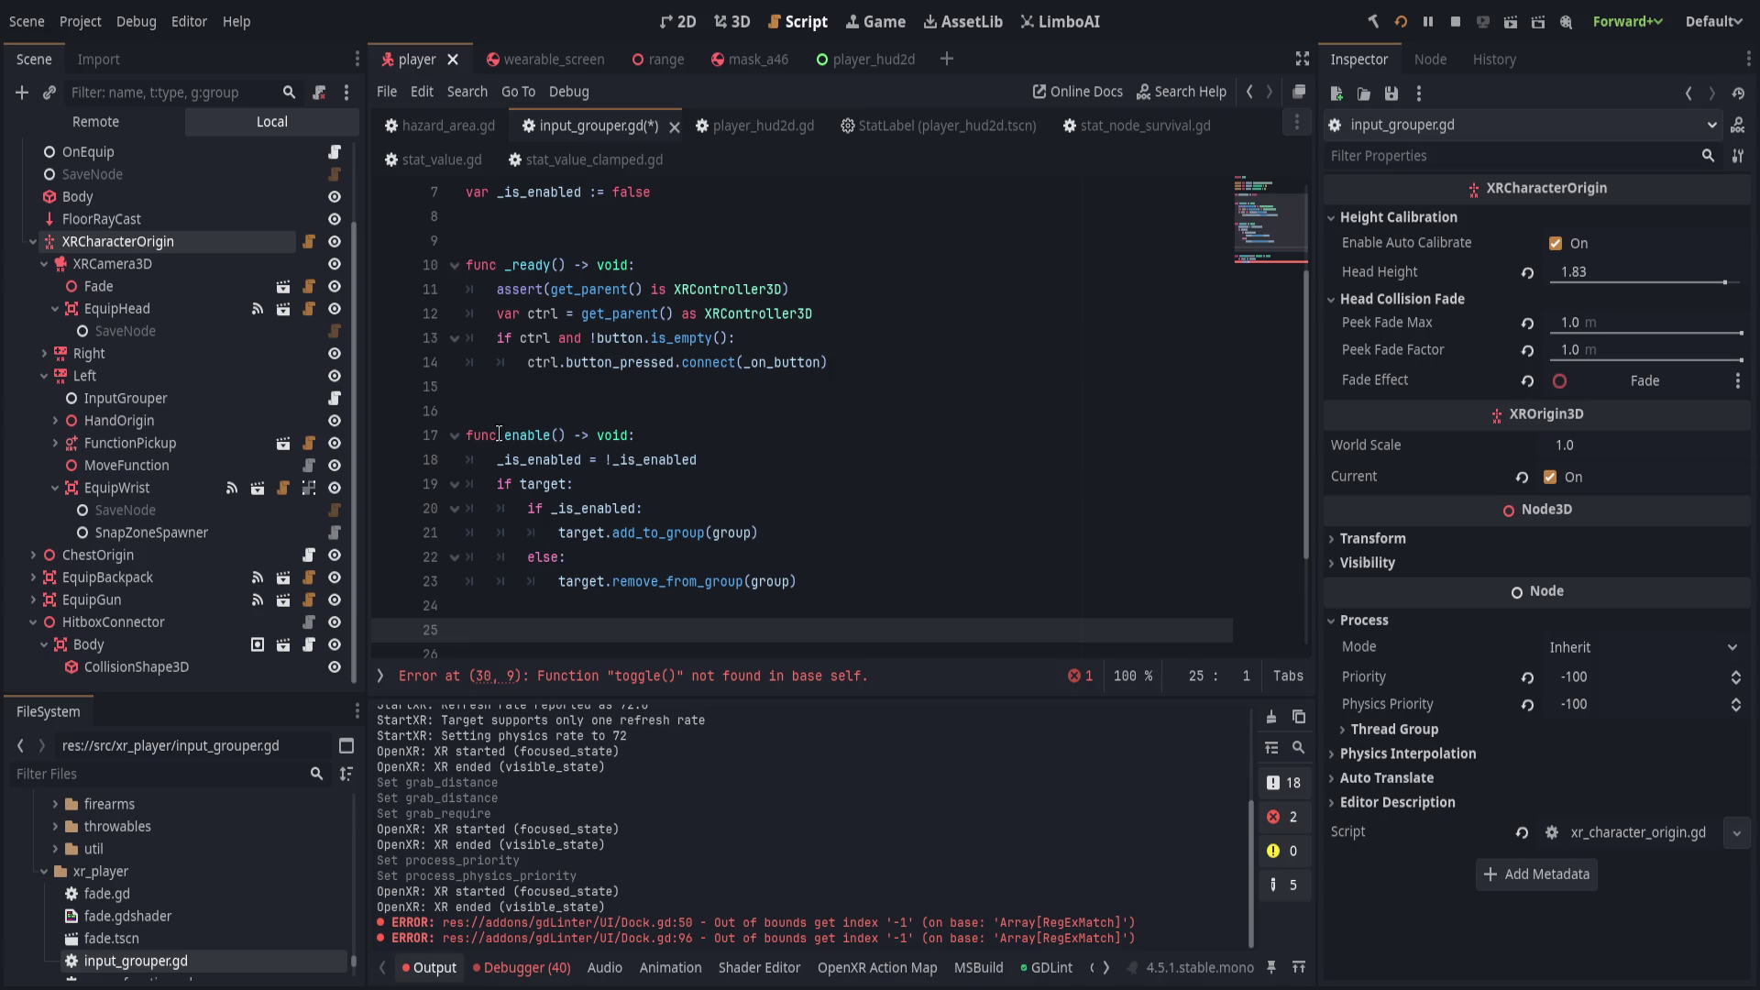
pyautogui.click(542, 437)
pyautogui.doubleClick(548, 437)
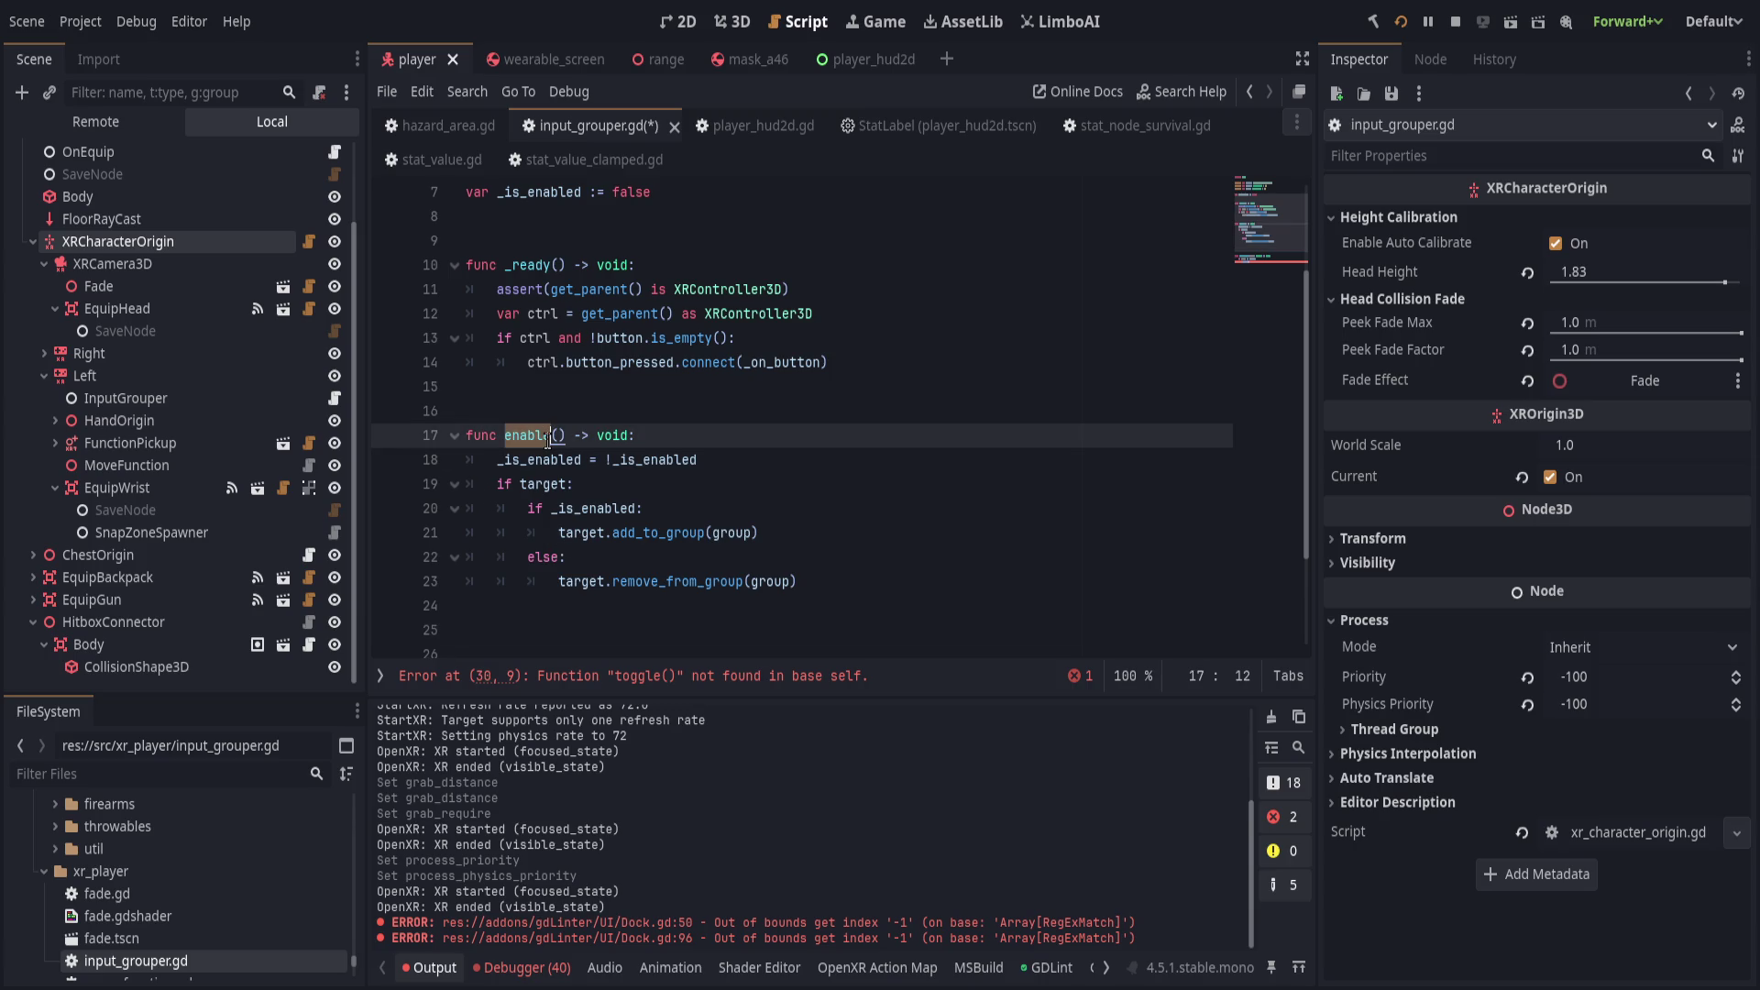
pyautogui.write('add_grpu')
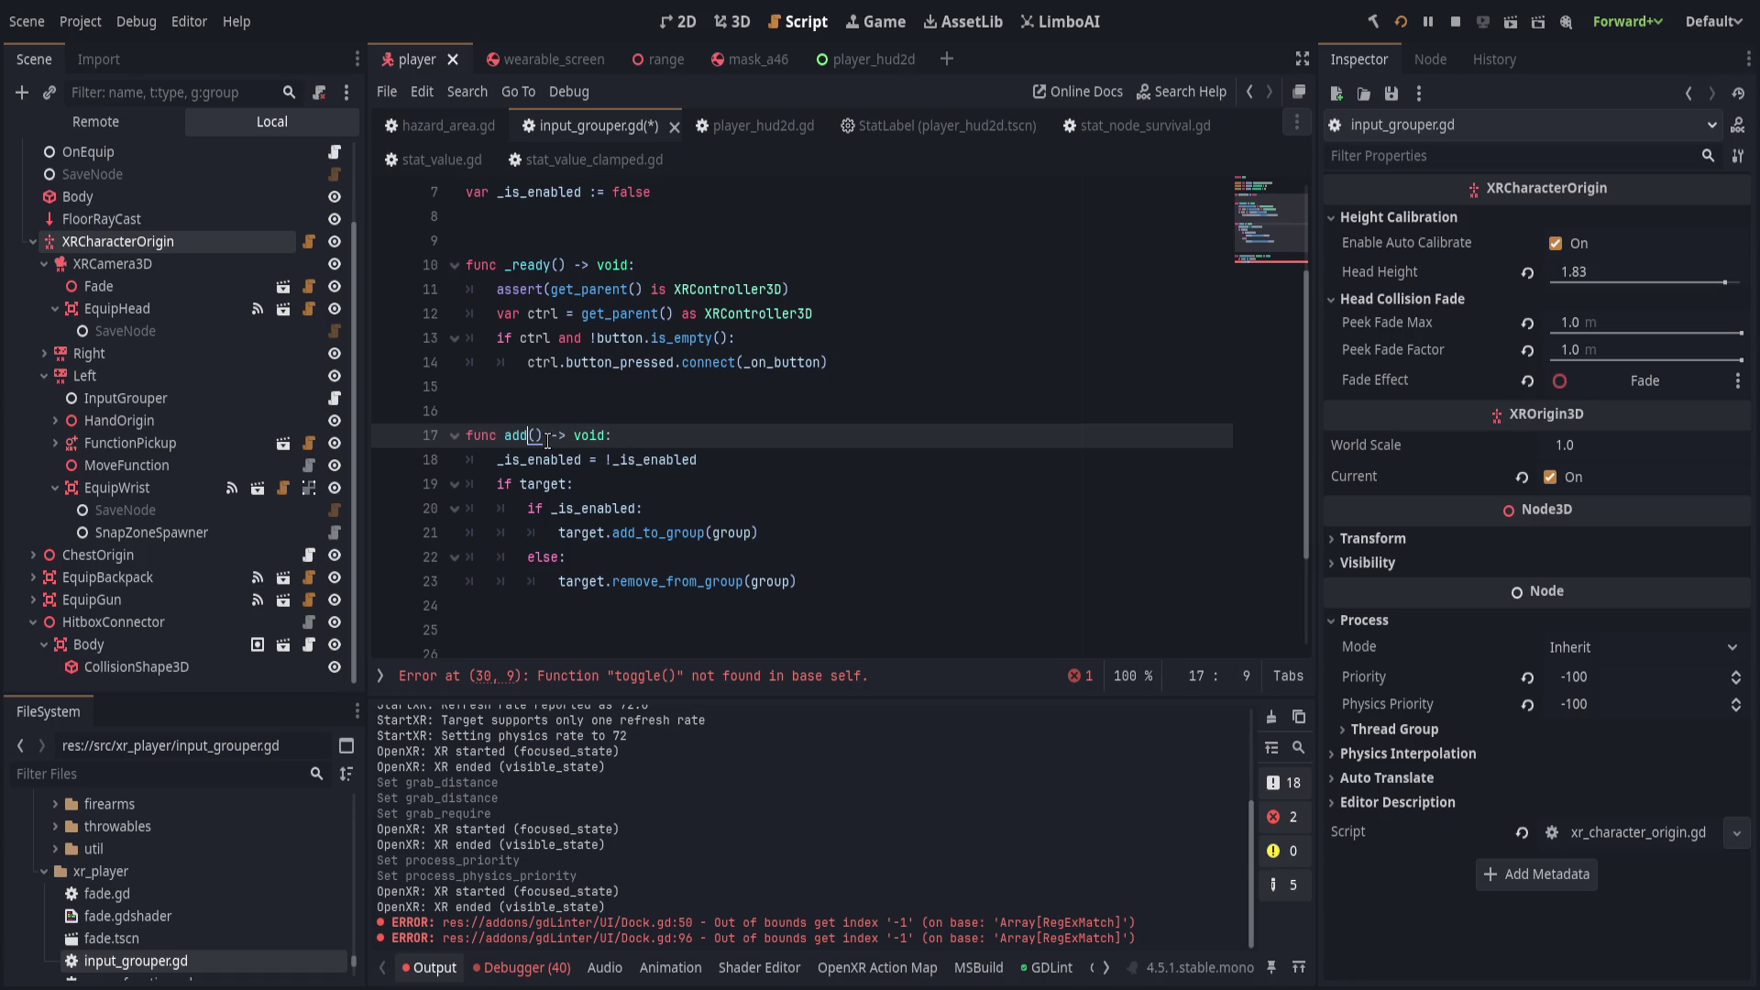
pyautogui.hotkey('ctrl', 'BackSpace')
pyautogui.write('add_group')
# Delete the add_group function, the extra blank lines, and the _is_enabled variable line.
pyautogui.scroll(-2, 721, 426)
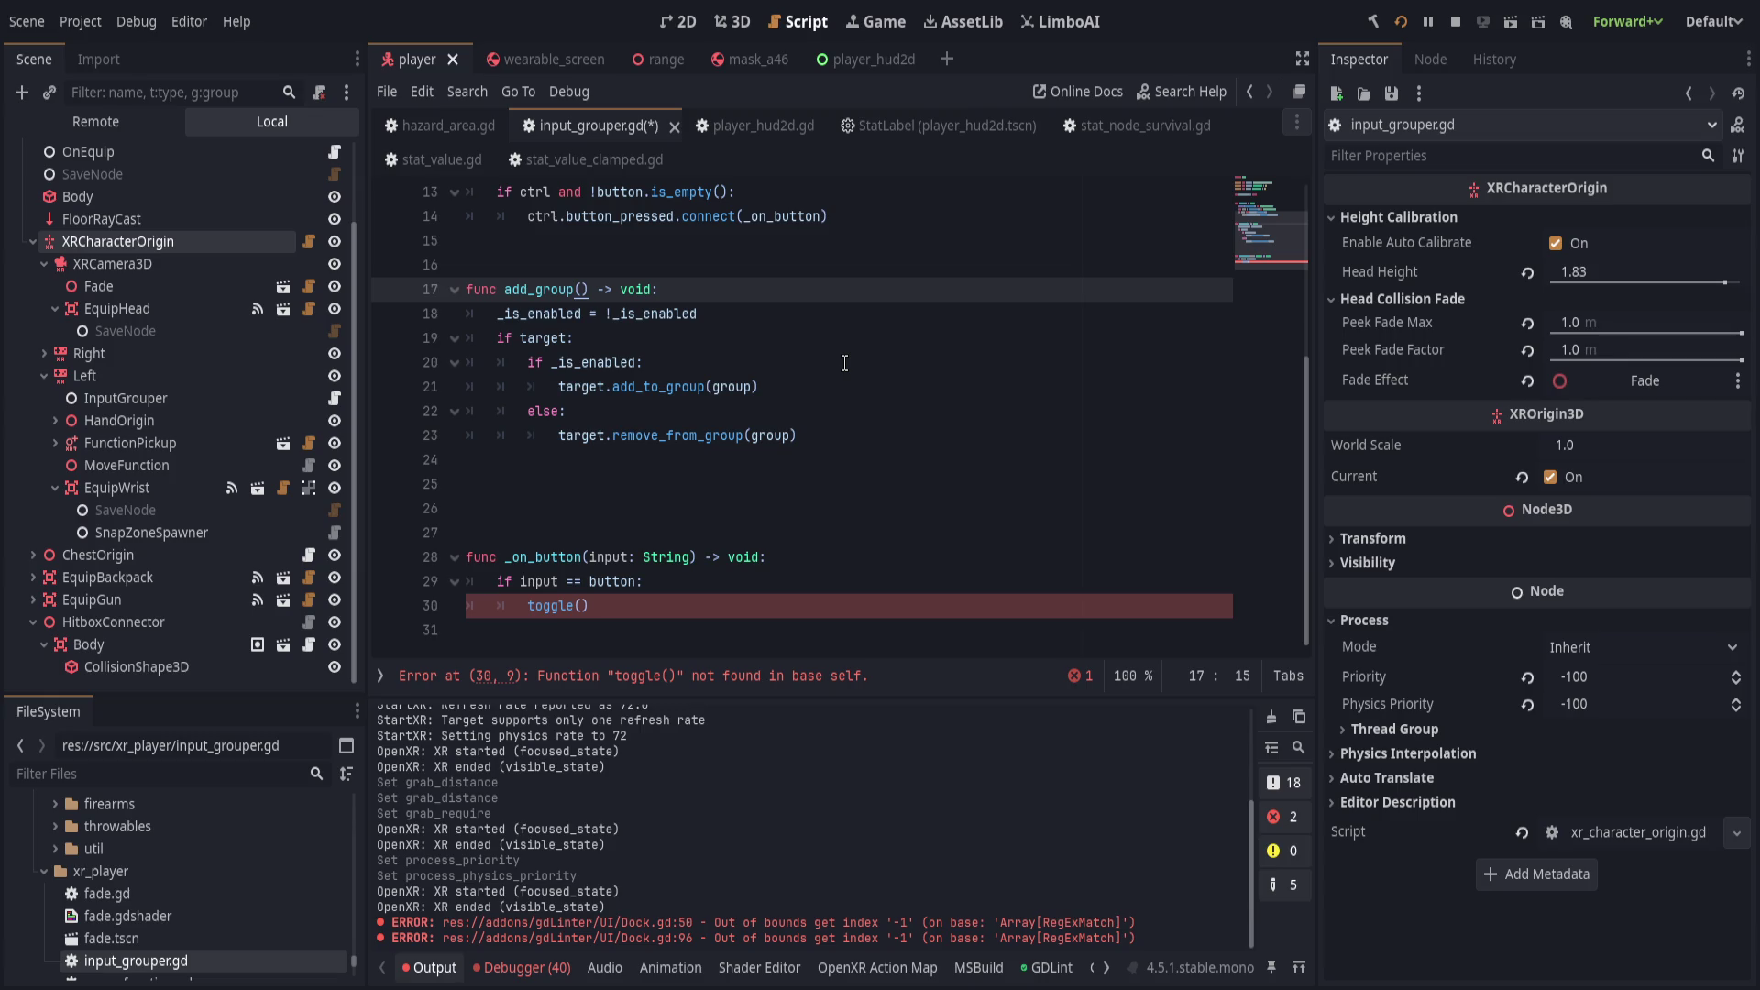
pyautogui.hotkey('ctrl', 'shift', 'k')
pyautogui.hotkey('ctrl', 'shift', 'k')
pyautogui.hotkey('ctrl', 'shift', 'k')
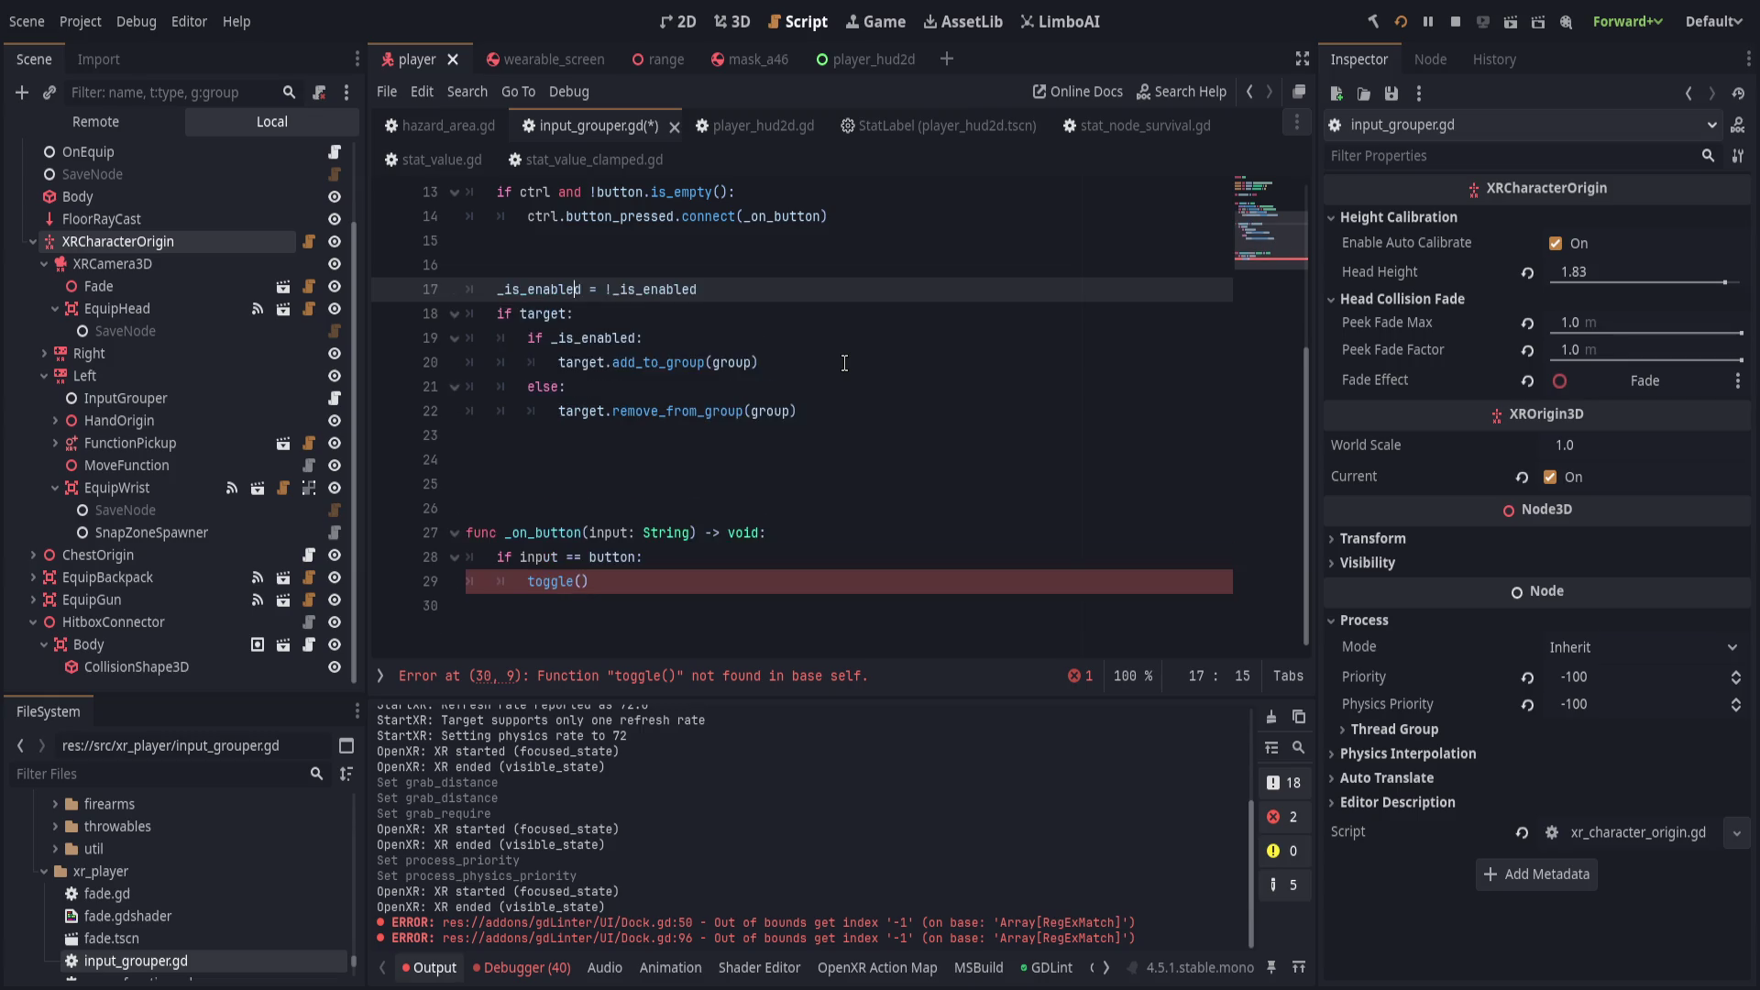
pyautogui.scroll(4, 601, 355)
pyautogui.hotkey('ctrl', 'shift', 'k')
pyautogui.hotkey('ctrl', 'shift', 'k')
pyautogui.hotkey('ctrl', 'shift', 'k')
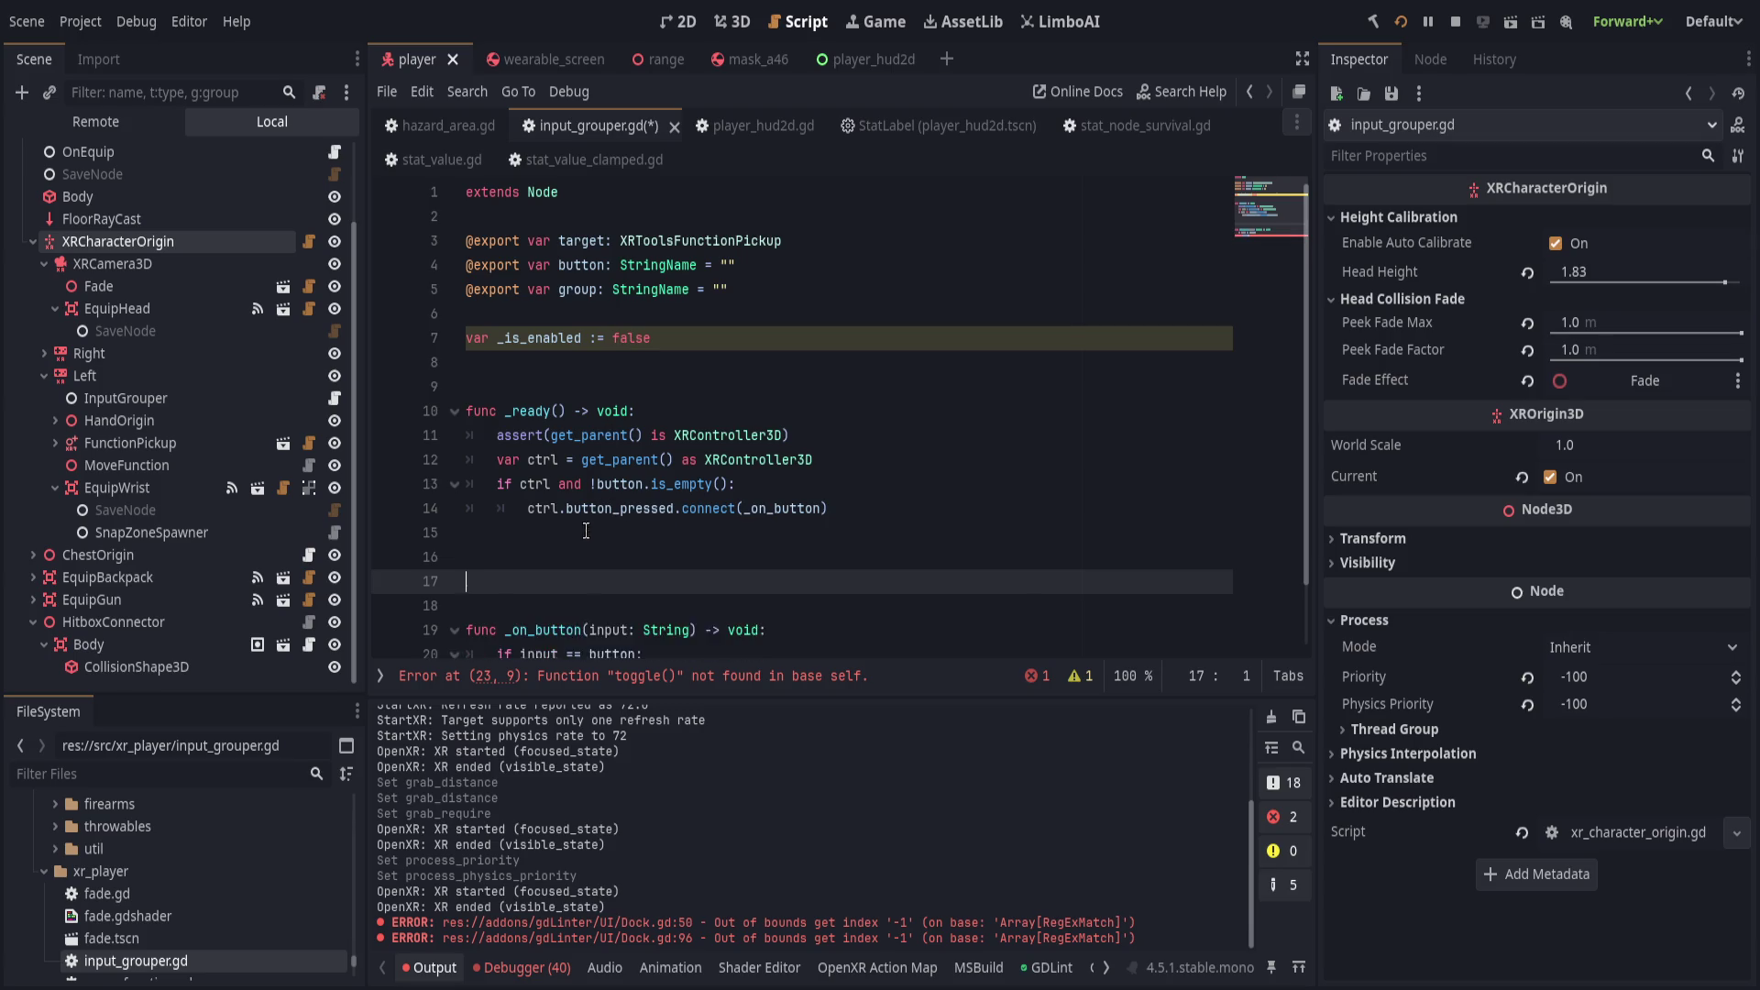
pyautogui.click(663, 345)
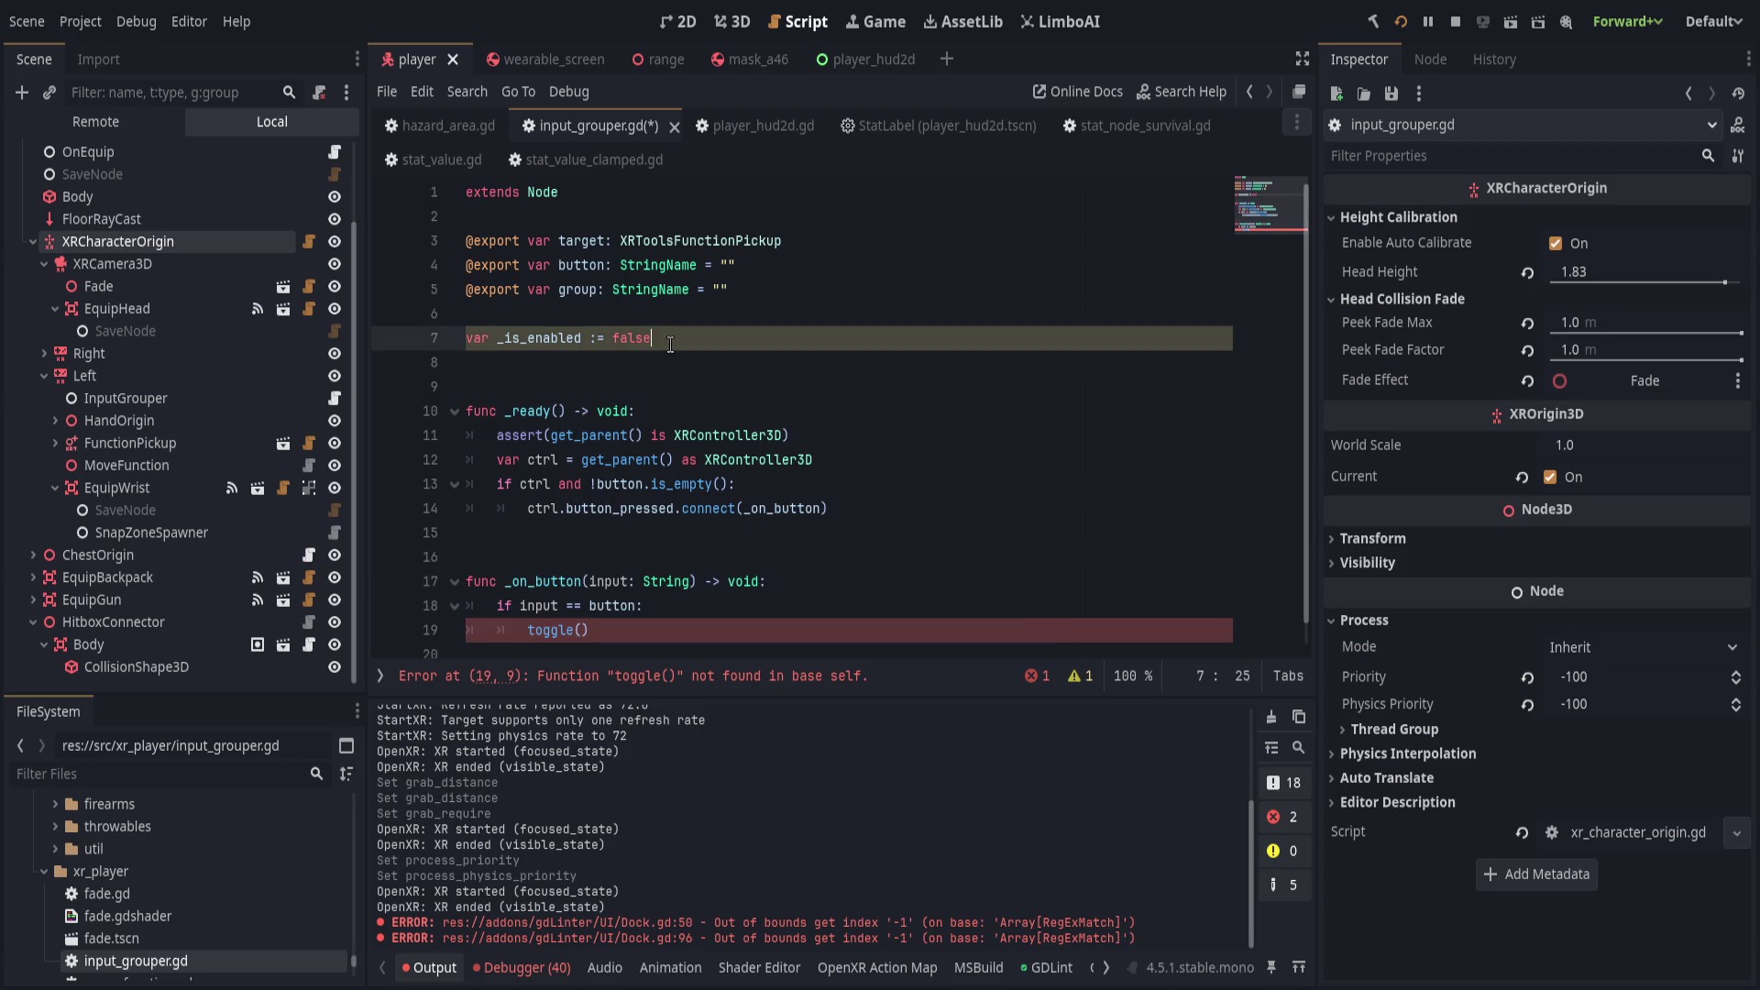
pyautogui.hotkey('ctrl', 'shift', 'k')
pyautogui.hotkey('ctrl', 'shift', 'k')
pyautogui.click(816, 570)
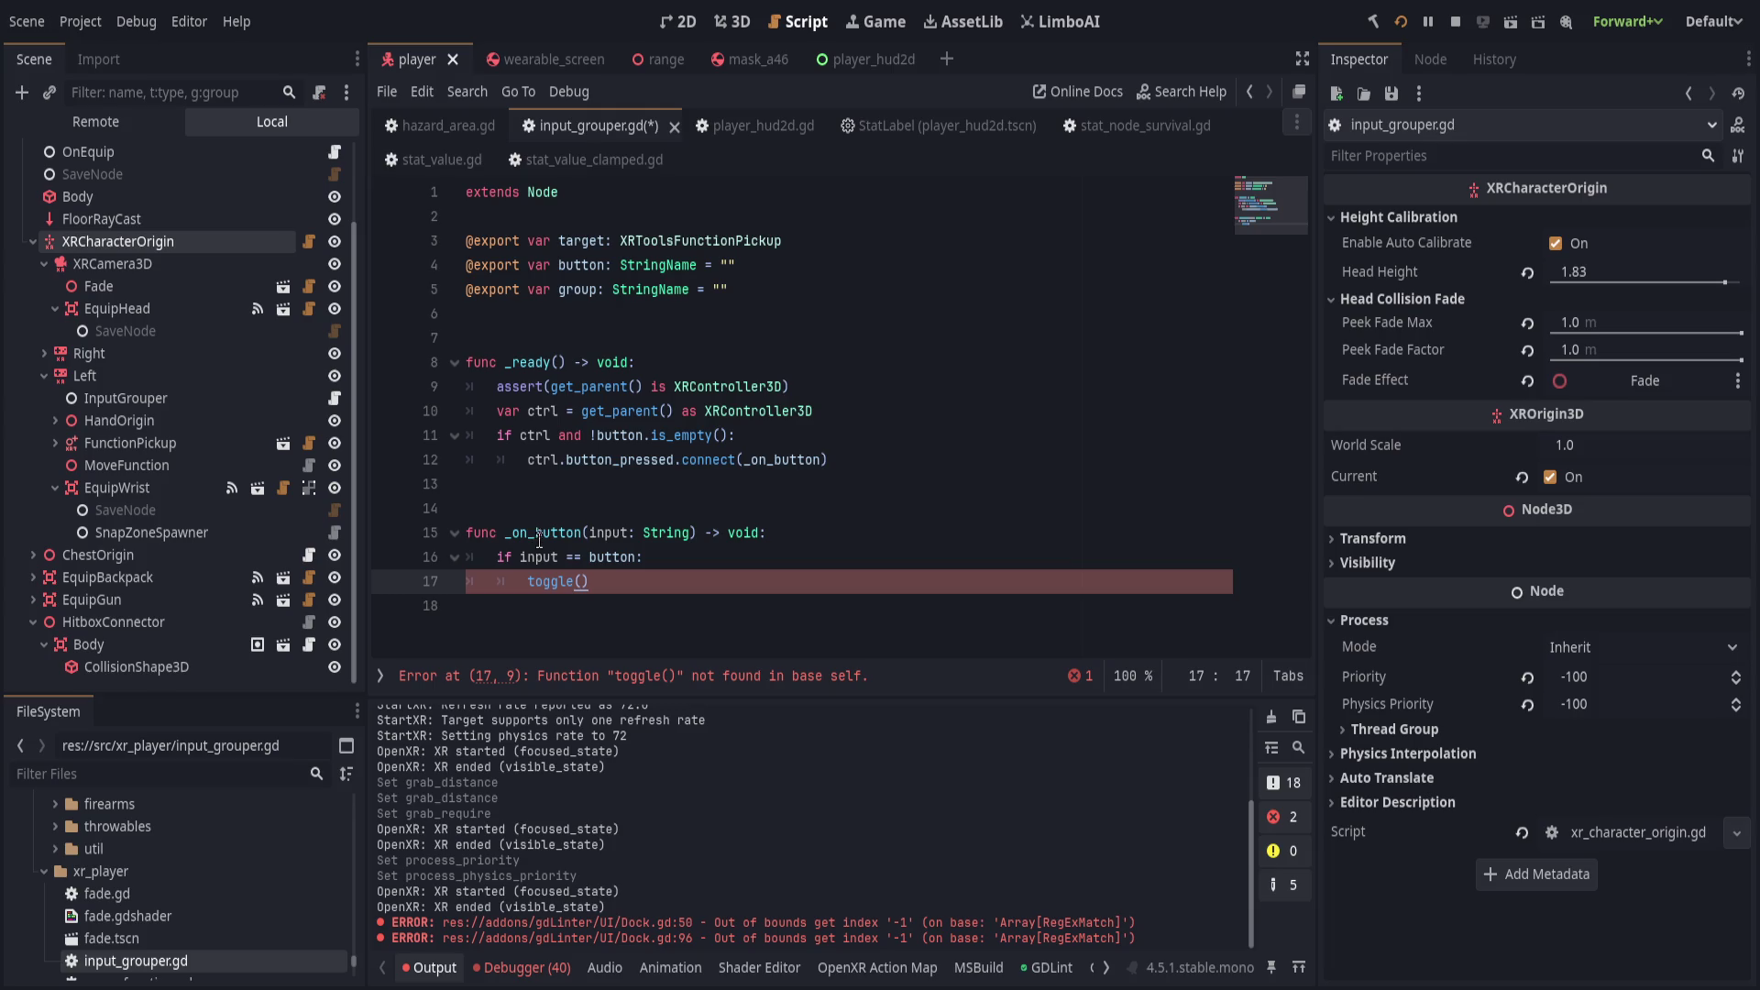
# Add a line connecting the controller's button_released signal to a release handler.
pyautogui.click(867, 463)
pyautogui.press('Return')
pyautogui.write('ctr.')
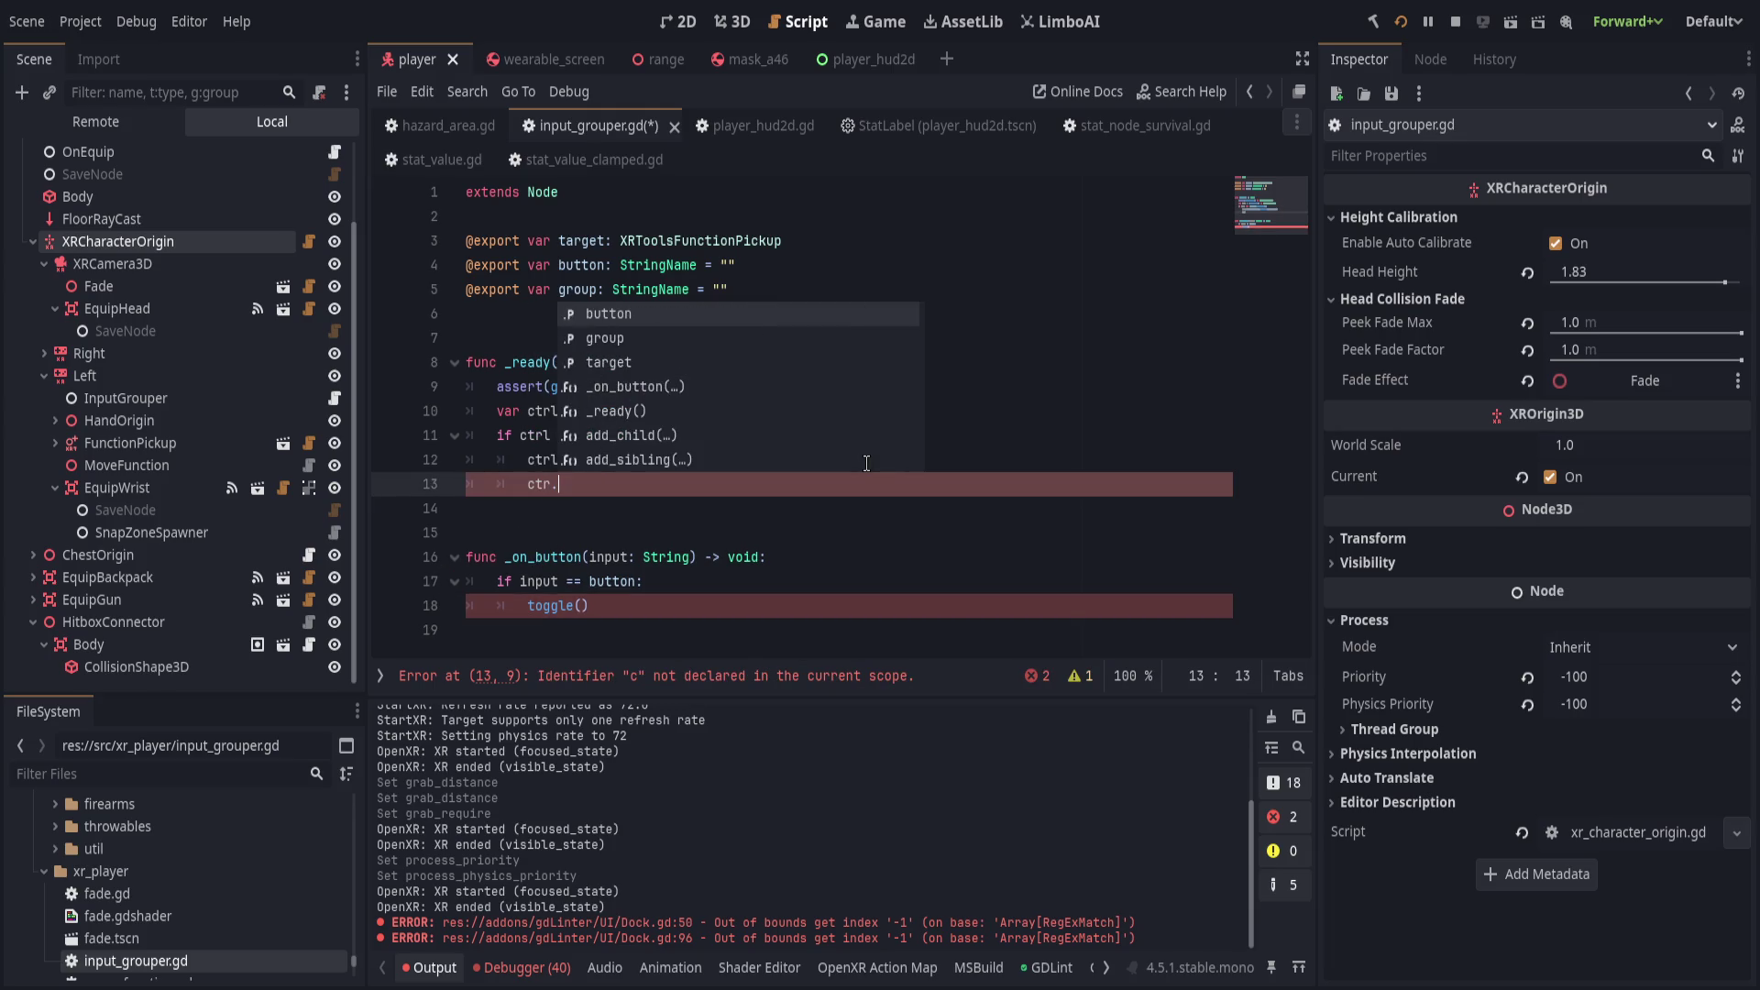
pyautogui.write('l.button')
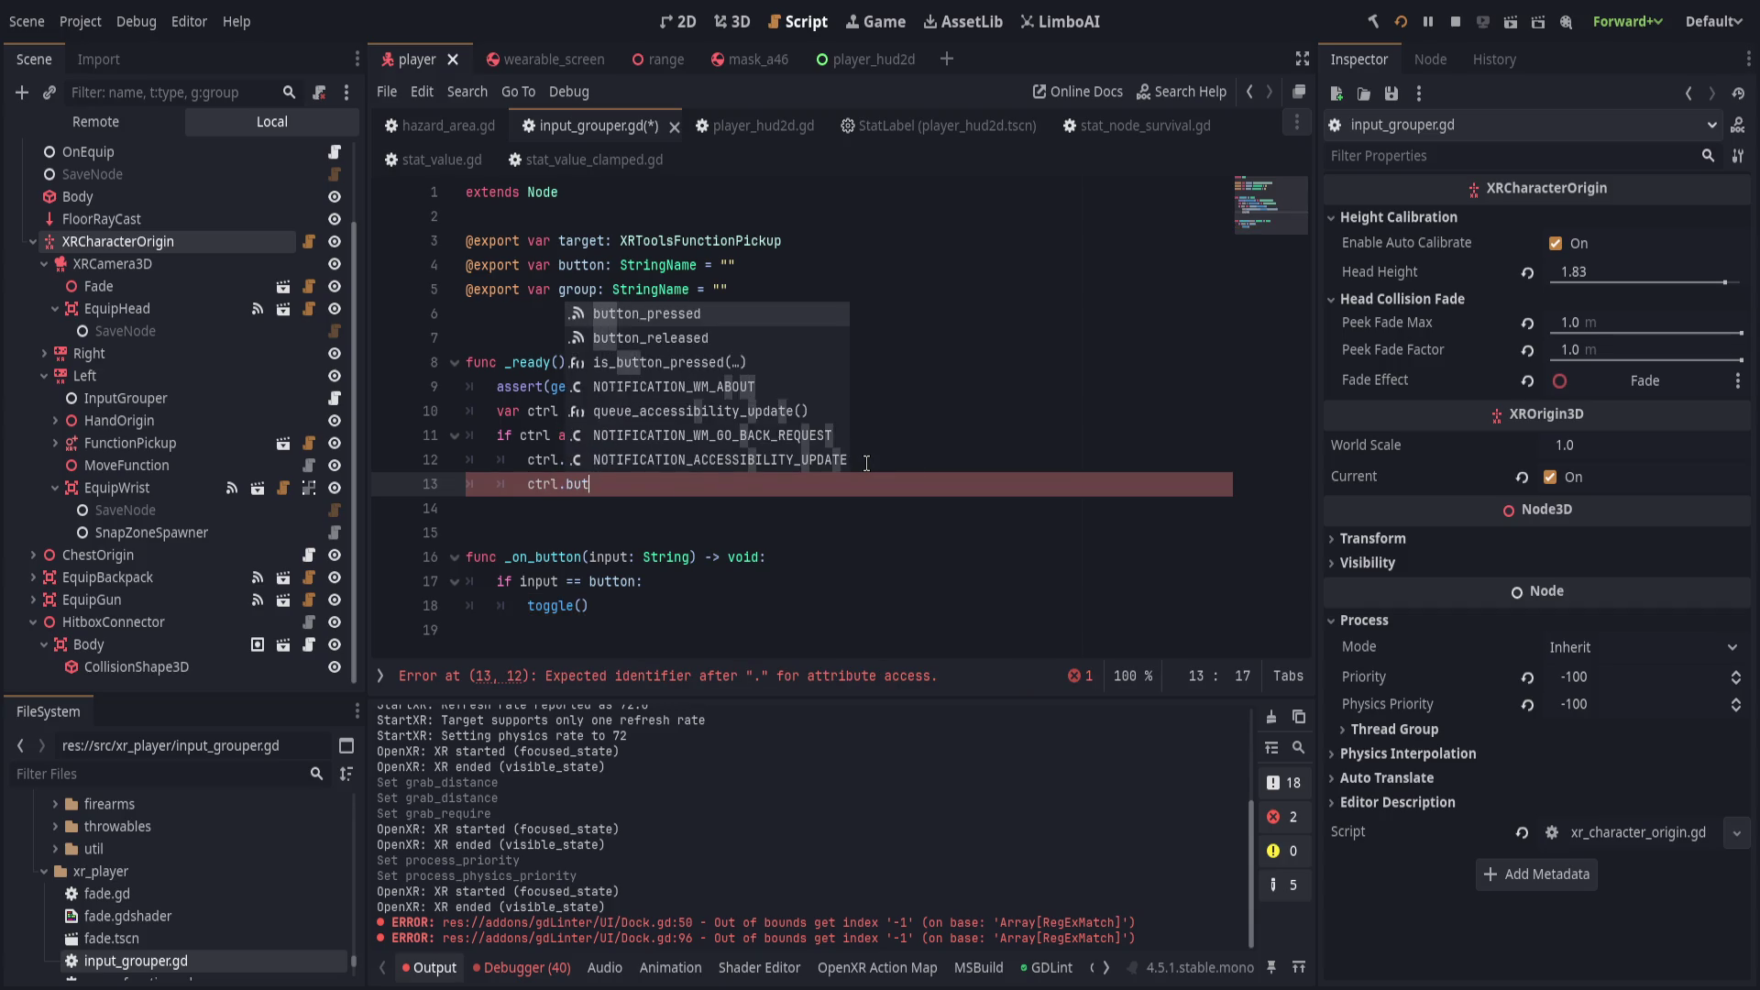
pyautogui.press('Down')
pyautogui.press('Return')
pyautogui.write('..co')
pyautogui.press('BackSpace')
pyautogui.press('BackSpace')
pyautogui.press('BackSpace')
pyautogui.write('.connect(_on_release')
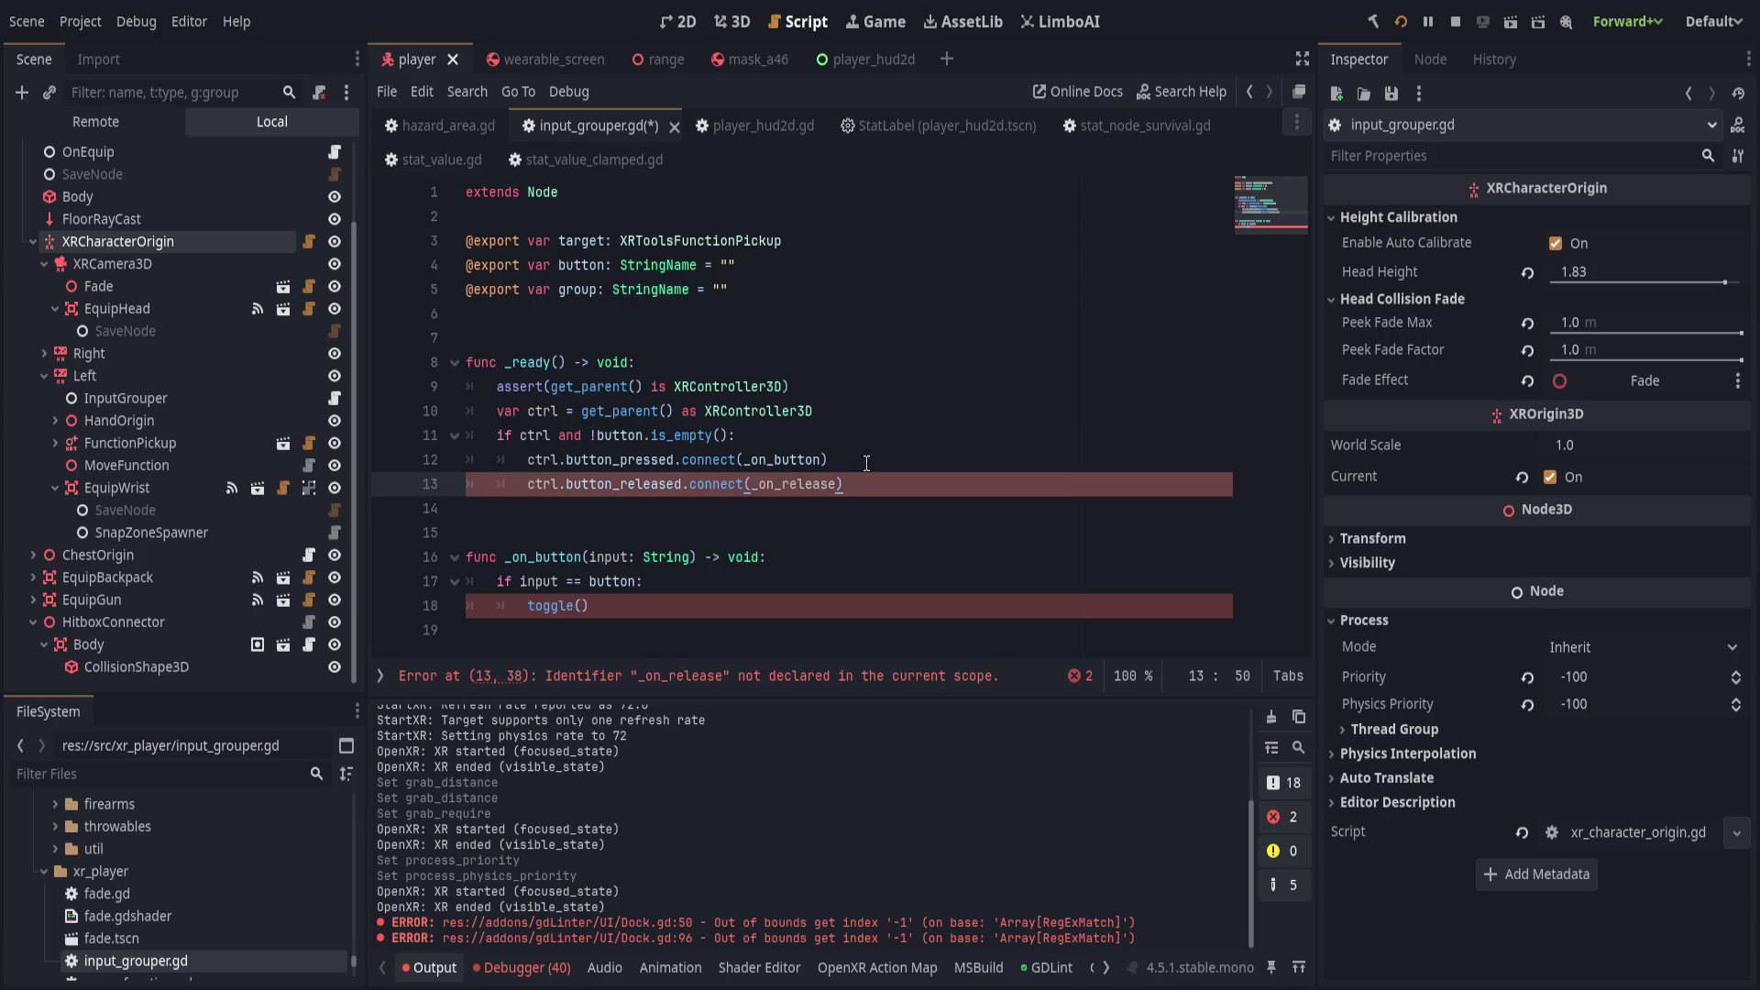
# Rename the connected handlers to _on_button_released and _on_button_pressed in the connect calls.
pyautogui.press('Down')
pyautogui.press('Up')
pyautogui.press('Left')
pyautogui.press('Left')
pyautogui.press('Left')
pyautogui.write('button_')
pyautogui.press('Up')
pyautogui.press('Left')
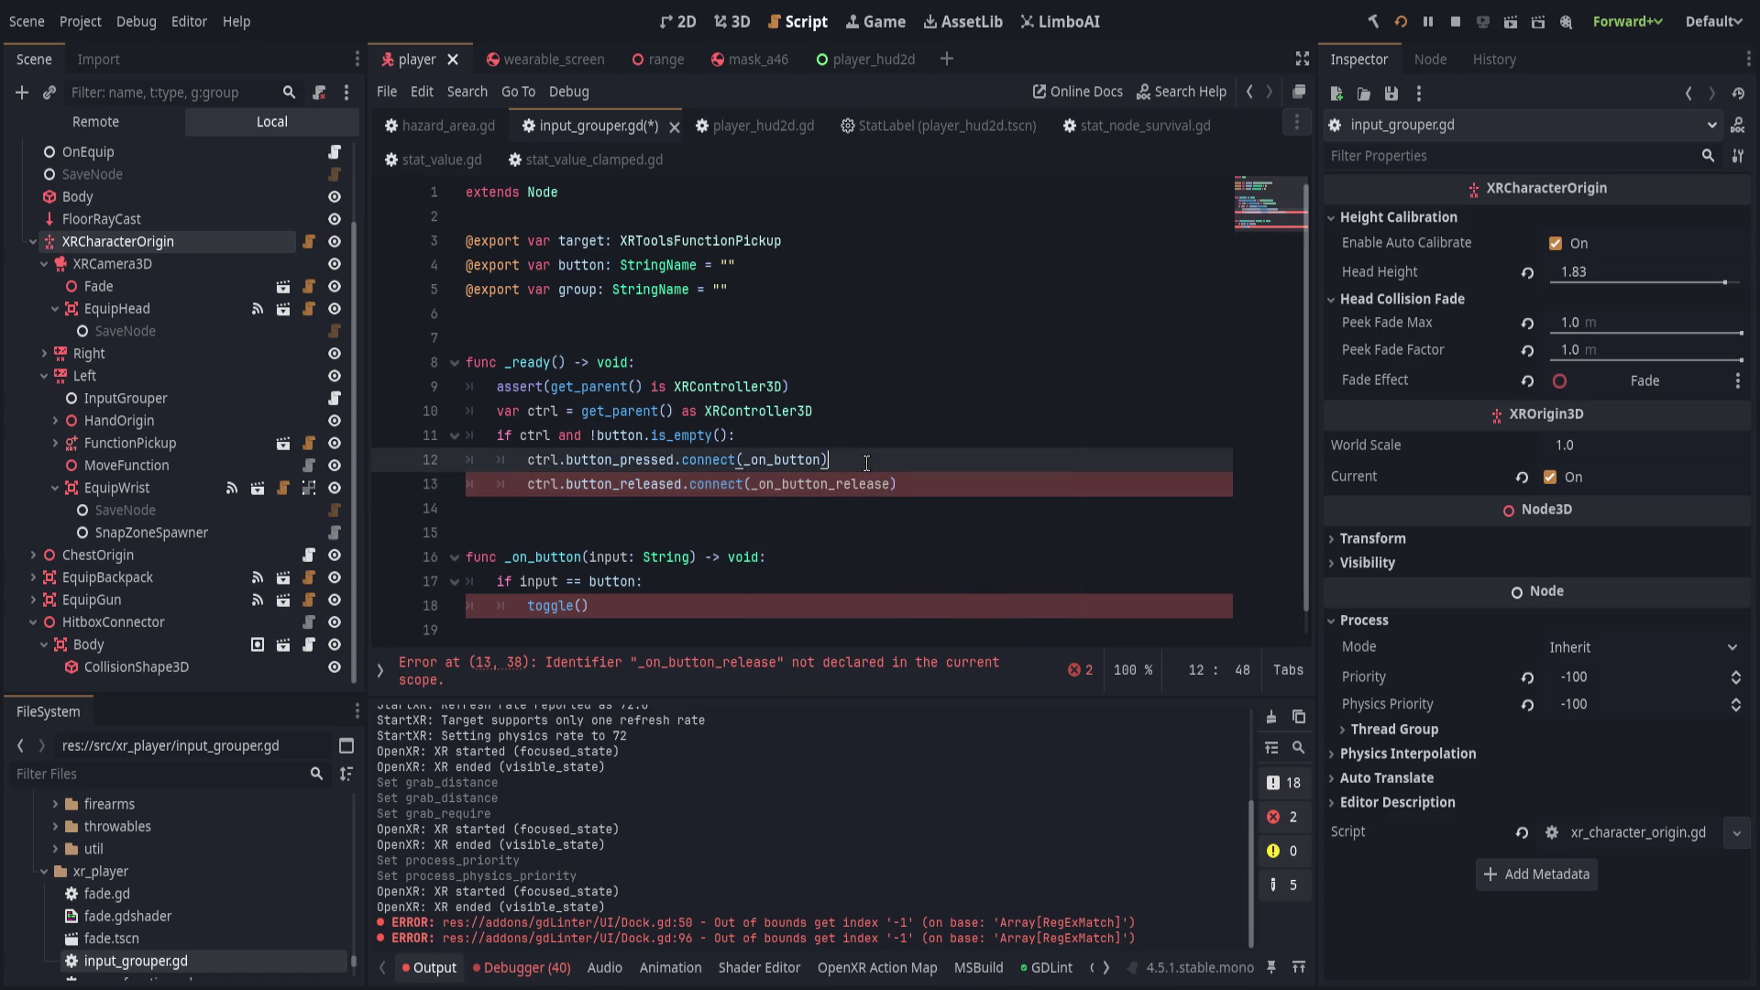
pyautogui.write('_pressed')
# Rename the _on_button function to _on_button_pressed and duplicate it below itself.
pyautogui.doubleClick(539, 561)
pyautogui.write('_on_button_pressed')
pyautogui.moveTo(591, 581); pyautogui.dragTo(530, 533)
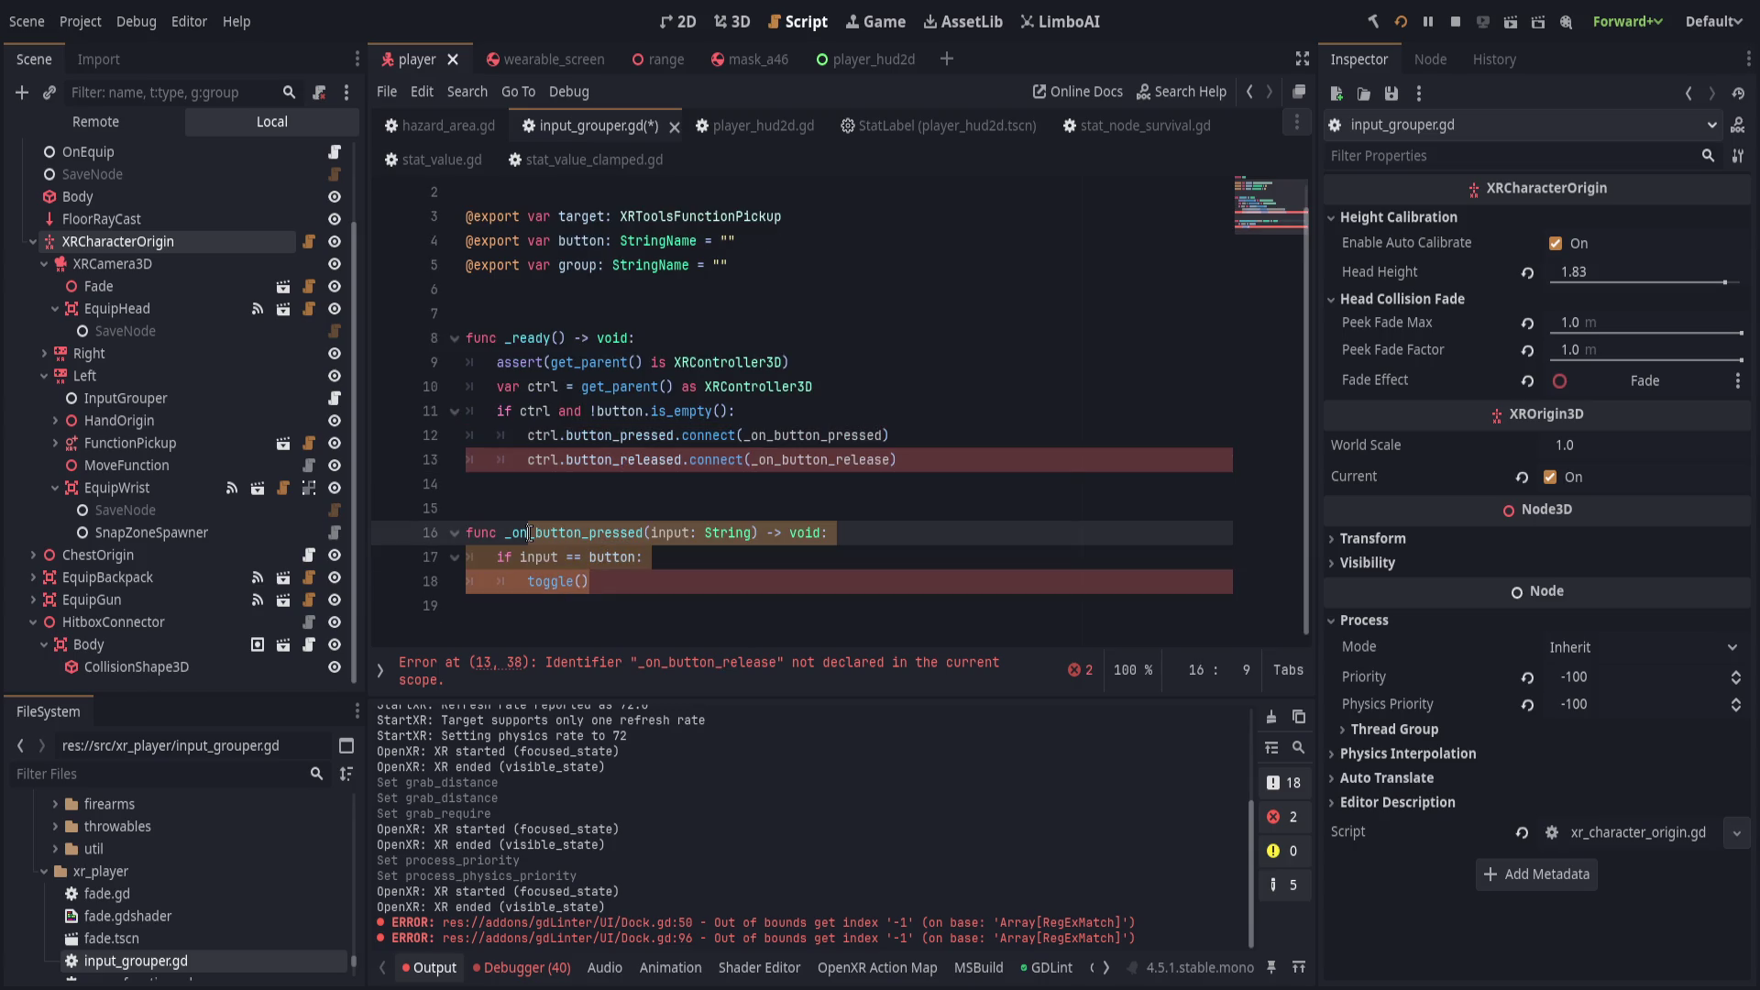
pyautogui.hotkey('ctrl', 'shift', 'd')
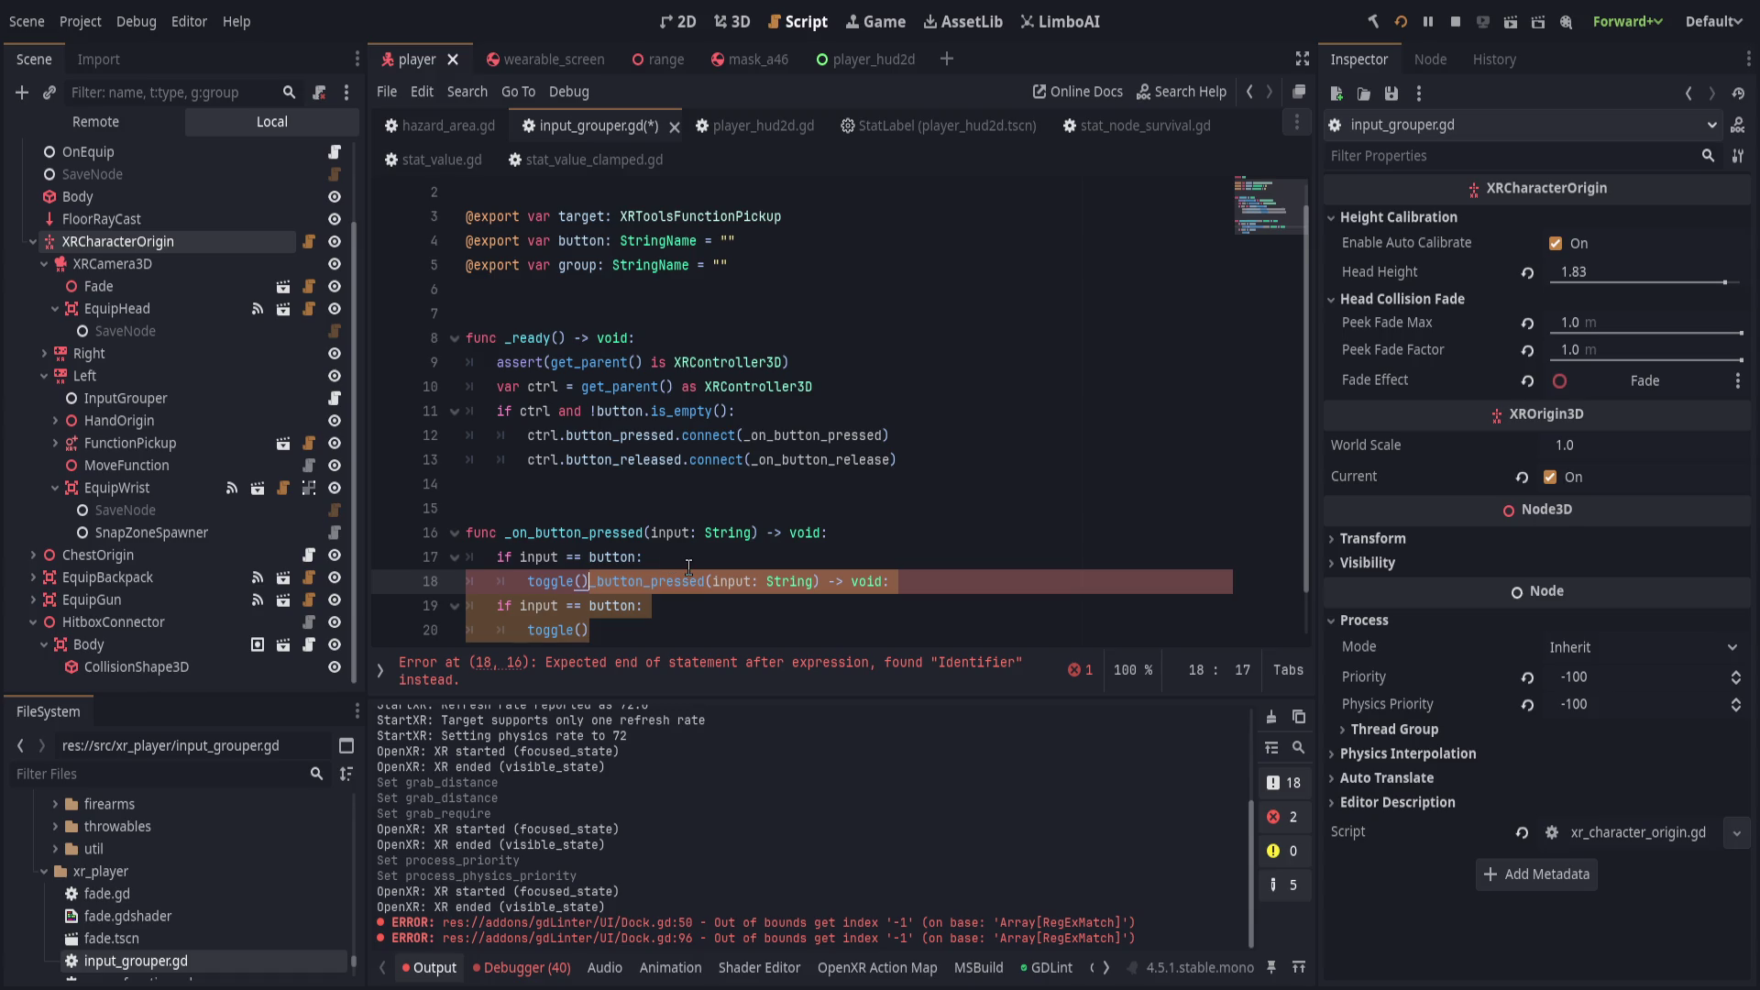
pyautogui.press('Escape')
pyautogui.press('Return')
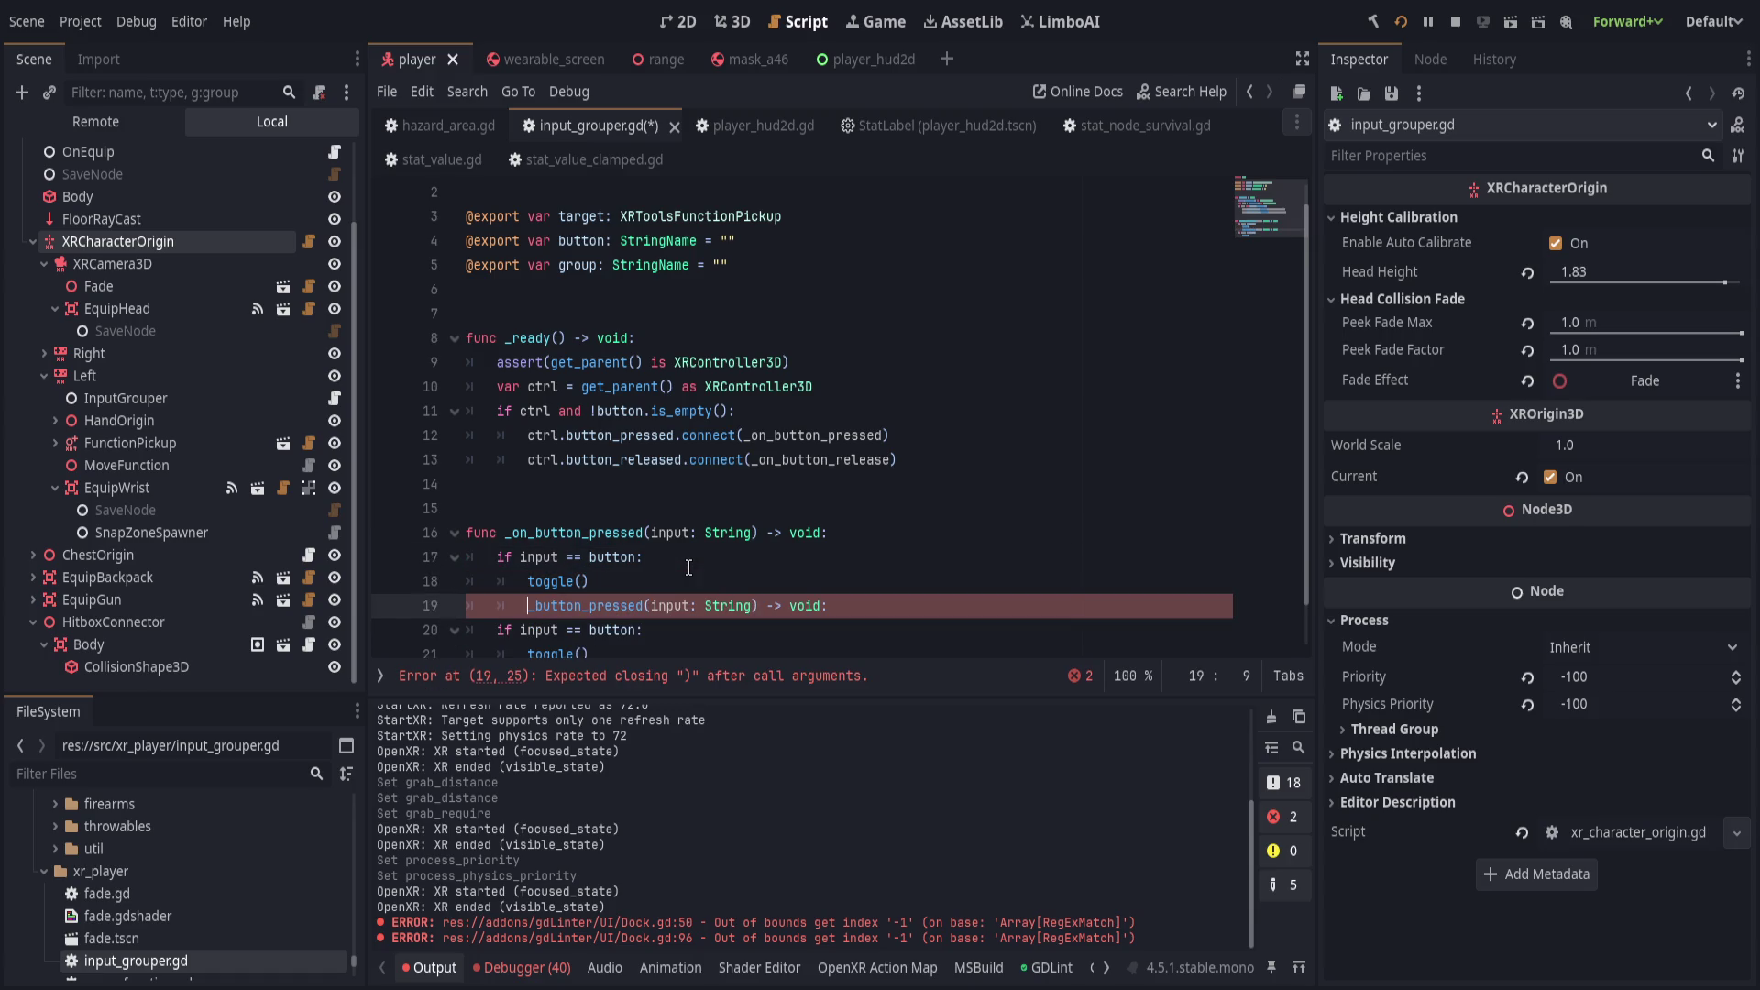
pyautogui.hotkey('ctrl', 'z')
pyautogui.hotkey('ctrl', 'z')
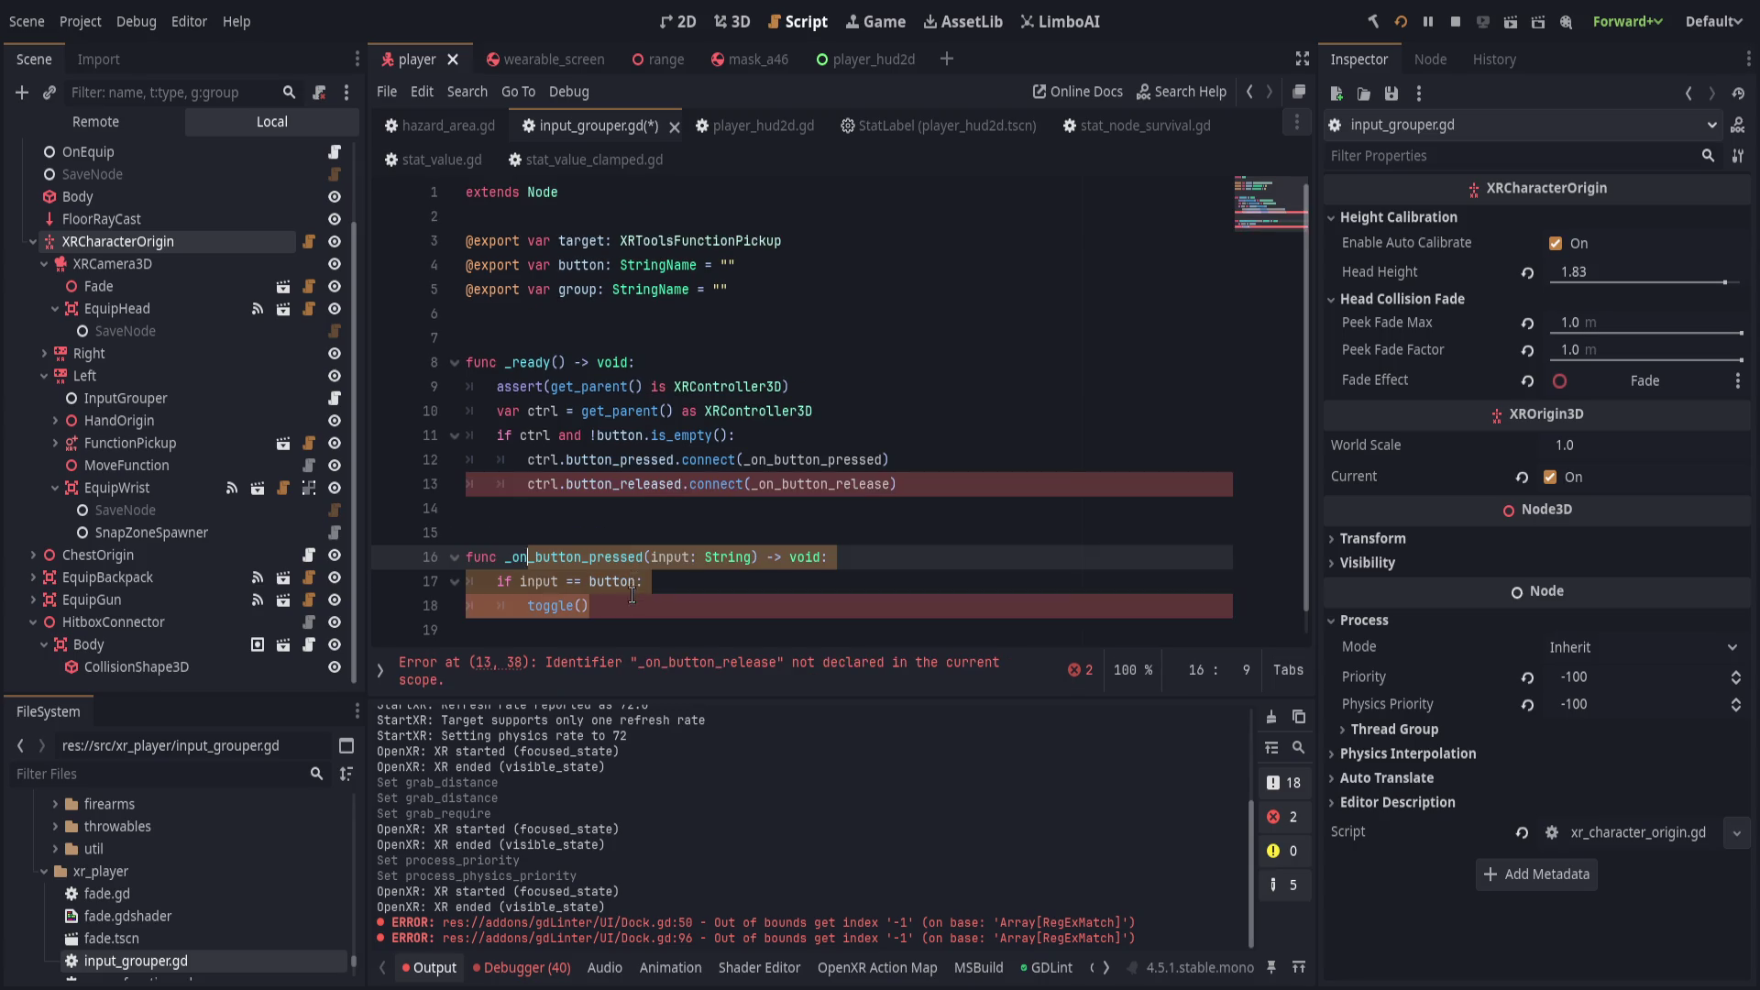
pyautogui.hotkey('ctrl', 'y')
pyautogui.hotkey('ctrl', 'y')
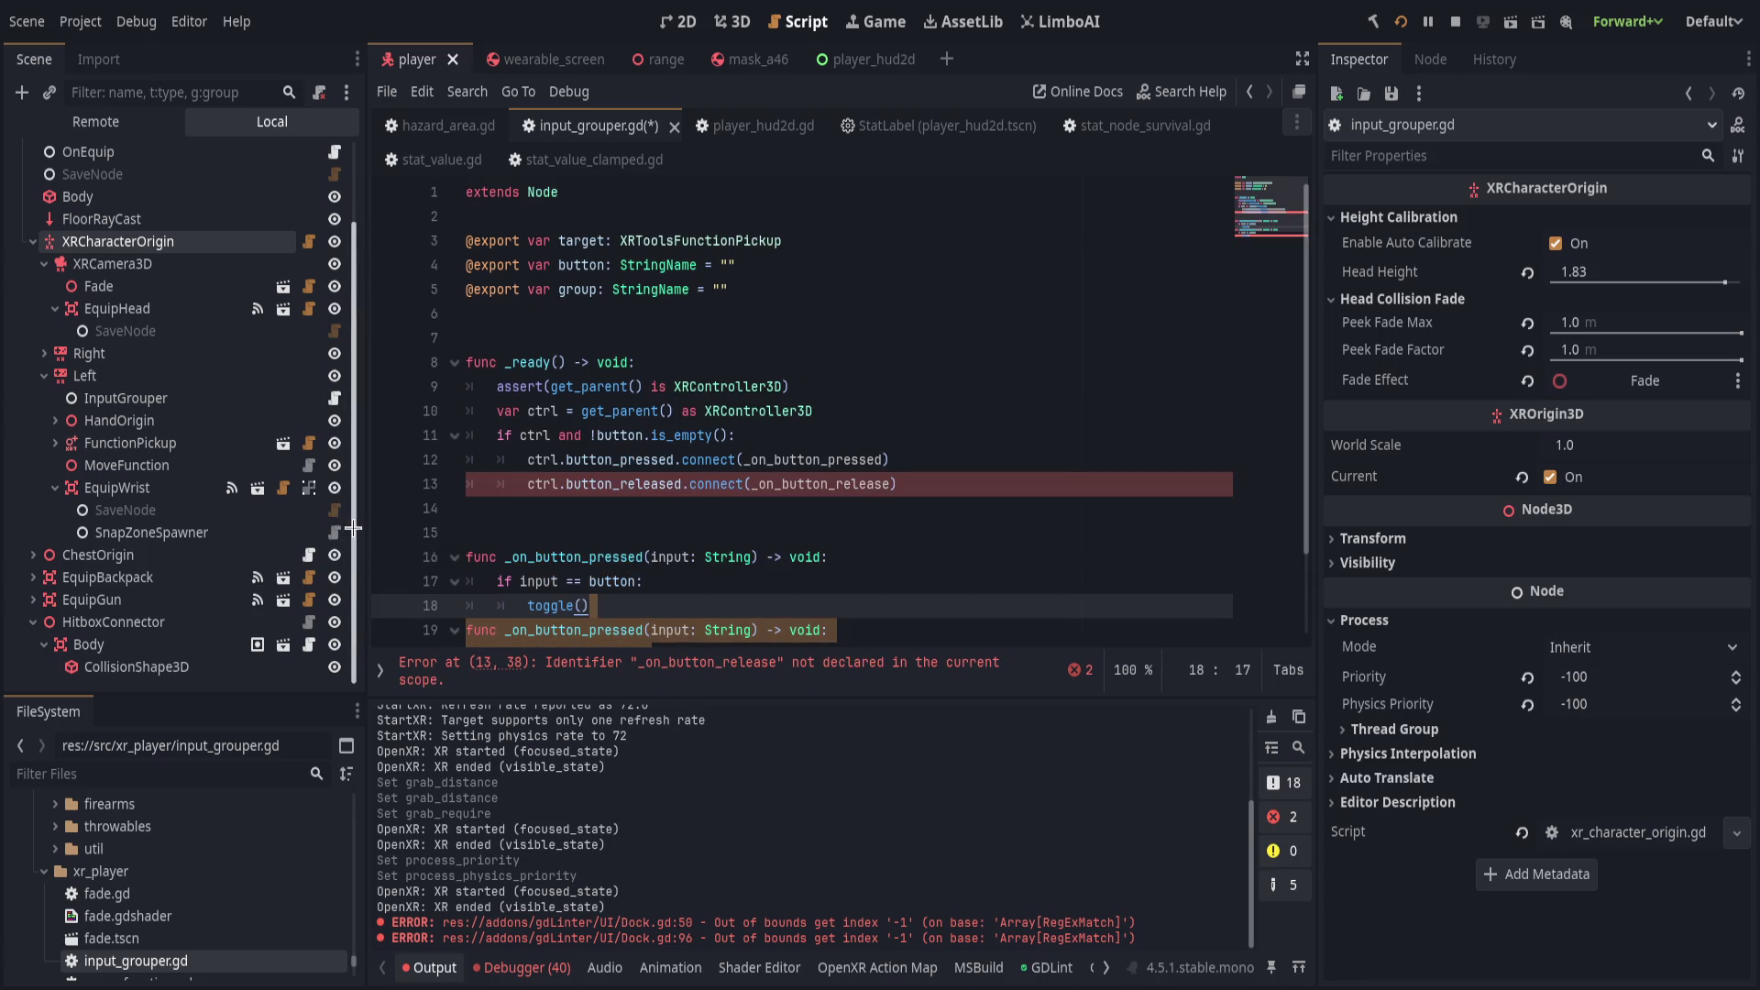
# Name the duplicate _on_button_released and delete toggle() from the pressed handler.
pyautogui.doubleClick(881, 483)
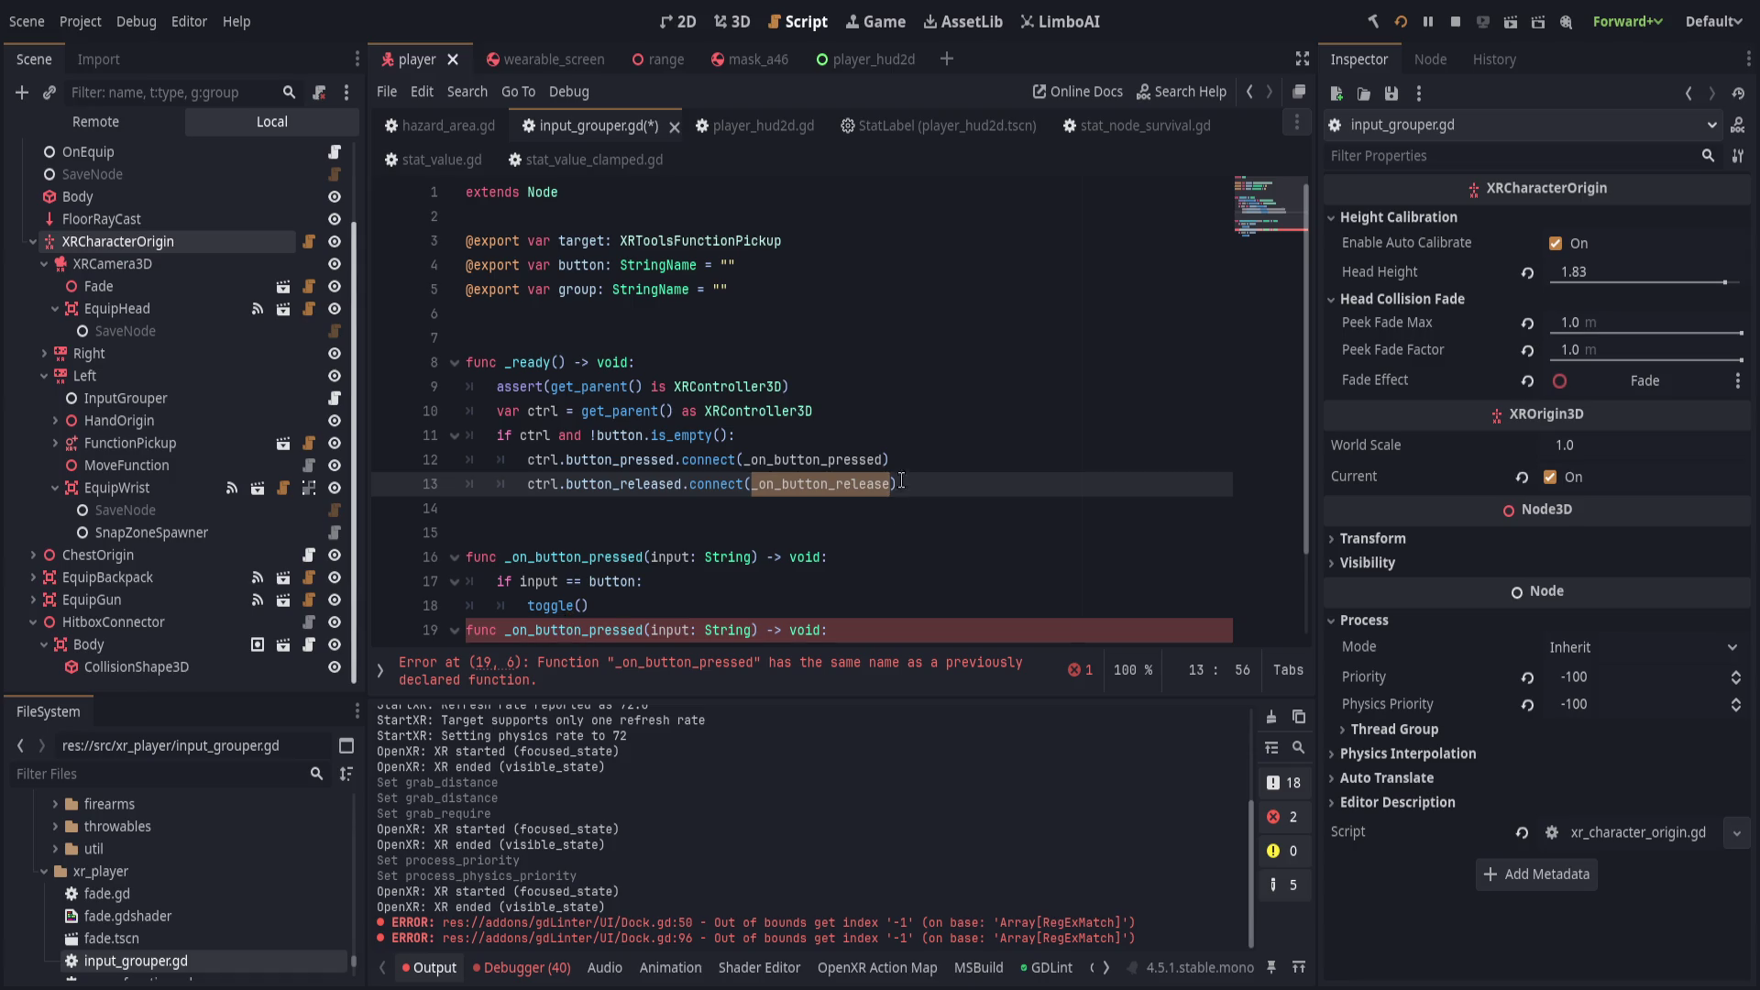
pyautogui.hotkey('ctrl', 'c')
pyautogui.doubleClick(559, 630)
pyautogui.hotkey('ctrl', 'v')
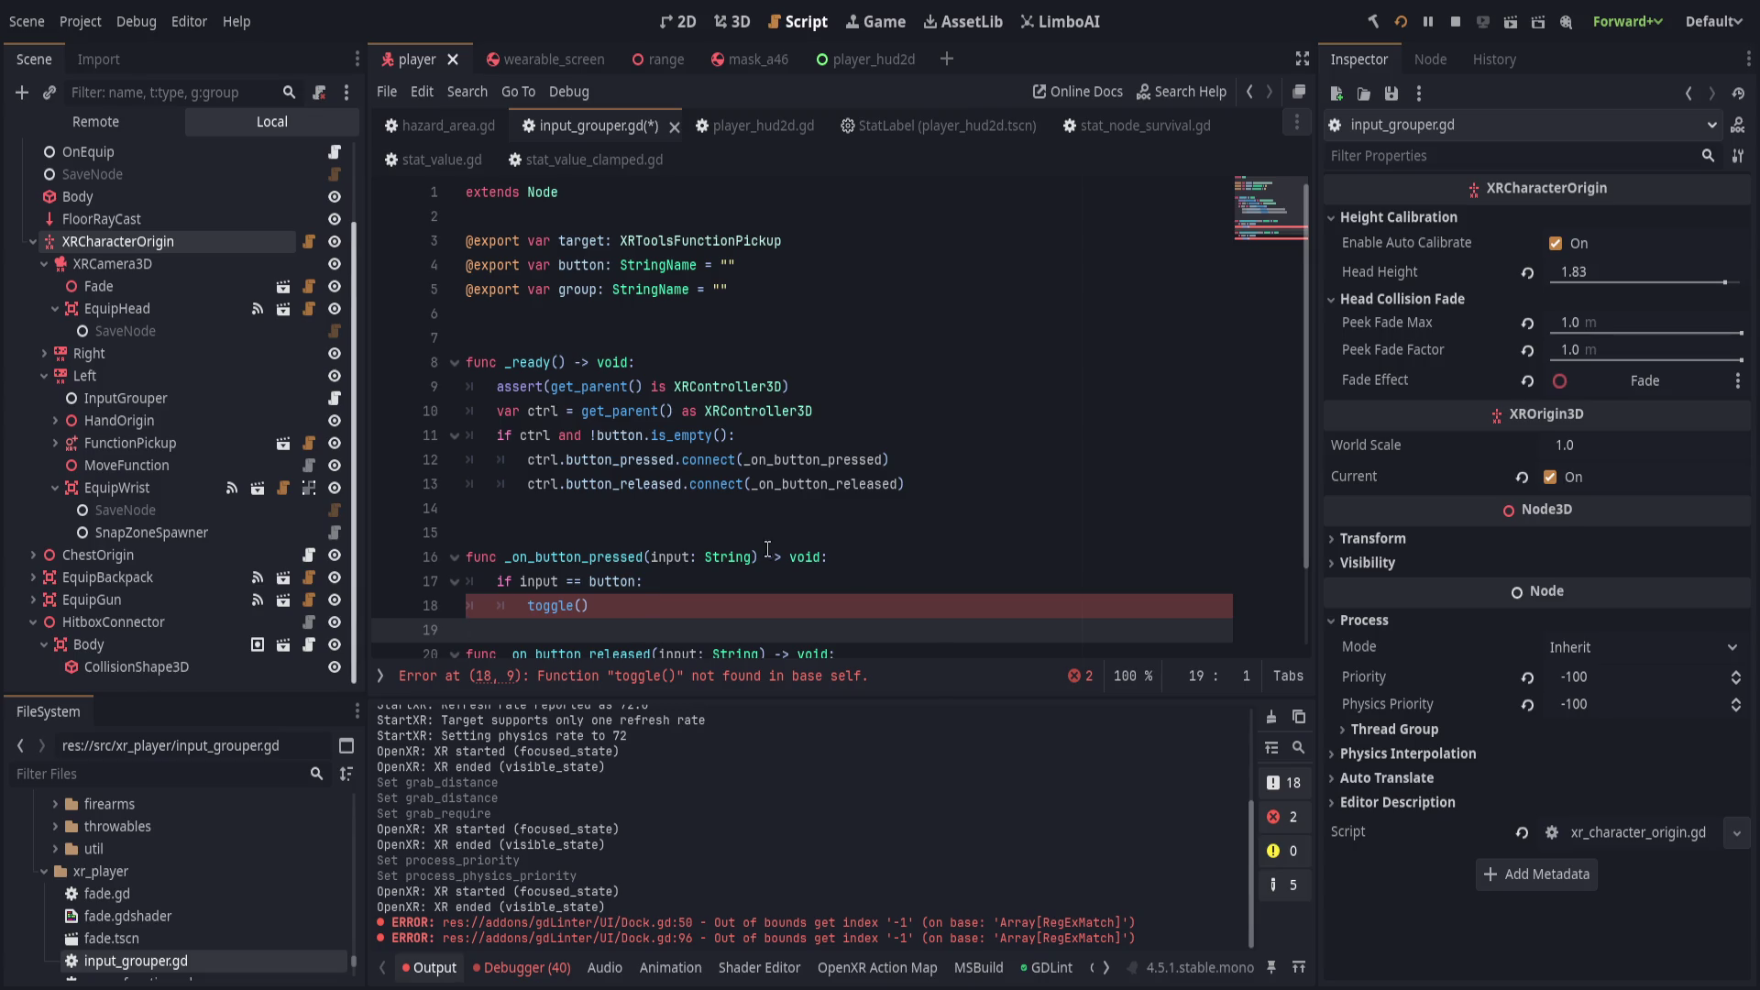
pyautogui.hotkey('ctrl', 'shift', 'Return')
pyautogui.click(675, 500)
pyautogui.press('BackSpace')
pyautogui.press('BackSpace')
pyautogui.press('BackSpace')
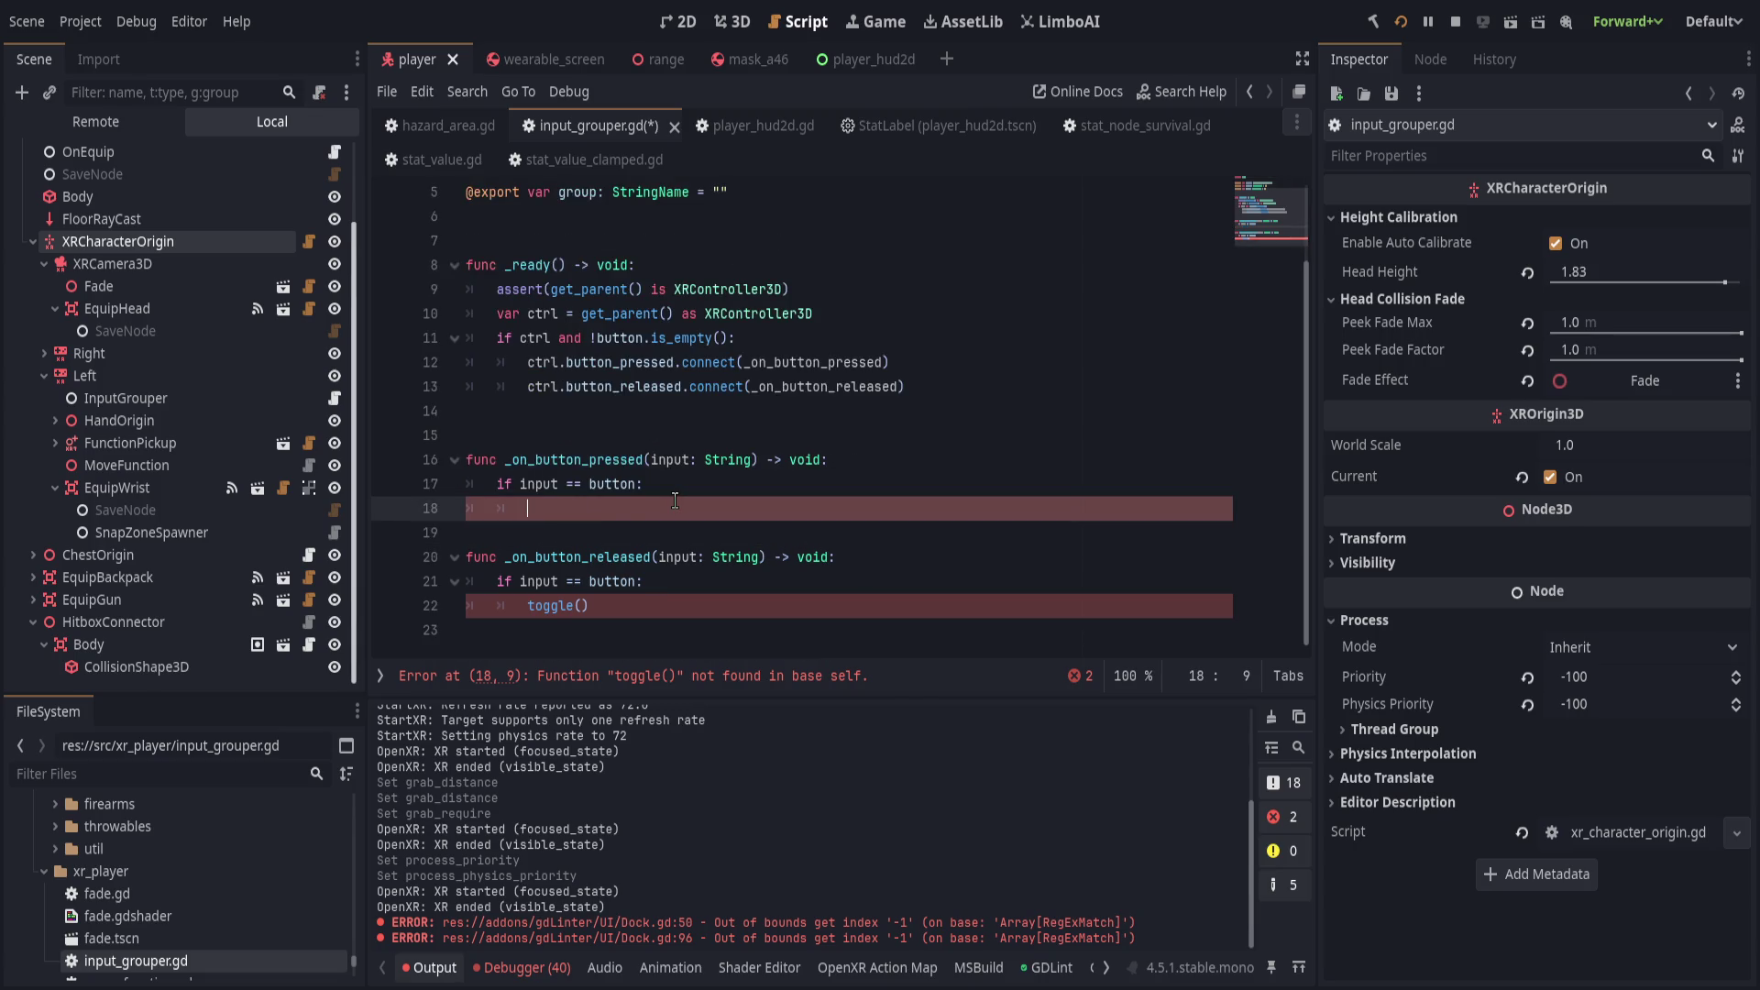
# Make _on_button_pressed call target.add_to_group(group).
pyautogui.write('enable')
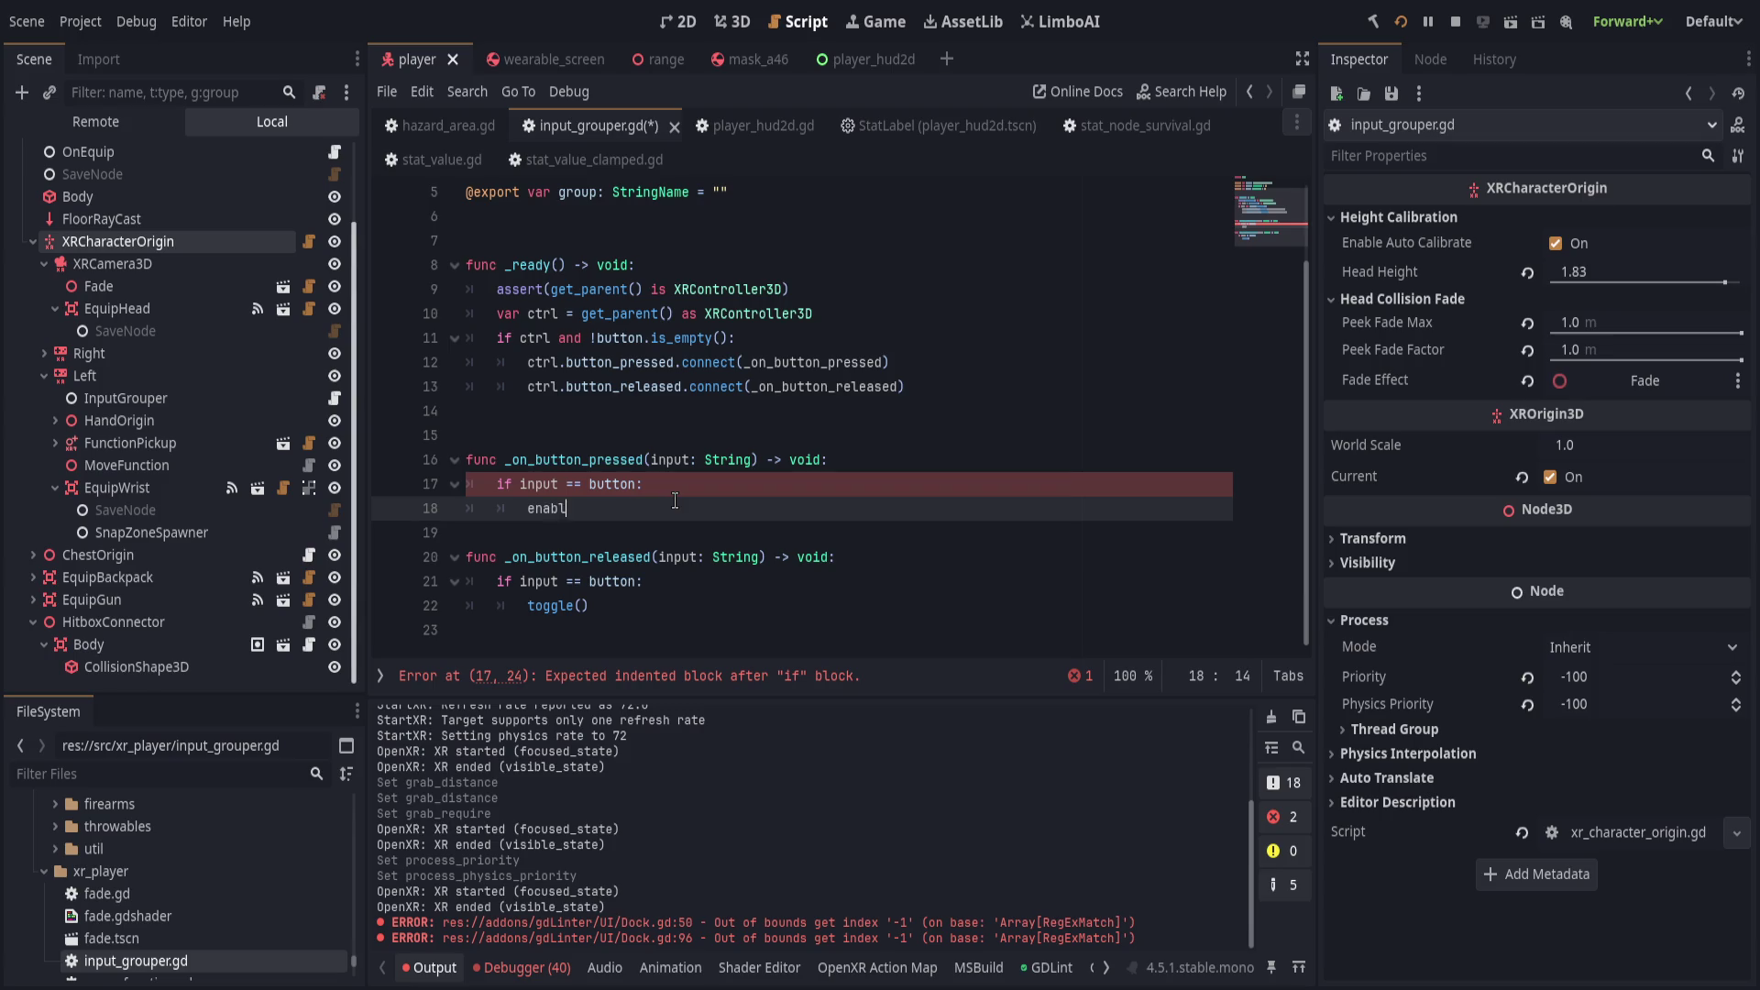
pyautogui.press('BackSpace')
pyautogui.press('BackSpace')
pyautogui.press('BackSpace')
pyautogui.scroll(2, 675, 499)
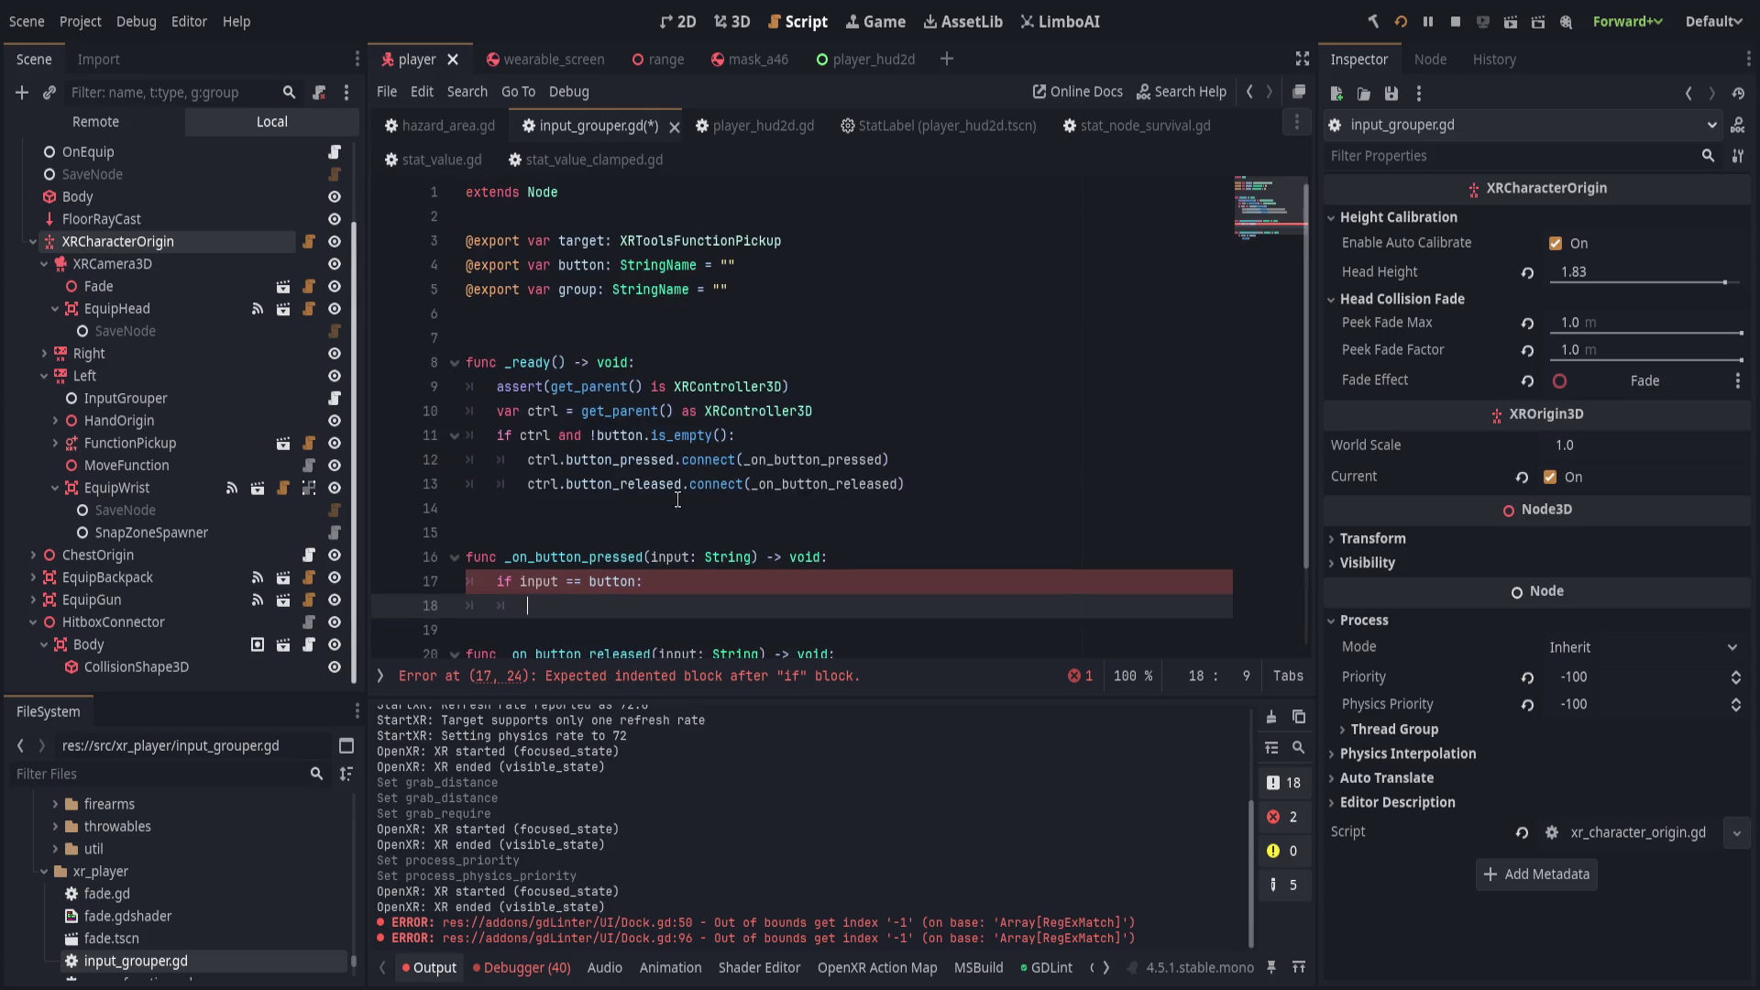
pyautogui.scroll(-1, 679, 504)
pyautogui.write('target.add_to_')
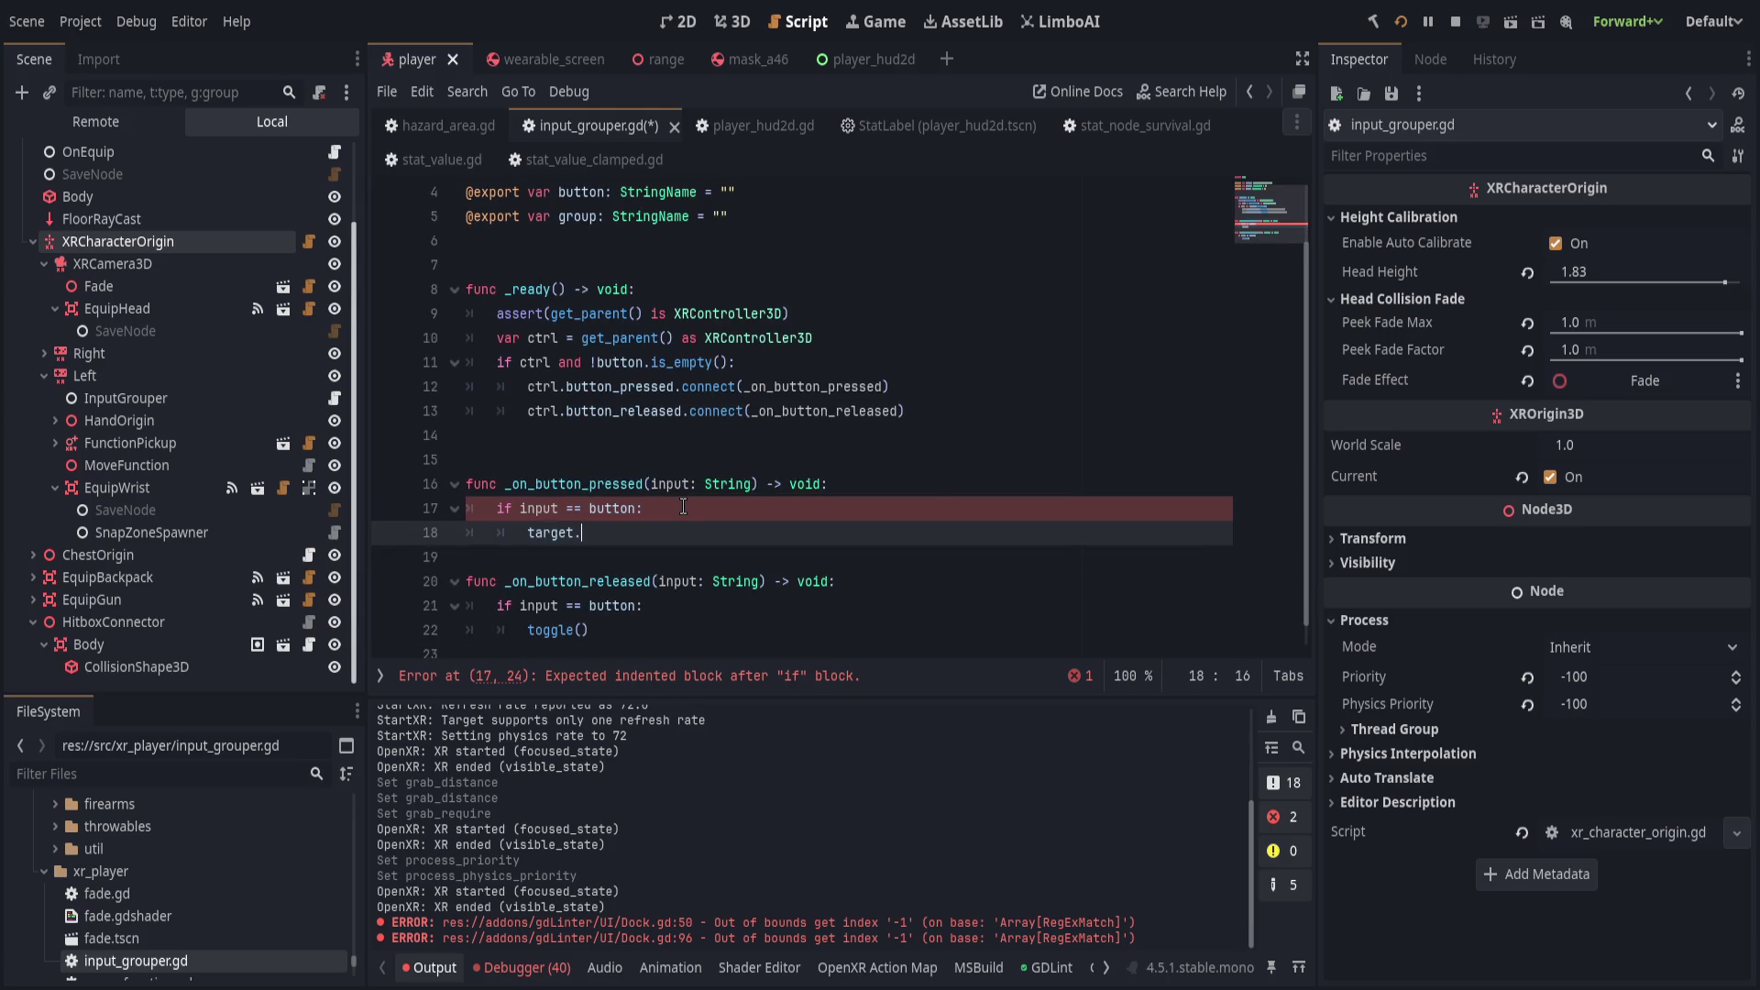
pyautogui.press('Return')
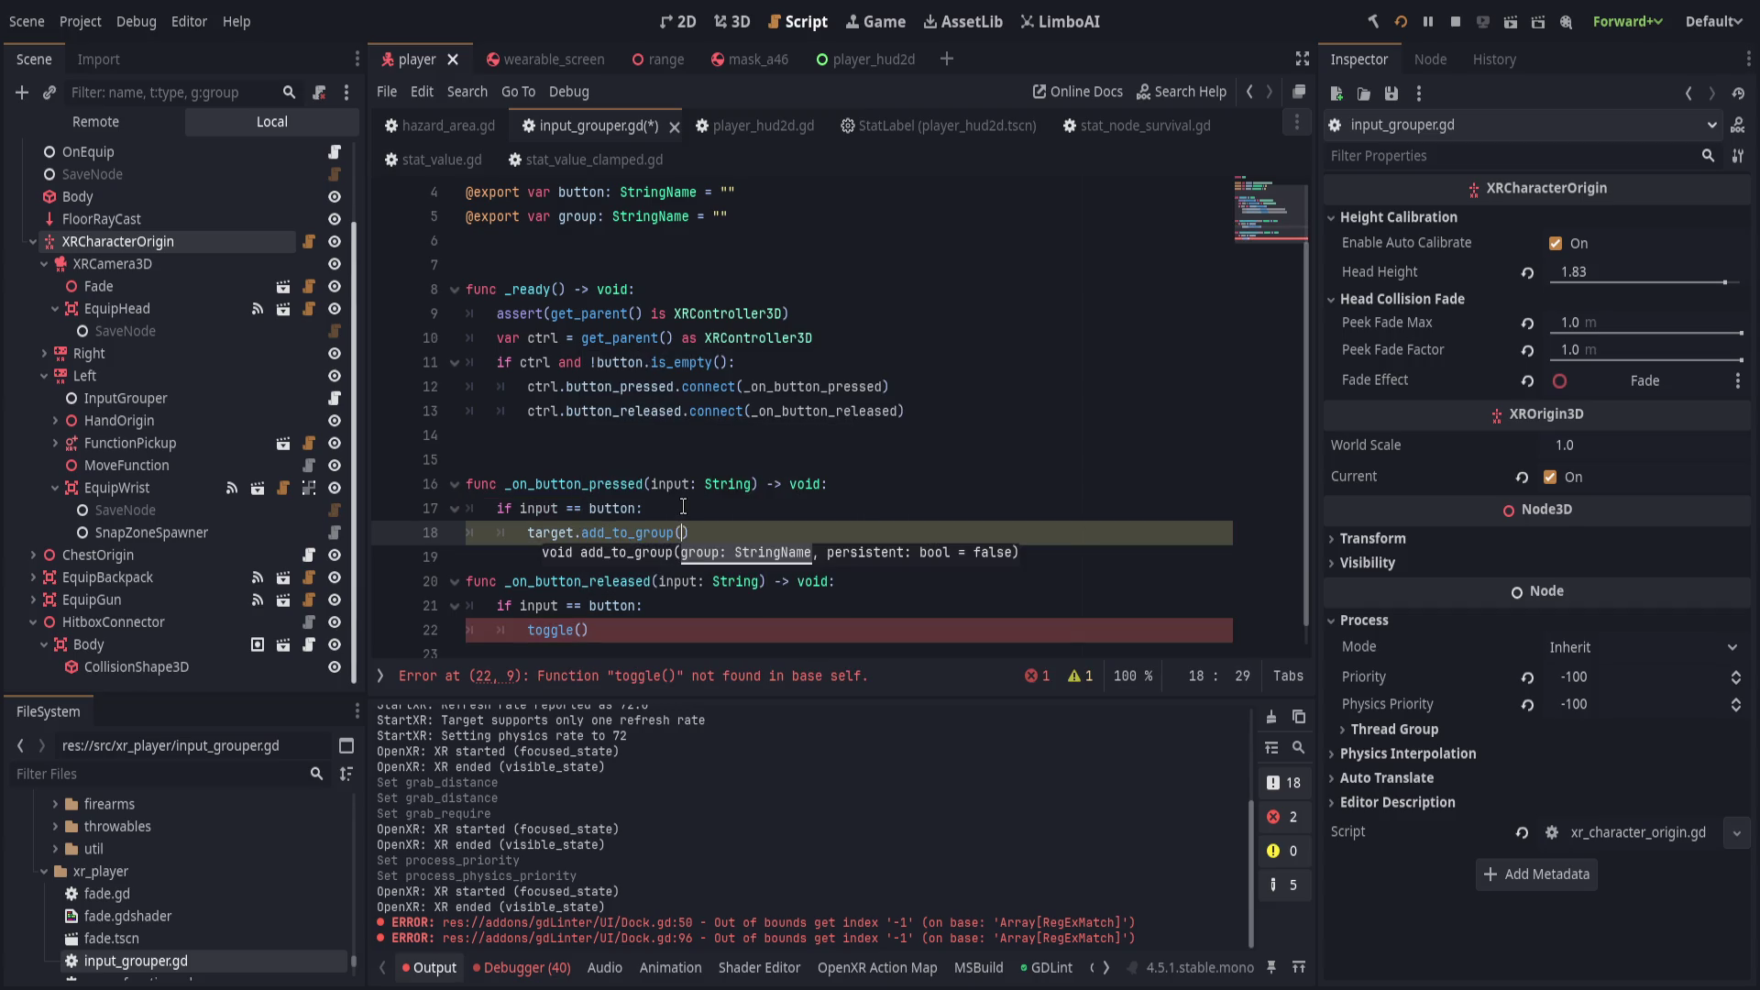
pyautogui.write('group')
pyautogui.press('Escape')
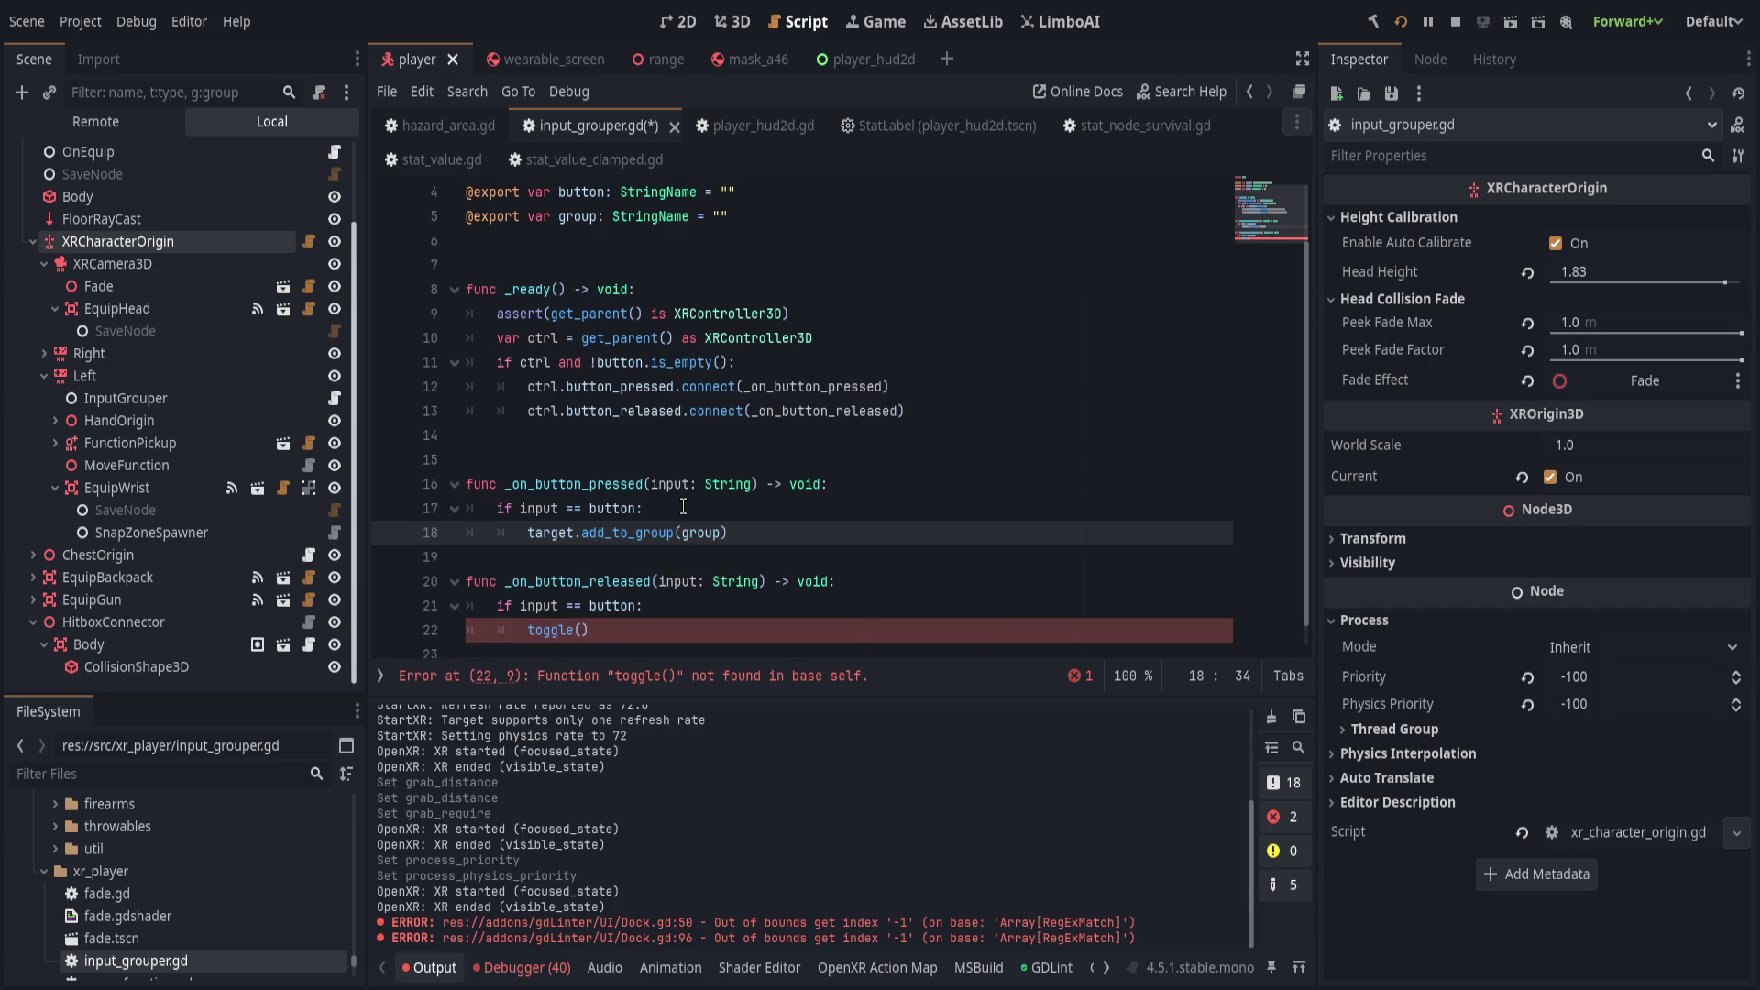
# Replace toggle() in _on_button_released with target.remove_from_group(group).
pyautogui.press('Down')
pyautogui.press('Down')
pyautogui.press('Down')
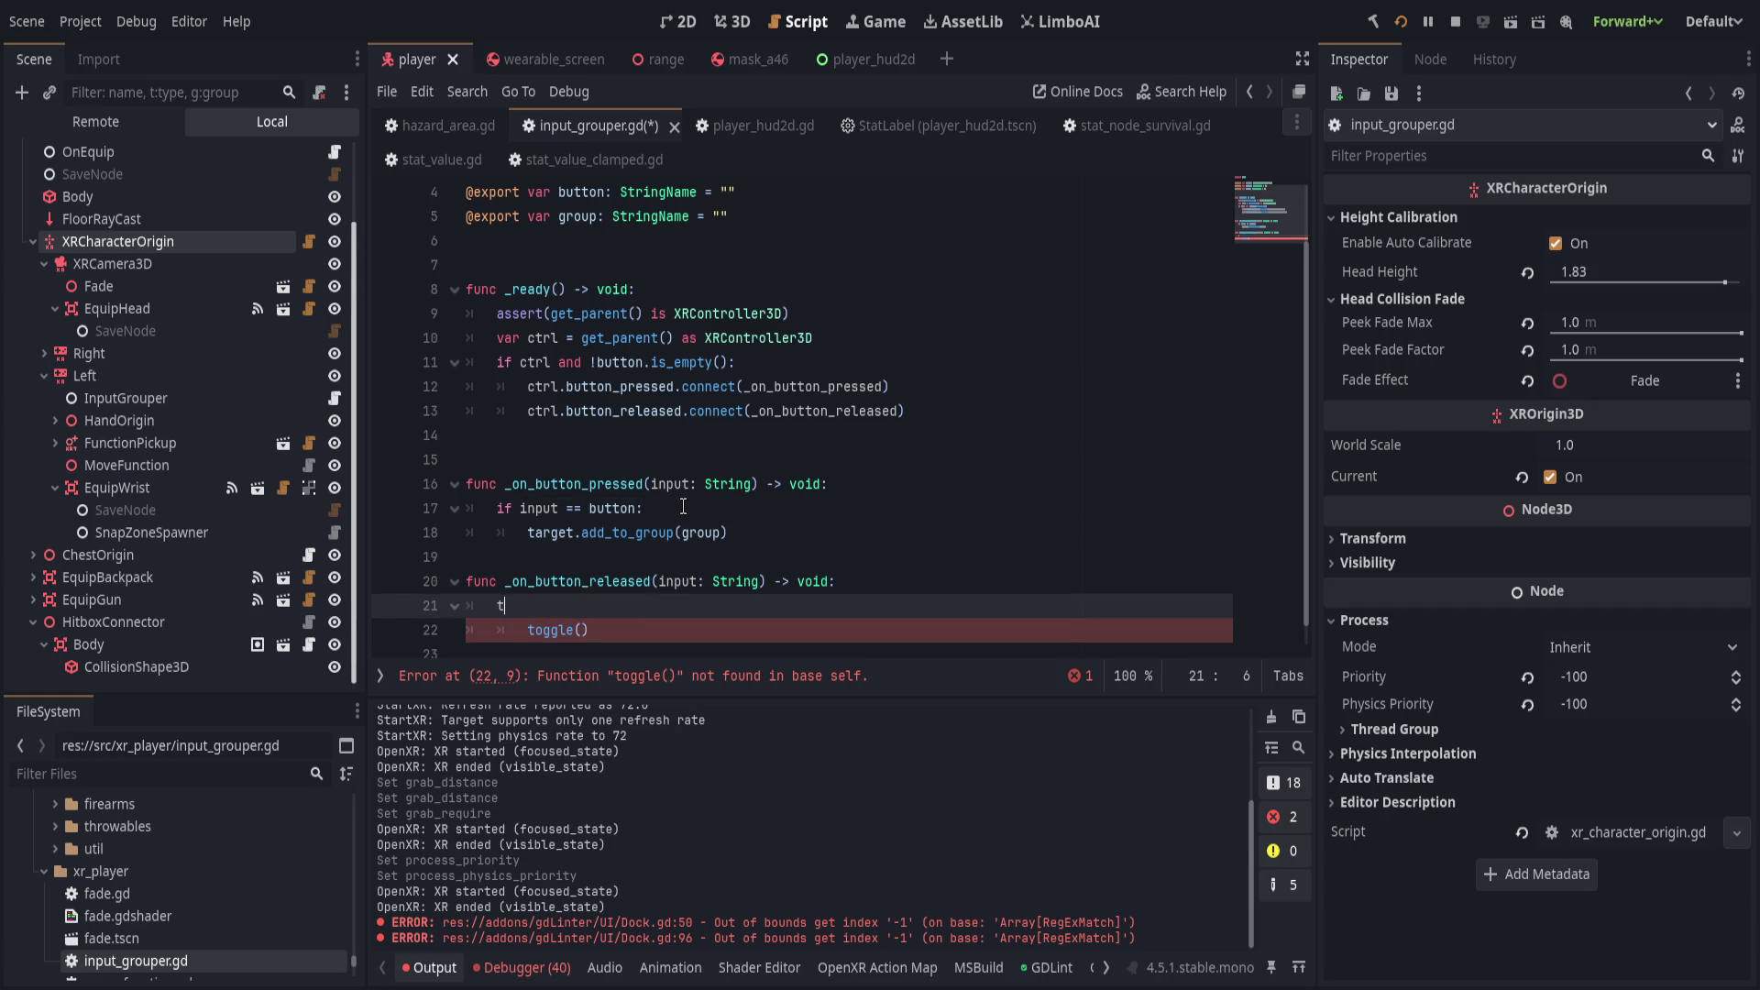
pyautogui.press('Down')
pyautogui.hotkey('shift', 'End')
pyautogui.write('target.remov')
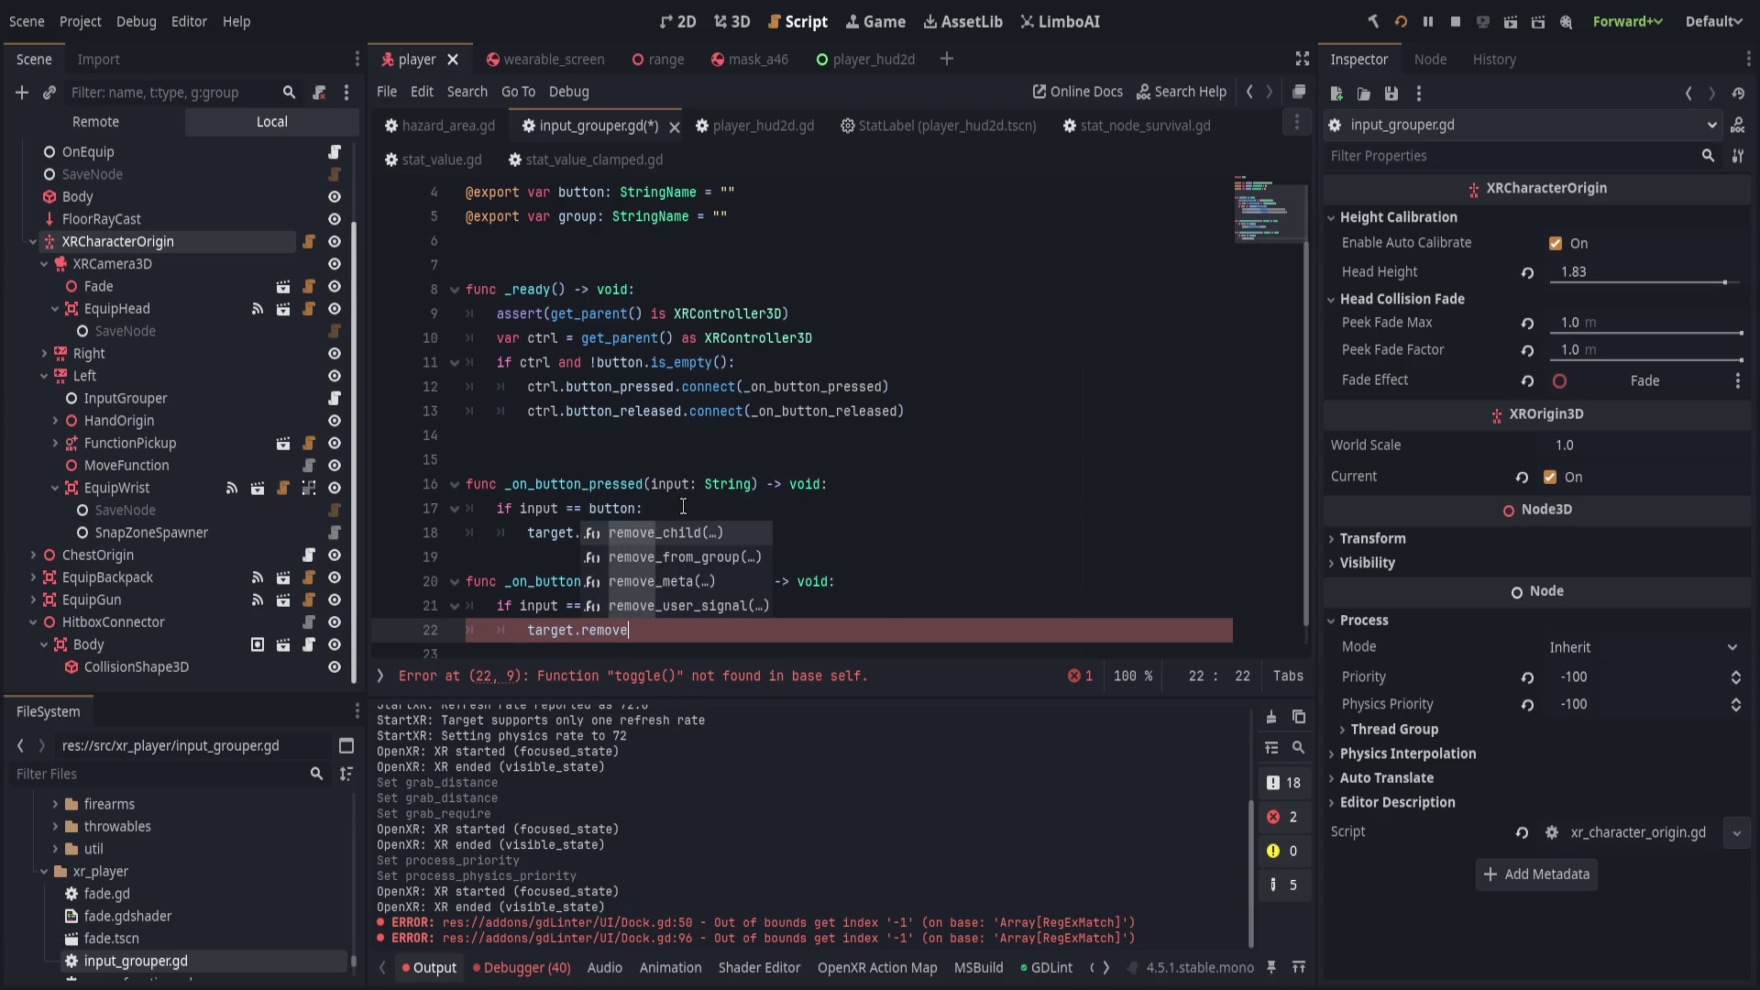
pyautogui.press('Return')
pyautogui.write('group(group')
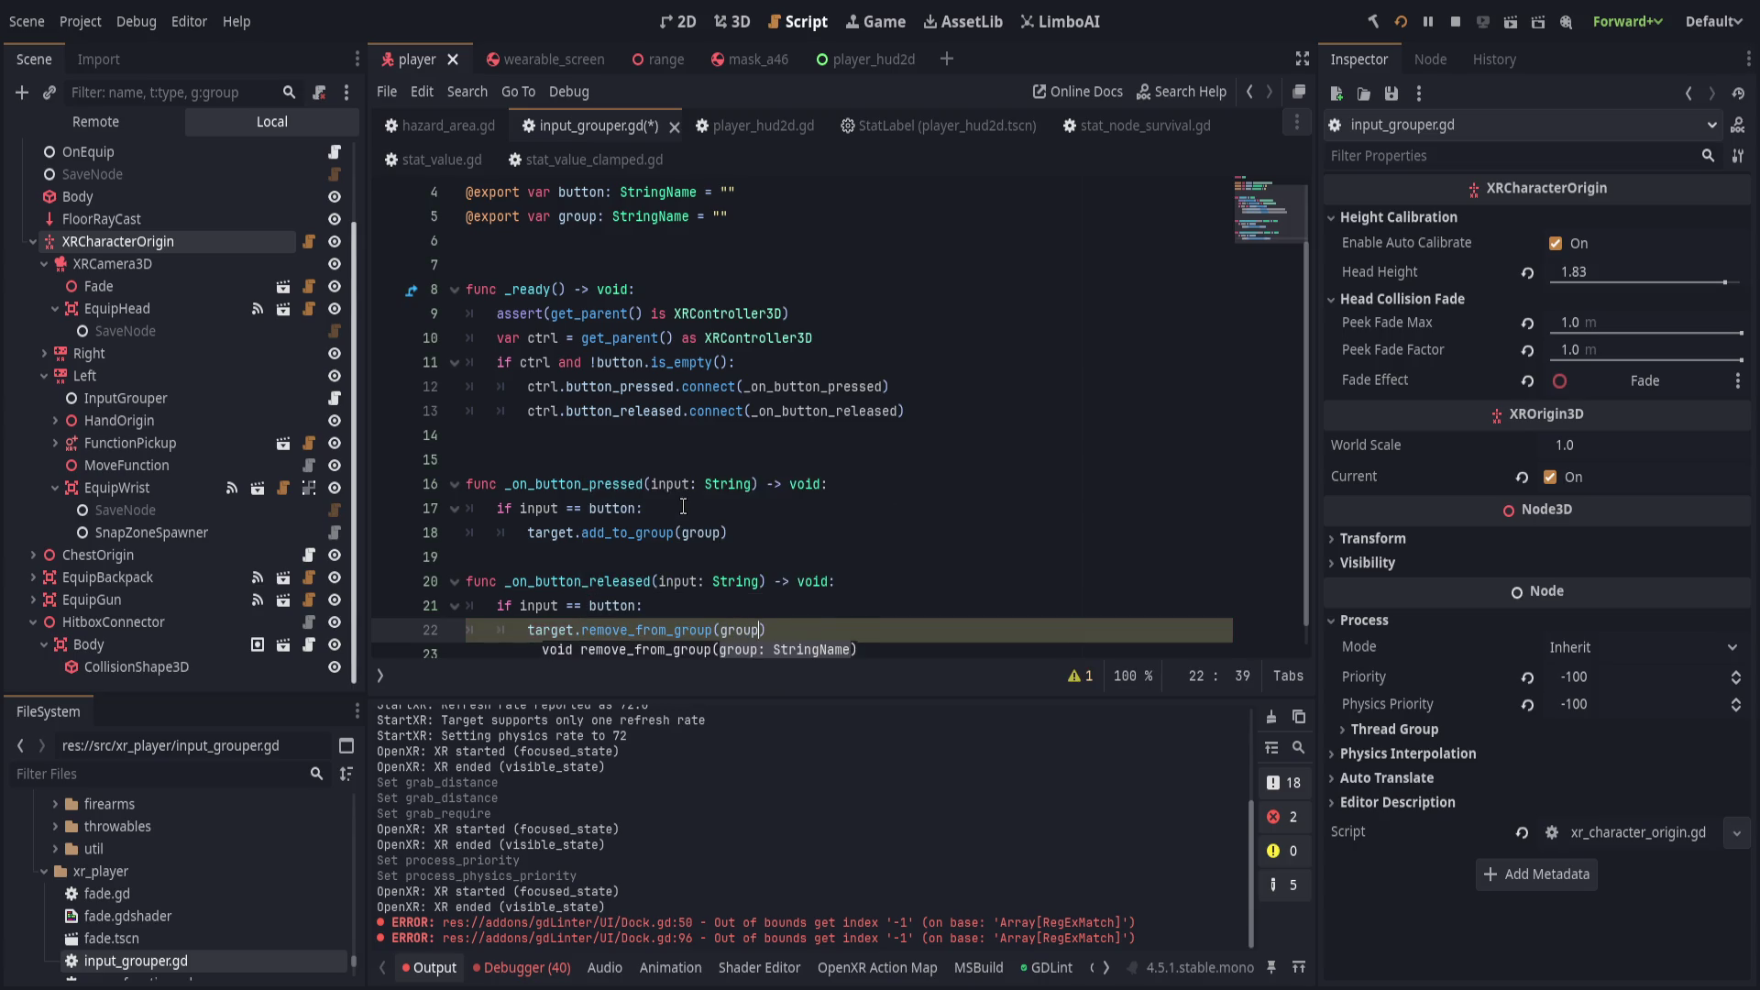
pyautogui.press('End')
# Add a blank line between the handlers, save the script, and hide the output panel.
pyautogui.click(616, 562)
pyautogui.press('Return')
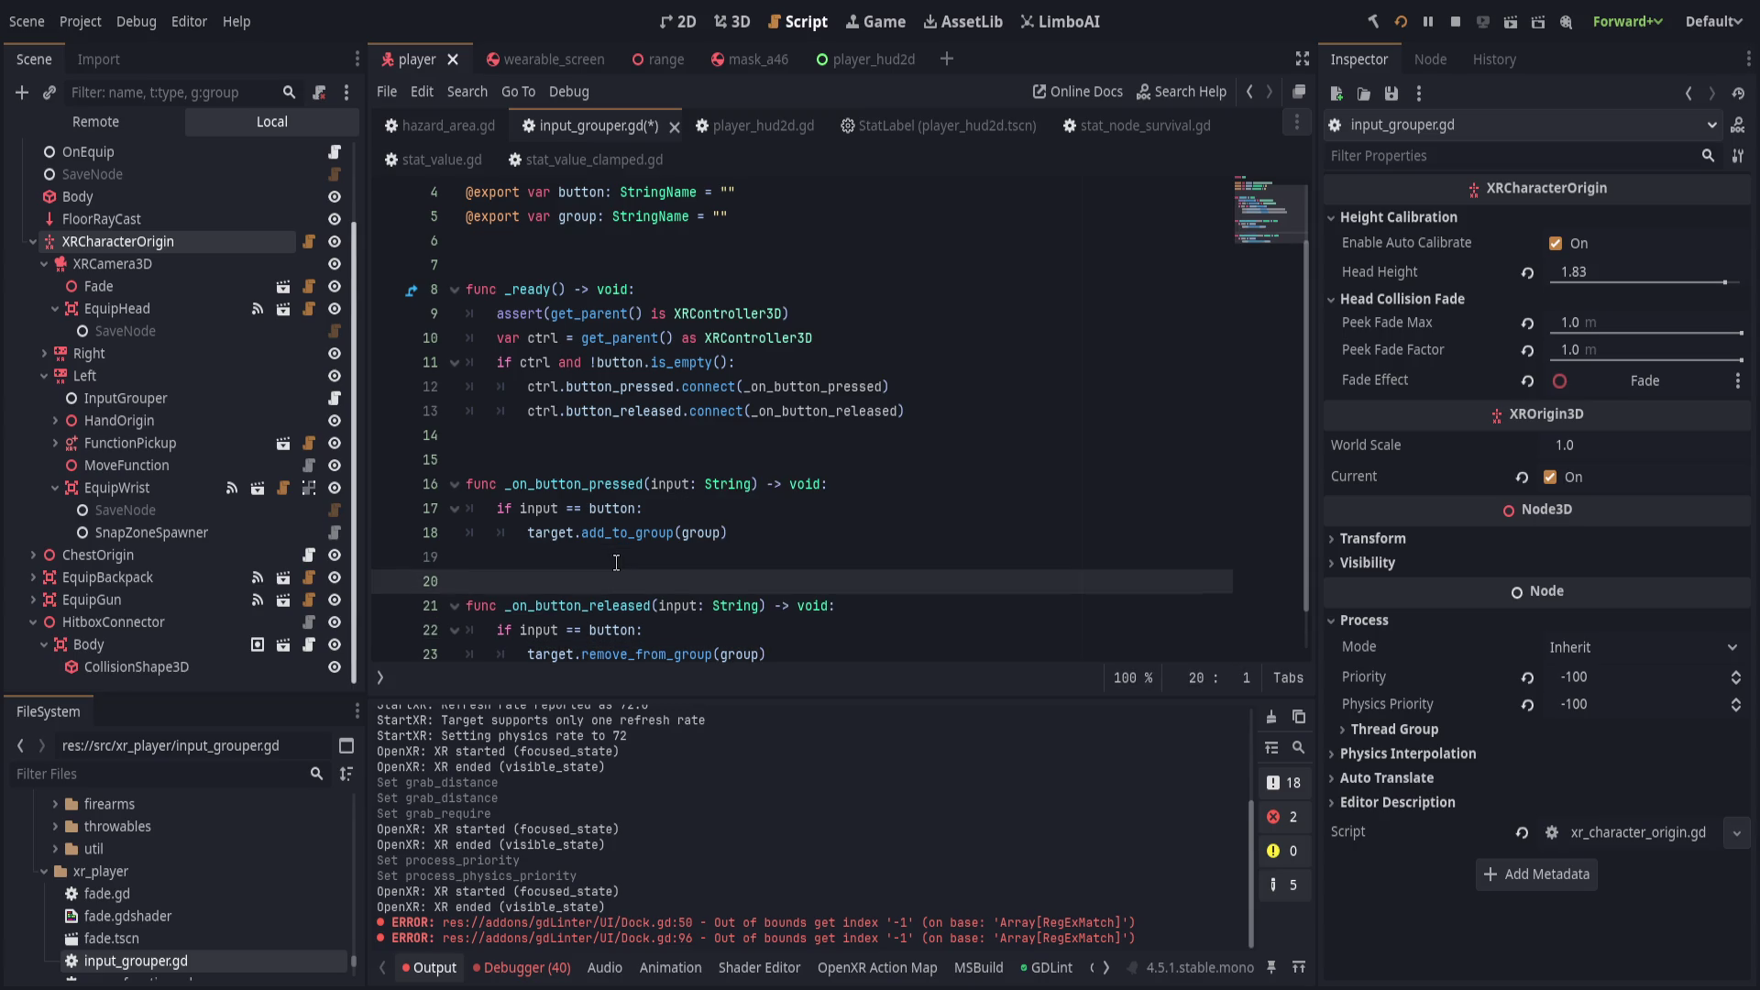
pyautogui.hotkey('ctrl', 's')
pyautogui.scroll(-1, 782, 484)
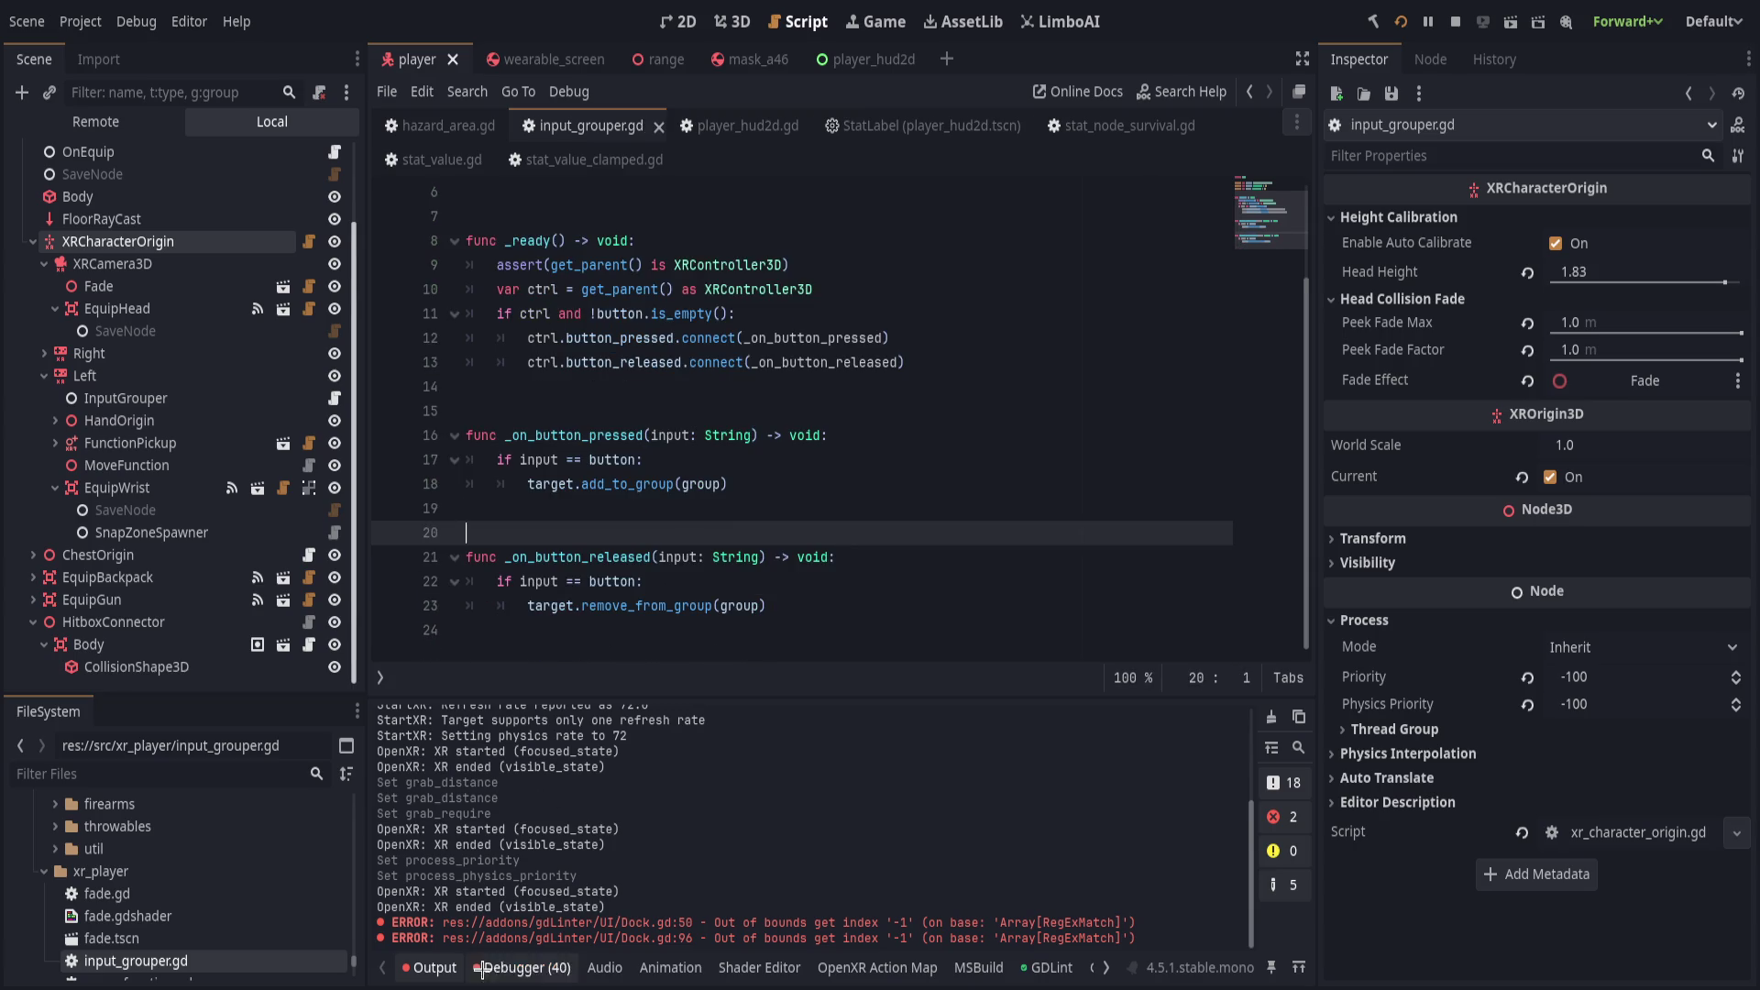
pyautogui.click(428, 967)
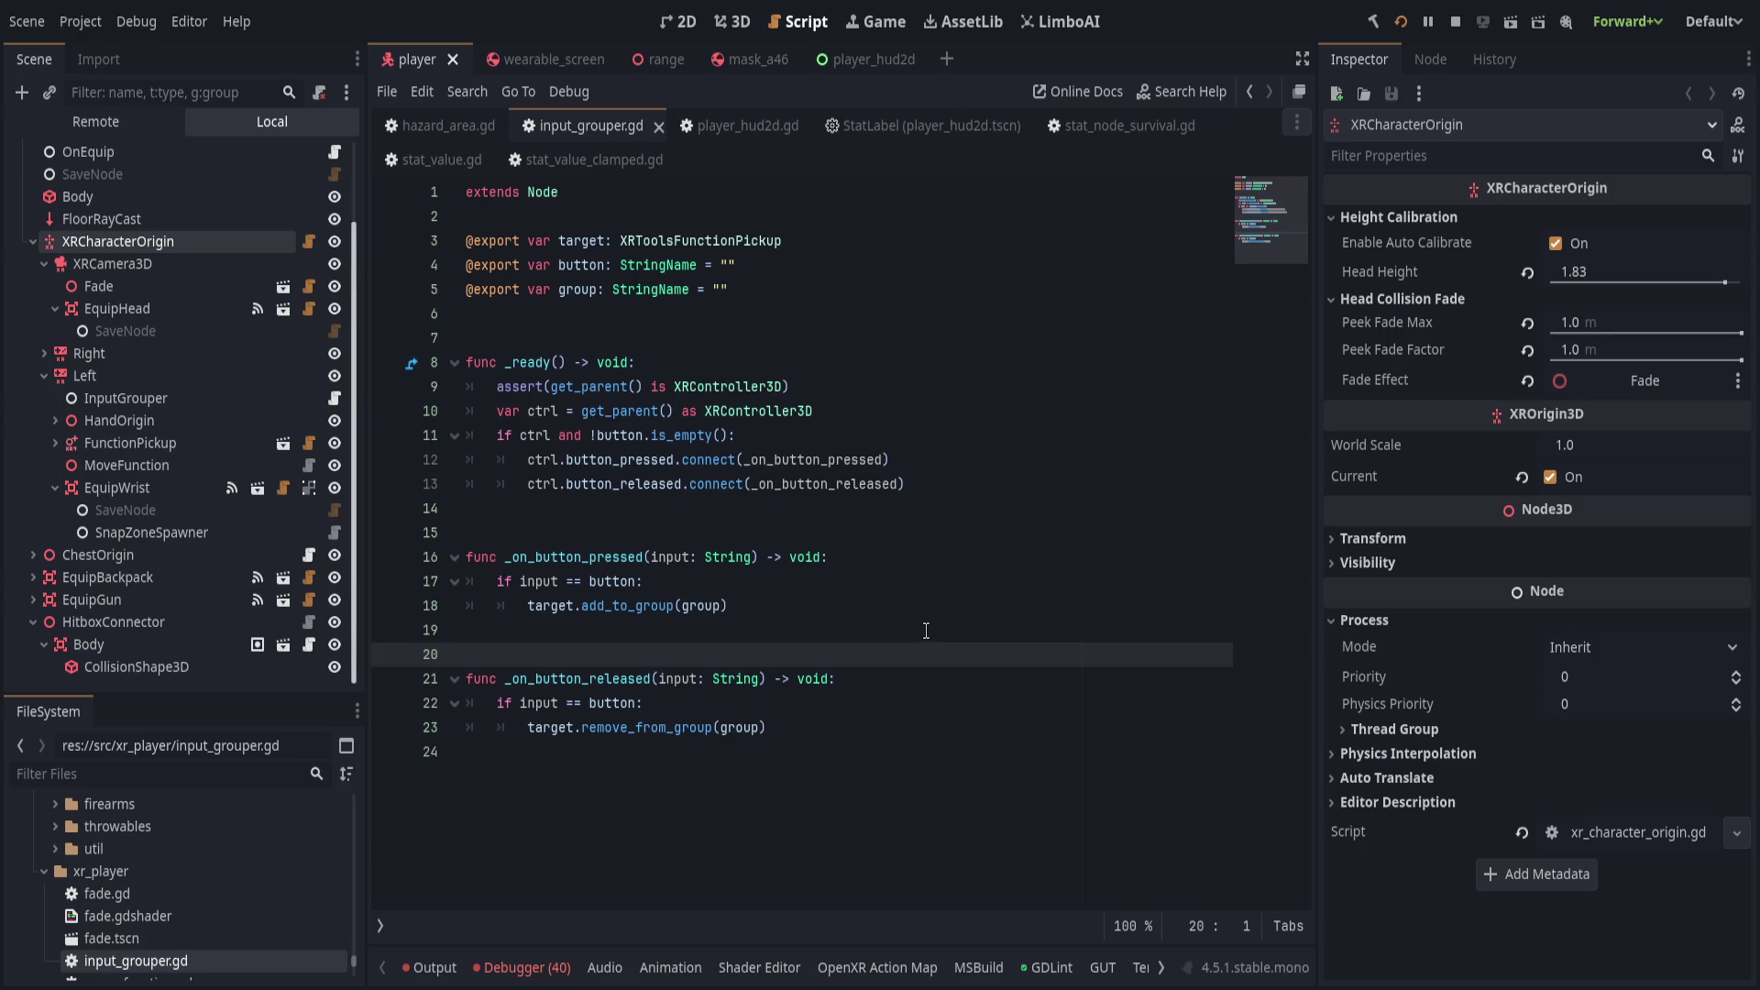
# Switch to the 3D view of the player scene and select the XRCamera3D node.
pyautogui.click(1400, 21)
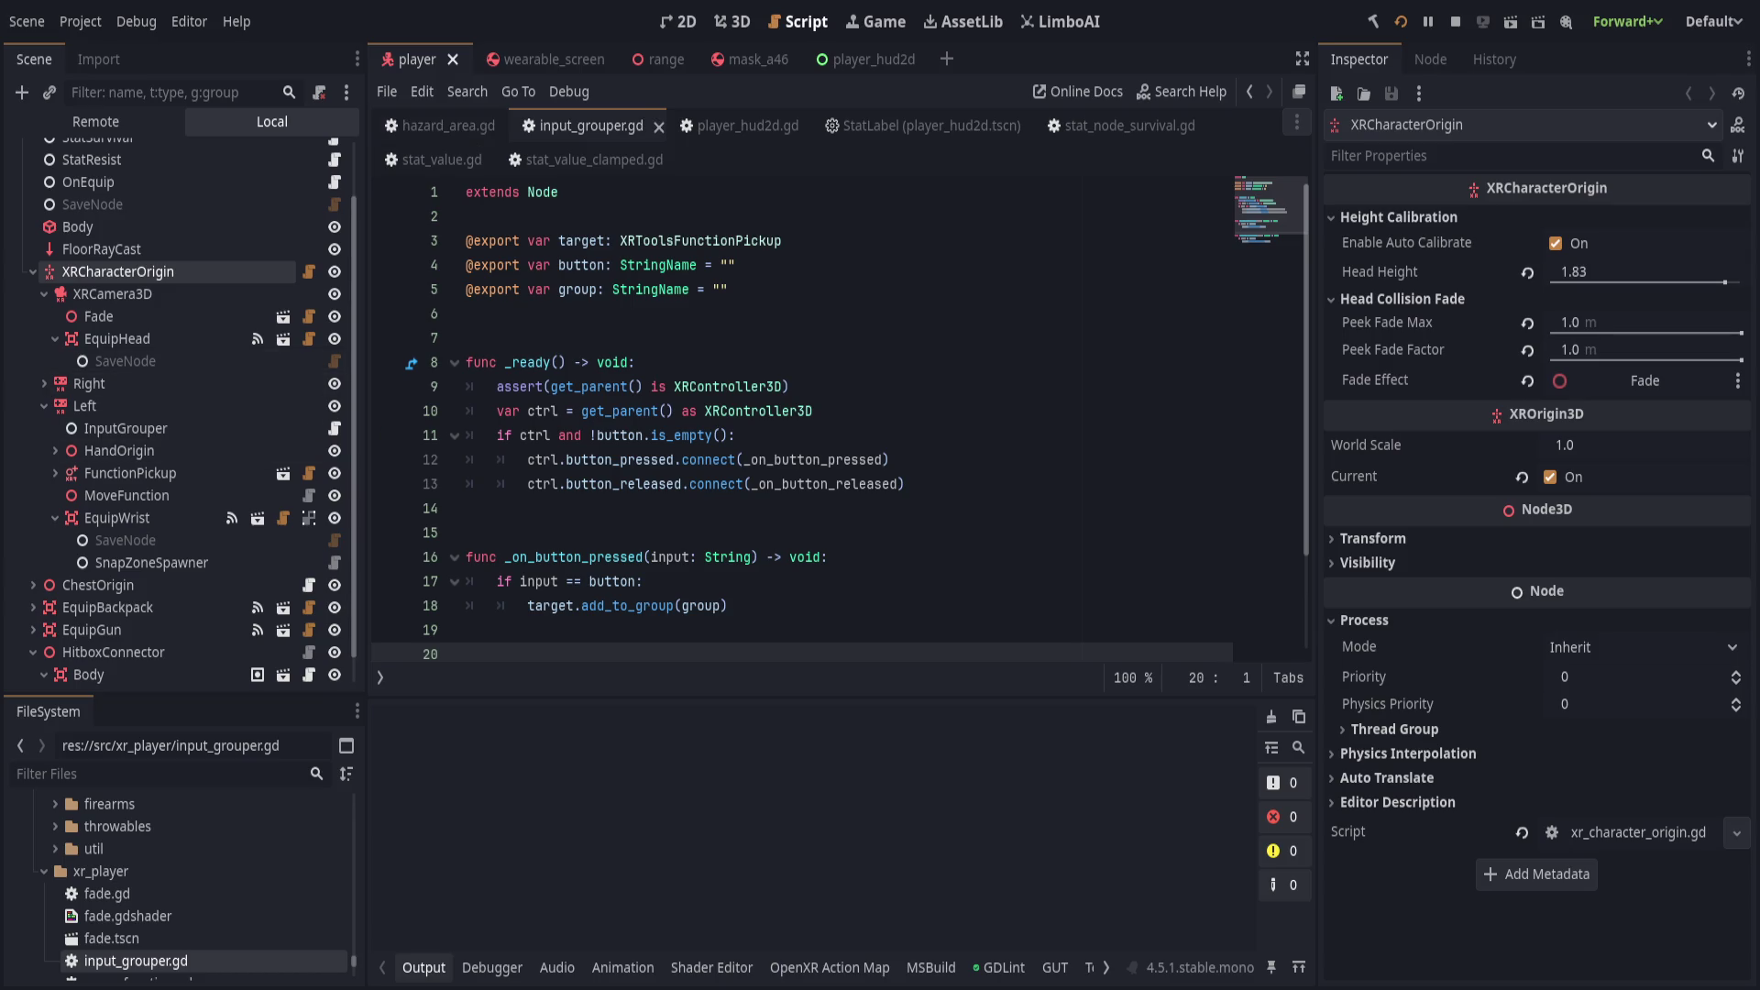
pyautogui.click(117, 339)
pyautogui.click(733, 22)
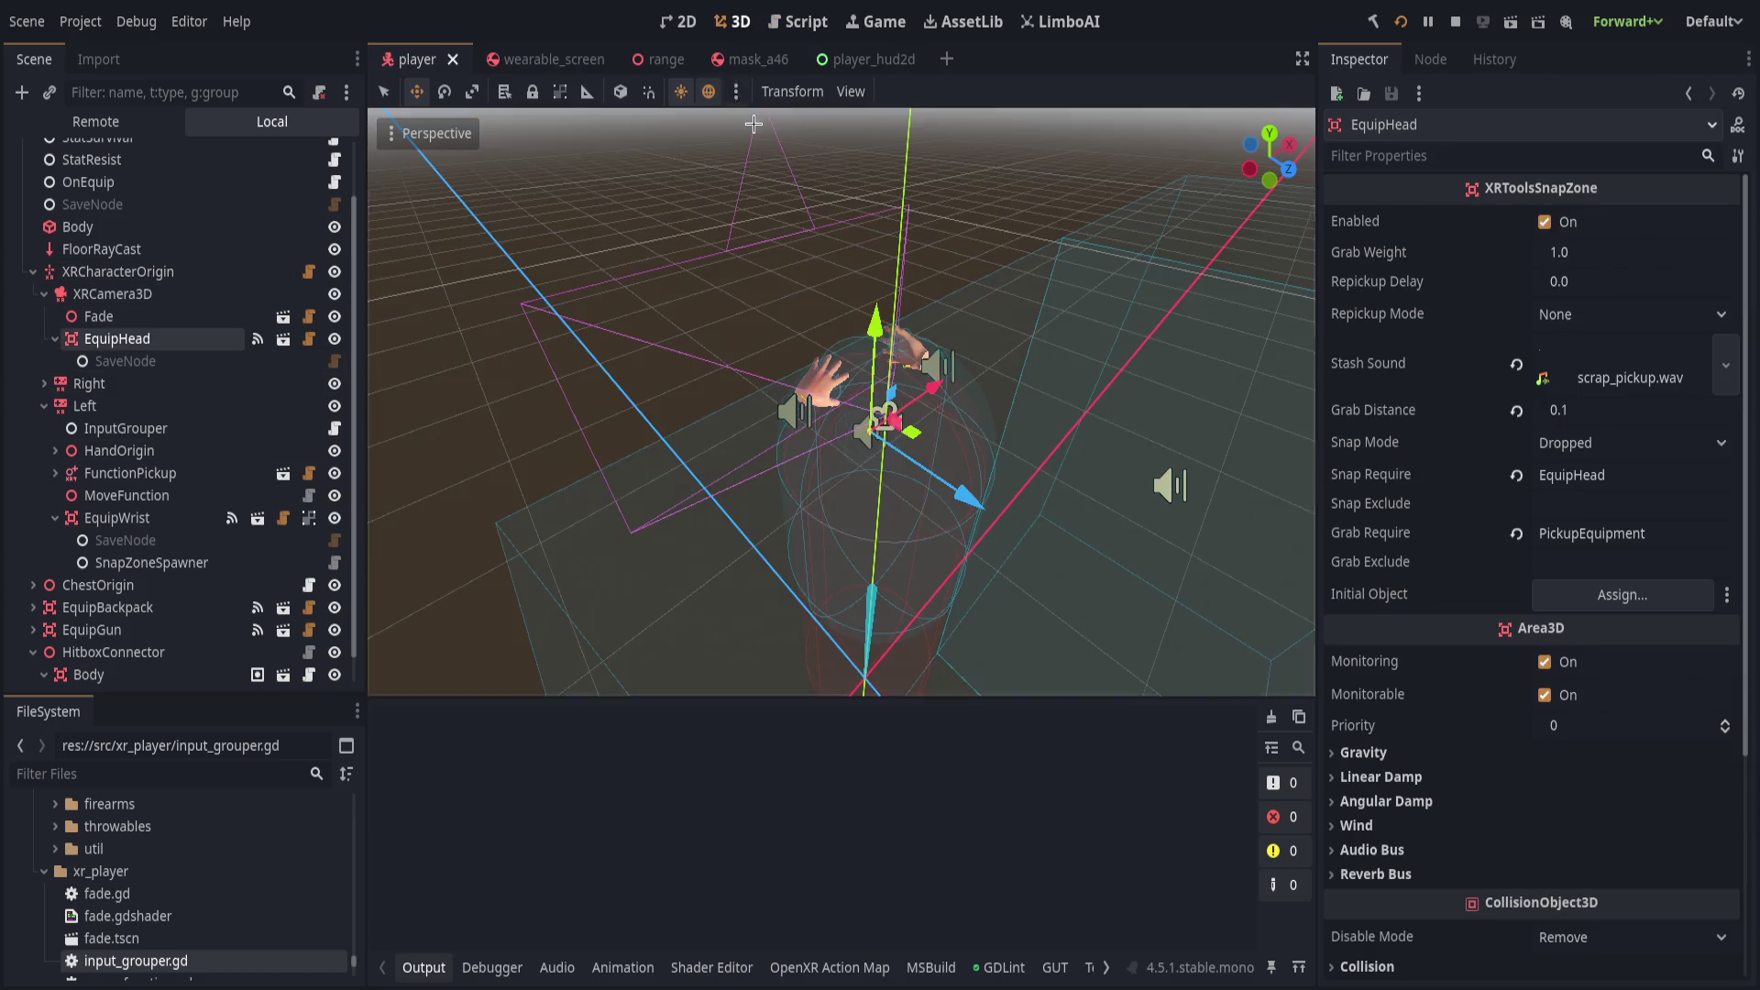
pyautogui.moveTo(979, 510); pyautogui.dragTo(976, 508)
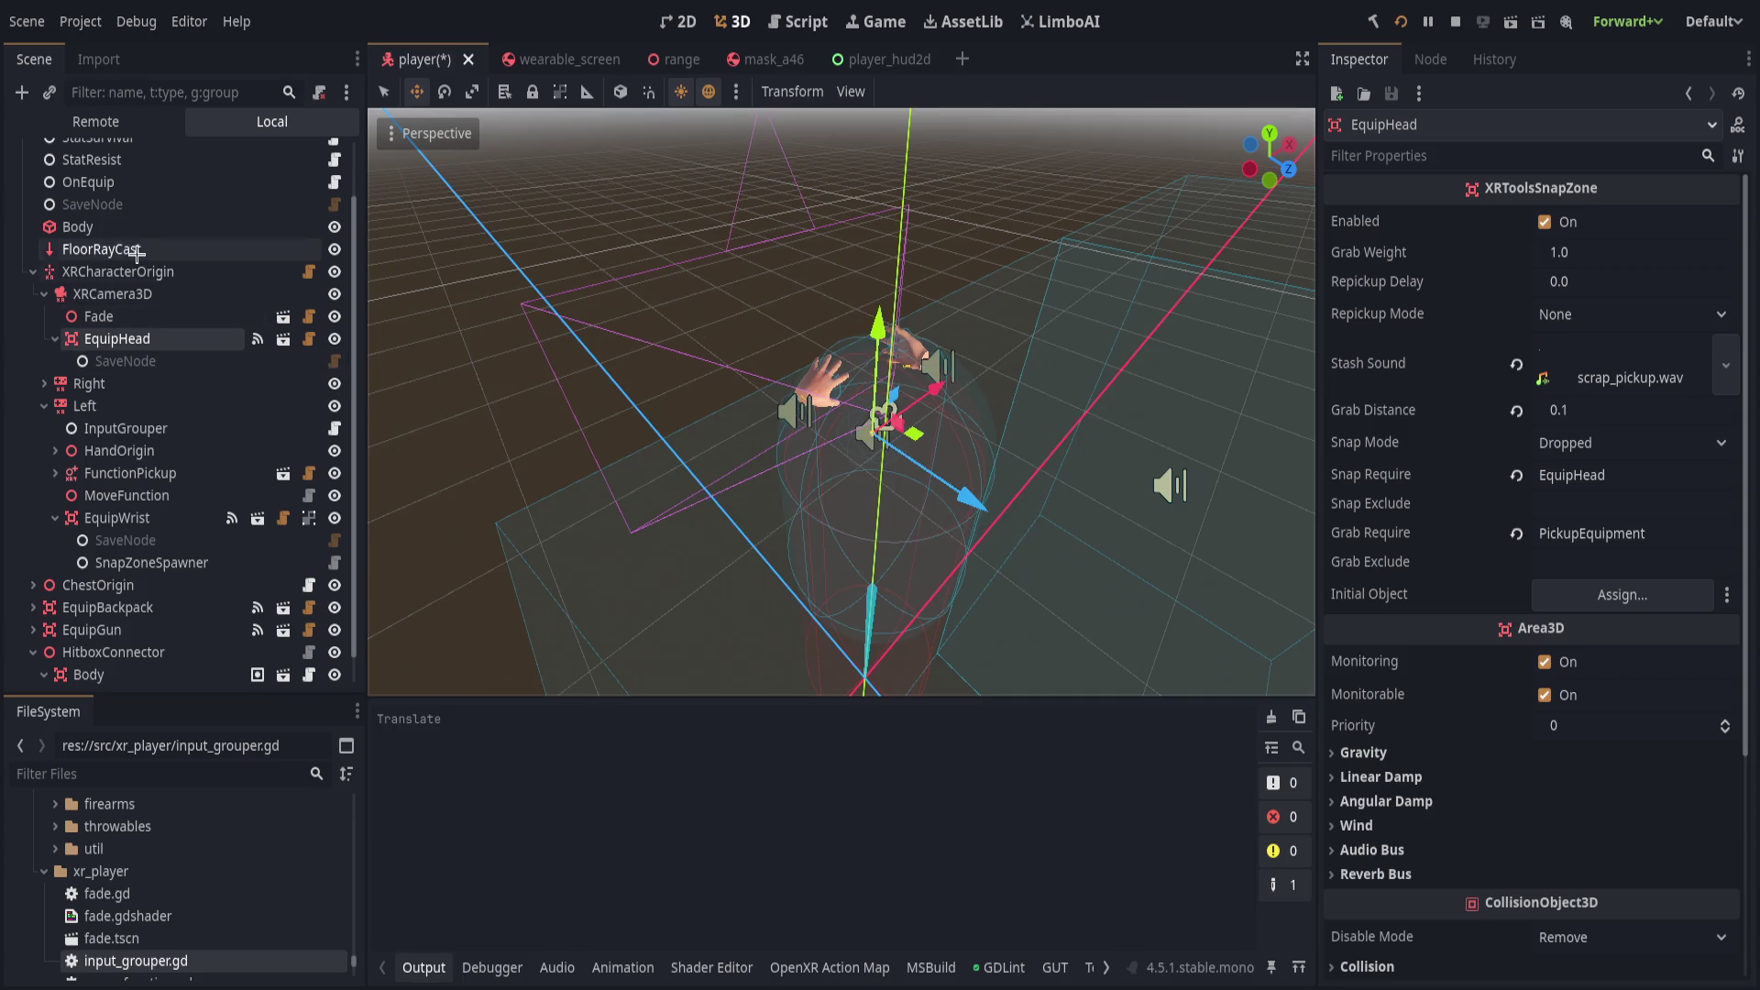
pyautogui.click(112, 293)
# Set the XRCamera3D near clip to 0.02, save the player scene, and launch the game.
pyautogui.scroll(-5, 1467, 596)
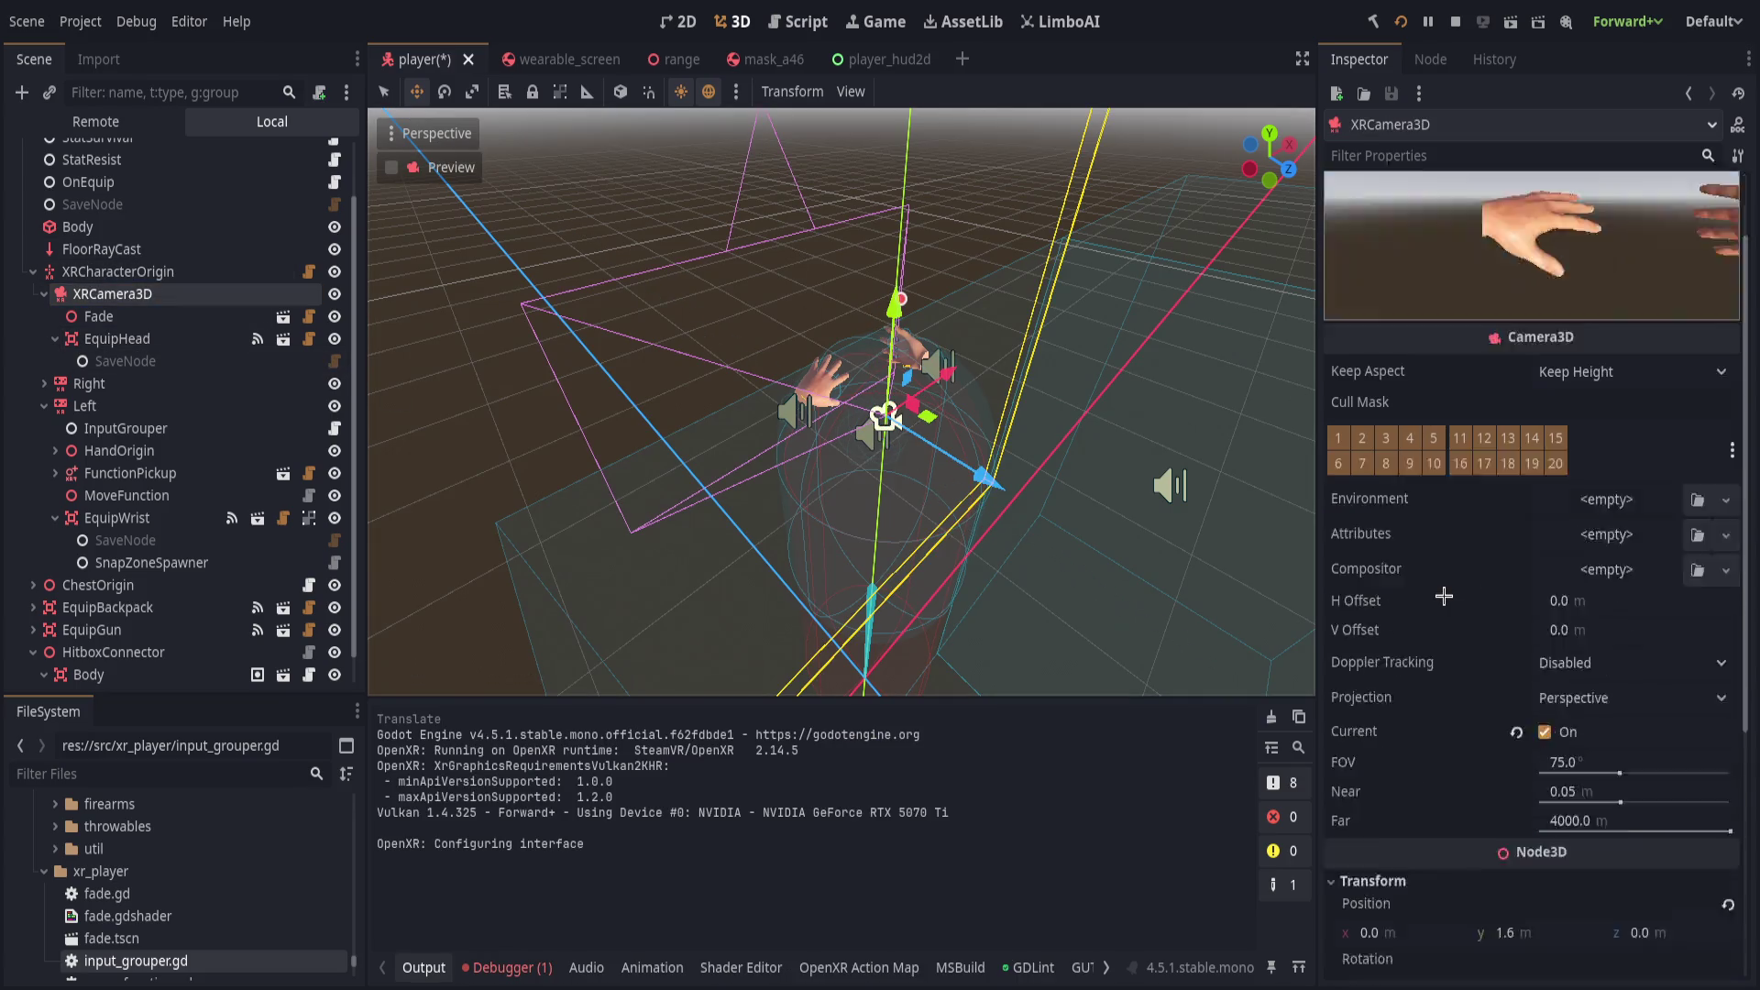
pyautogui.moveTo(1620, 701); pyautogui.dragTo(1600, 702)
pyautogui.hotkey('ctrl', 's')
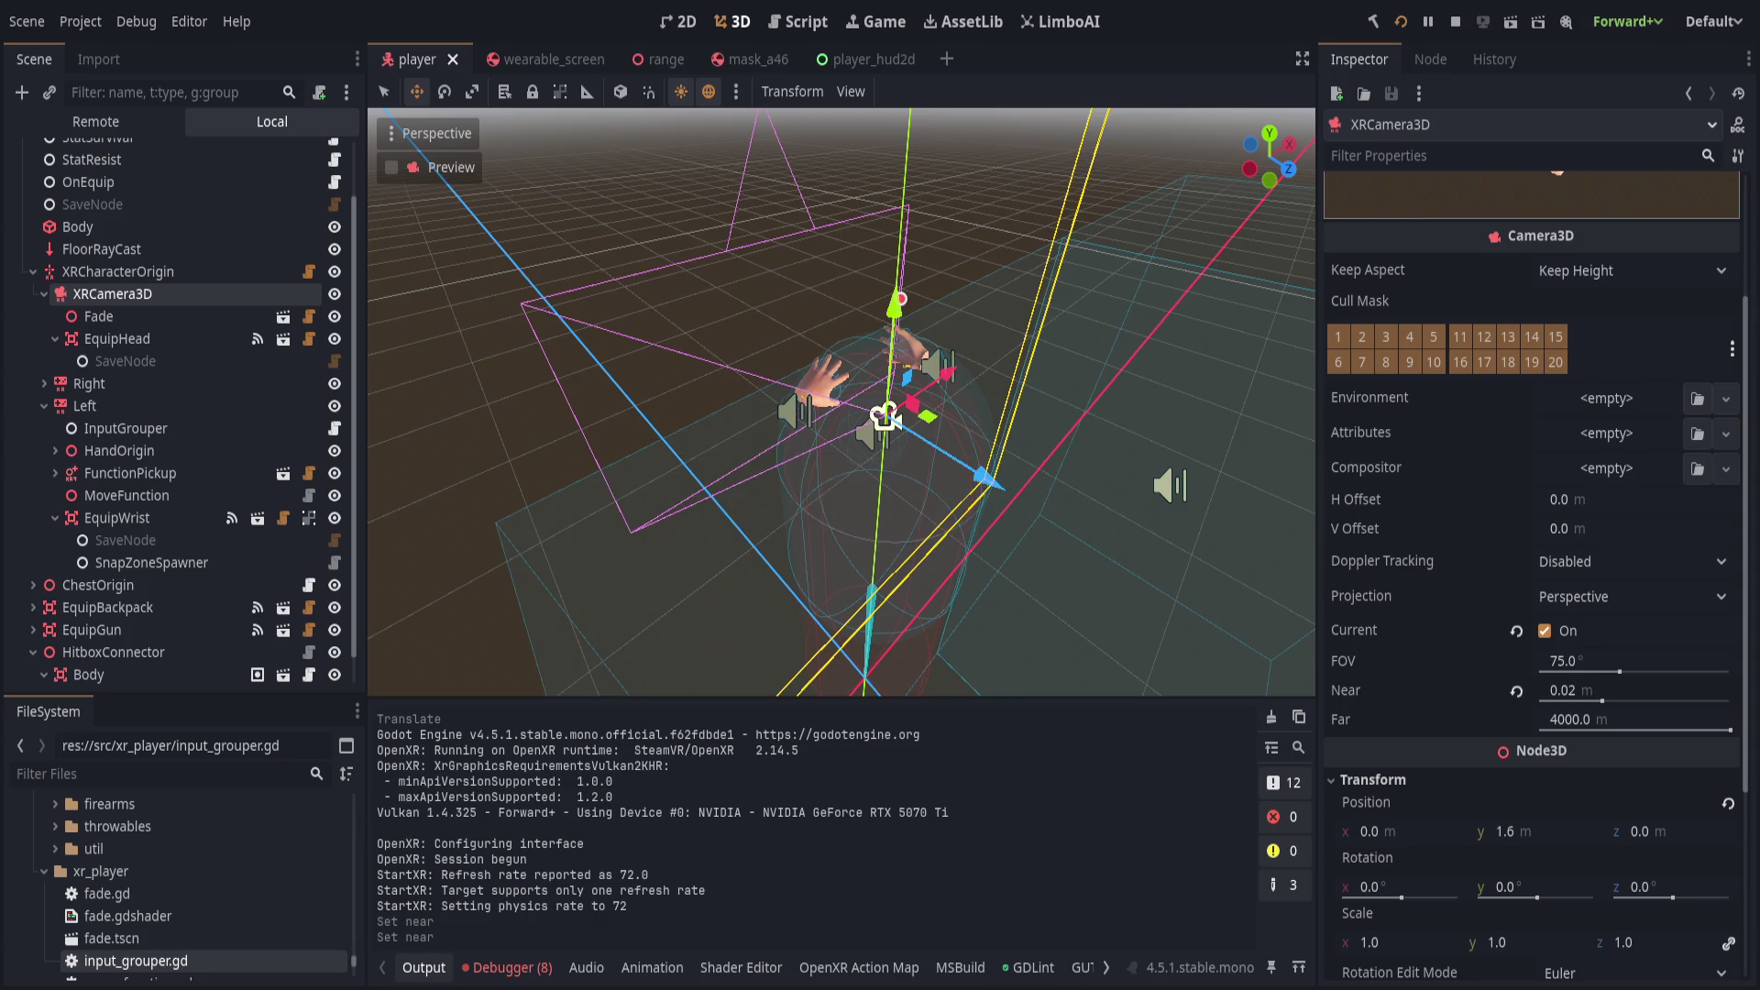
pyautogui.hotkey('alt', 'Tab')
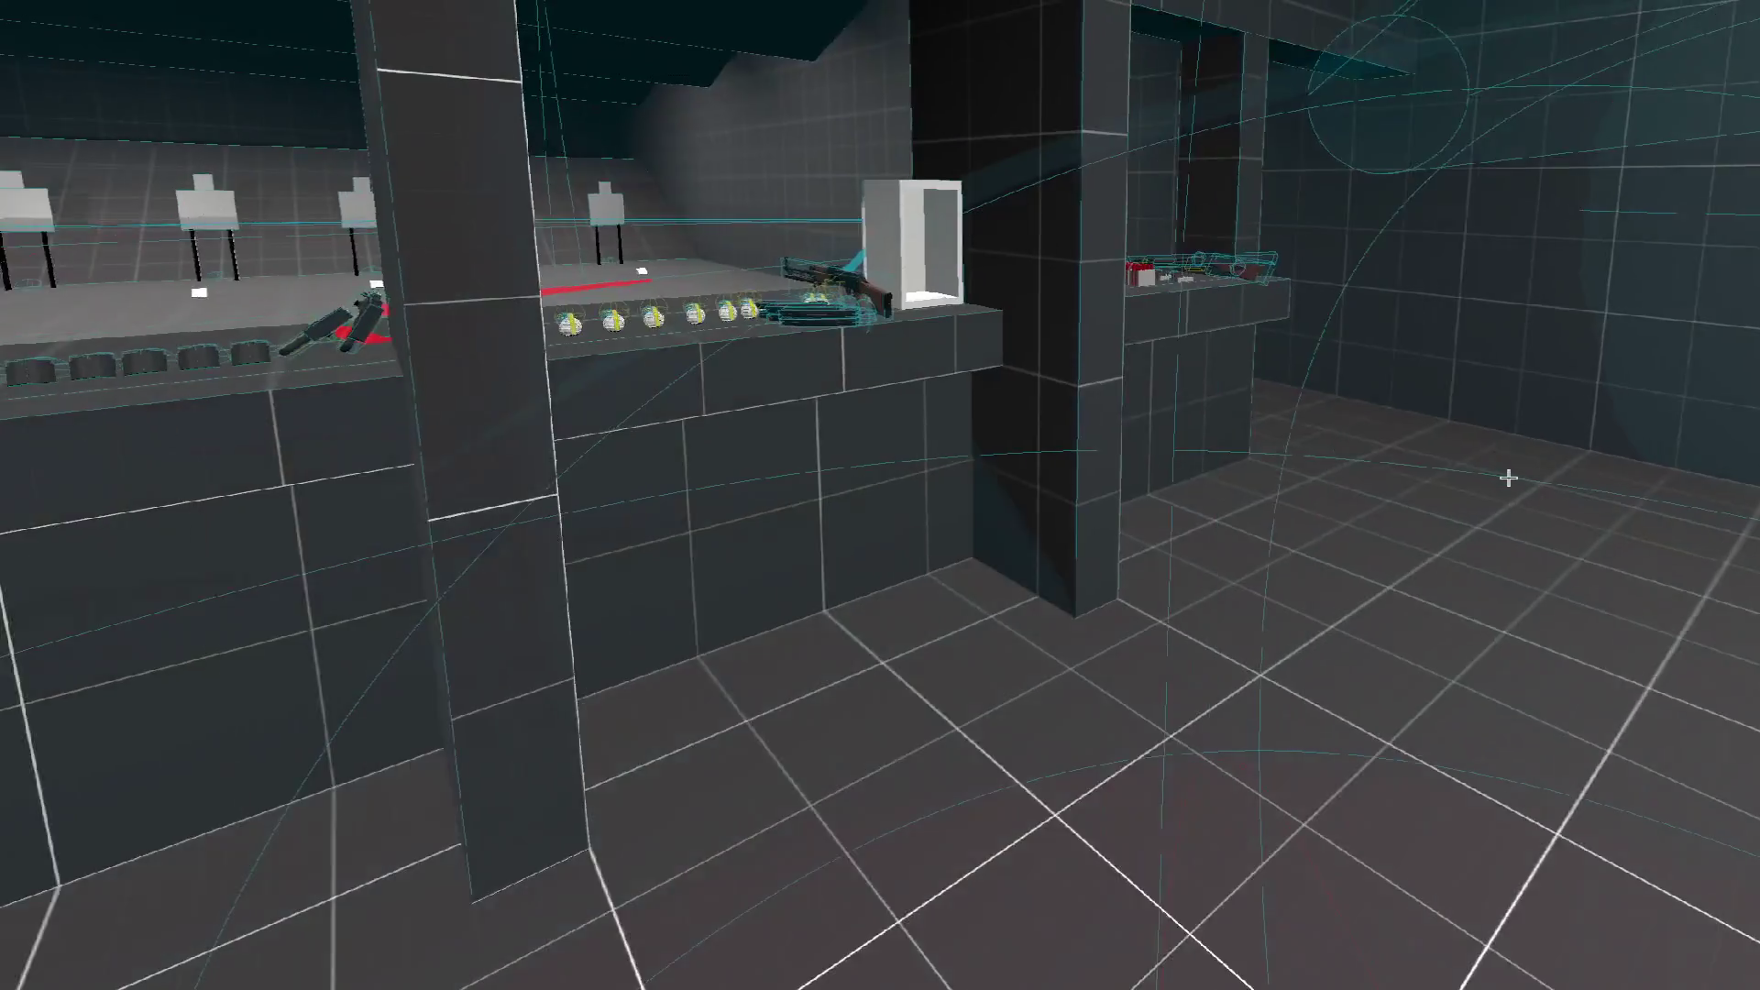
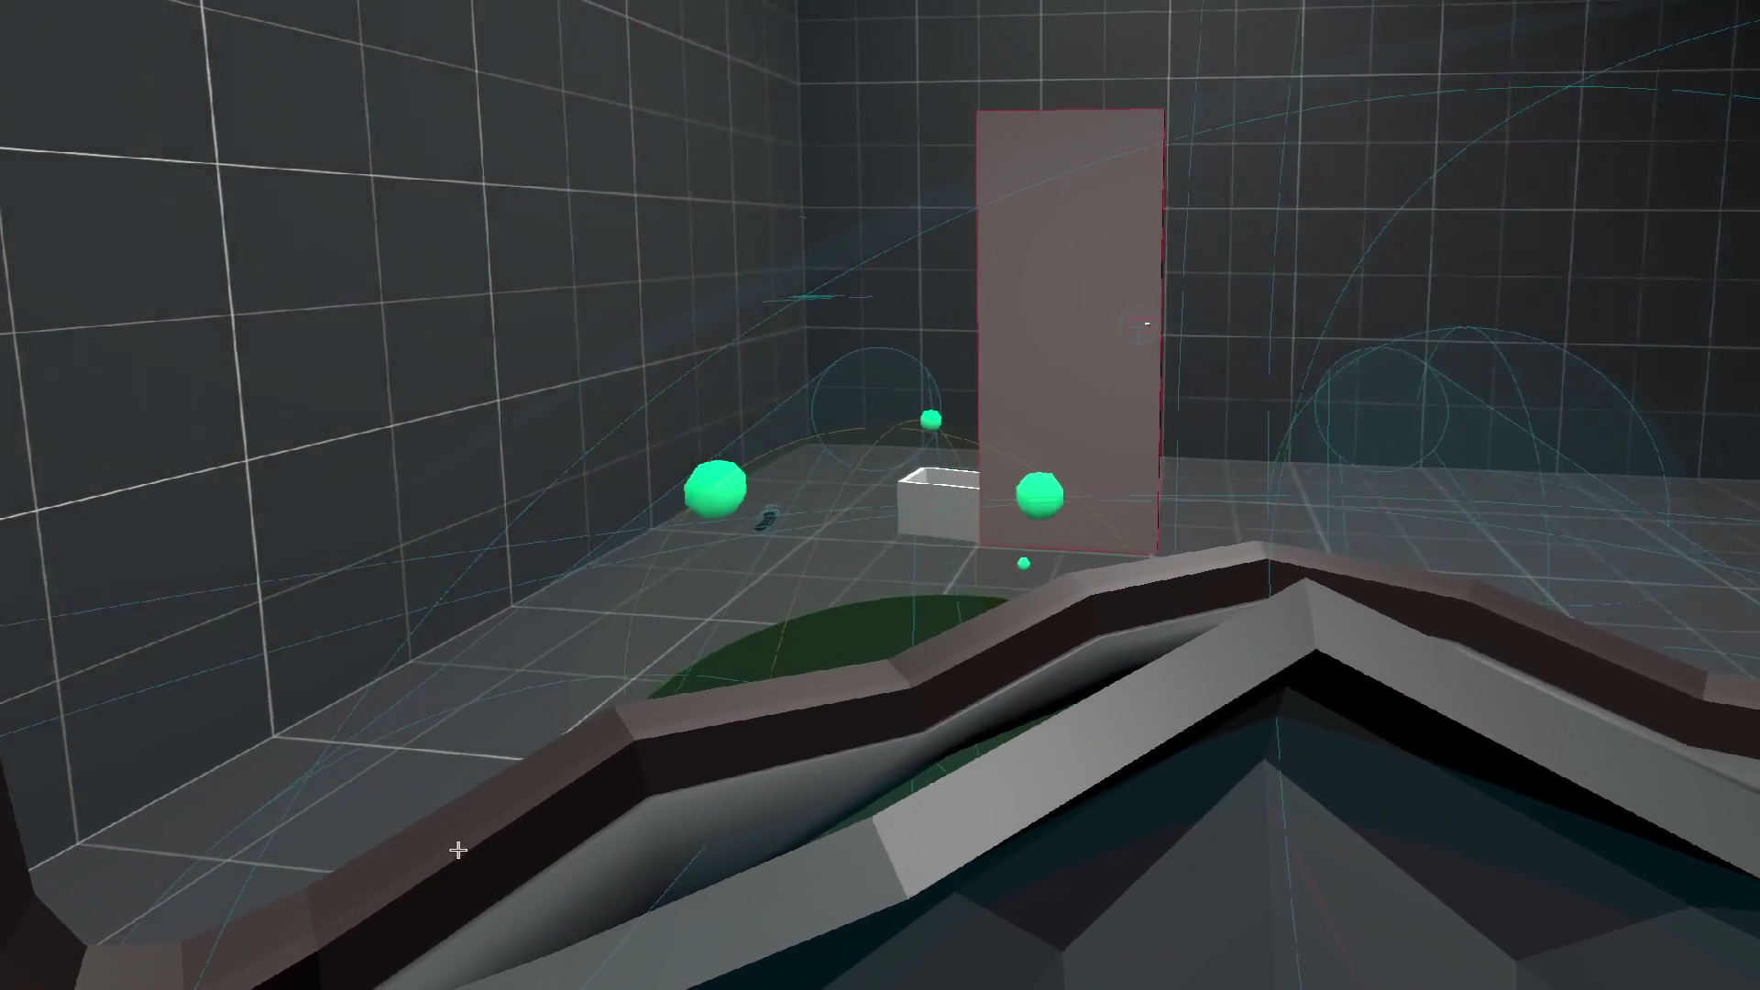
# Stop the game, select EquipHead, and expand OnEquip's Equip Slots array listing all six zones.
pyautogui.hotkey('alt', 'Tab')
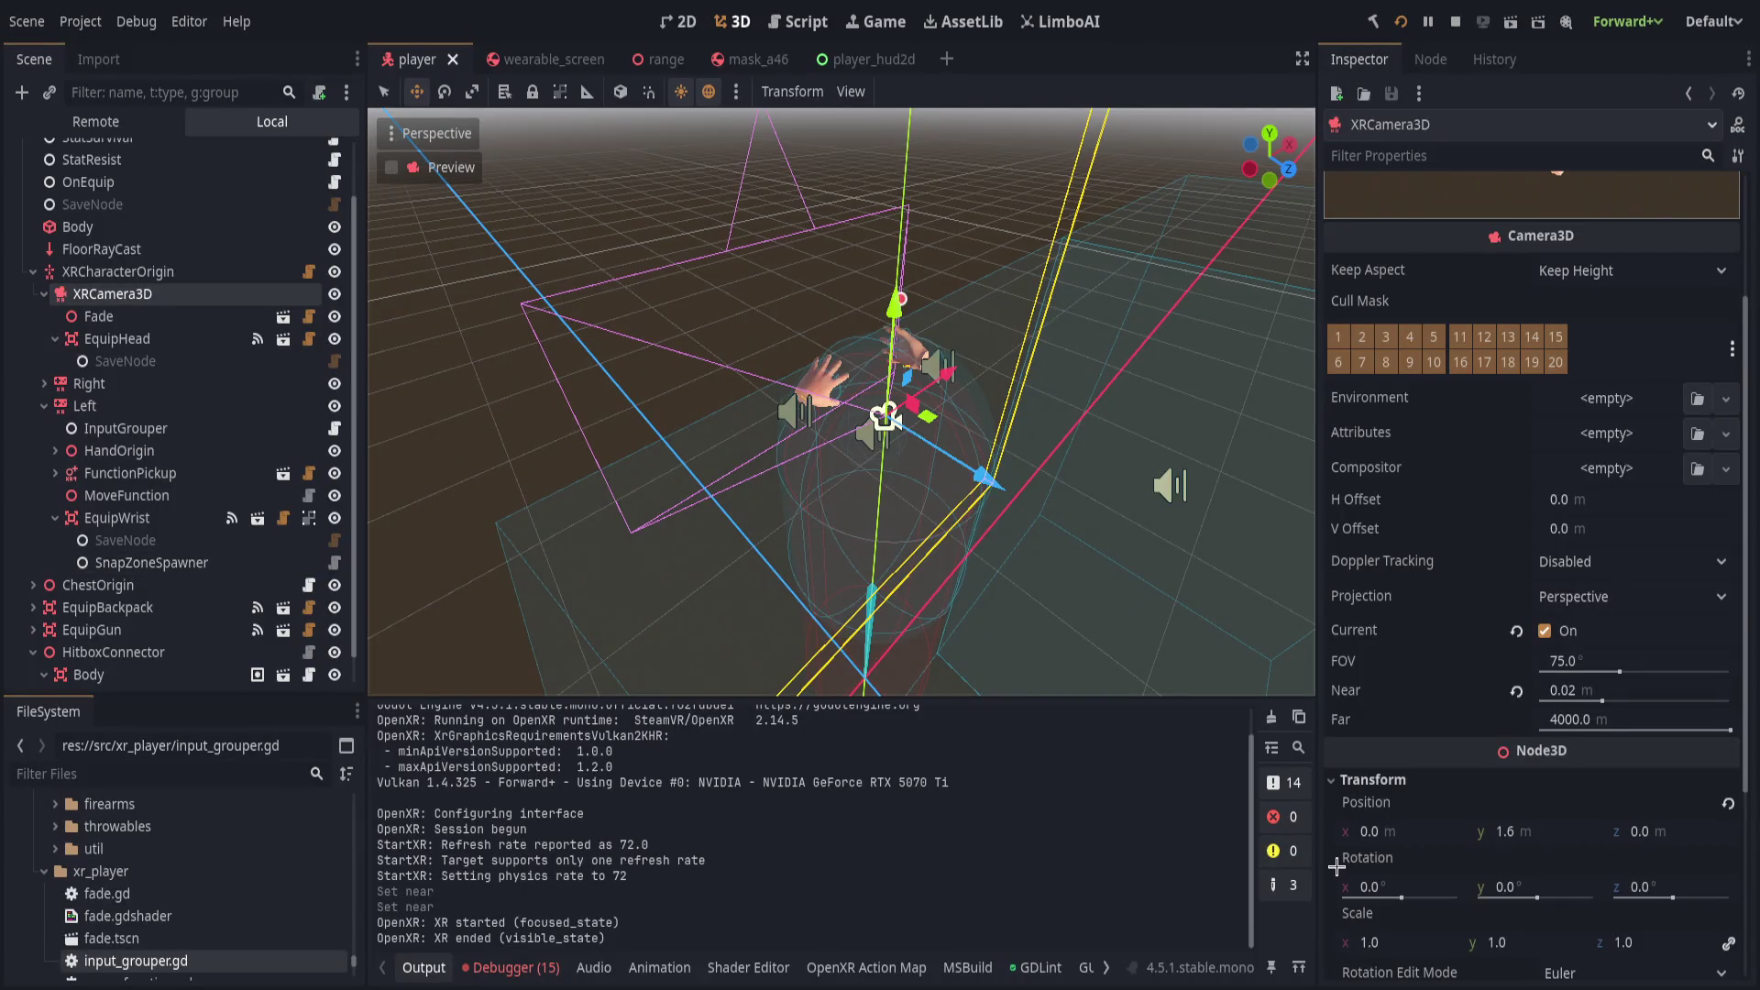
pyautogui.click(162, 341)
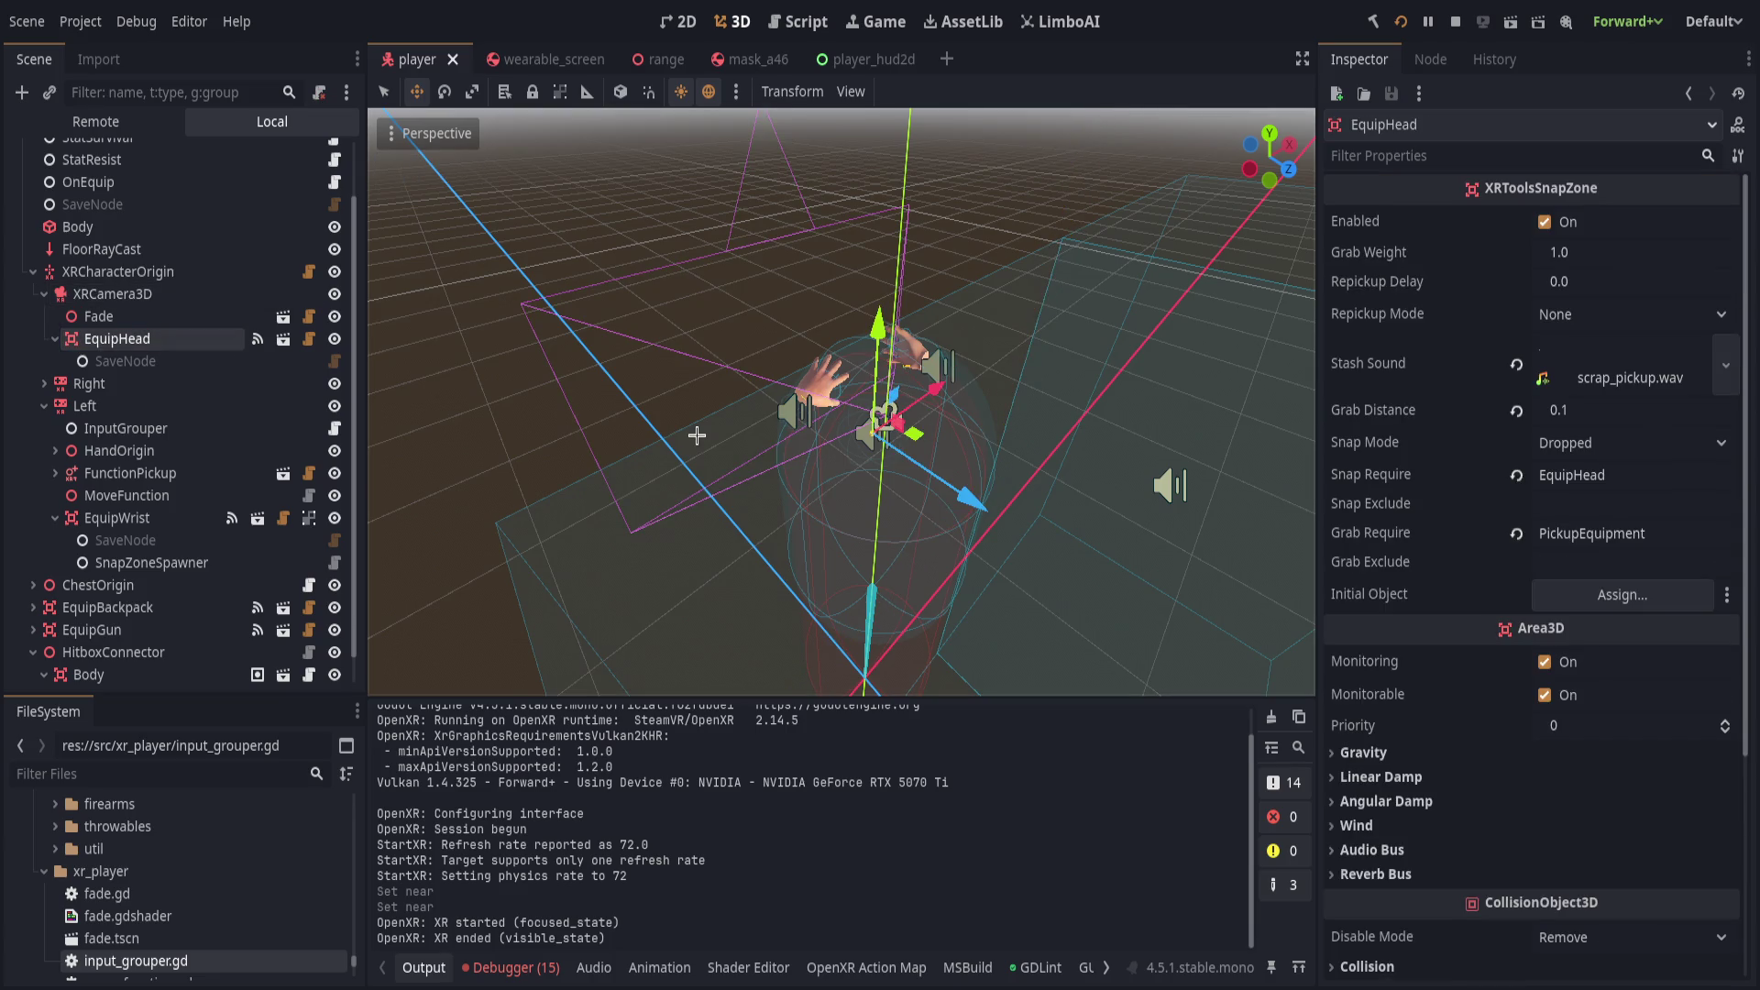
pyautogui.scroll(3, 110, 385)
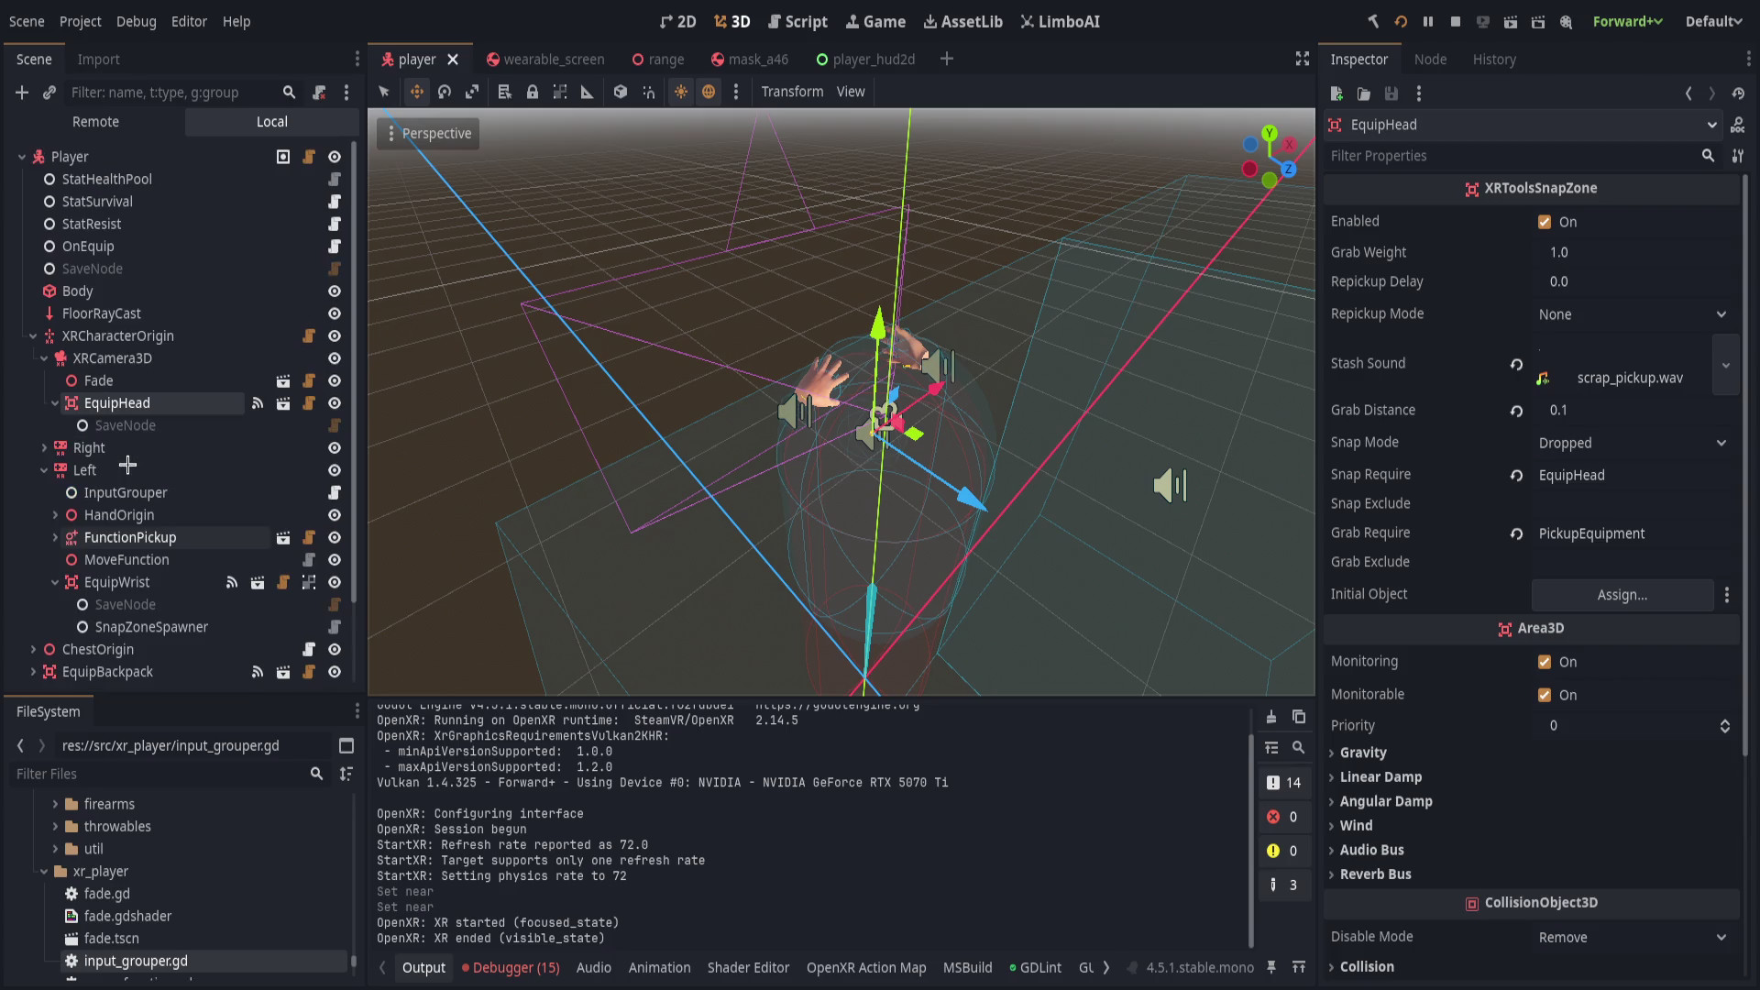
pyautogui.click(139, 239)
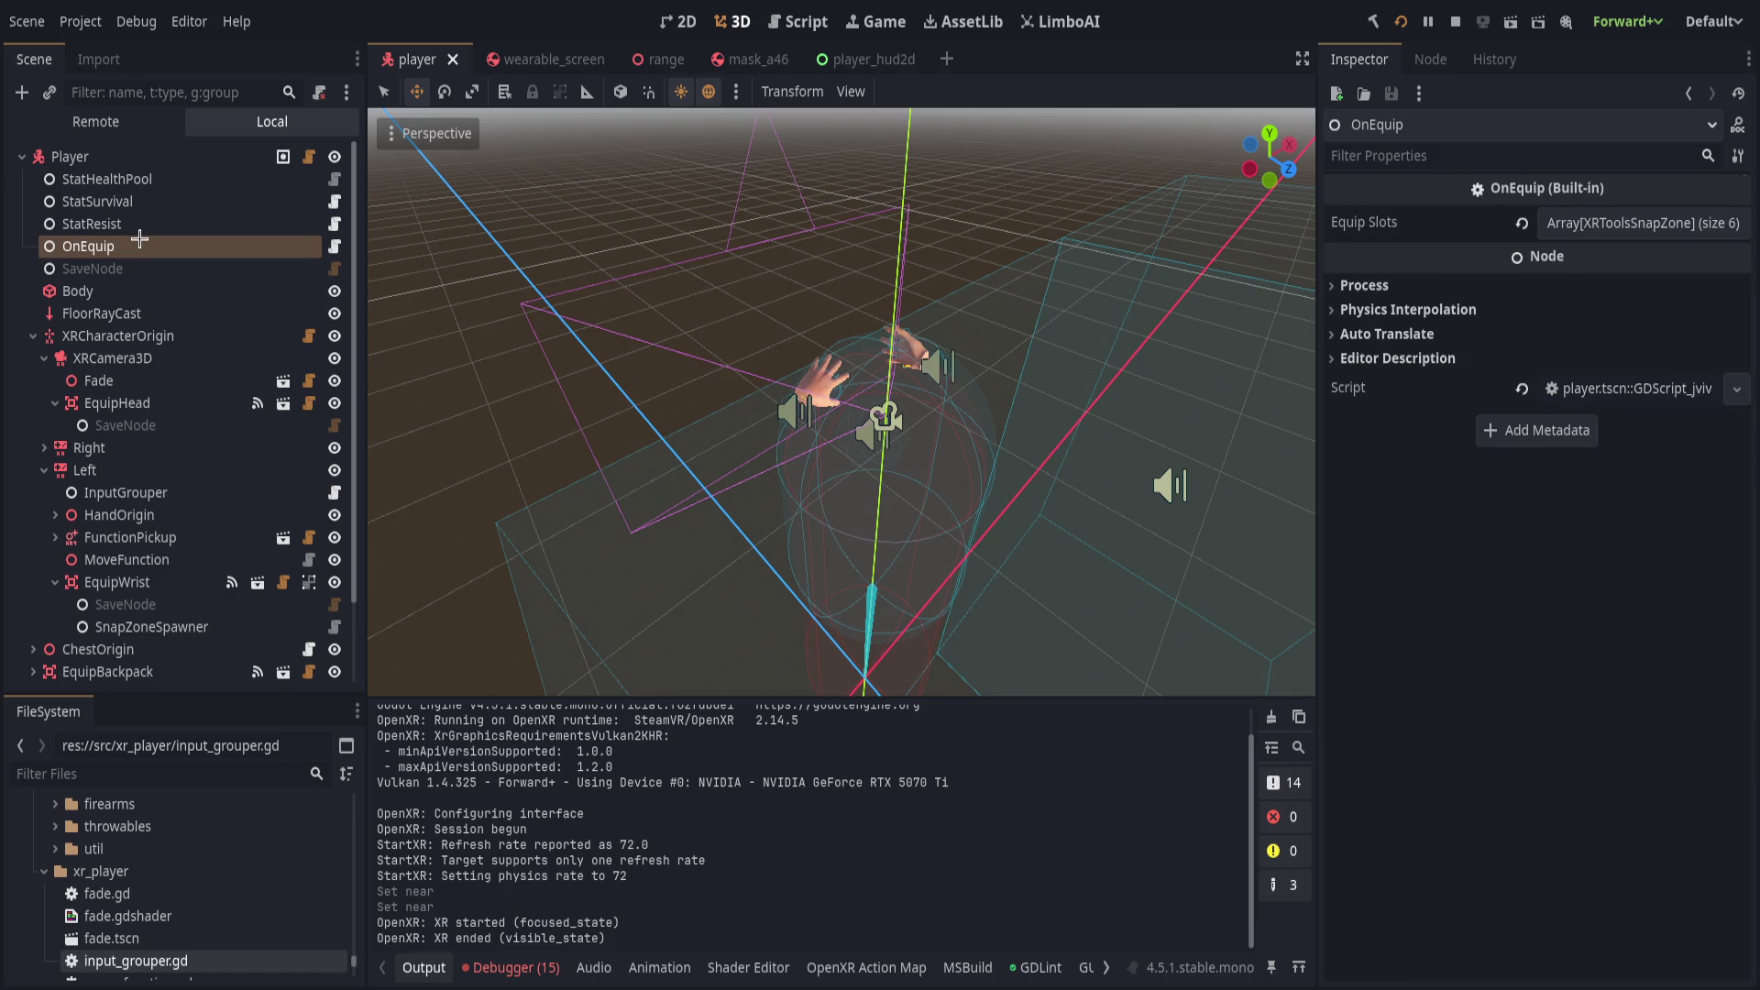
pyautogui.click(1683, 223)
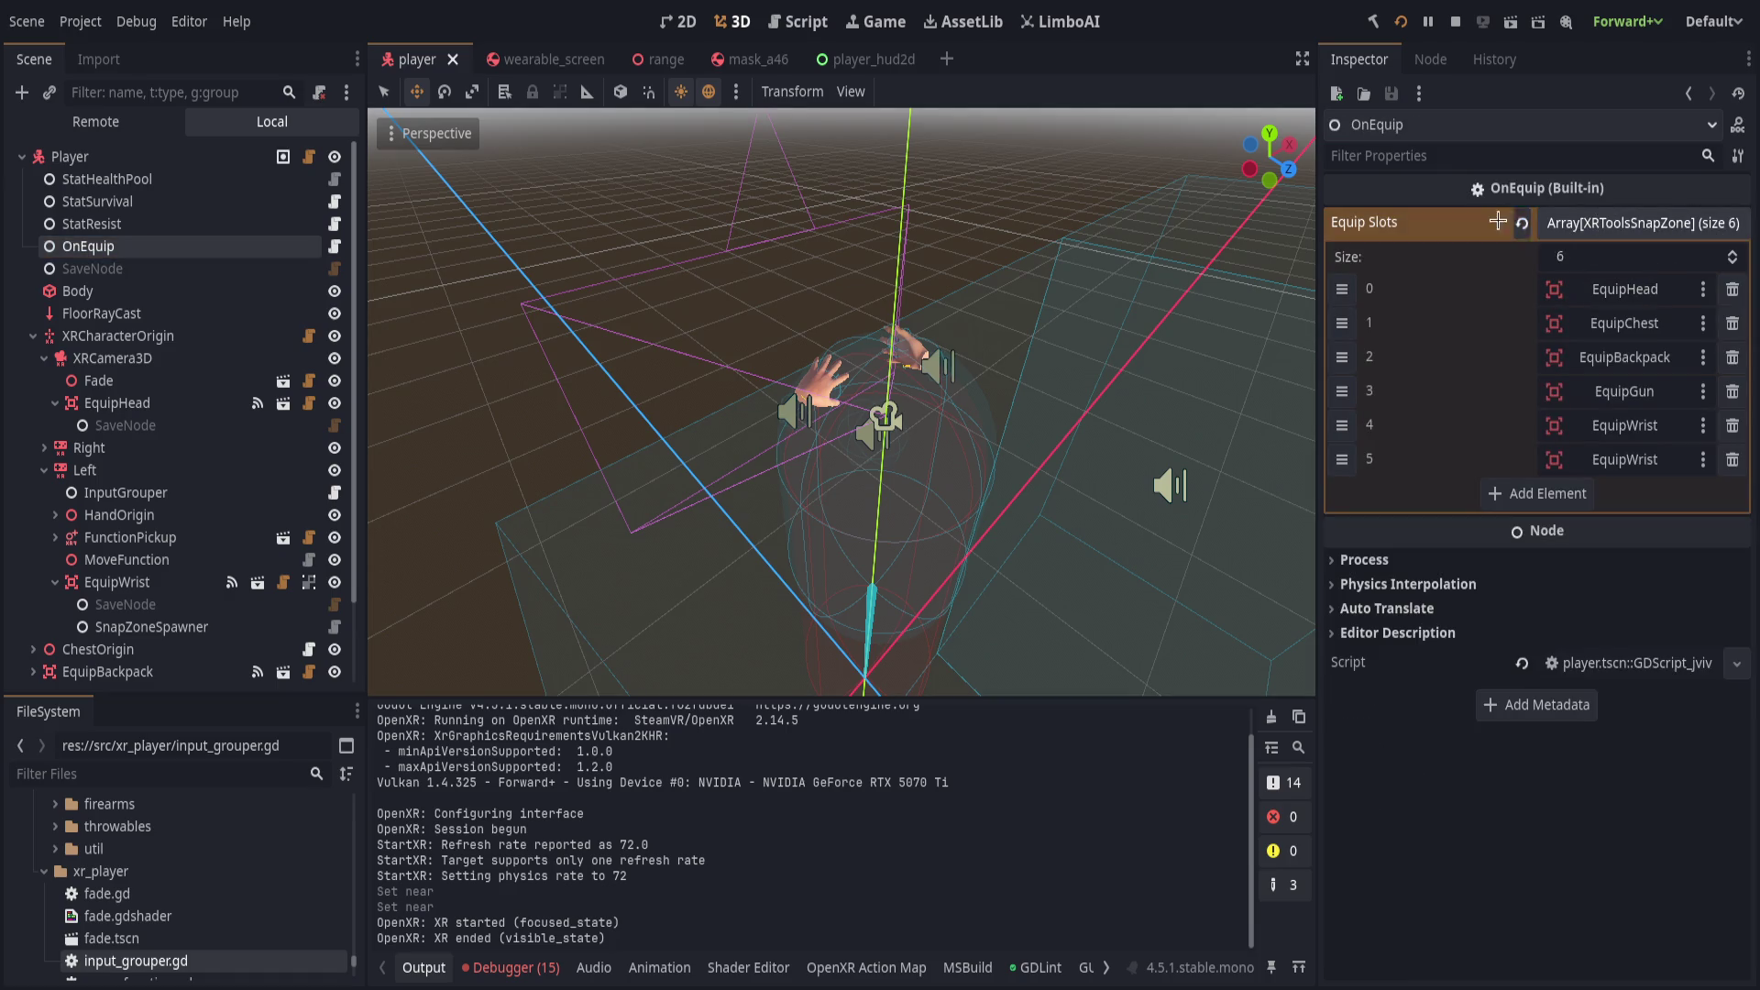
pyautogui.click(747, 58)
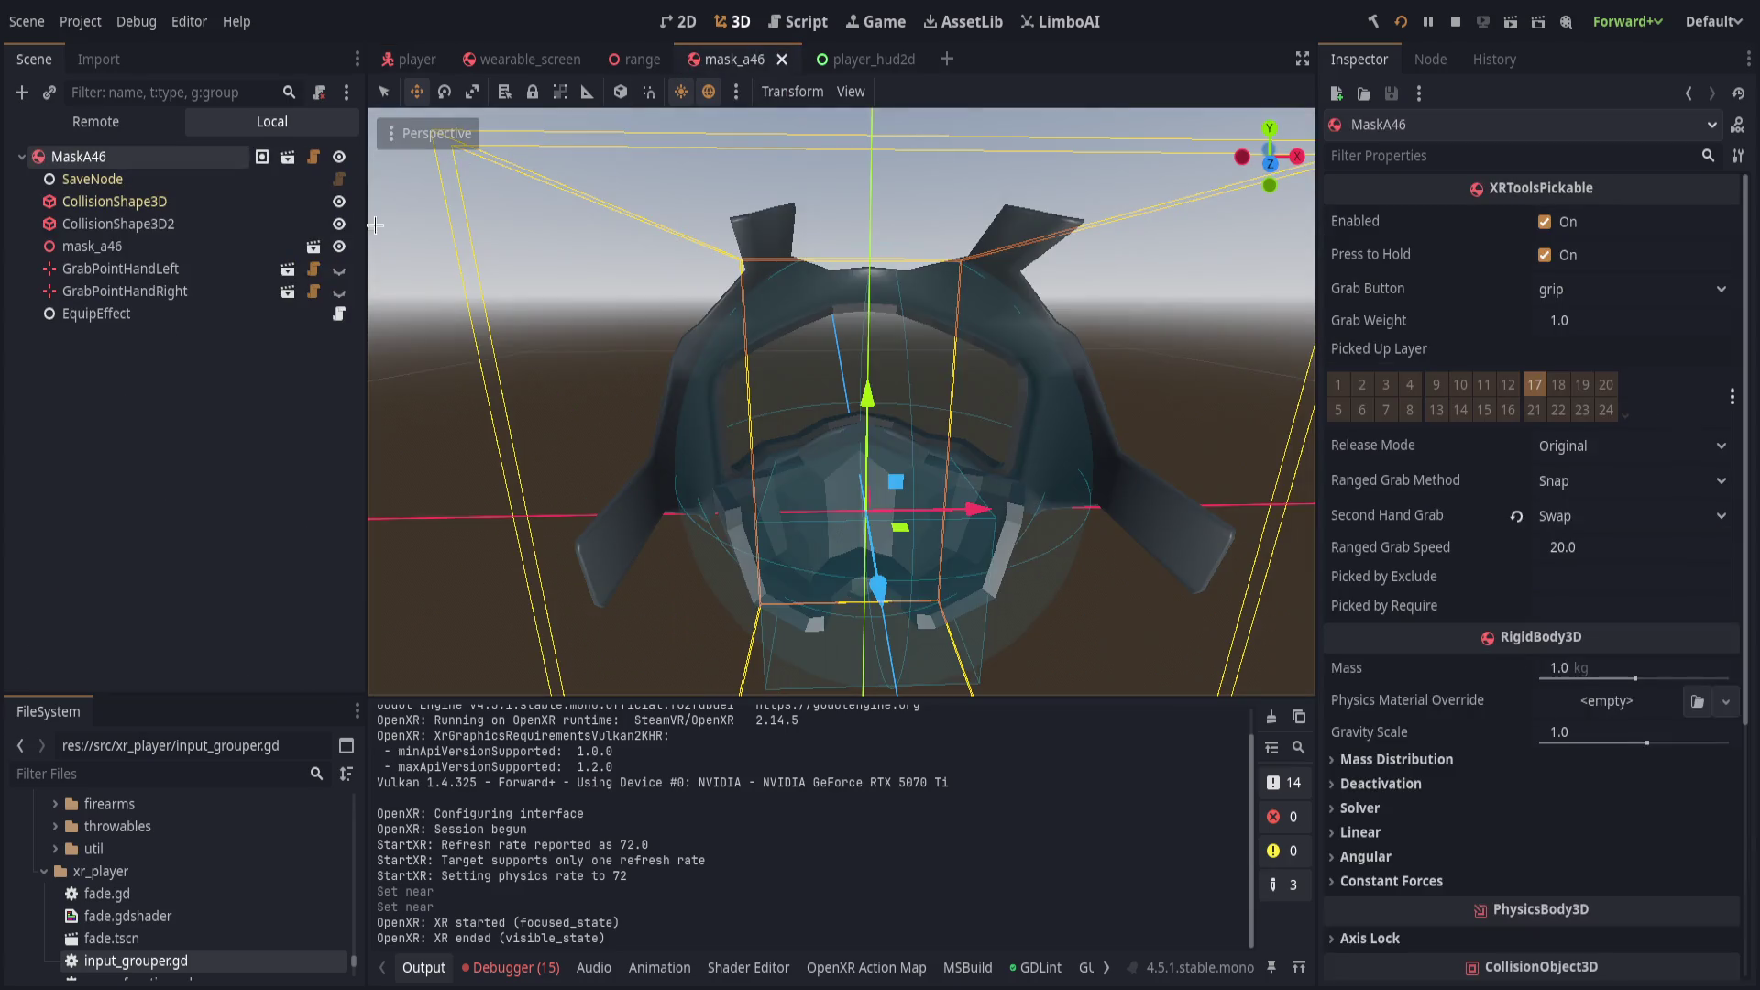
# Open the mask's EquipEffect script and breakpoint line 8, the target_apply call in equip_effect.gd.
pyautogui.click(160, 316)
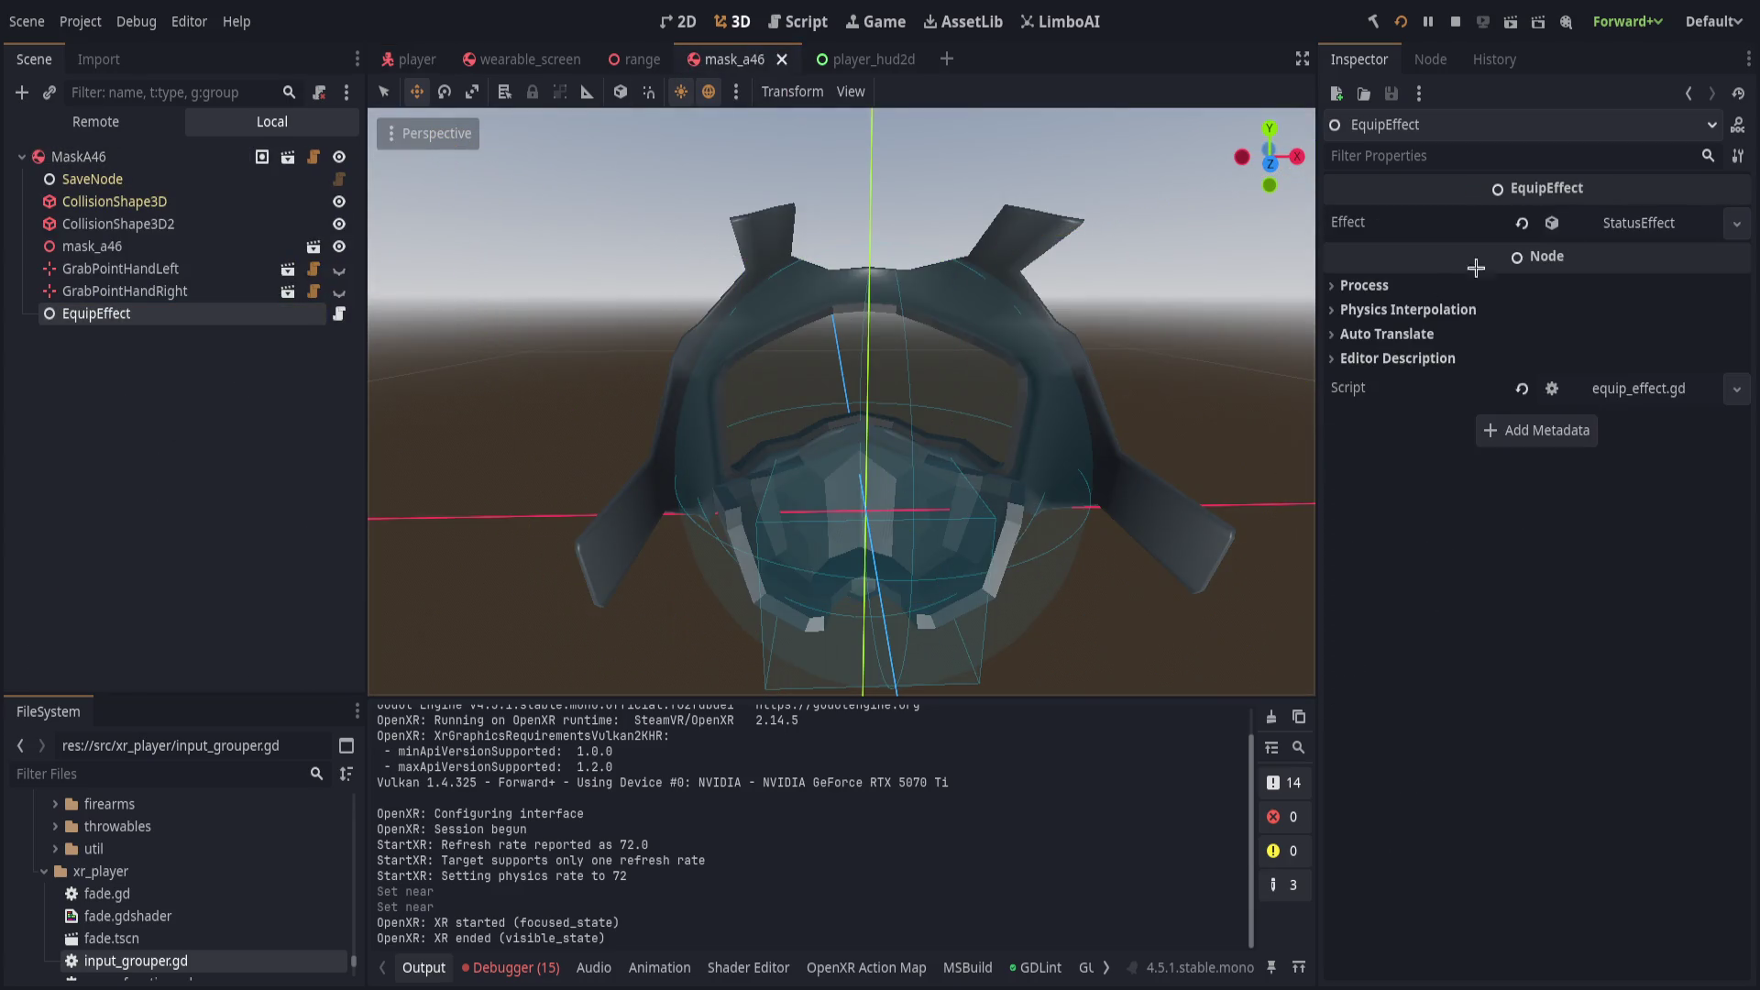
pyautogui.click(1614, 223)
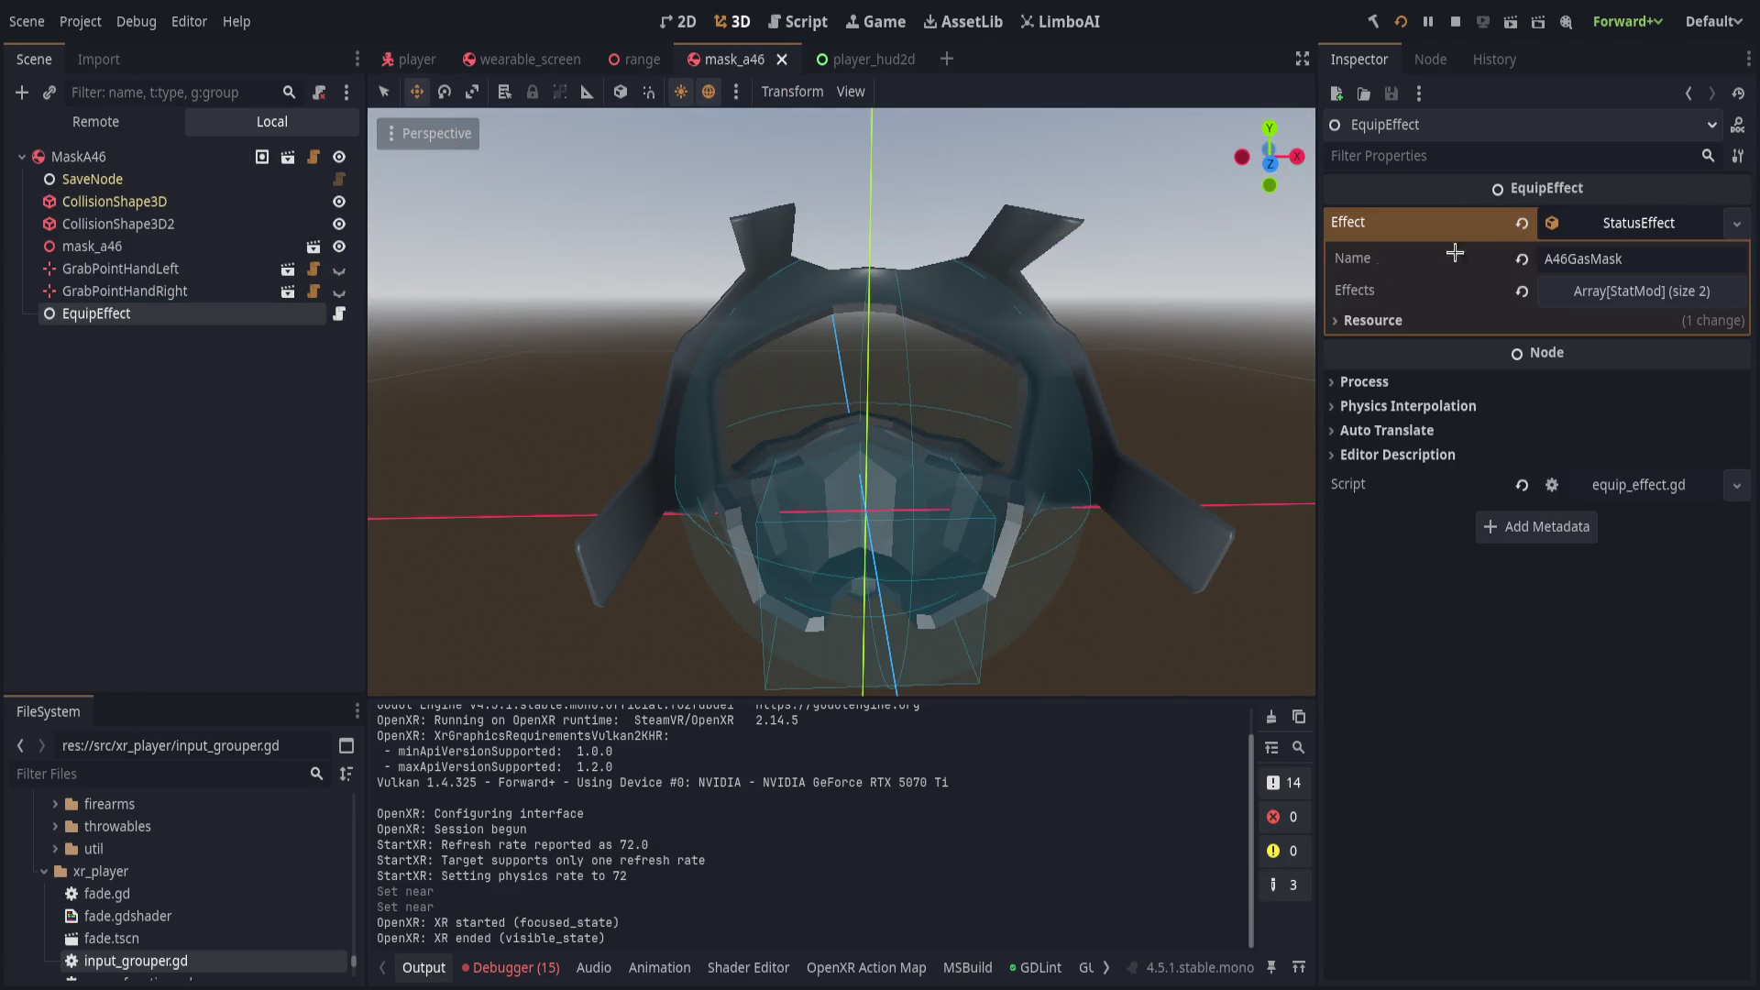
pyautogui.click(343, 314)
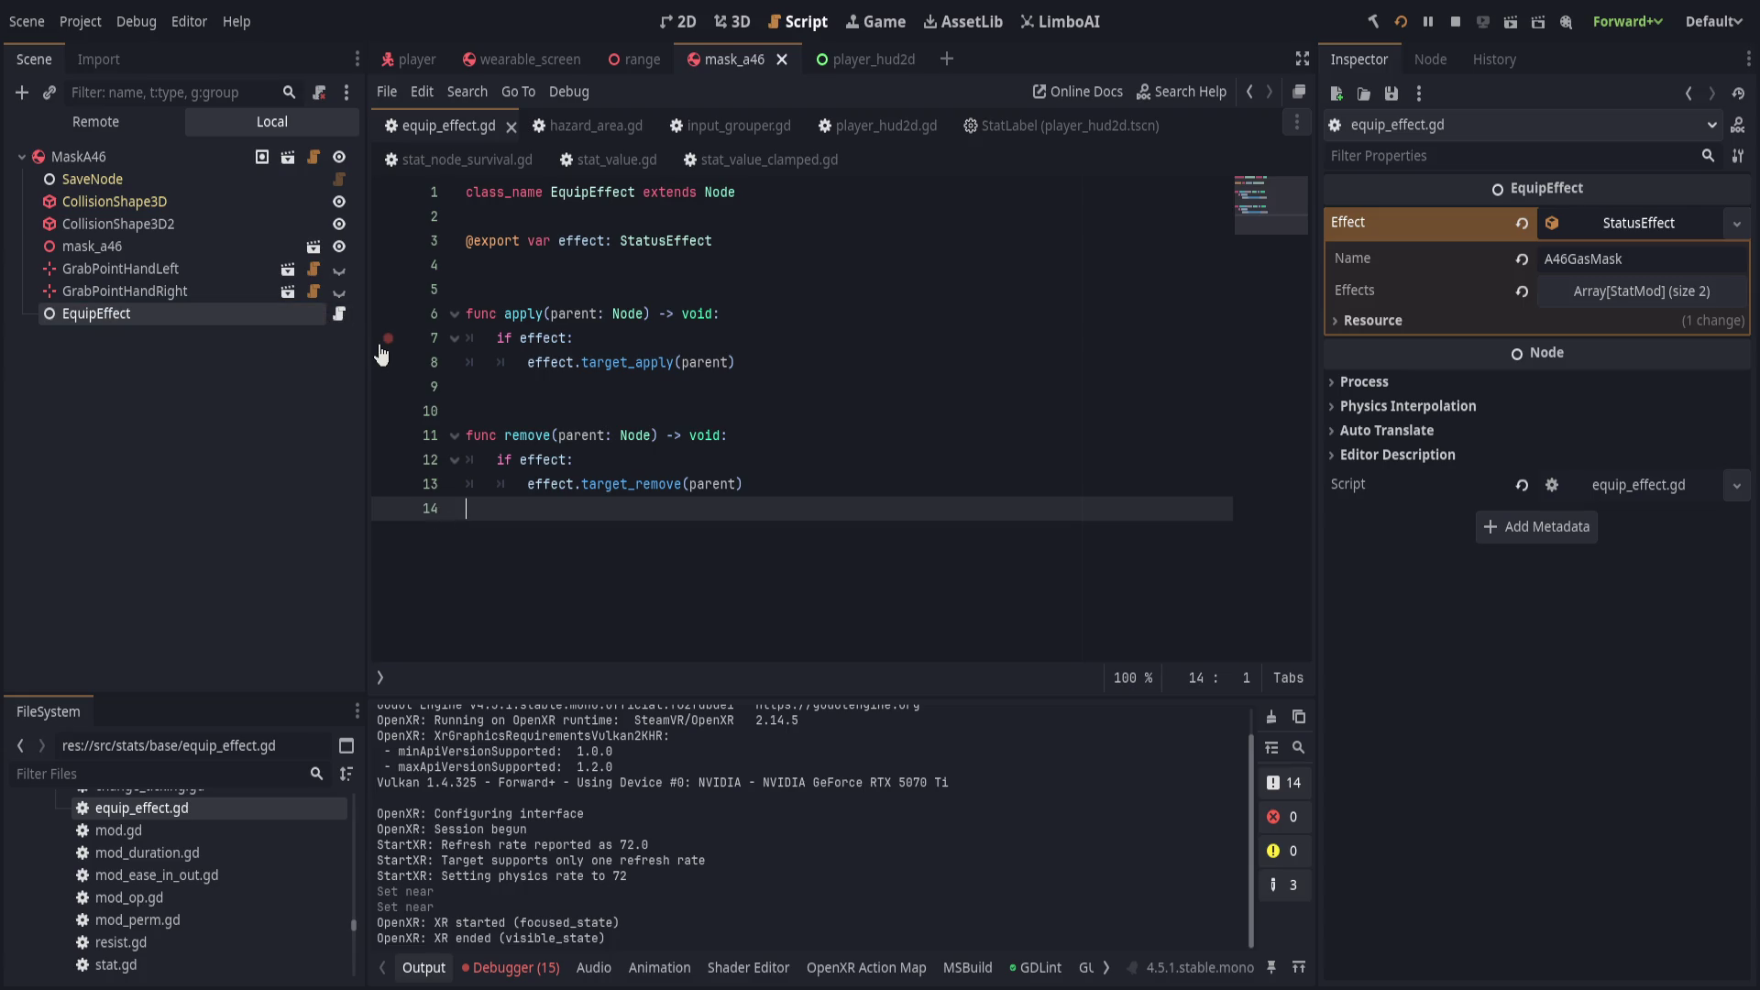
pyautogui.click(919, 369)
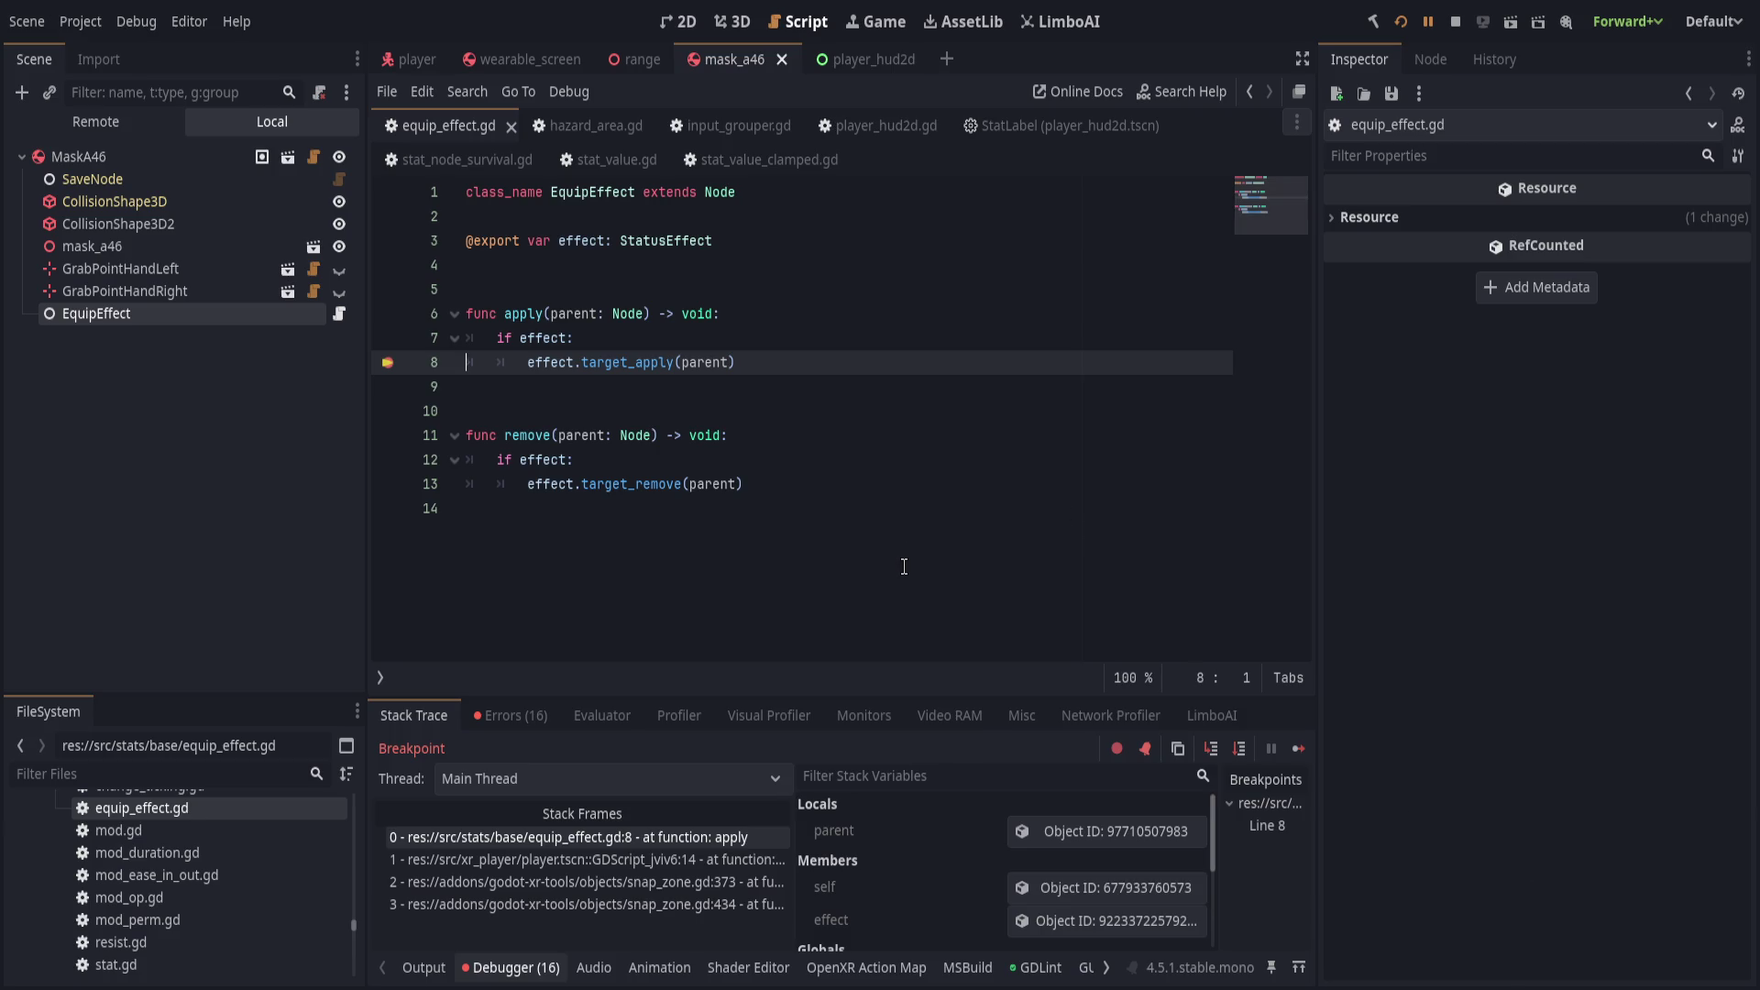
# Step into target_apply, then move a StatEffects node under Player beside its stat nodes.
pyautogui.click(1207, 751)
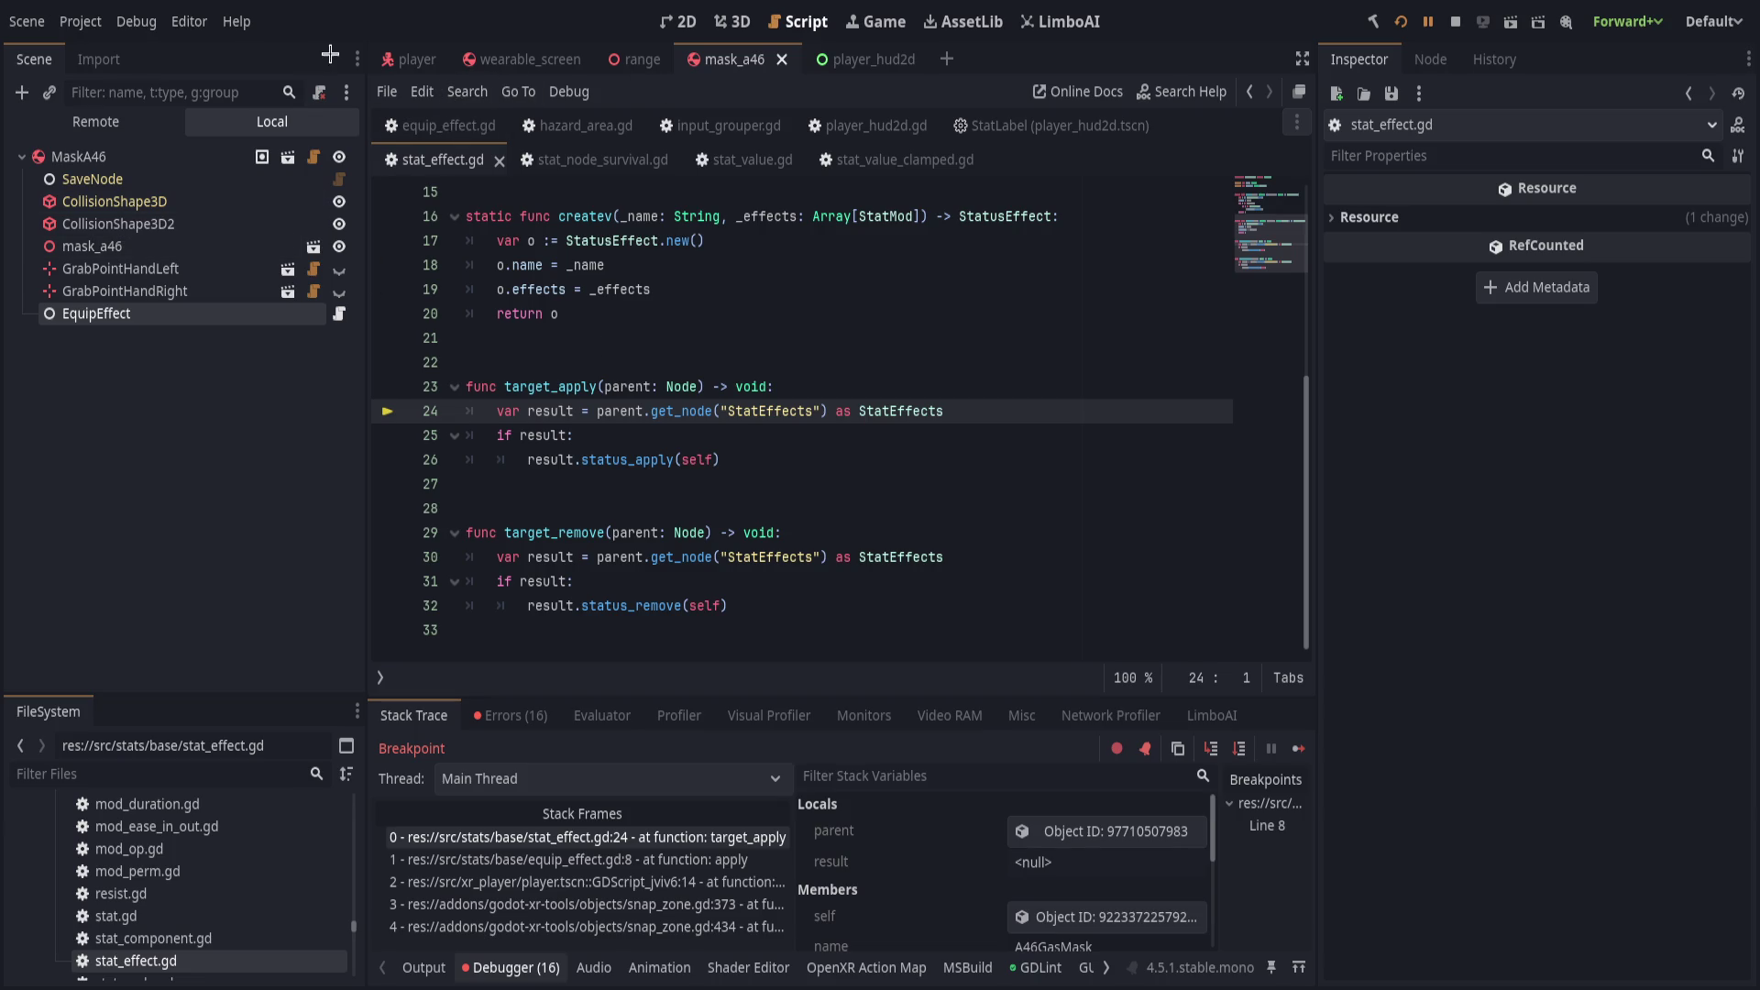
pyautogui.click(410, 59)
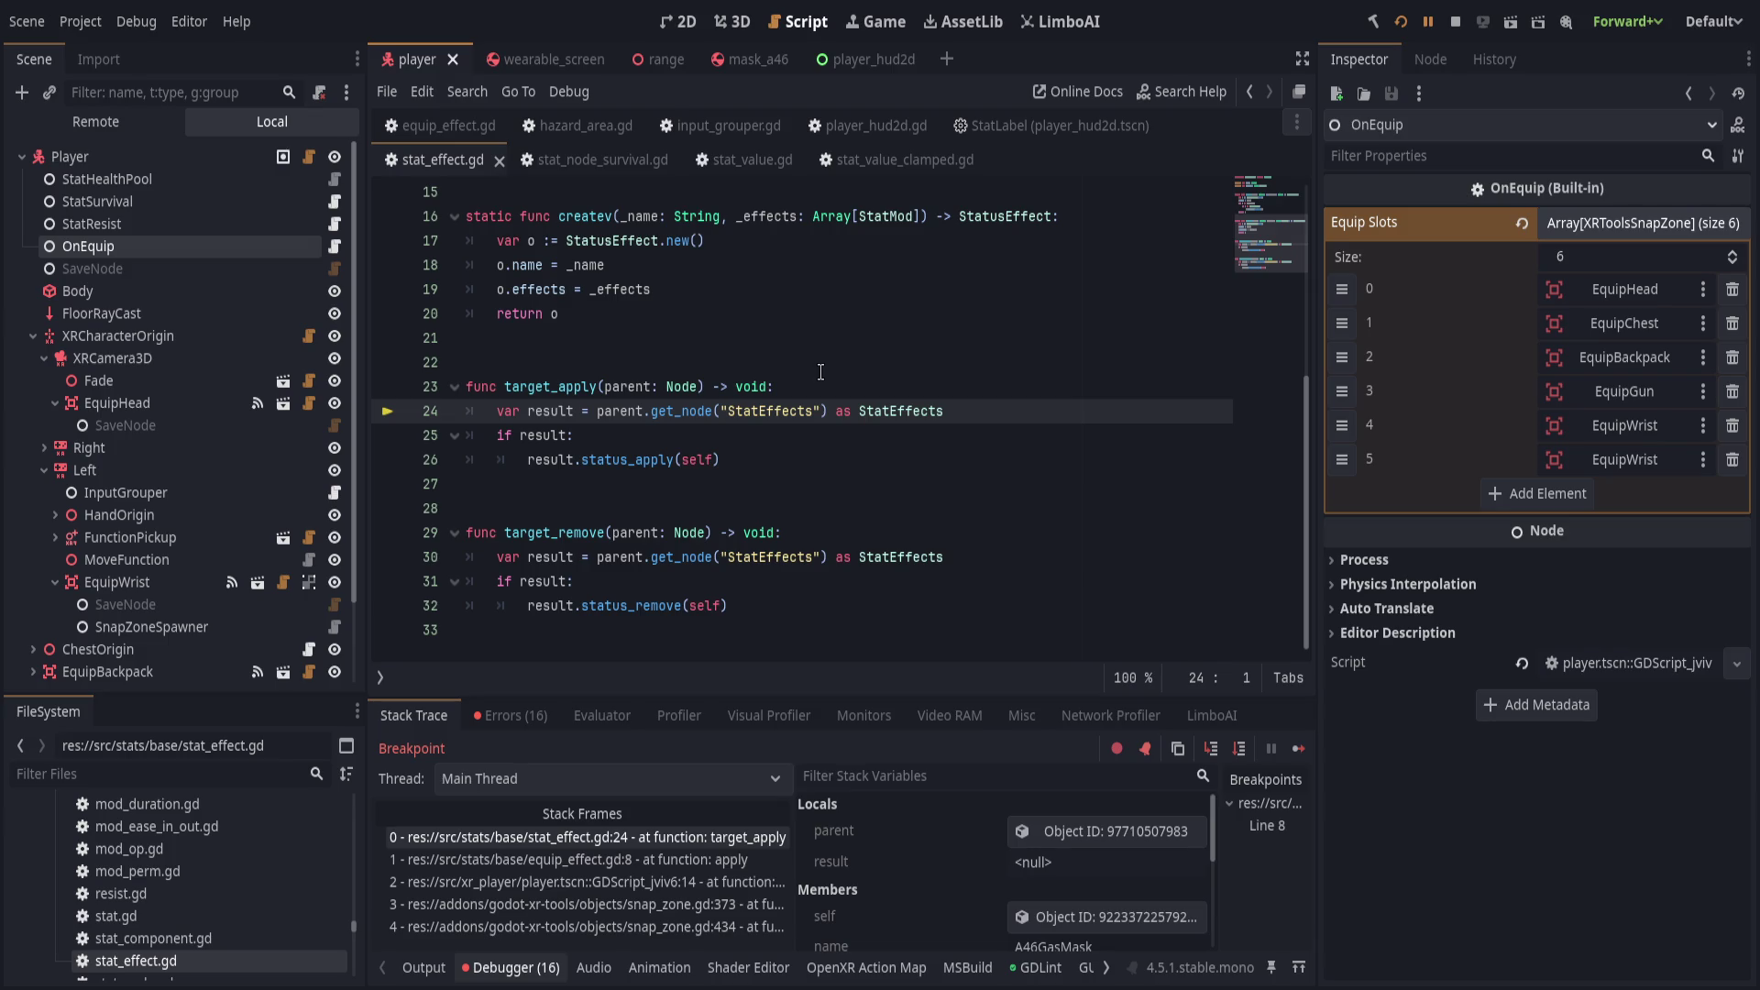
pyautogui.click(249, 162)
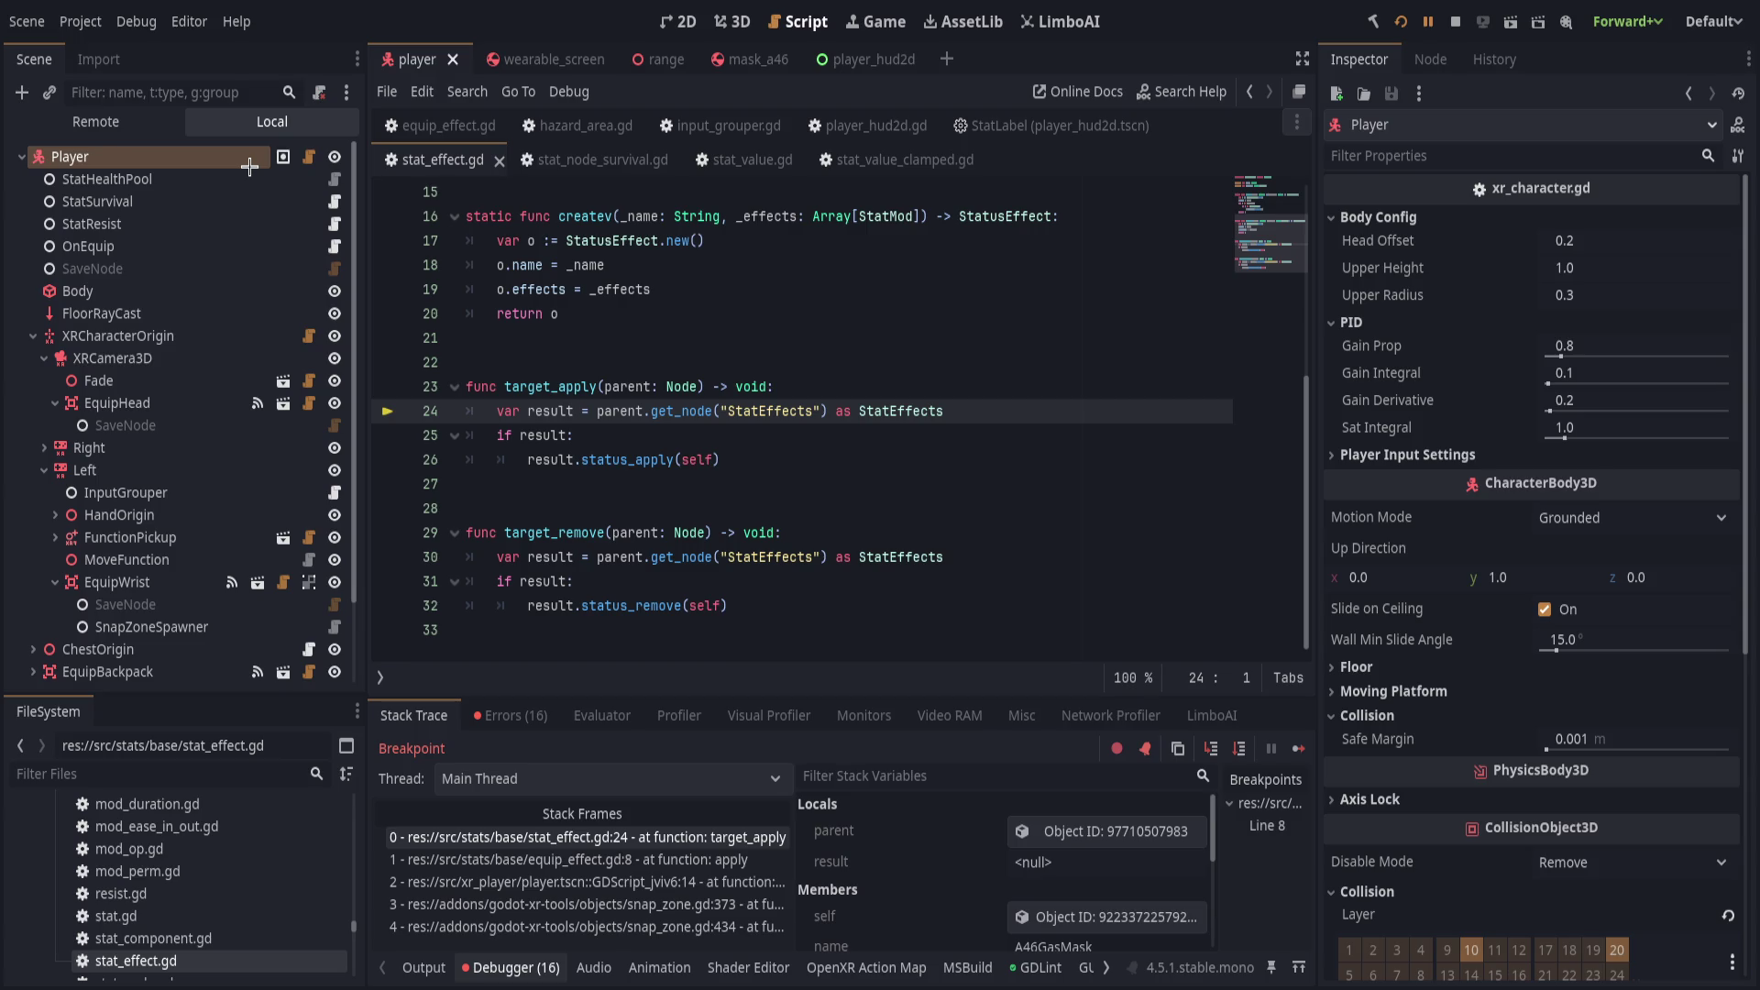
pyautogui.moveTo(181, 694)
pyautogui.mouseDown()
pyautogui.moveTo(204, 263)
pyautogui.moveTo(179, 128)
pyautogui.moveTo(185, 237)
pyautogui.mouseUp()
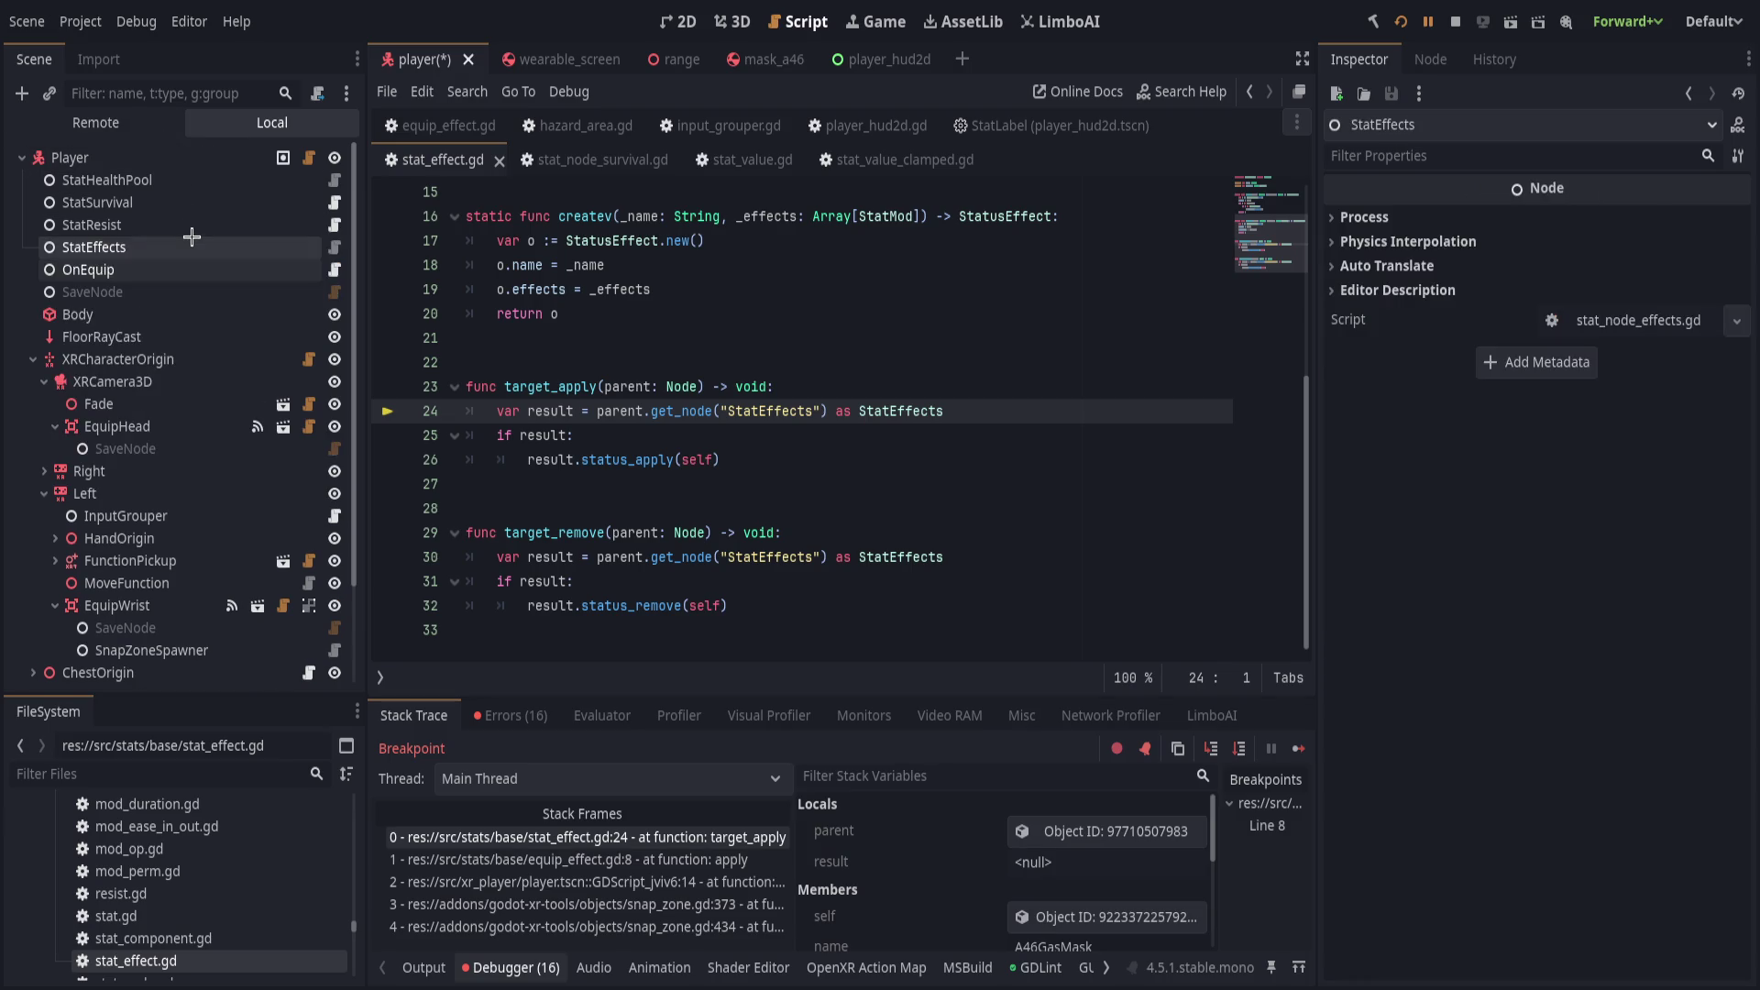
# Save the player scene with Ctrl+S and rerun the project.
pyautogui.click(799, 348)
pyautogui.hotkey('ctrl', 's')
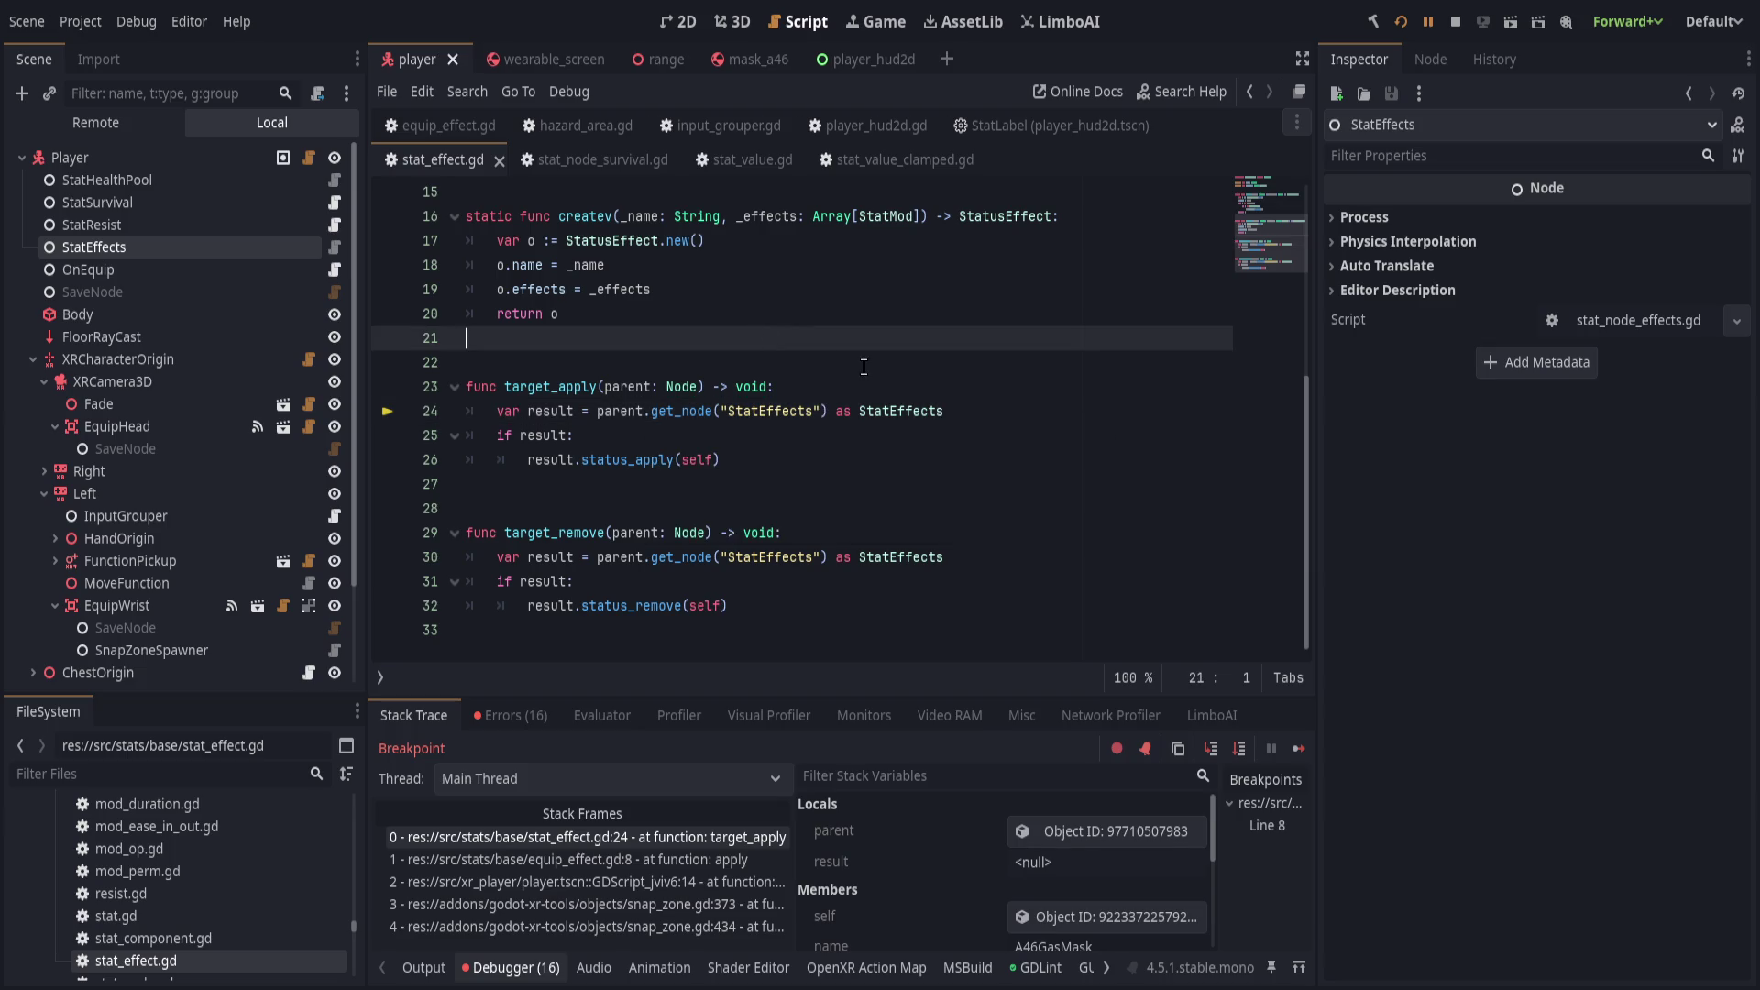
pyautogui.click(1400, 21)
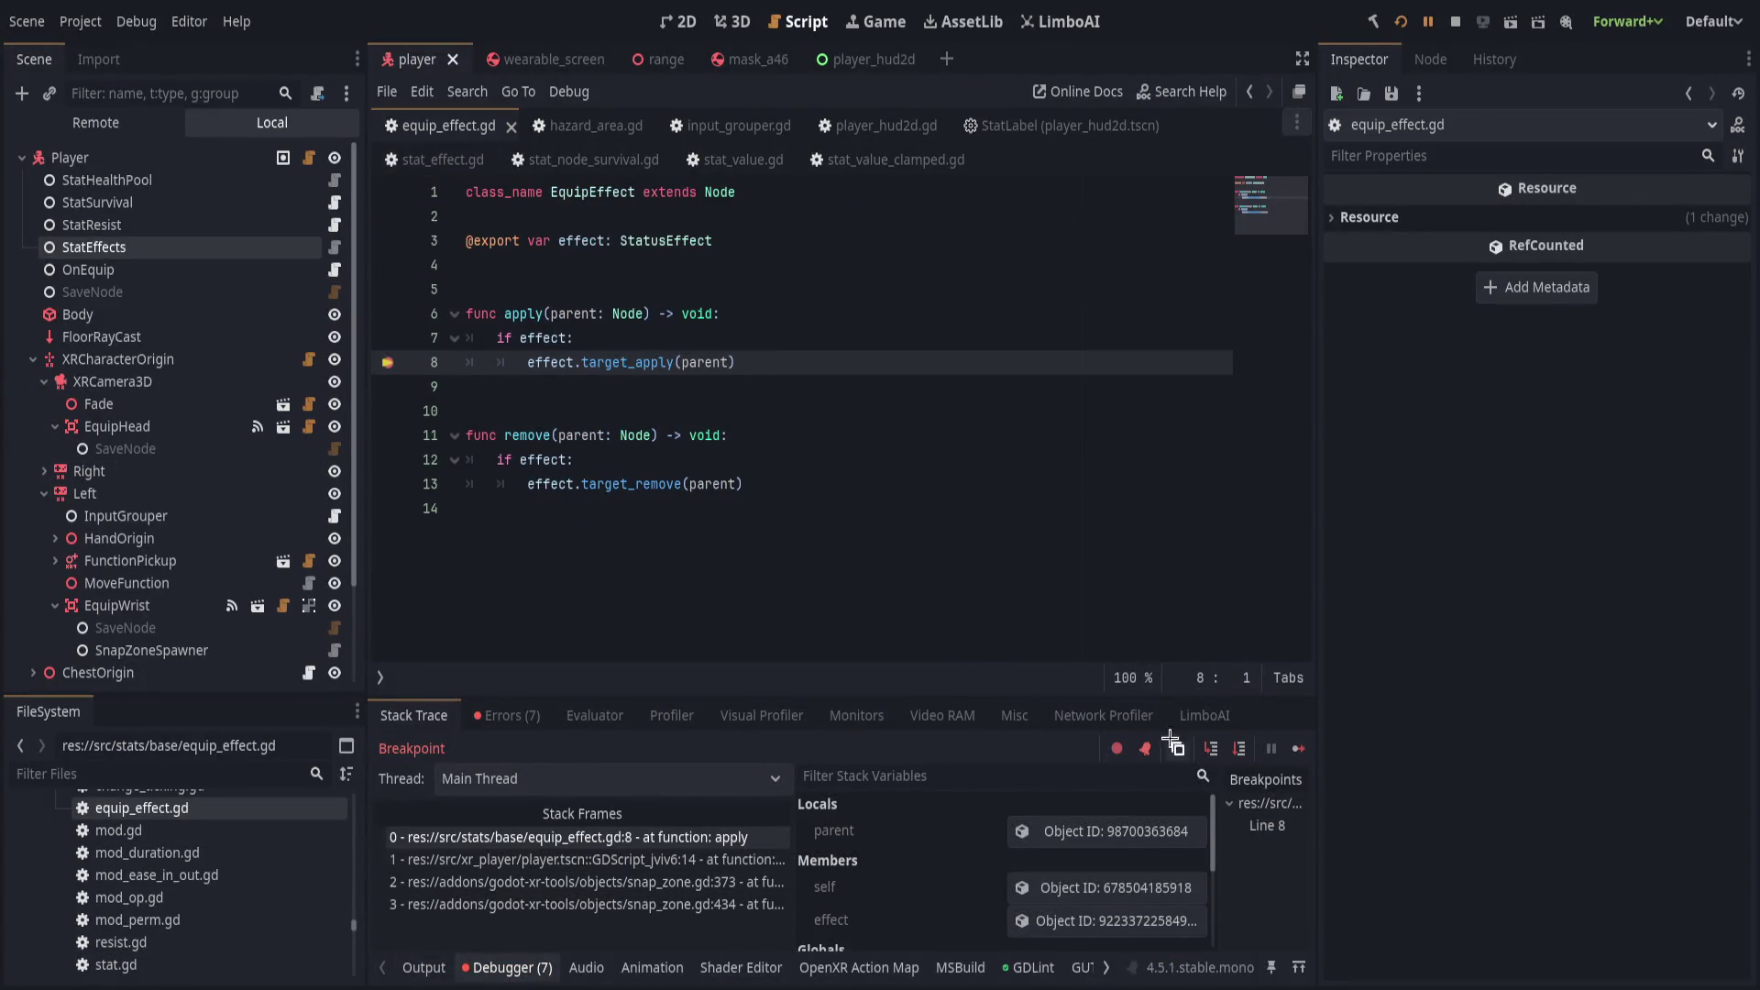
# Clear the apply-line breakpoint and step through target_apply and status_apply into the mods loop.
pyautogui.press('F9')
pyautogui.click(1211, 748)
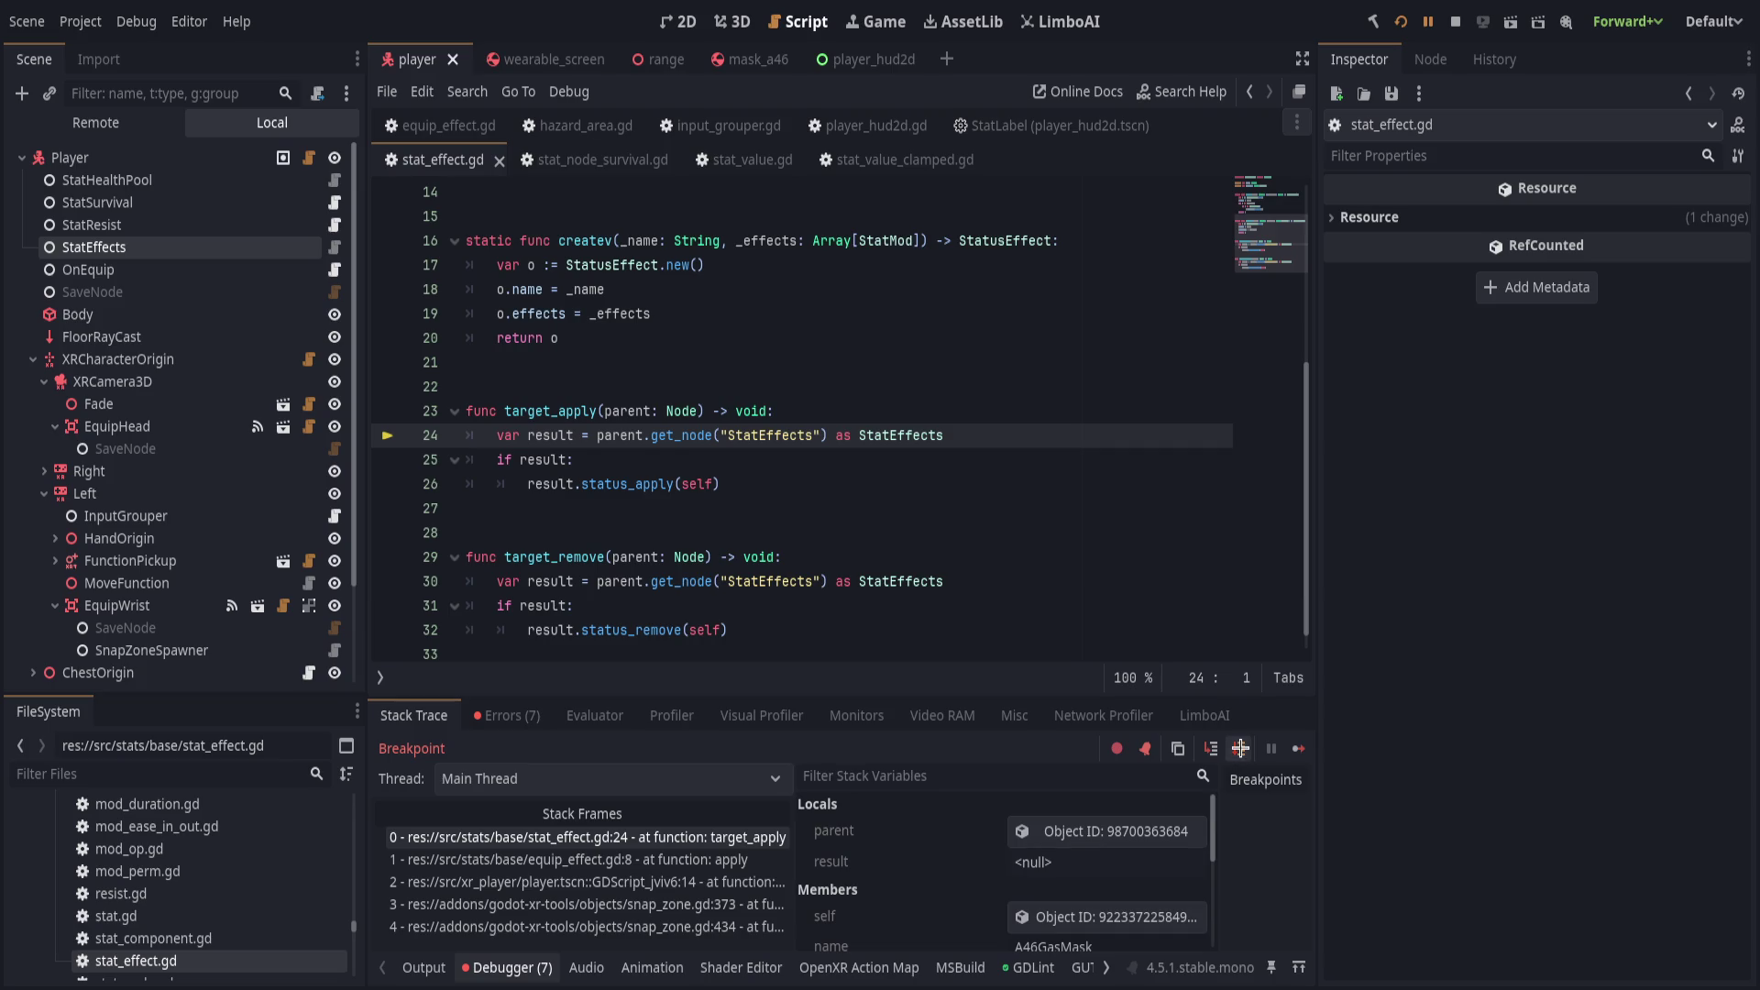
pyautogui.click(1241, 748)
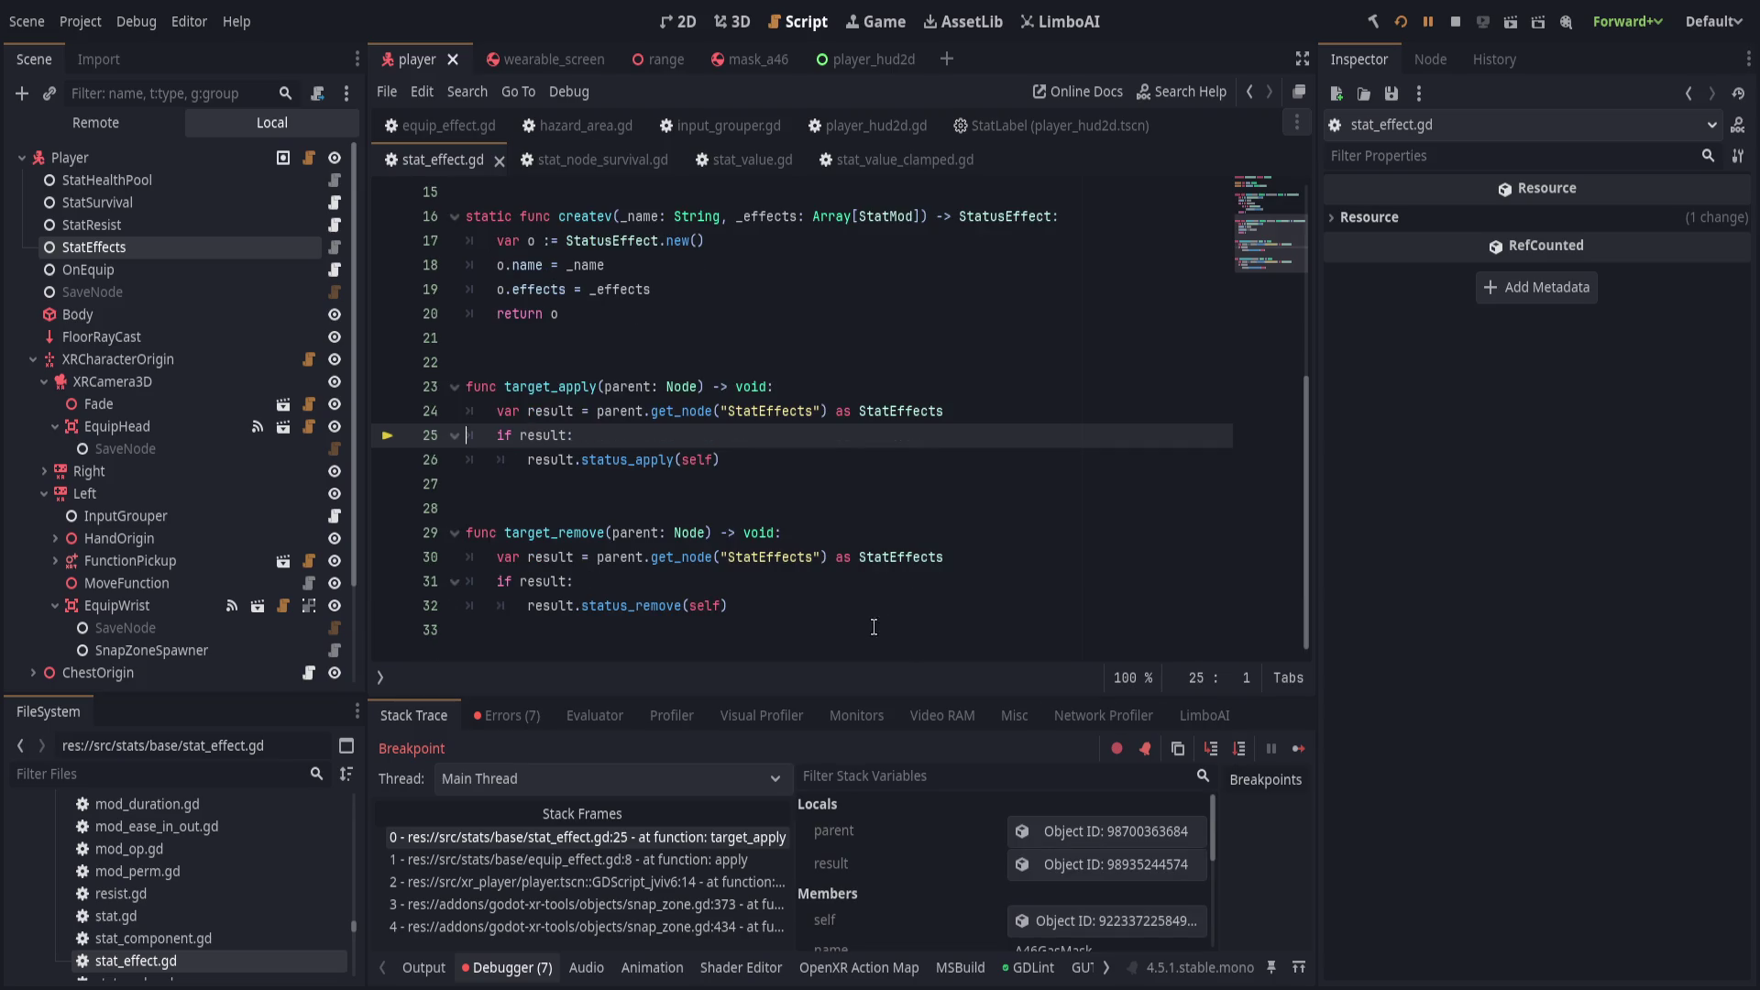
pyautogui.click(1235, 749)
pyautogui.click(1213, 749)
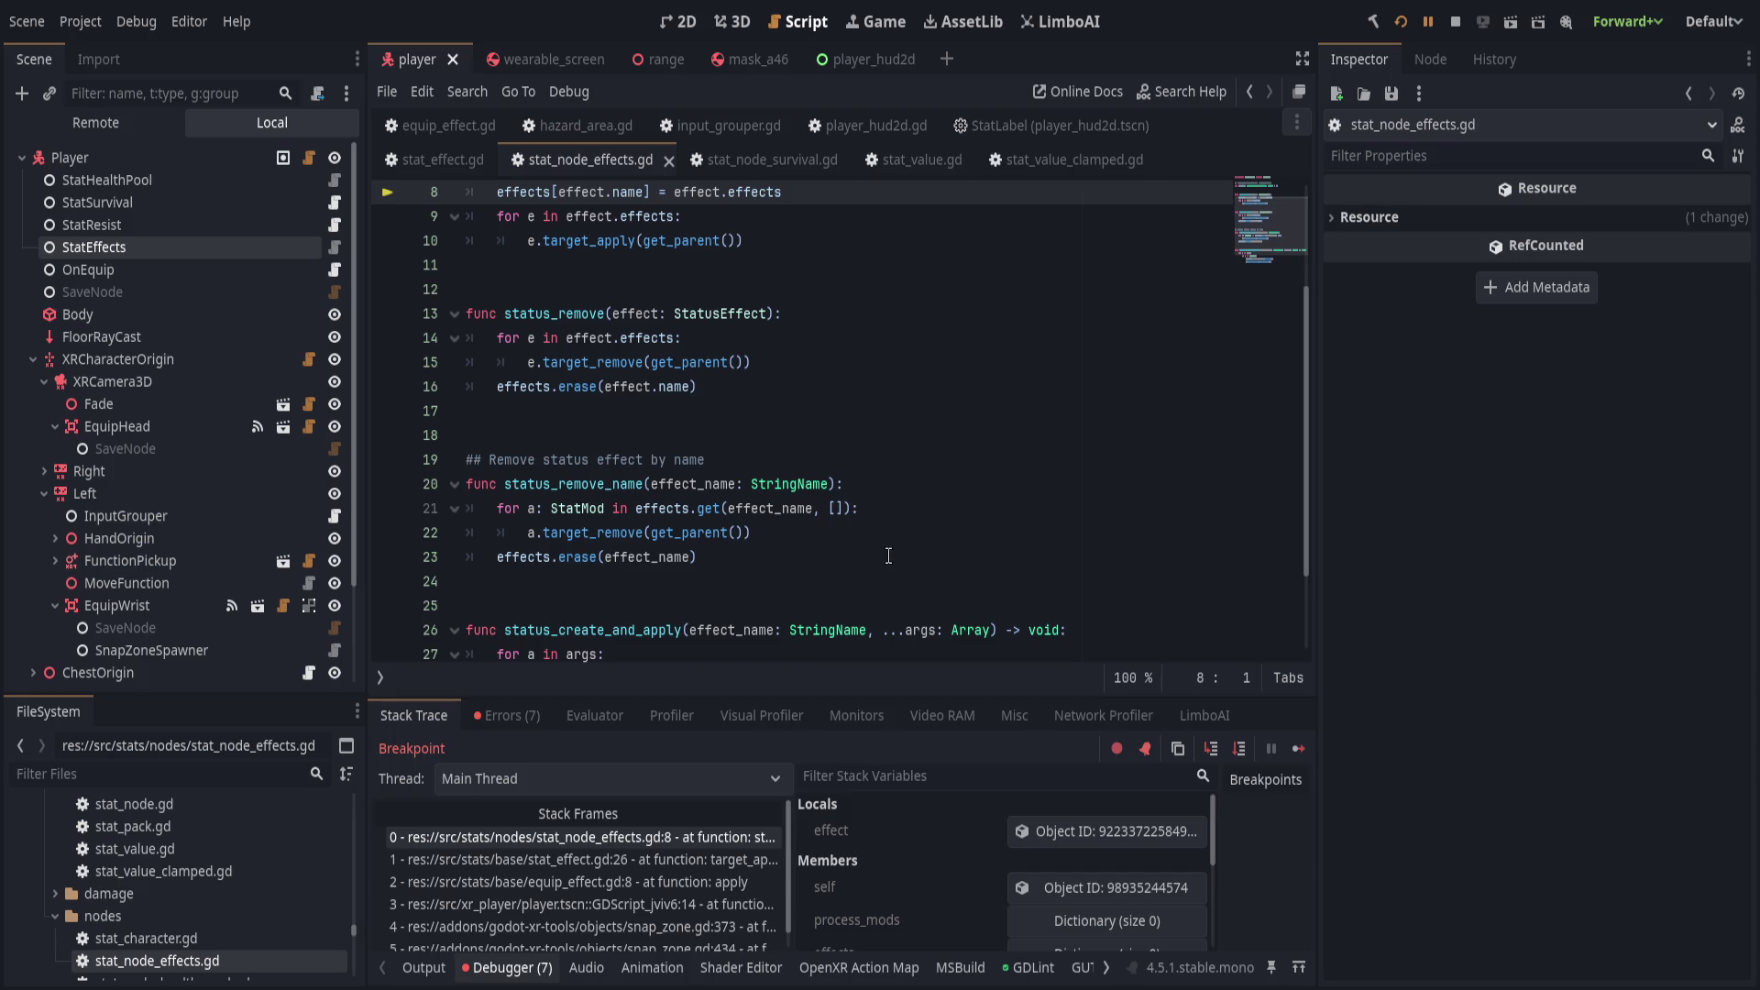
pyautogui.scroll(2, 864, 573)
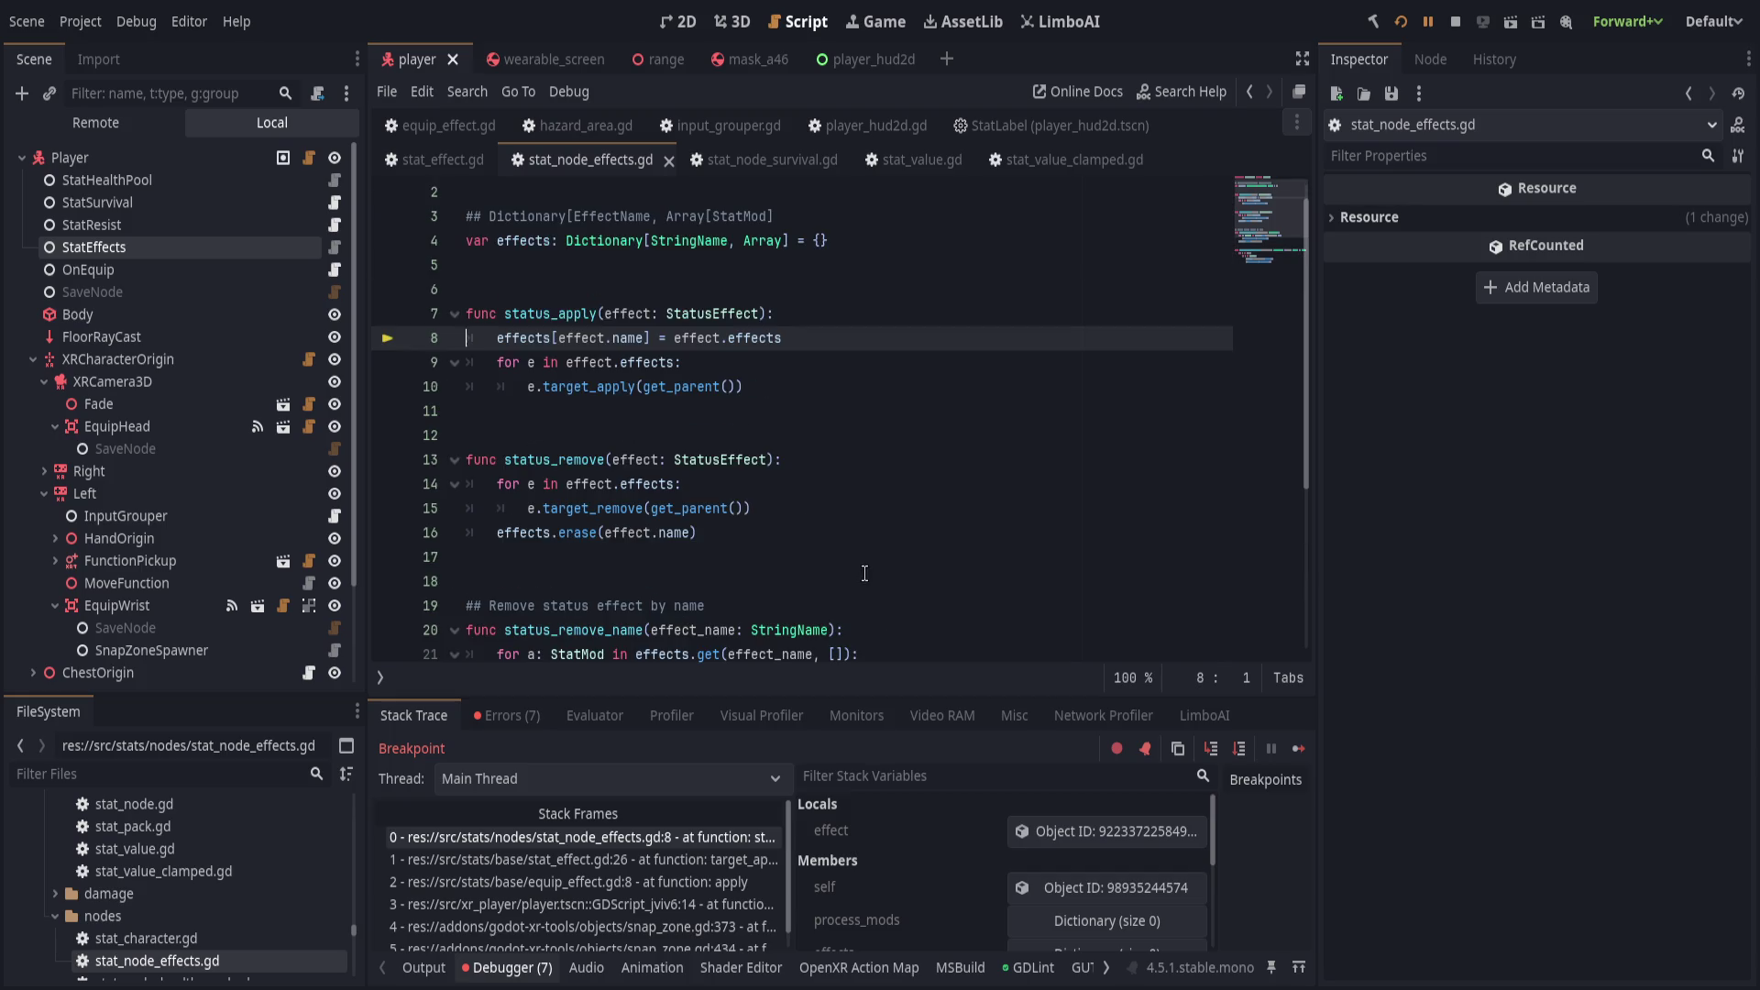
pyautogui.click(1236, 749)
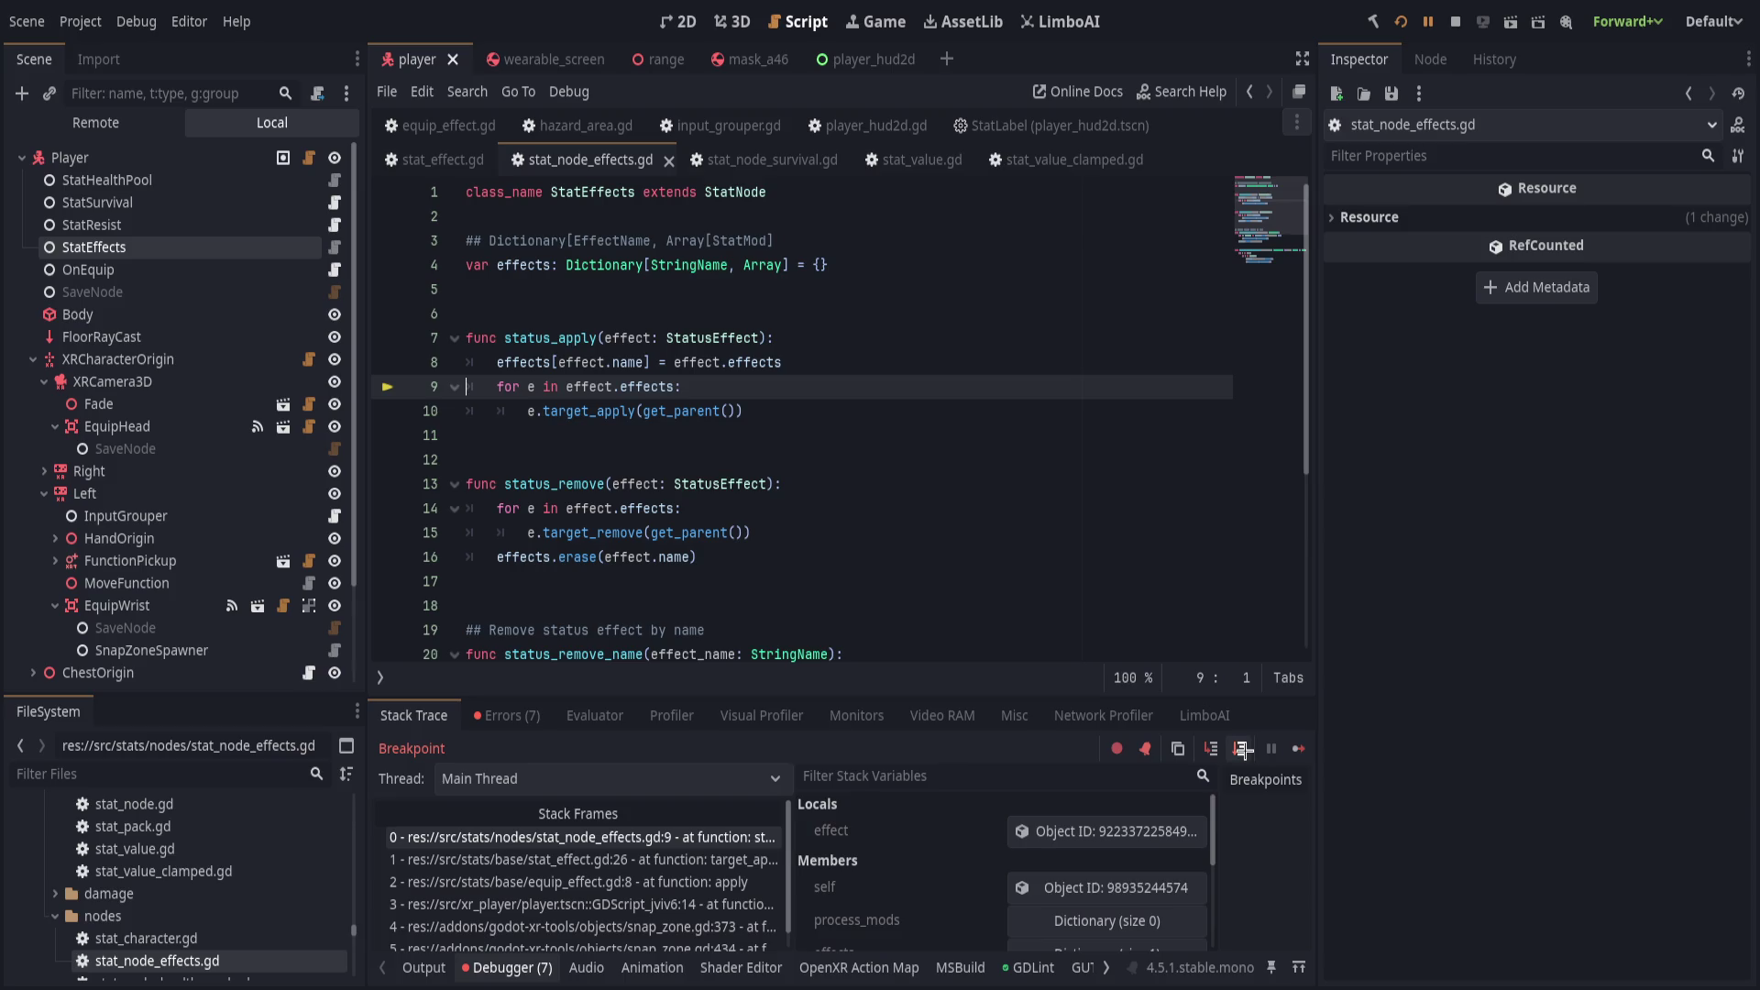
pyautogui.click(1244, 750)
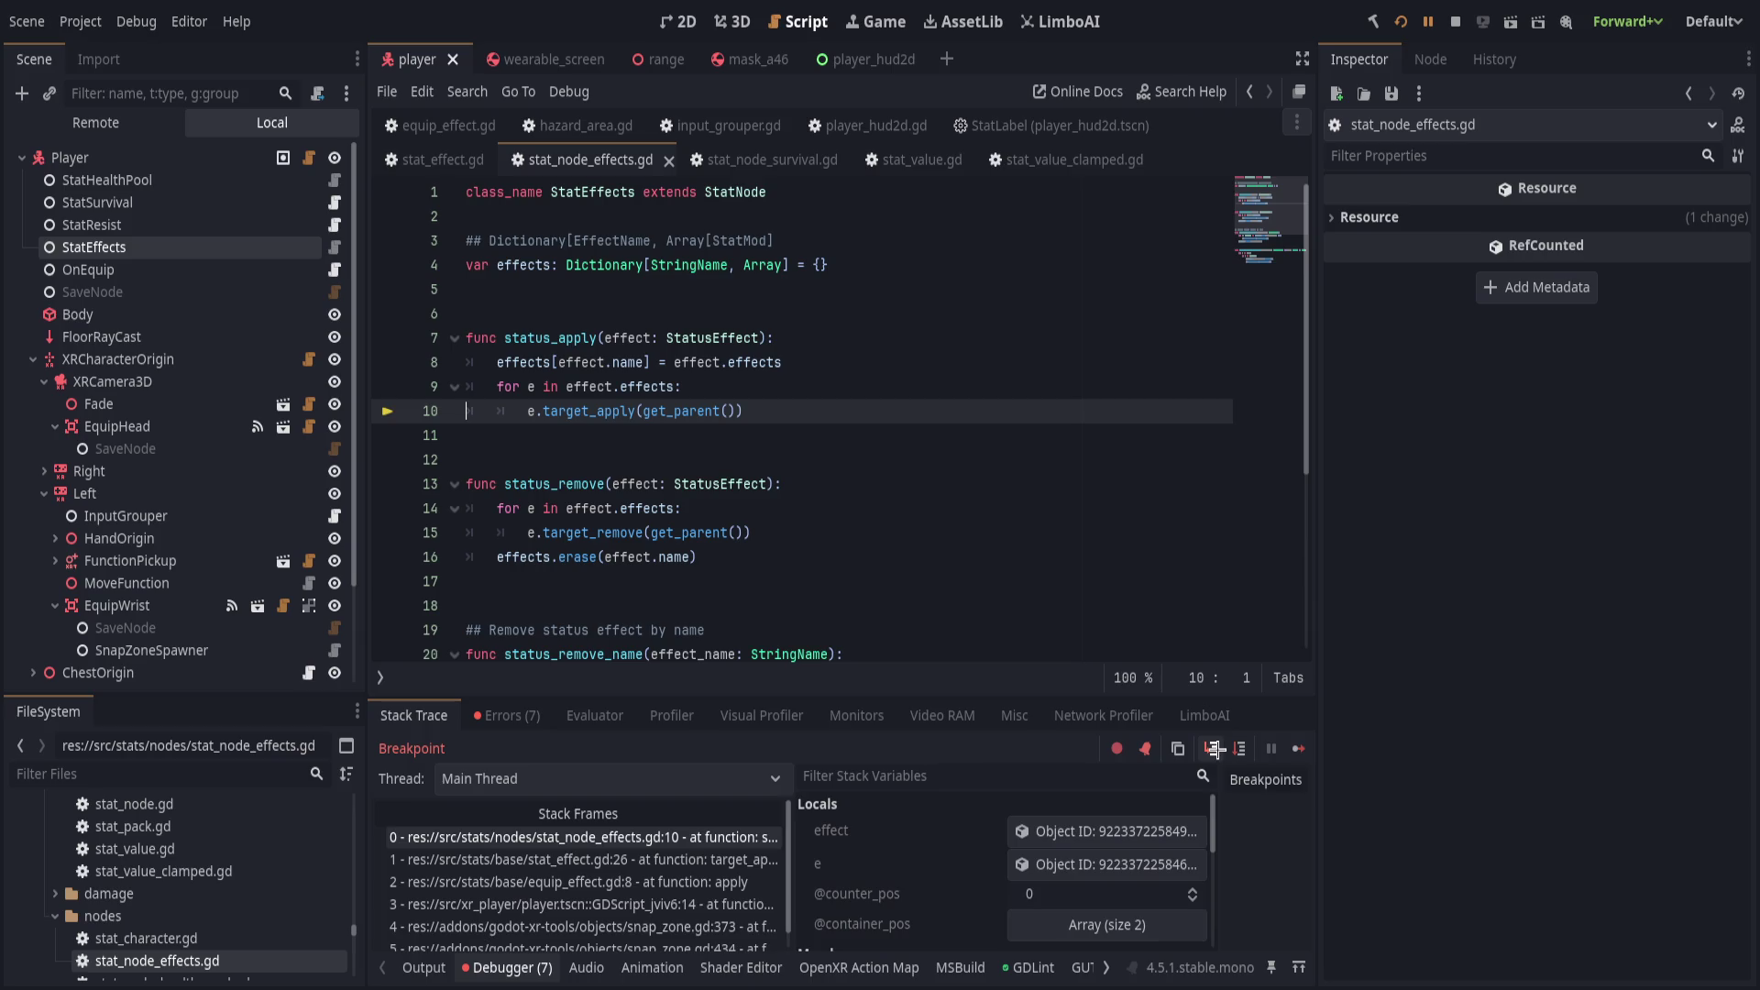
# Step into the mod's target_apply, past stat_apply, and inspect the parent character's properties.
pyautogui.click(1215, 750)
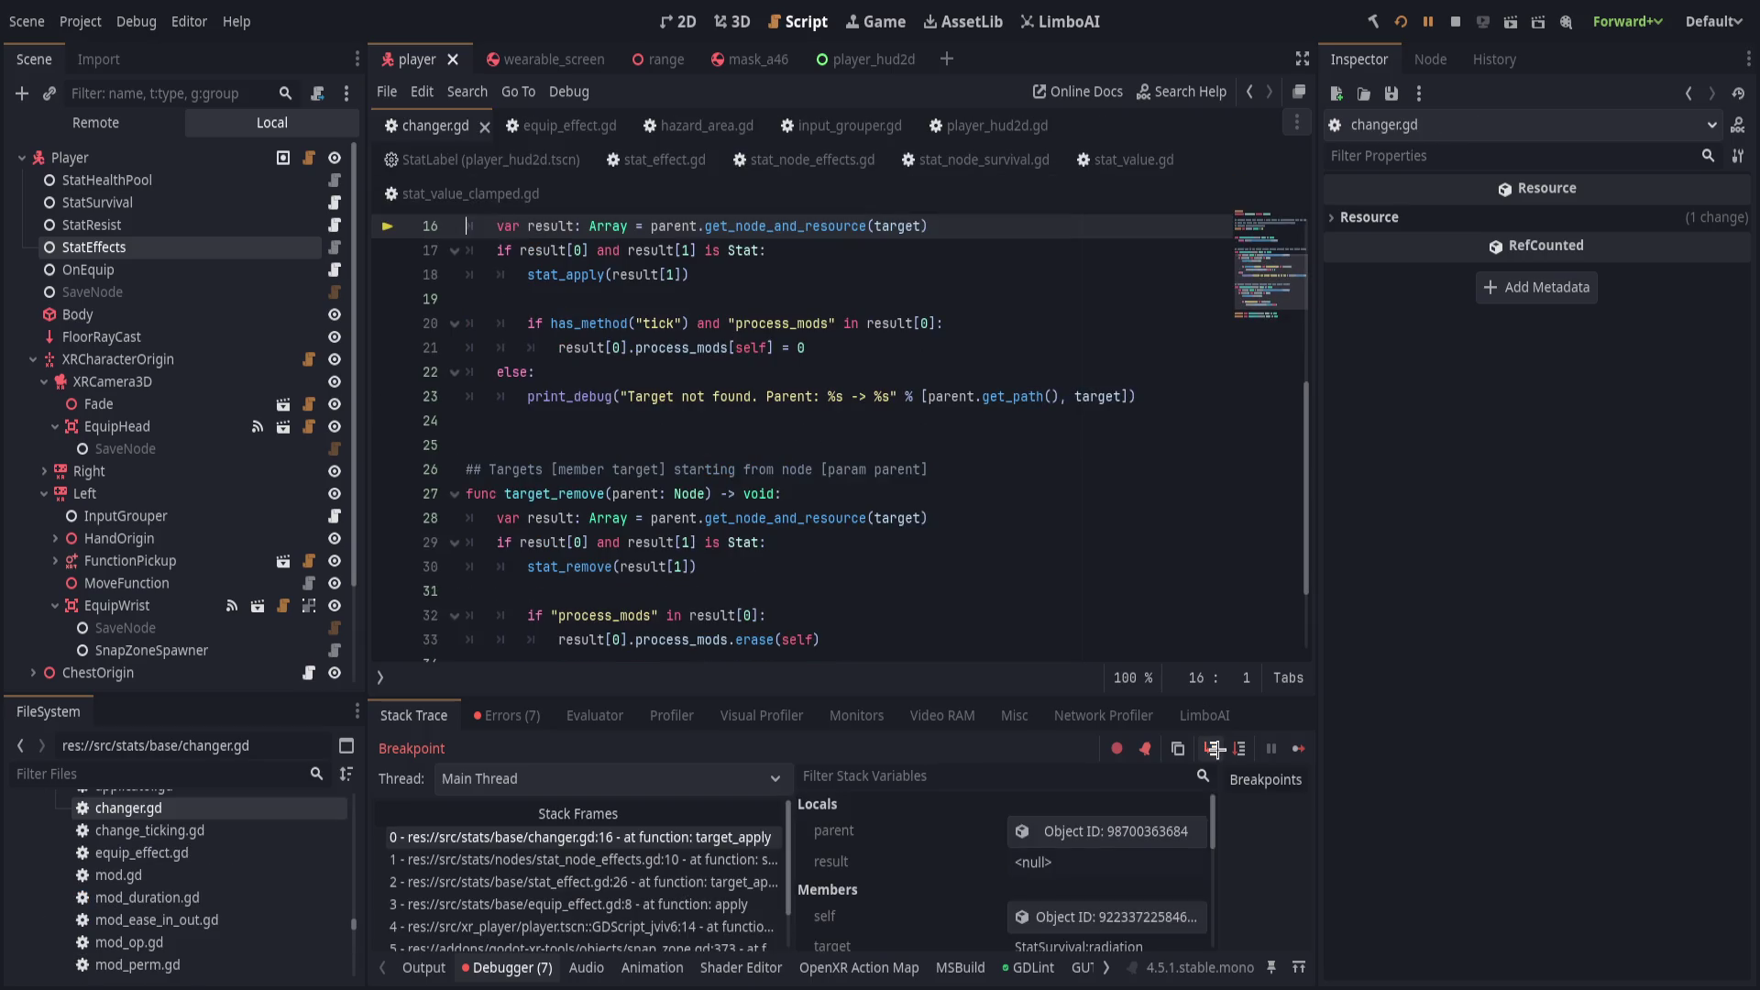
pyautogui.scroll(2, 983, 567)
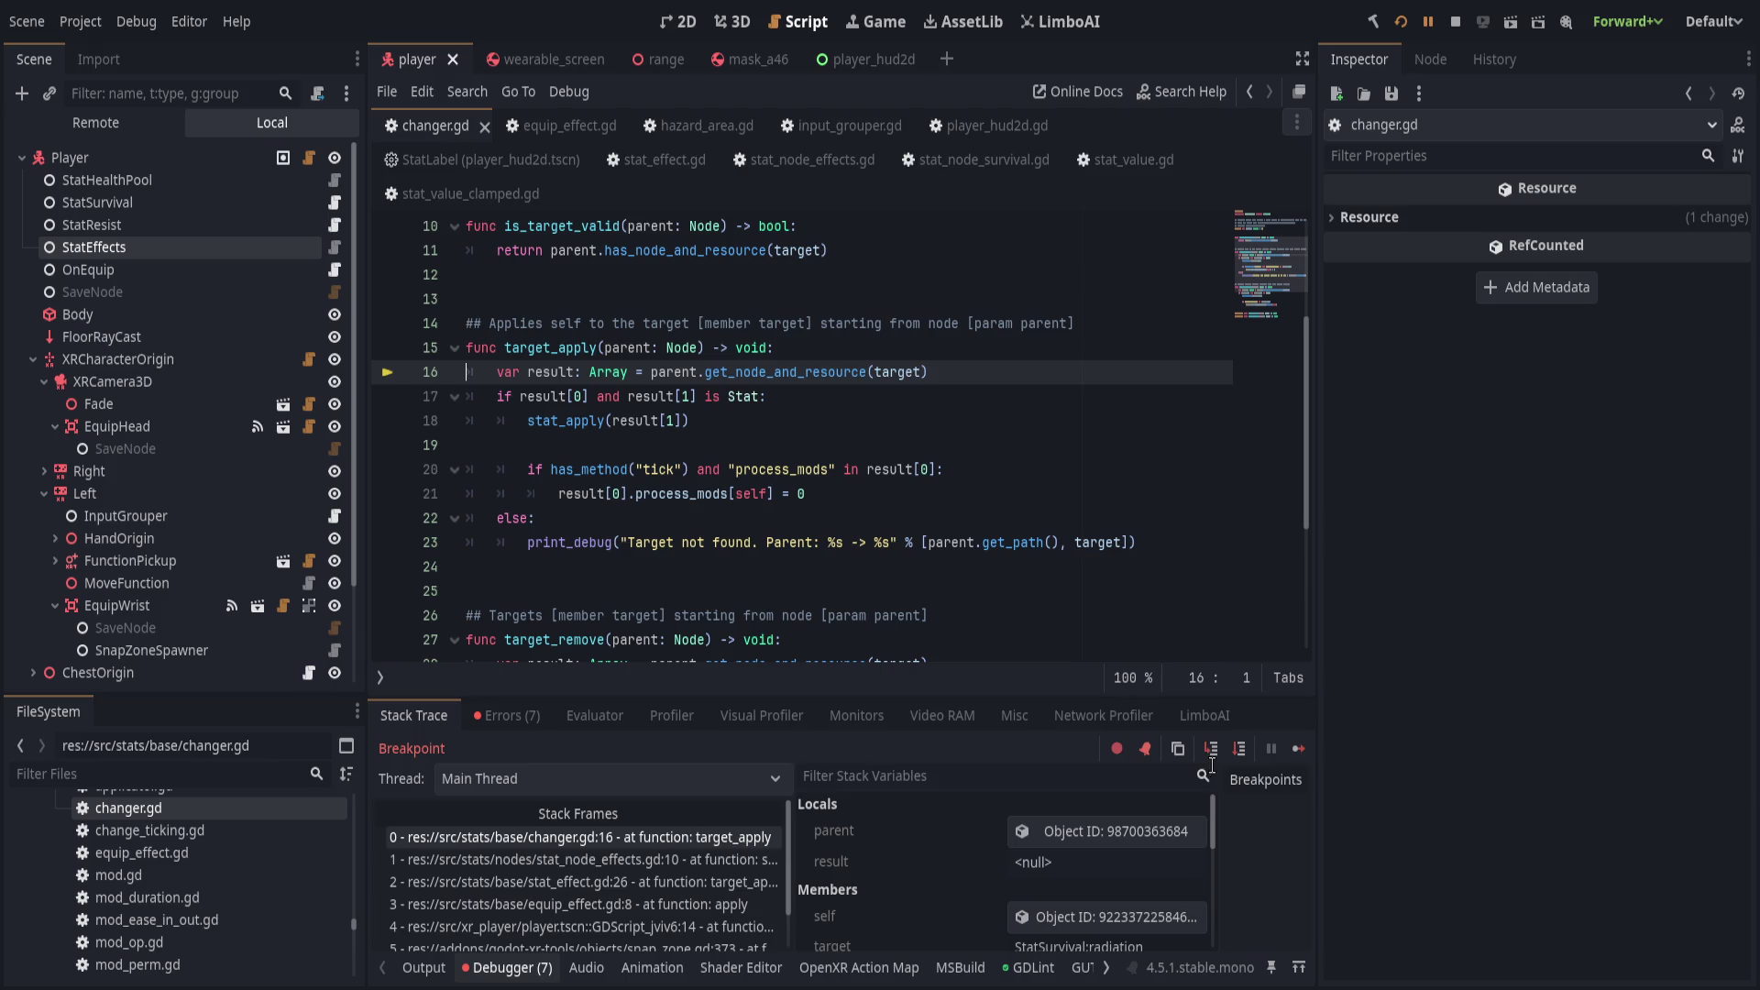
pyautogui.click(1239, 750)
pyautogui.click(1240, 750)
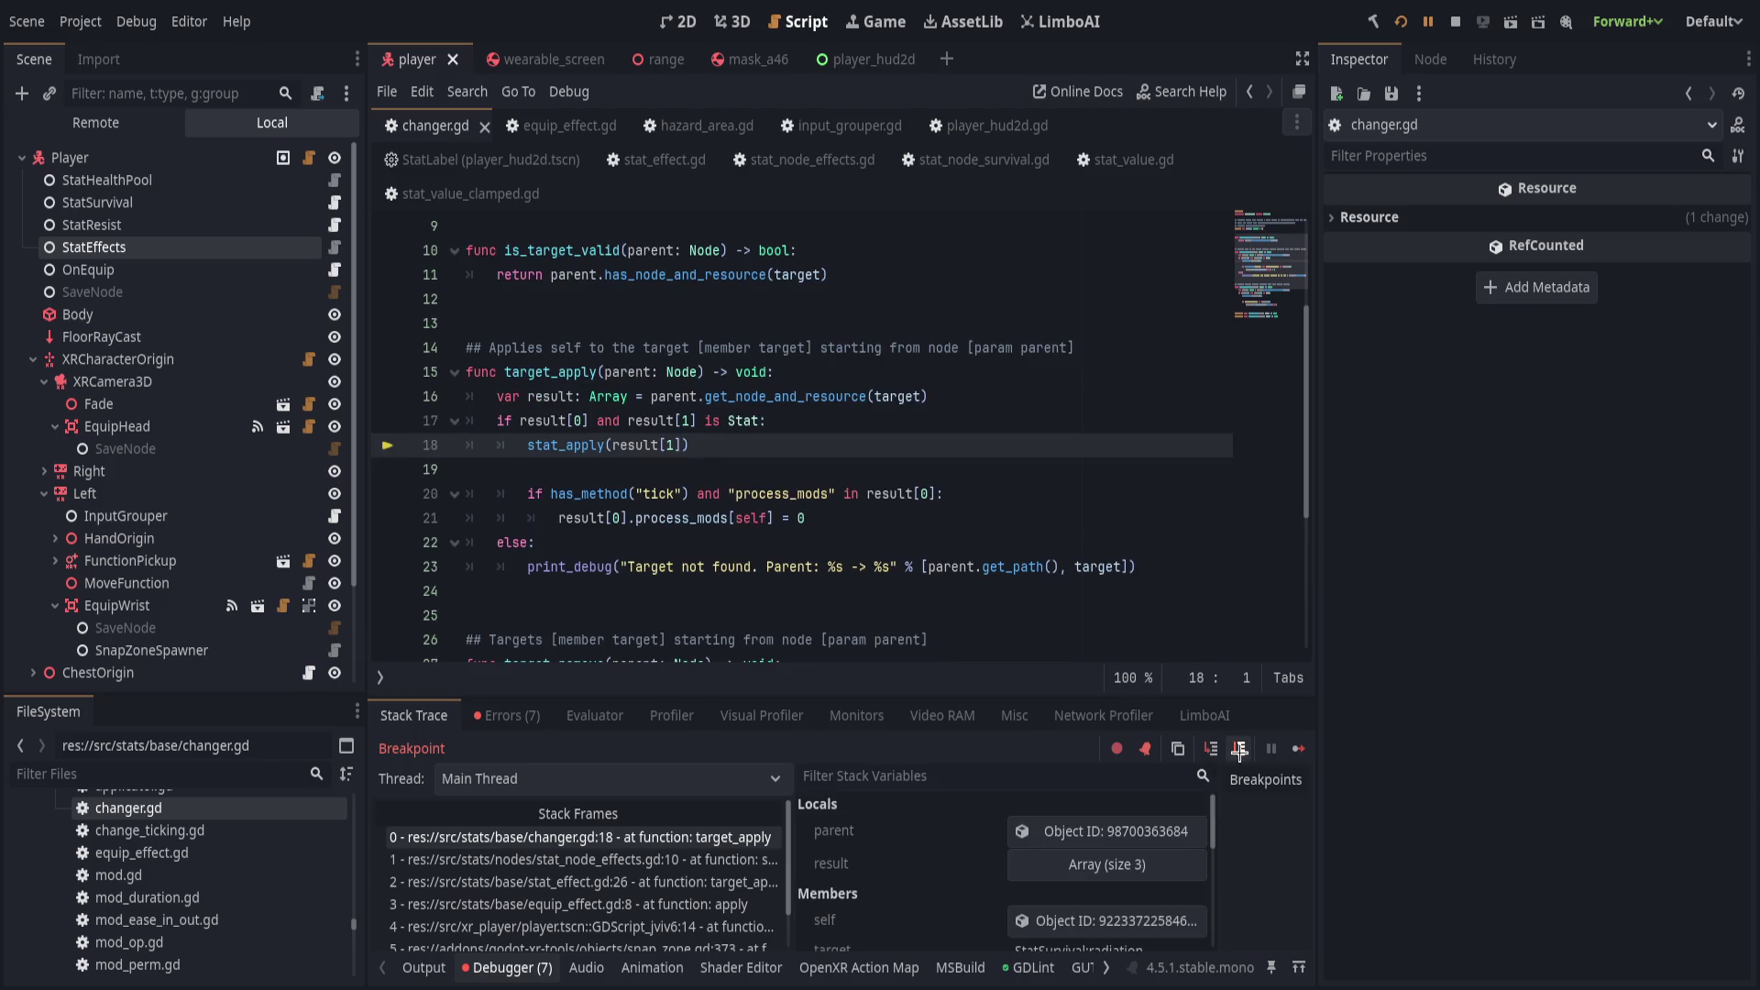
pyautogui.click(1240, 750)
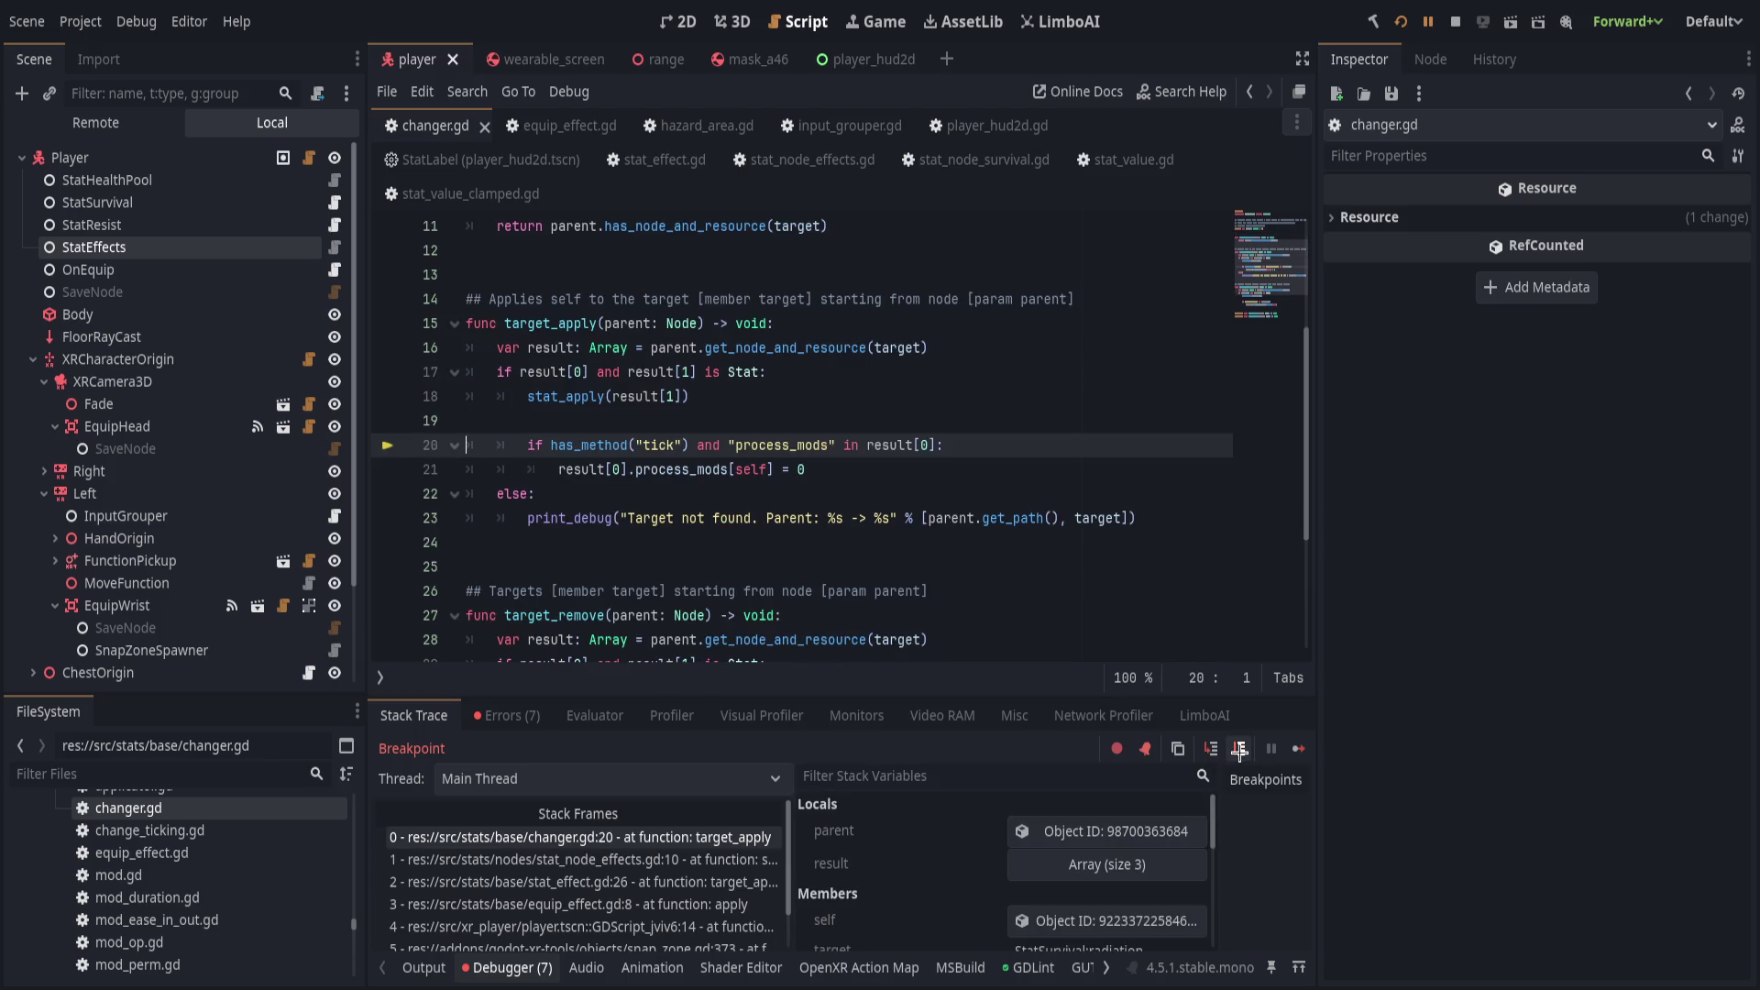
pyautogui.click(1175, 831)
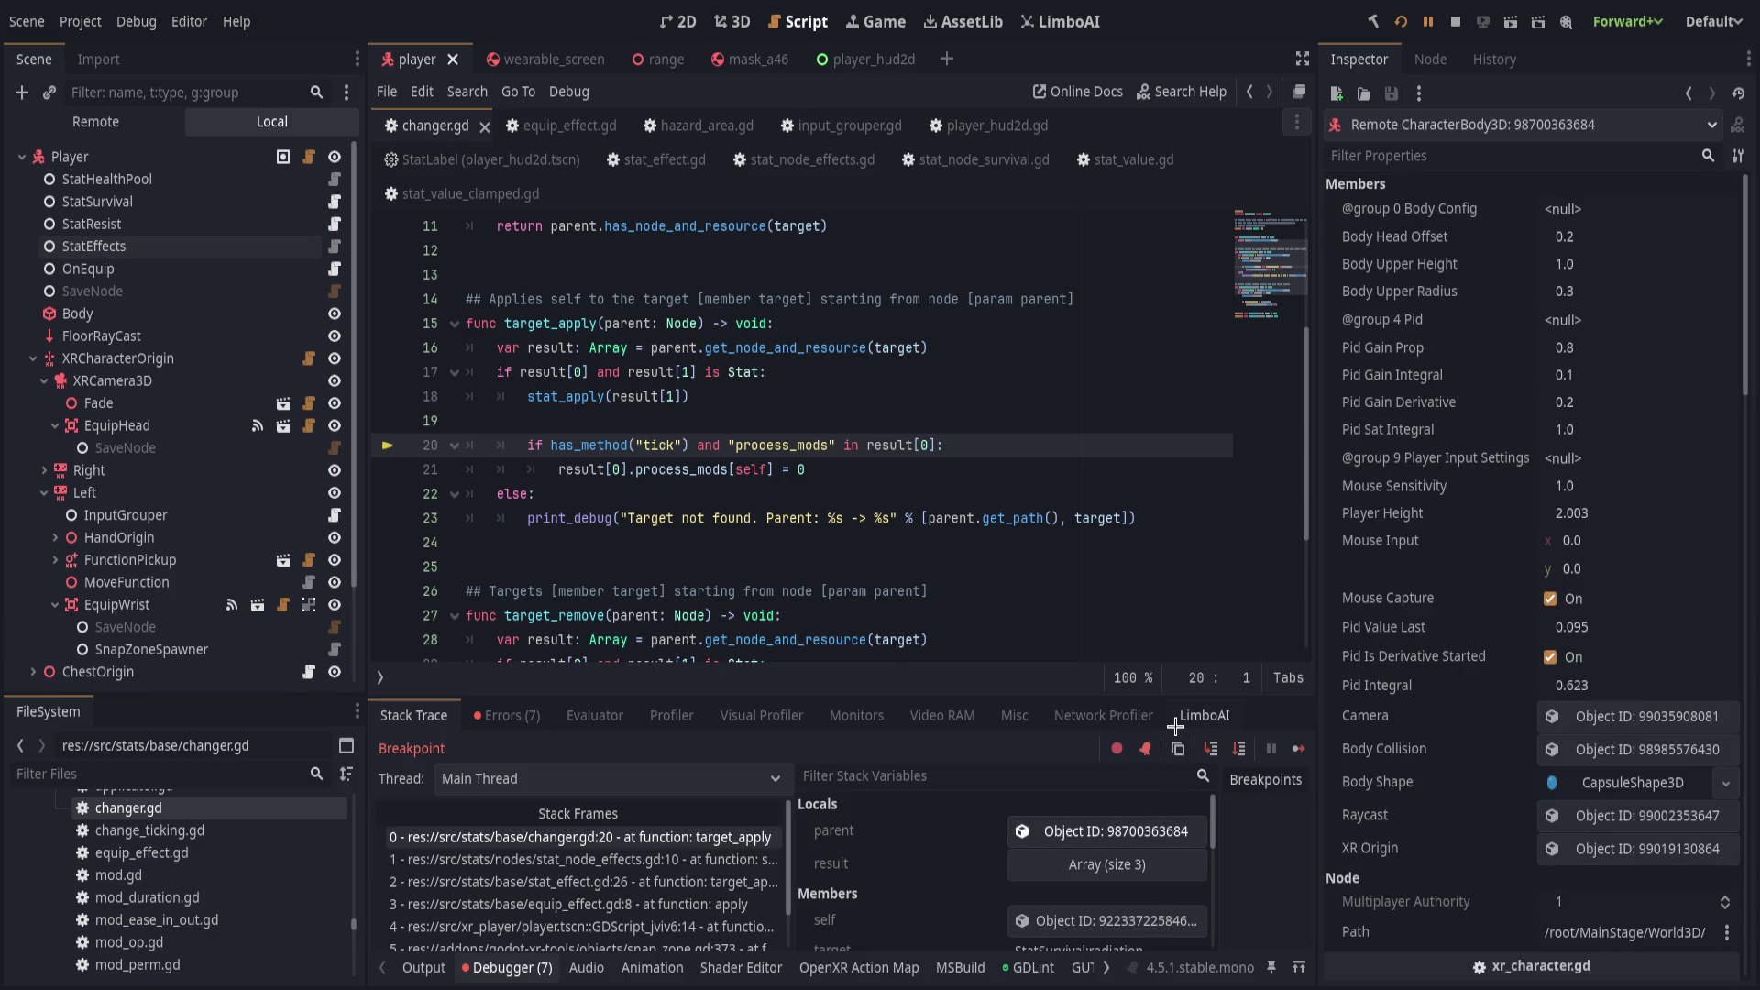
pyautogui.scroll(-5, 1536, 734)
pyautogui.scroll(-6, 1433, 708)
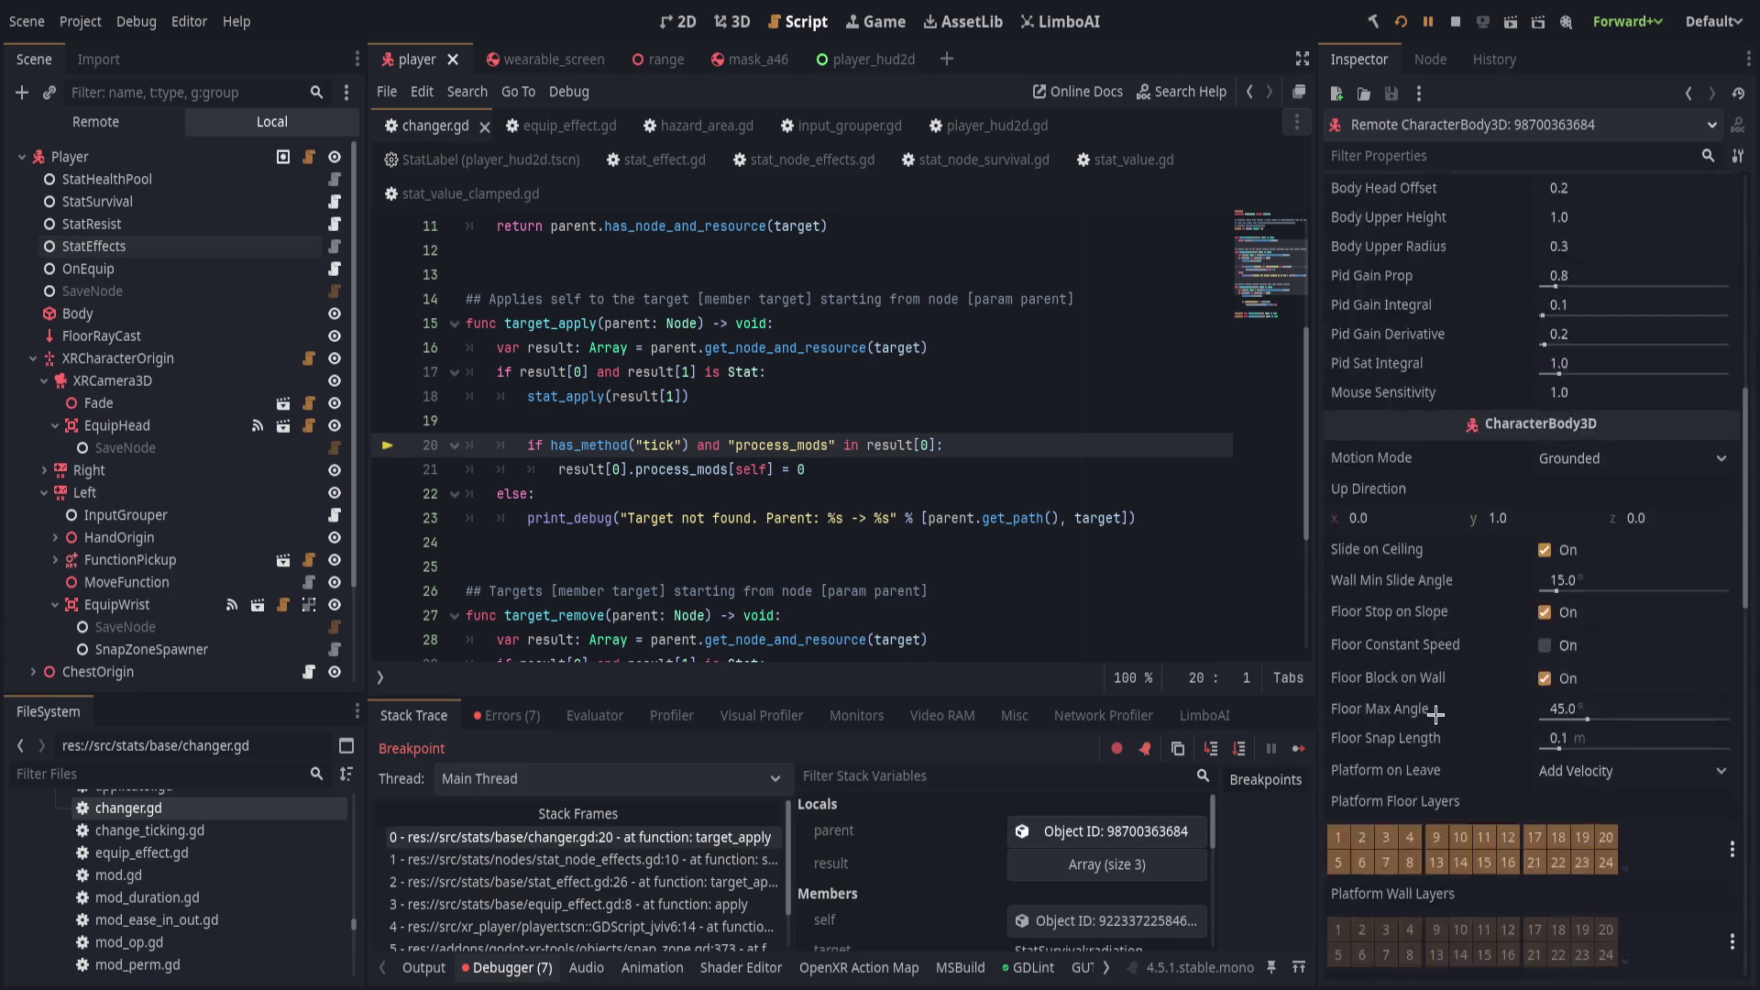
pyautogui.scroll(-3, 1163, 812)
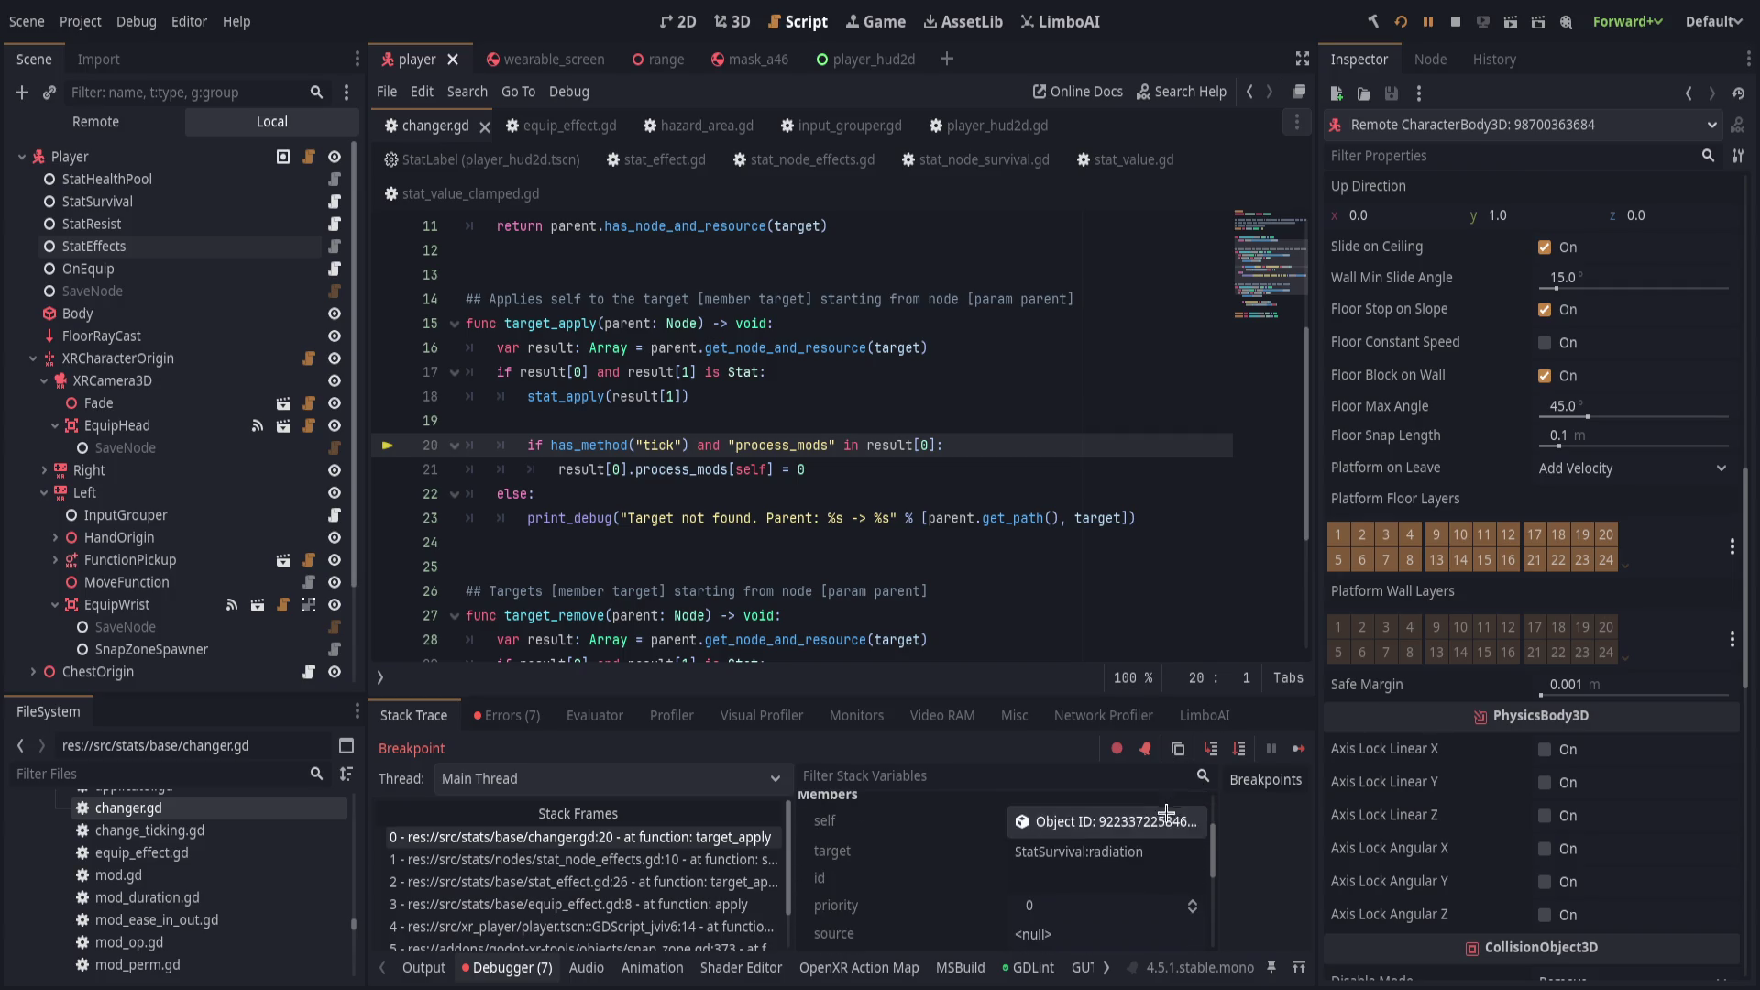
# Step out to the effects loop, resume the game, and return to stat_node_effects.gd line 10.
pyautogui.click(1239, 749)
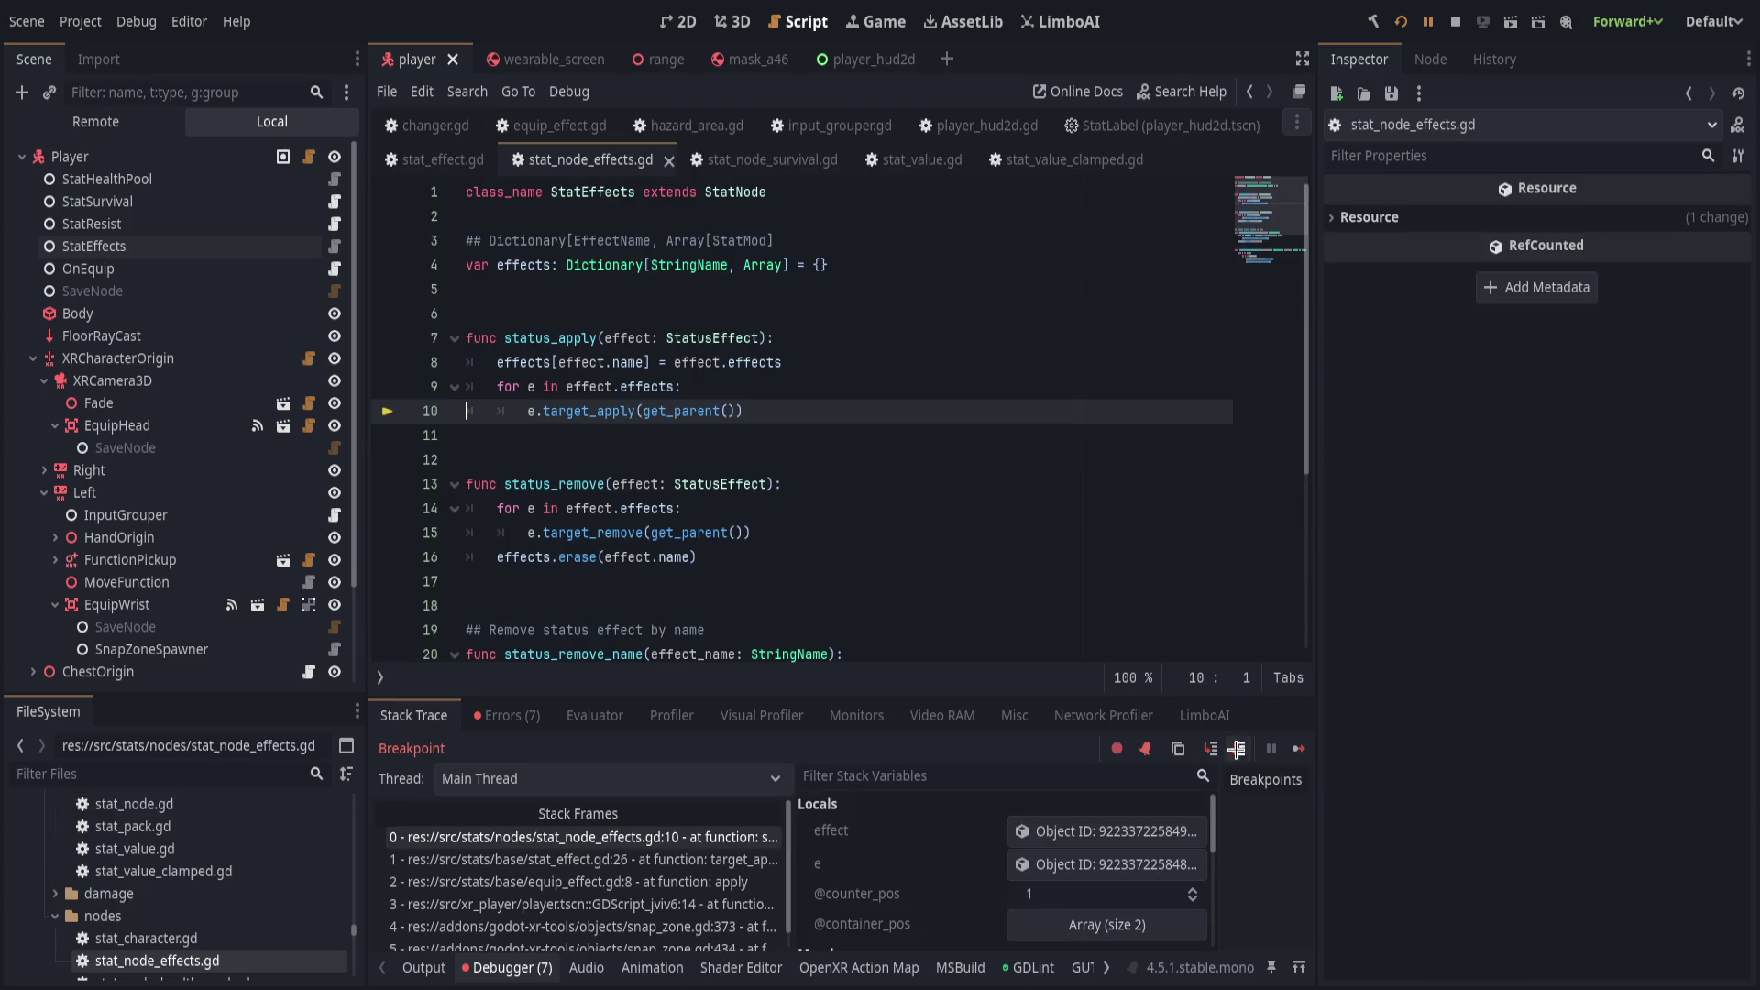
pyautogui.click(1429, 21)
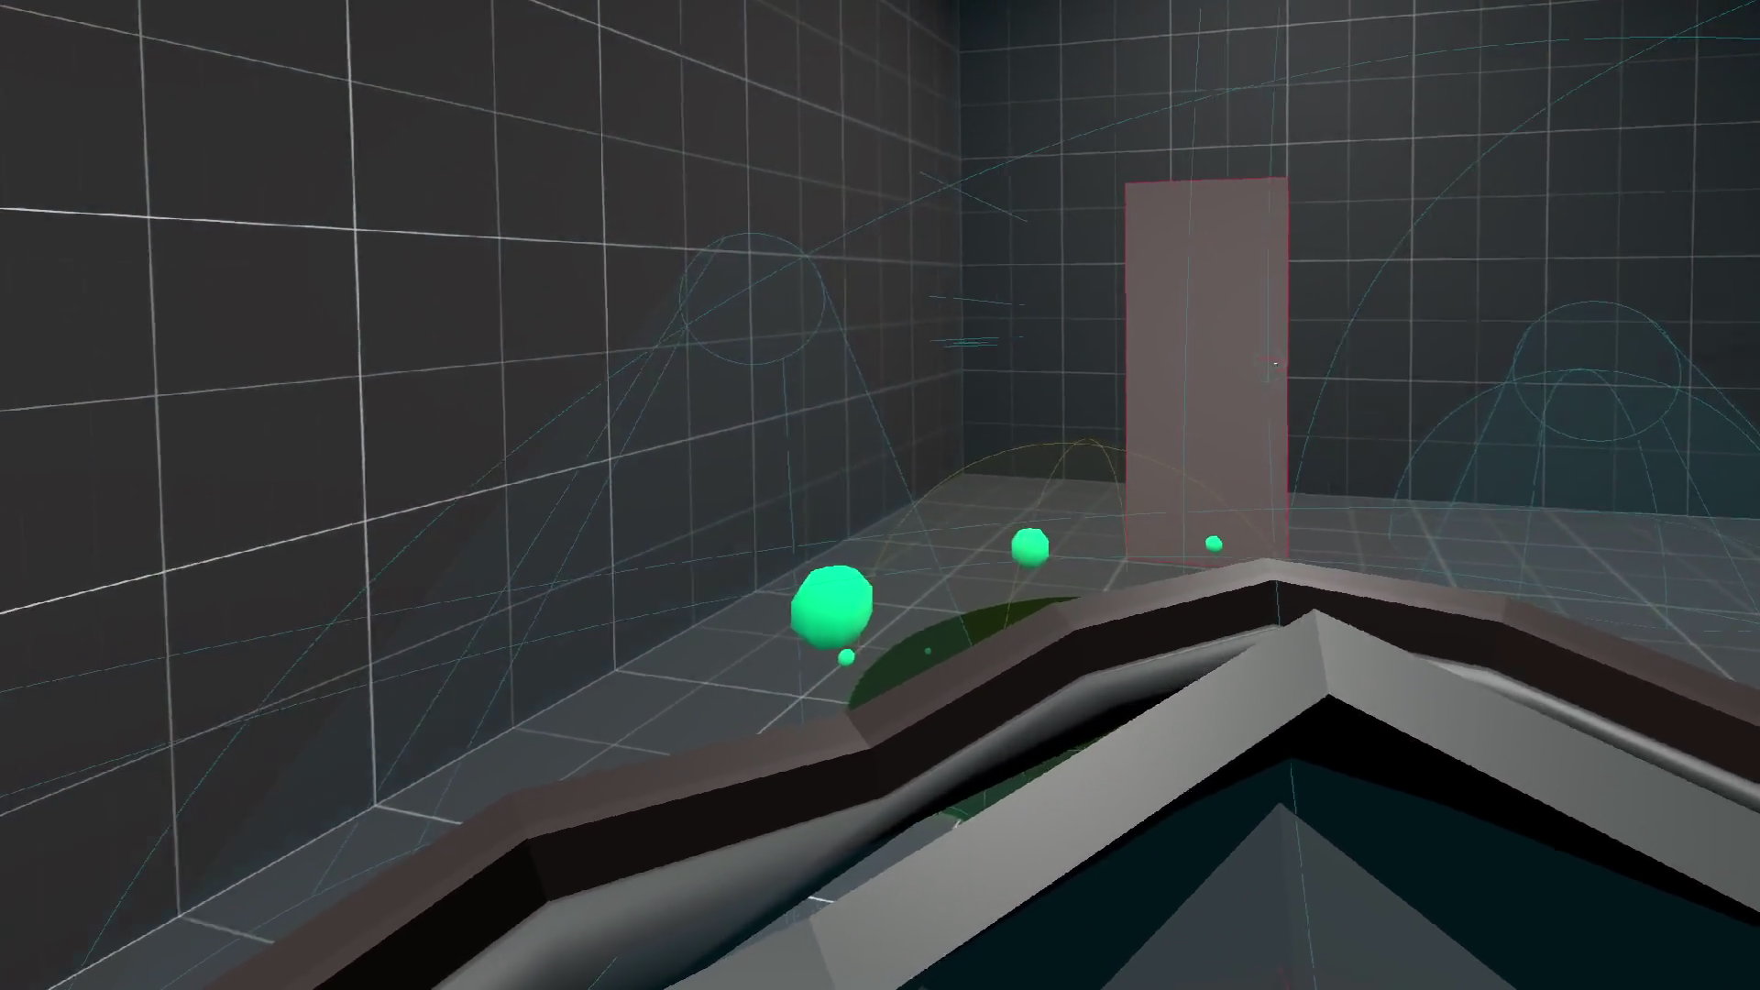
pyautogui.hotkey('alt', 'Tab')
pyautogui.click(885, 392)
pyautogui.click(863, 411)
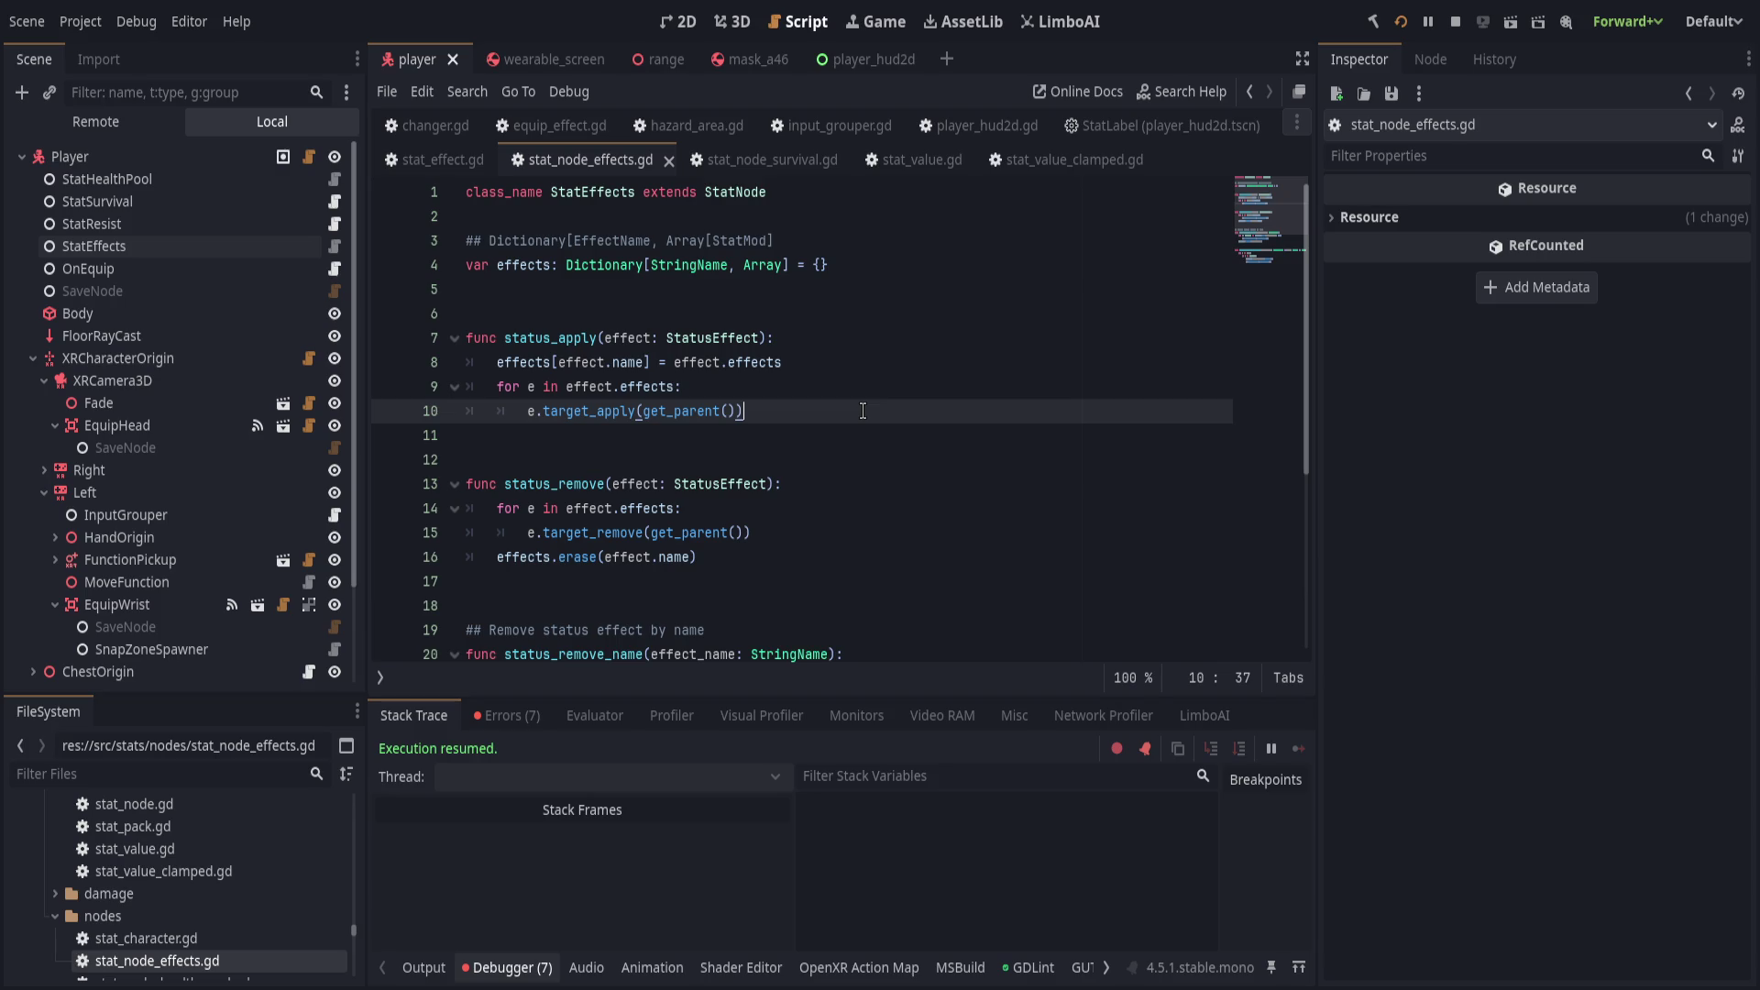
# Collapse the bottom debugger panel to give the script more room.
pyautogui.scroll(-3, 863, 411)
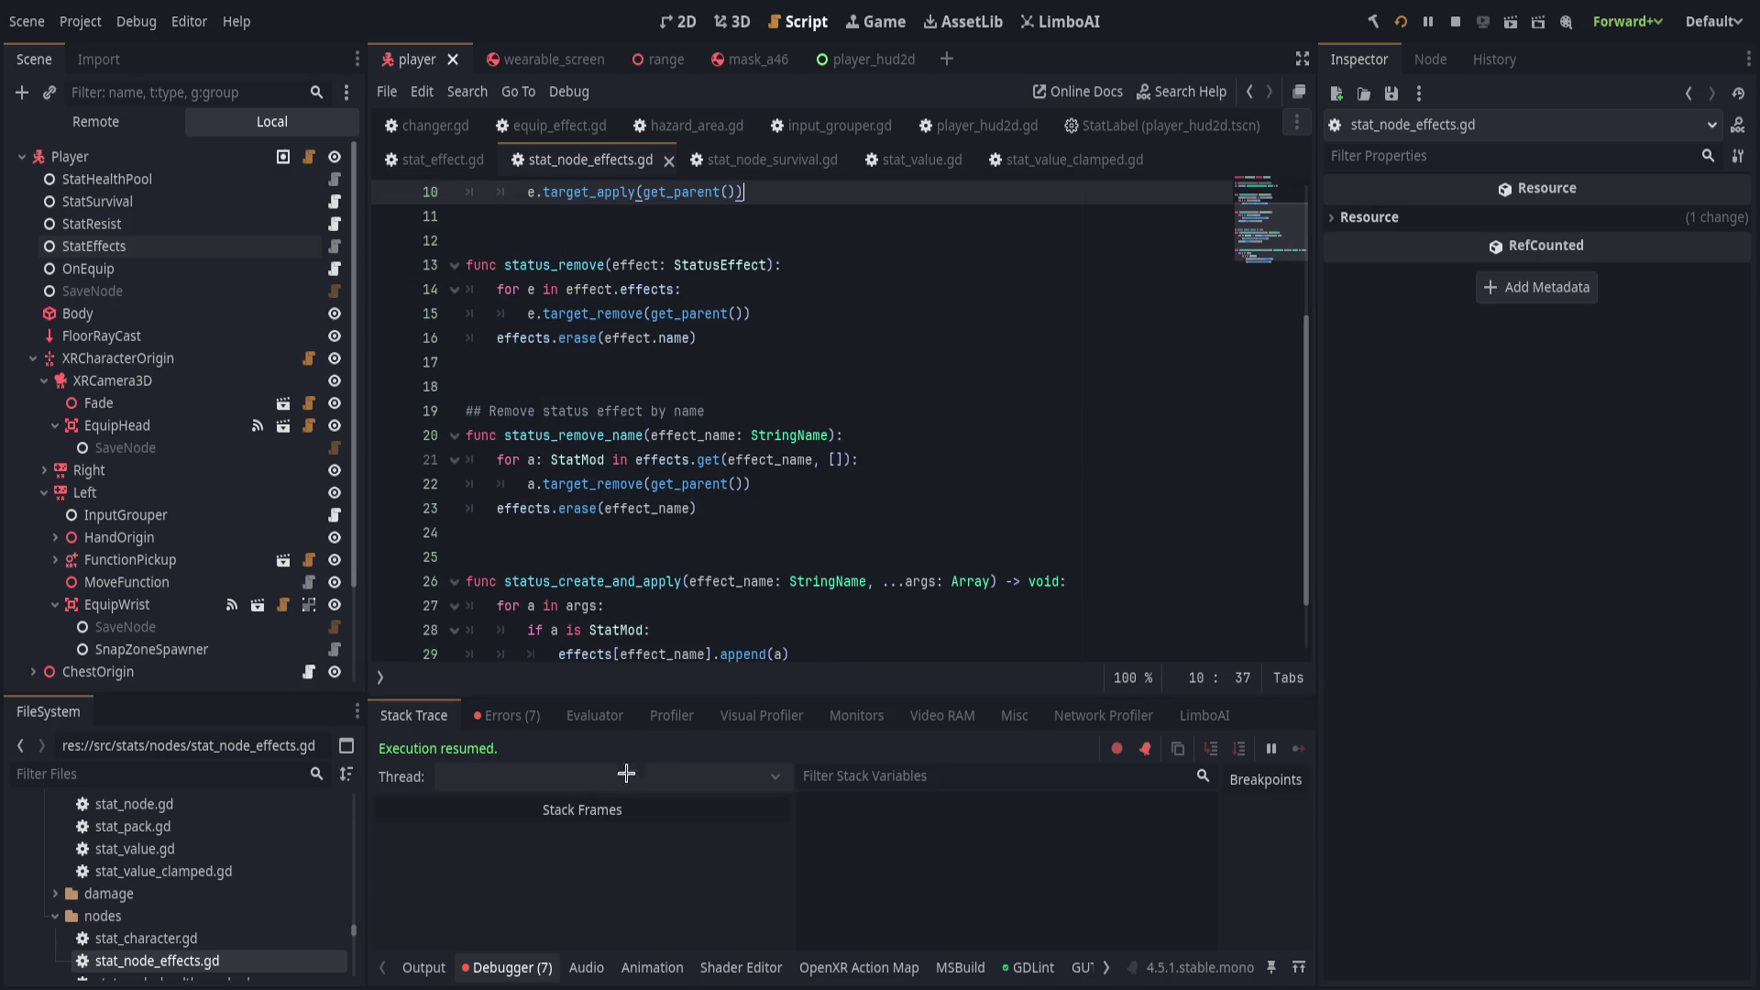
pyautogui.click(441, 958)
pyautogui.click(436, 963)
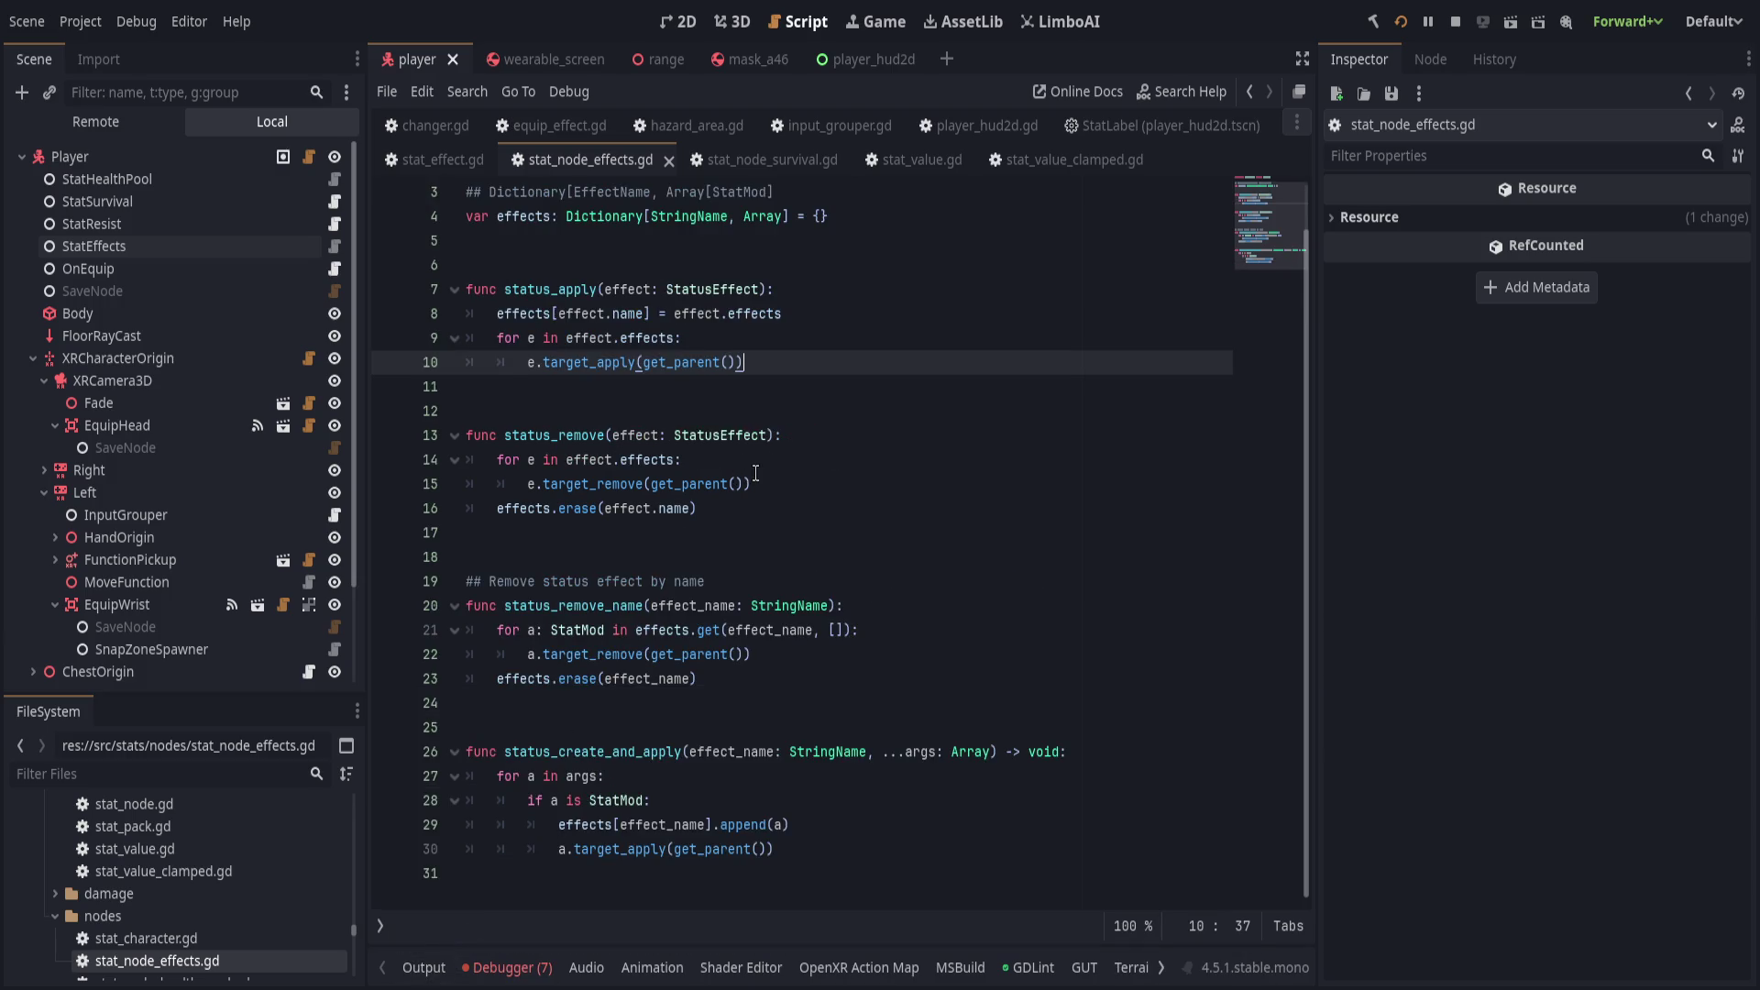
pyautogui.scroll(1, 757, 472)
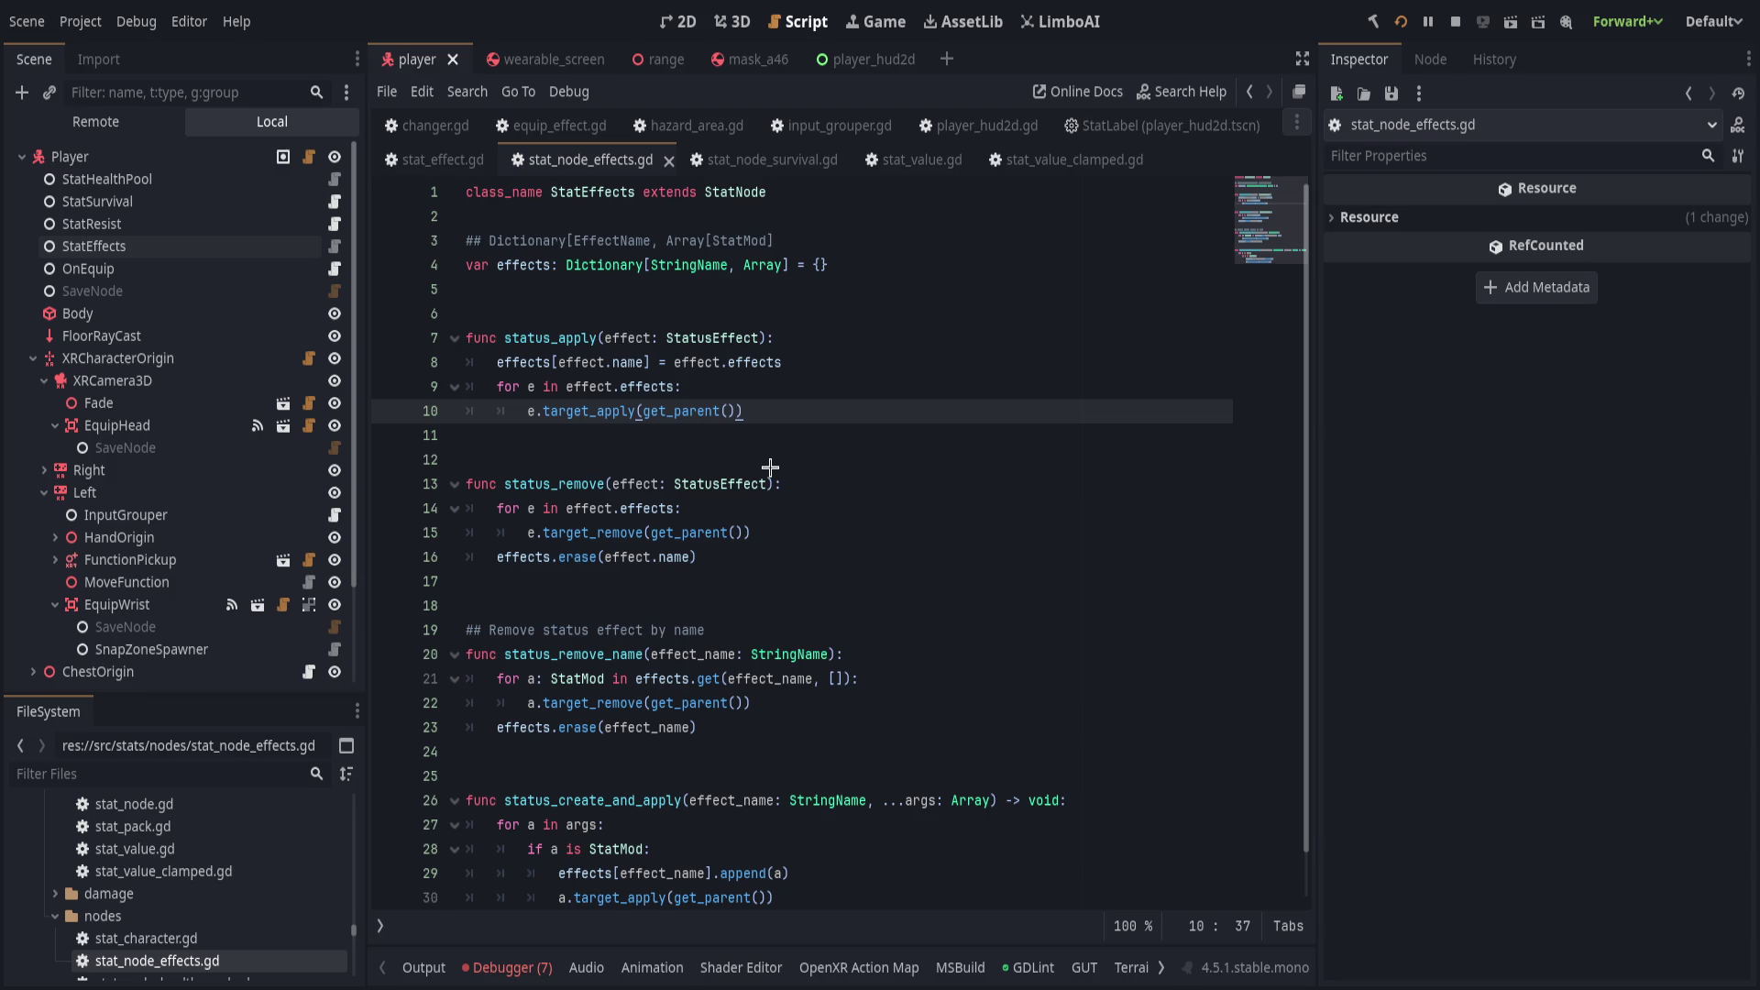
# Open stat_effect.gd and review its line 10 loop over the mods.
pyautogui.hotkey('alt', 'Left')
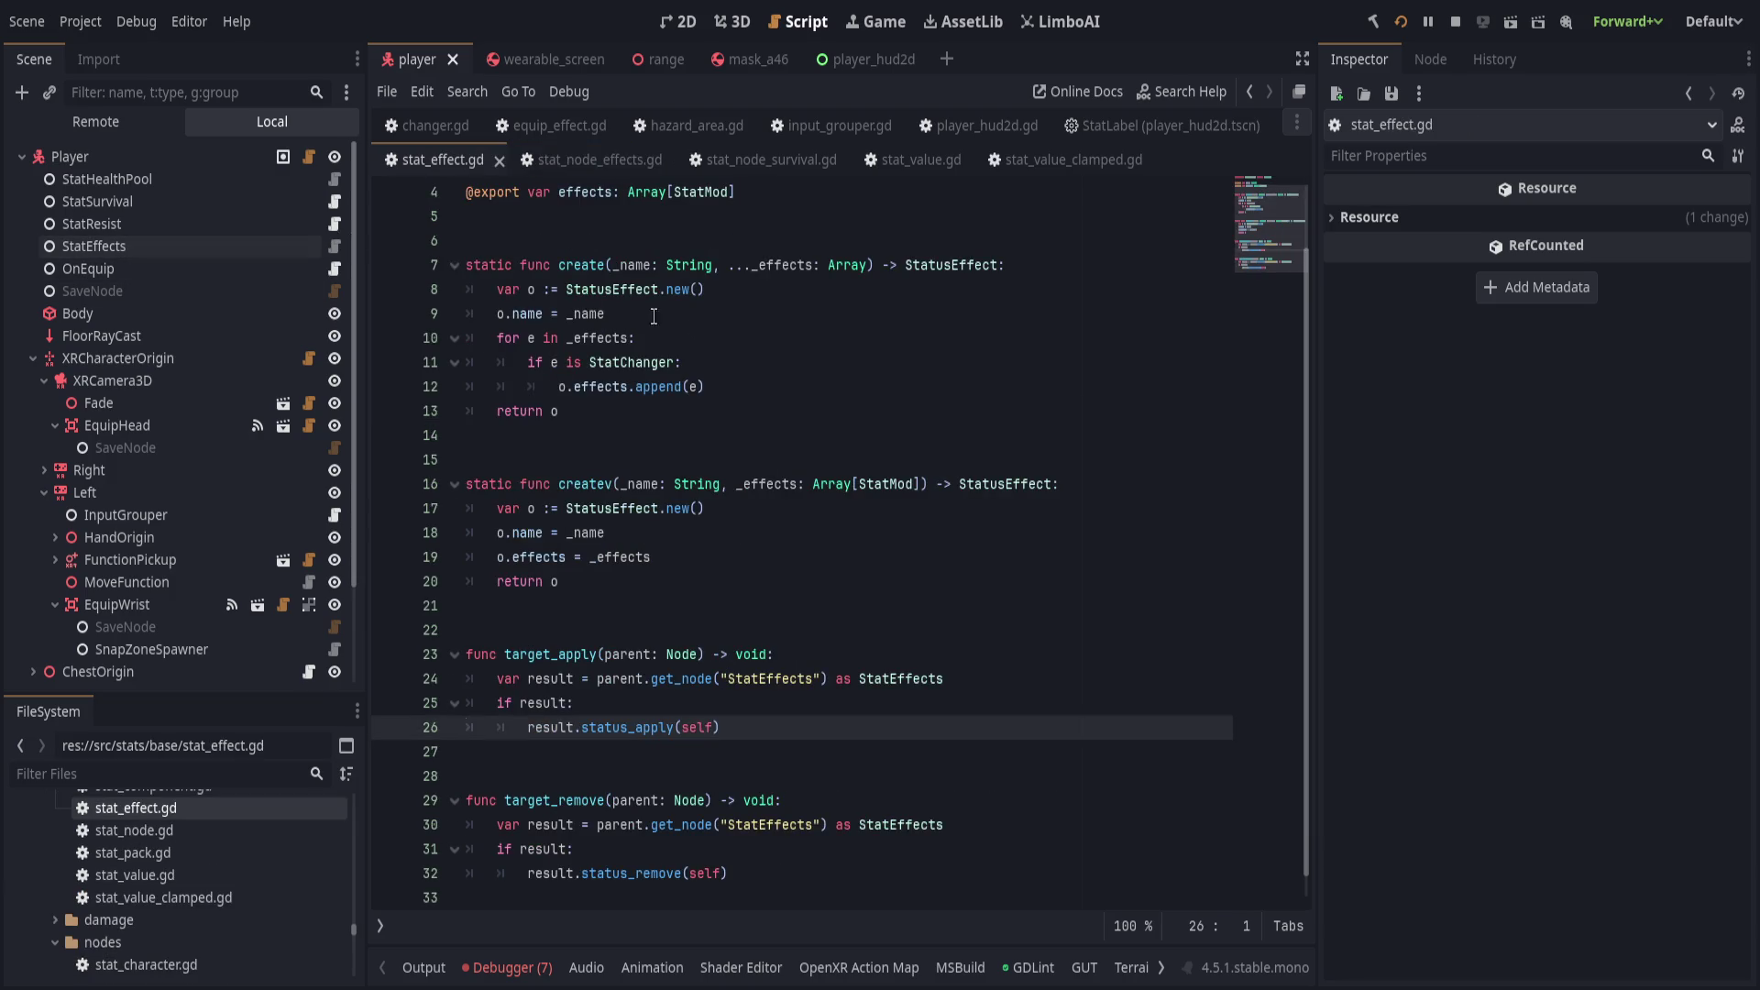
pyautogui.click(811, 347)
pyautogui.scroll(-1, 810, 347)
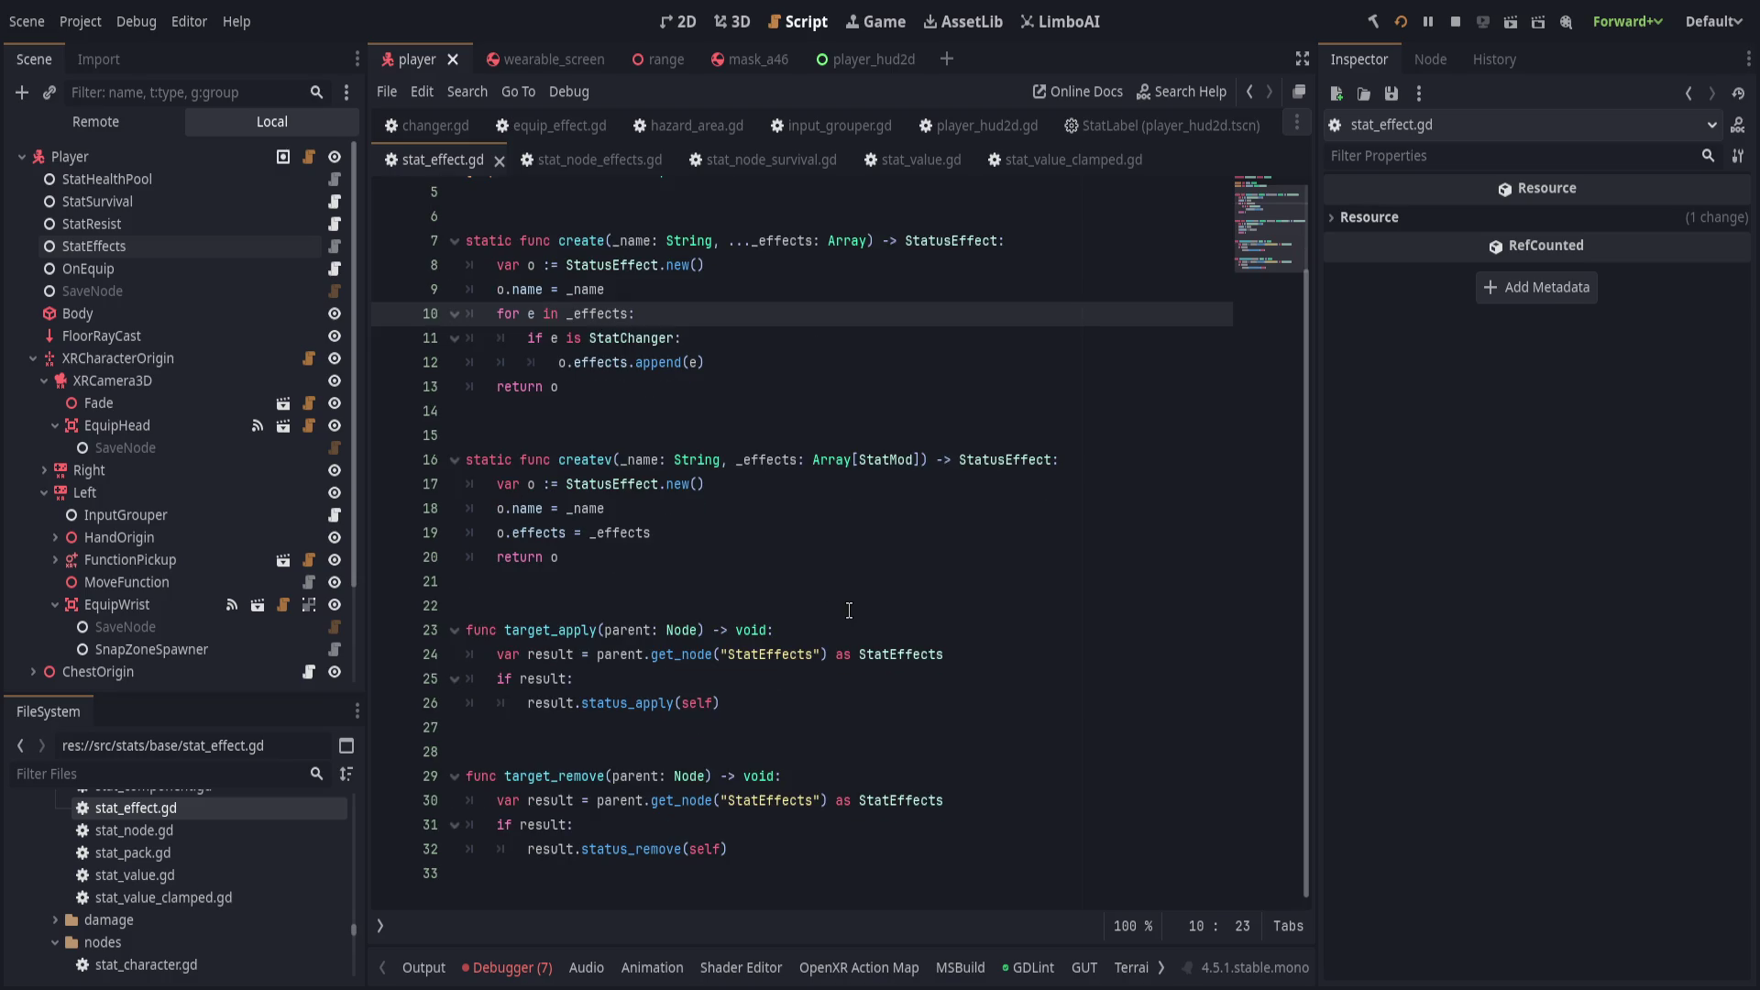
pyautogui.scroll(2, 849, 611)
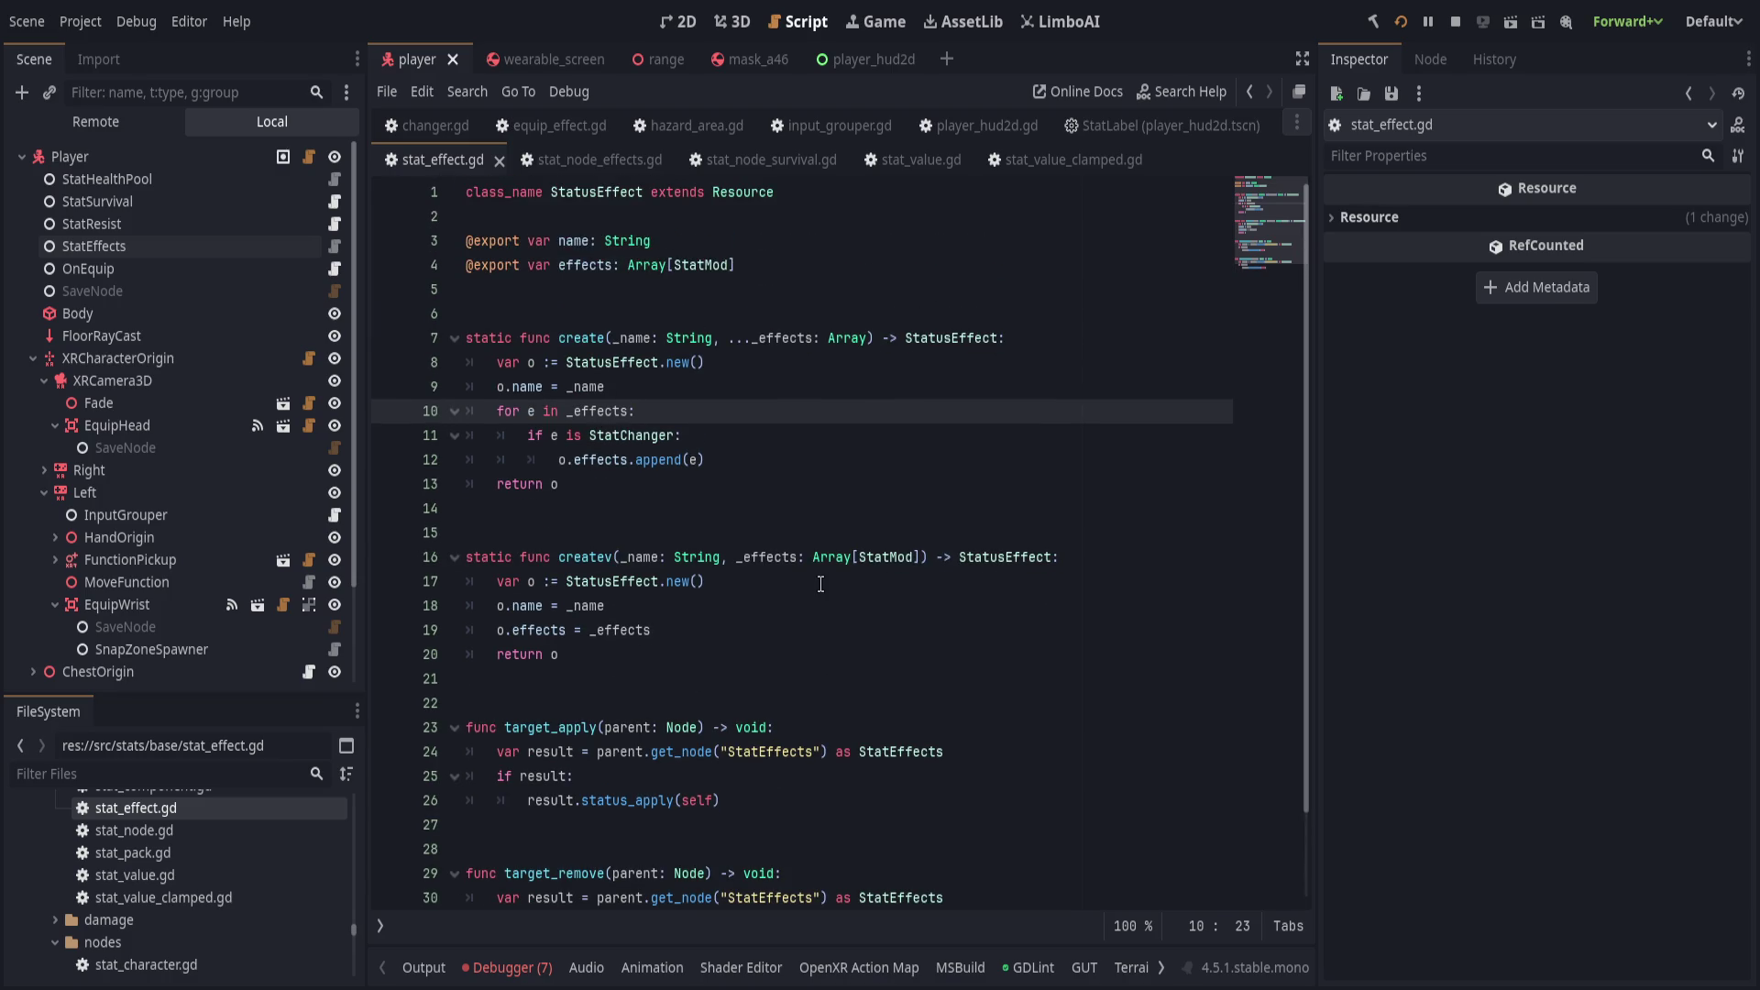
pyautogui.scroll(-2, 811, 601)
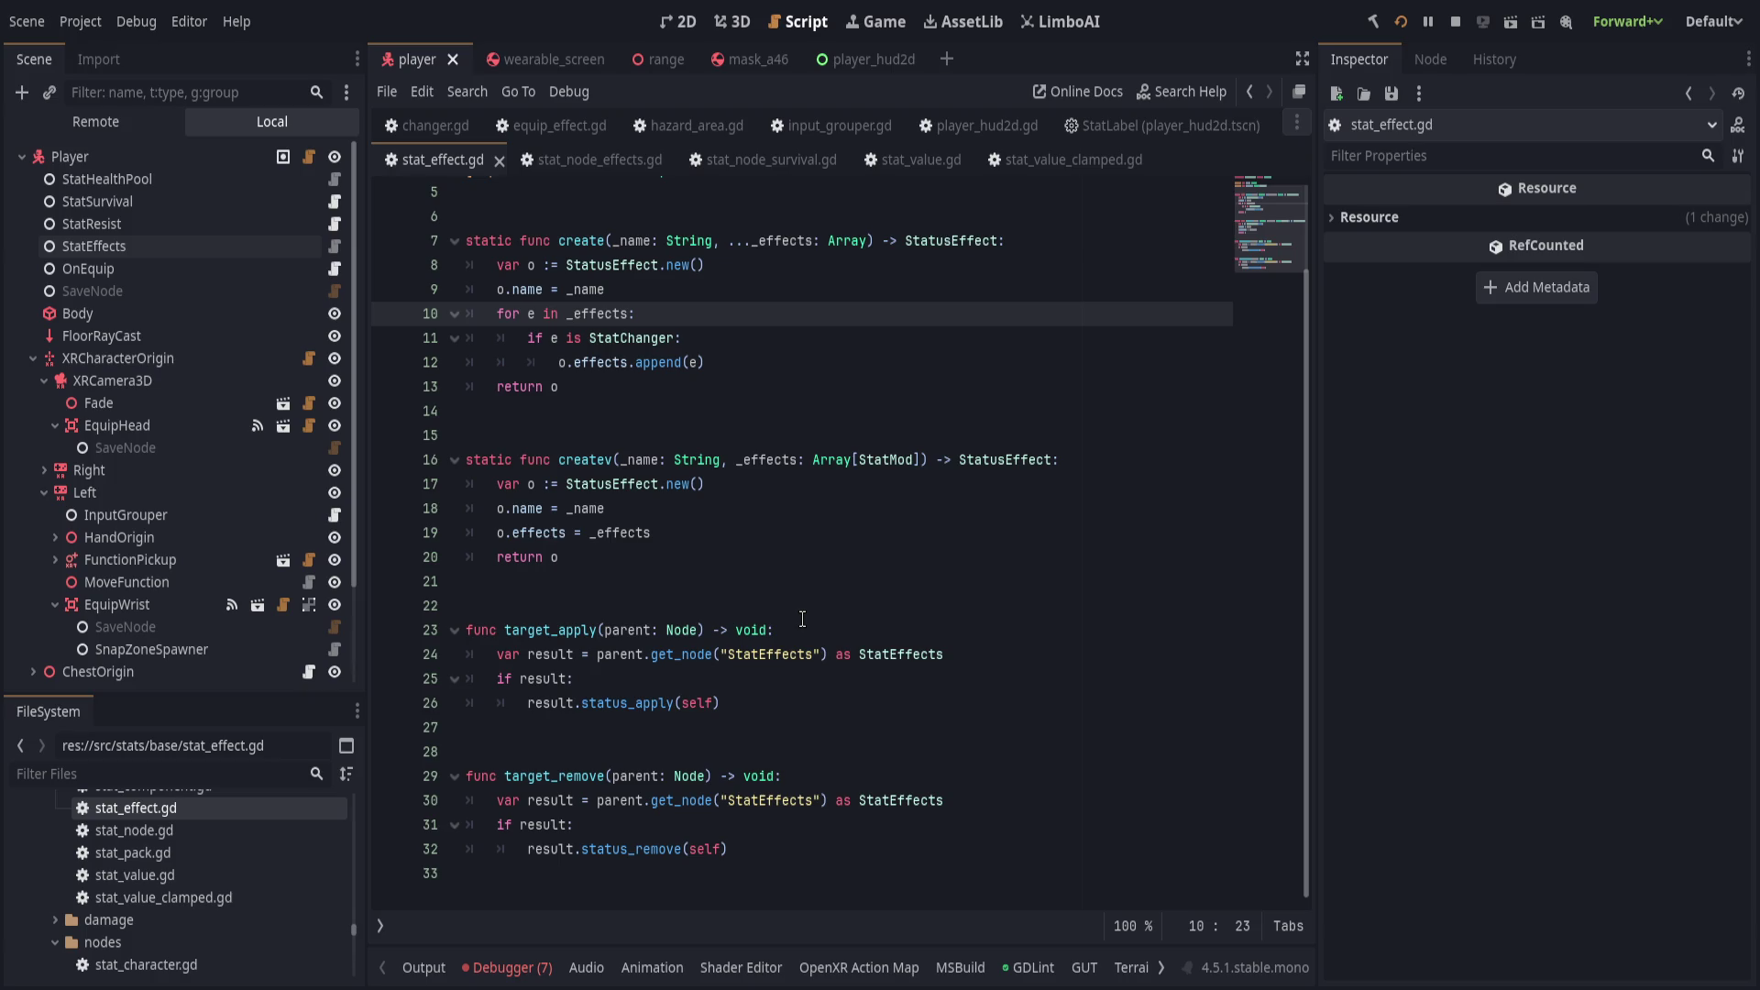
pyautogui.scroll(2, 807, 641)
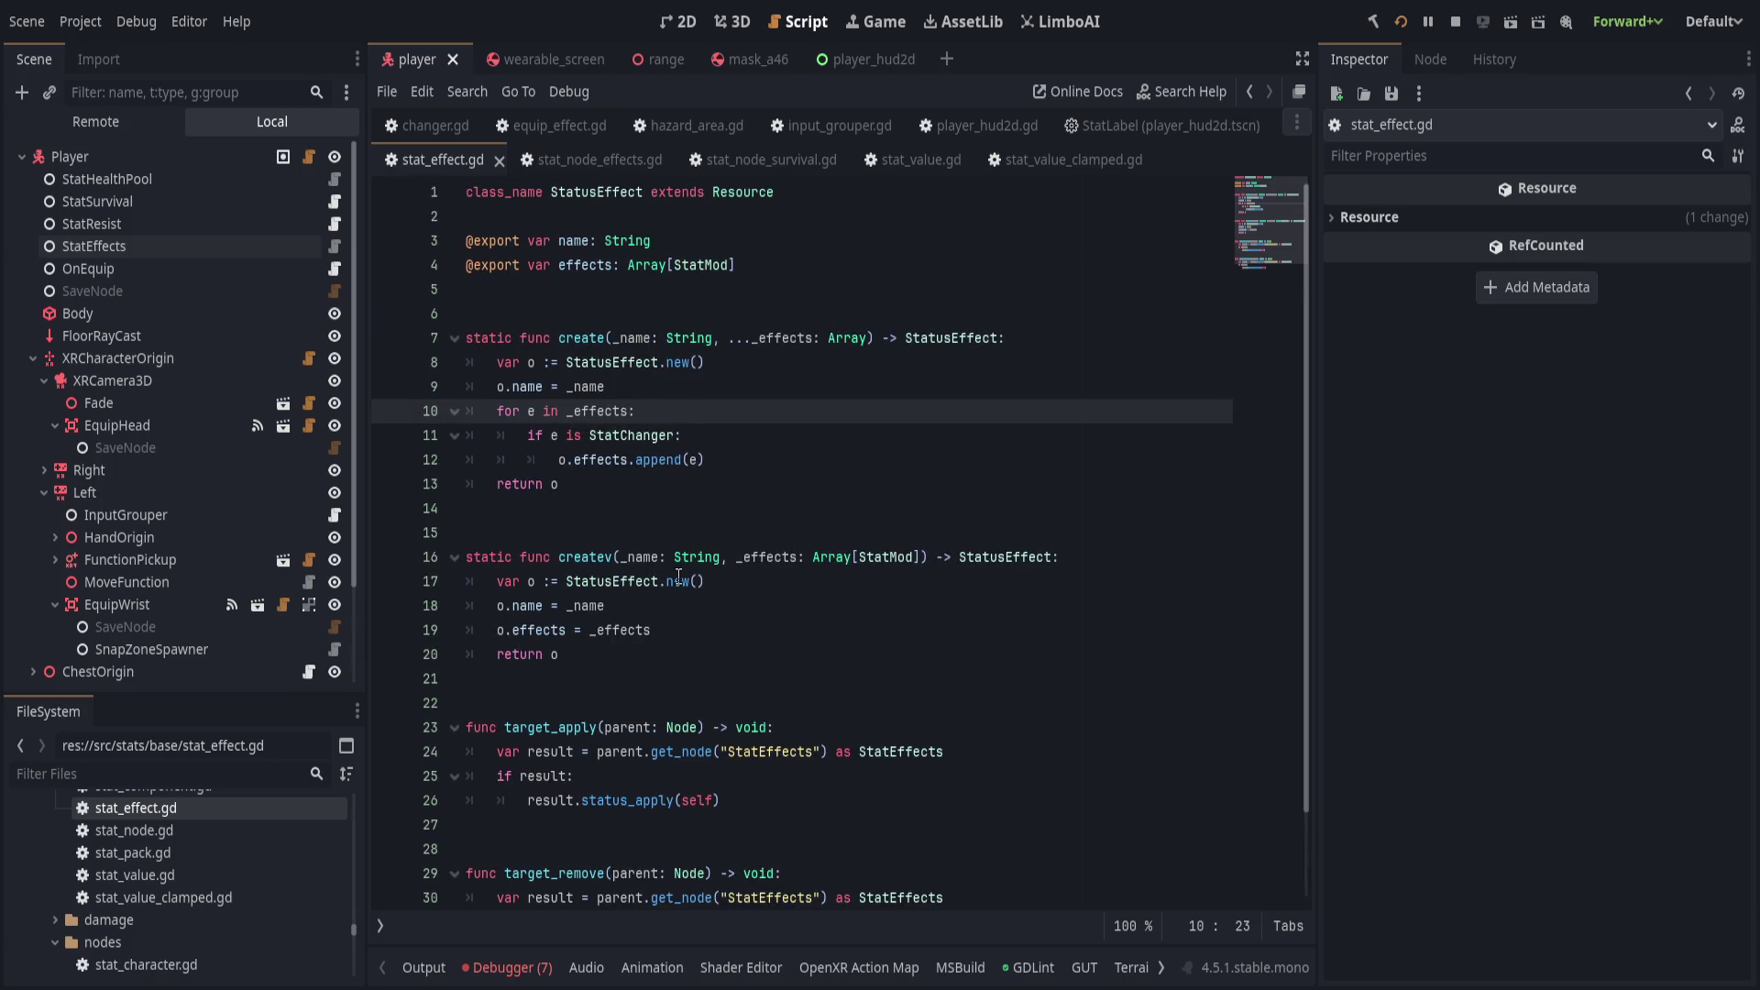
# Return to stat_node_effects.gd, then bring up the mask_a46 scene.
pyautogui.click(334, 245)
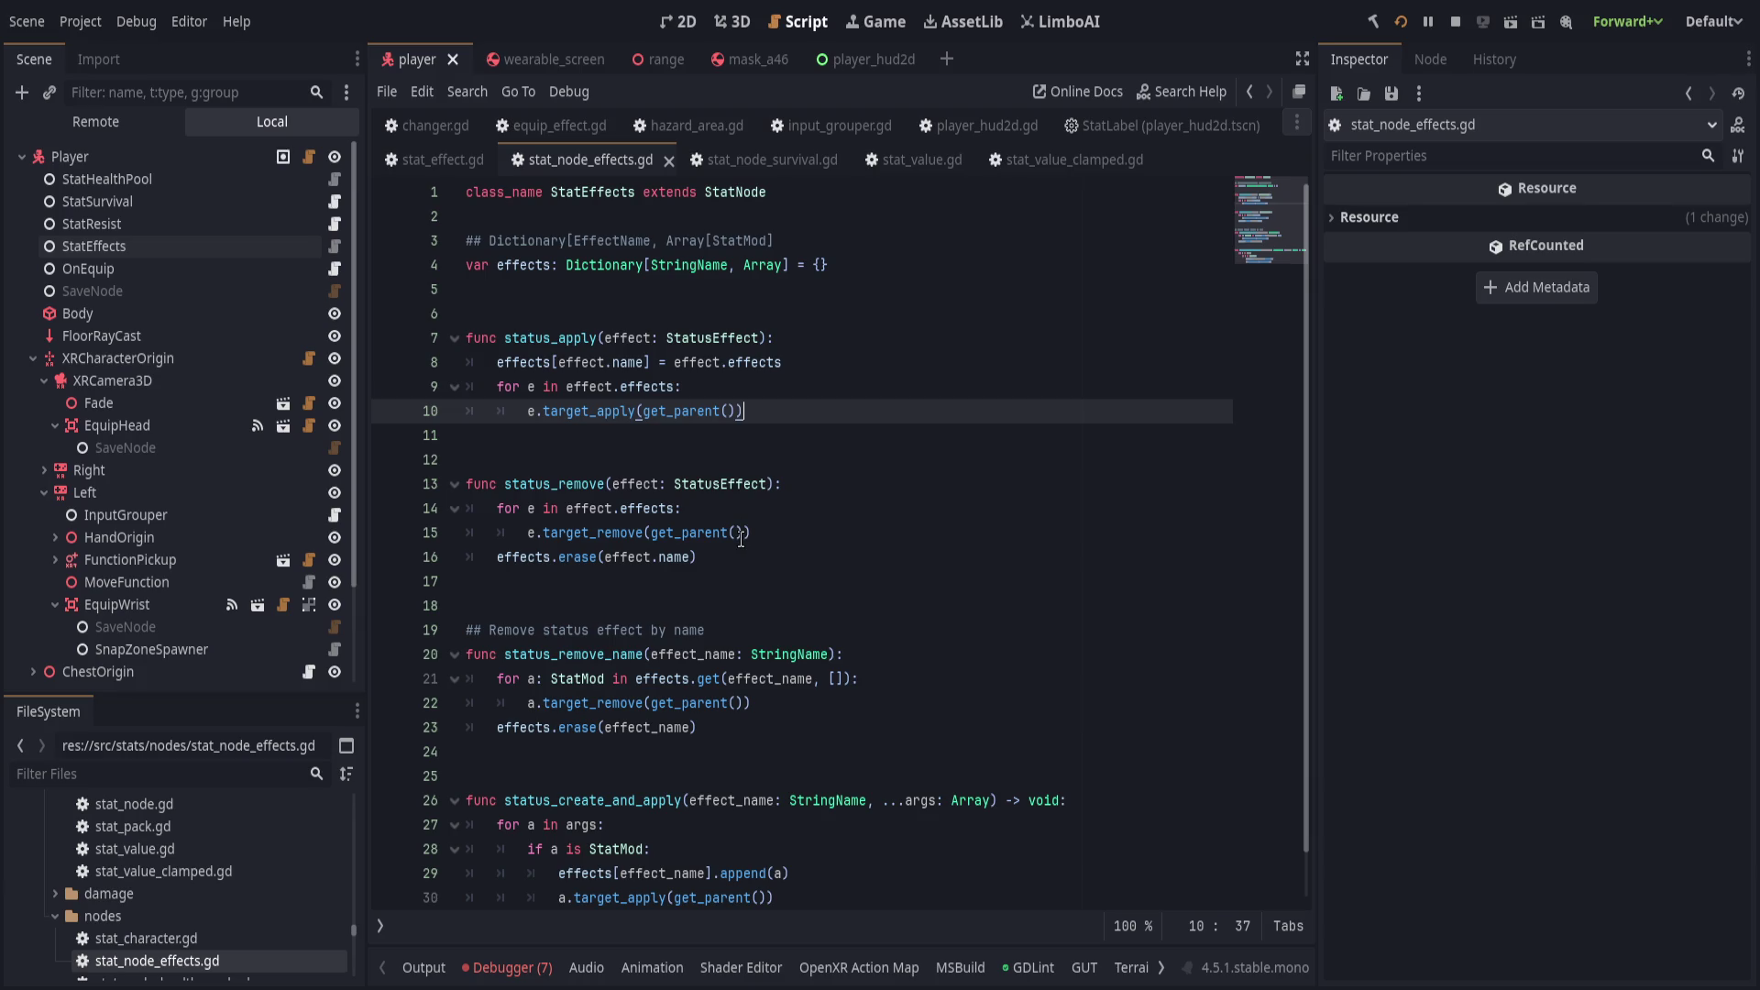
pyautogui.click(442, 160)
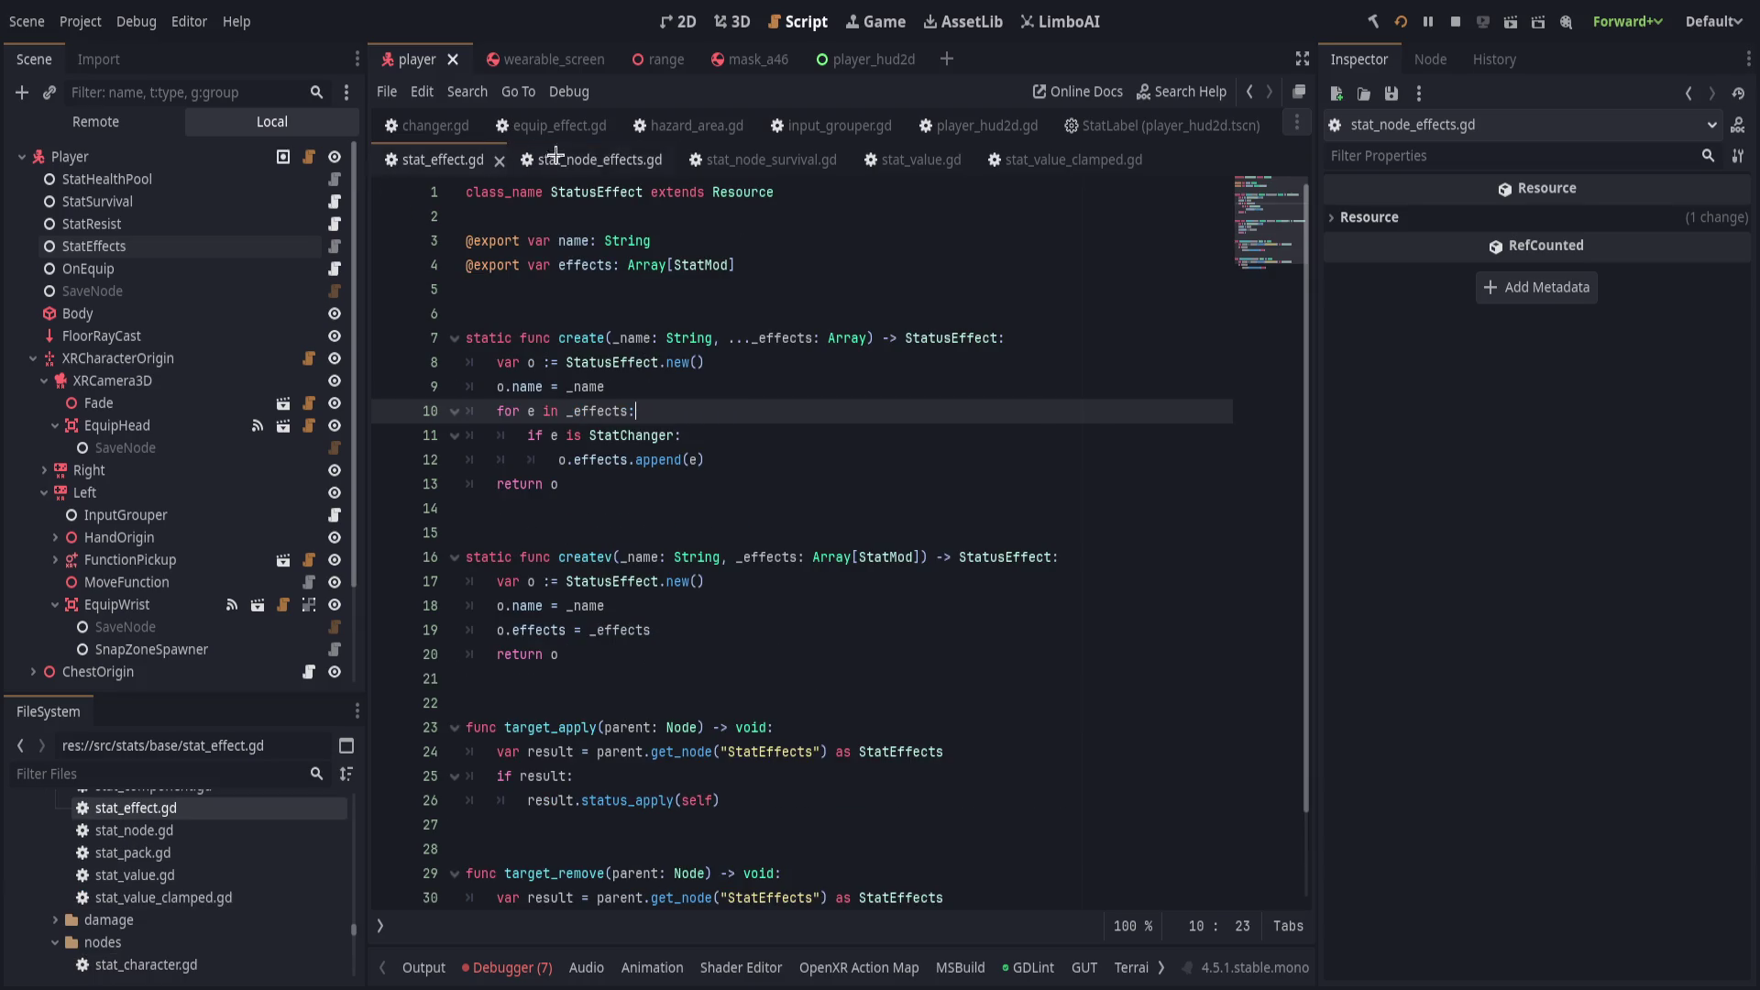
pyautogui.click(607, 159)
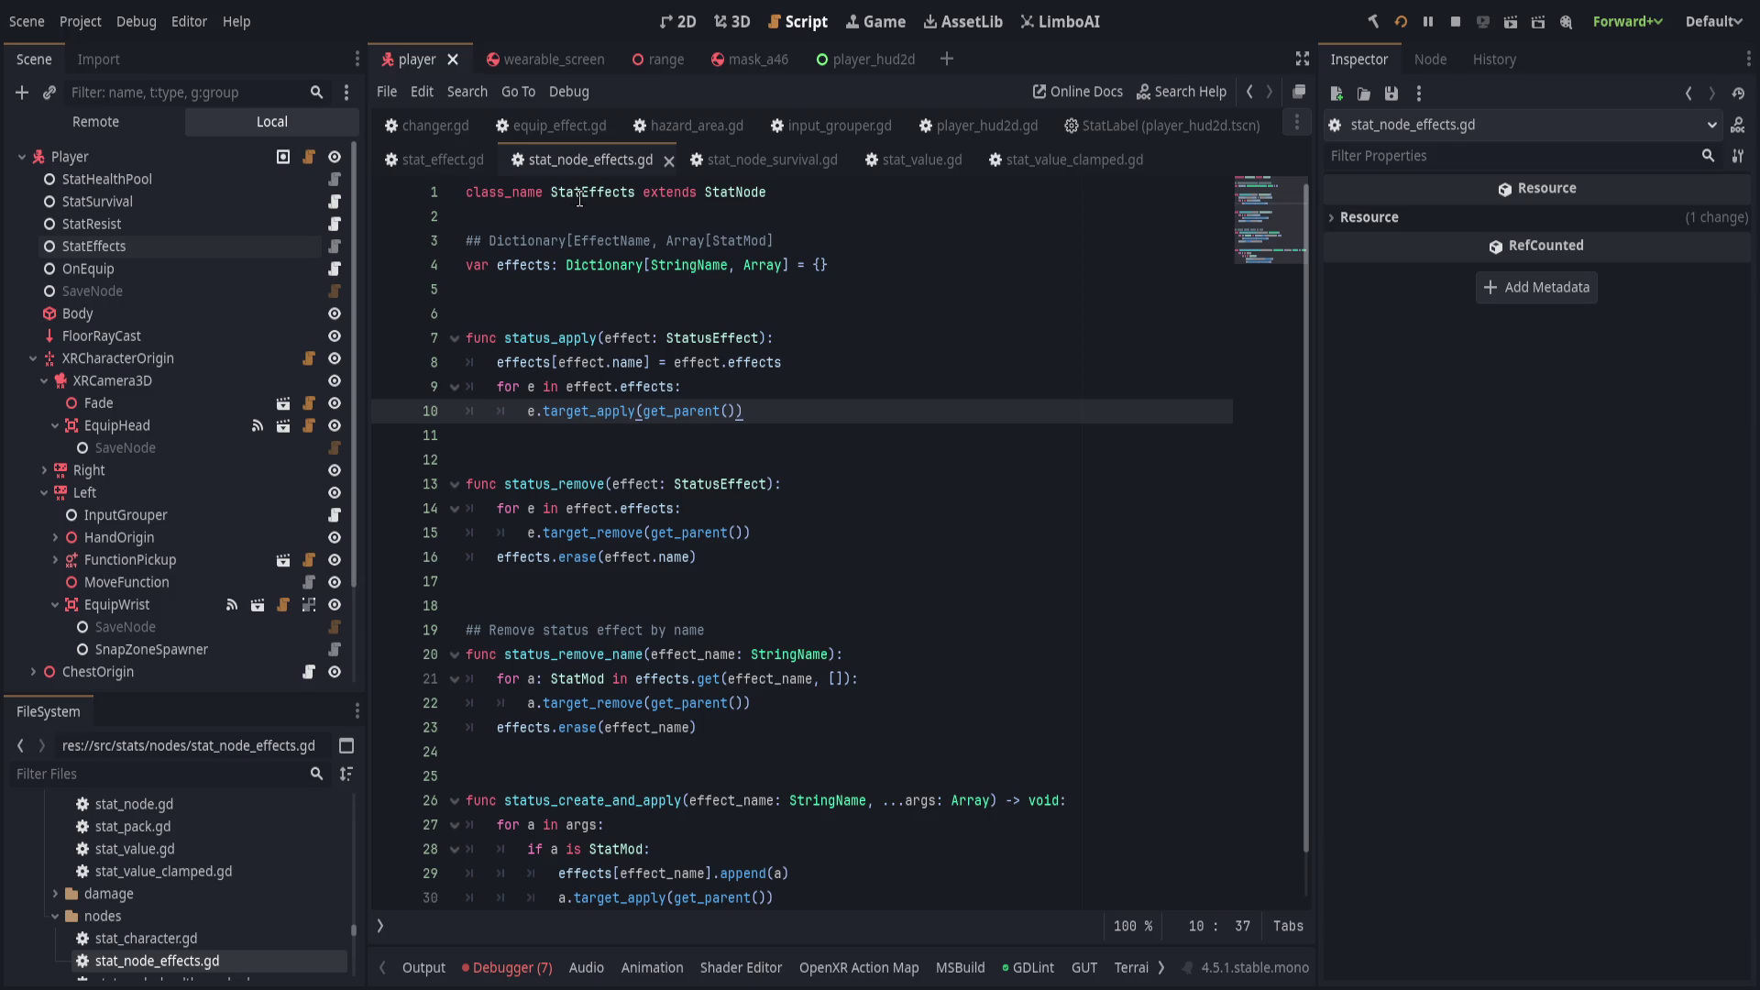
pyautogui.scroll(-1, 669, 729)
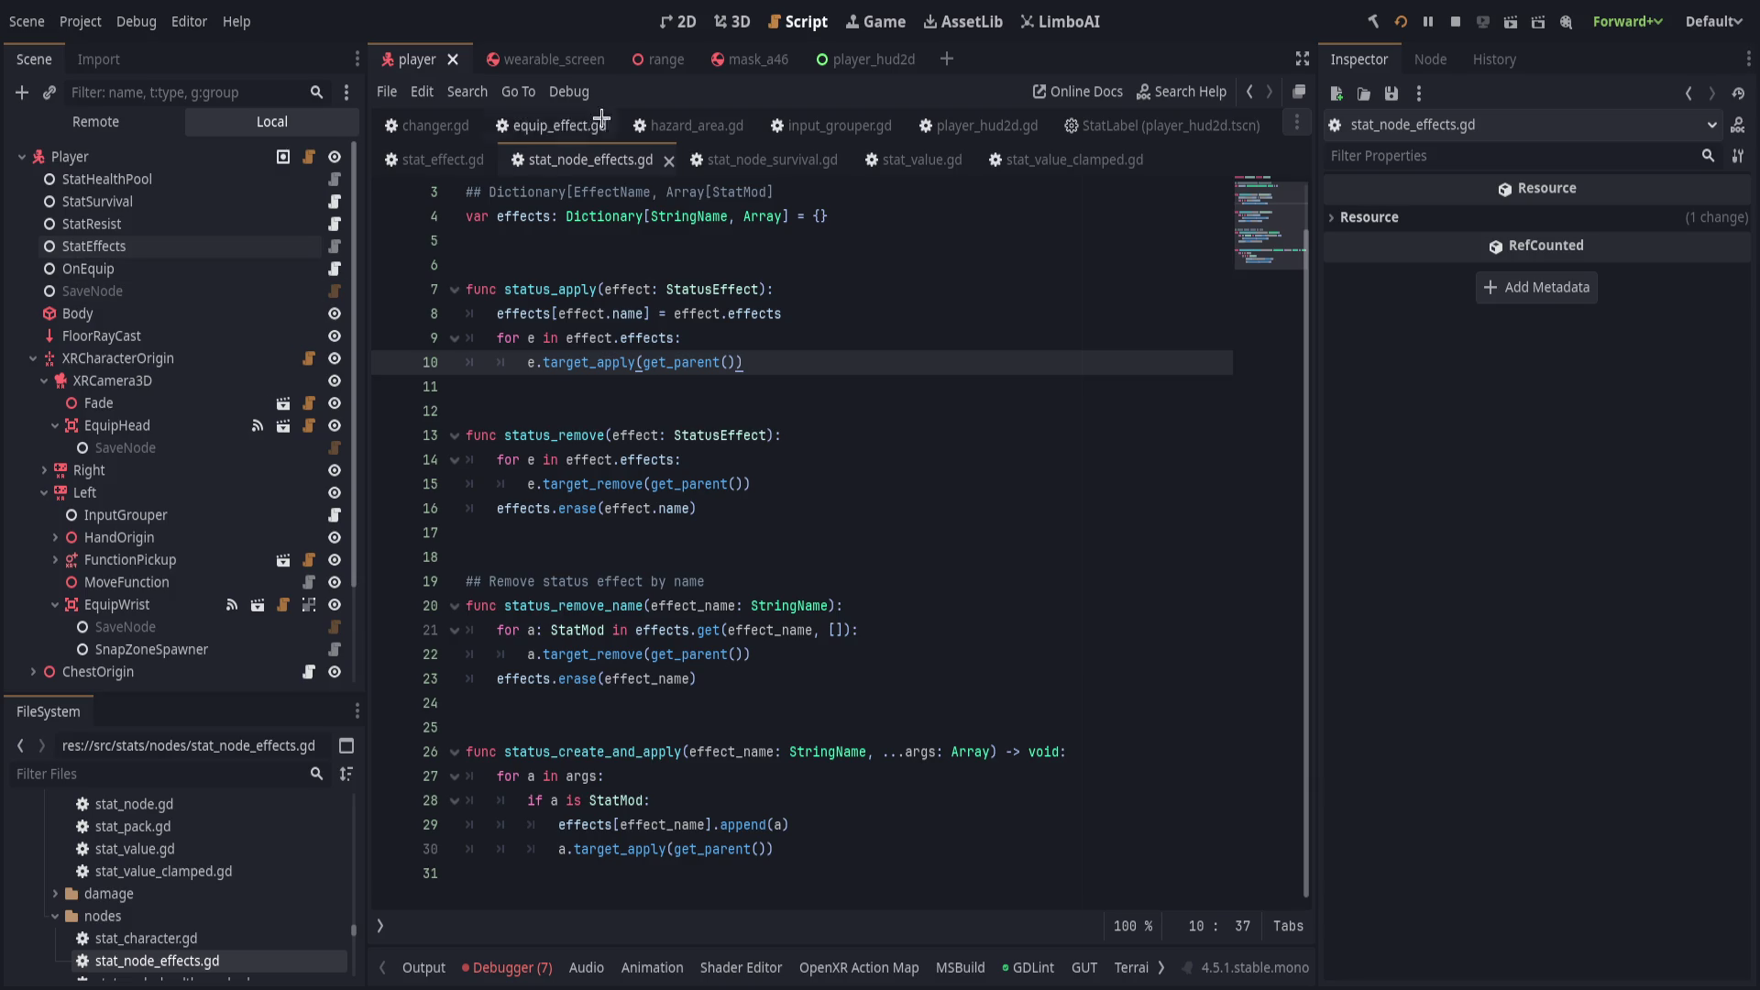
pyautogui.click(742, 59)
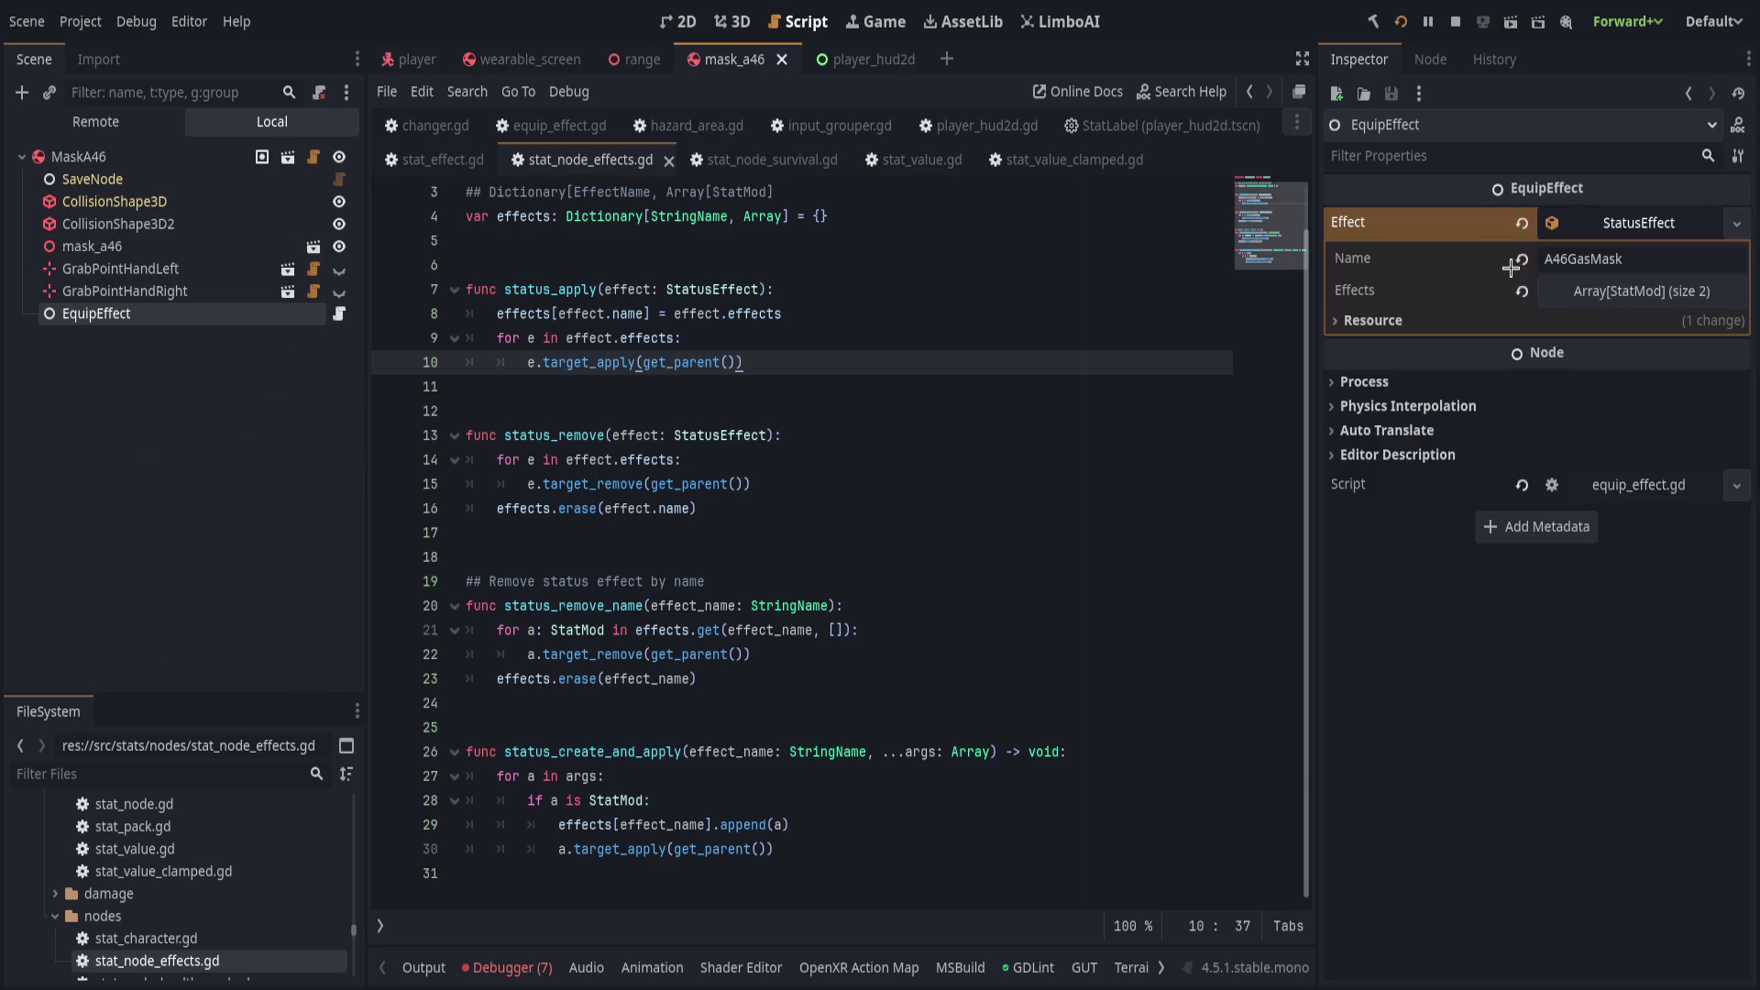
# Expand the gas mask's two StatResist effects and breakpoint line 30 of resist.gd's apply.
pyautogui.click(1596, 290)
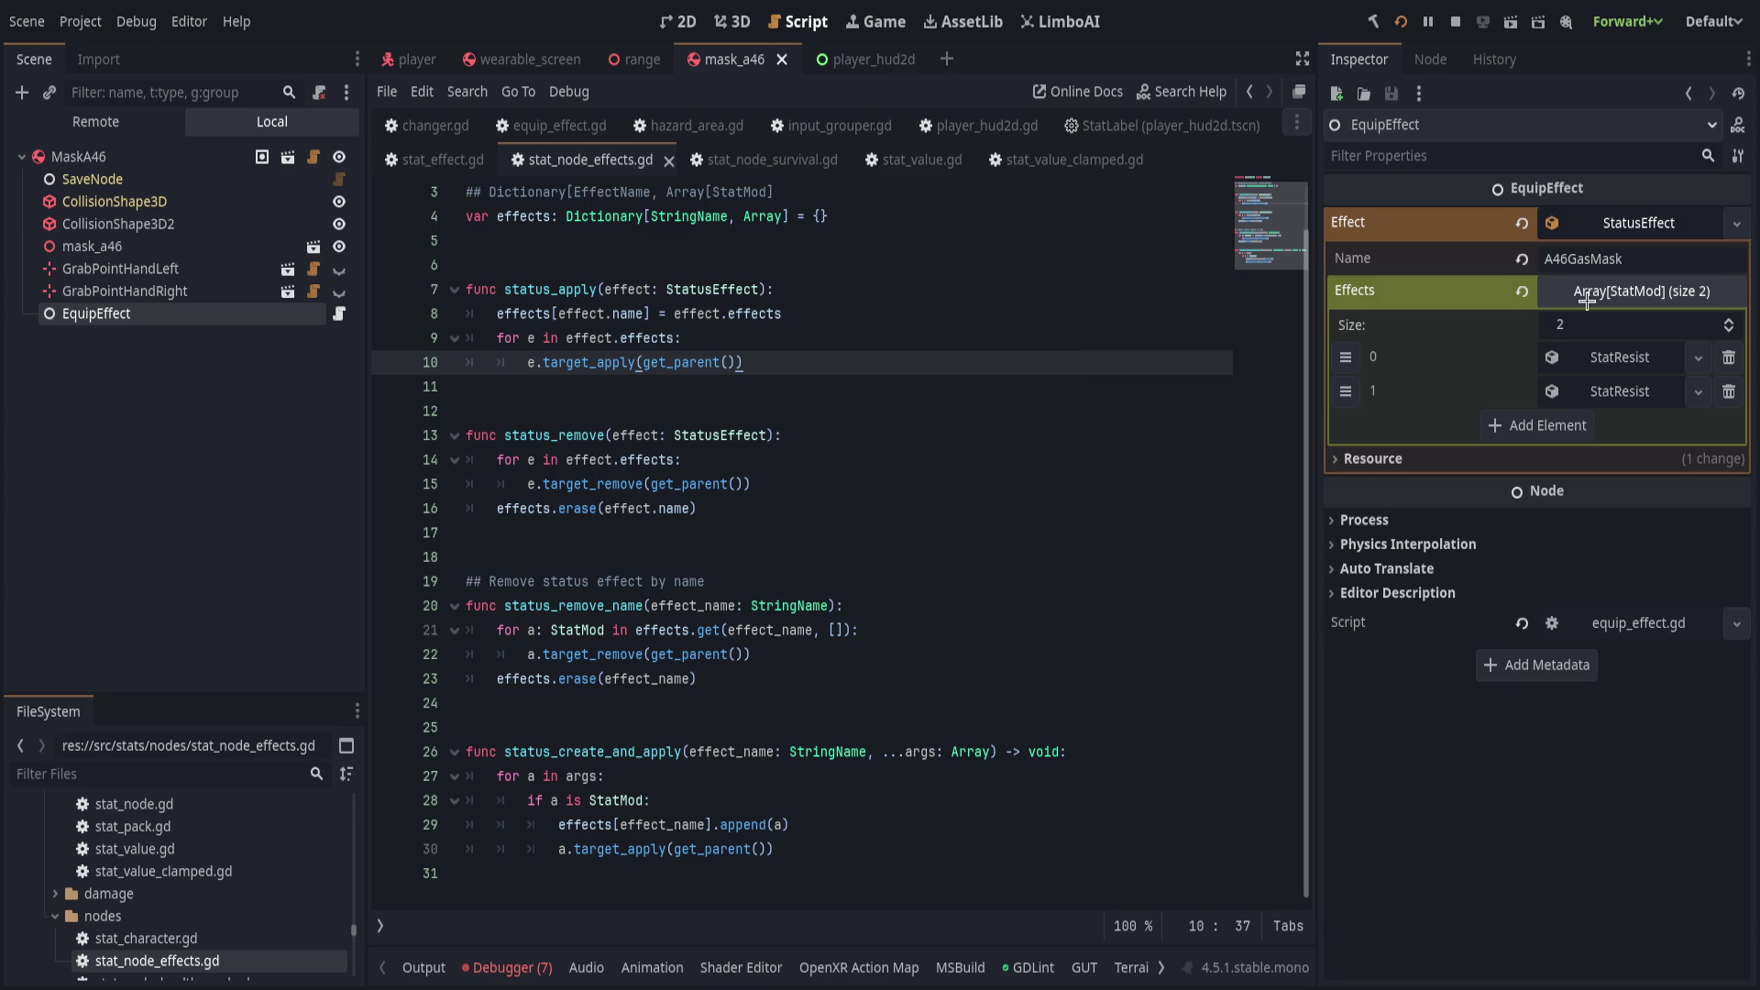
pyautogui.click(1590, 352)
pyautogui.click(747, 254)
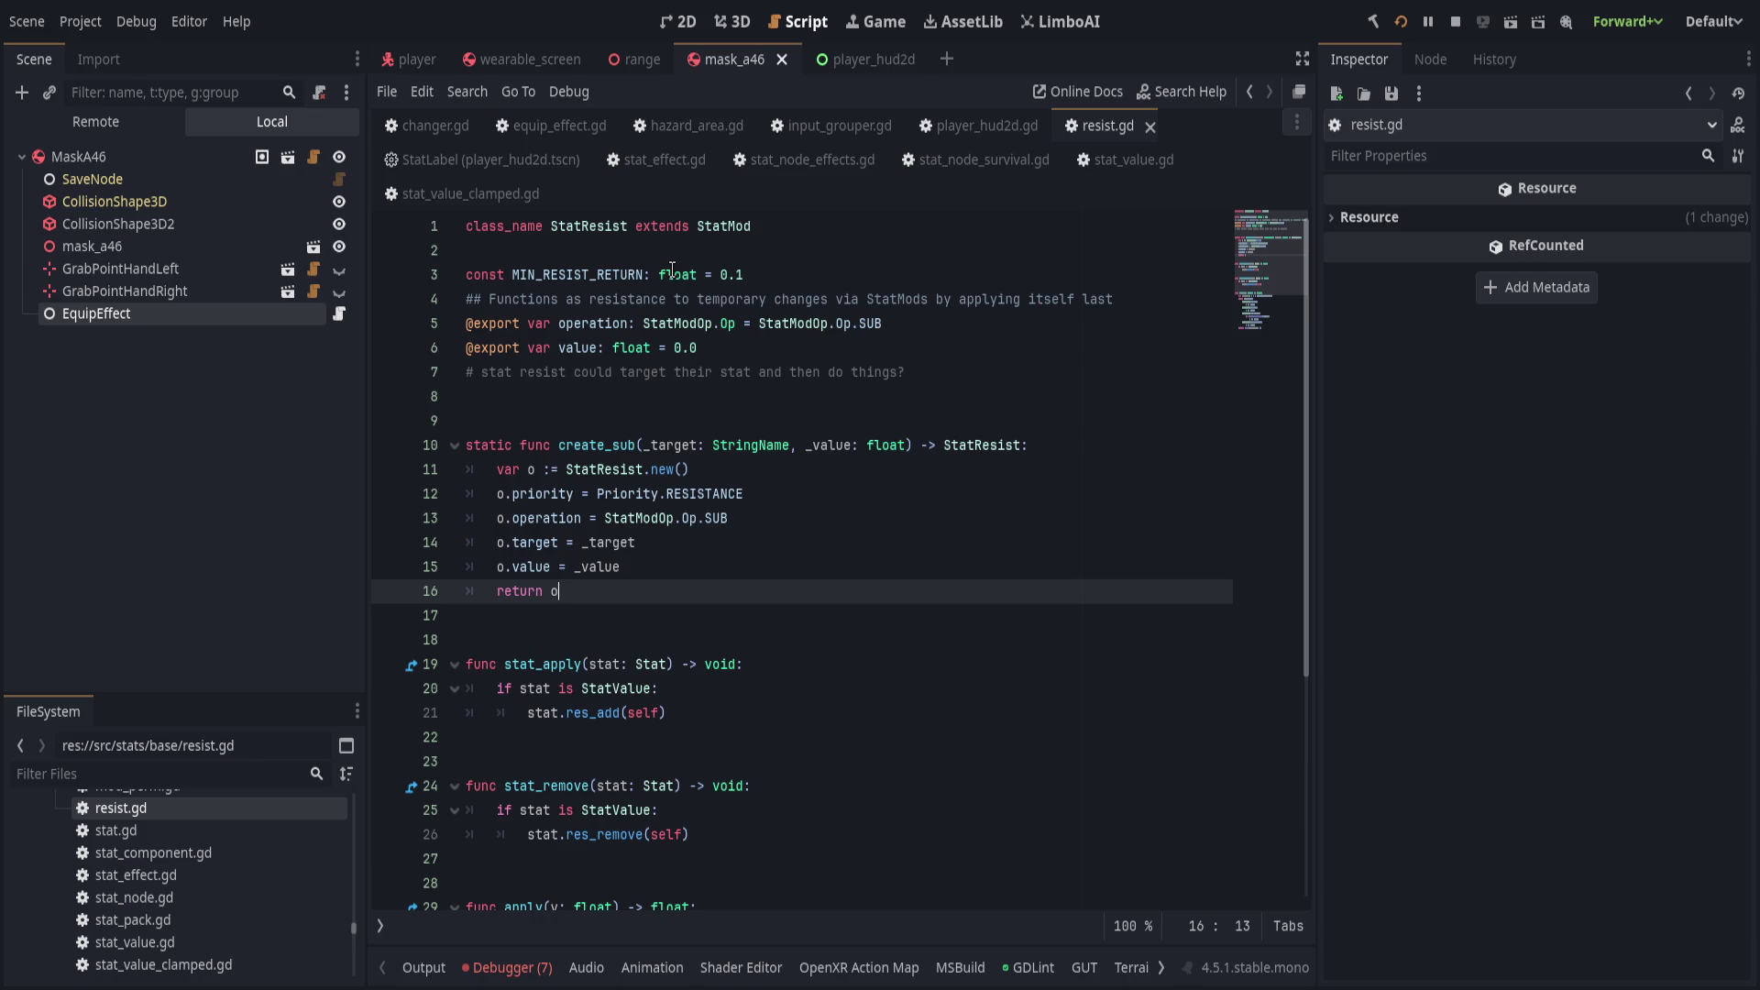
pyautogui.scroll(-4, 501, 602)
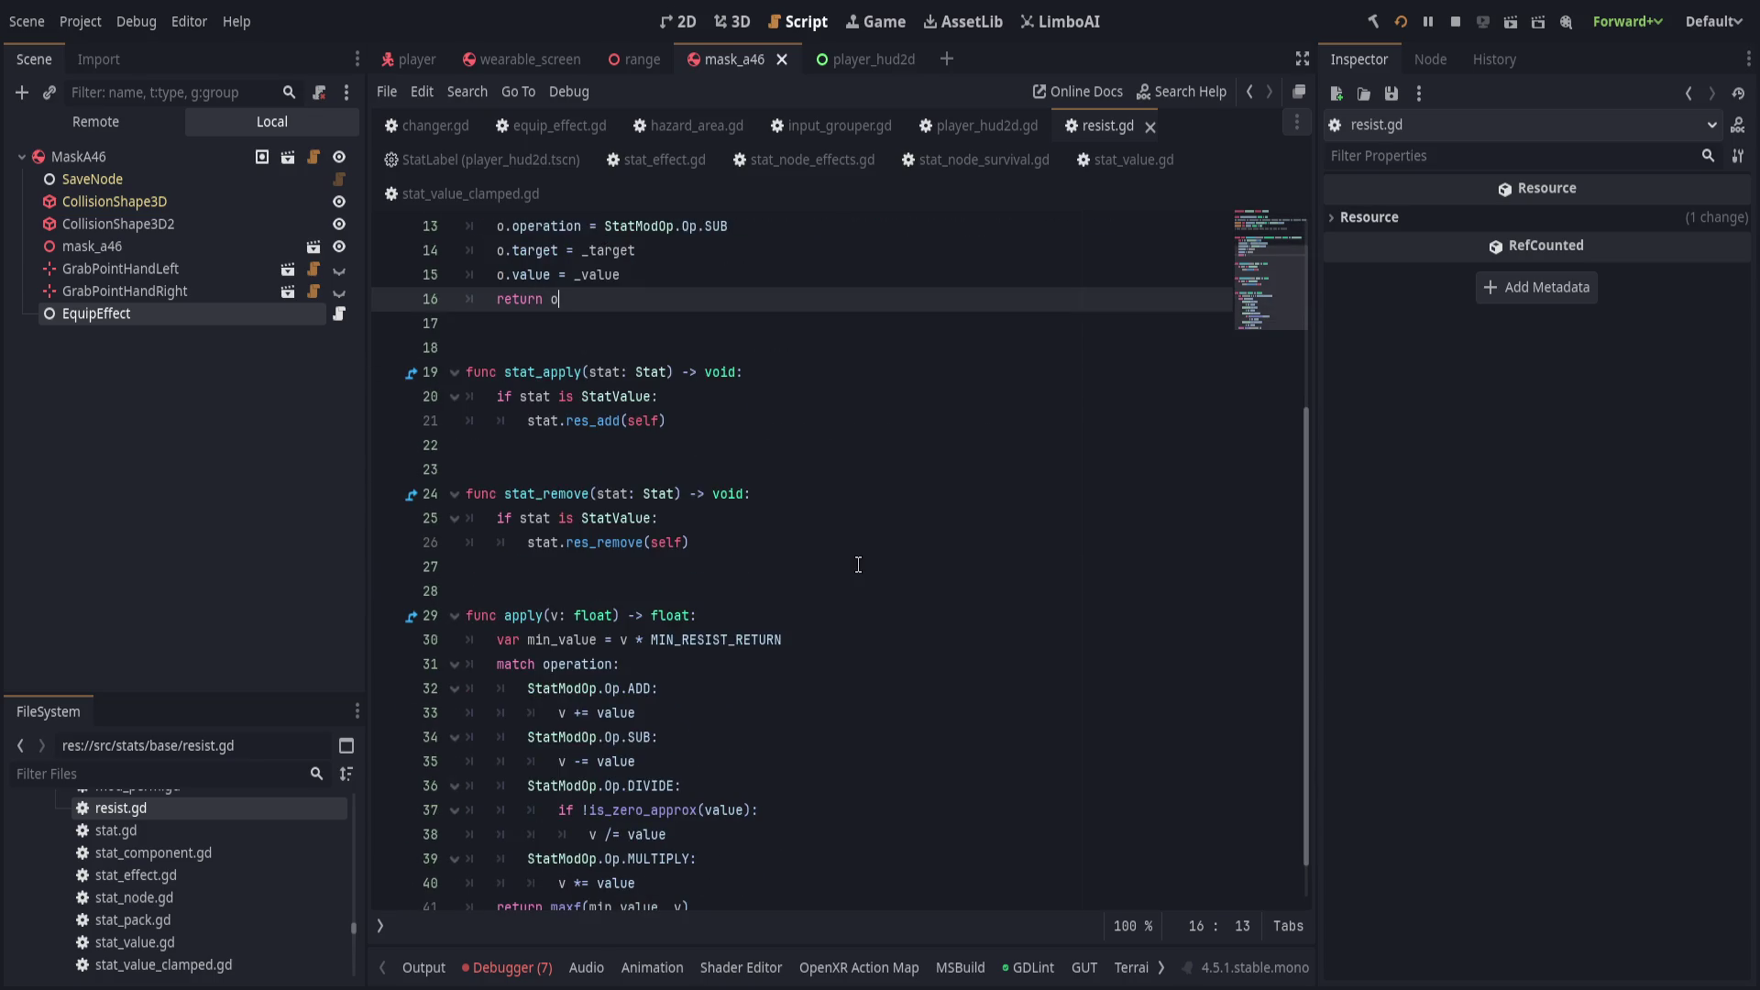
pyautogui.scroll(-1, 853, 550)
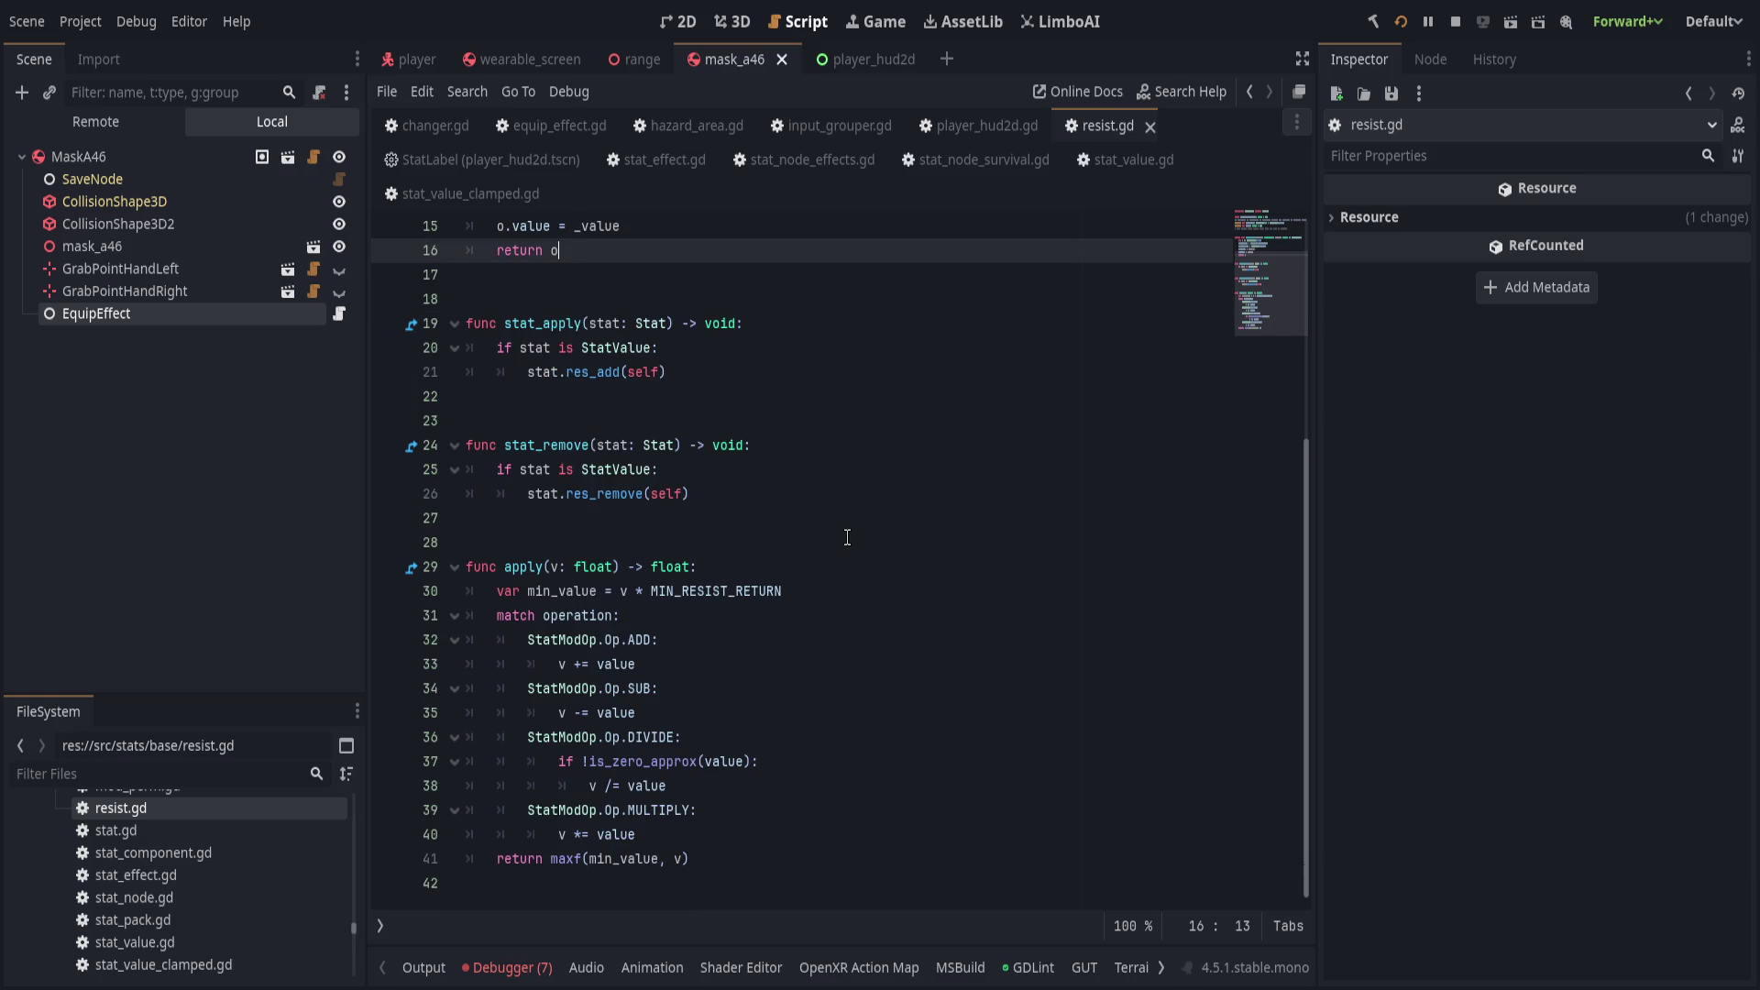
pyautogui.click(386, 600)
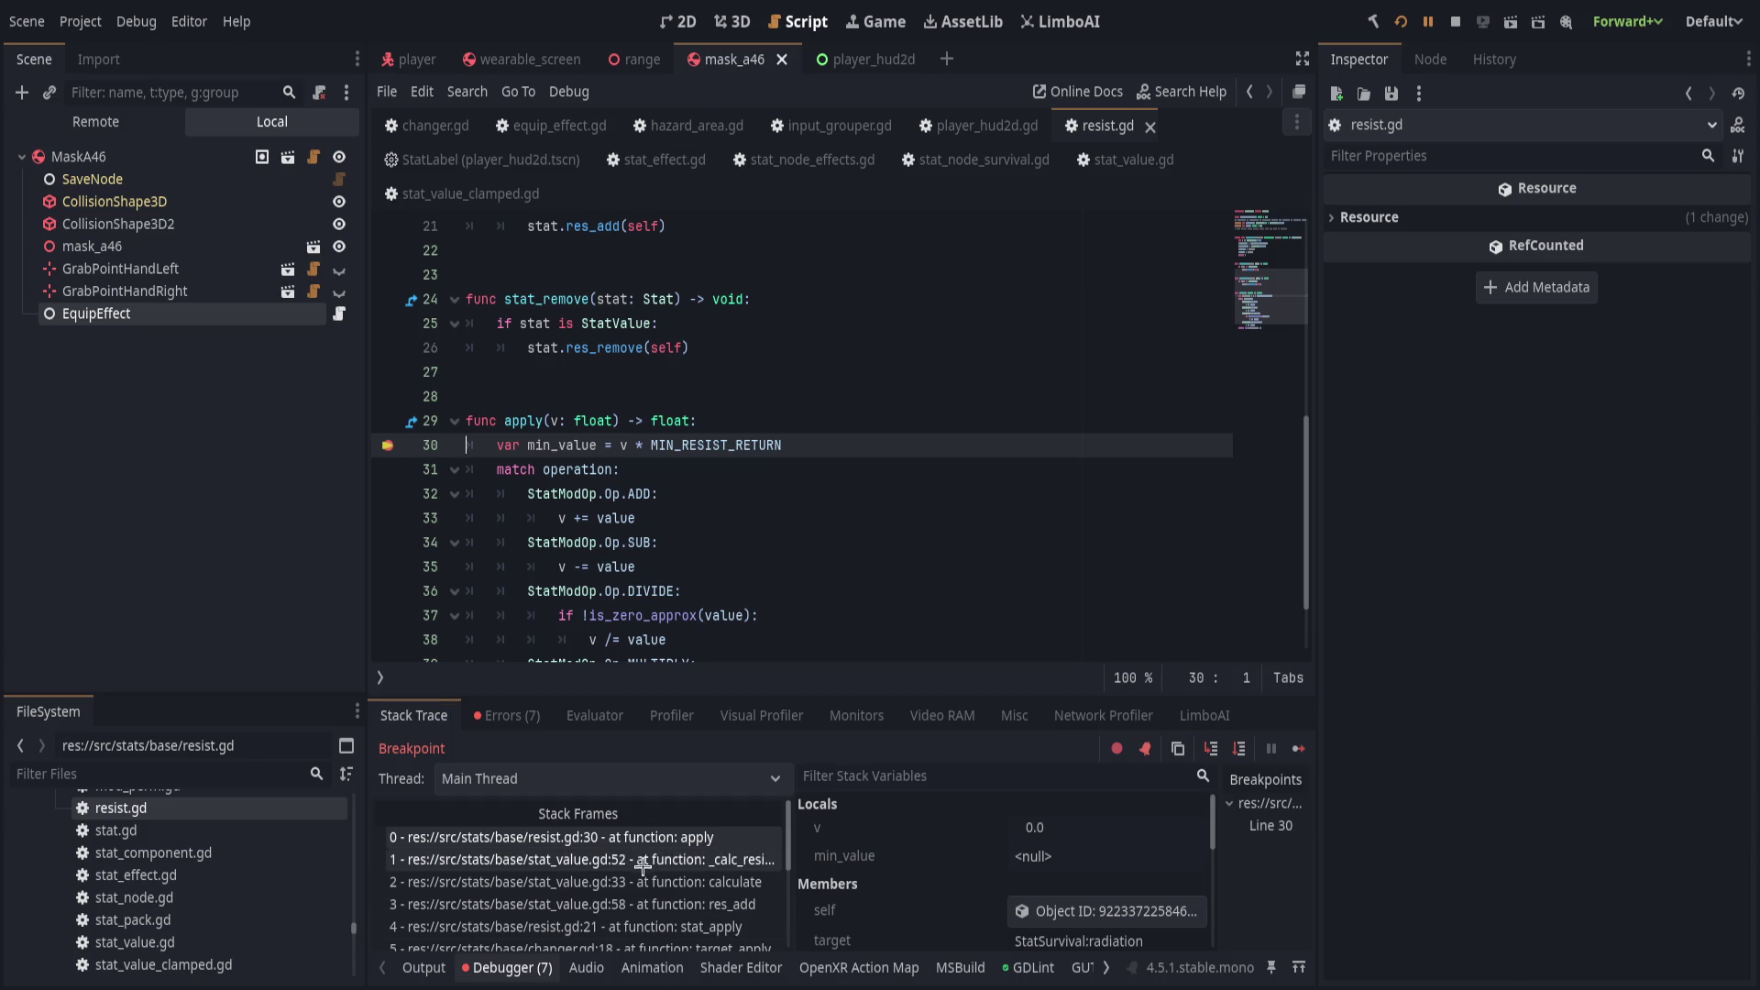
# Follow the call stack to stat_value.gd's _calc_resistances and its calculate call on line 33.
pyautogui.scroll(7, 702, 387)
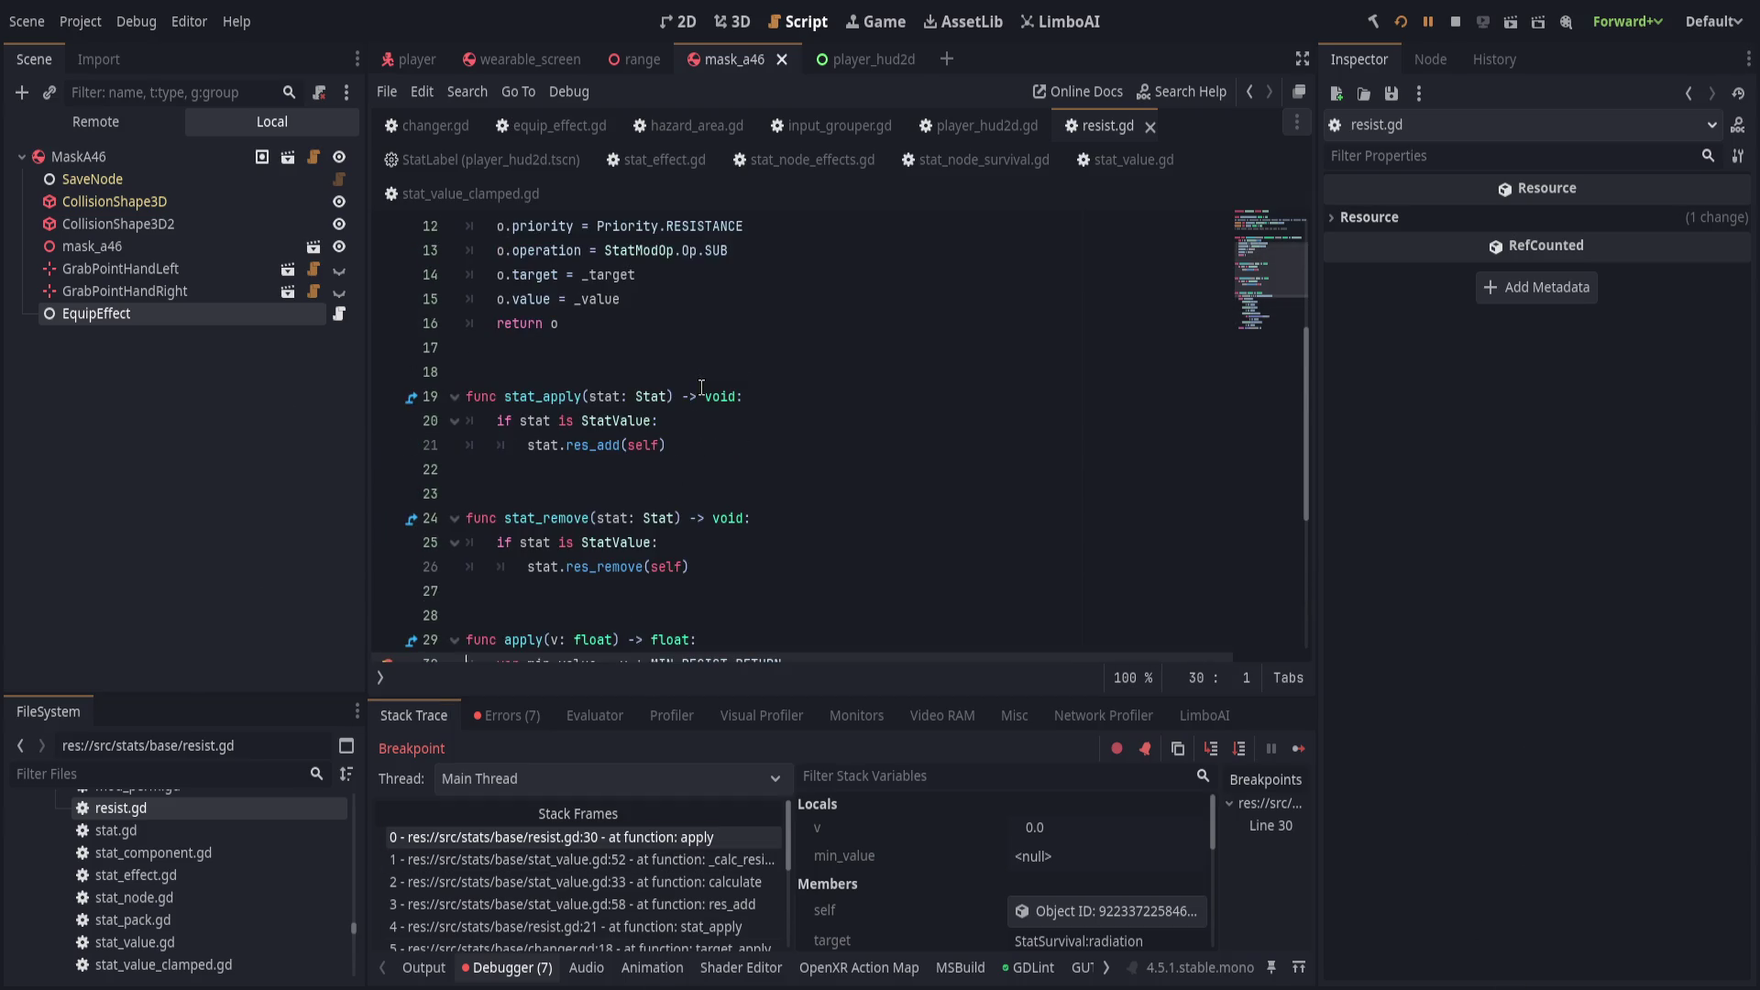
pyautogui.scroll(-8, 697, 387)
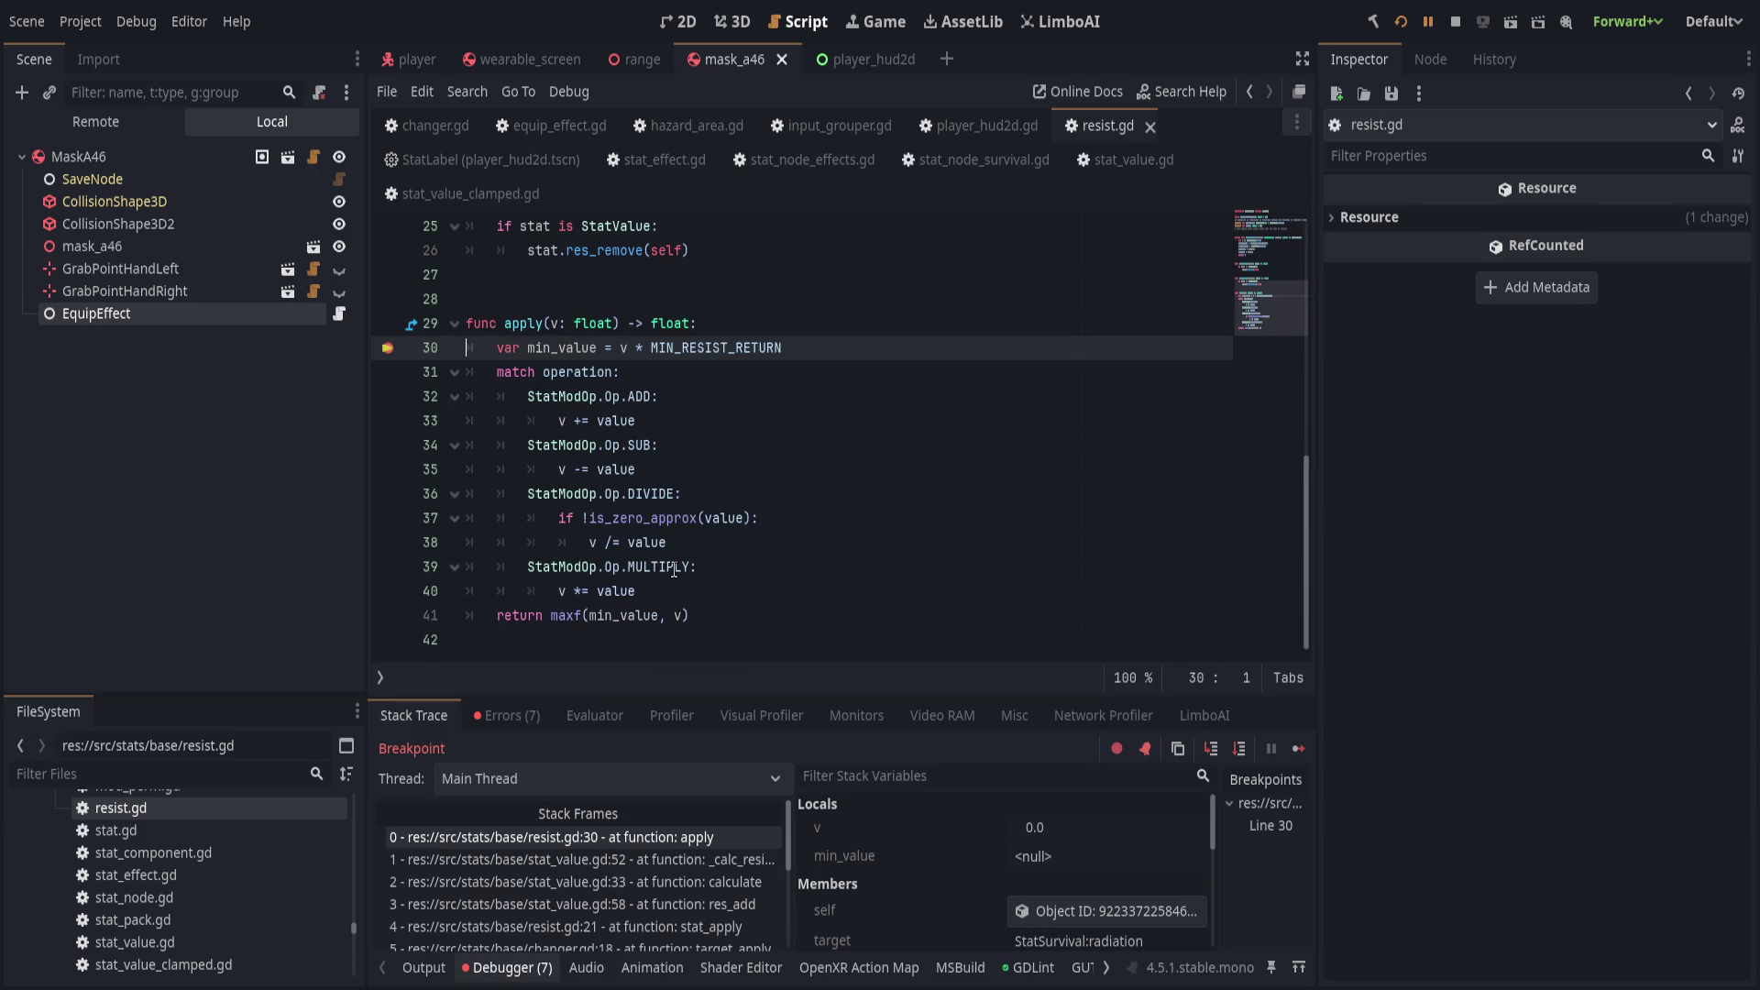
pyautogui.scroll(1, 675, 570)
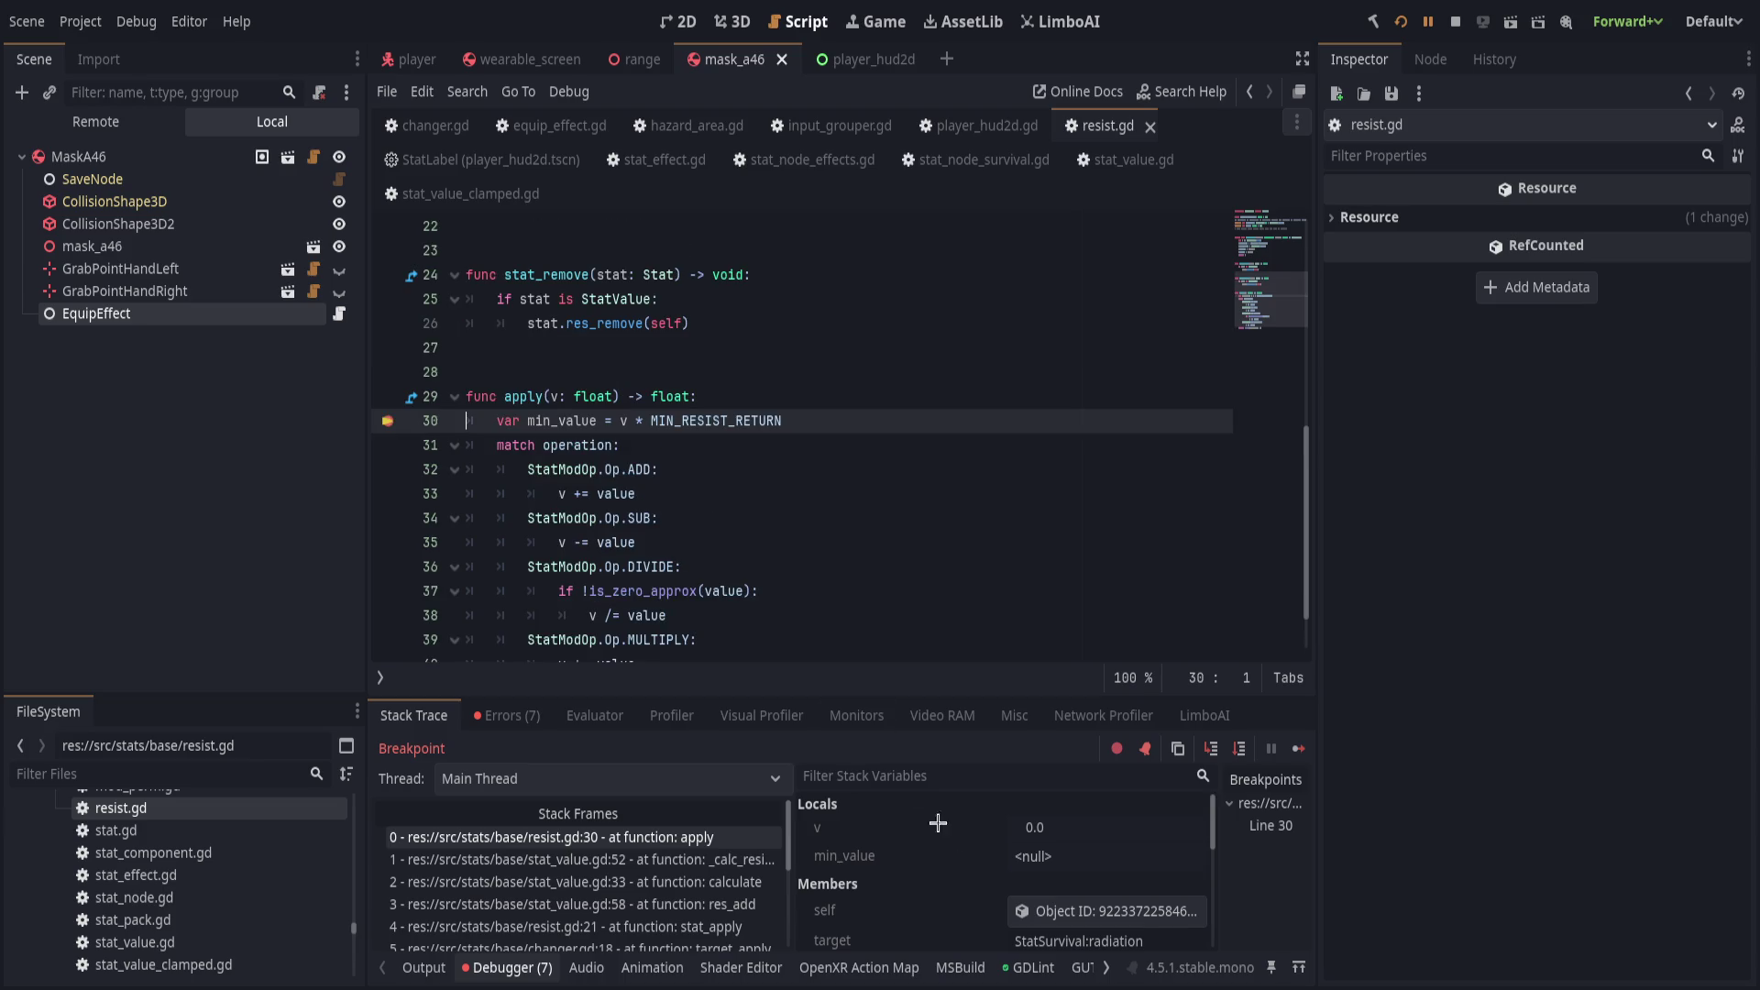
pyautogui.scroll(-2, 921, 796)
pyautogui.click(703, 860)
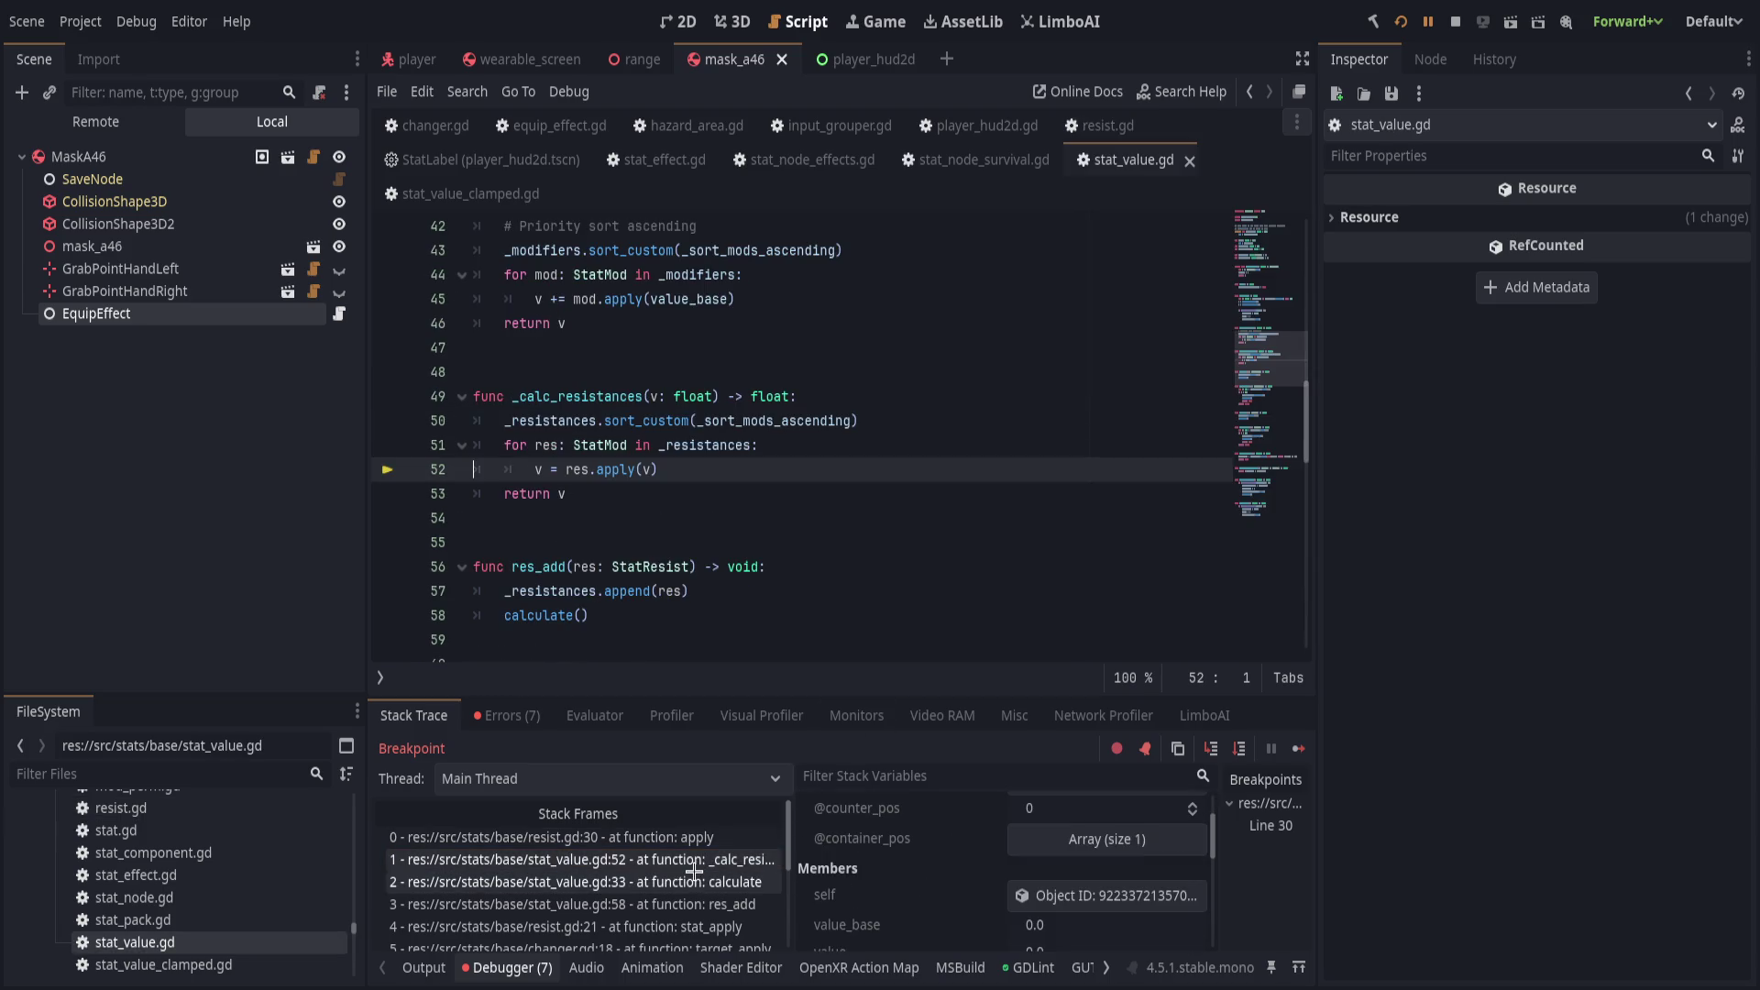
pyautogui.click(694, 880)
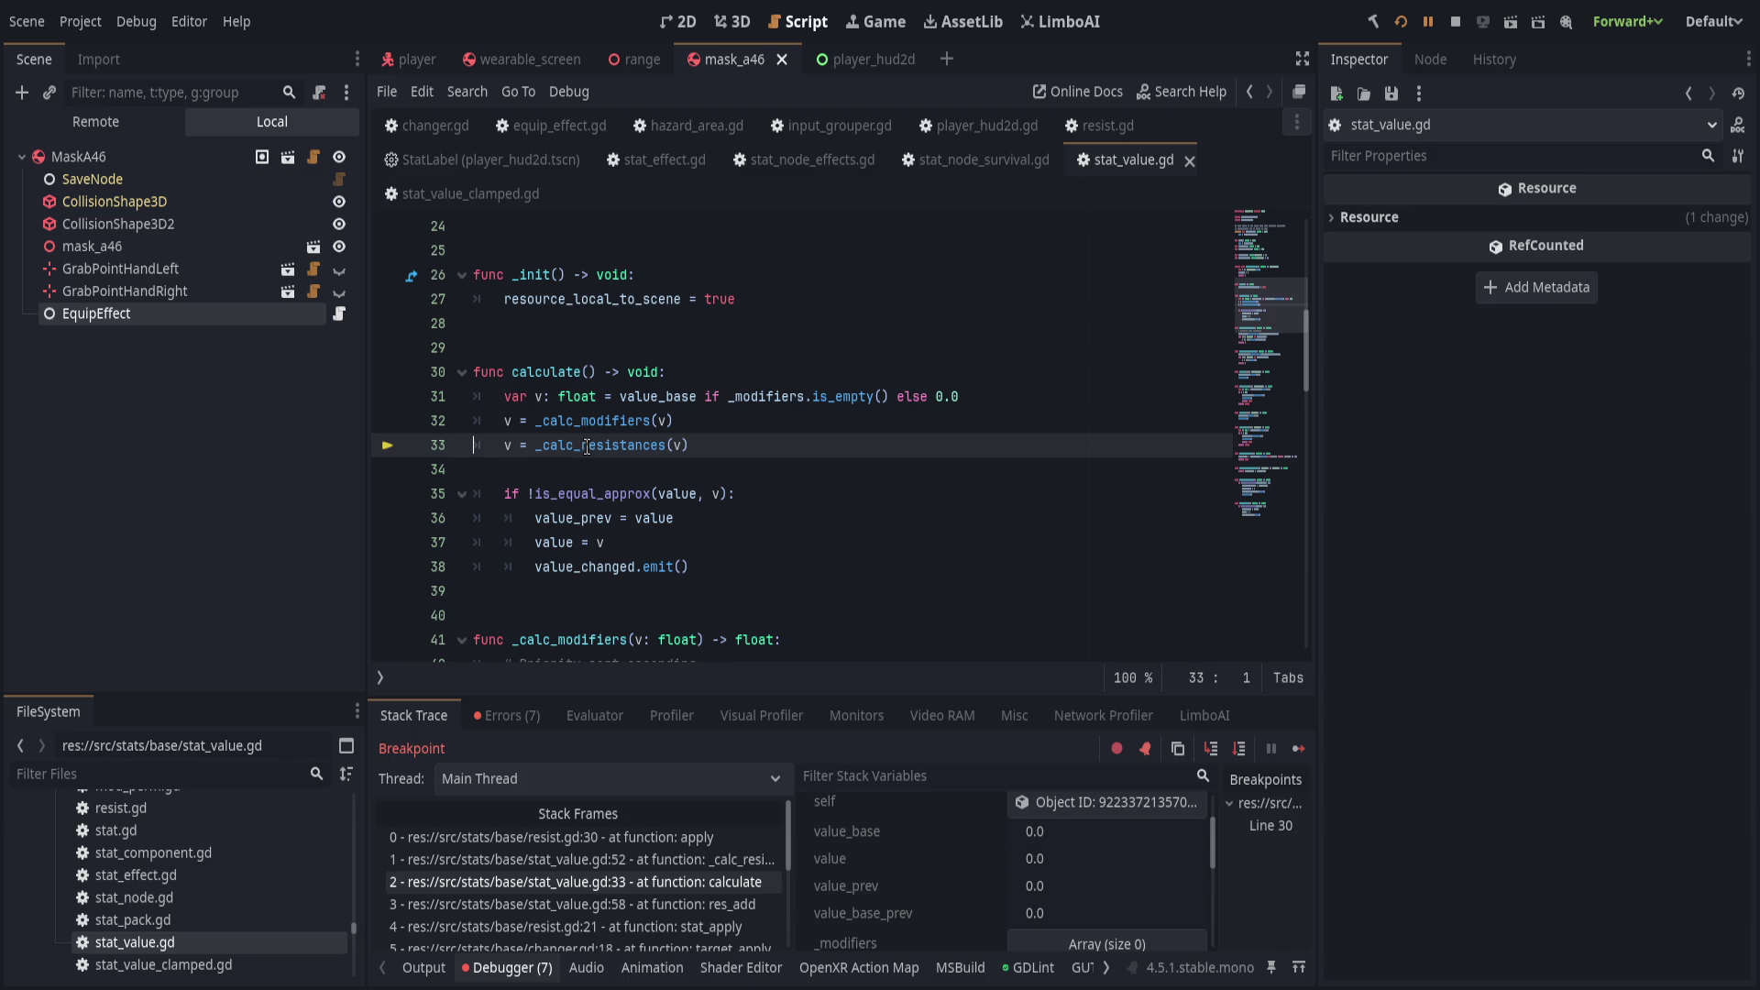
pyautogui.click(713, 447)
# Highlight the other uses of calculate in stat_value.gd, then open hazard_area.gd.
pyautogui.scroll(-1, 748, 532)
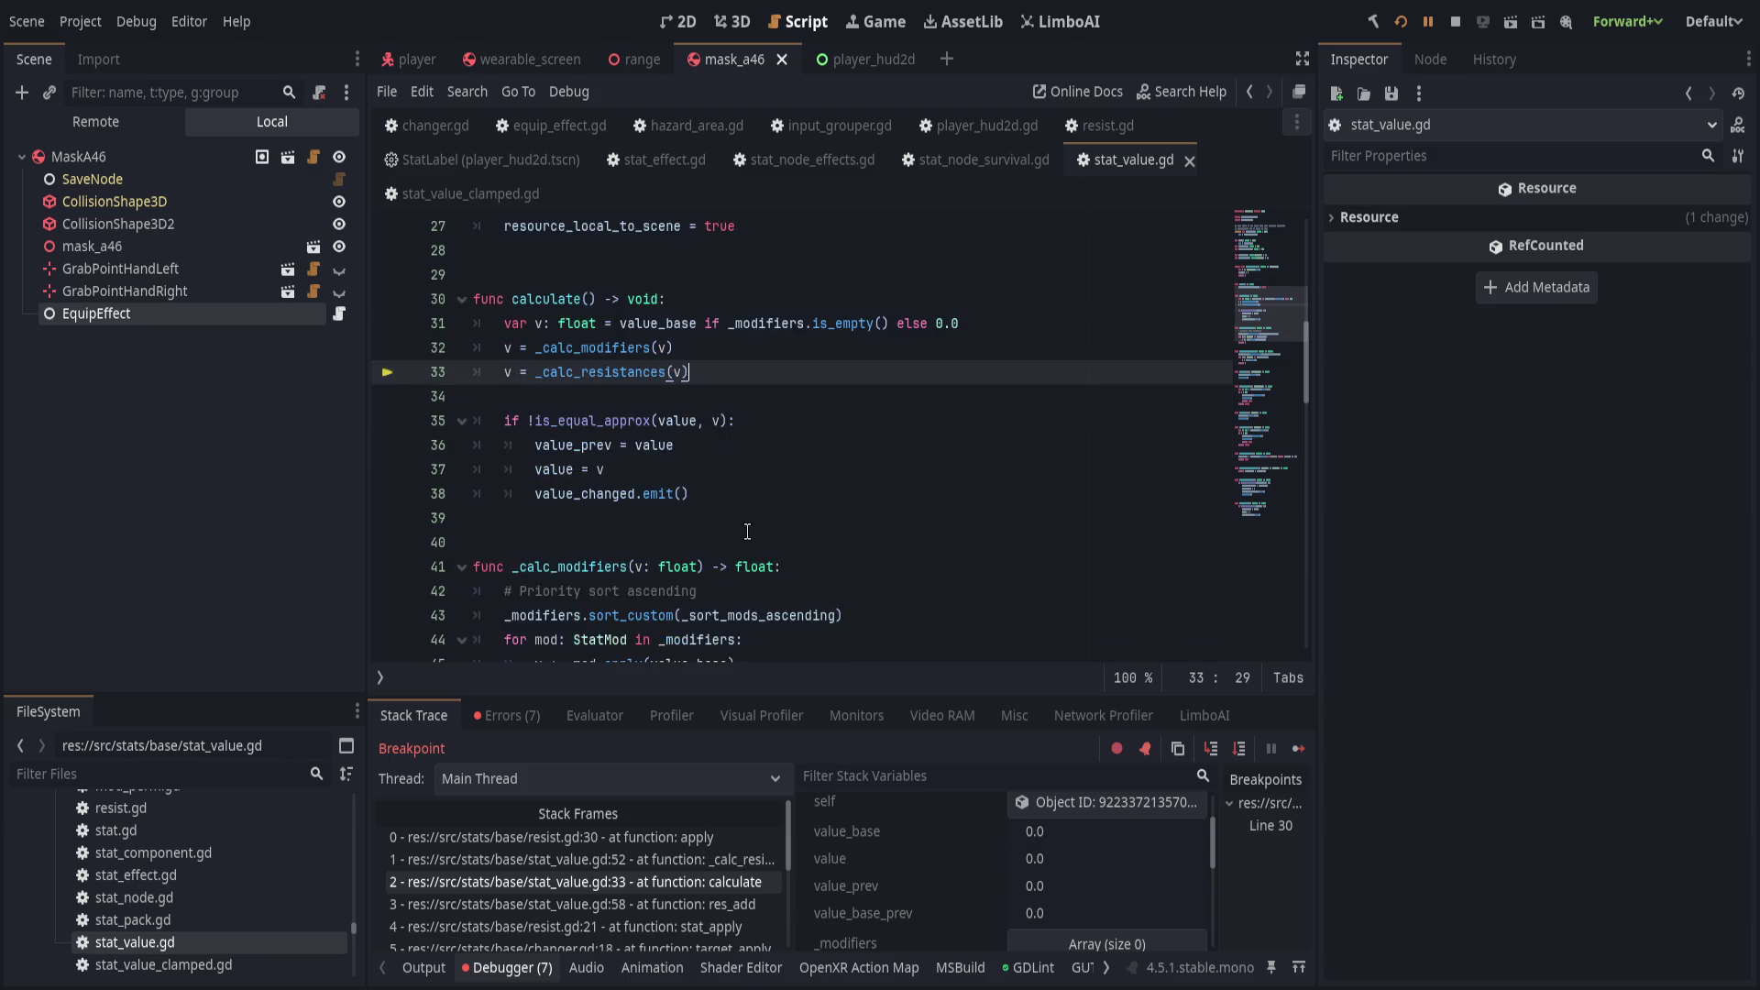
pyautogui.scroll(-1, 752, 540)
pyautogui.scroll(-1, 761, 551)
pyautogui.scroll(5, 765, 550)
pyautogui.scroll(1, 761, 546)
pyautogui.scroll(-1, 687, 532)
pyautogui.doubleClick(558, 513)
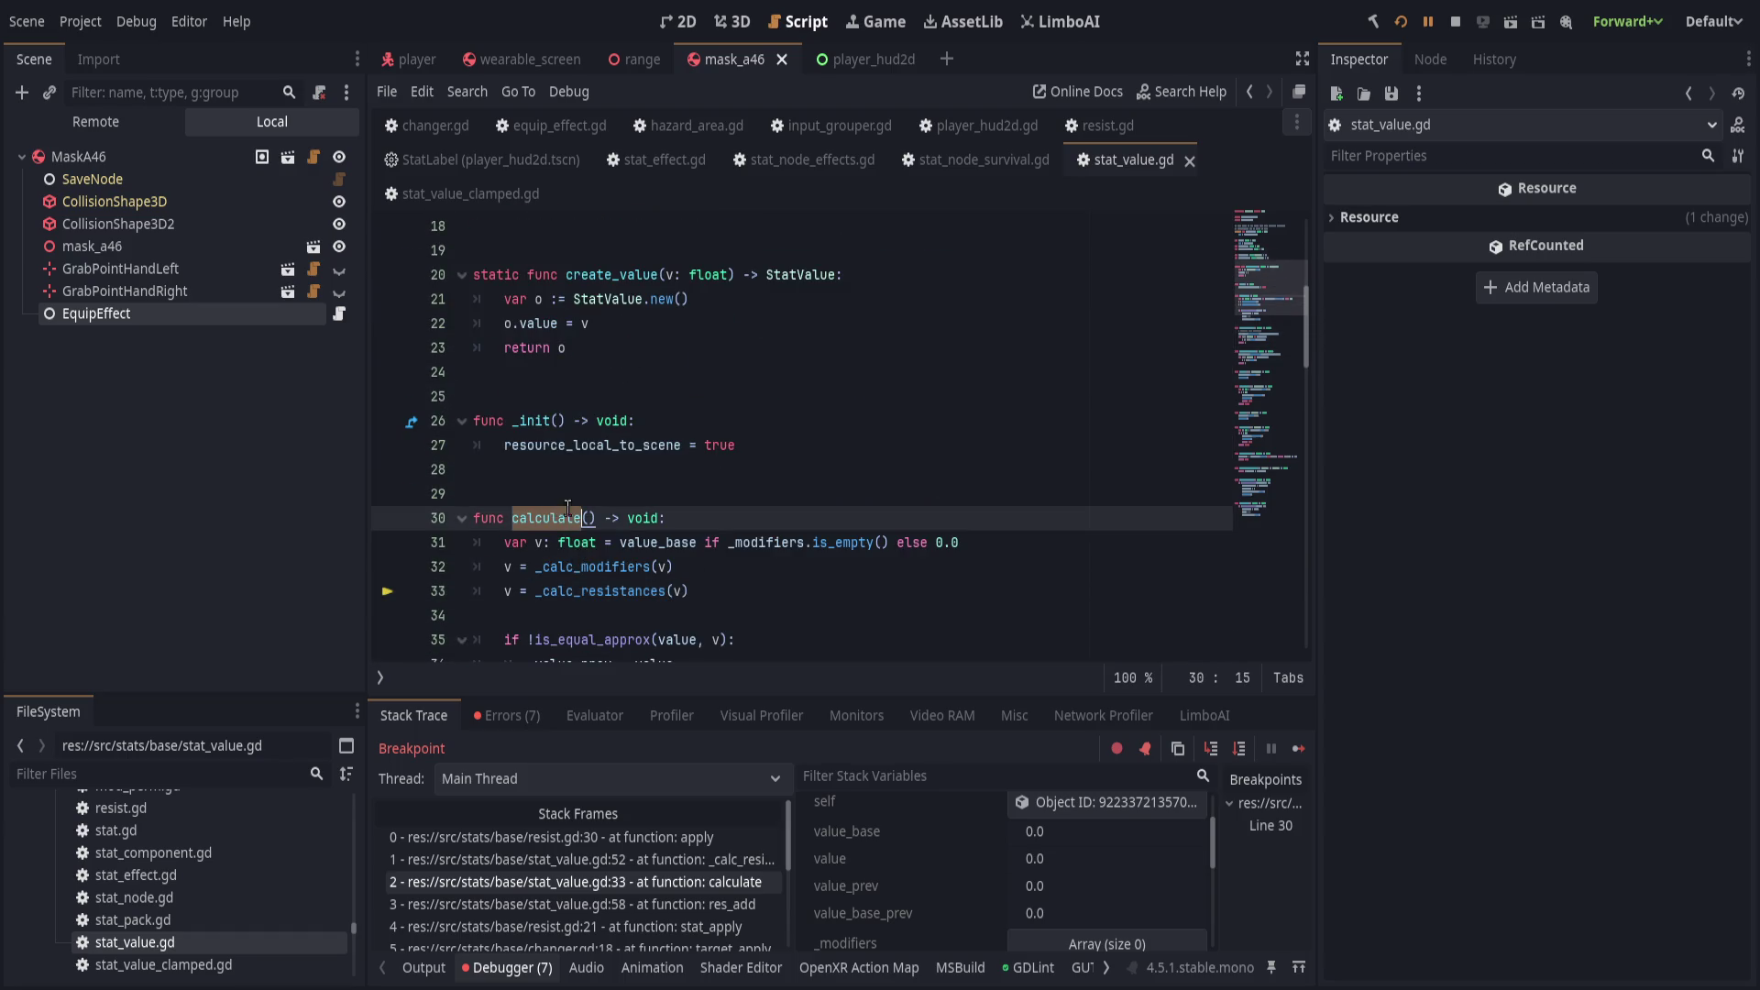
pyautogui.scroll(6, 558, 507)
pyautogui.scroll(-11, 794, 530)
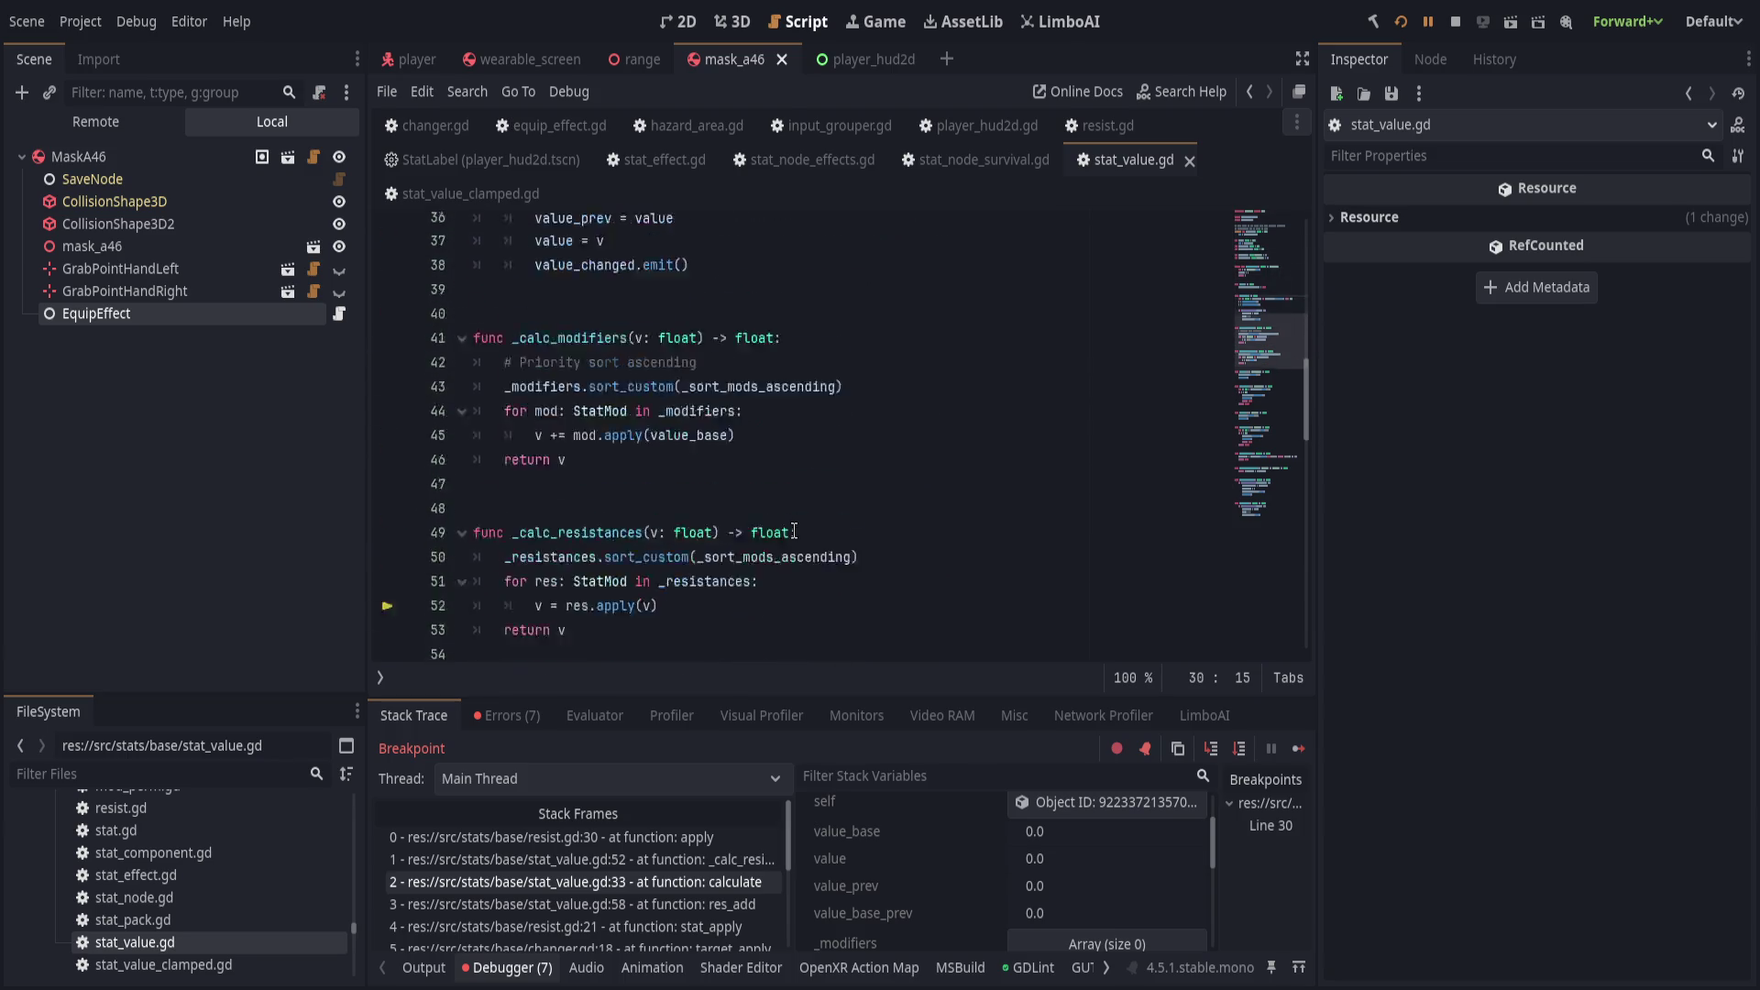
pyautogui.scroll(-5, 794, 530)
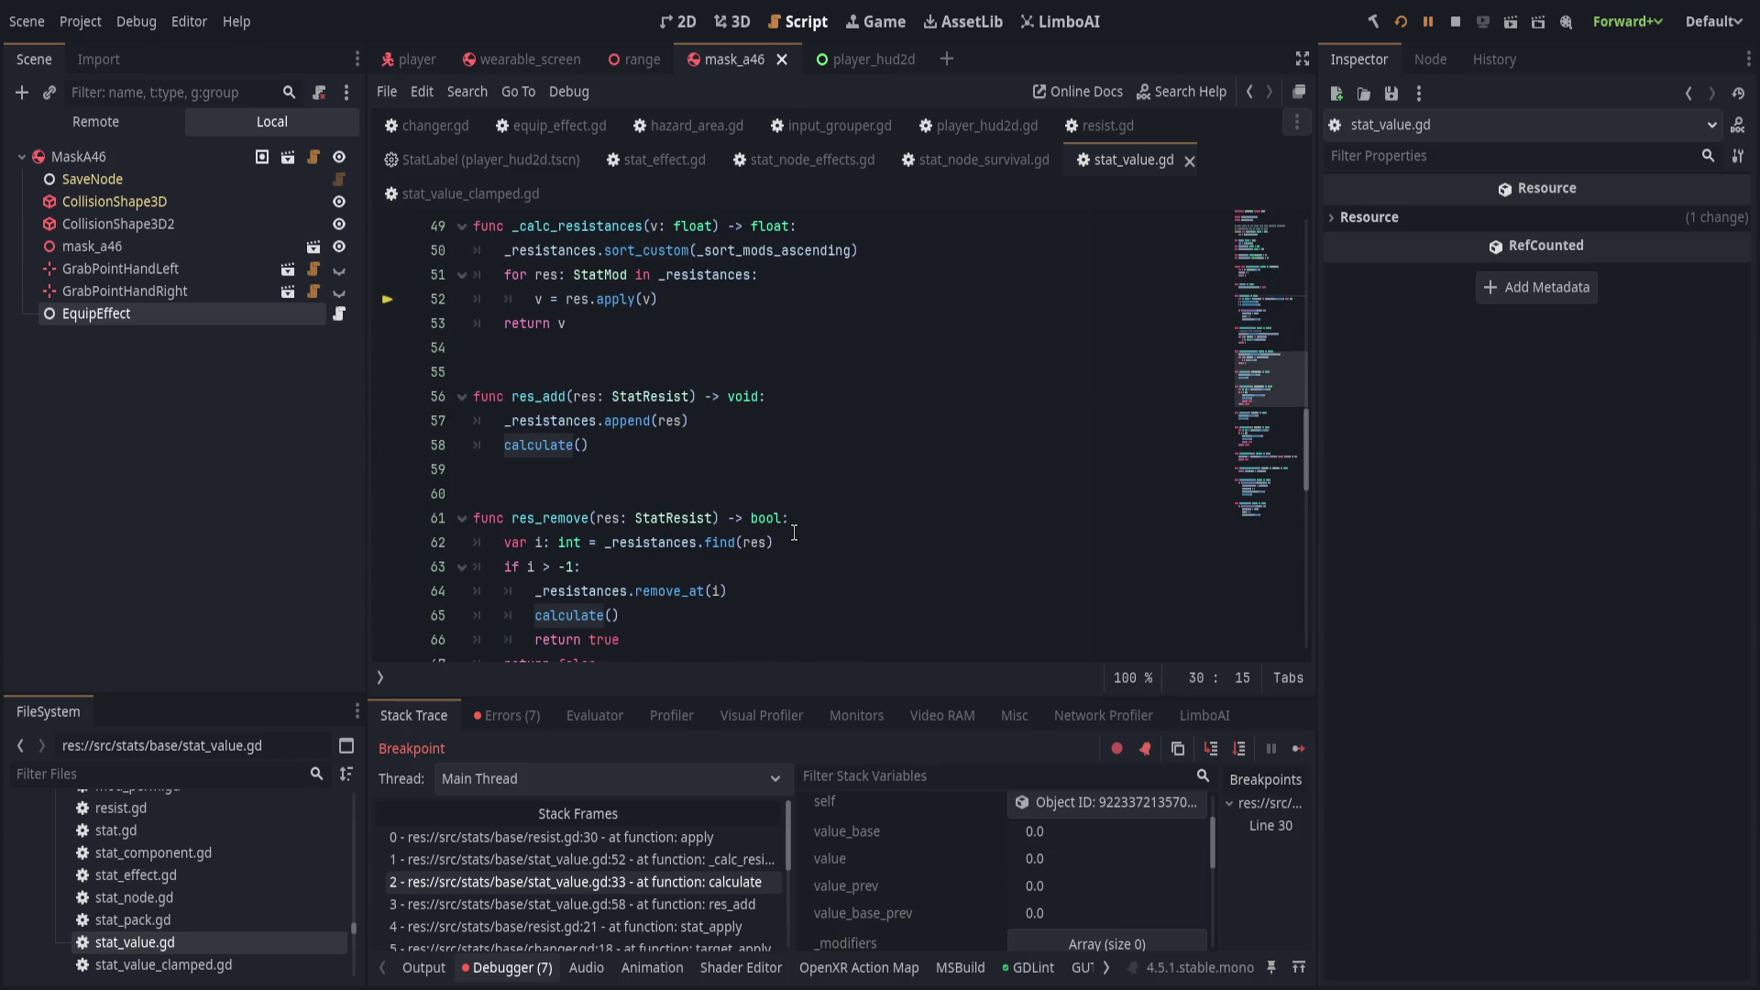
pyautogui.scroll(2, 794, 532)
pyautogui.scroll(-2, 795, 533)
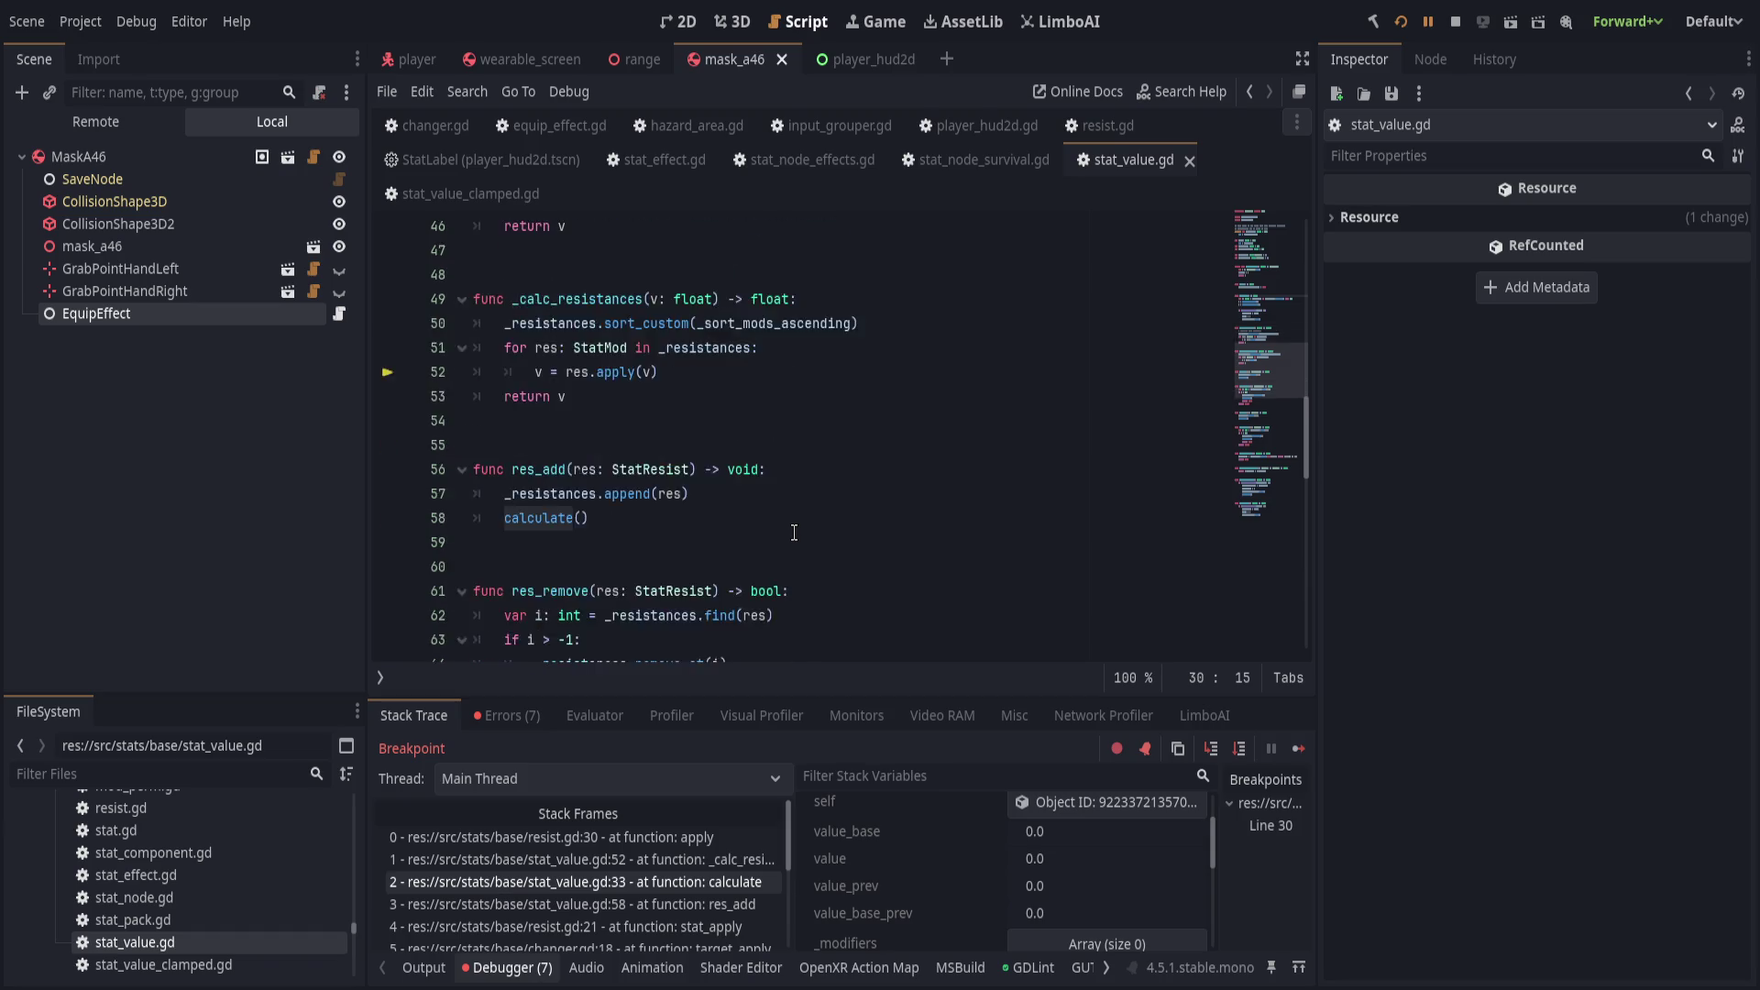
pyautogui.scroll(1, 793, 533)
pyautogui.scroll(-7, 729, 580)
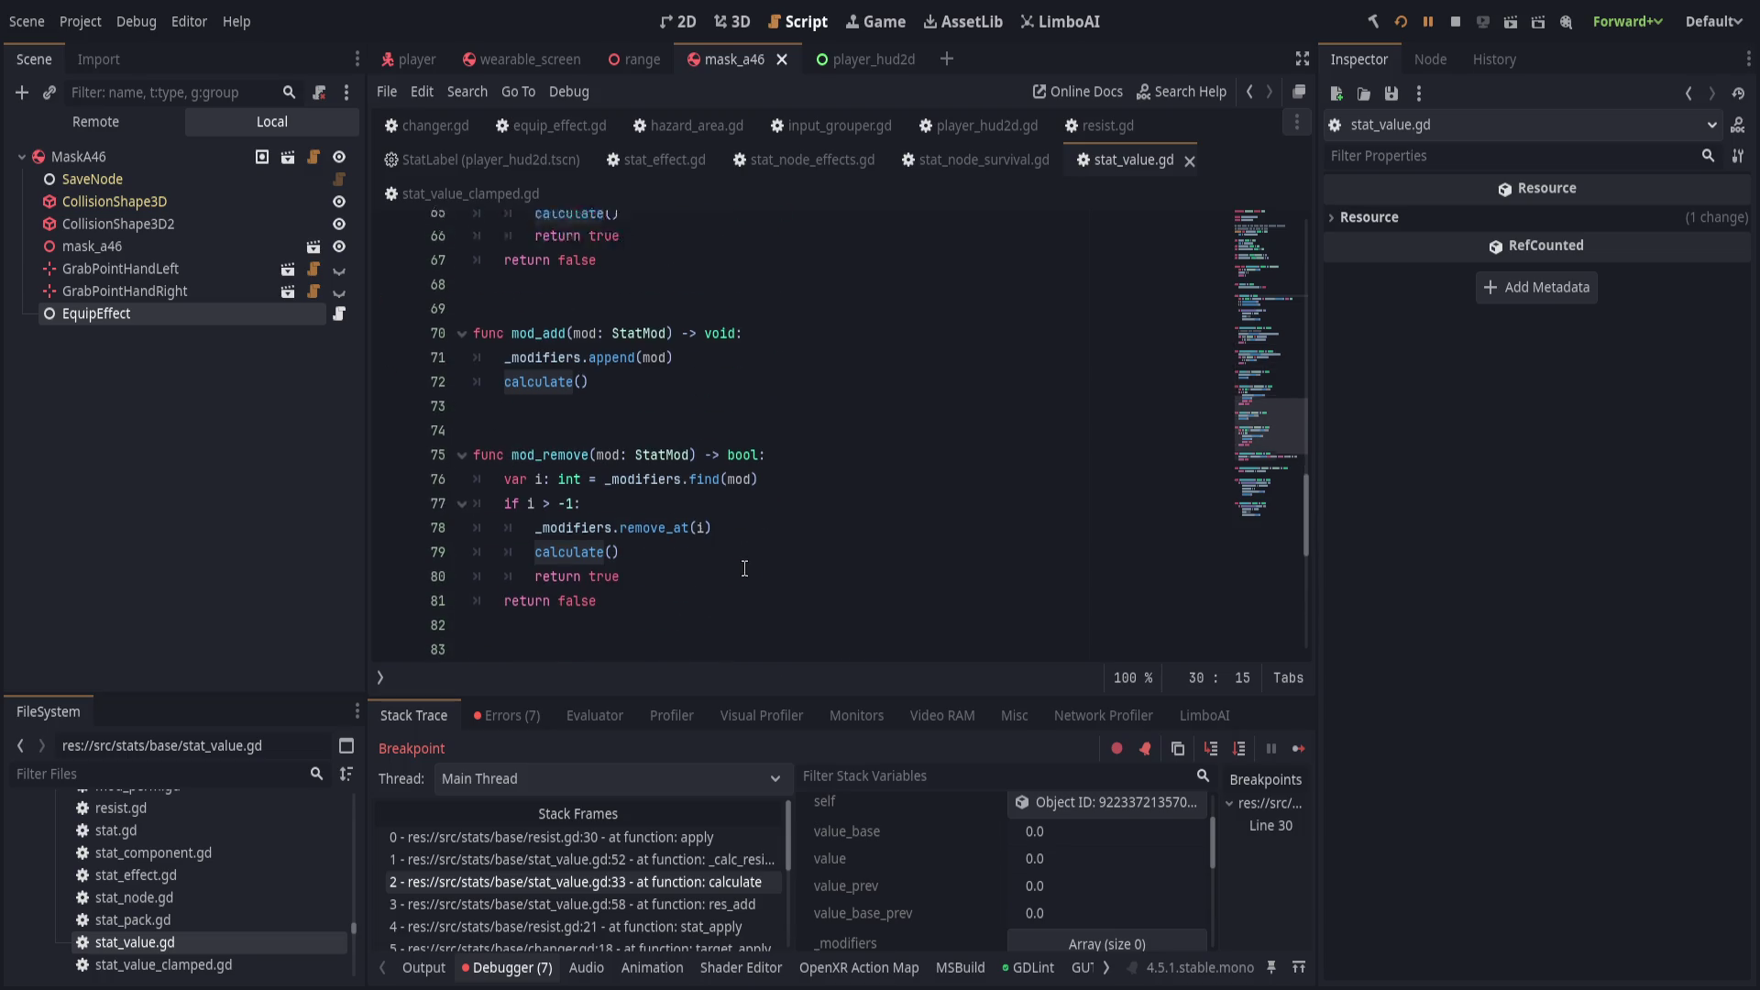
pyautogui.scroll(-2, 784, 514)
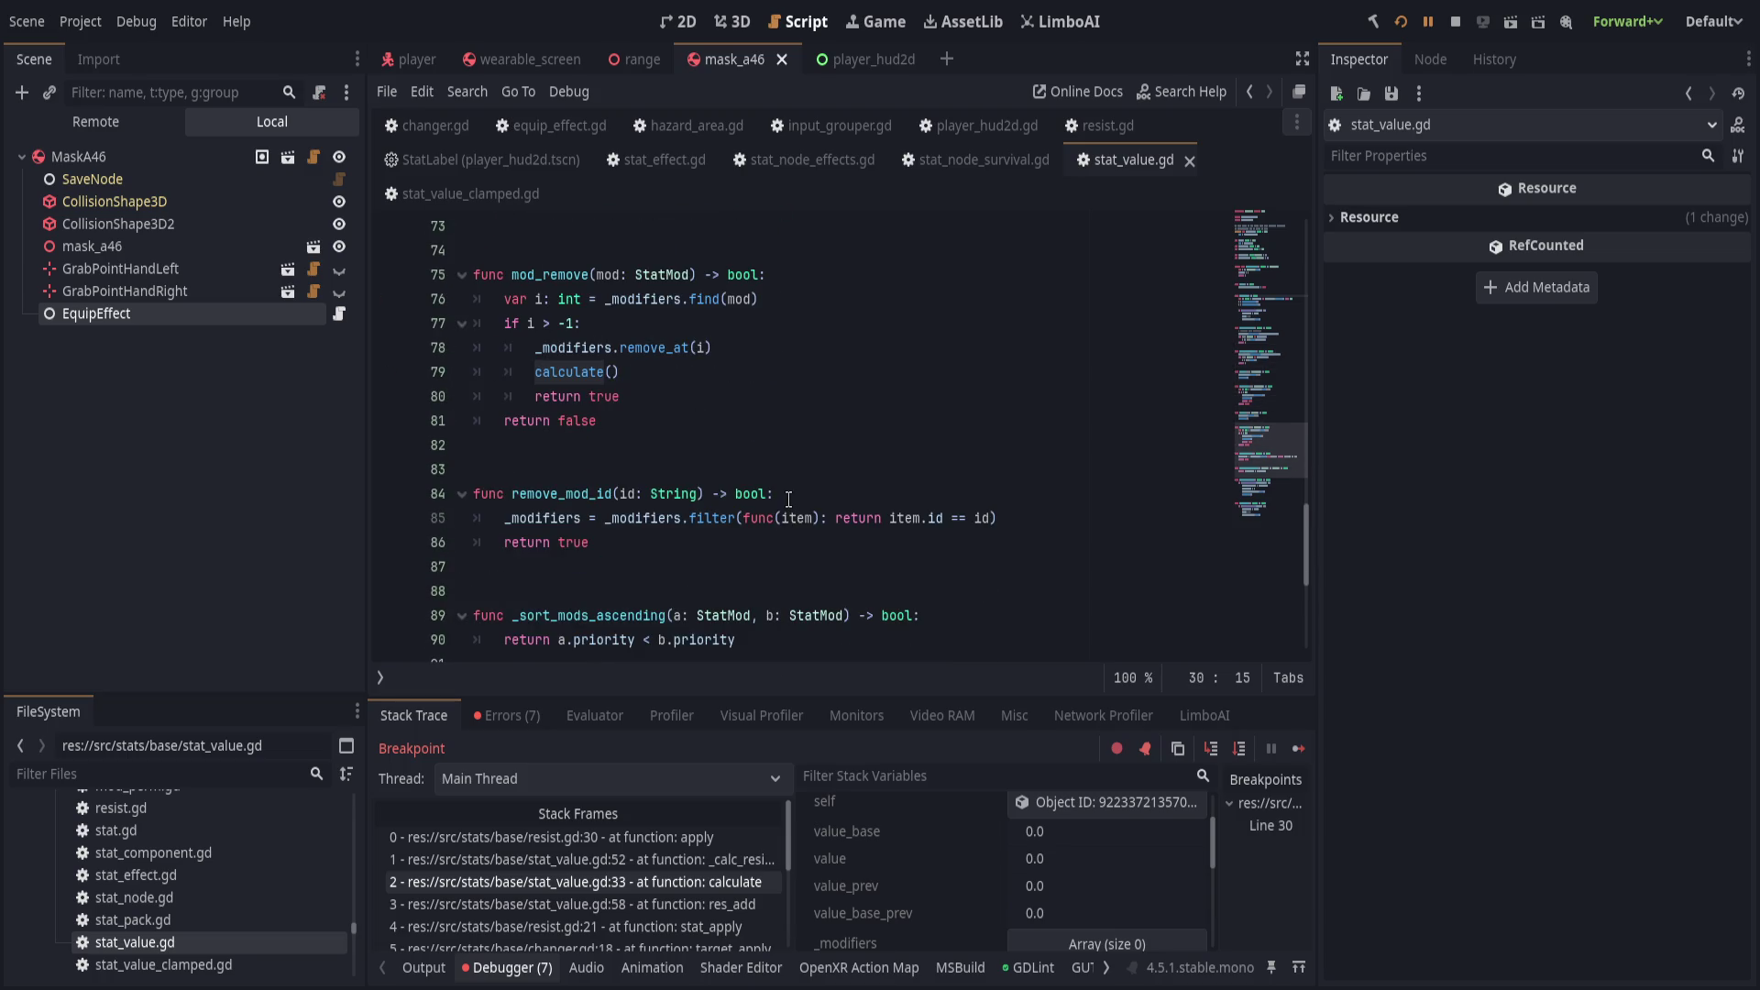
pyautogui.click(674, 123)
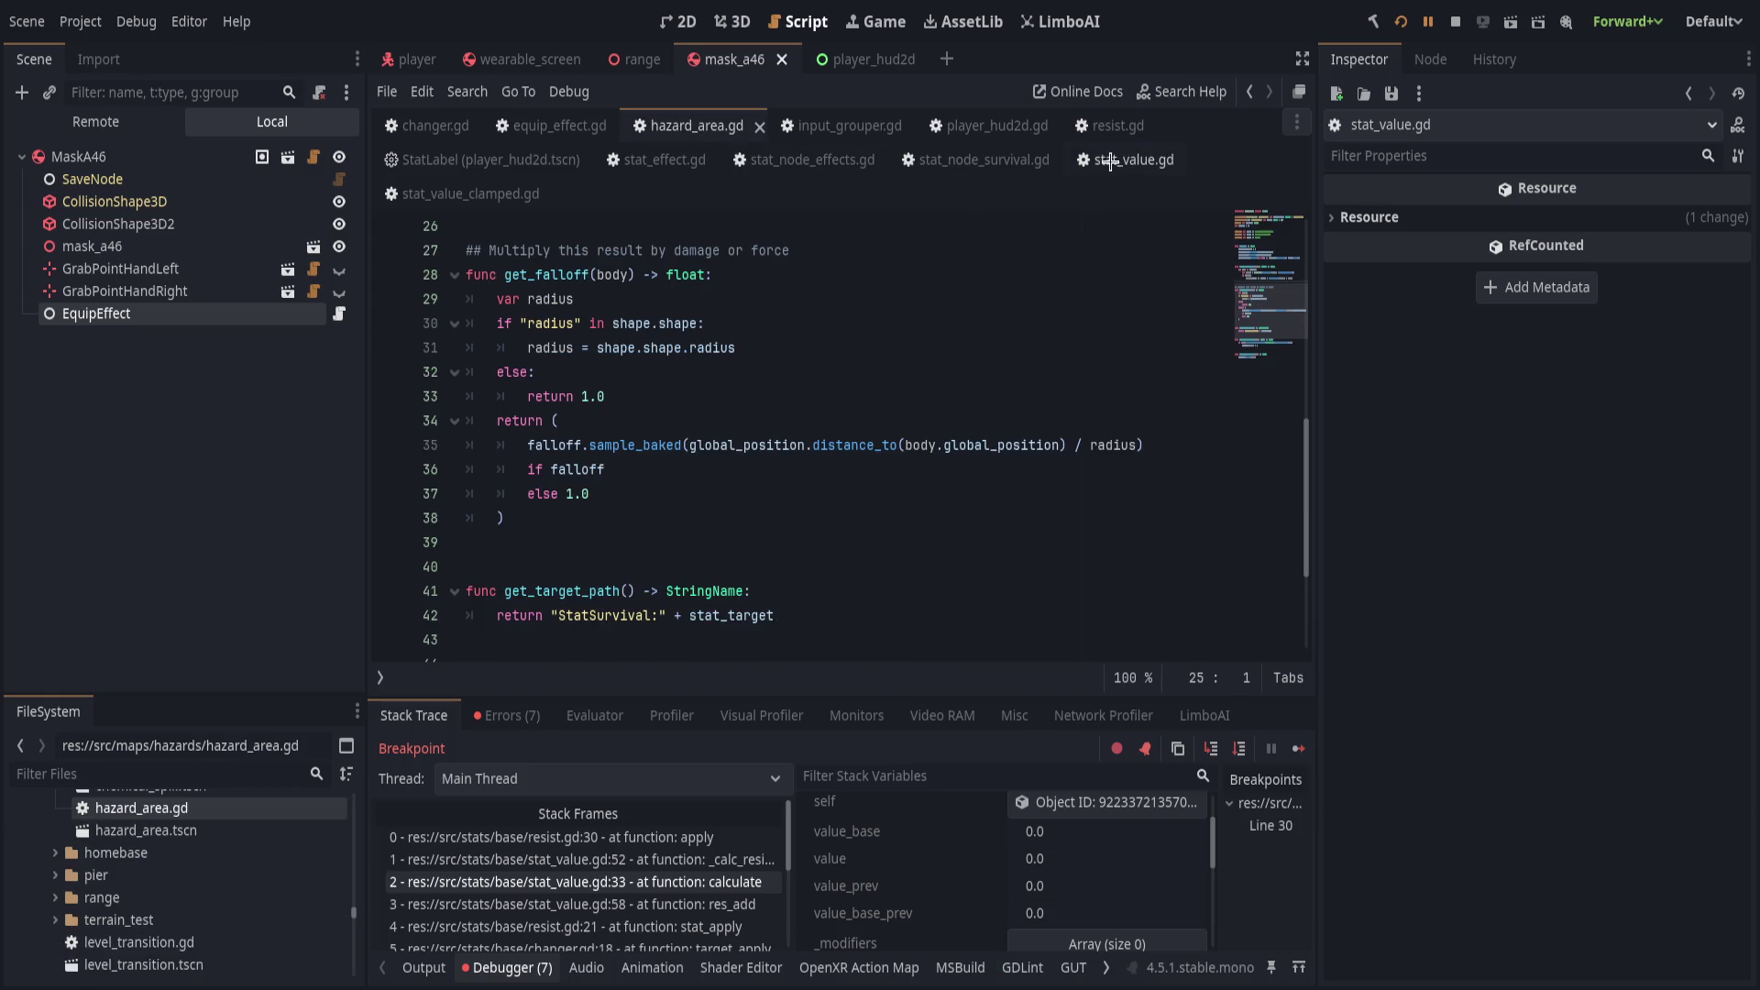
# Trim the script tabs to four and examine the value term in hazard_area.gd's damage line.
pyautogui.moveTo(1111, 126)
pyautogui.mouseDown()
pyautogui.moveTo(774, 128)
pyautogui.moveTo(881, 126)
pyautogui.mouseUp()
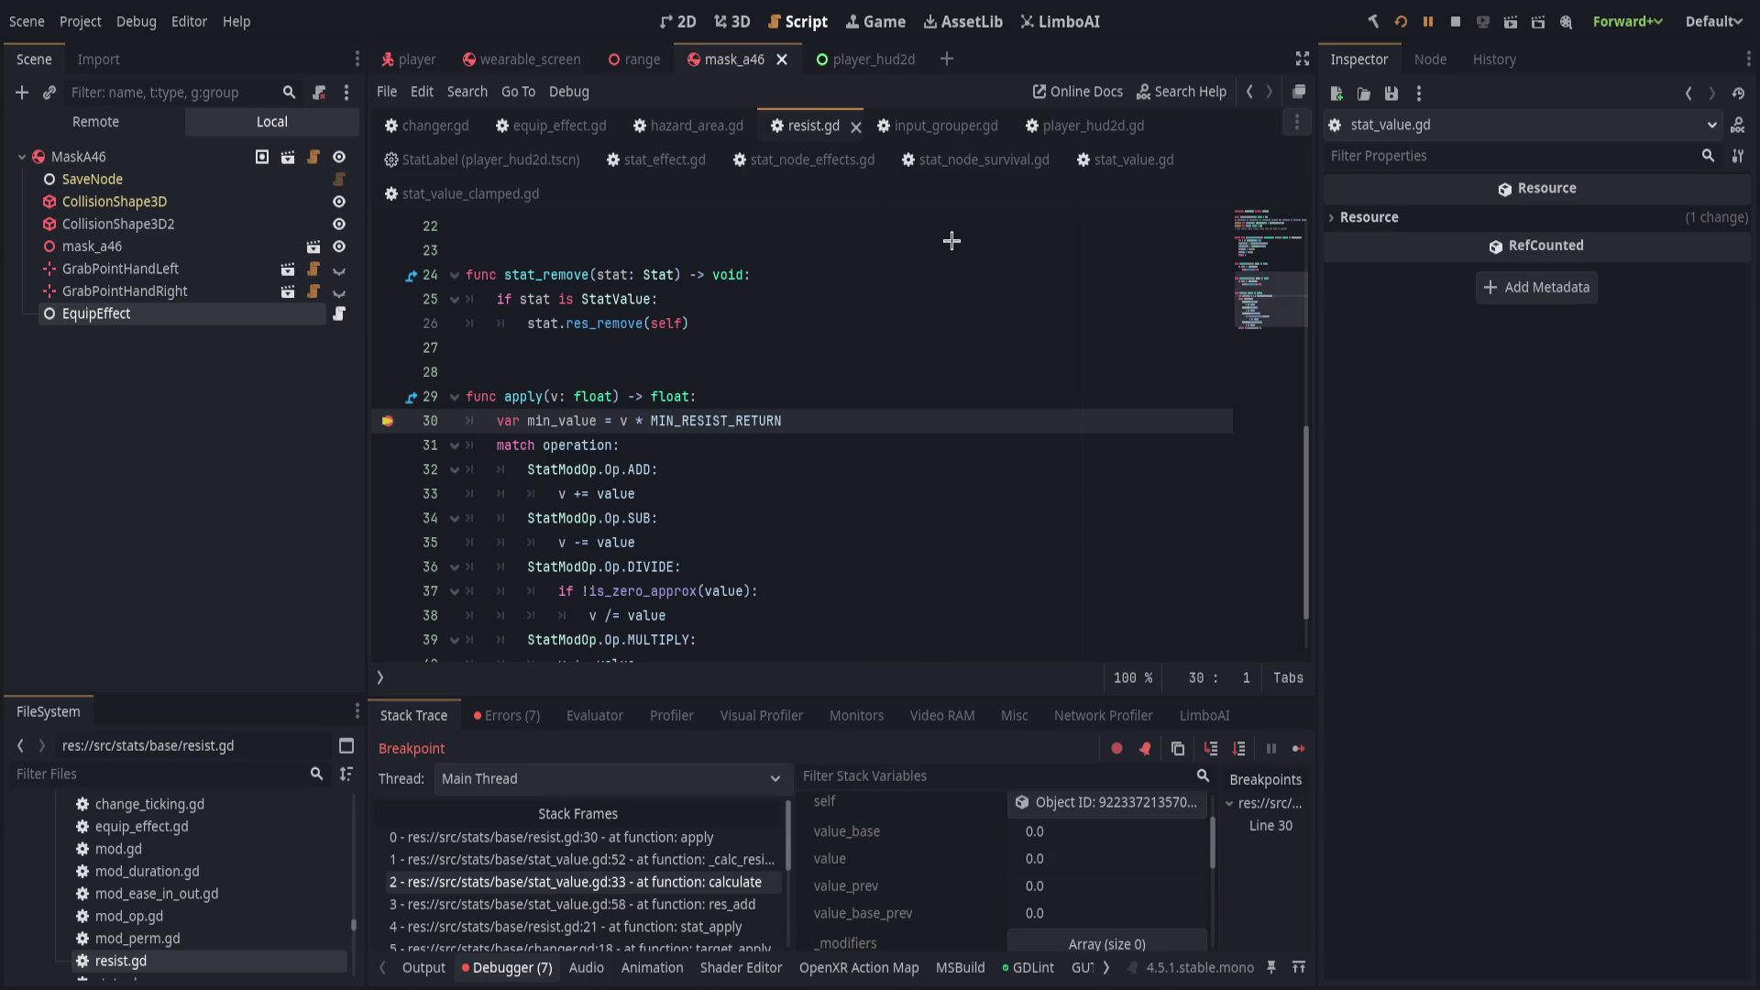
pyautogui.click(658, 127)
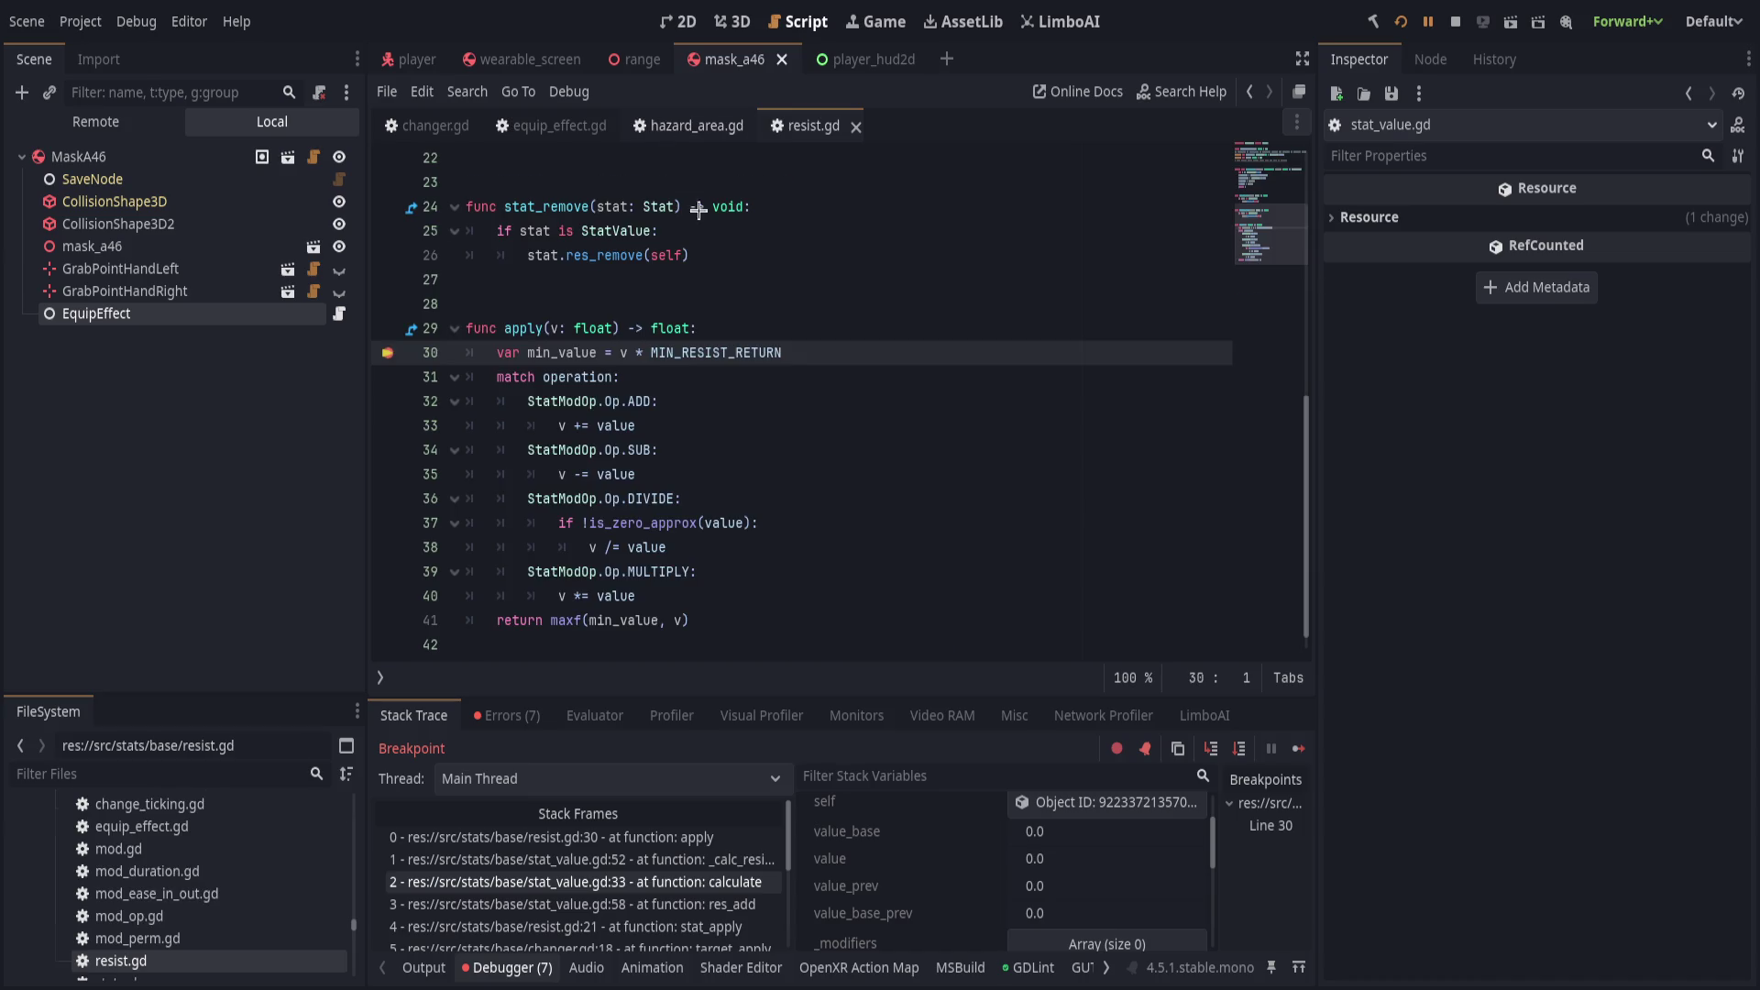
pyautogui.scroll(-3, 749, 522)
pyautogui.scroll(6, 748, 521)
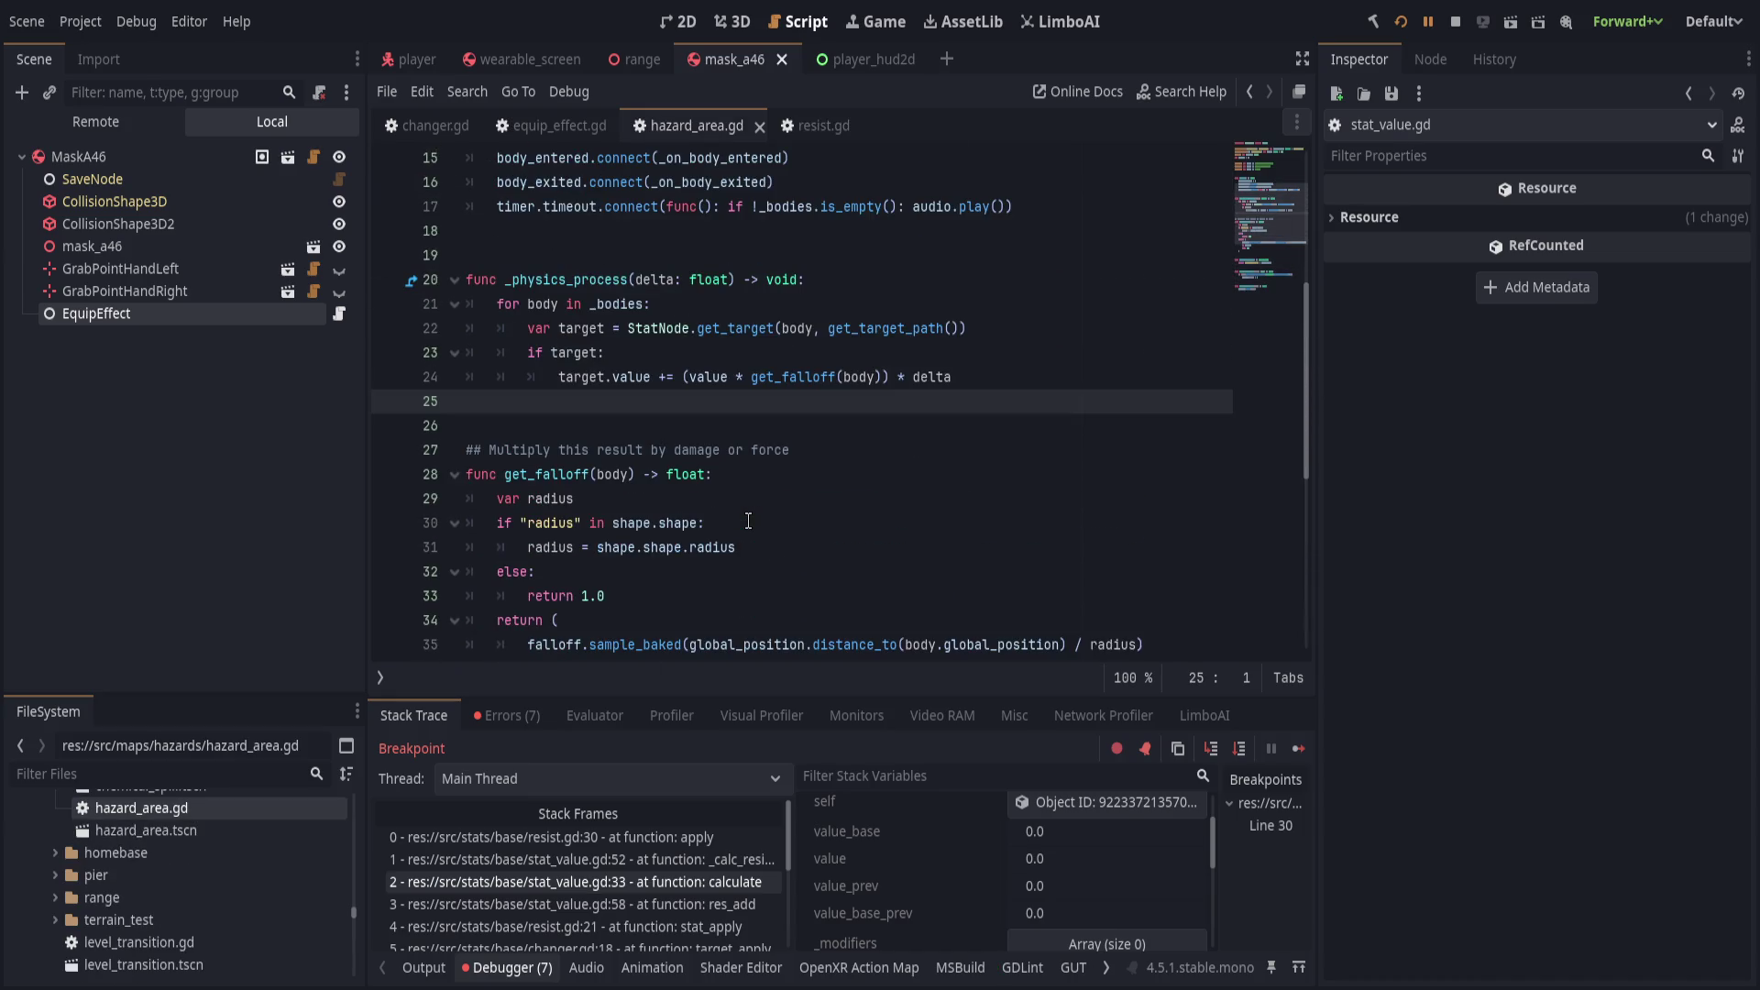
pyautogui.scroll(1, 748, 520)
pyautogui.scroll(1, 748, 521)
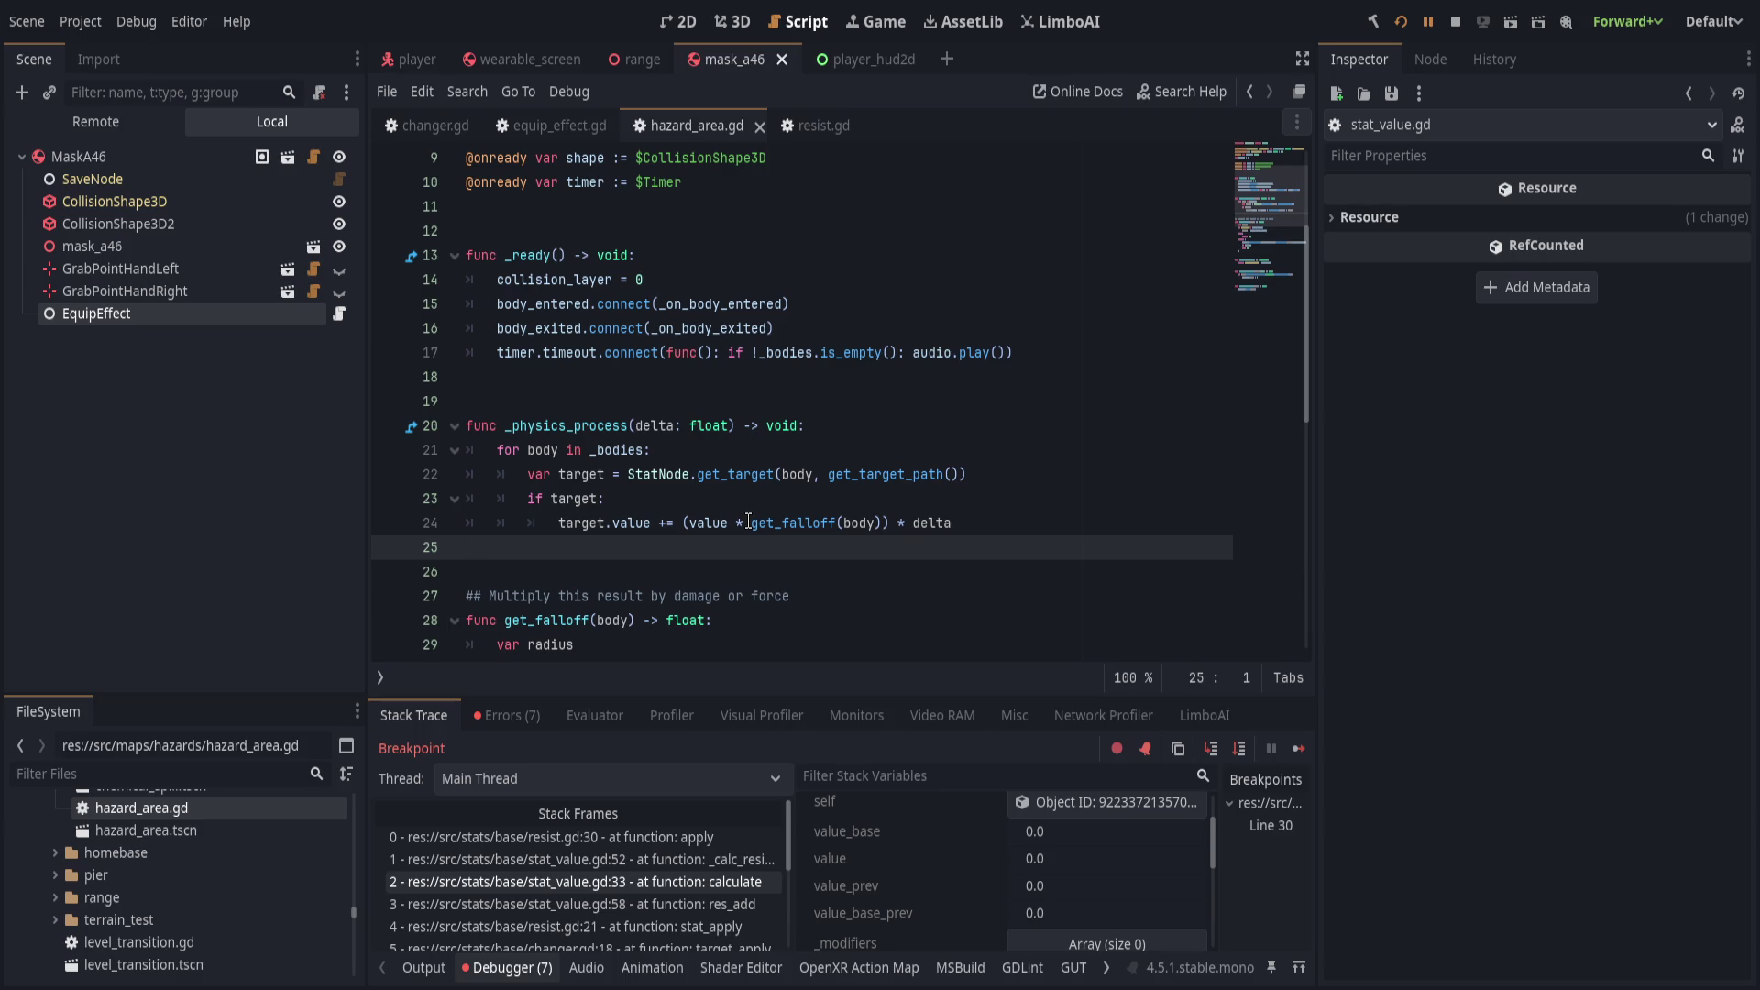
pyautogui.scroll(2, 748, 521)
pyautogui.scroll(1, 748, 521)
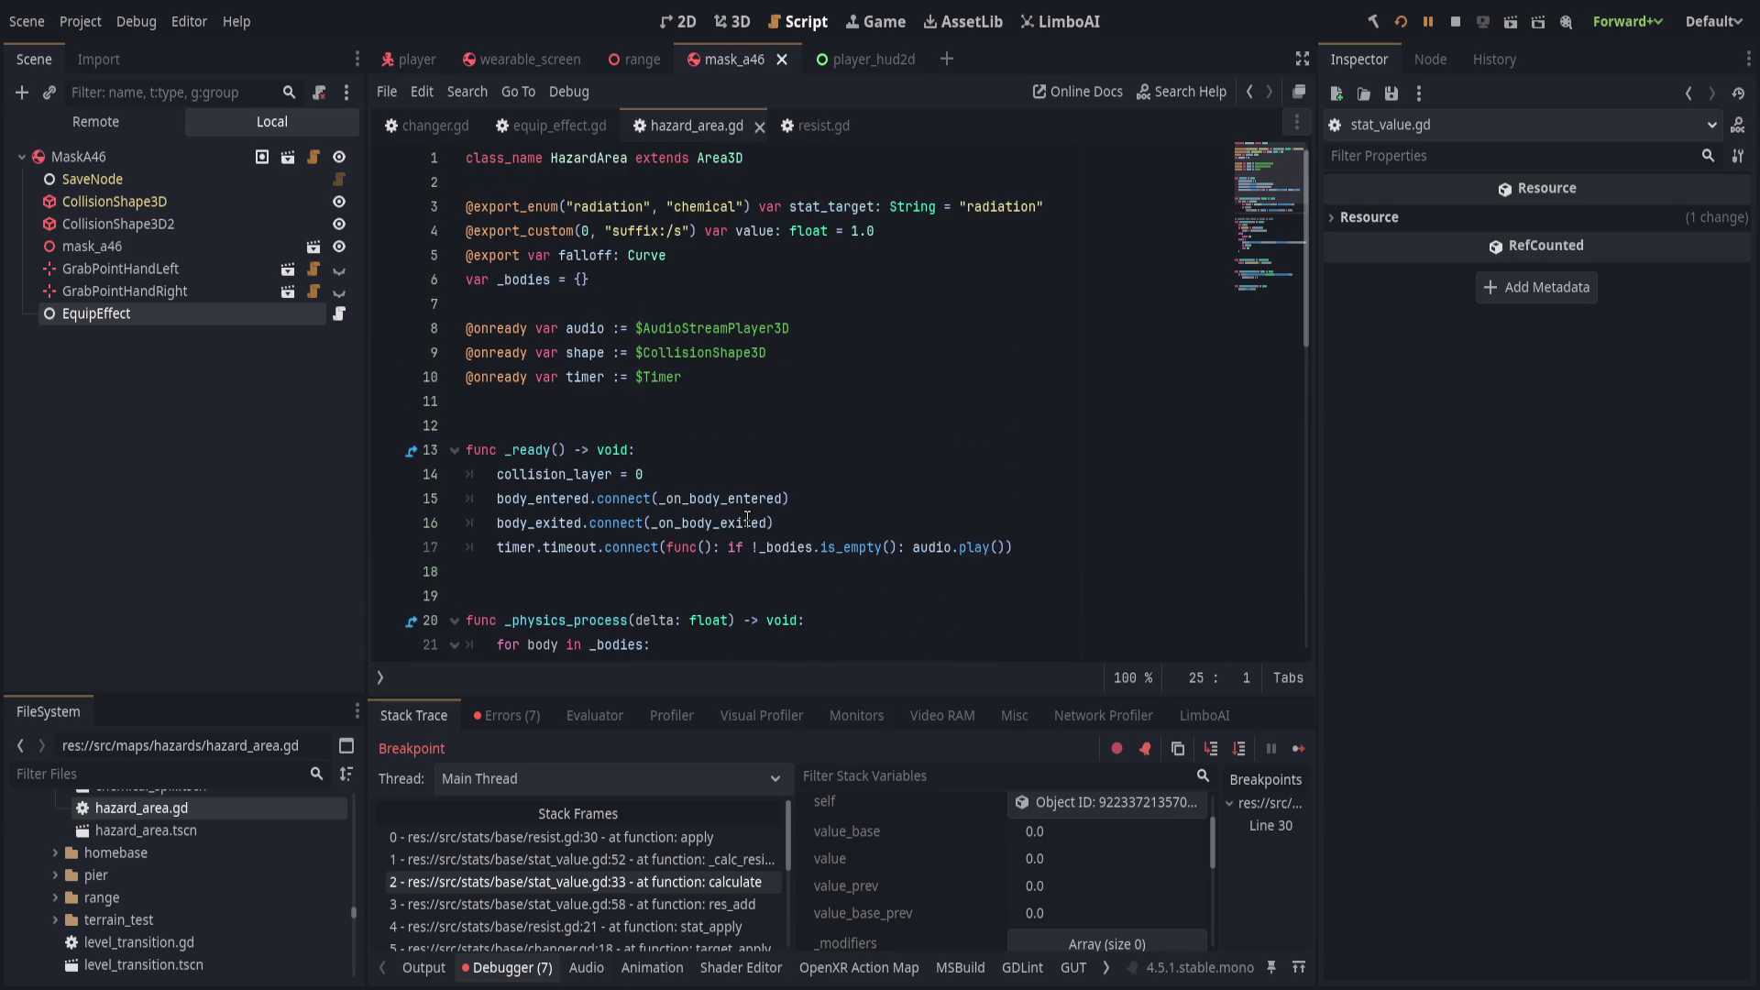
pyautogui.scroll(-2, 748, 521)
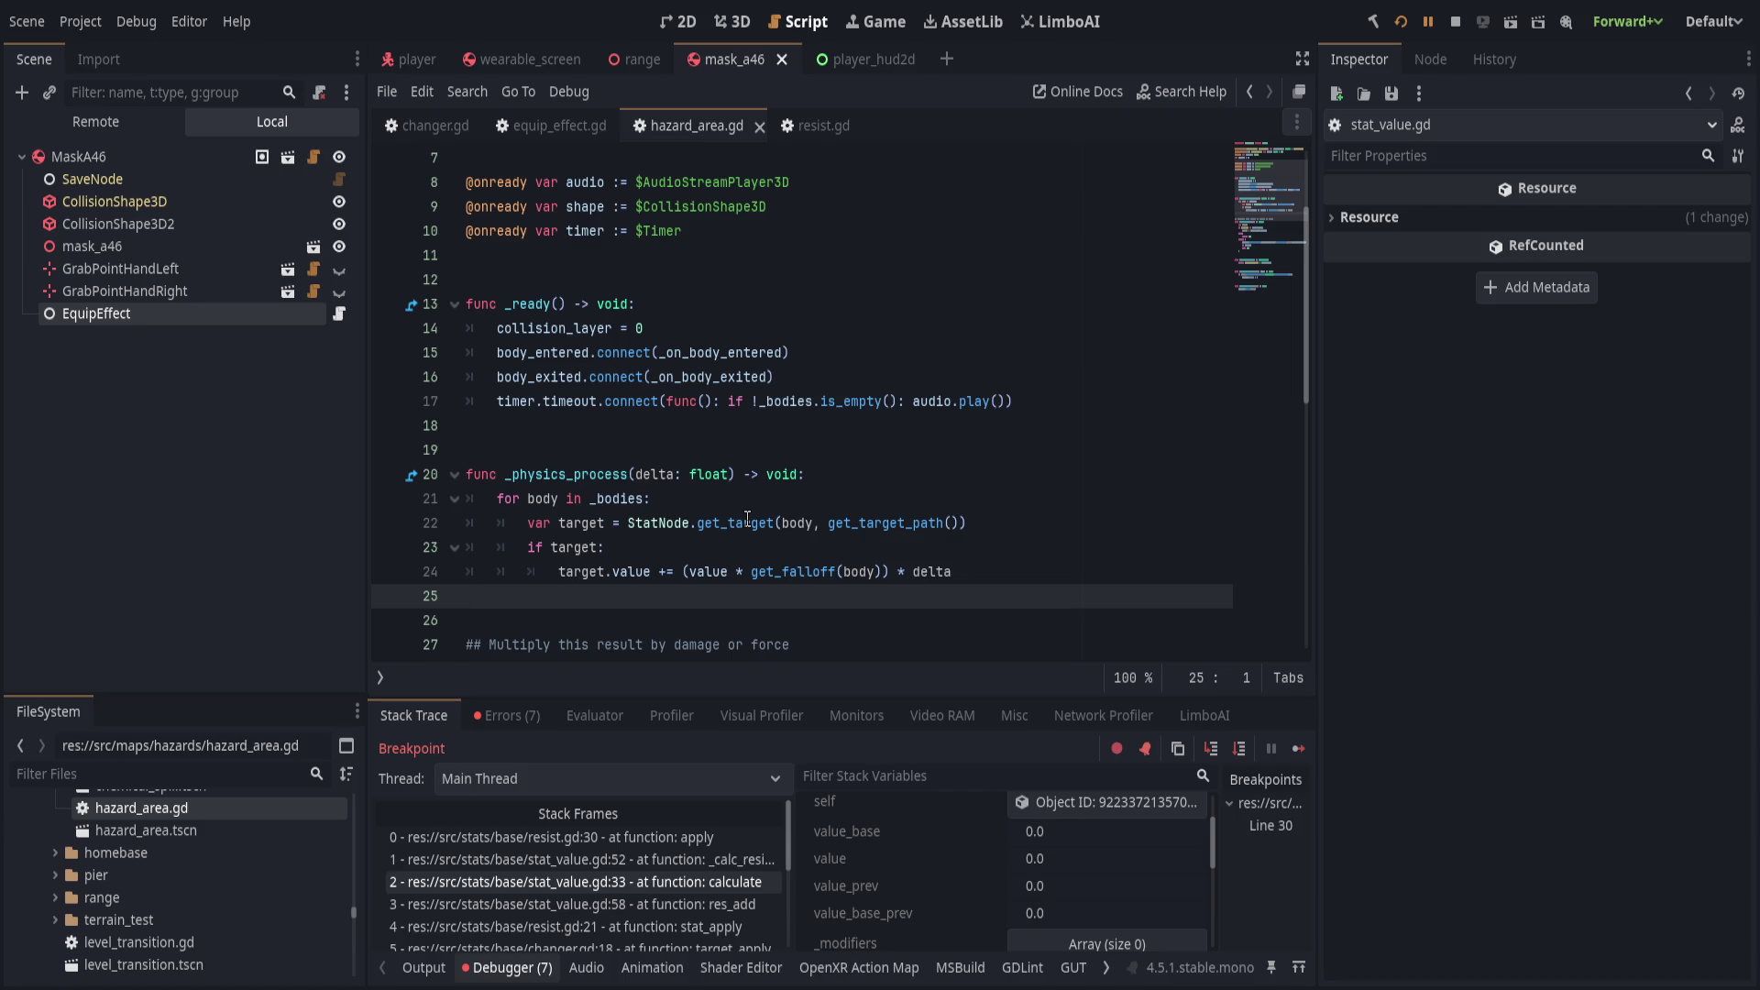
pyautogui.doubleClick(701, 562)
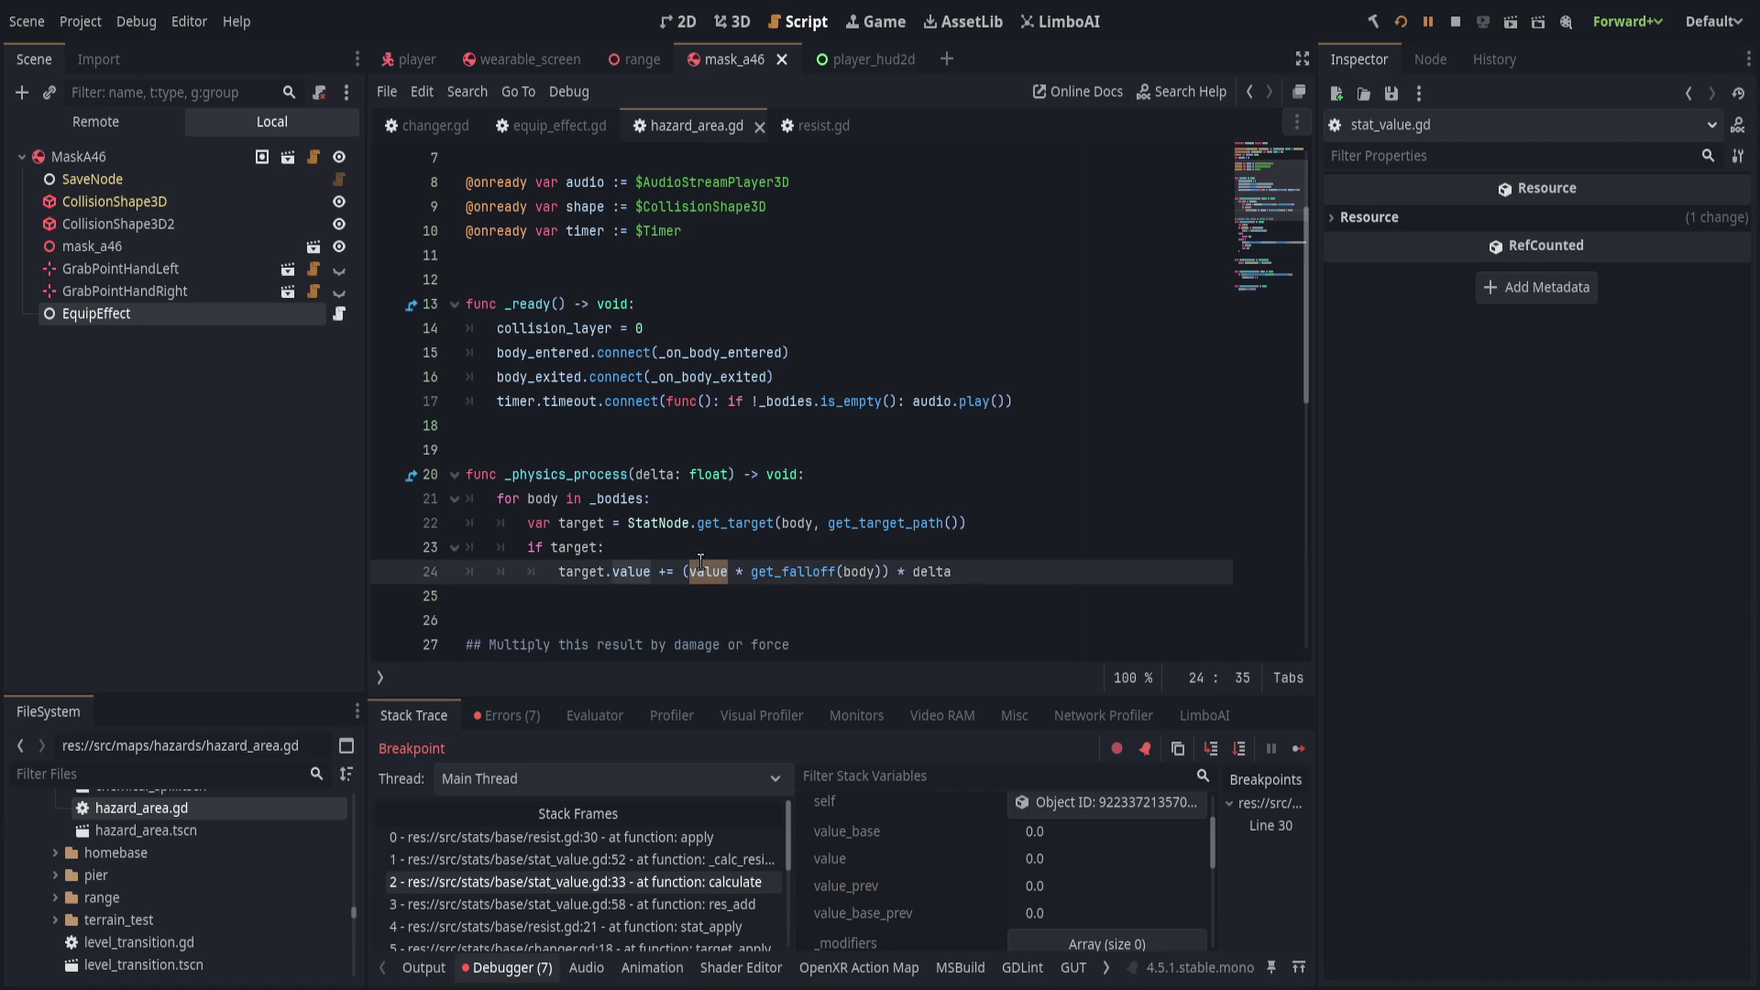
pyautogui.scroll(2, 701, 561)
pyautogui.scroll(-4, 701, 561)
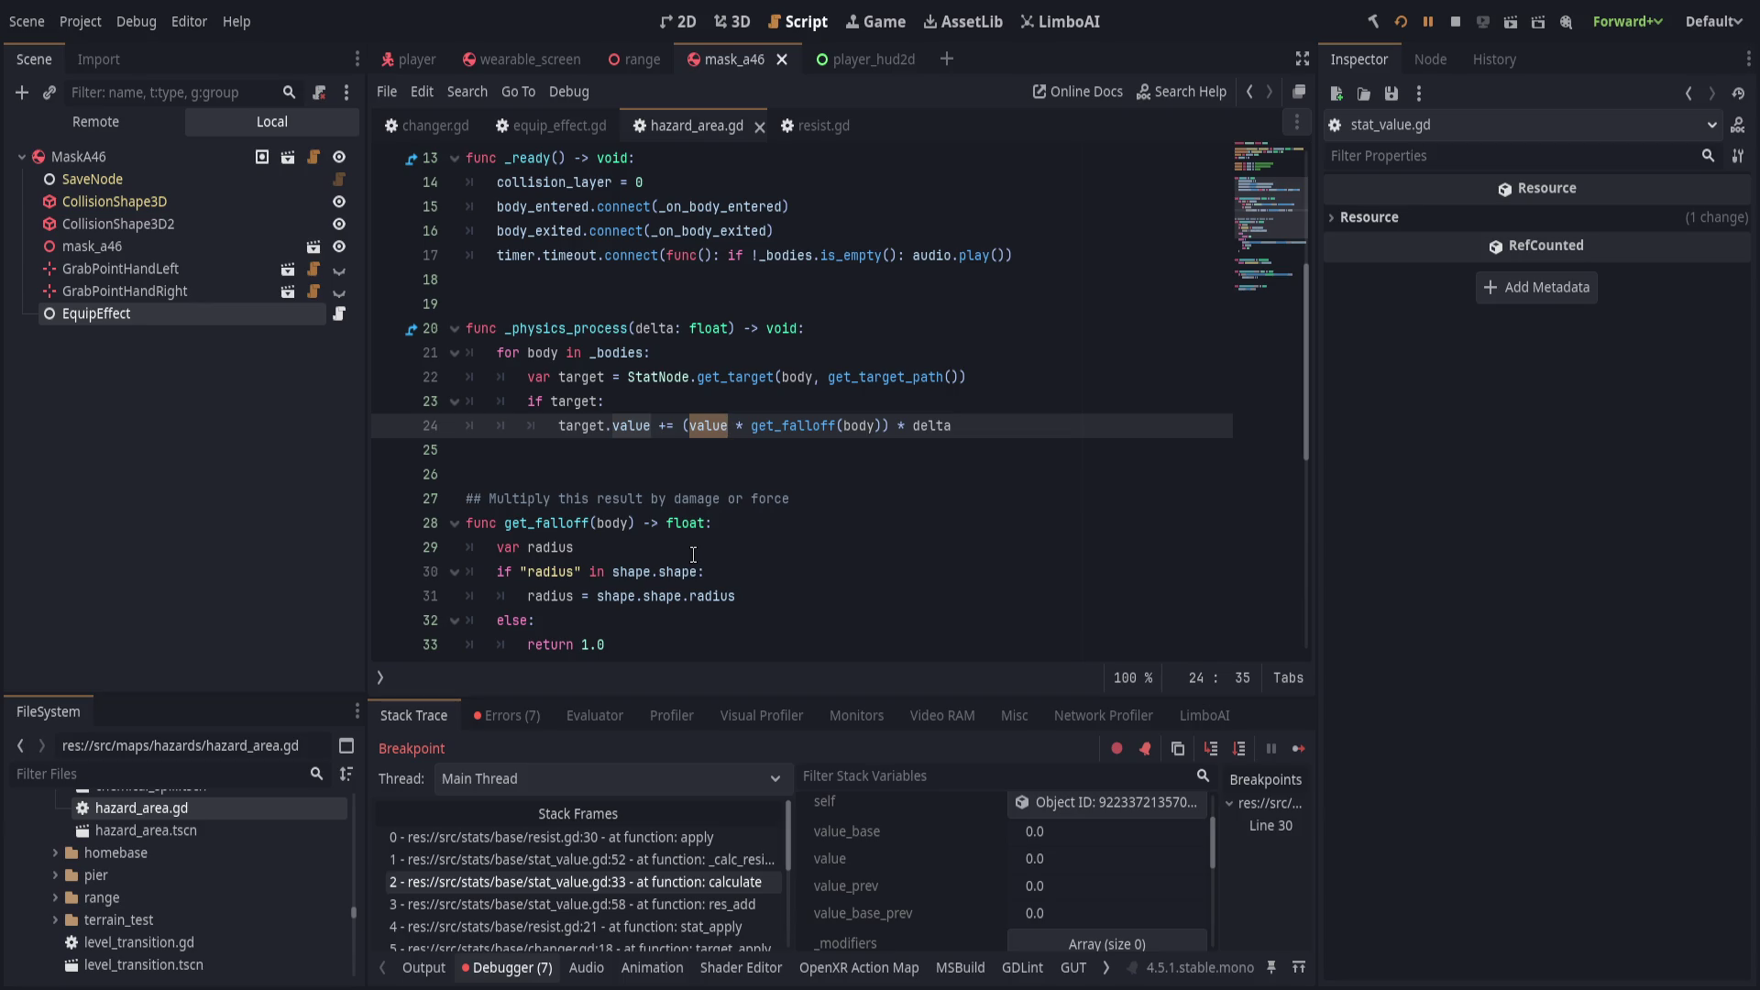
# Check resist.gd's ADD case, move the breakpoint to hazard_area.gd line 24, and resume.
pyautogui.click(791, 125)
pyautogui.click(766, 401)
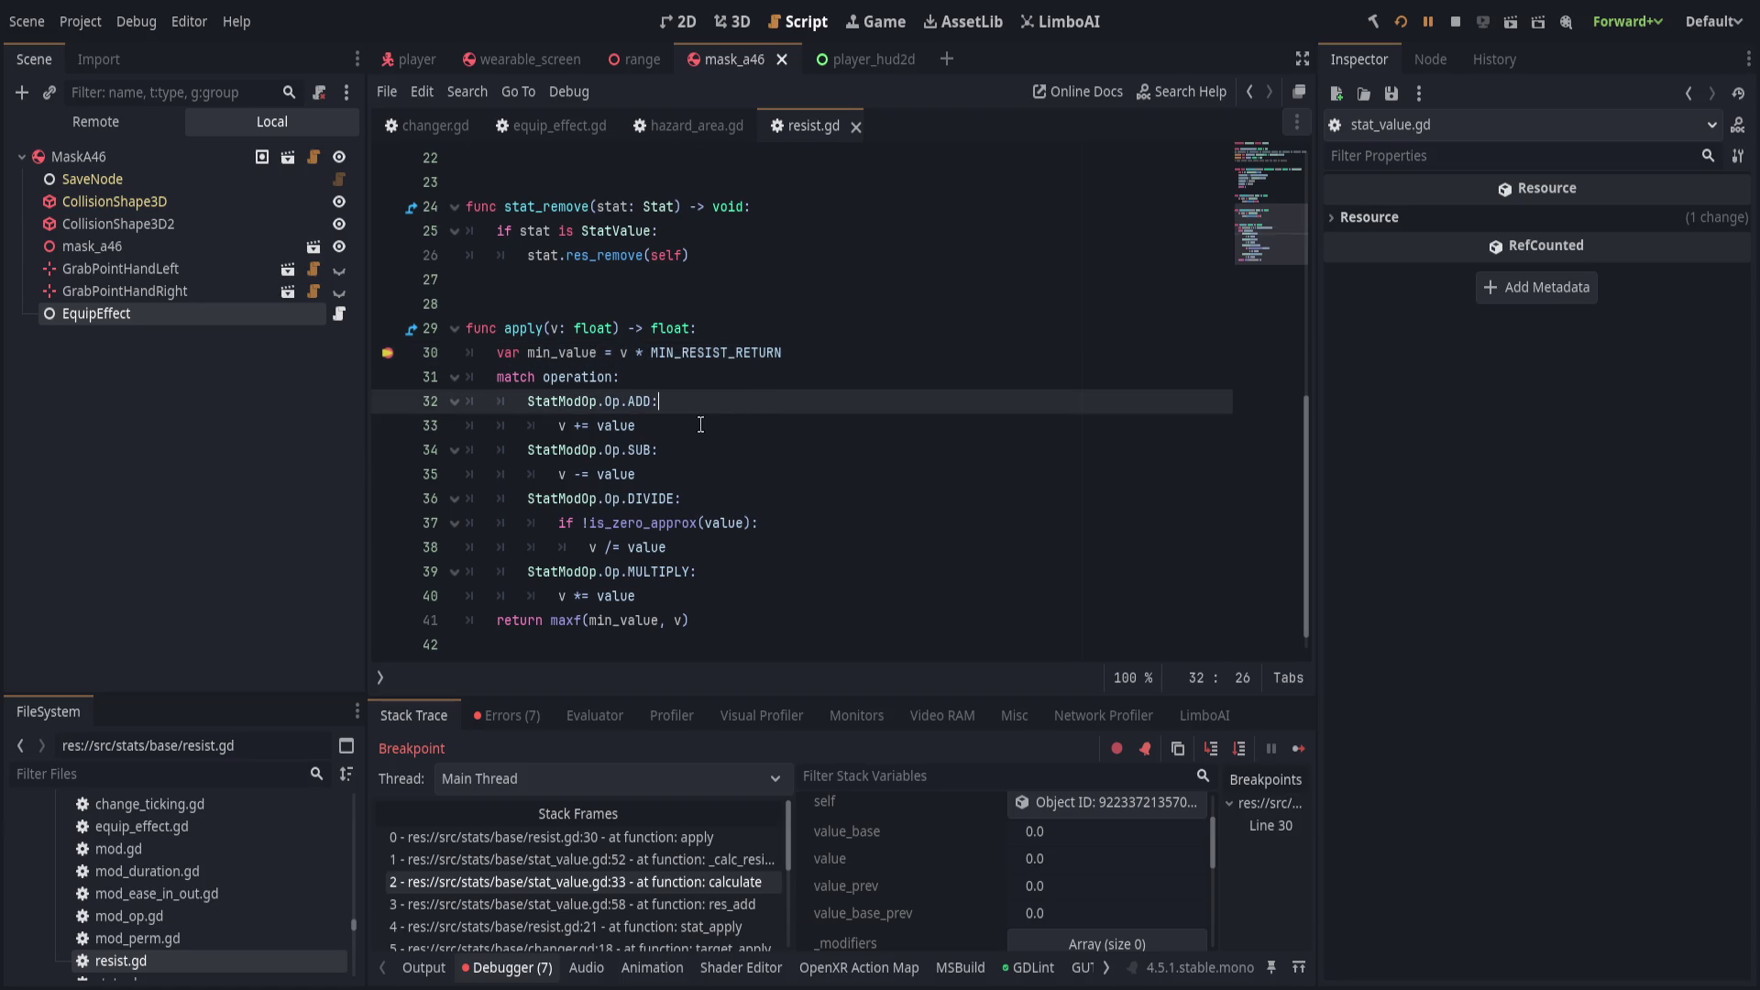
pyautogui.scroll(5, 701, 425)
pyautogui.scroll(2, 701, 424)
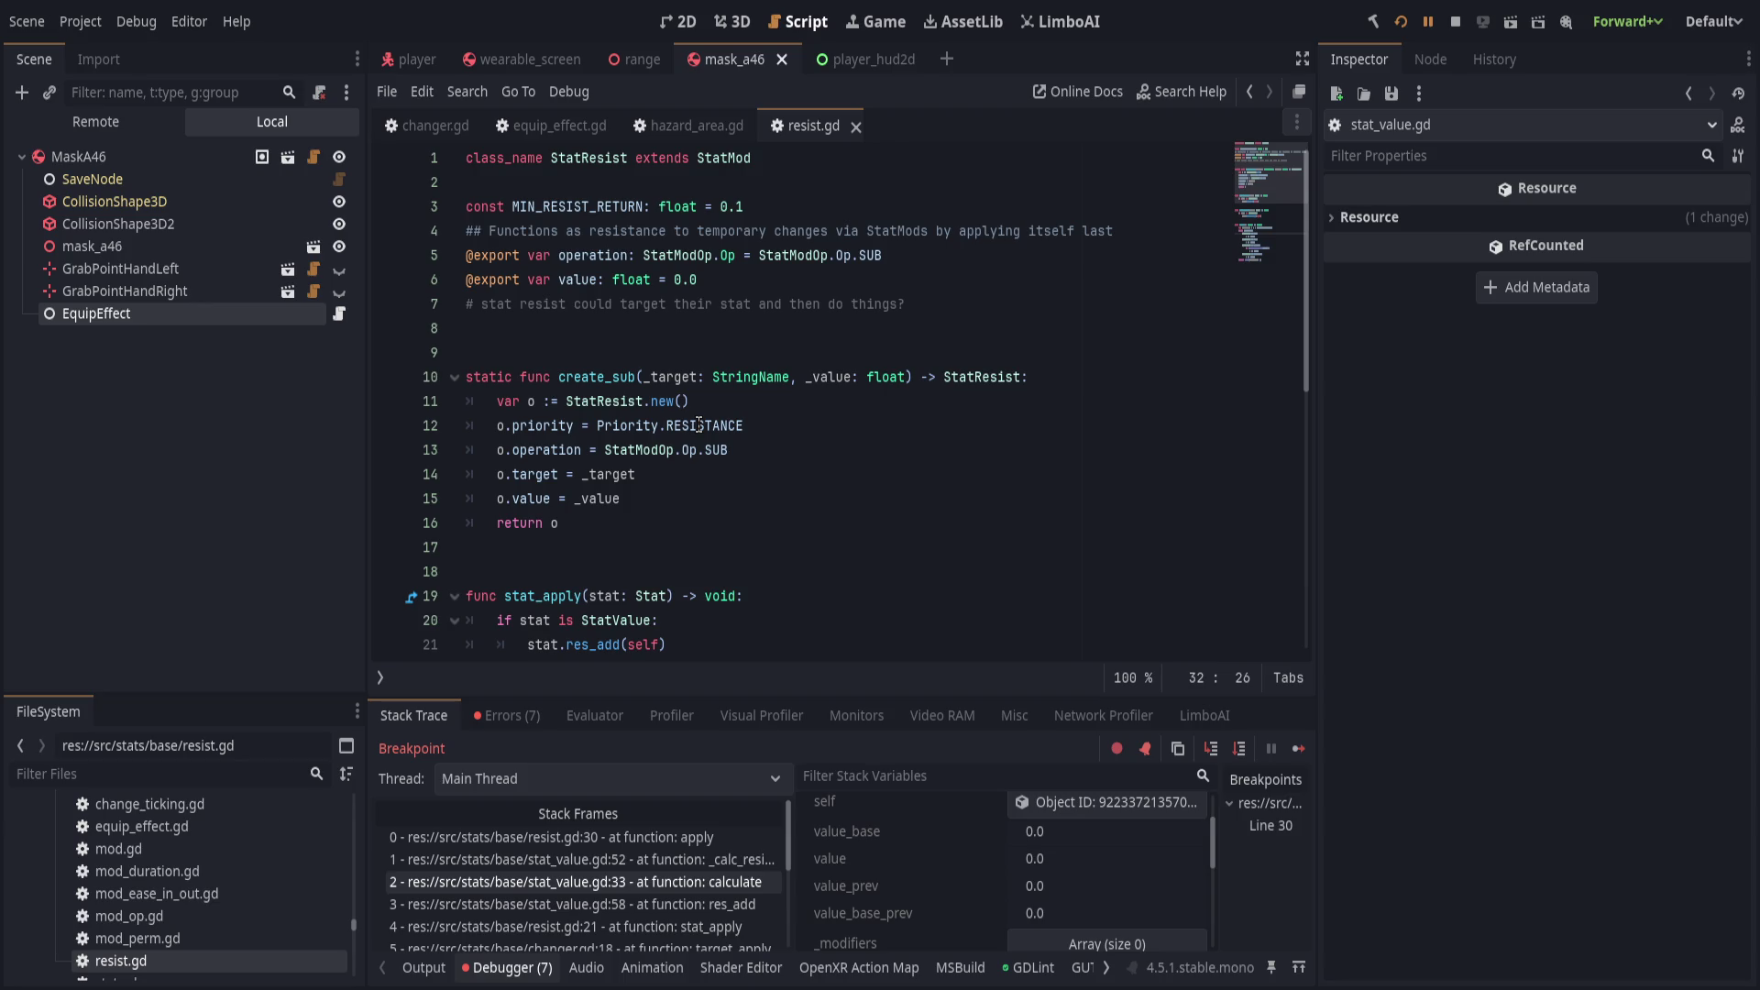
pyautogui.click(697, 126)
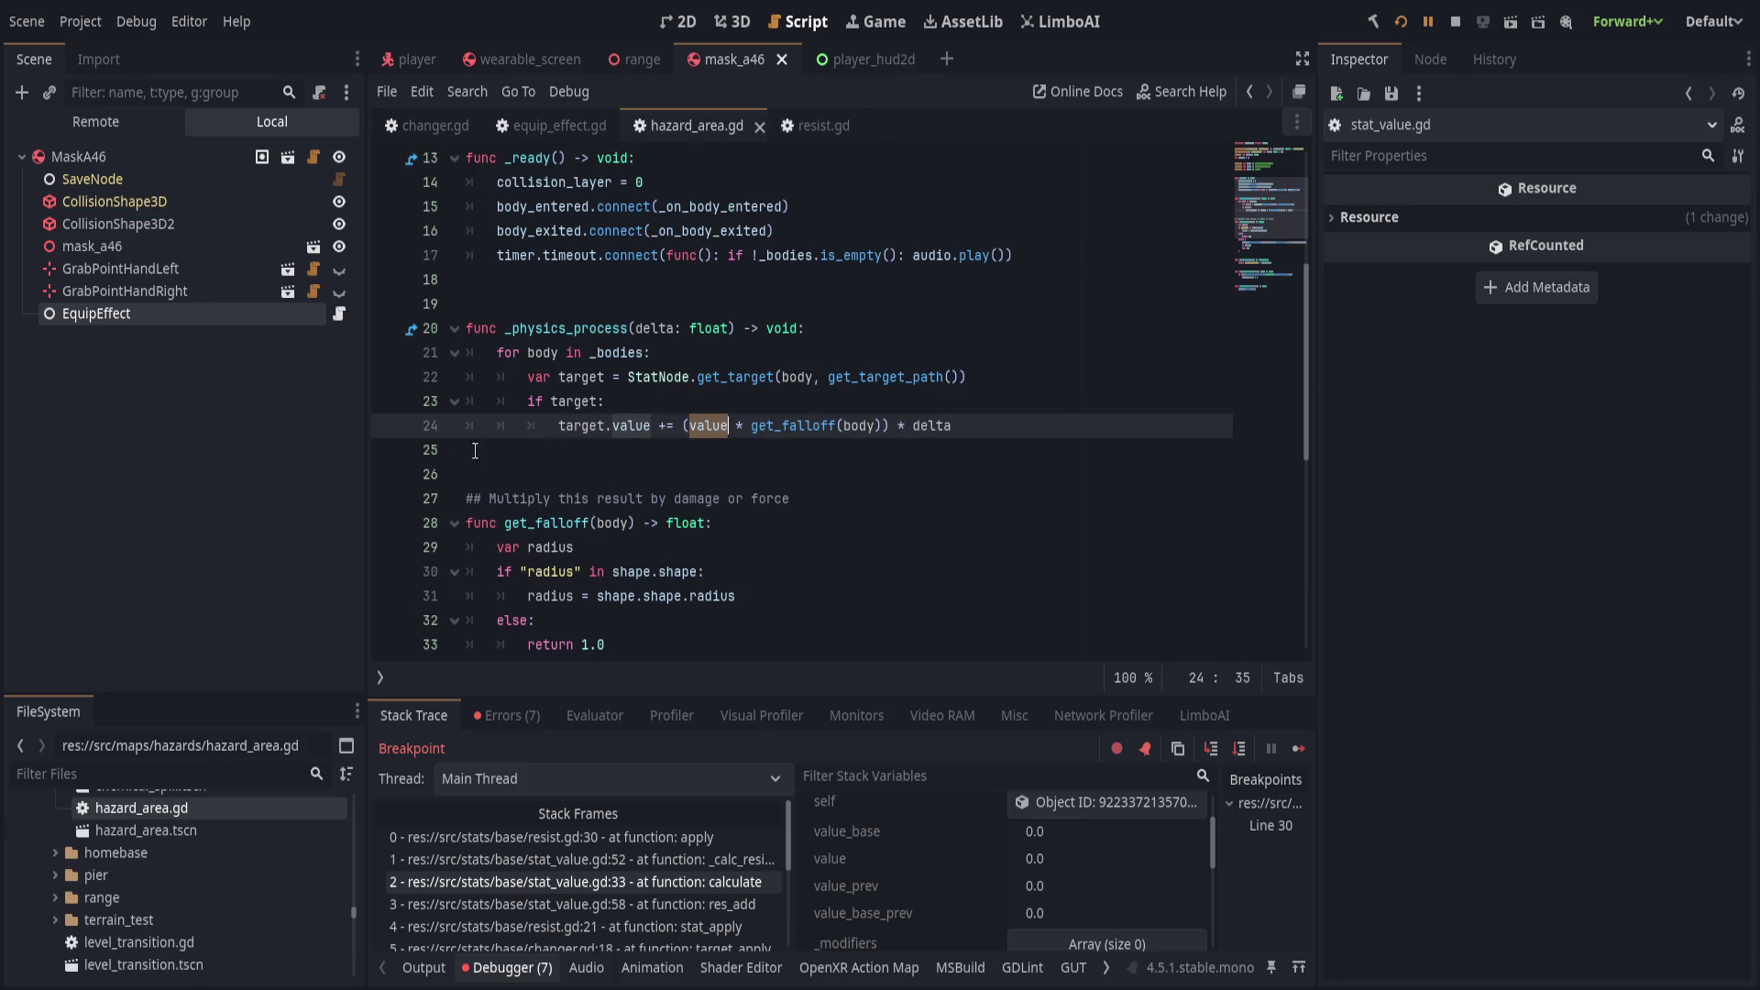
pyautogui.click(388, 426)
pyautogui.hotkey('alt', 'Left')
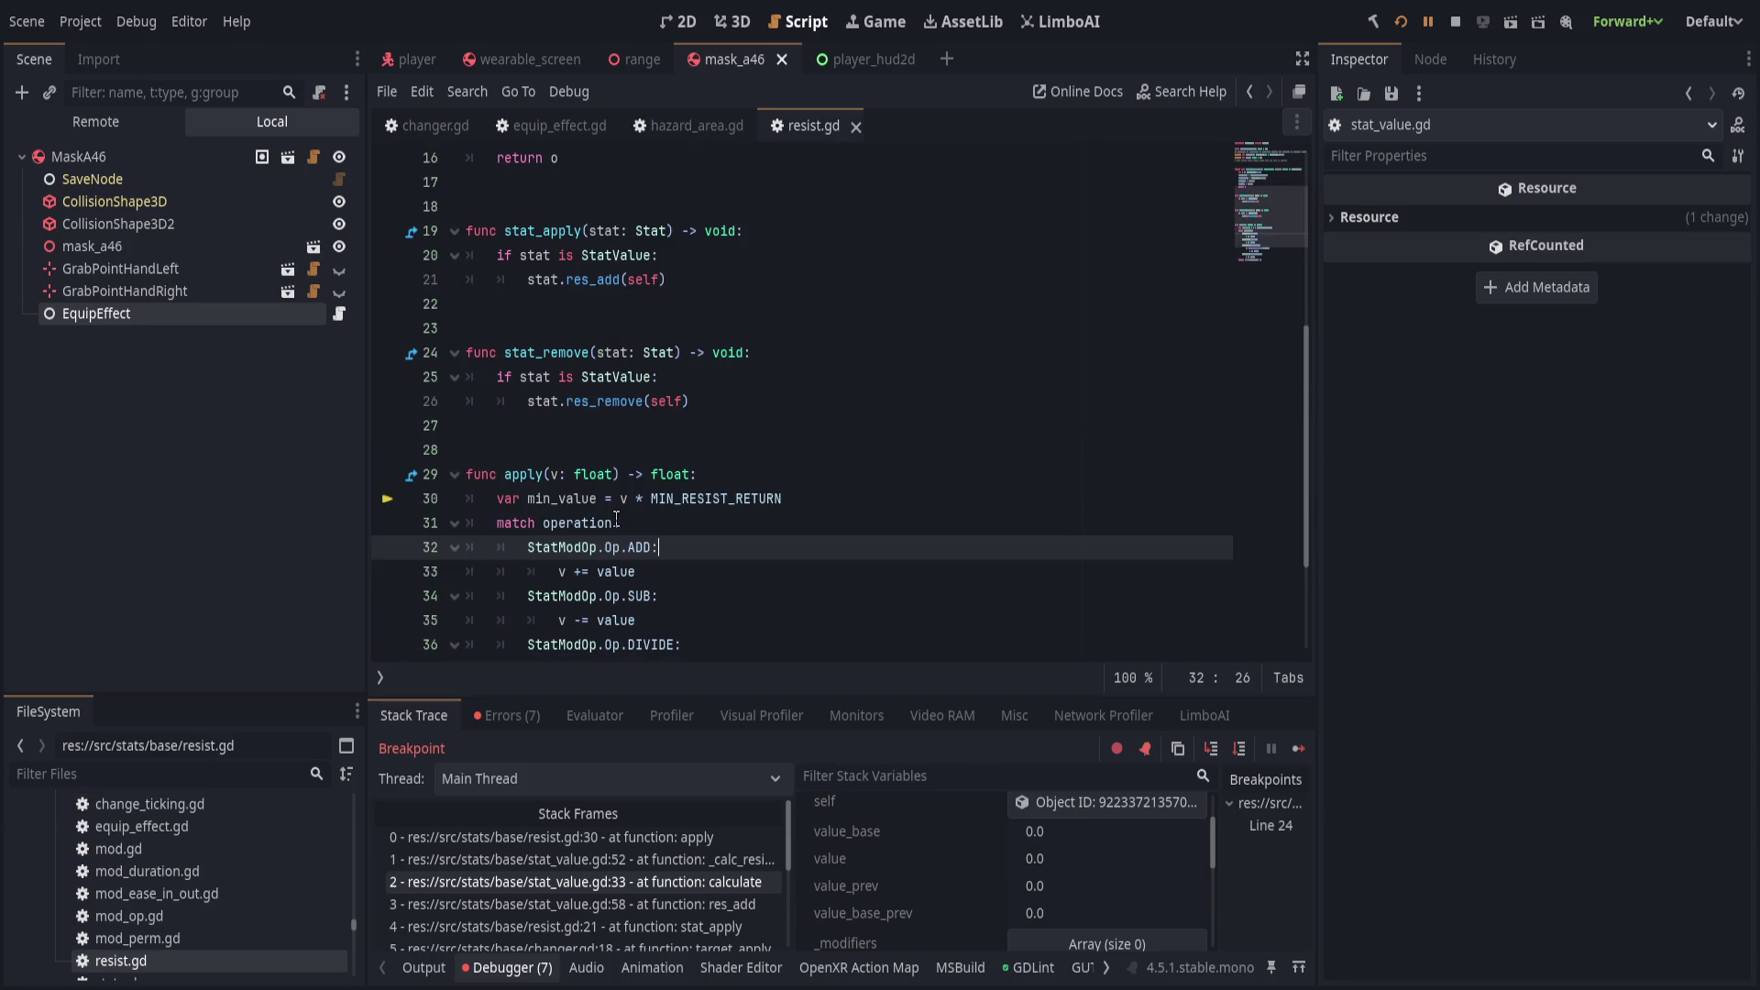
pyautogui.scroll(-3, 710, 521)
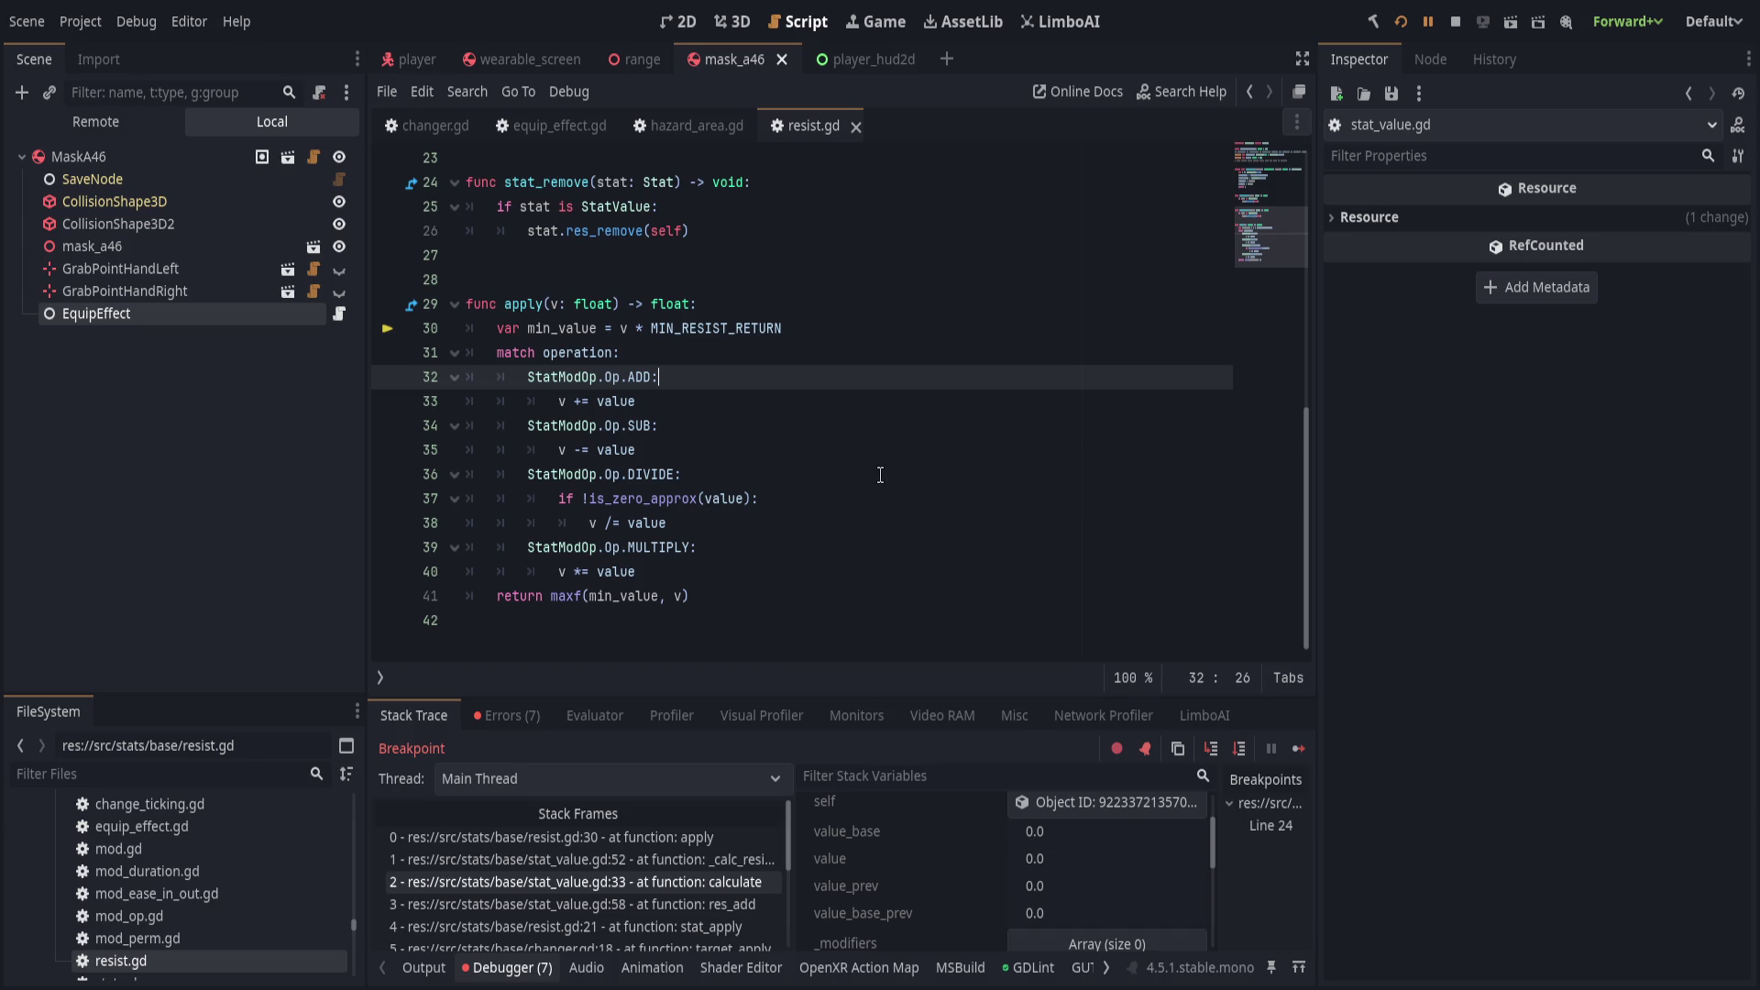
pyautogui.click(1427, 21)
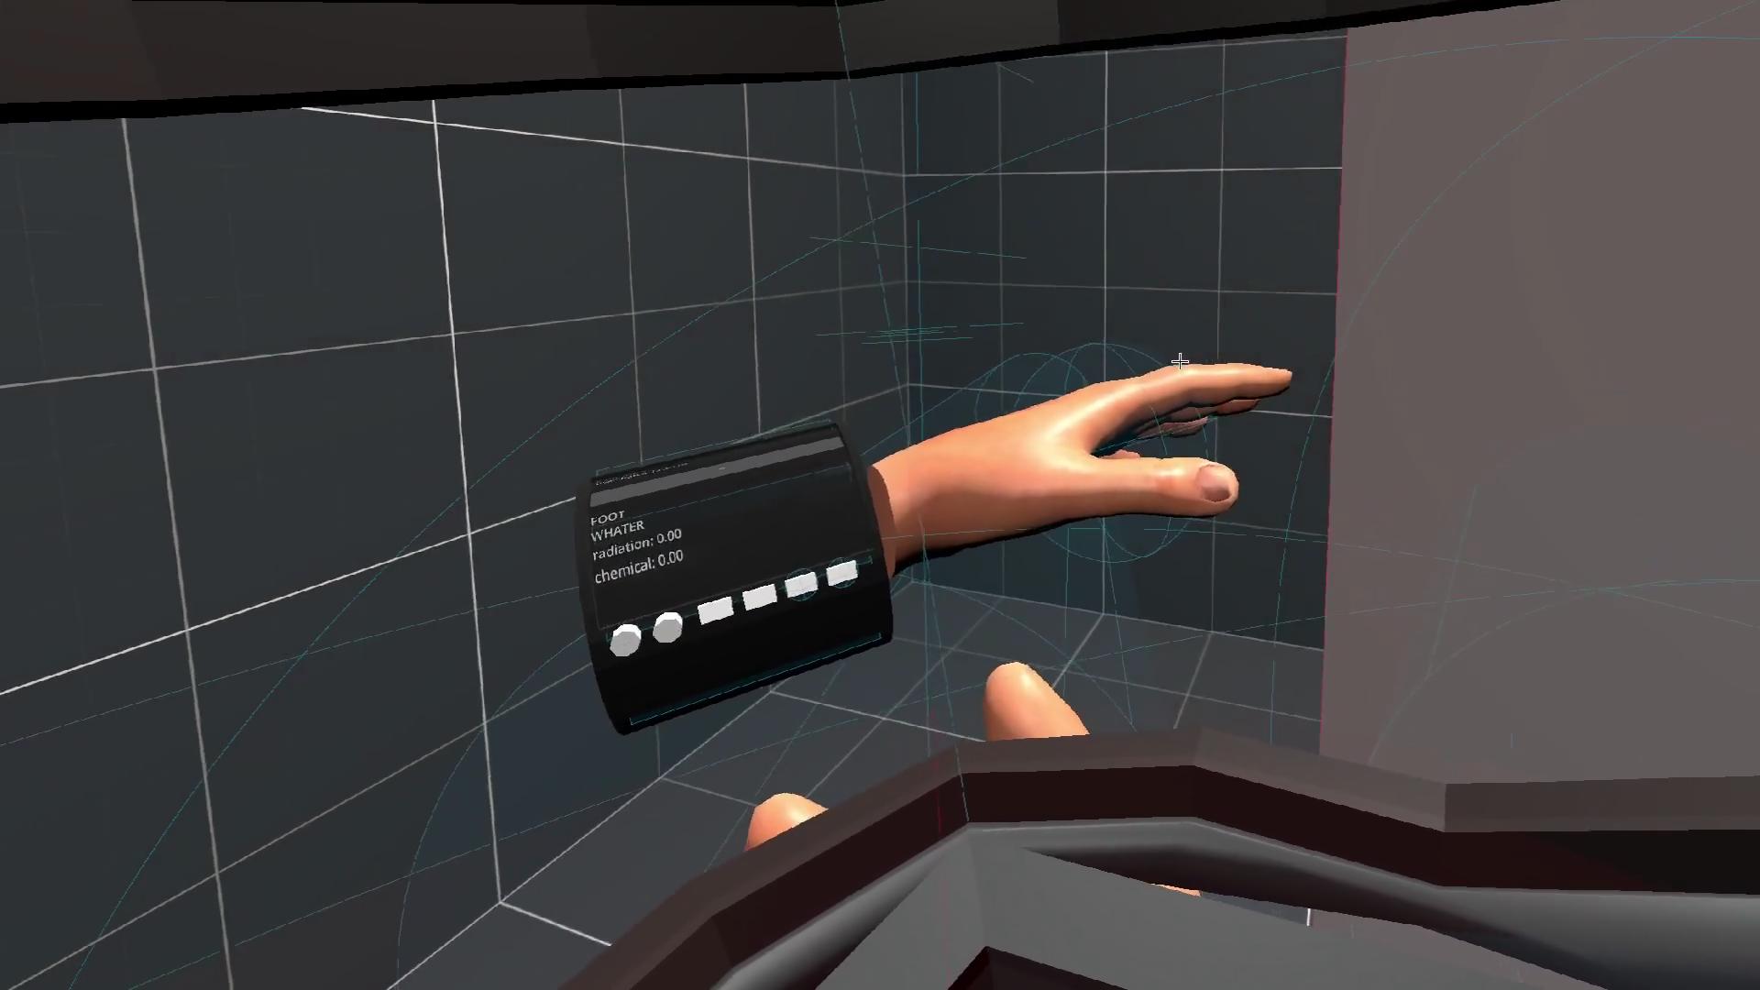
# Return to the editor, paused at hazard_area.gd's damage breakpoint, and glance at the output log.
pyautogui.hotkey('alt', 'Tab')
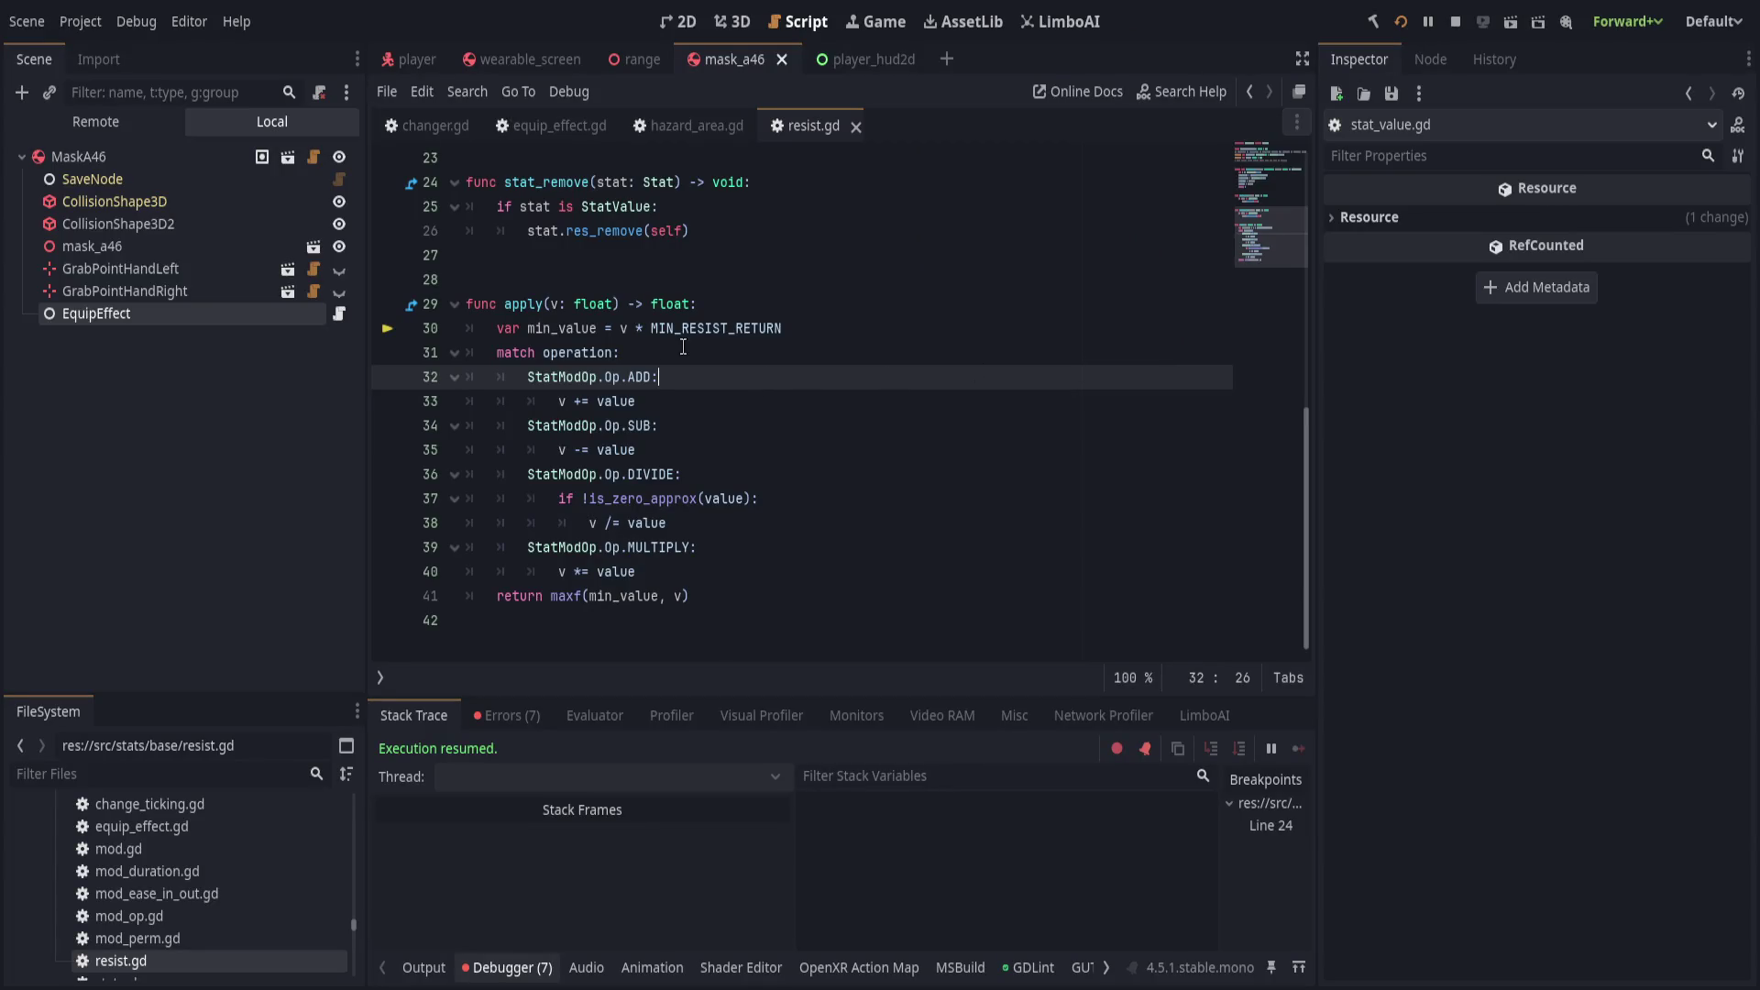
pyautogui.click(708, 344)
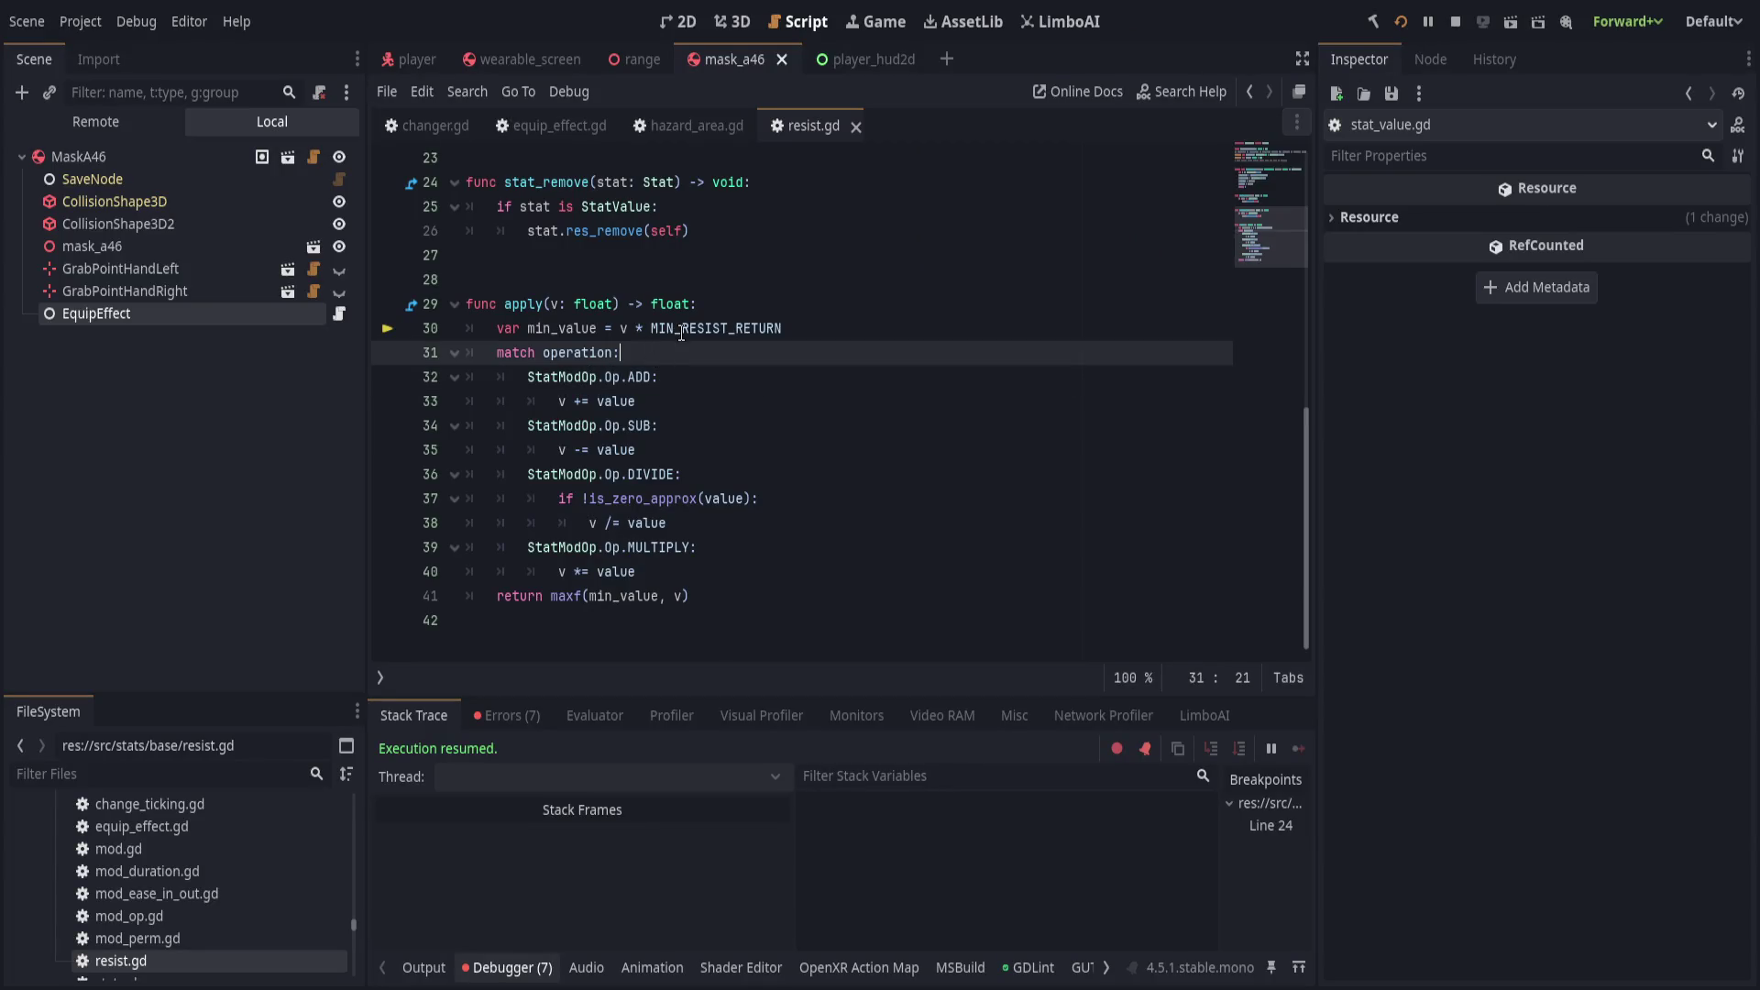
pyautogui.click(429, 966)
pyautogui.click(429, 965)
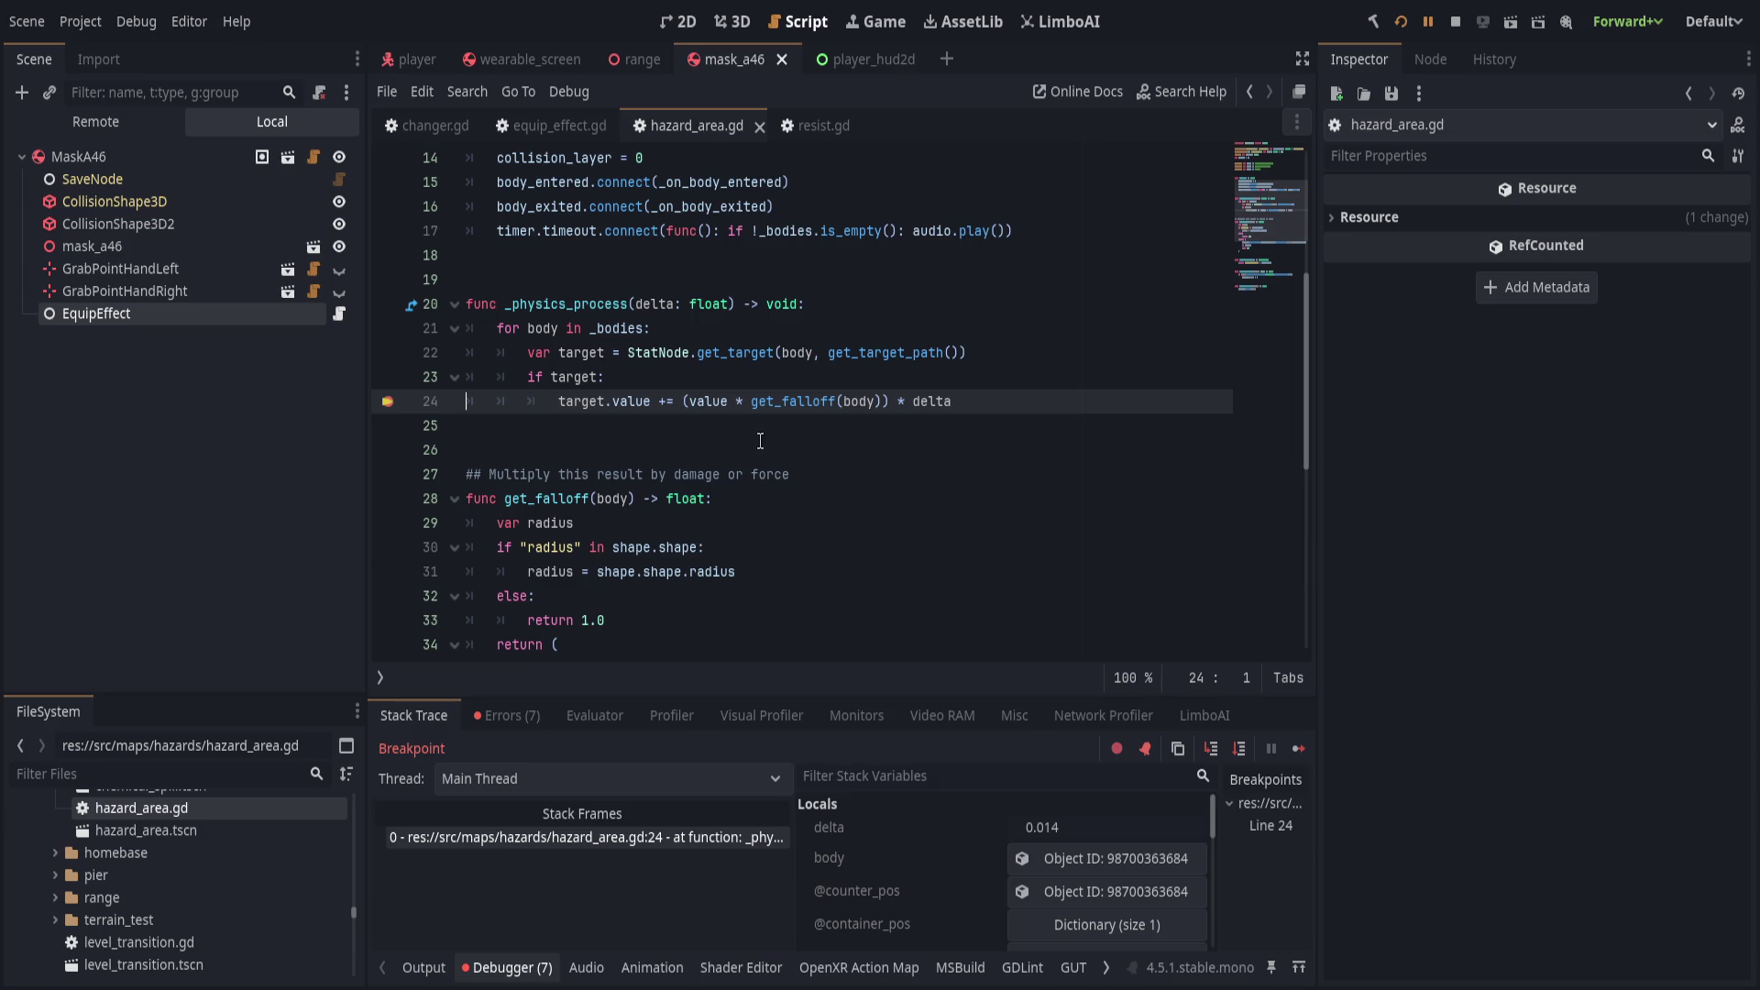
pyautogui.scroll(-2, 941, 823)
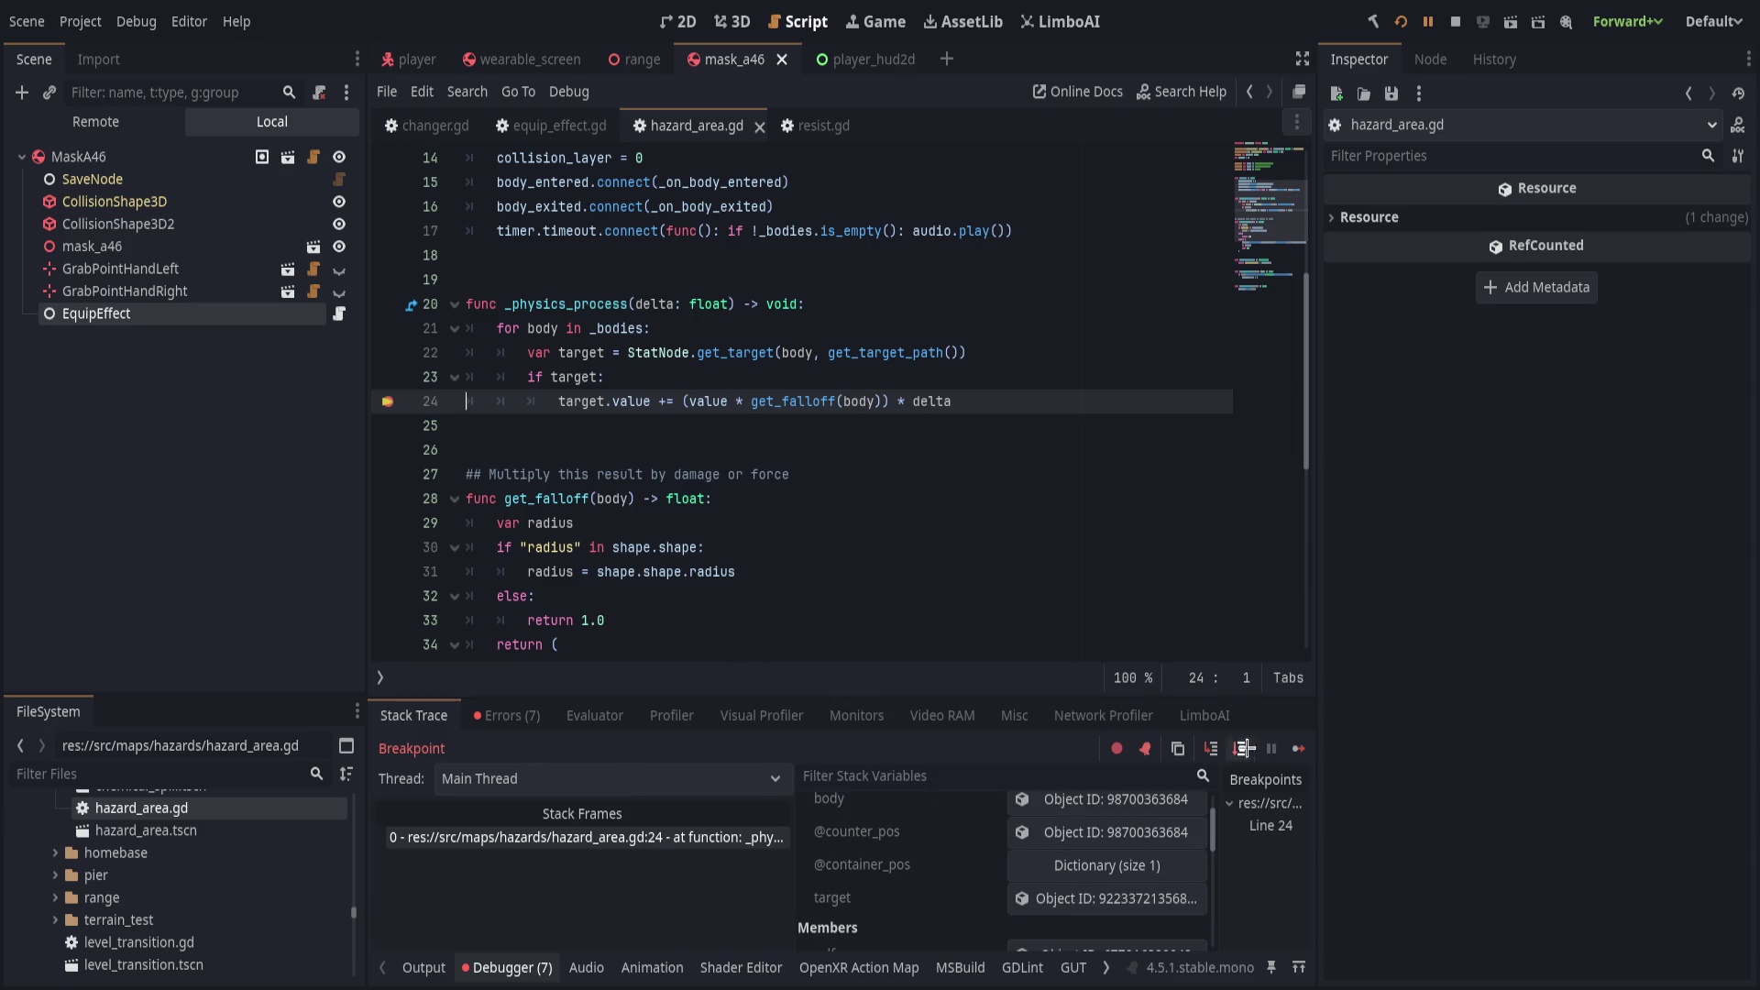
# Step through get_falloff into stat_value_clamped.gd's line 28 clampf, where v is 0.07.
pyautogui.click(1211, 748)
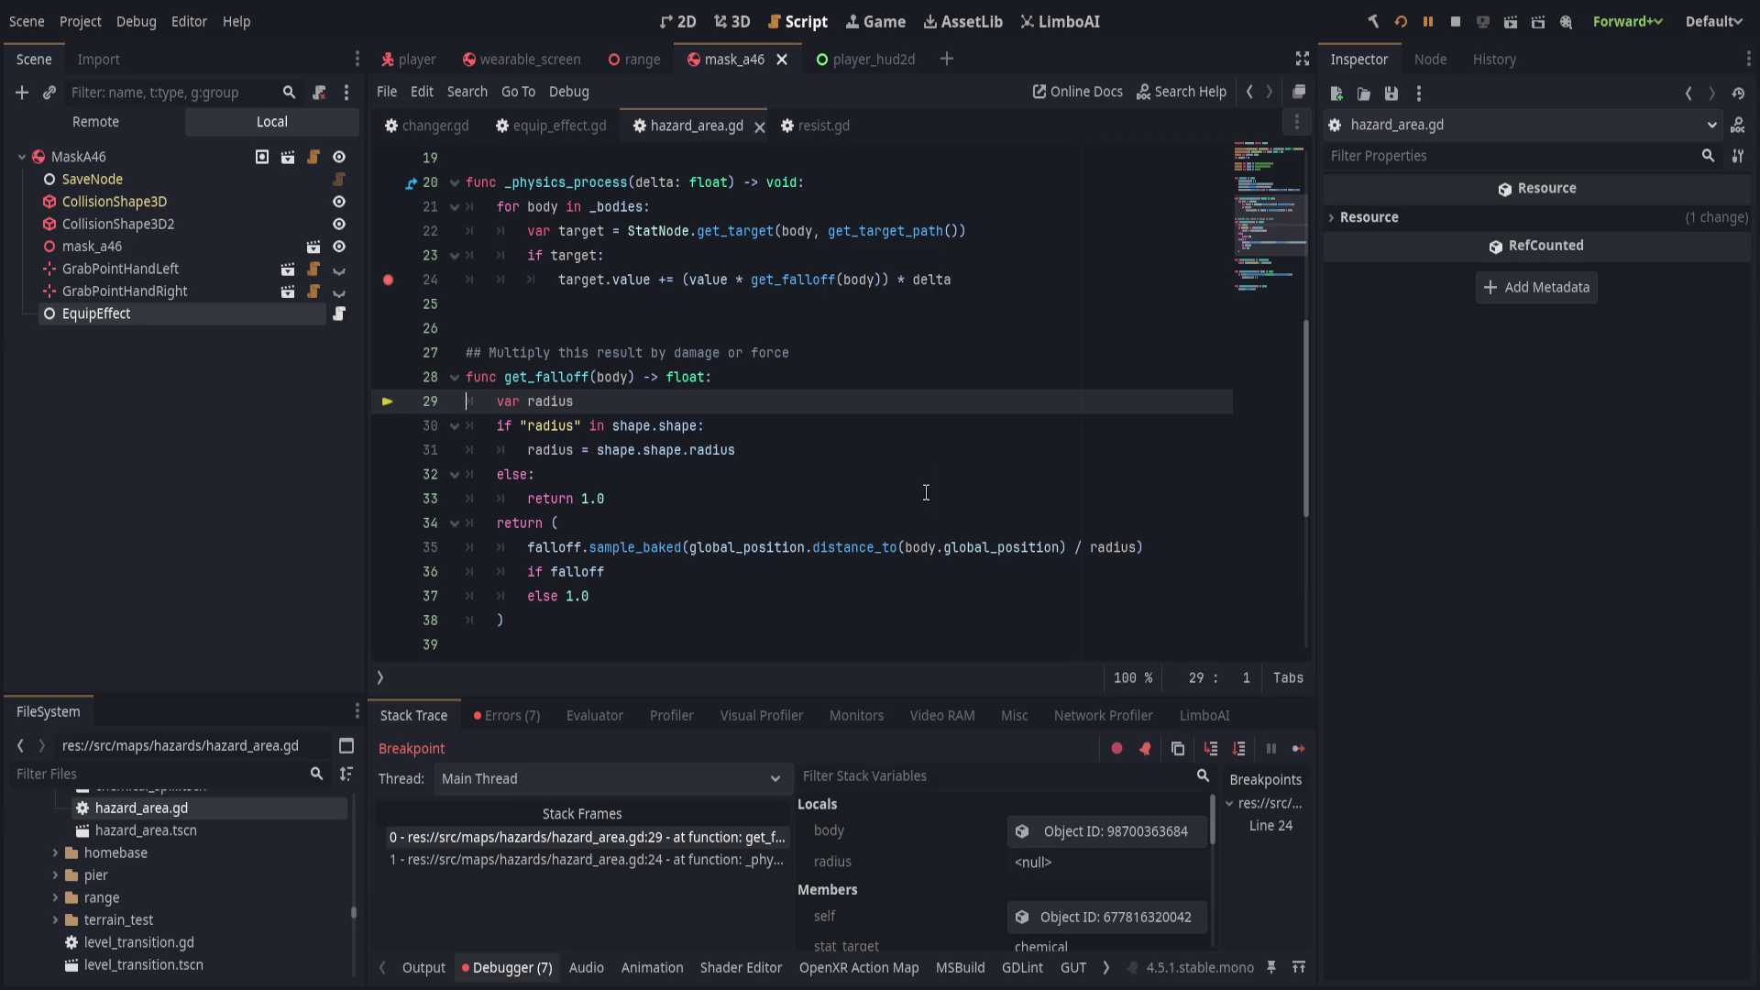
pyautogui.click(1241, 748)
pyautogui.click(1244, 748)
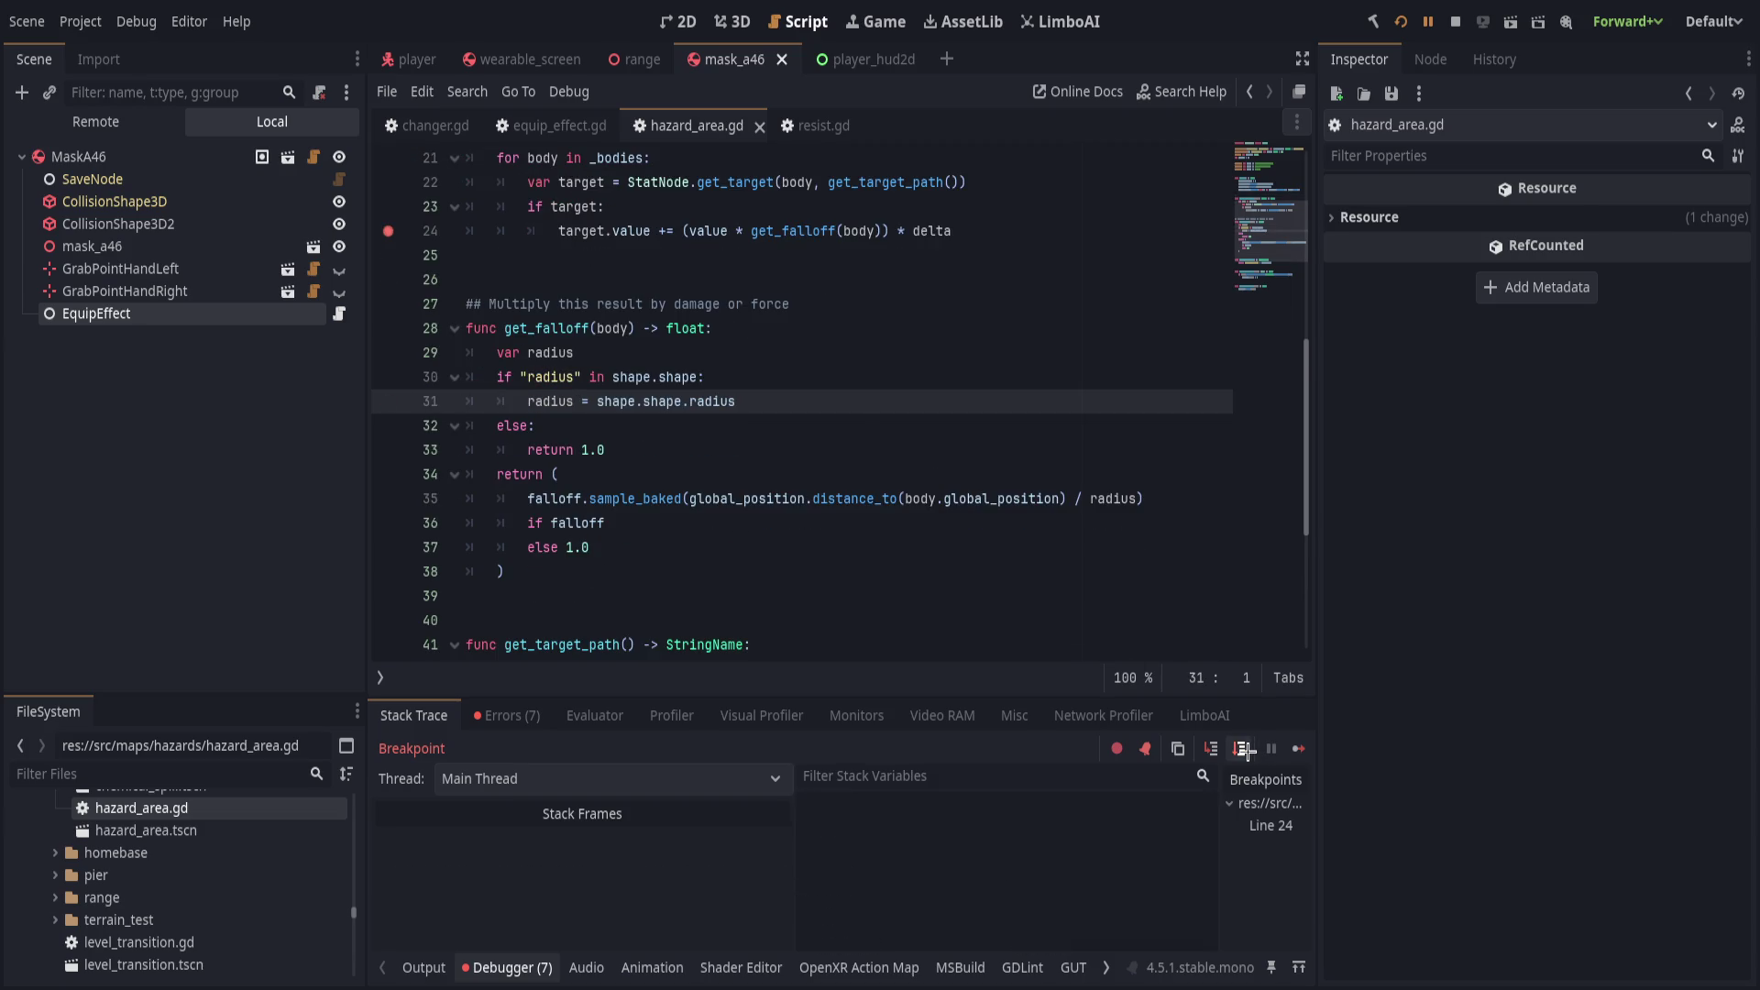
pyautogui.click(1244, 748)
pyautogui.click(1243, 748)
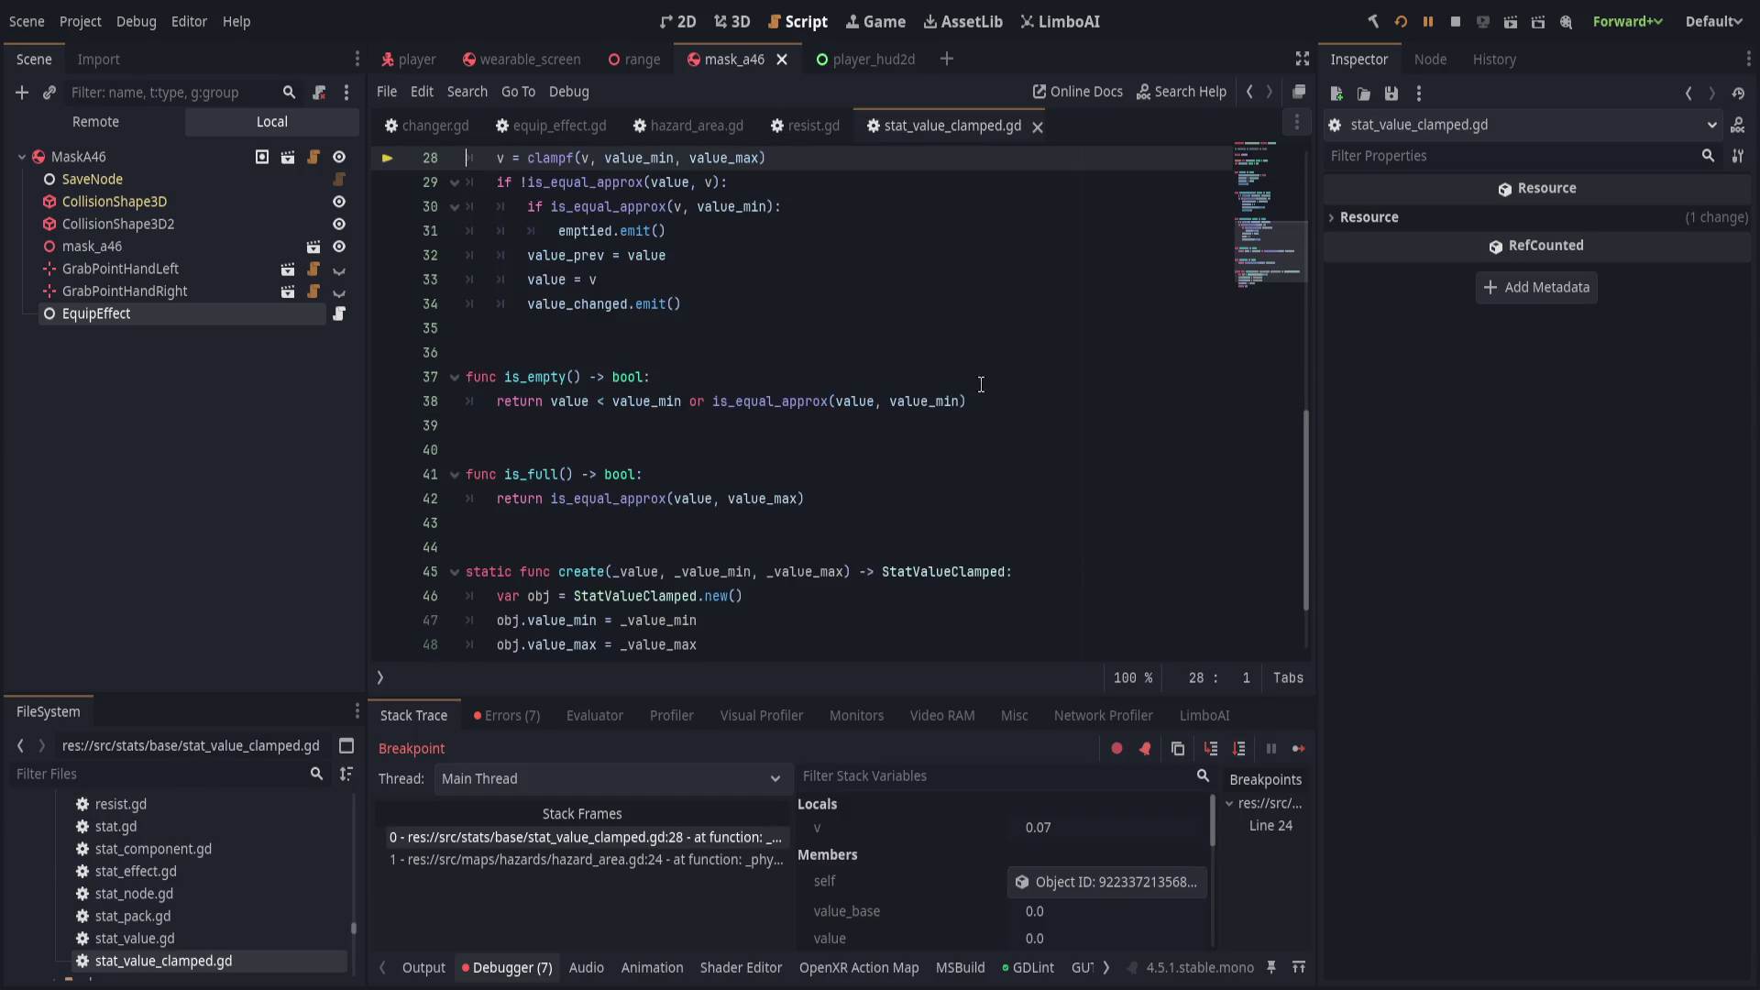
pyautogui.scroll(2, 923, 479)
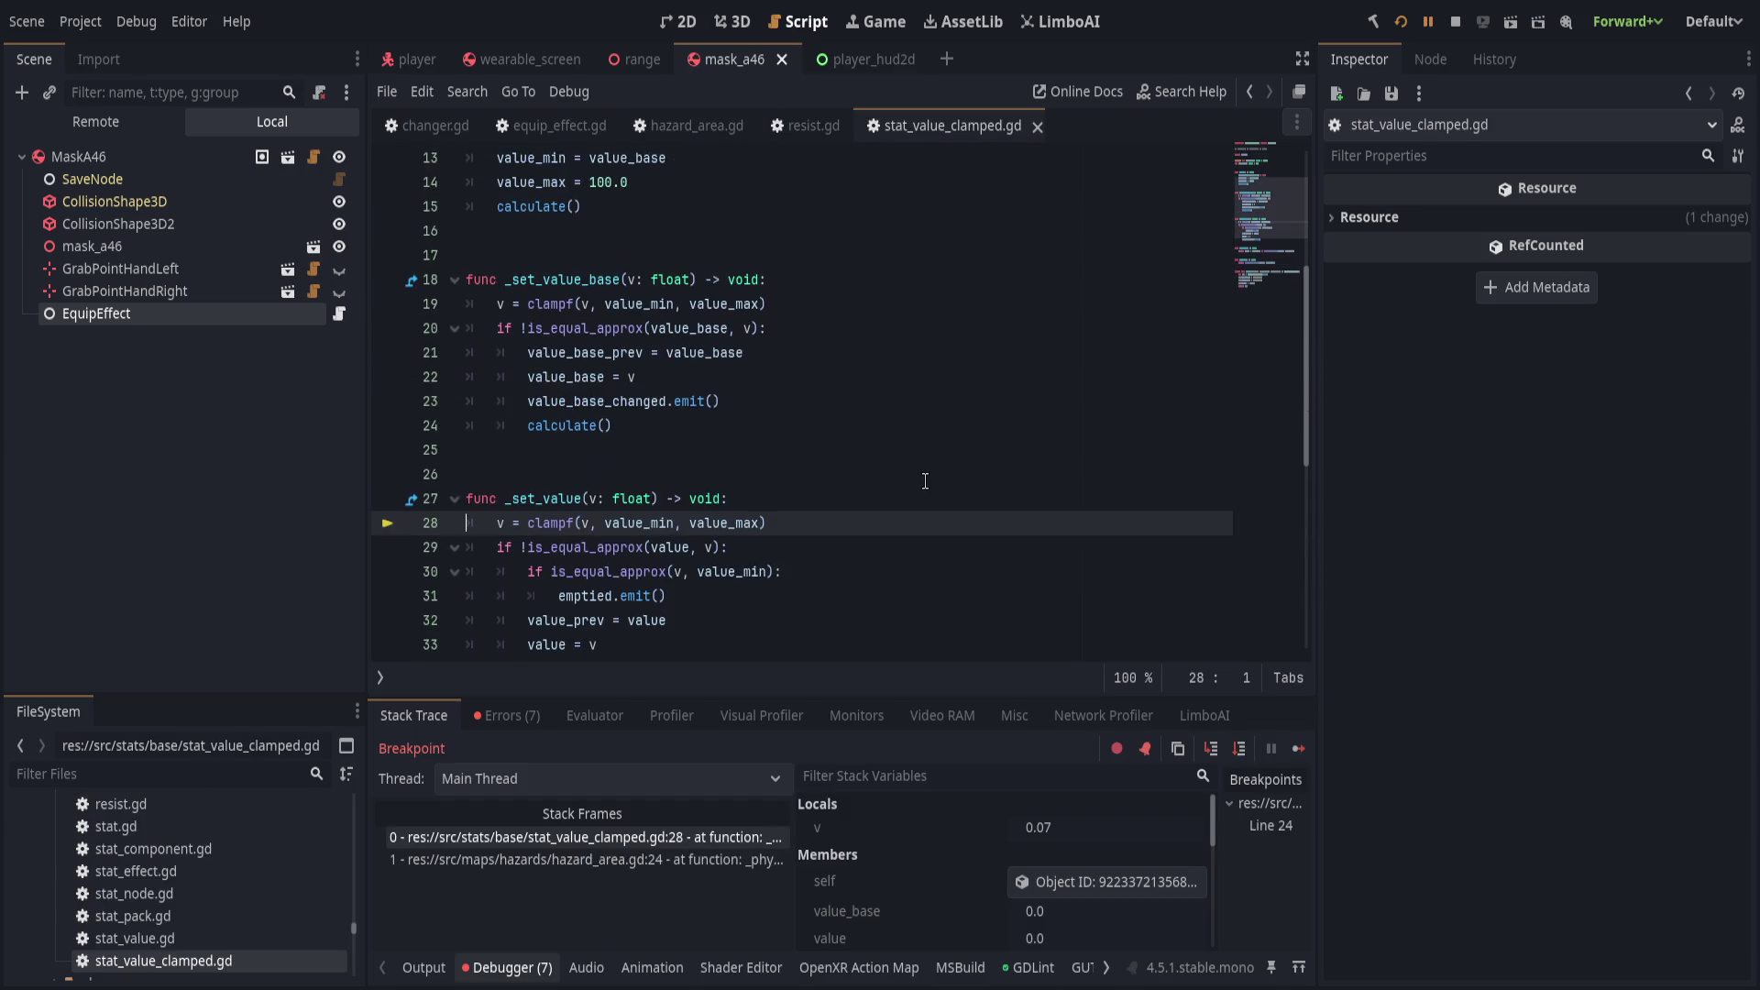
pyautogui.scroll(-1, 925, 480)
pyautogui.scroll(1, 926, 481)
pyautogui.scroll(4, 925, 480)
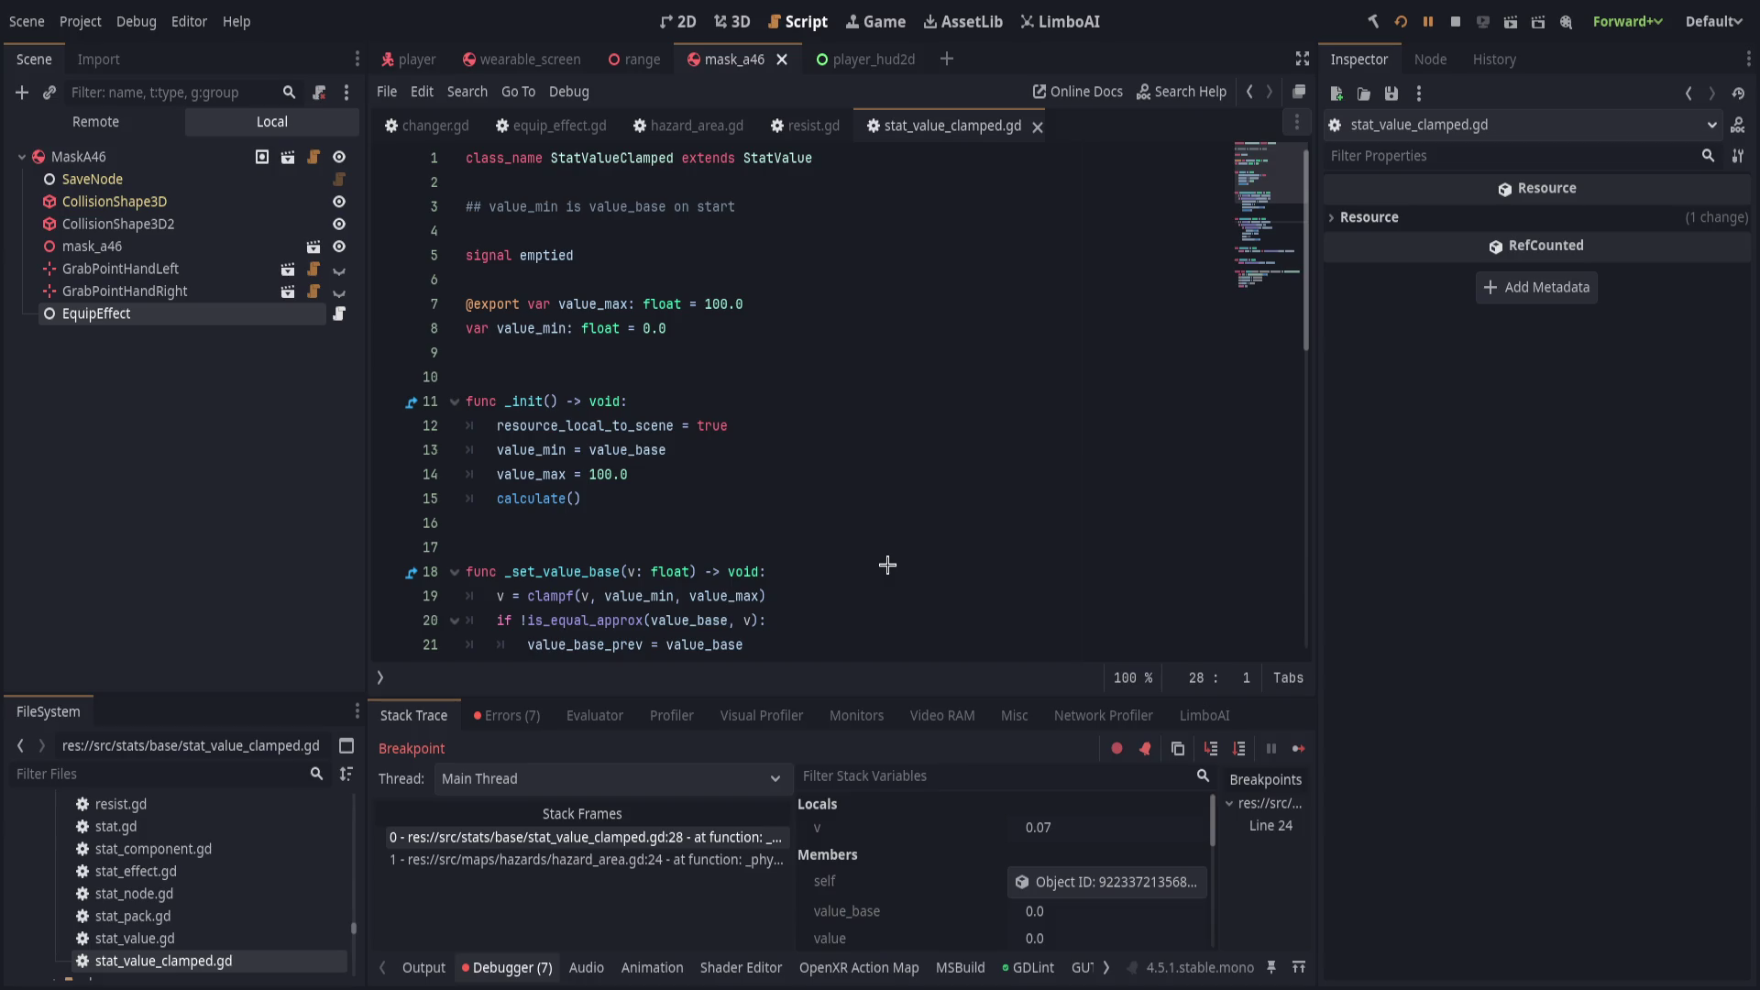
pyautogui.hotkey('alt', 'f')
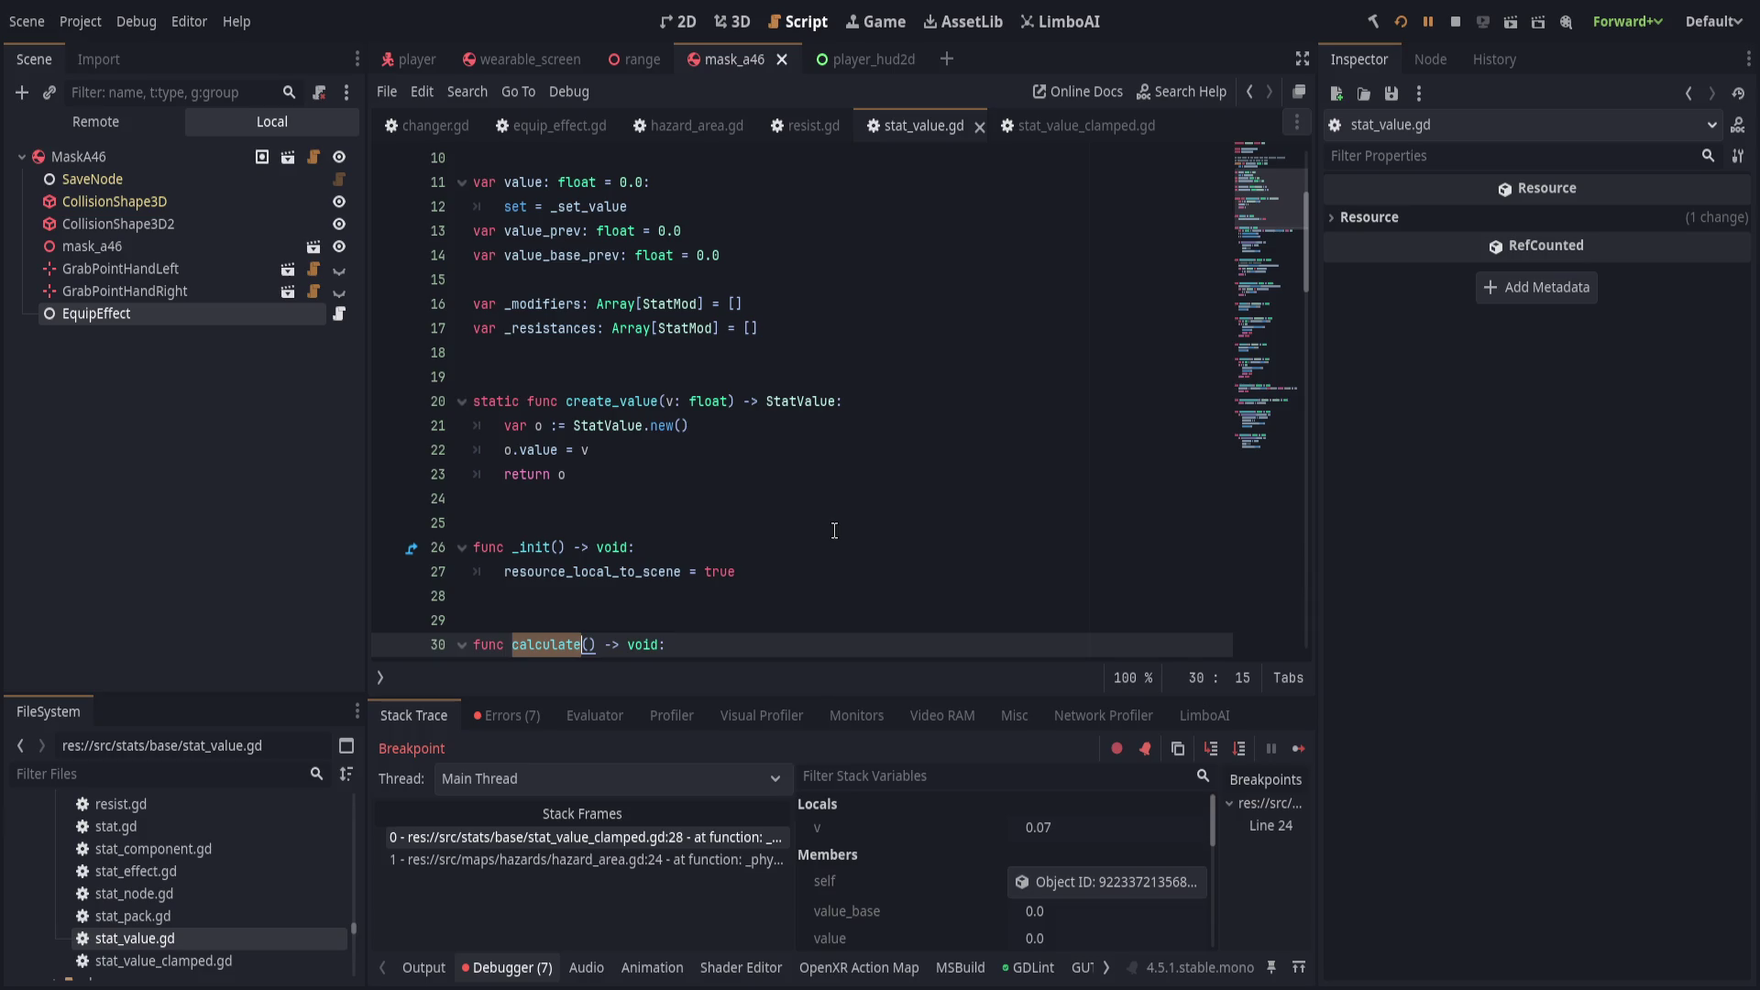
pyautogui.scroll(-2, 821, 533)
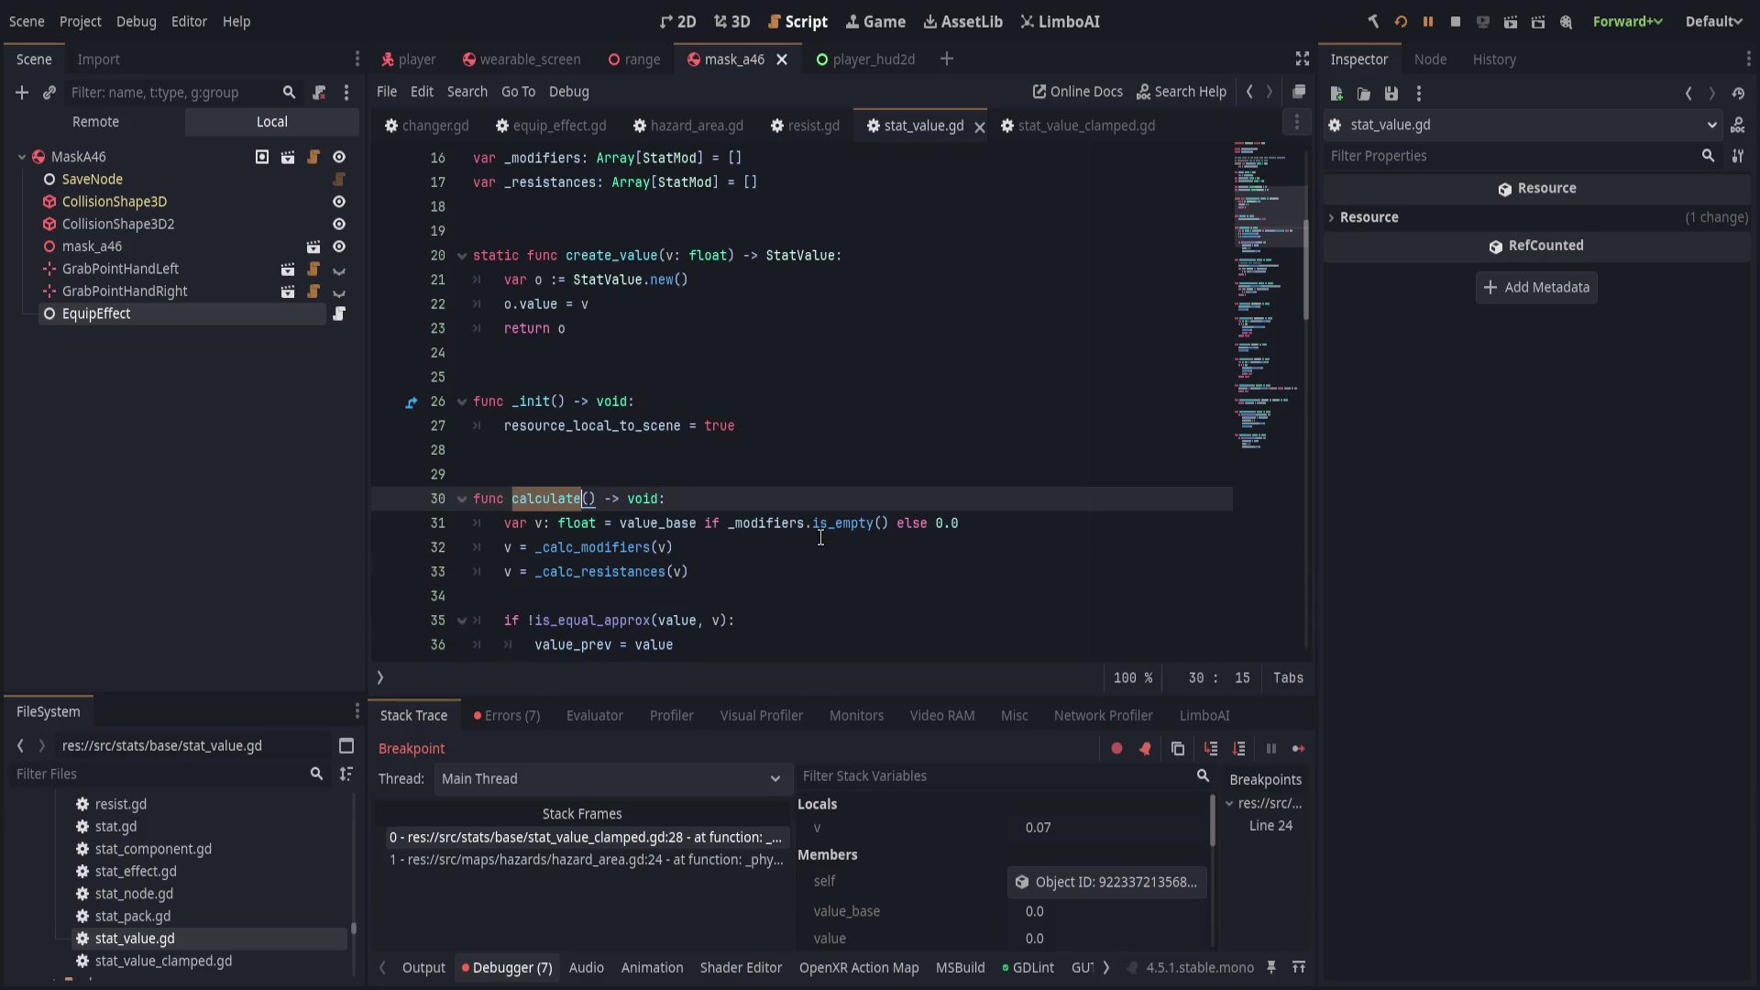
pyautogui.click(861, 509)
pyautogui.scroll(-2, 861, 510)
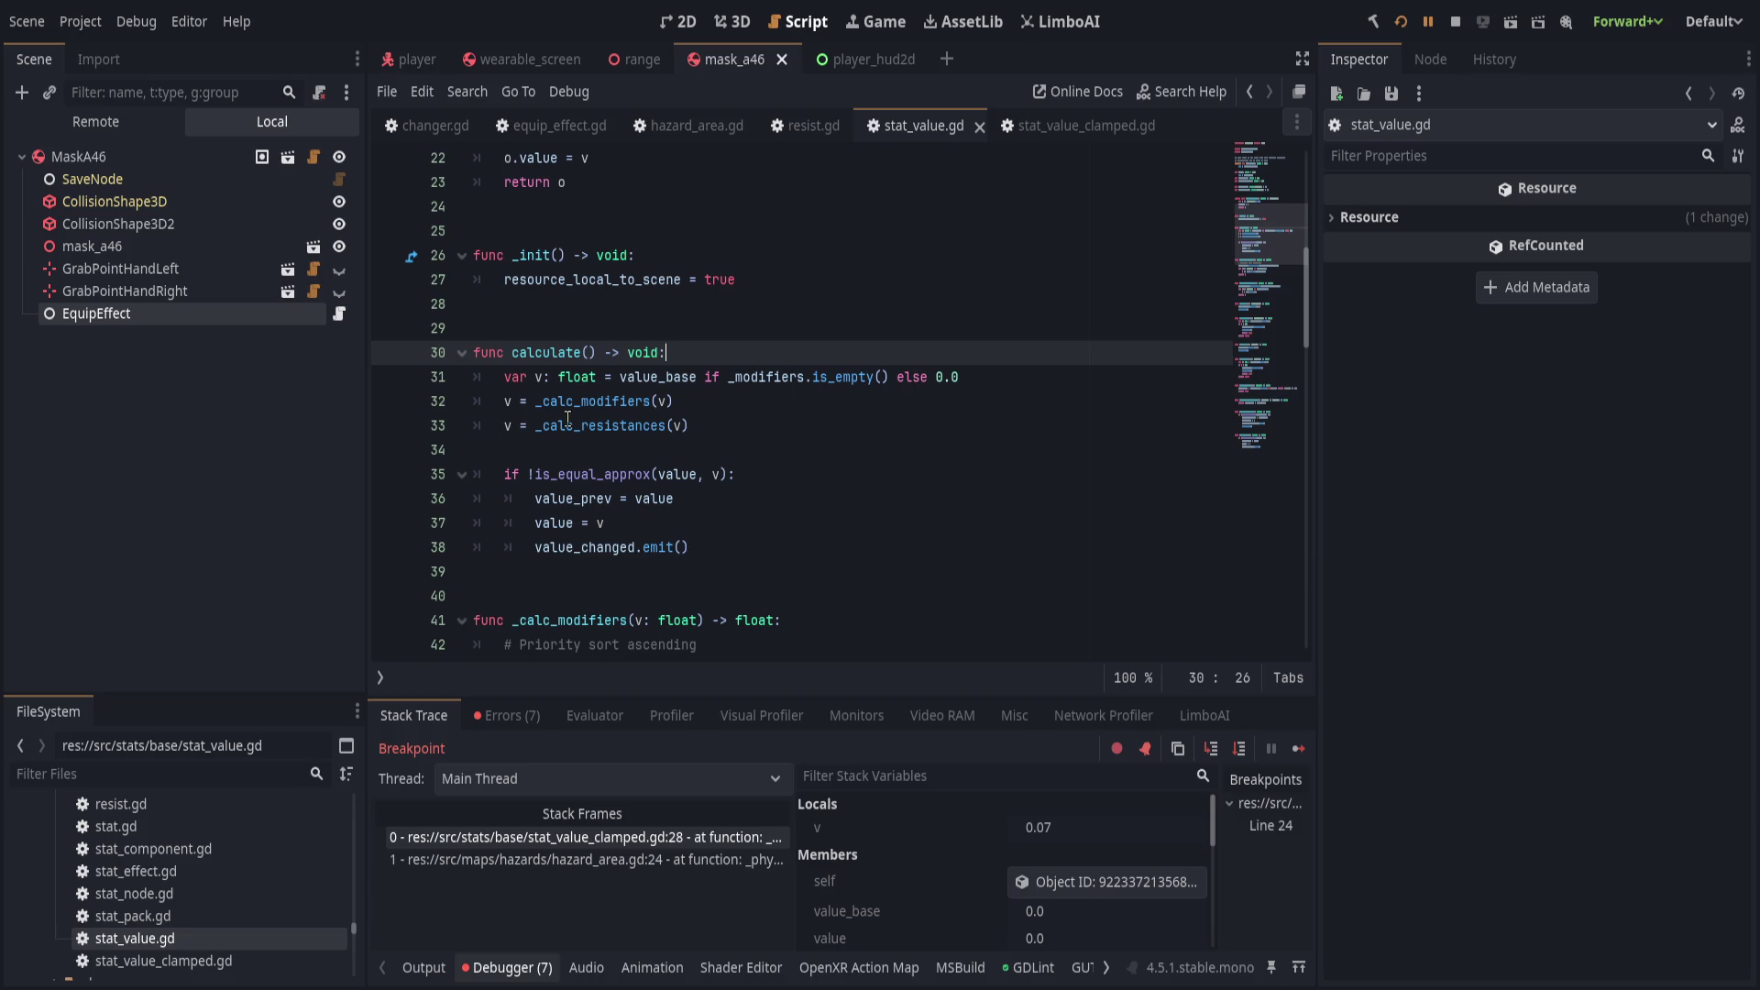
pyautogui.doubleClick(596, 422)
pyautogui.doubleClick(617, 402)
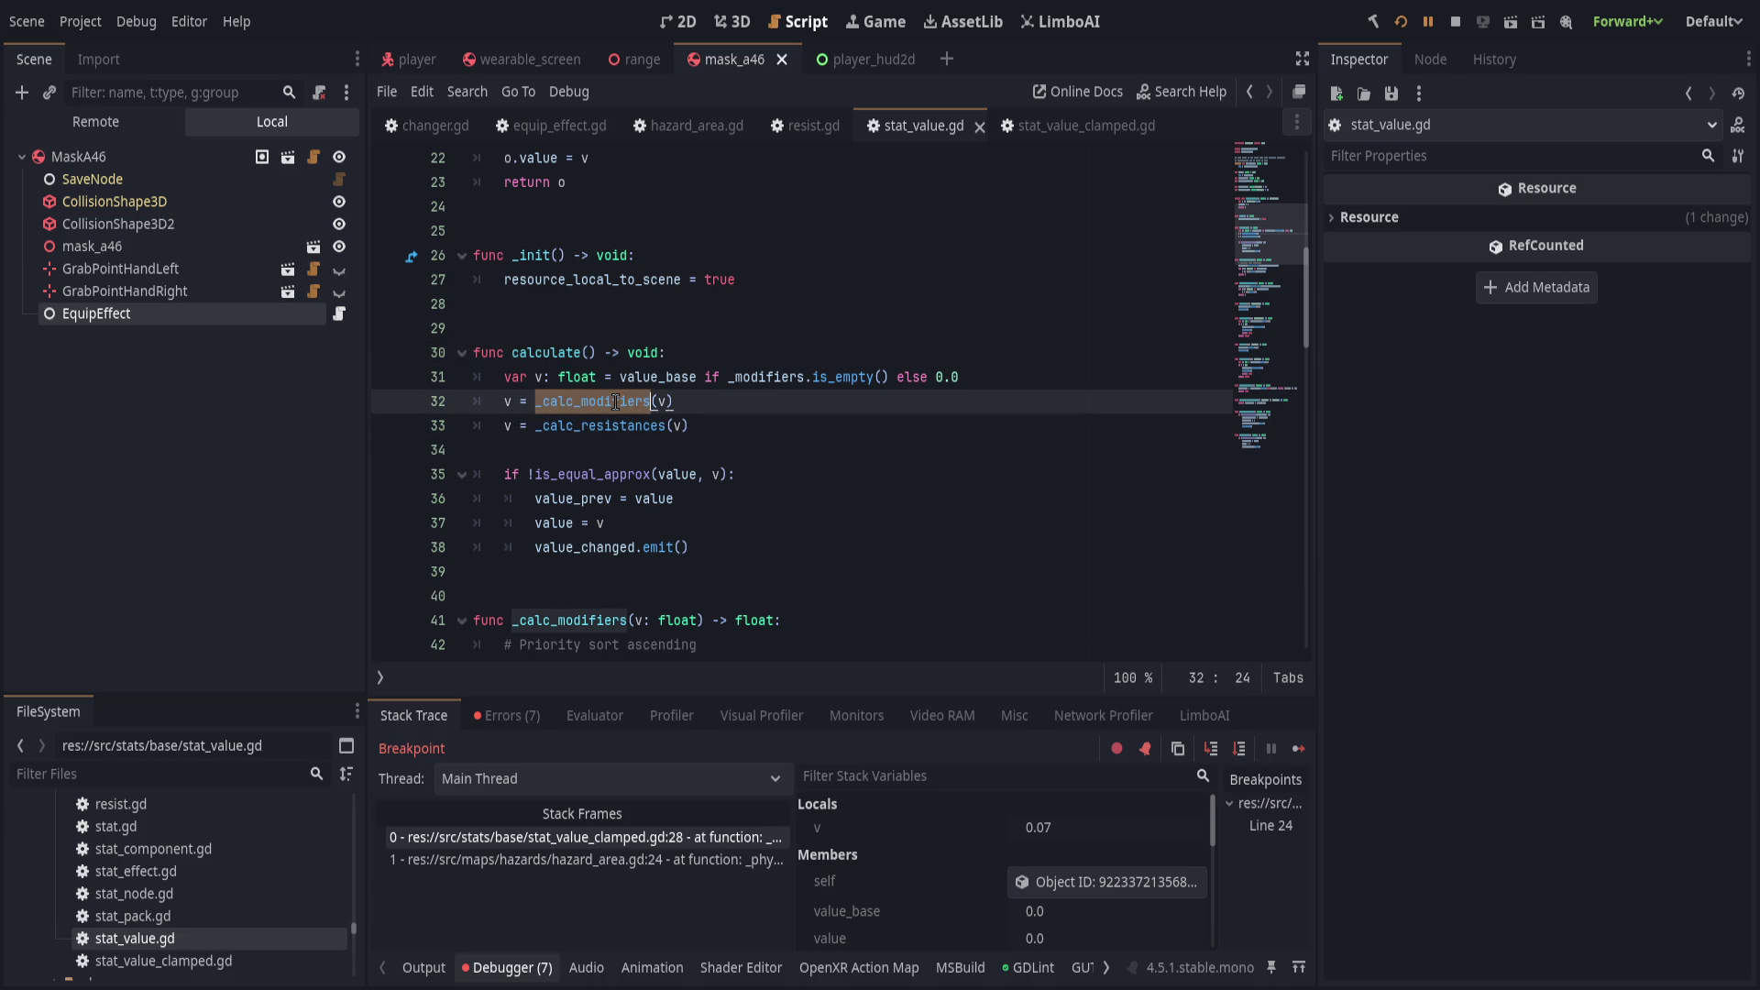
pyautogui.click(686, 401)
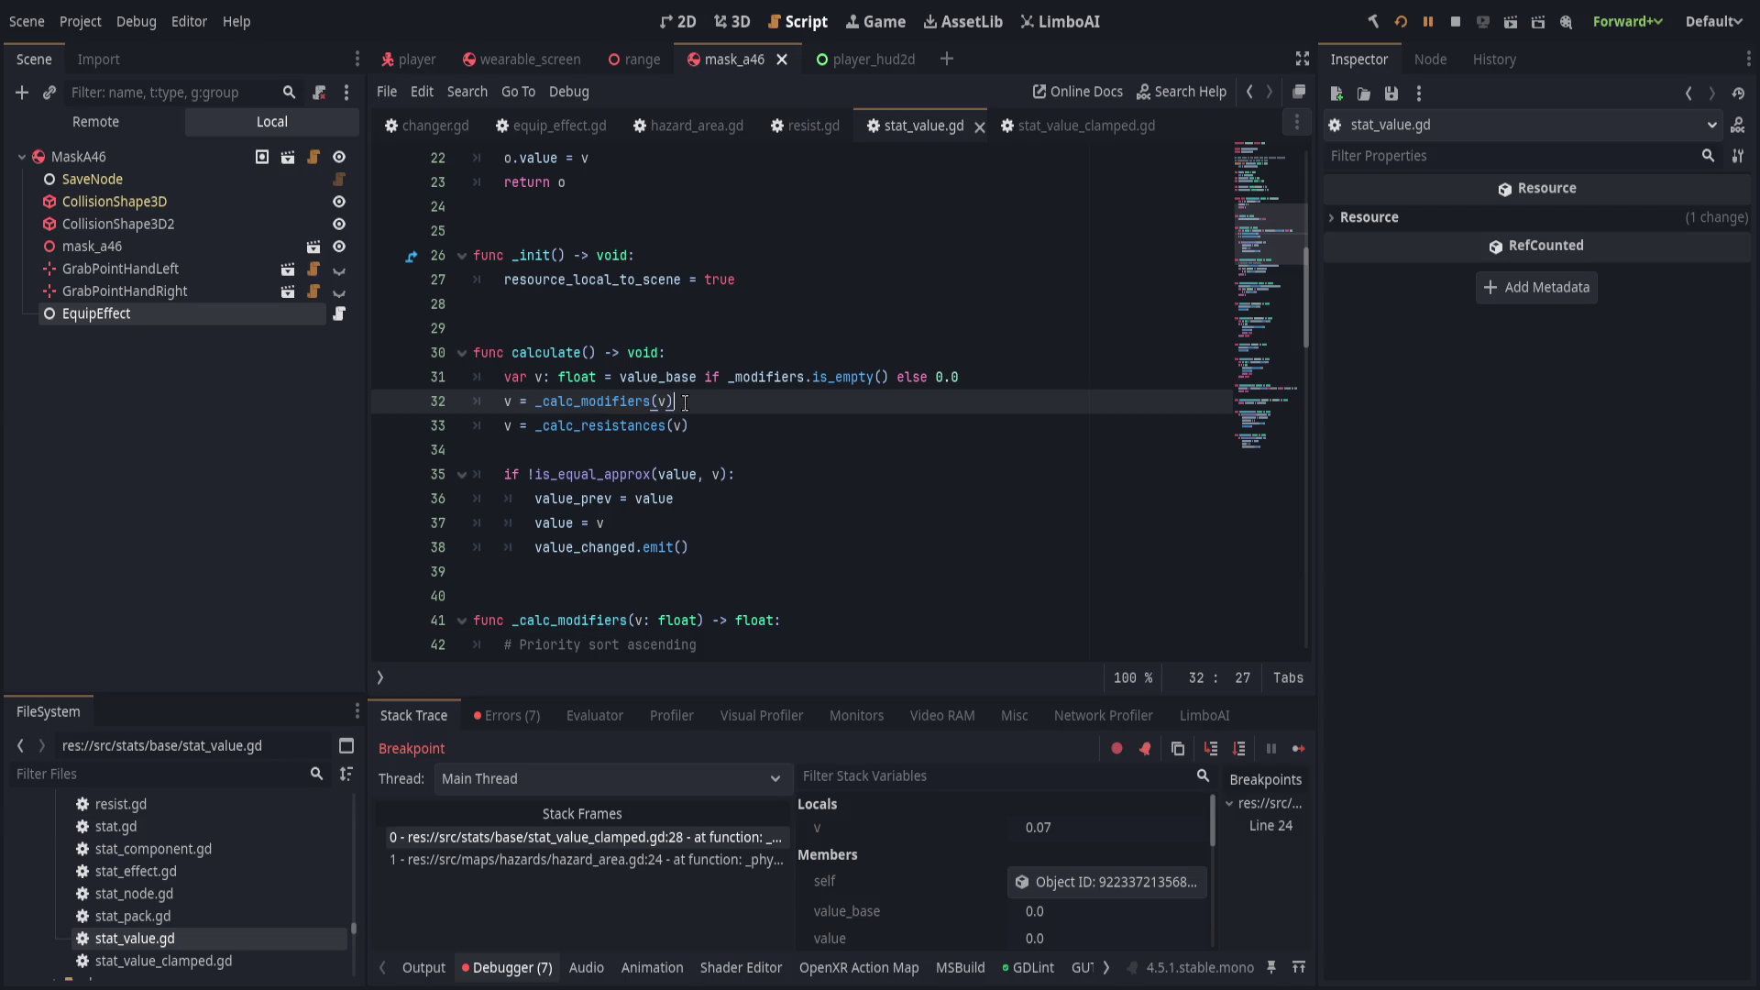
pyautogui.doubleClick(594, 400)
pyautogui.moveTo(666, 425); pyautogui.dragTo(757, 414)
pyautogui.click(719, 420)
pyautogui.doubleClick(602, 424)
pyautogui.moveTo(603, 424); pyautogui.dragTo(679, 424)
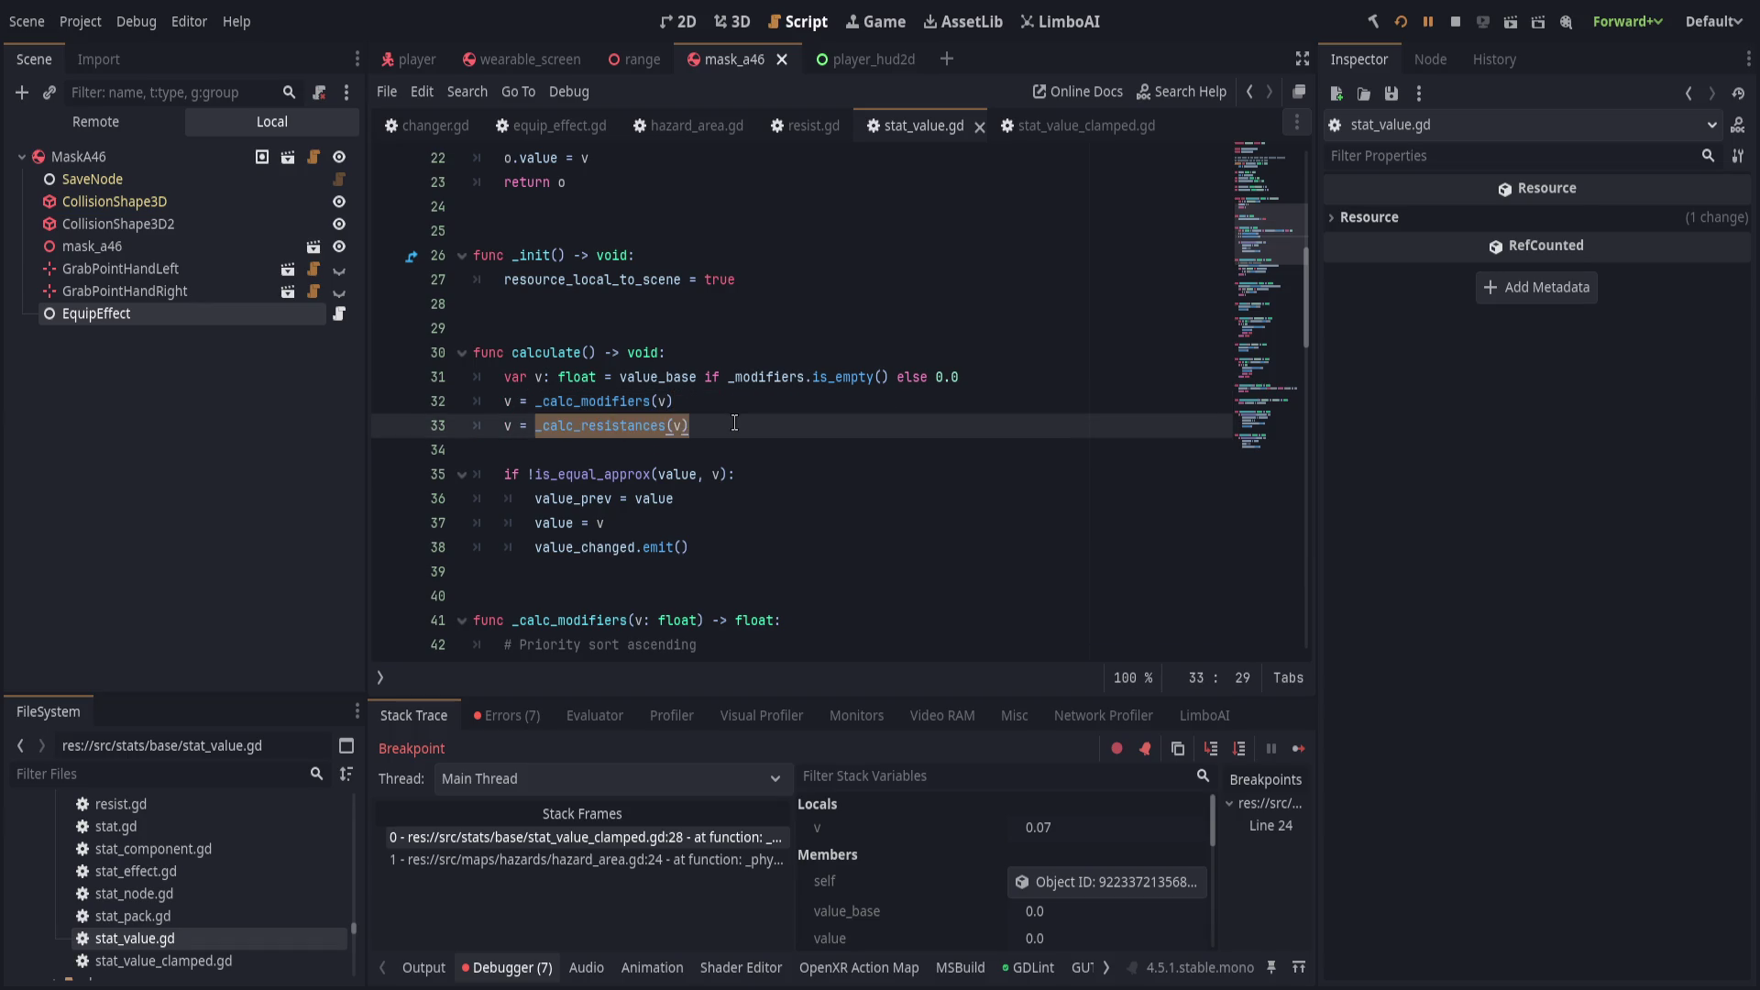
pyautogui.click(735, 423)
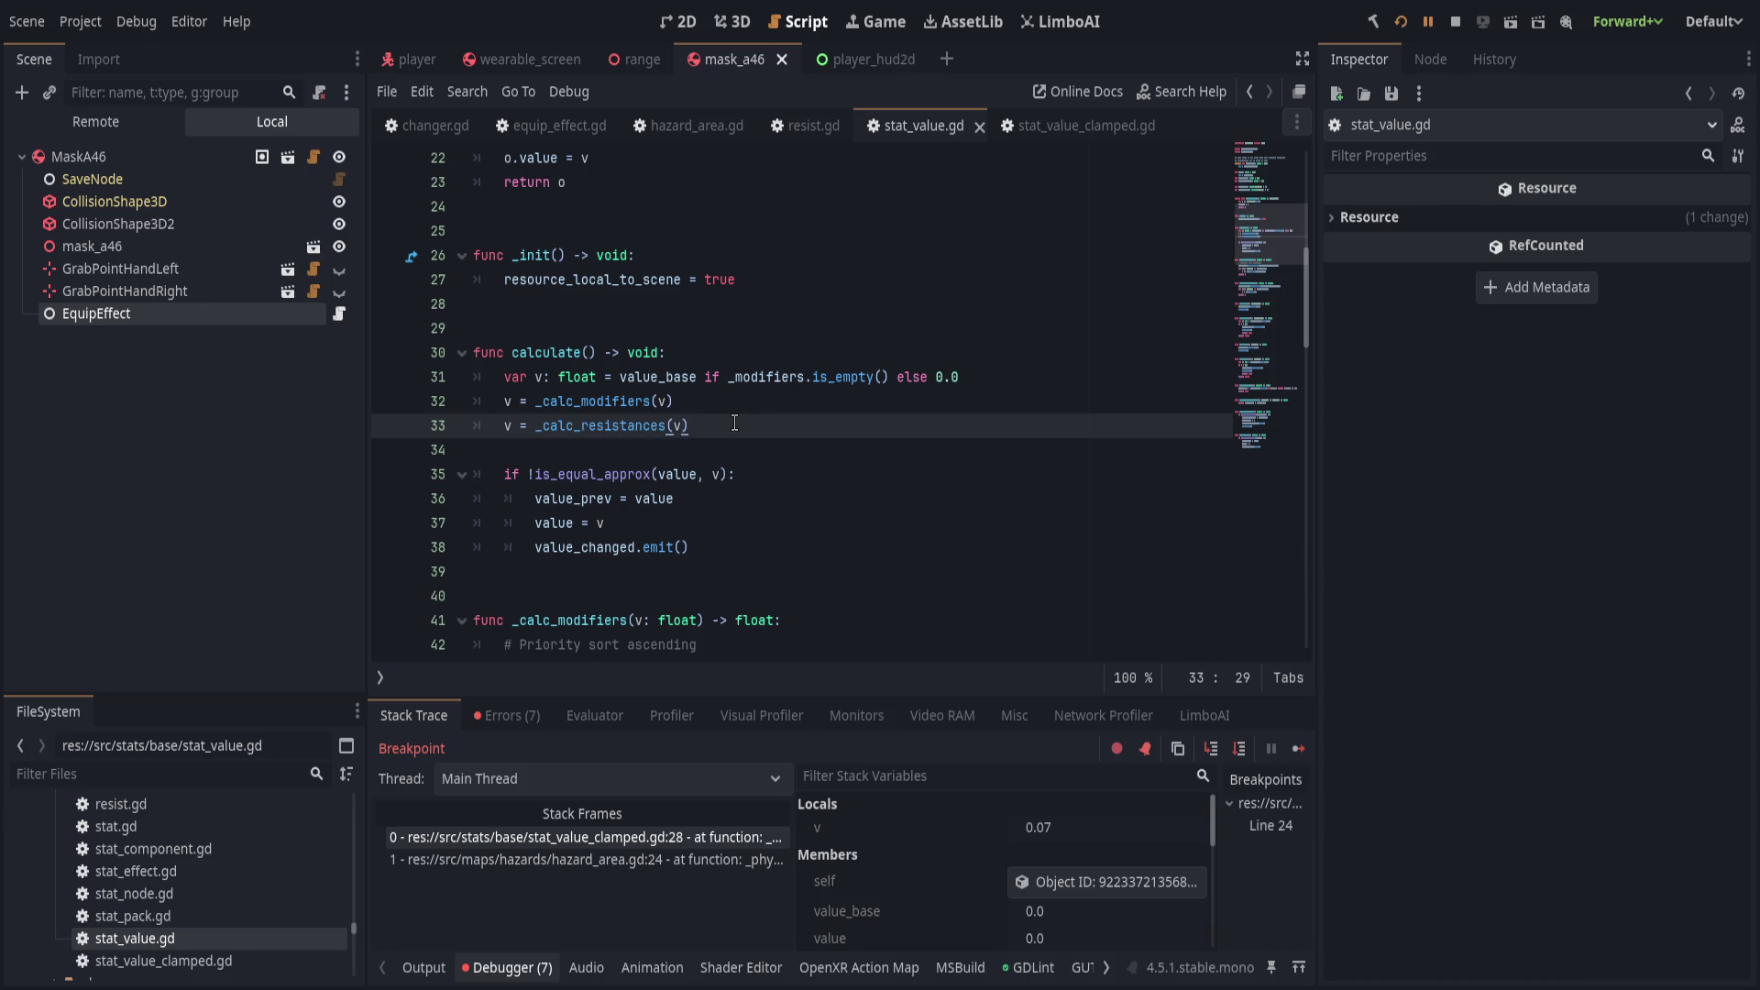
pyautogui.scroll(-2, 734, 423)
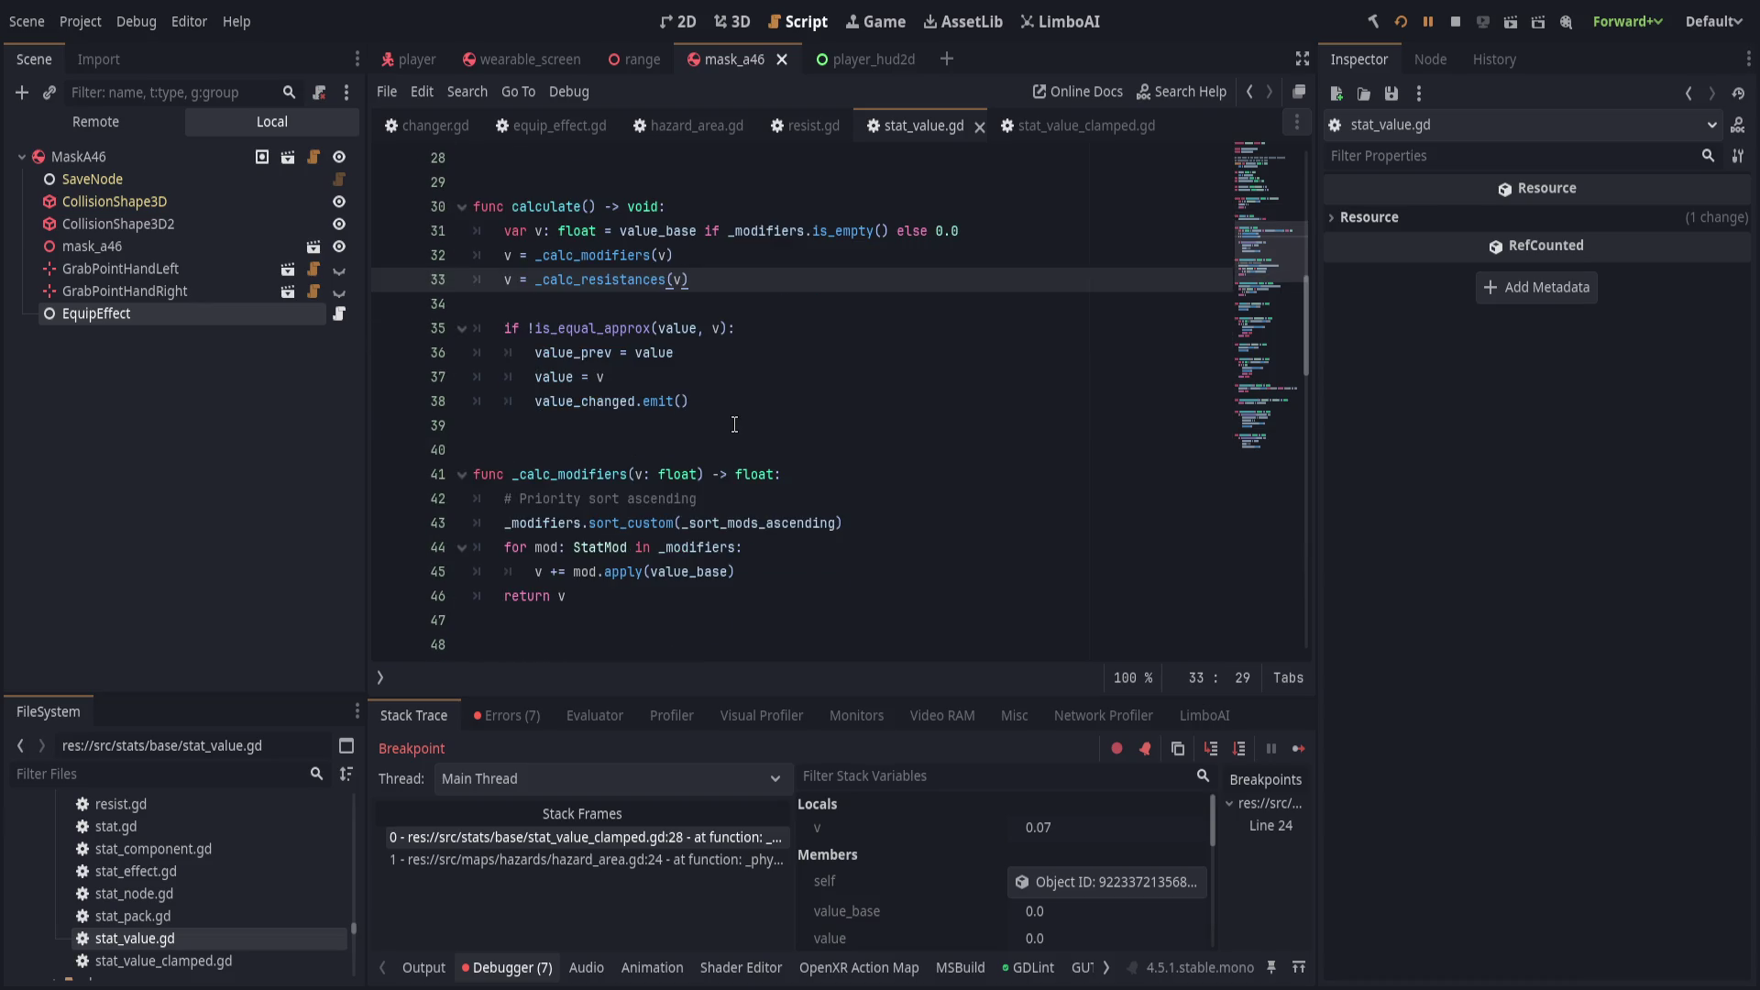
pyautogui.scroll(1, 734, 424)
pyautogui.doubleClick(555, 280)
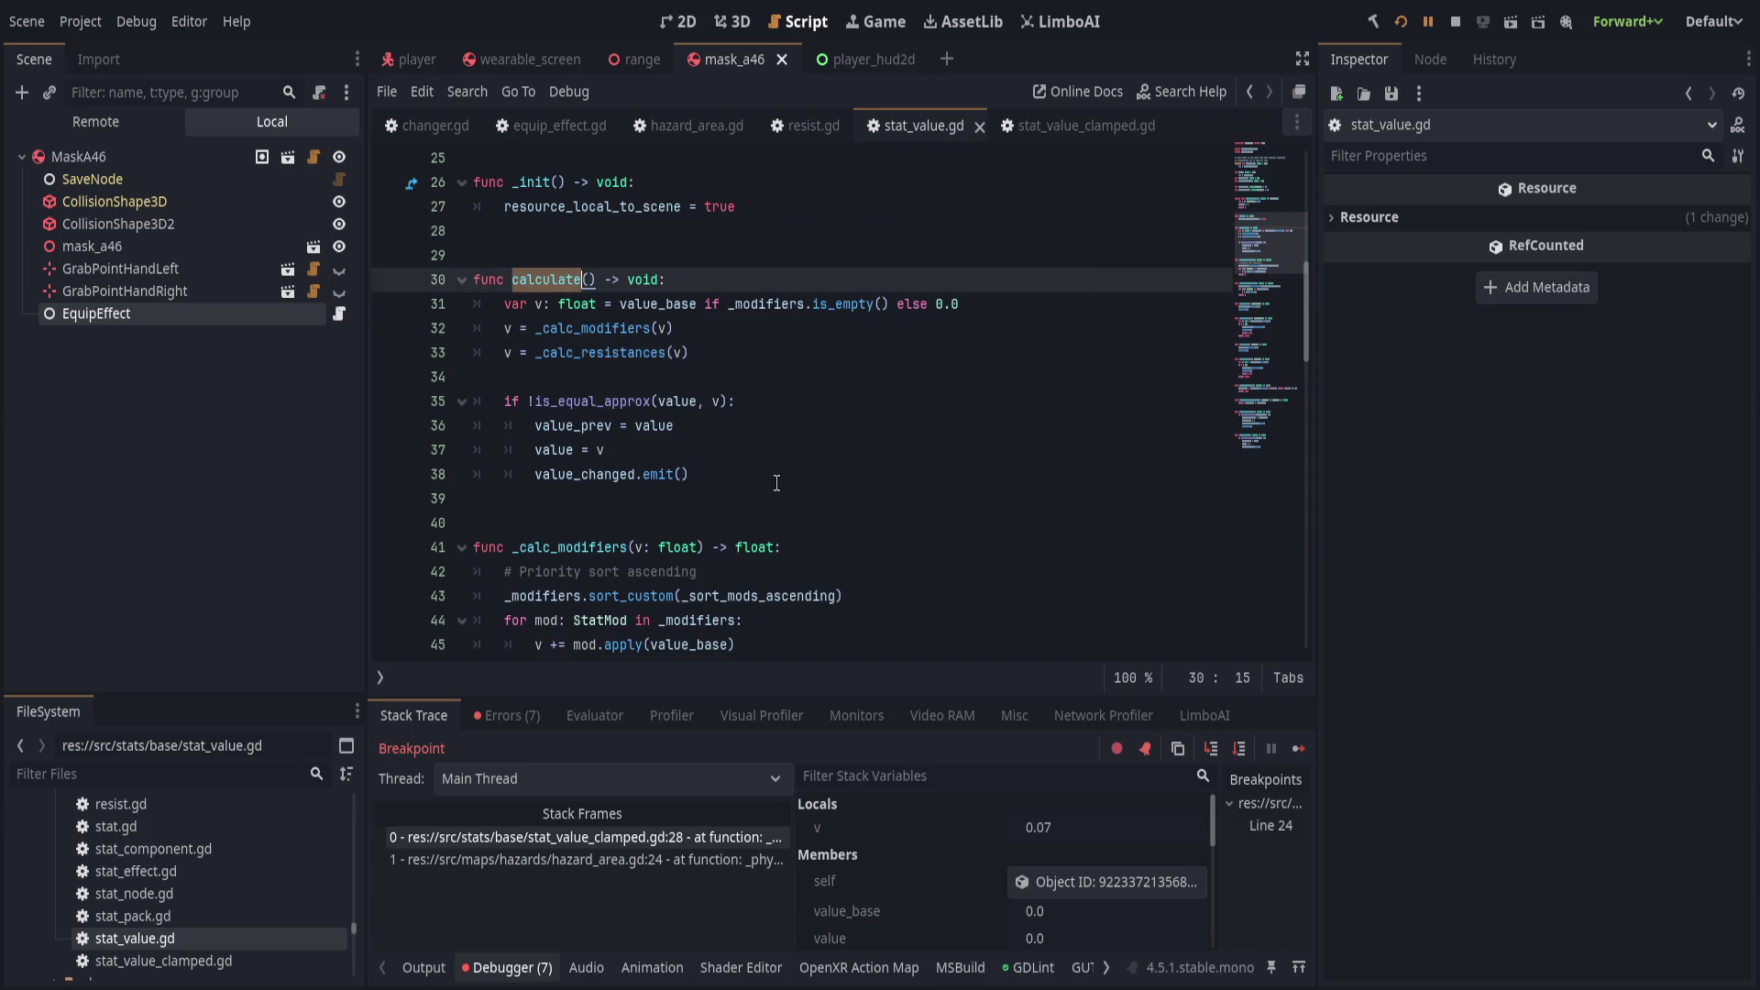
pyautogui.scroll(-5, 761, 497)
pyautogui.scroll(-6, 761, 498)
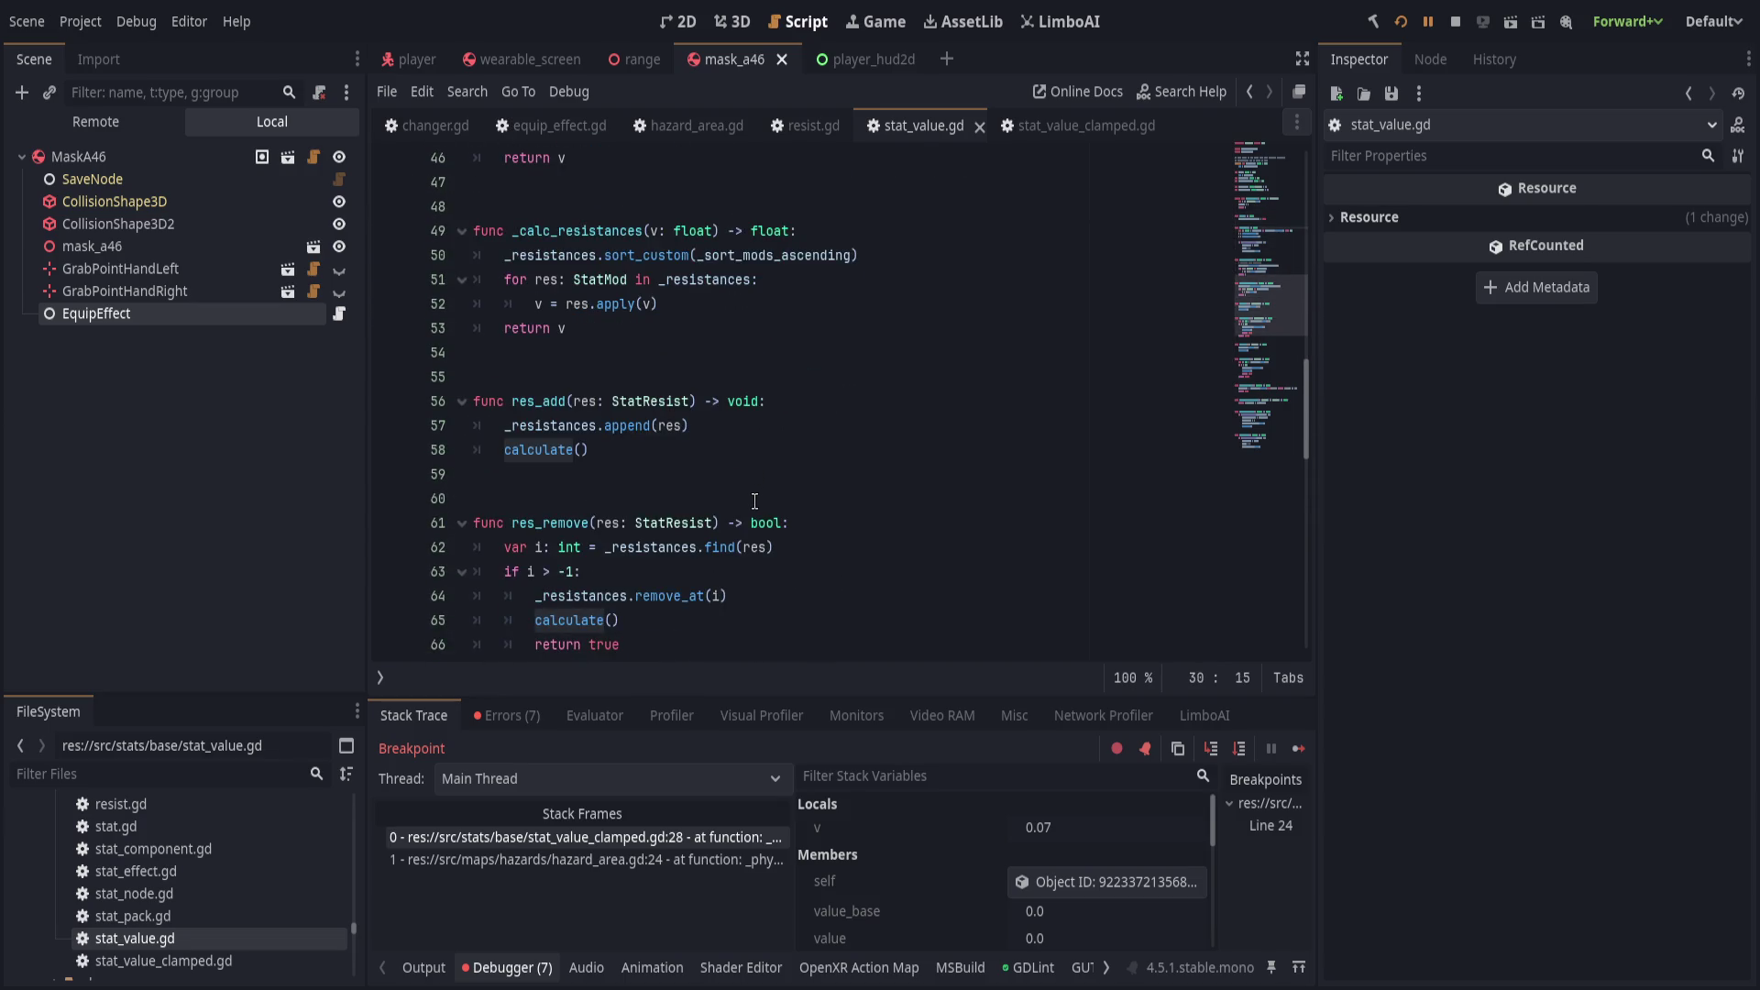
pyautogui.scroll(-10, 752, 502)
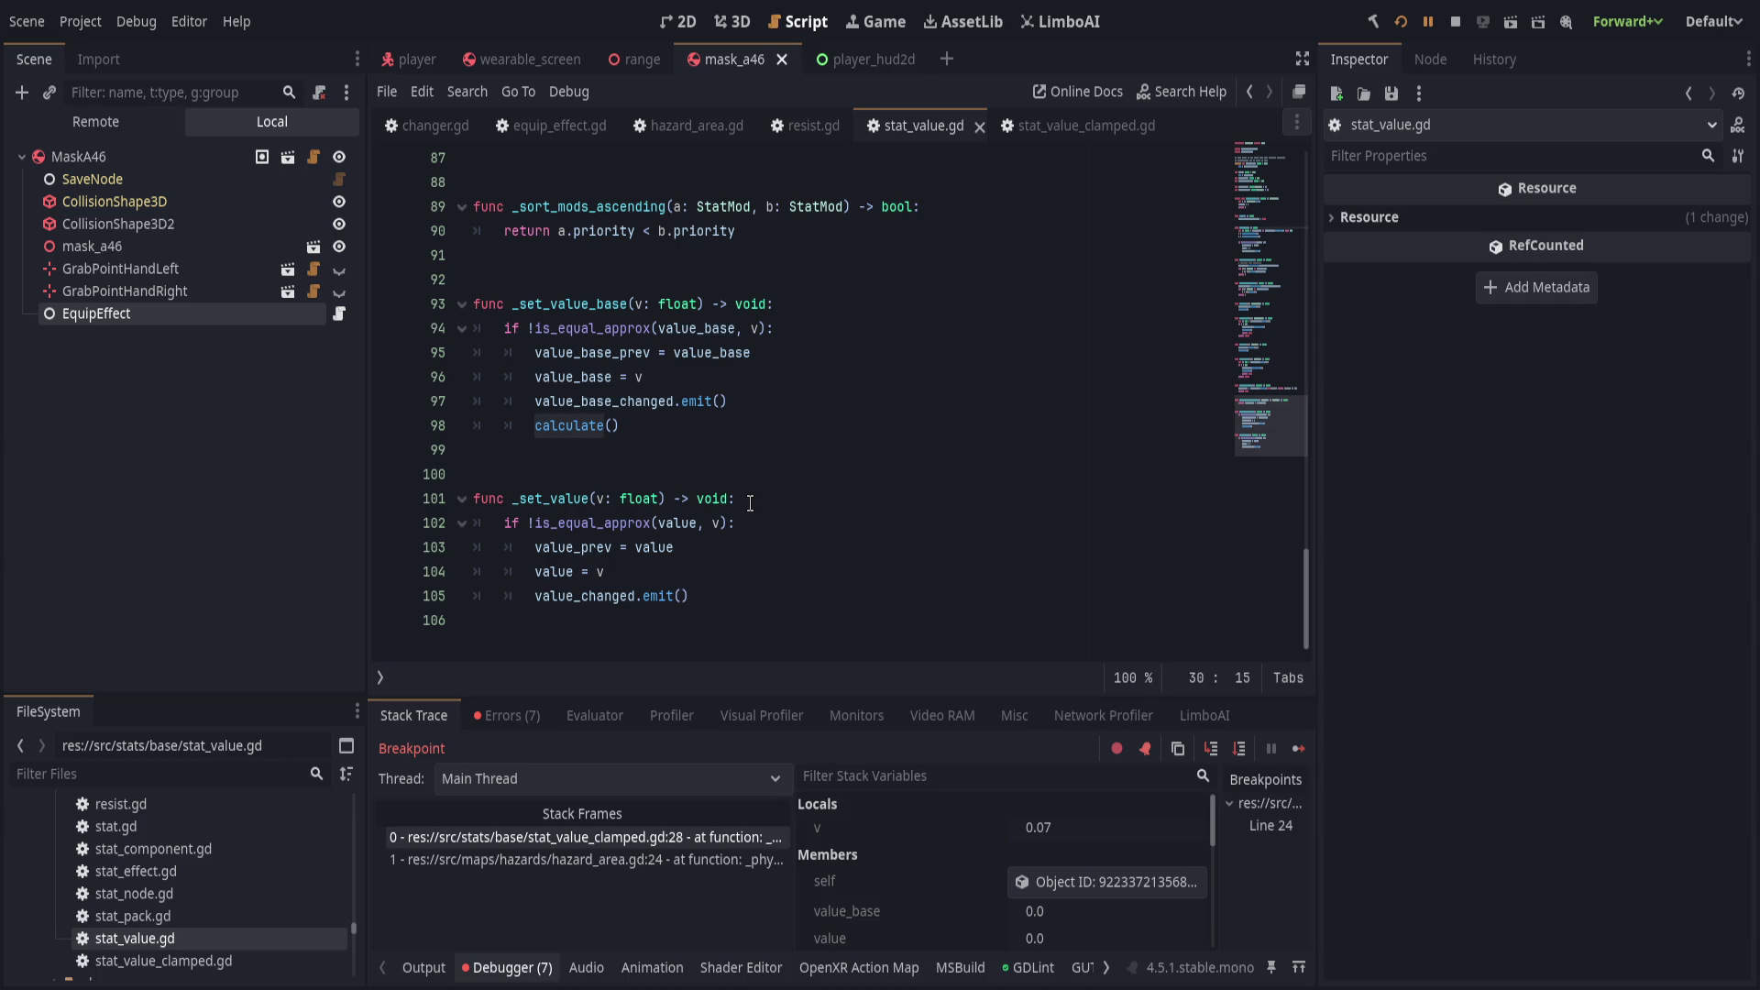
pyautogui.click(813, 133)
pyautogui.scroll(-2, 829, 490)
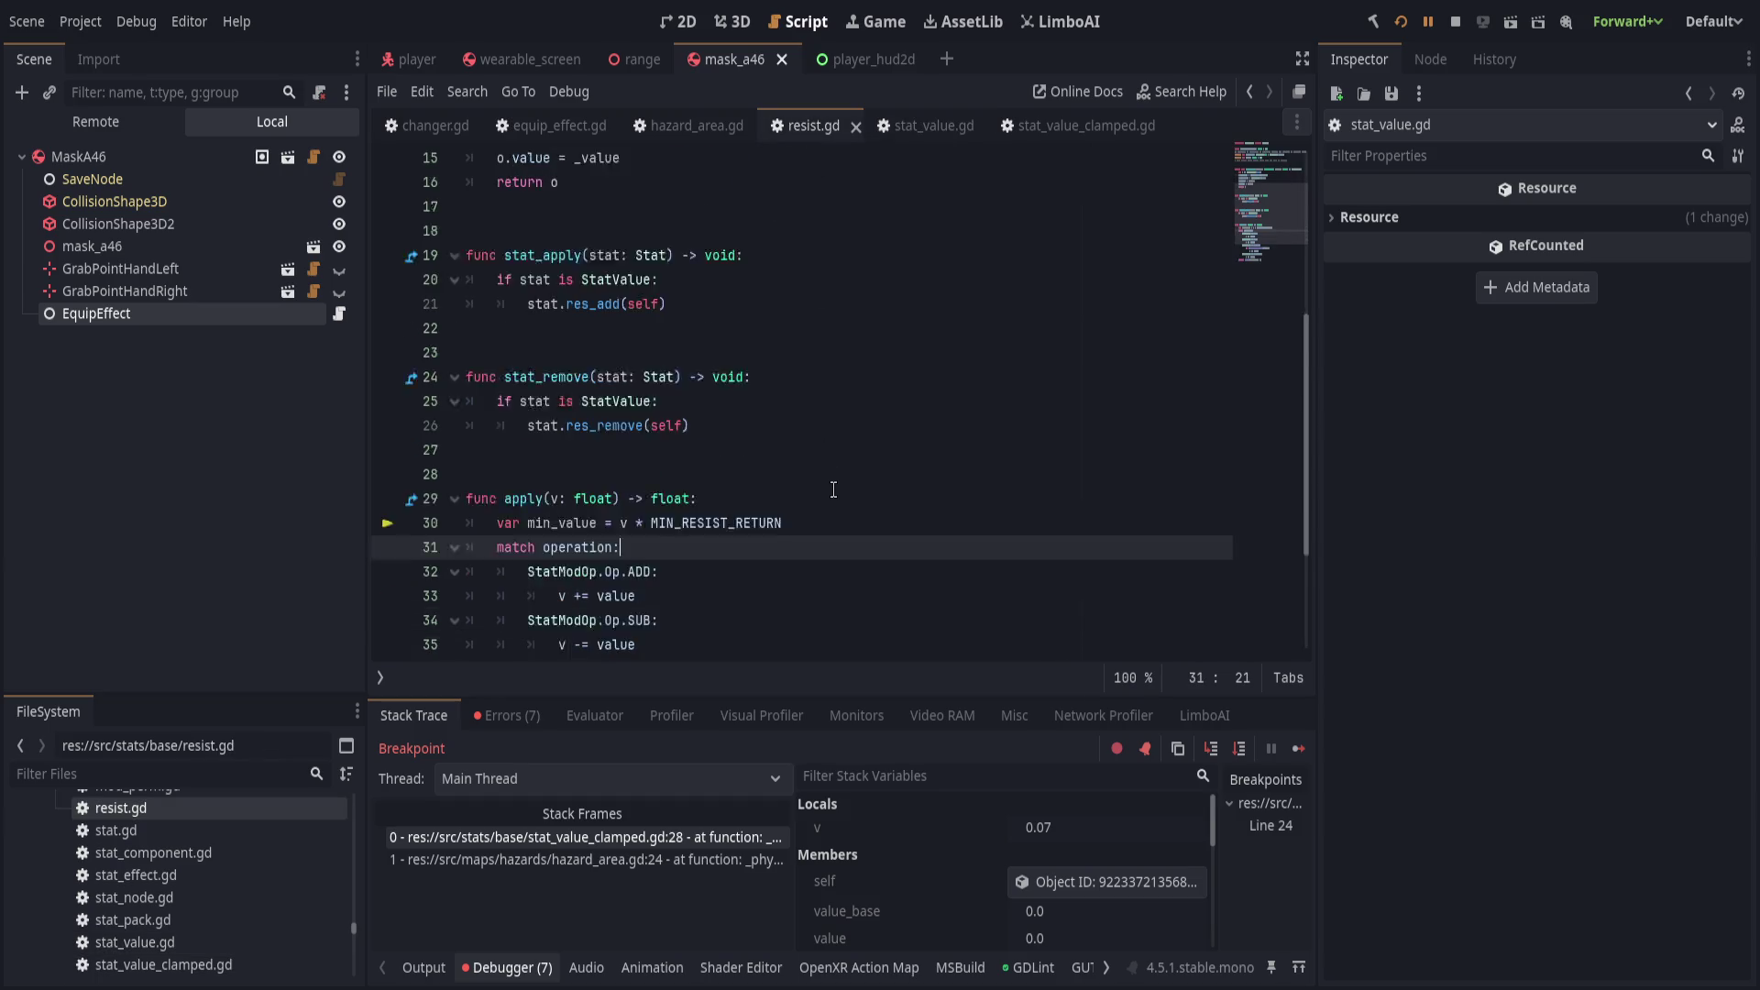
pyautogui.click(830, 490)
pyautogui.scroll(-2, 828, 490)
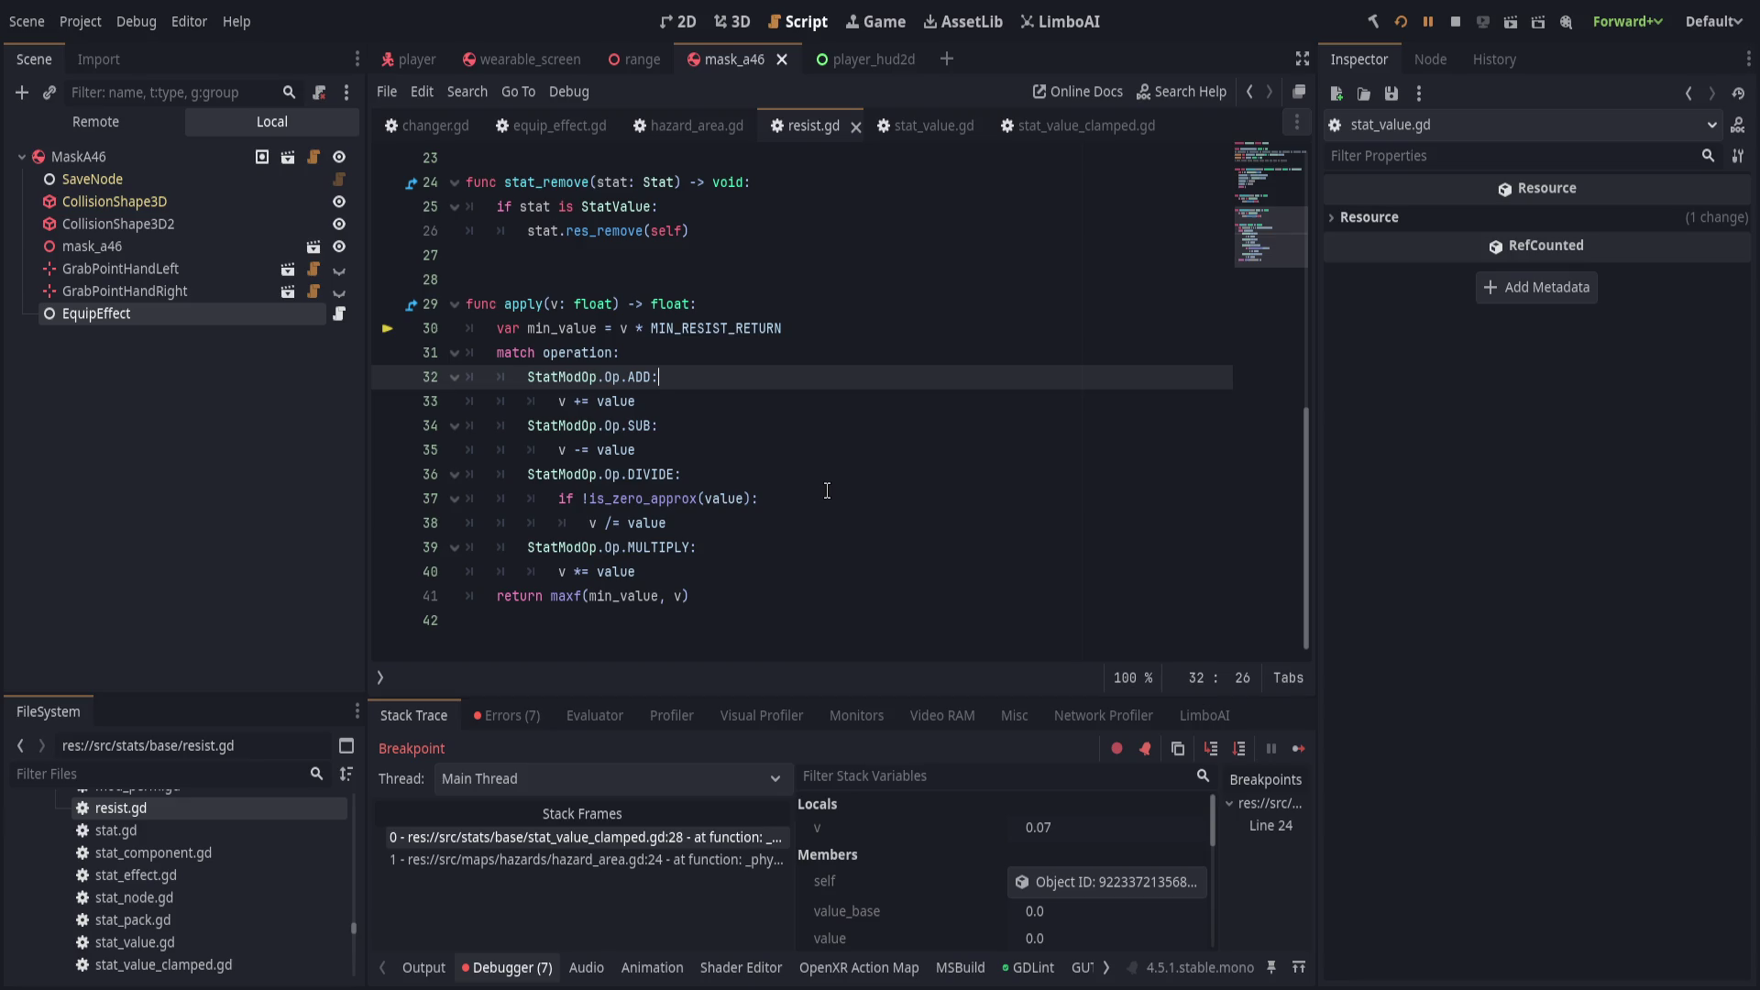
pyautogui.scroll(4, 827, 490)
pyautogui.scroll(3, 806, 500)
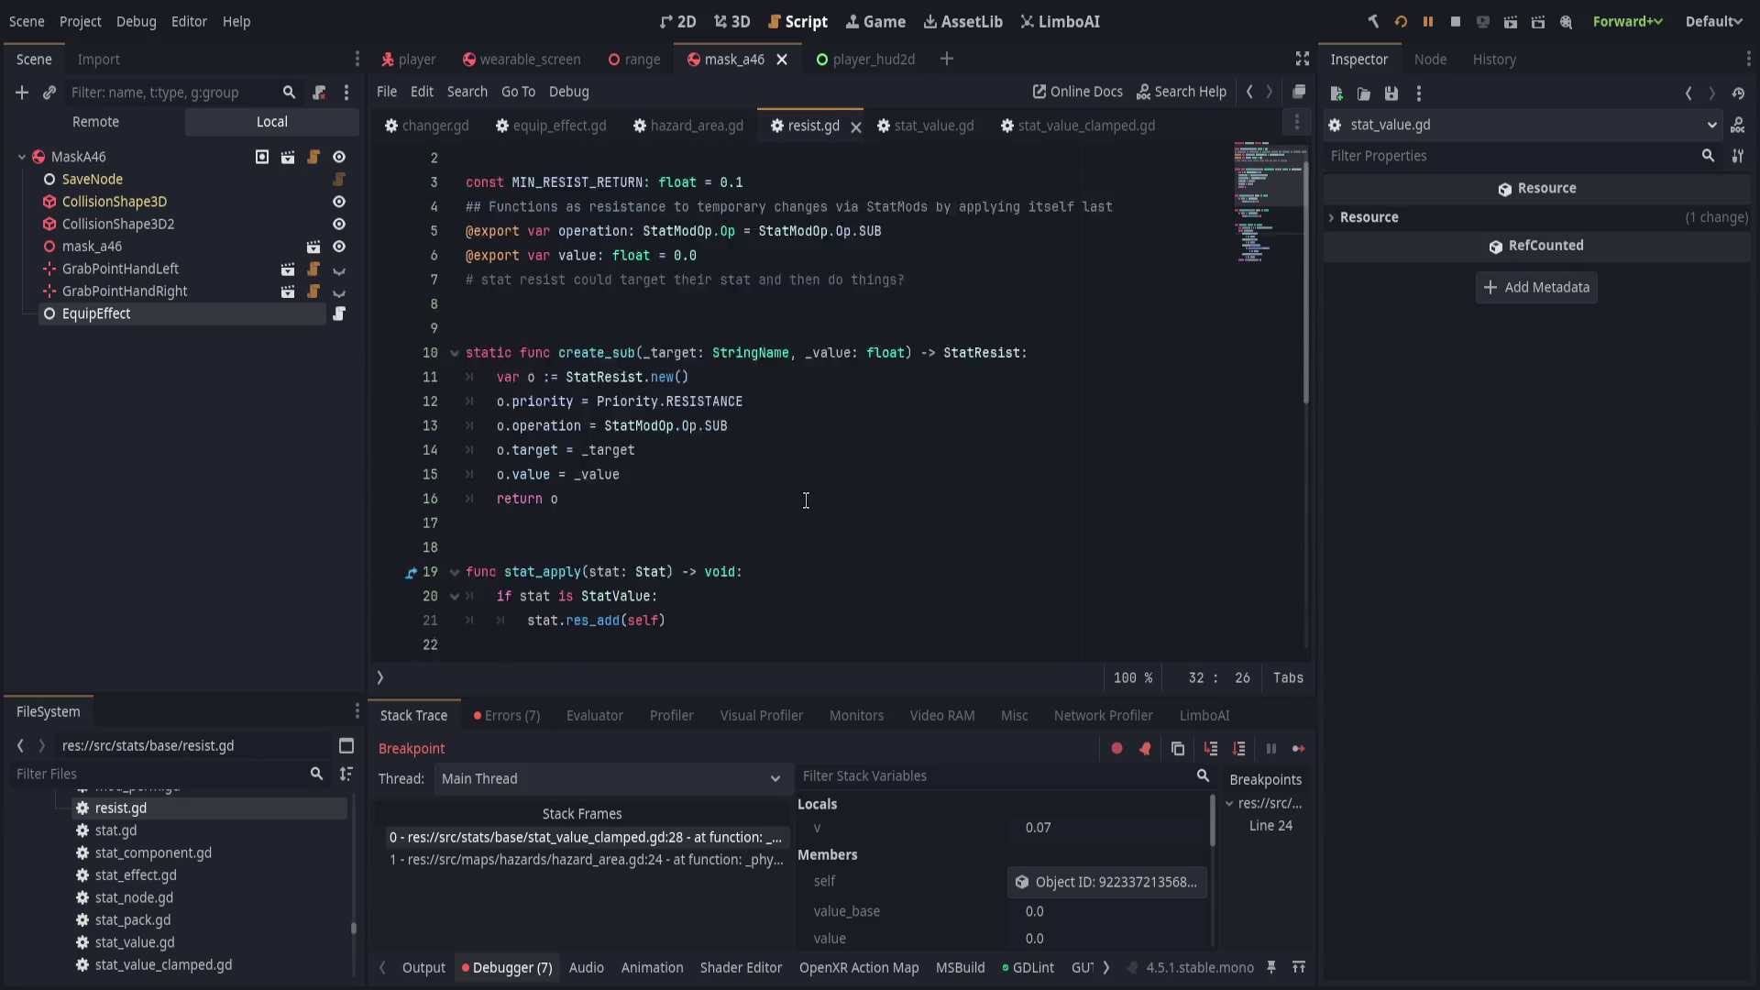
pyautogui.scroll(1, 806, 500)
pyautogui.hotkey('alt', 'Left')
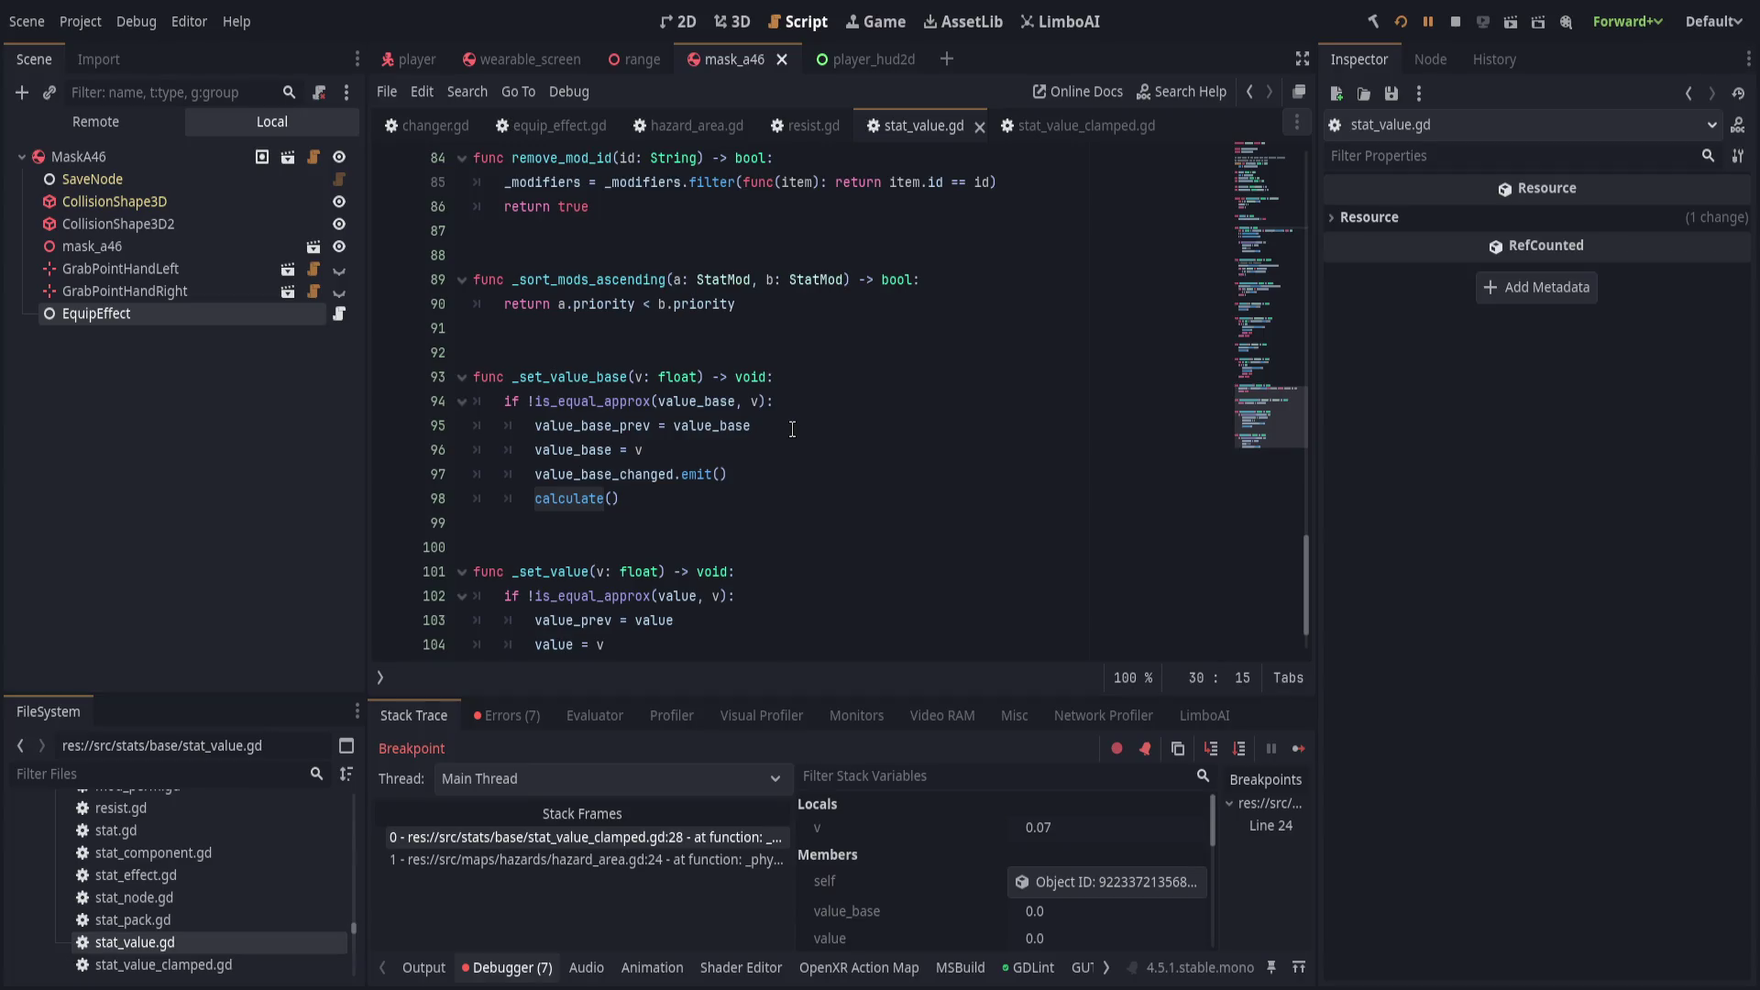
pyautogui.scroll(7, 793, 429)
pyautogui.scroll(4, 789, 430)
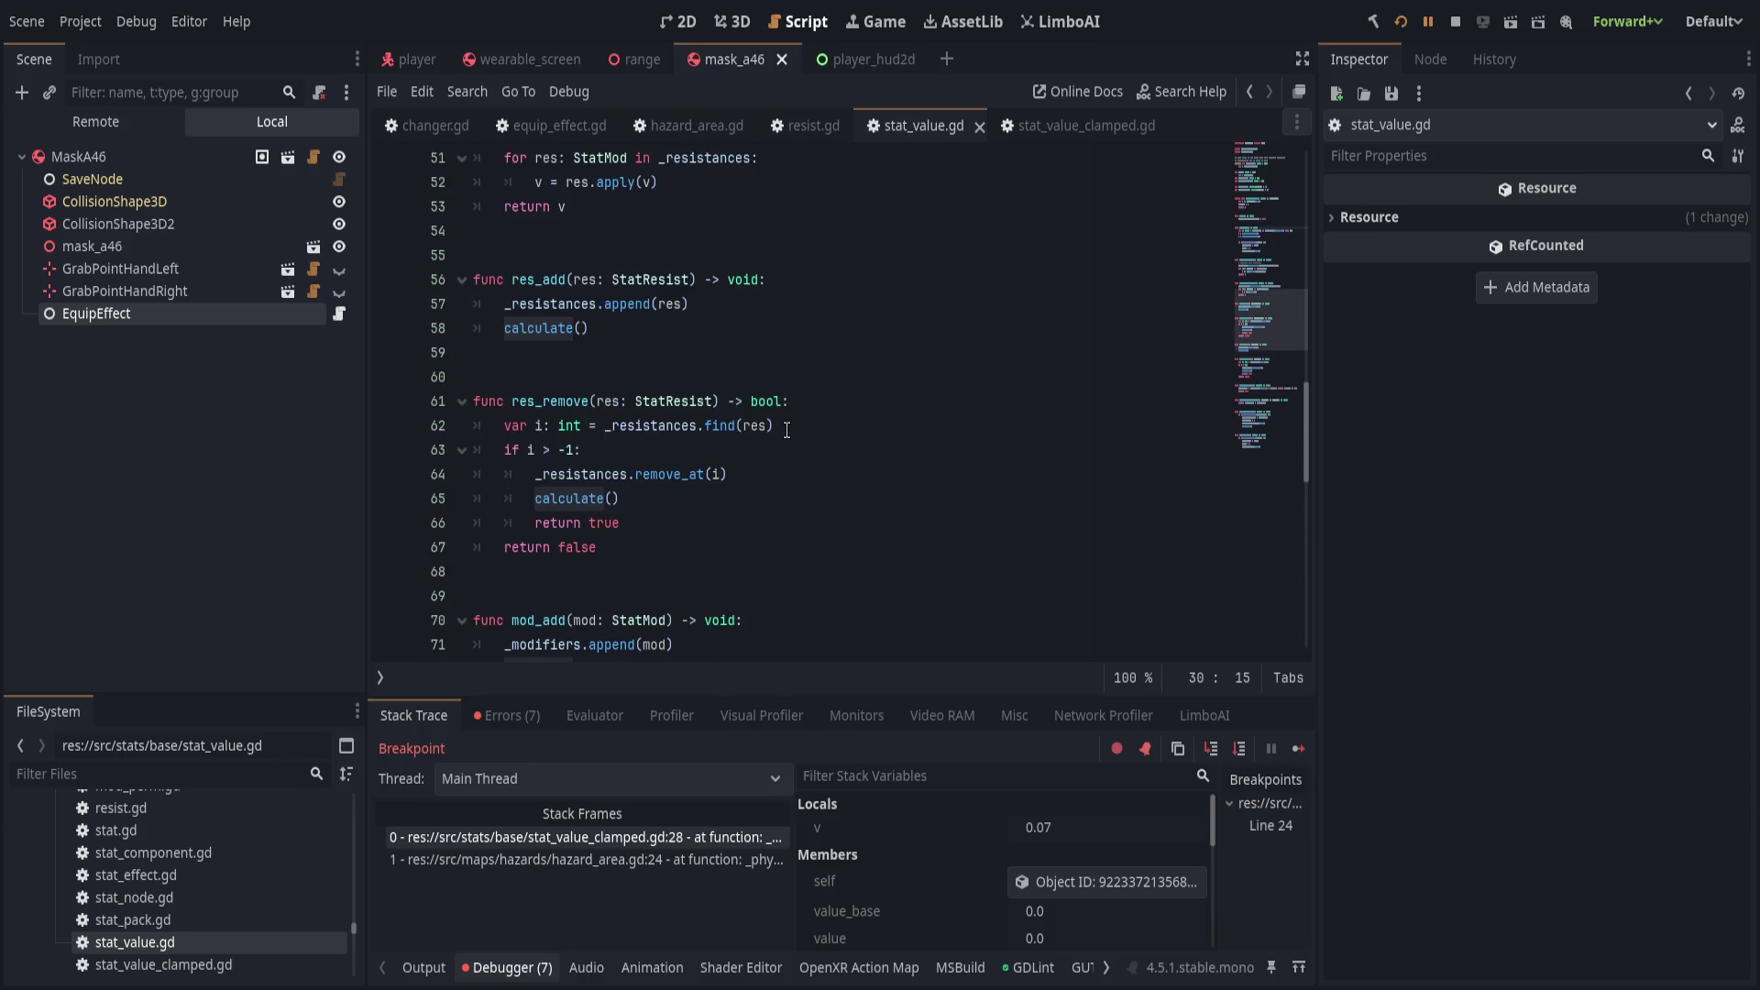
pyautogui.scroll(10, 788, 430)
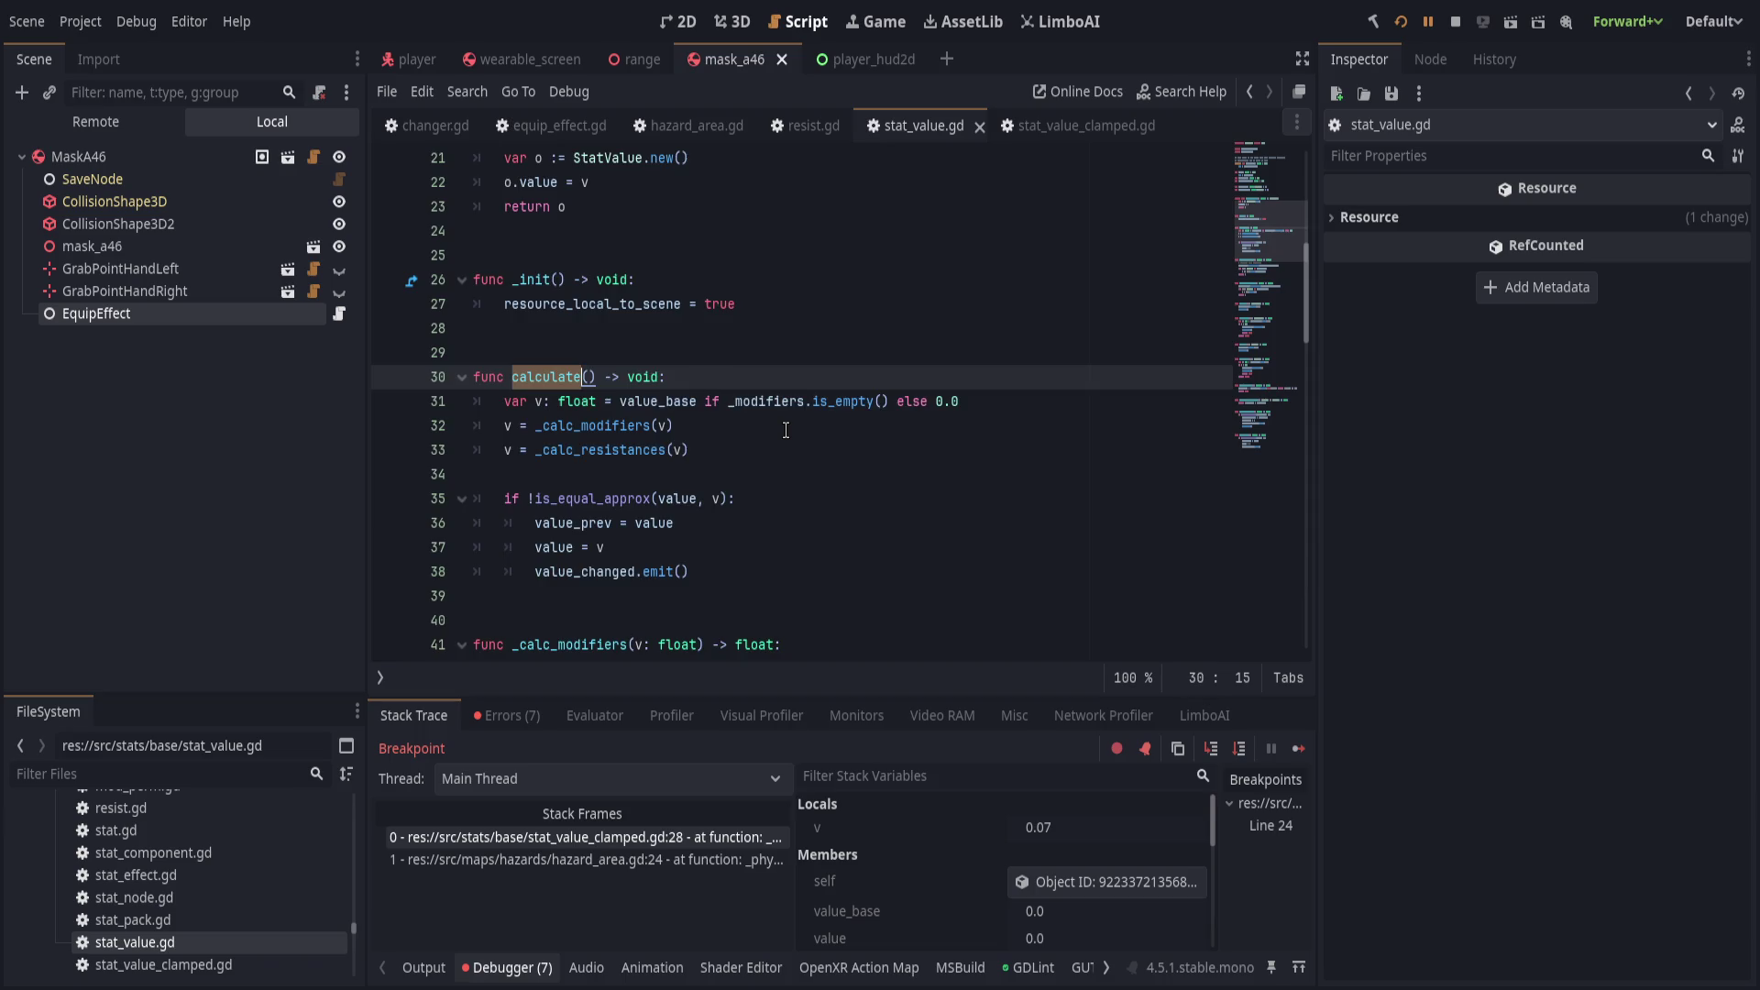
pyautogui.scroll(7, 786, 430)
pyautogui.click(786, 430)
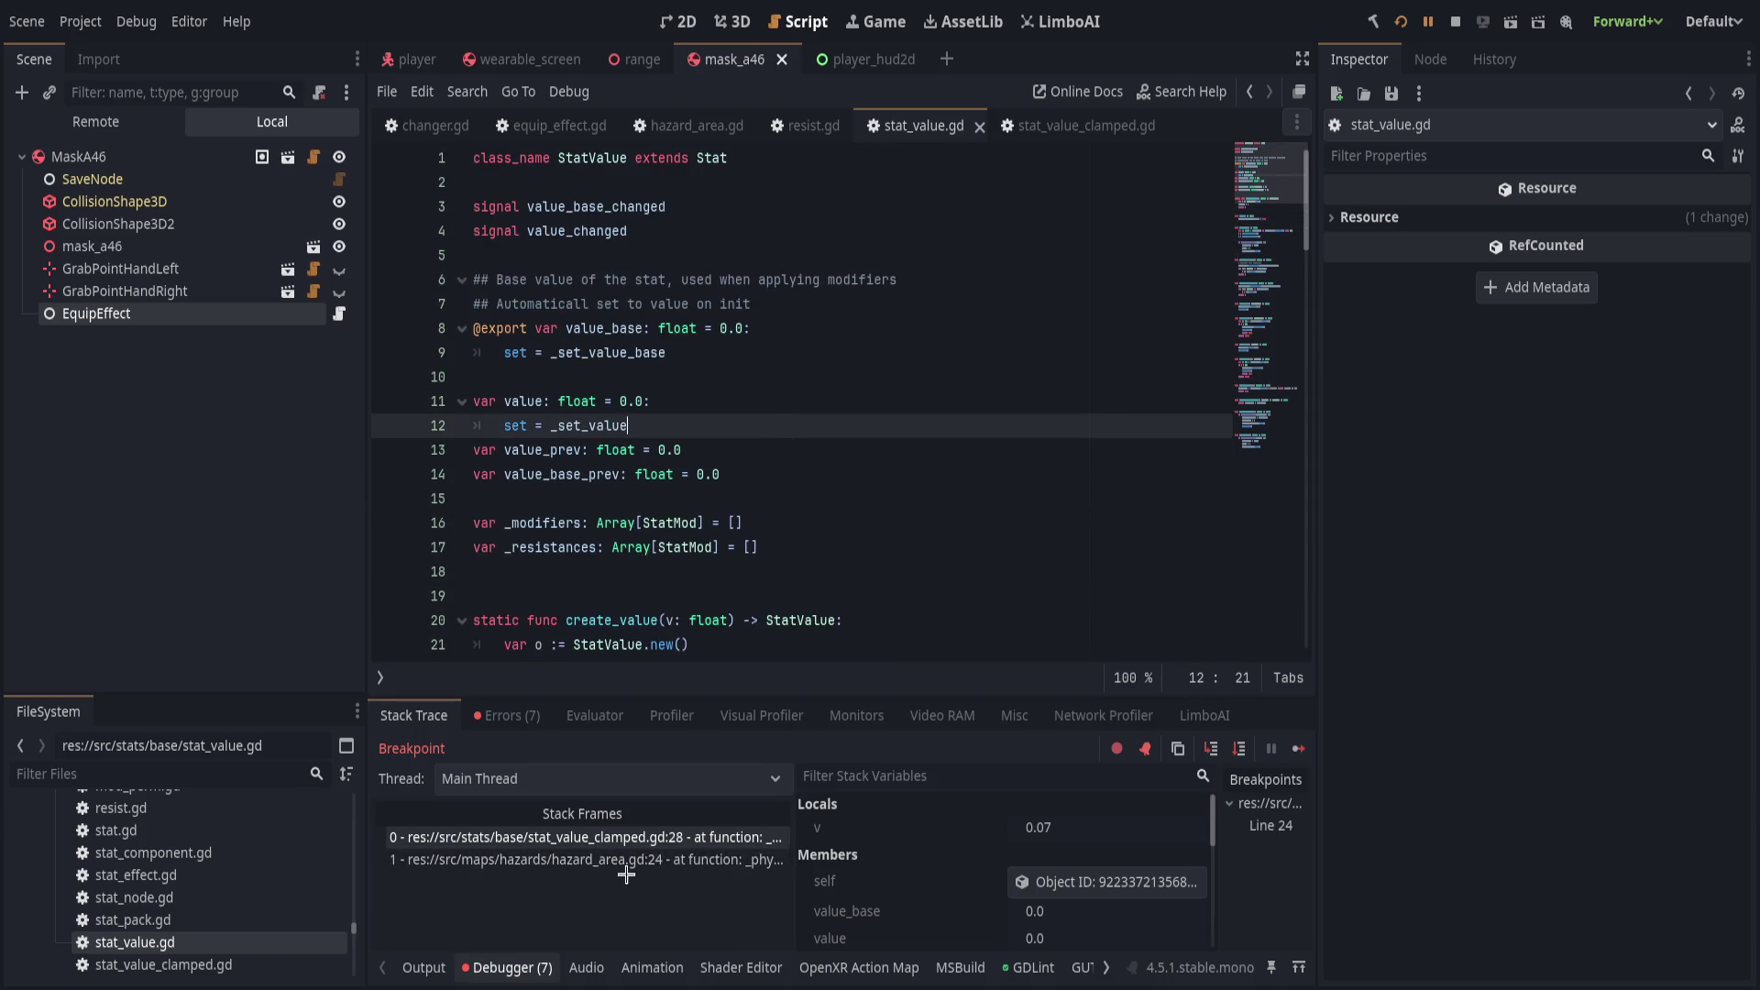
pyautogui.click(747, 450)
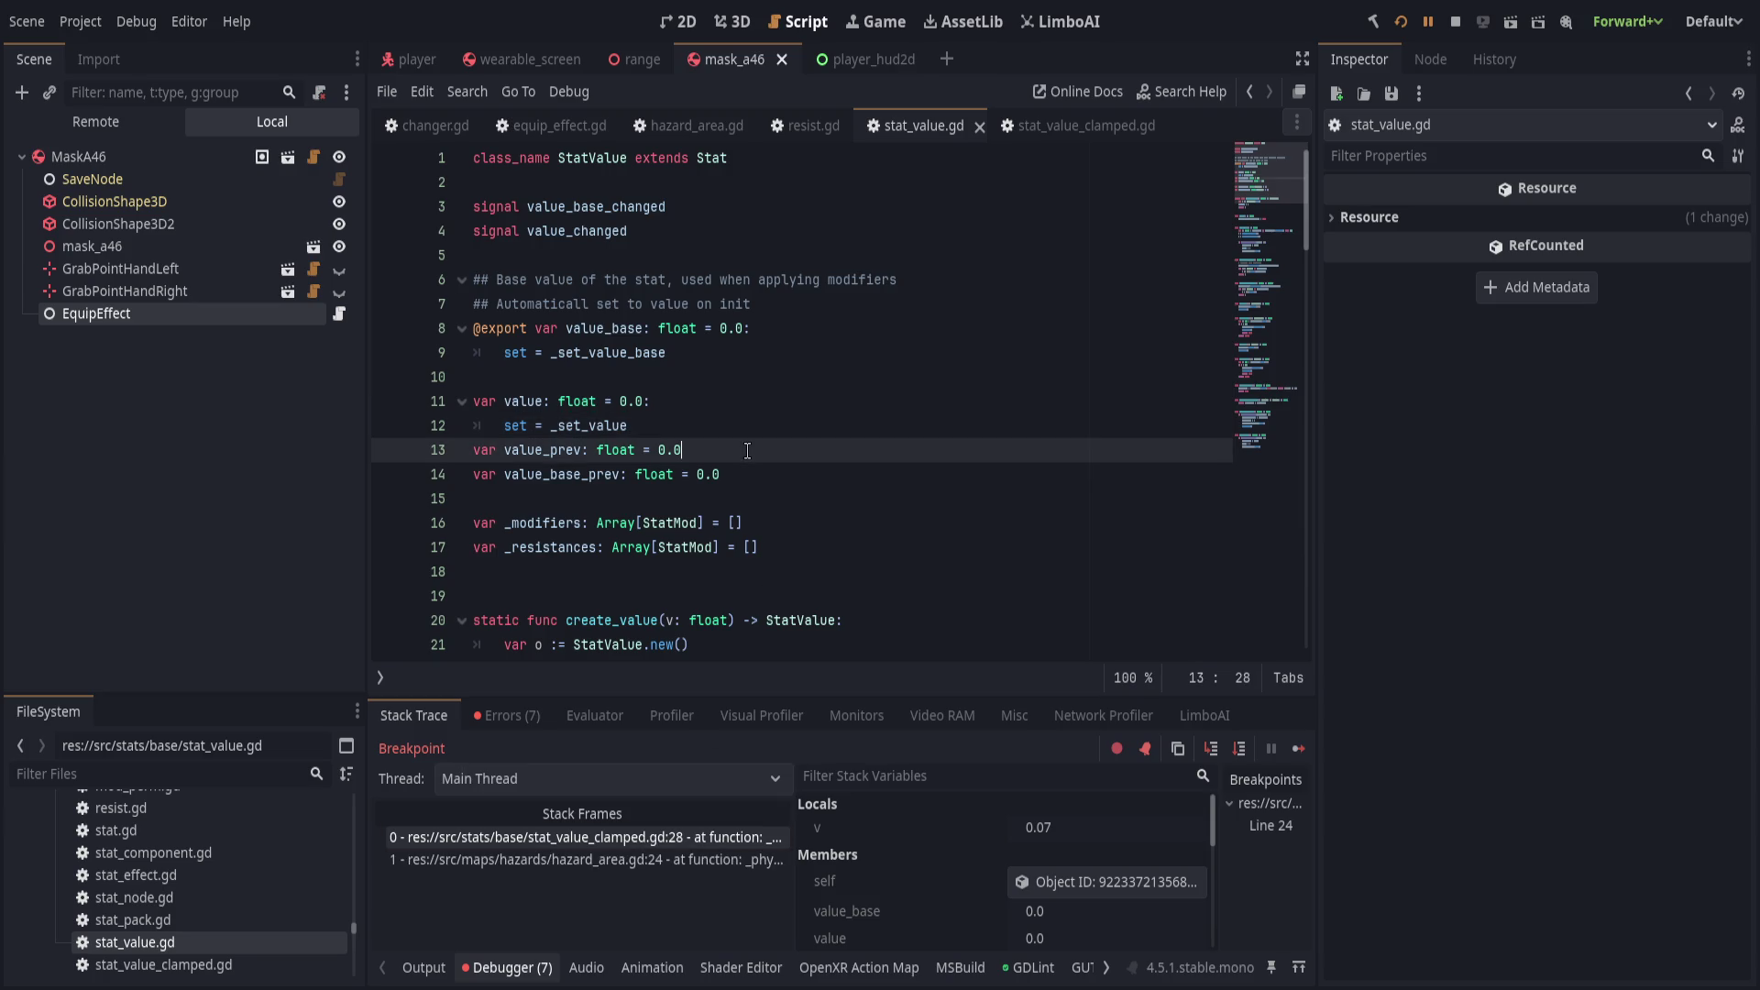
pyautogui.scroll(-2, 735, 486)
pyautogui.scroll(-10, 735, 486)
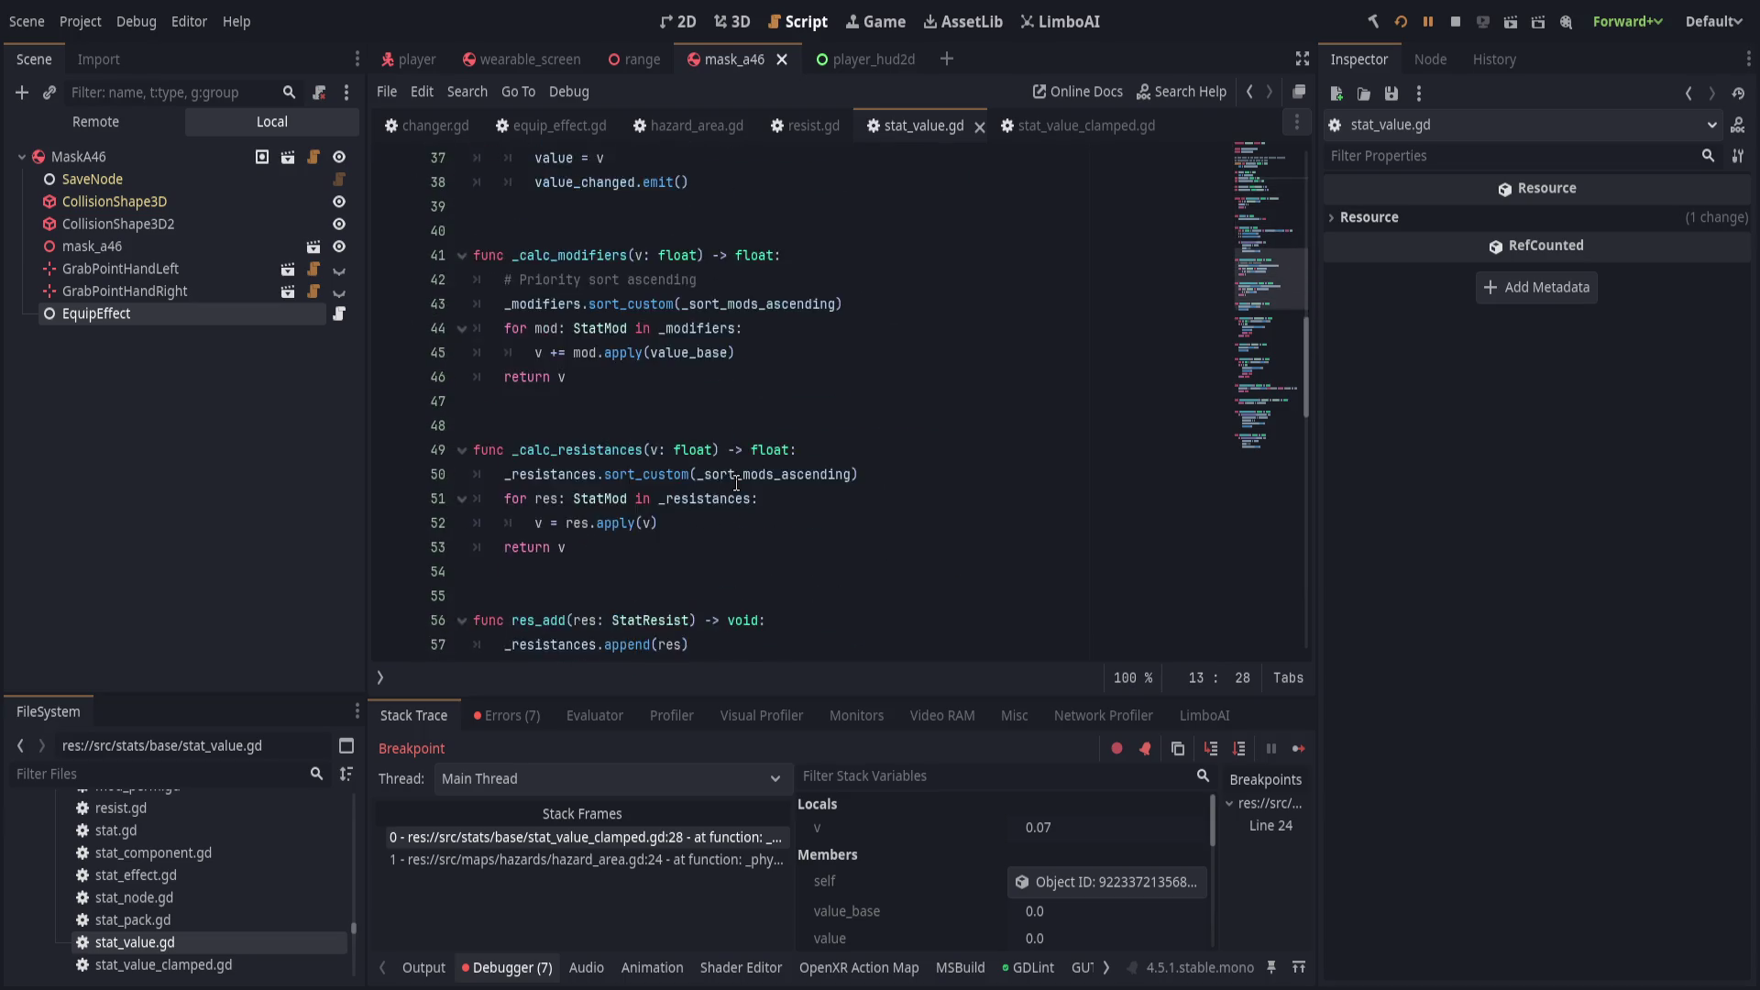
pyautogui.scroll(-1, 737, 483)
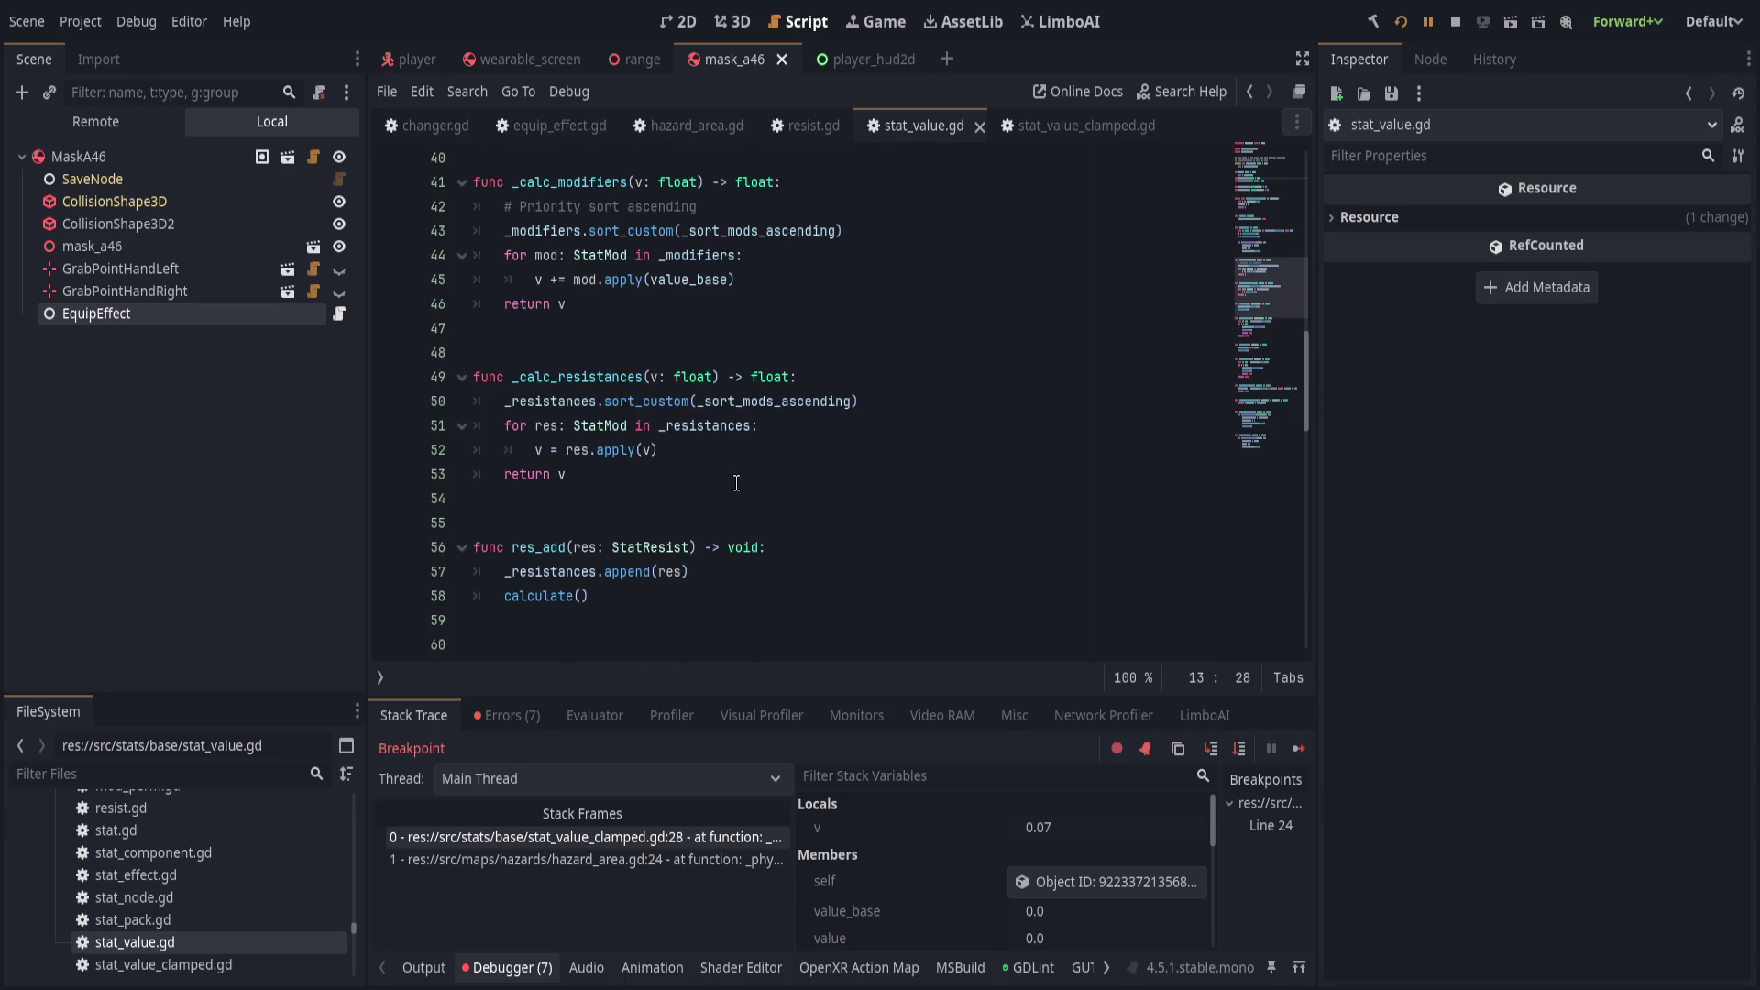
pyautogui.click(1035, 128)
pyautogui.scroll(-5, 740, 456)
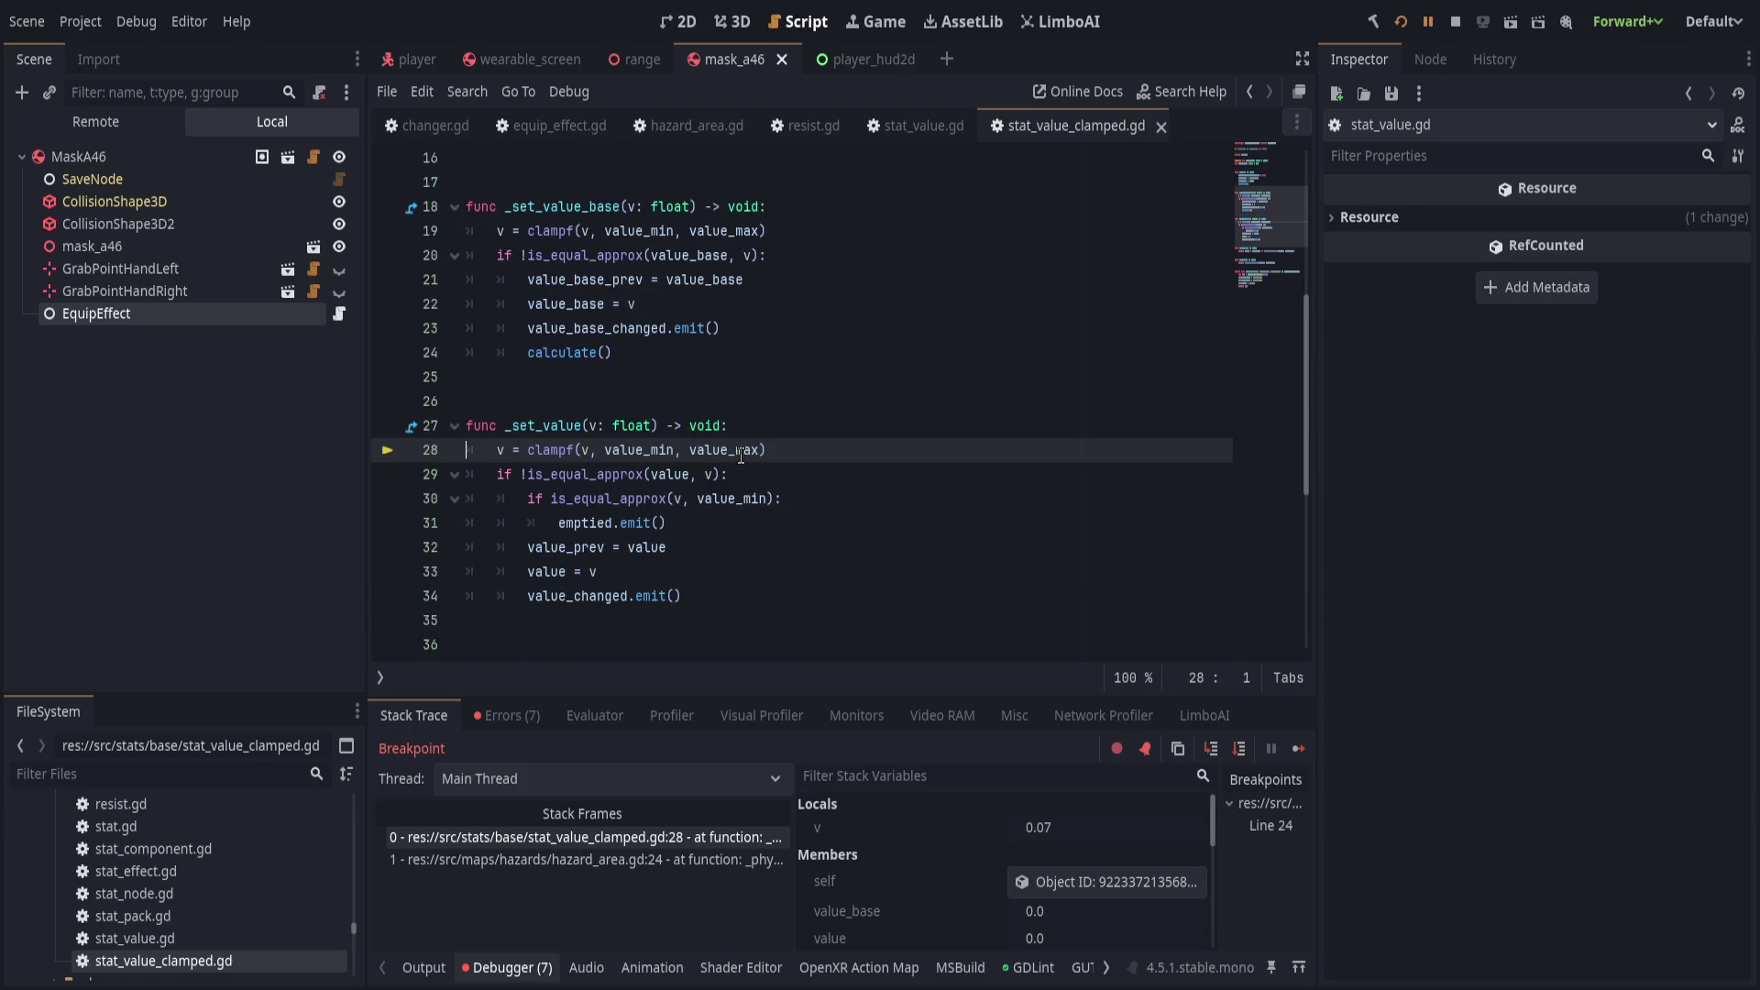
pyautogui.scroll(-1, 741, 456)
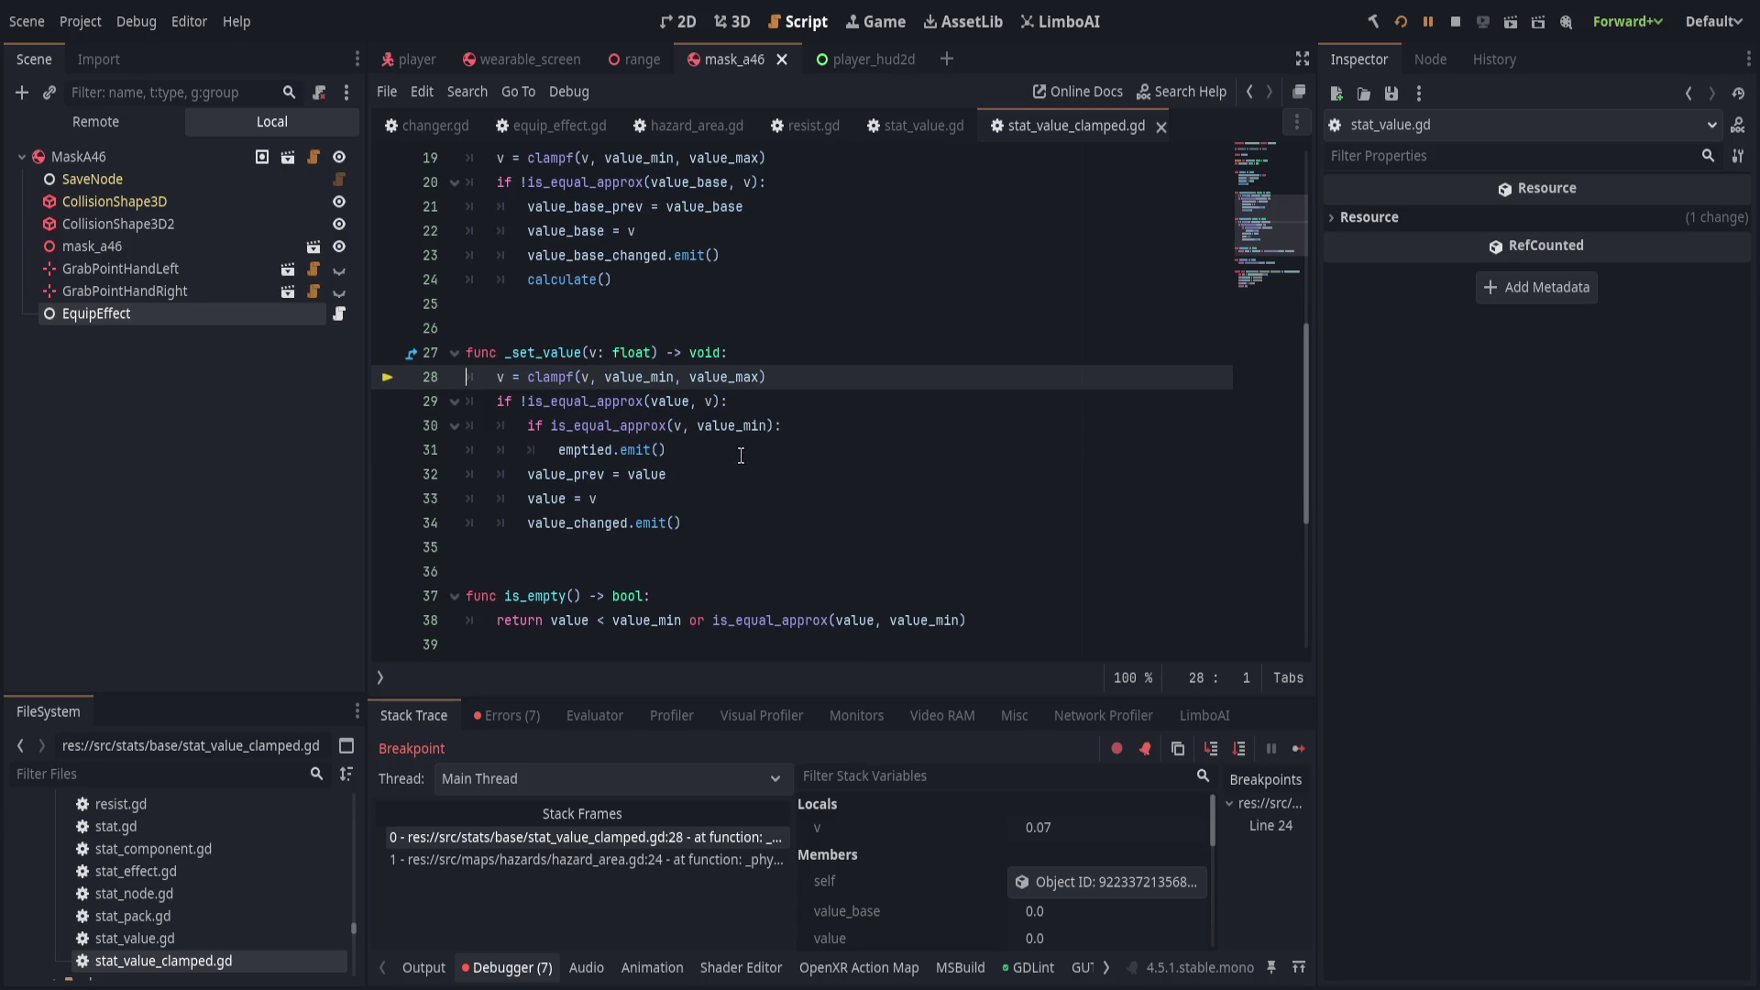
pyautogui.scroll(1, 765, 446)
pyautogui.click(924, 126)
pyautogui.scroll(-7, 852, 380)
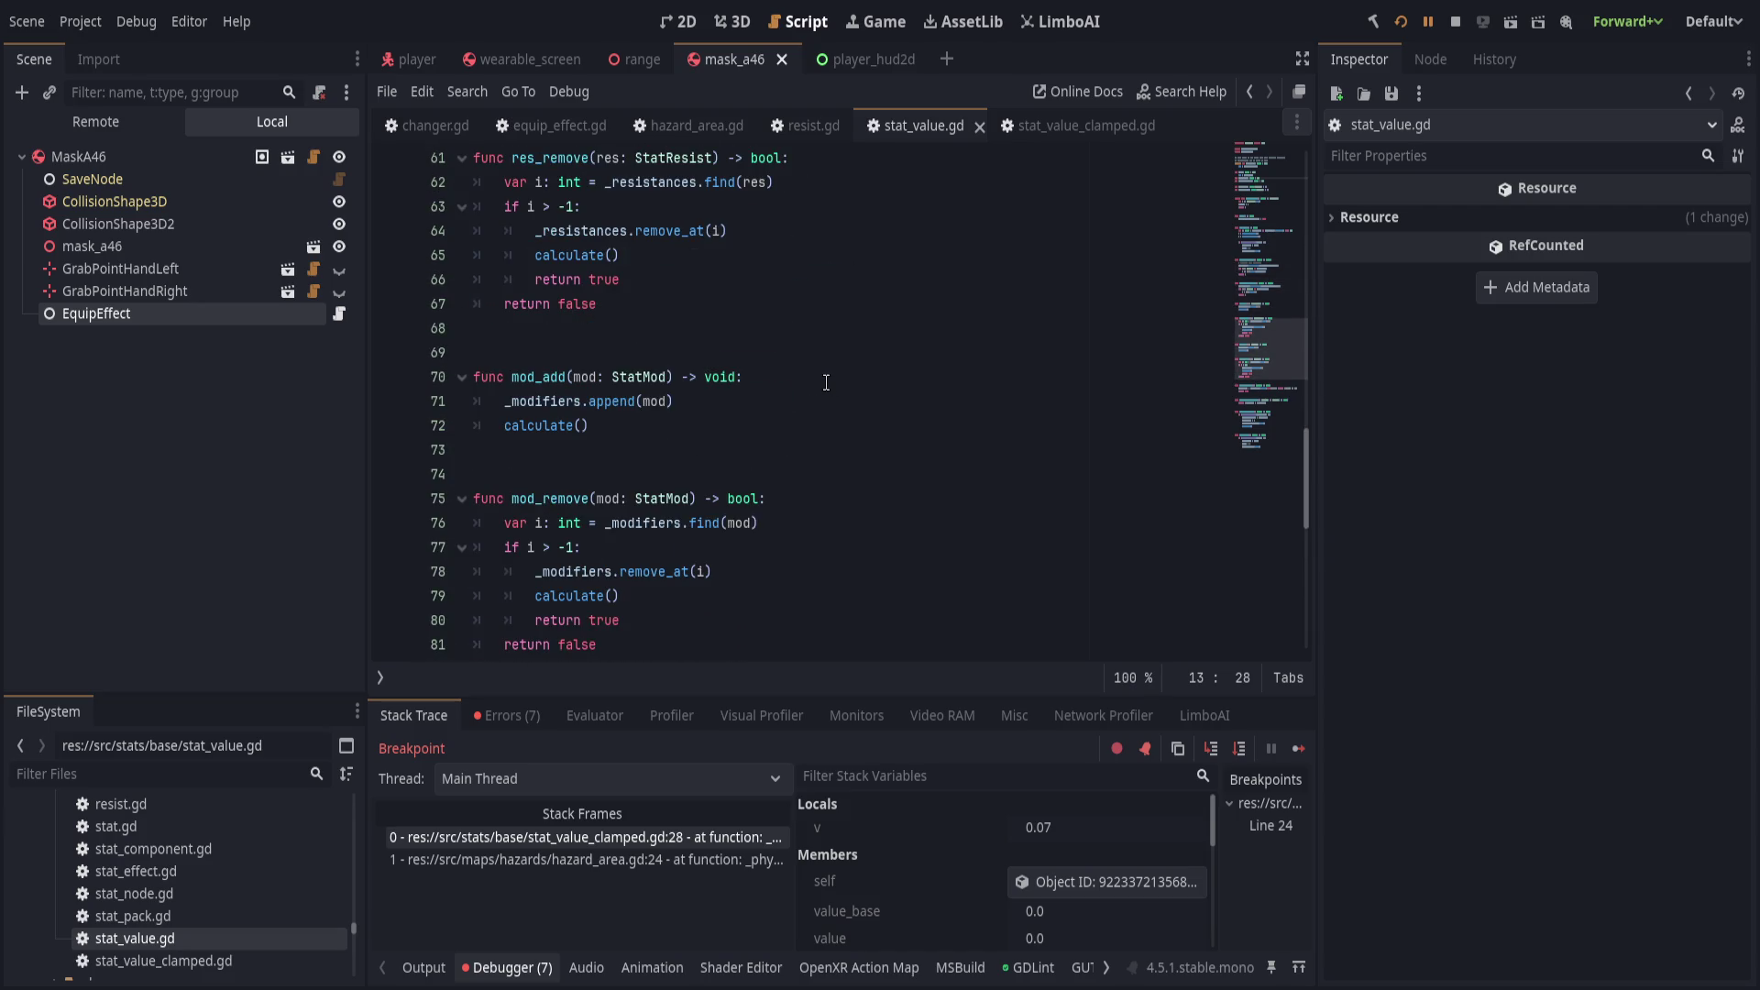
pyautogui.scroll(-4, 819, 380)
pyautogui.scroll(-5, 819, 380)
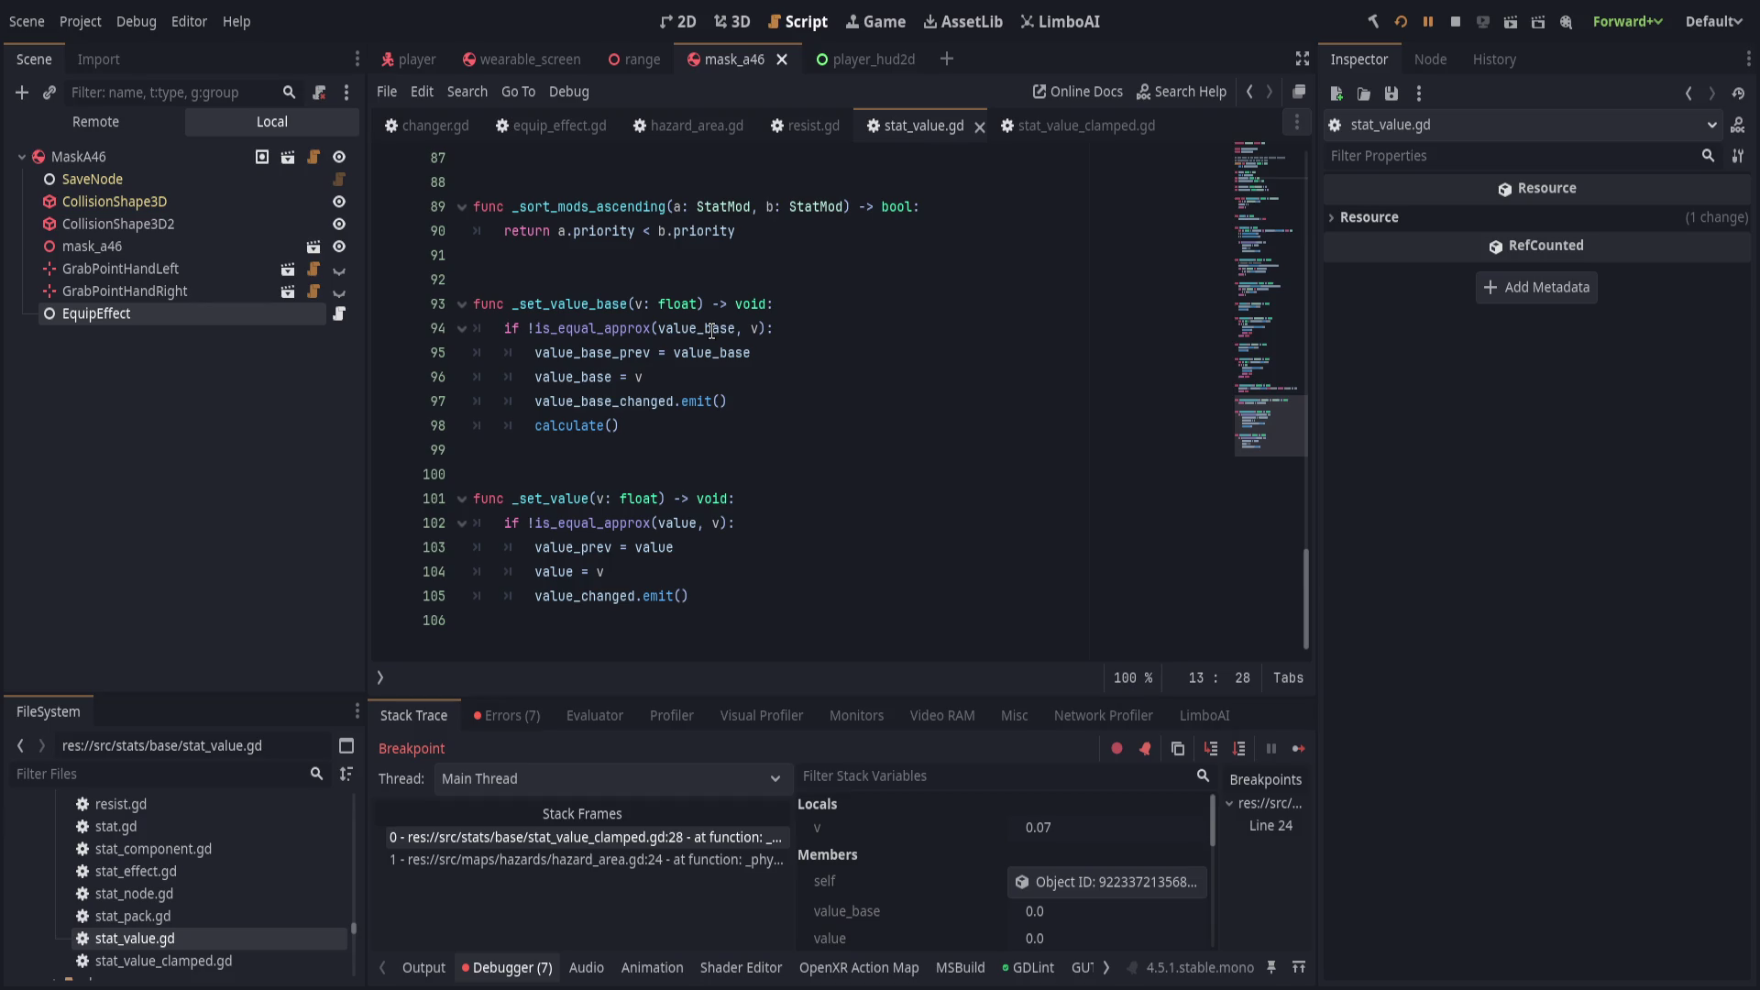
pyautogui.click(798, 451)
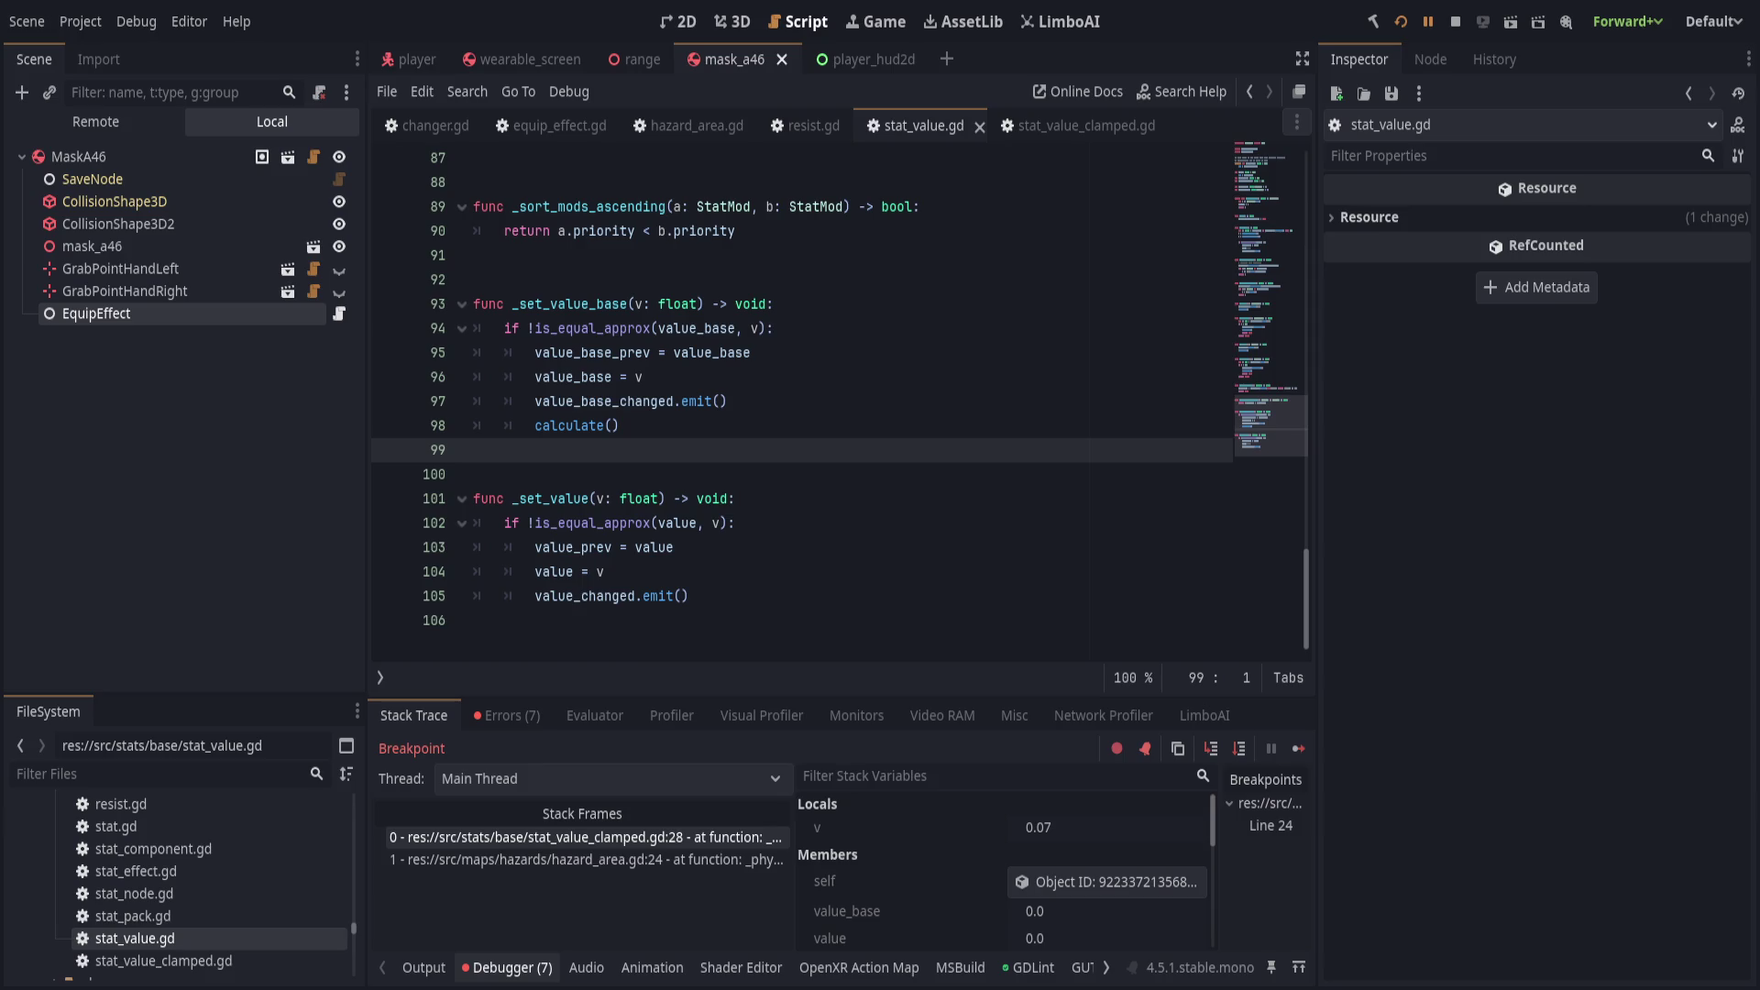
pyautogui.click(869, 498)
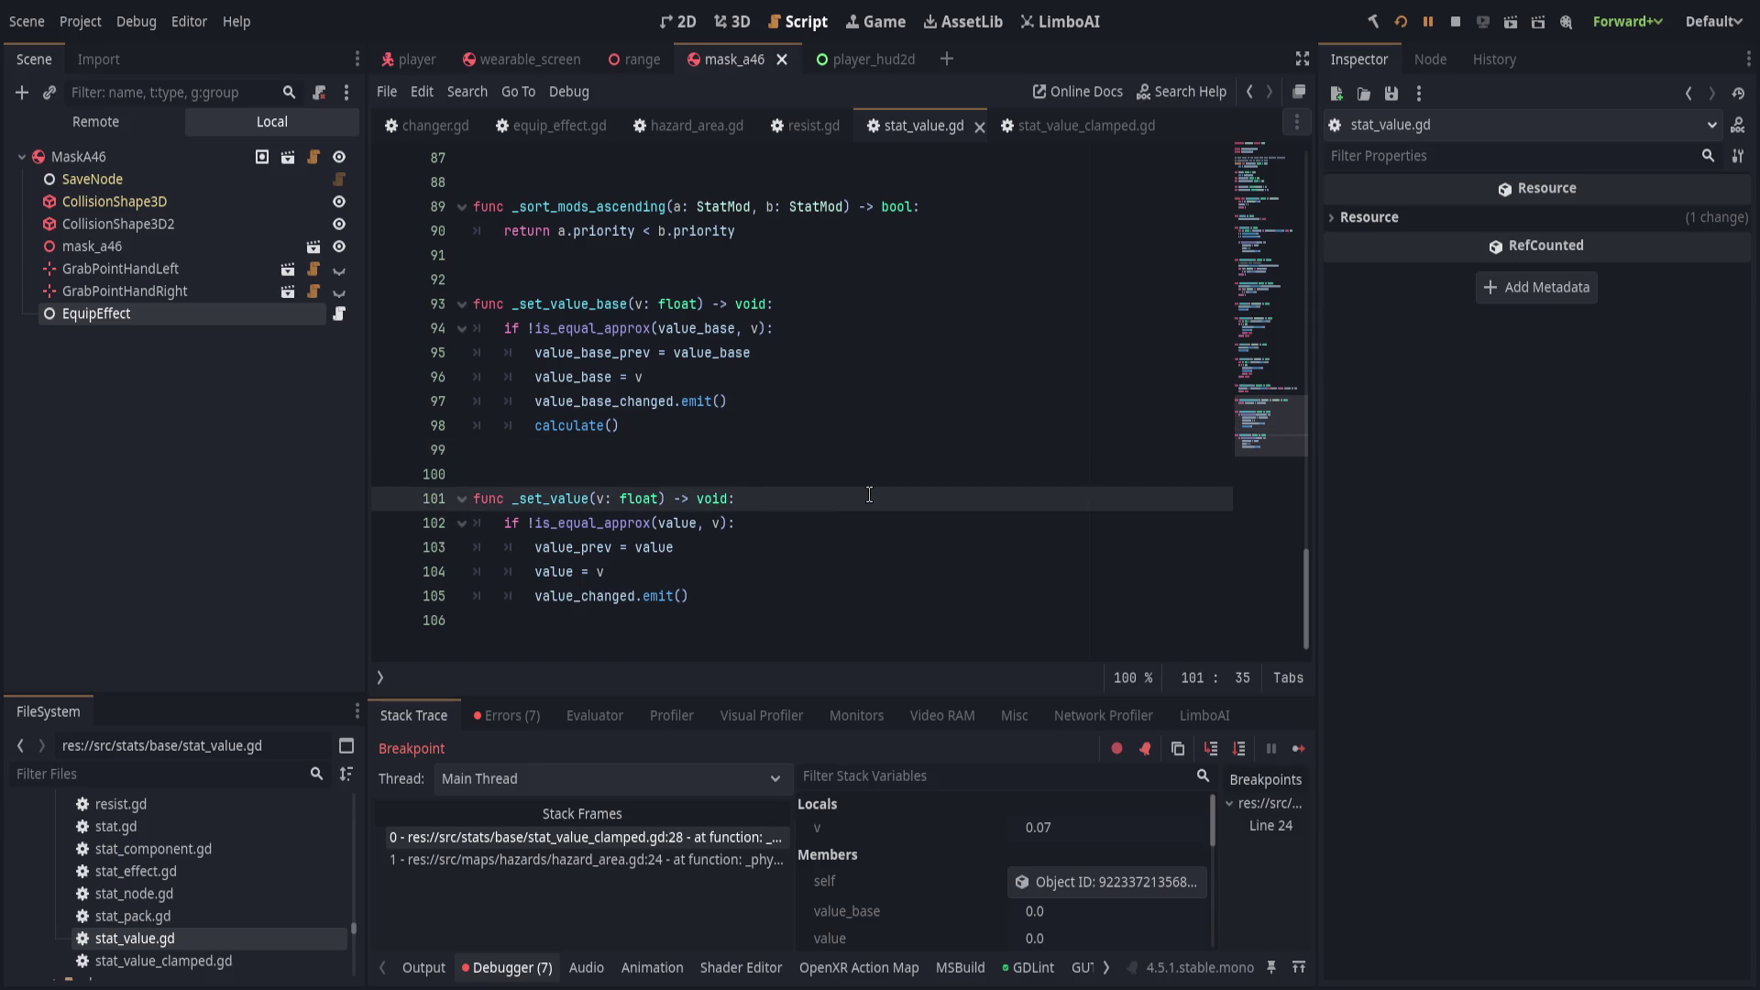
pyautogui.scroll(2, 870, 495)
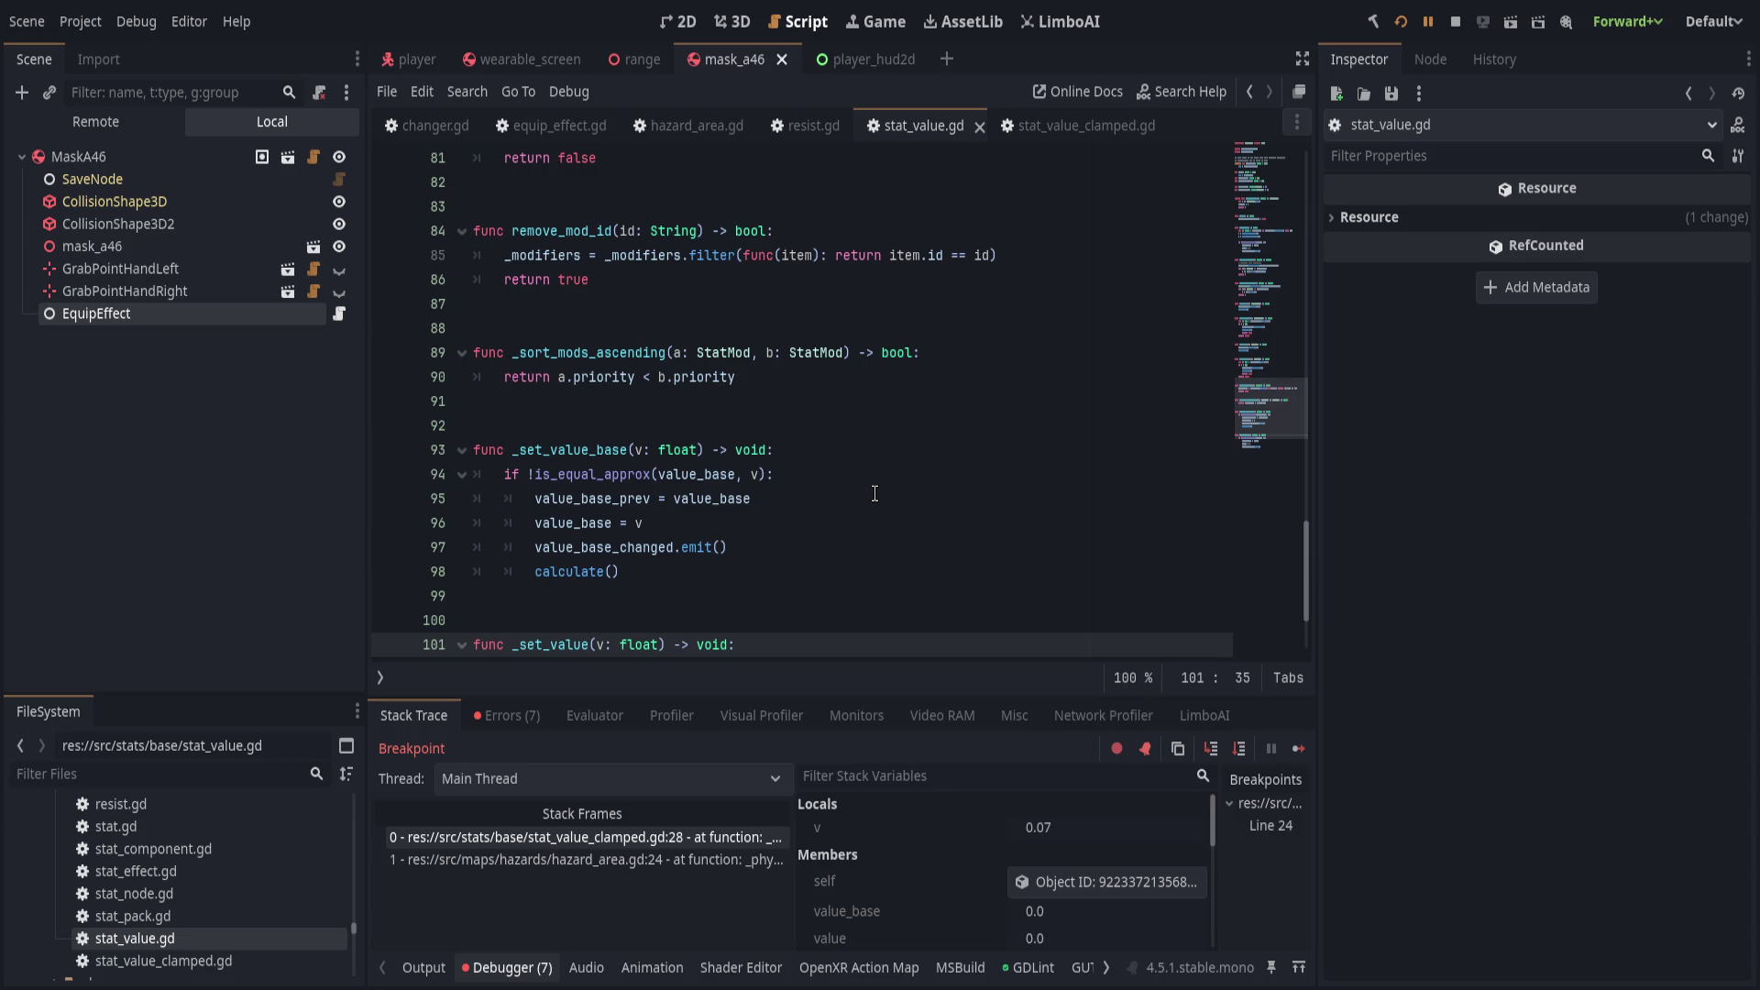
pyautogui.scroll(16, 875, 493)
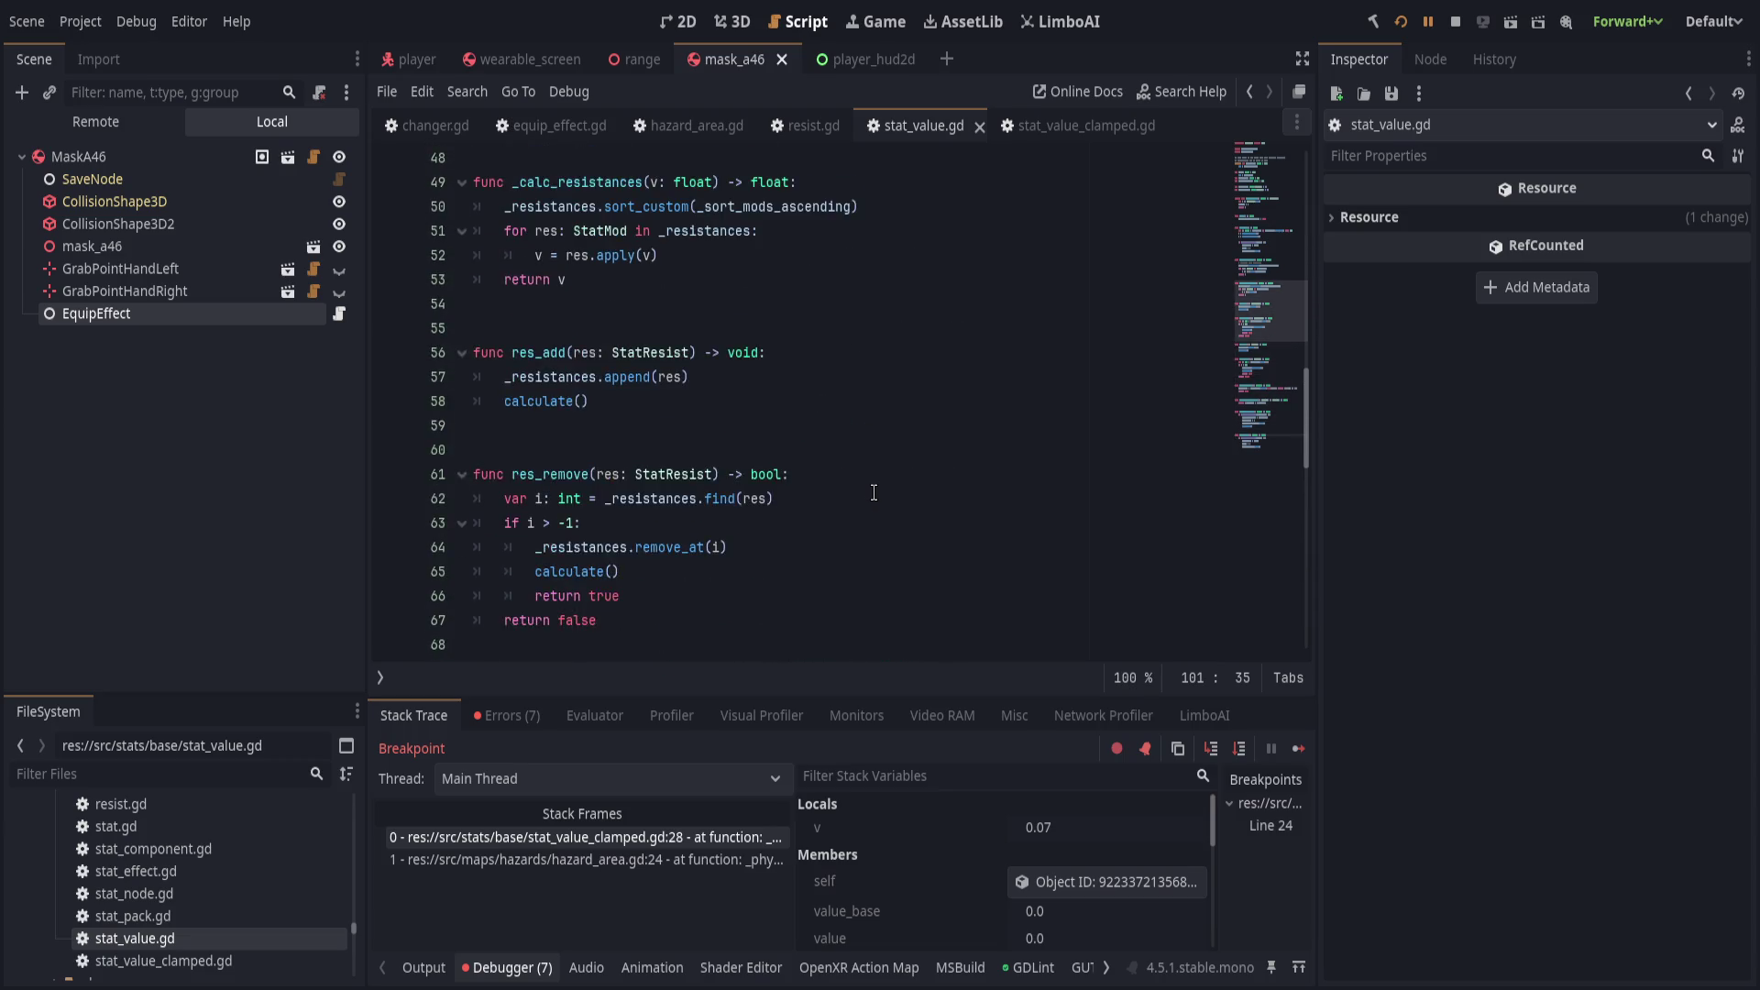
pyautogui.scroll(9, 875, 494)
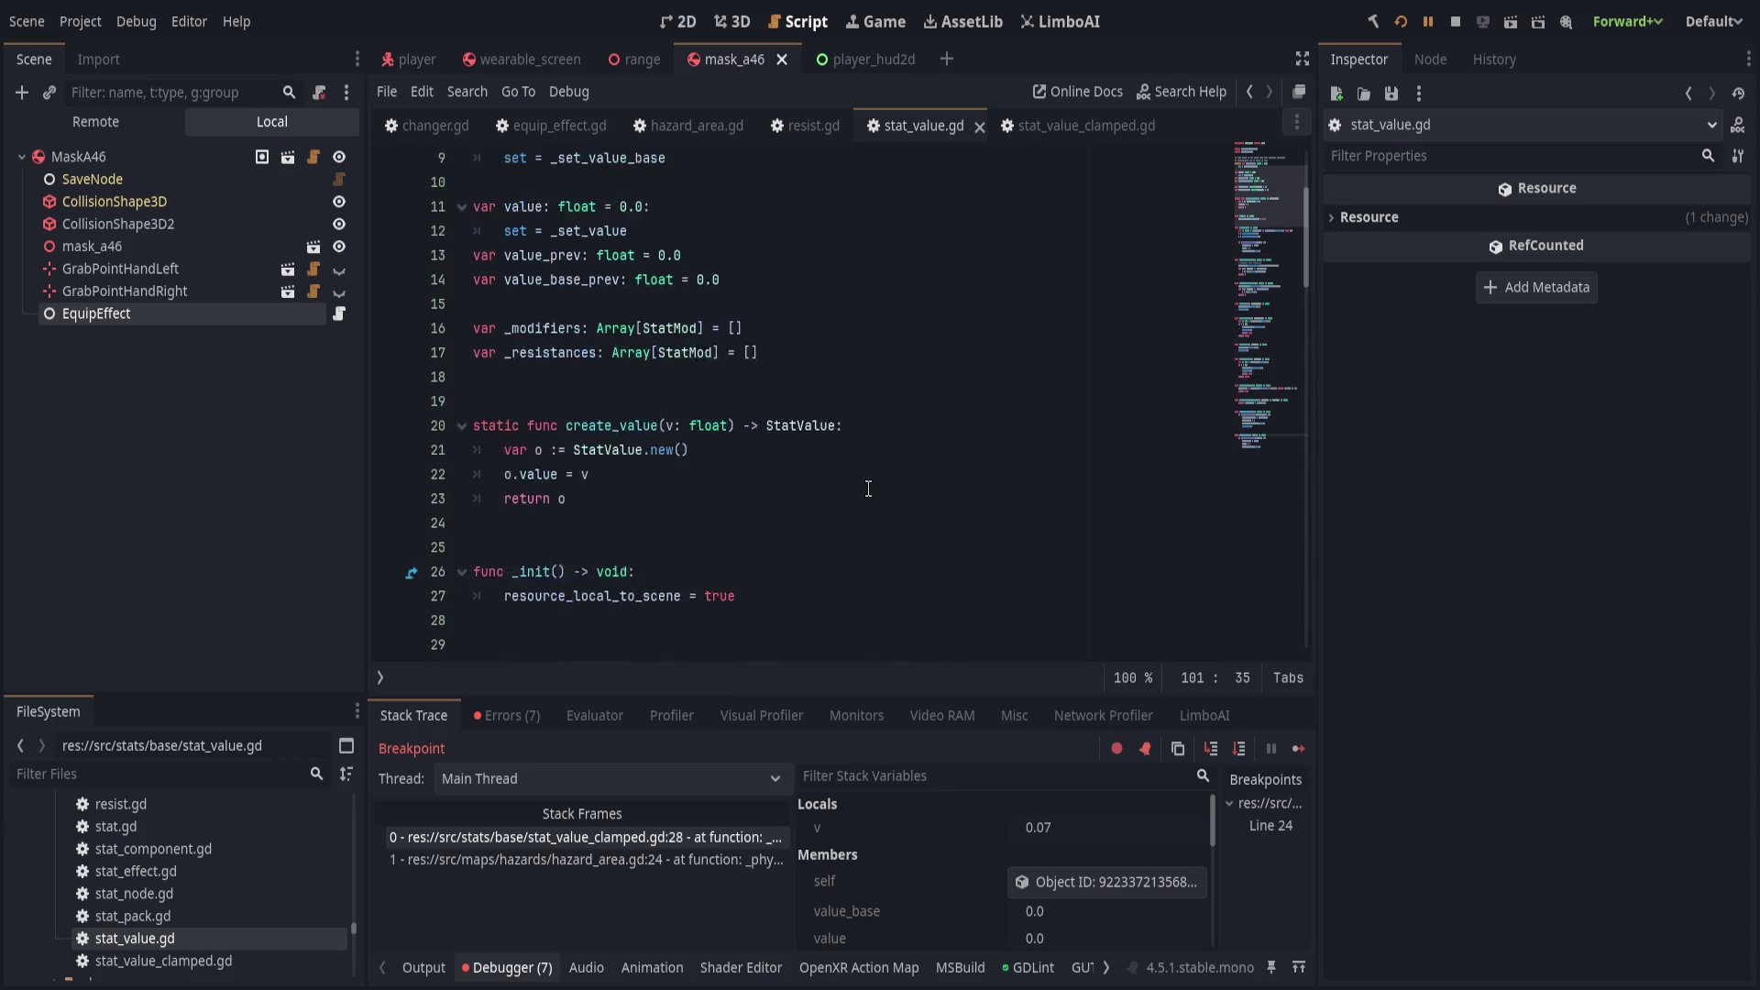
pyautogui.click(868, 490)
pyautogui.scroll(2, 869, 488)
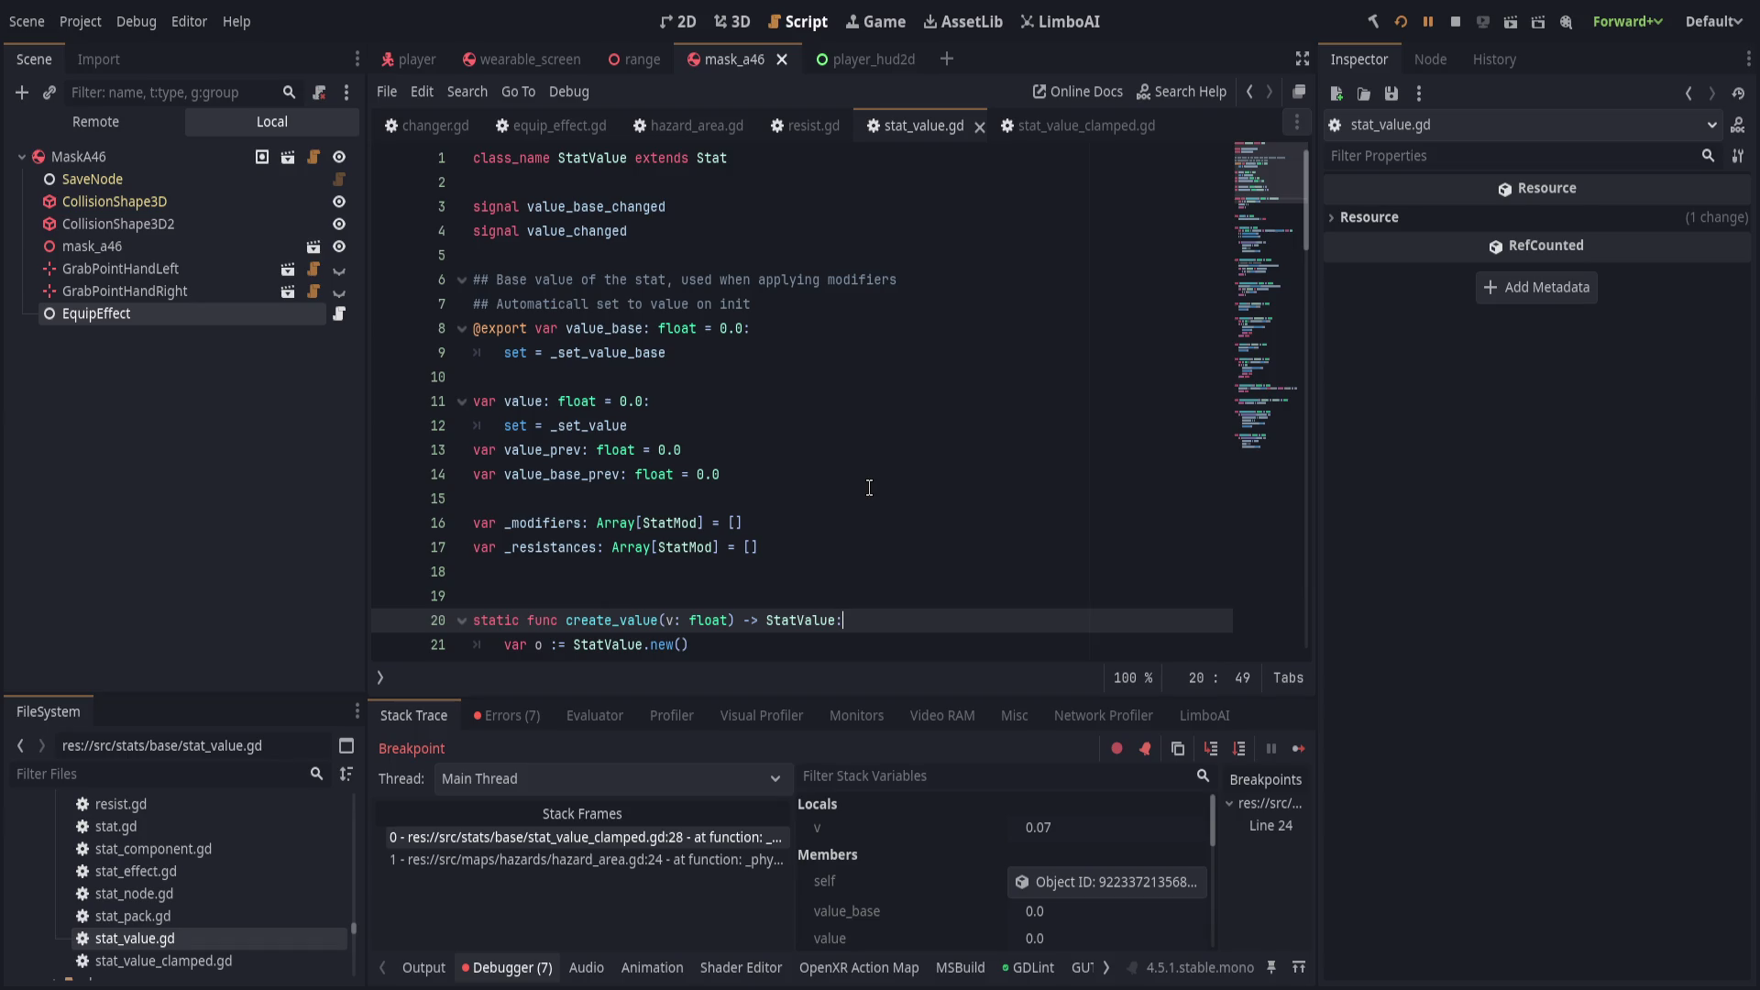
pyautogui.click(871, 498)
pyautogui.click(891, 547)
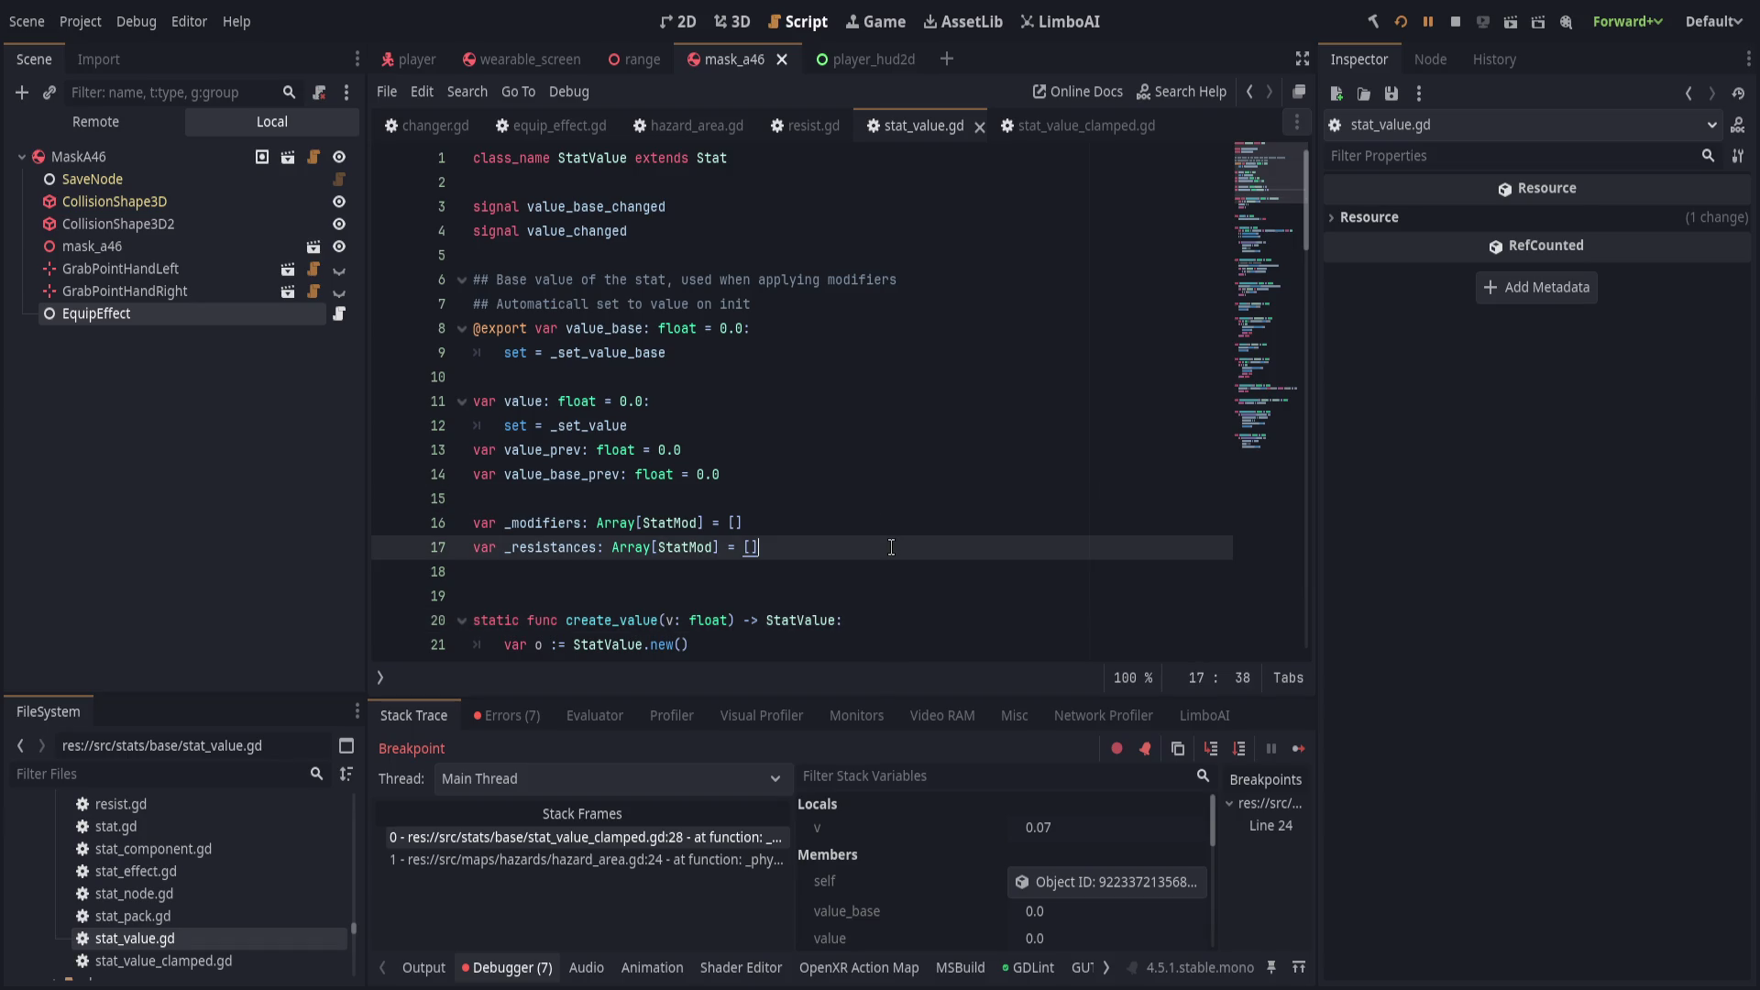
pyautogui.scroll(-3, 891, 547)
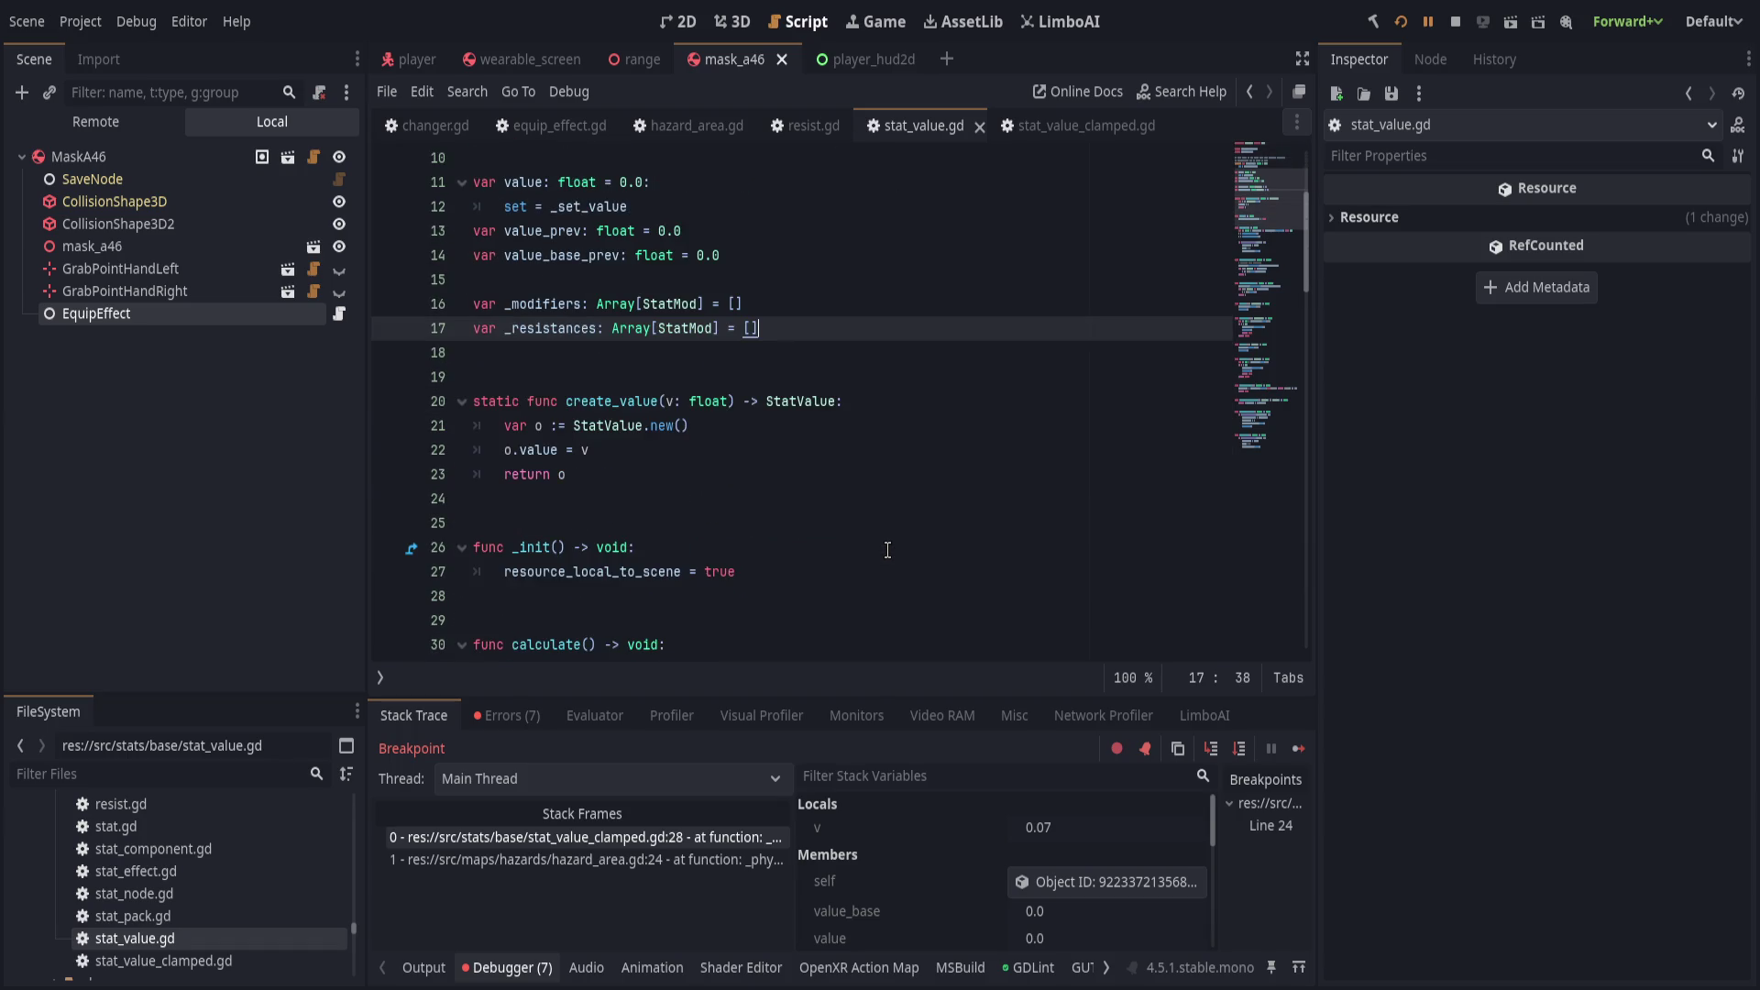
pyautogui.scroll(3, 888, 549)
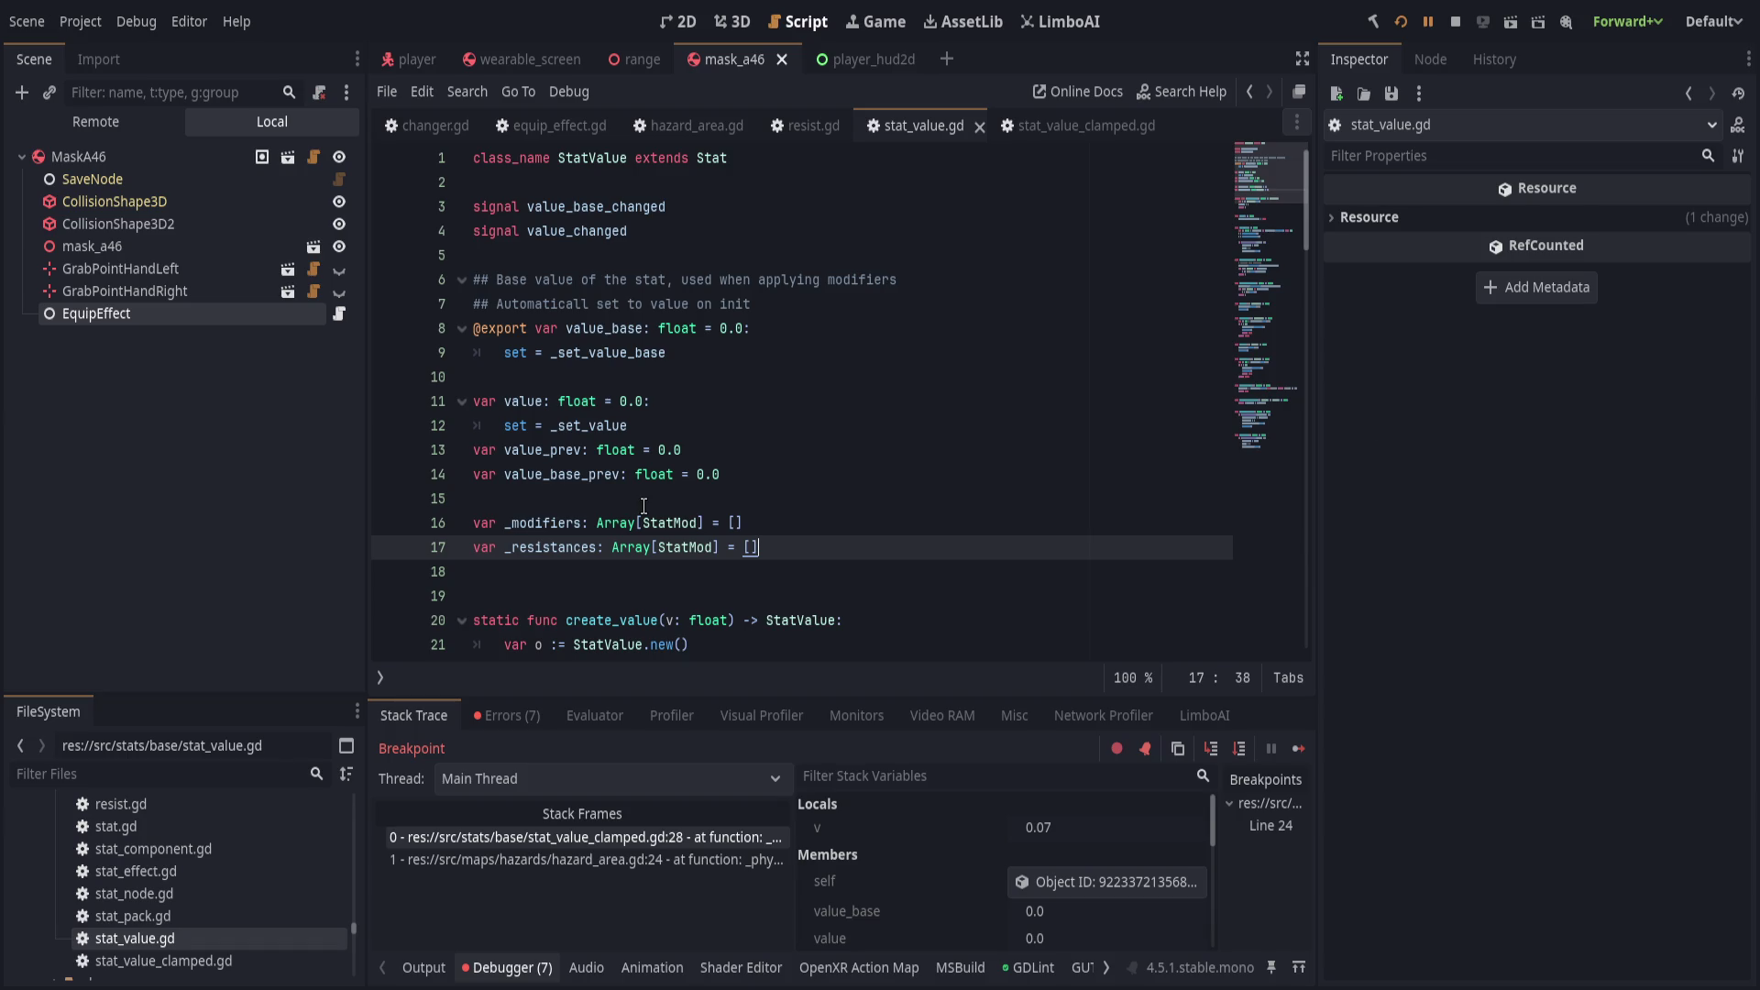
# Open the runtime Errors list and jump from a duplicate-connection error to StatLabel's set_tracking.
pyautogui.click(519, 706)
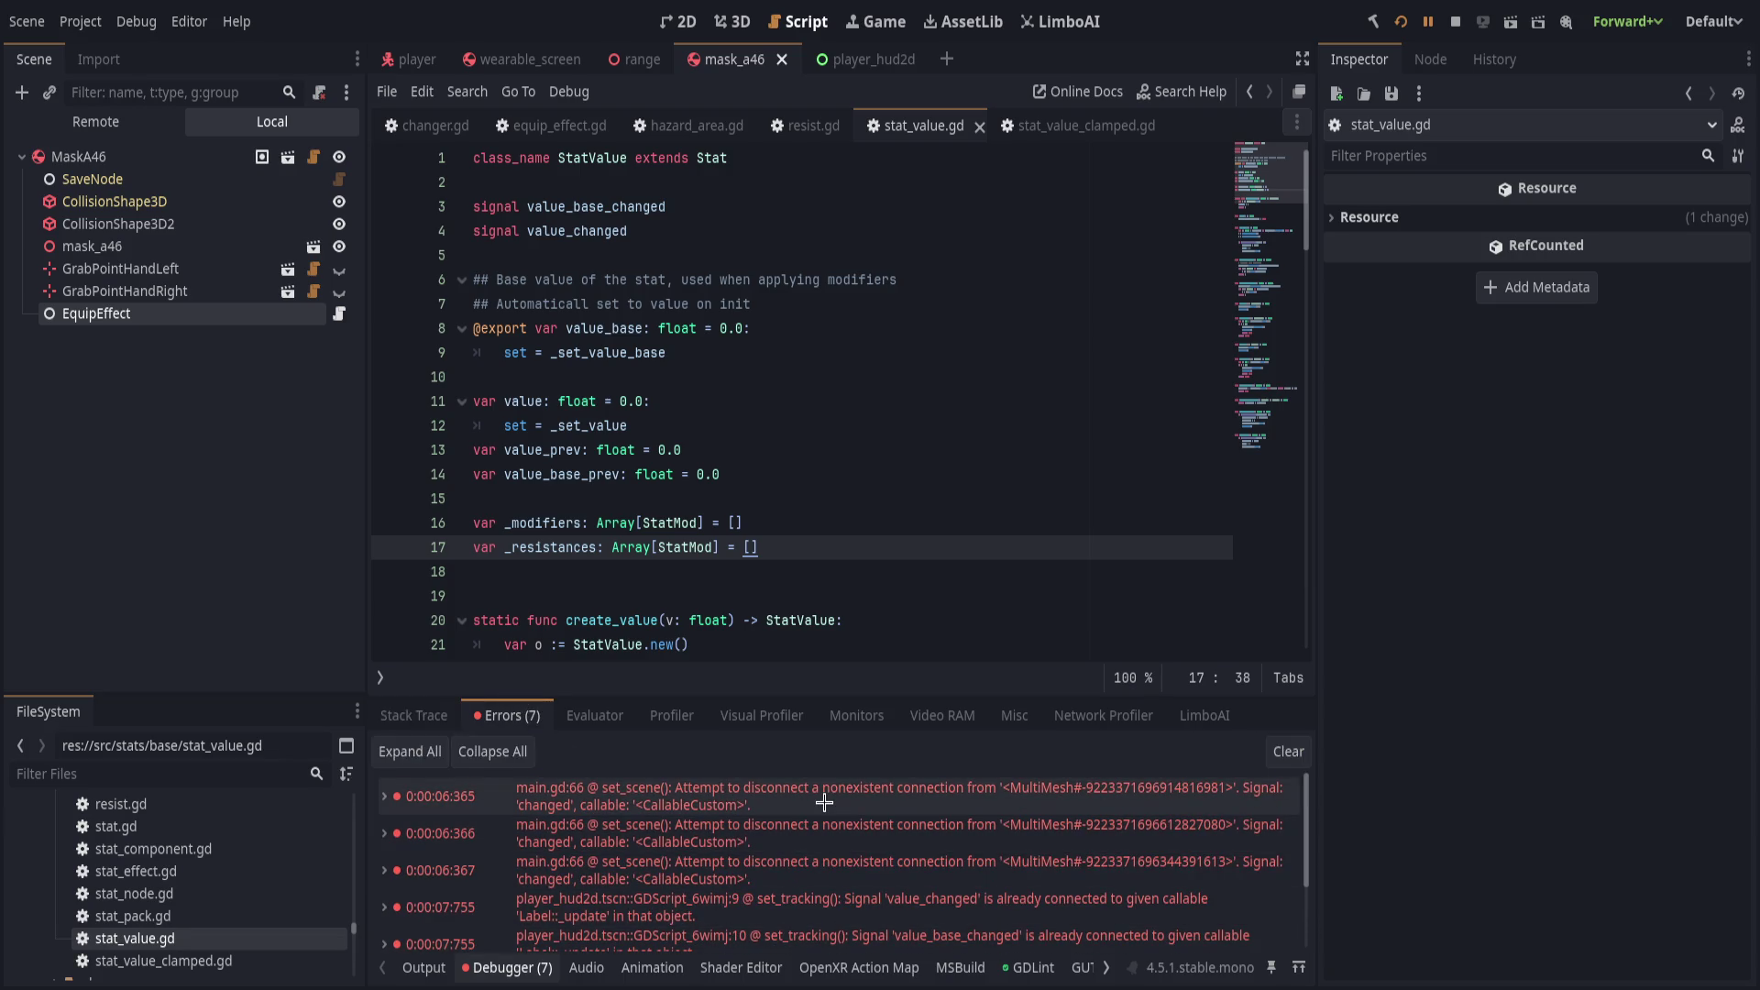
pyautogui.doubleClick(847, 873)
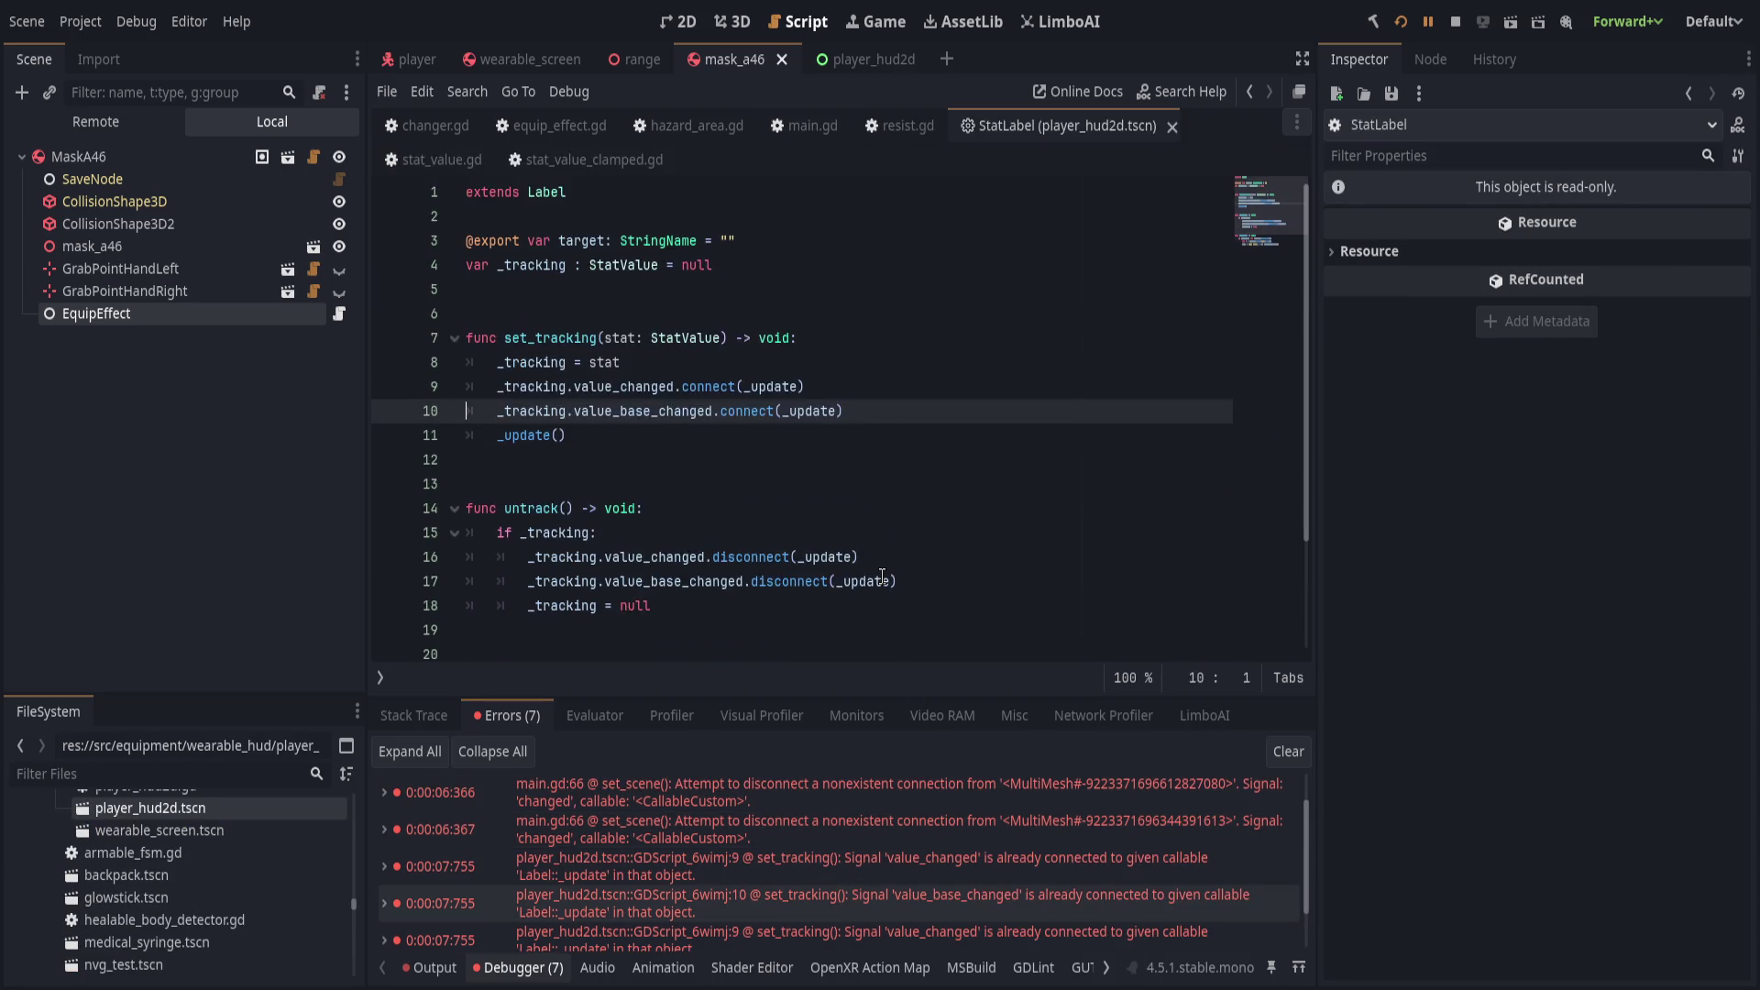
# Insert a new line 9 after _tracking = stat and autocomplete Helpers._connect_if_not().
pyautogui.click(792, 361)
pyautogui.press('Return')
pyautogui.write('if _tra')
pyautogui.press('BackSpace')
pyautogui.press('BackSpace')
pyautogui.press('BackSpace')
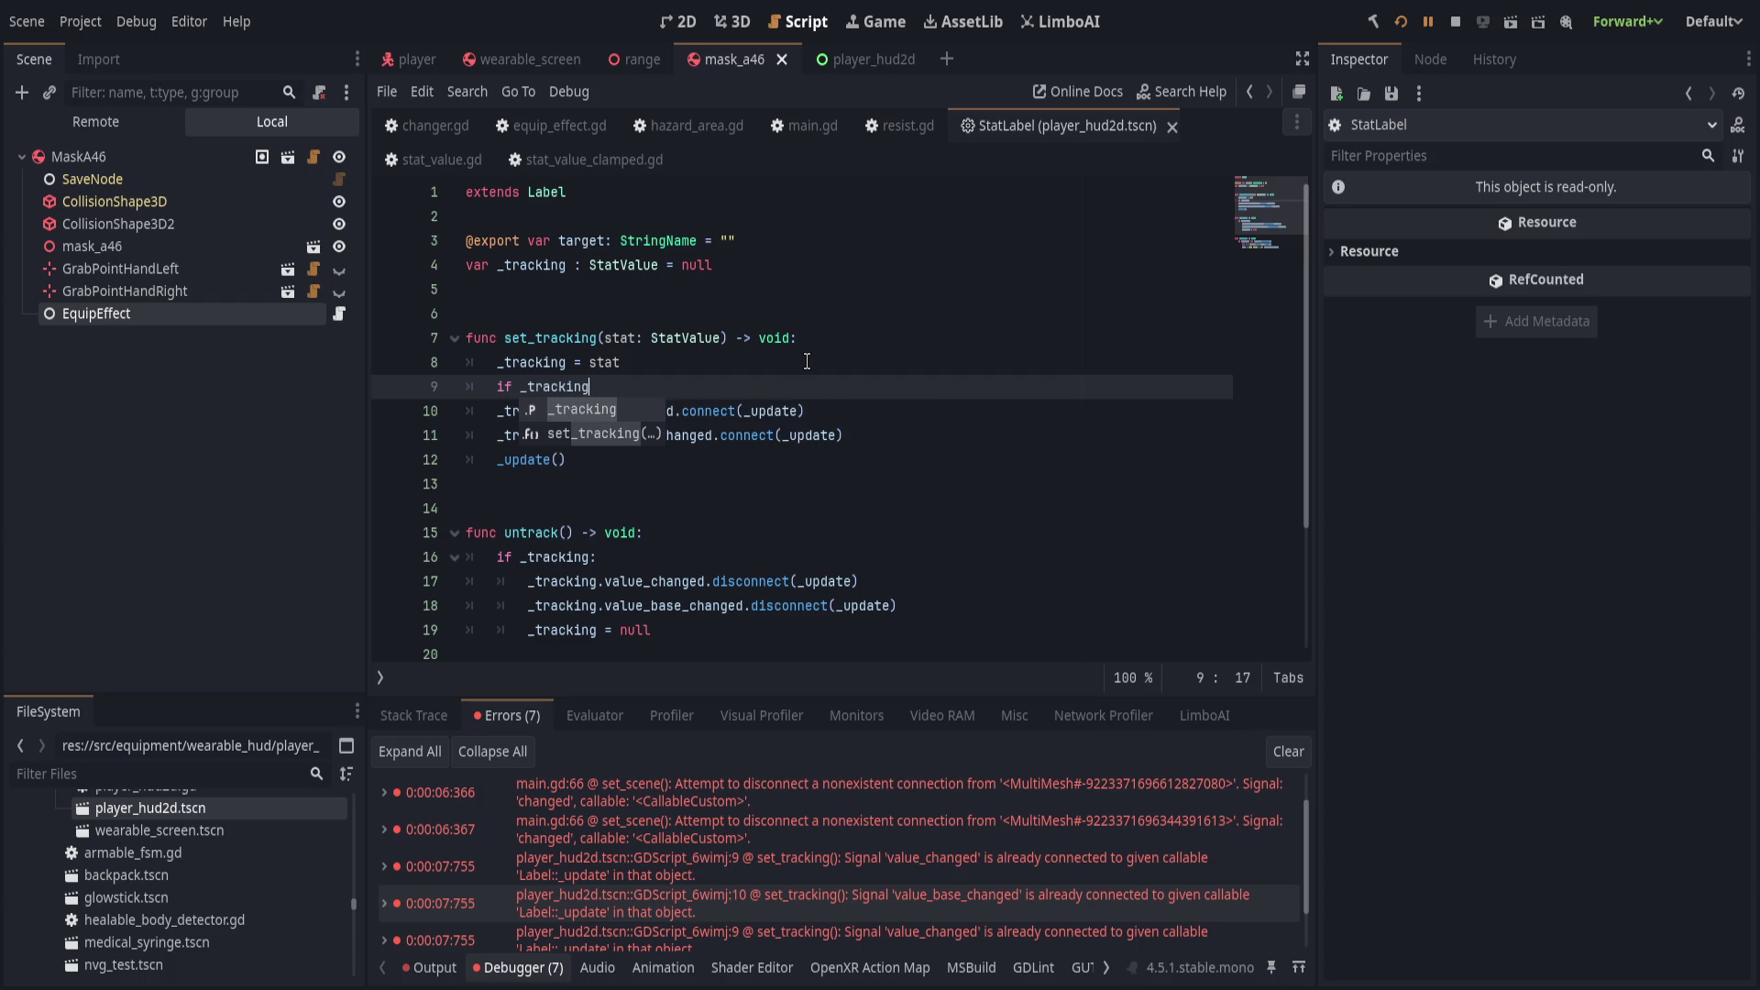
pyautogui.write('Helpers._')
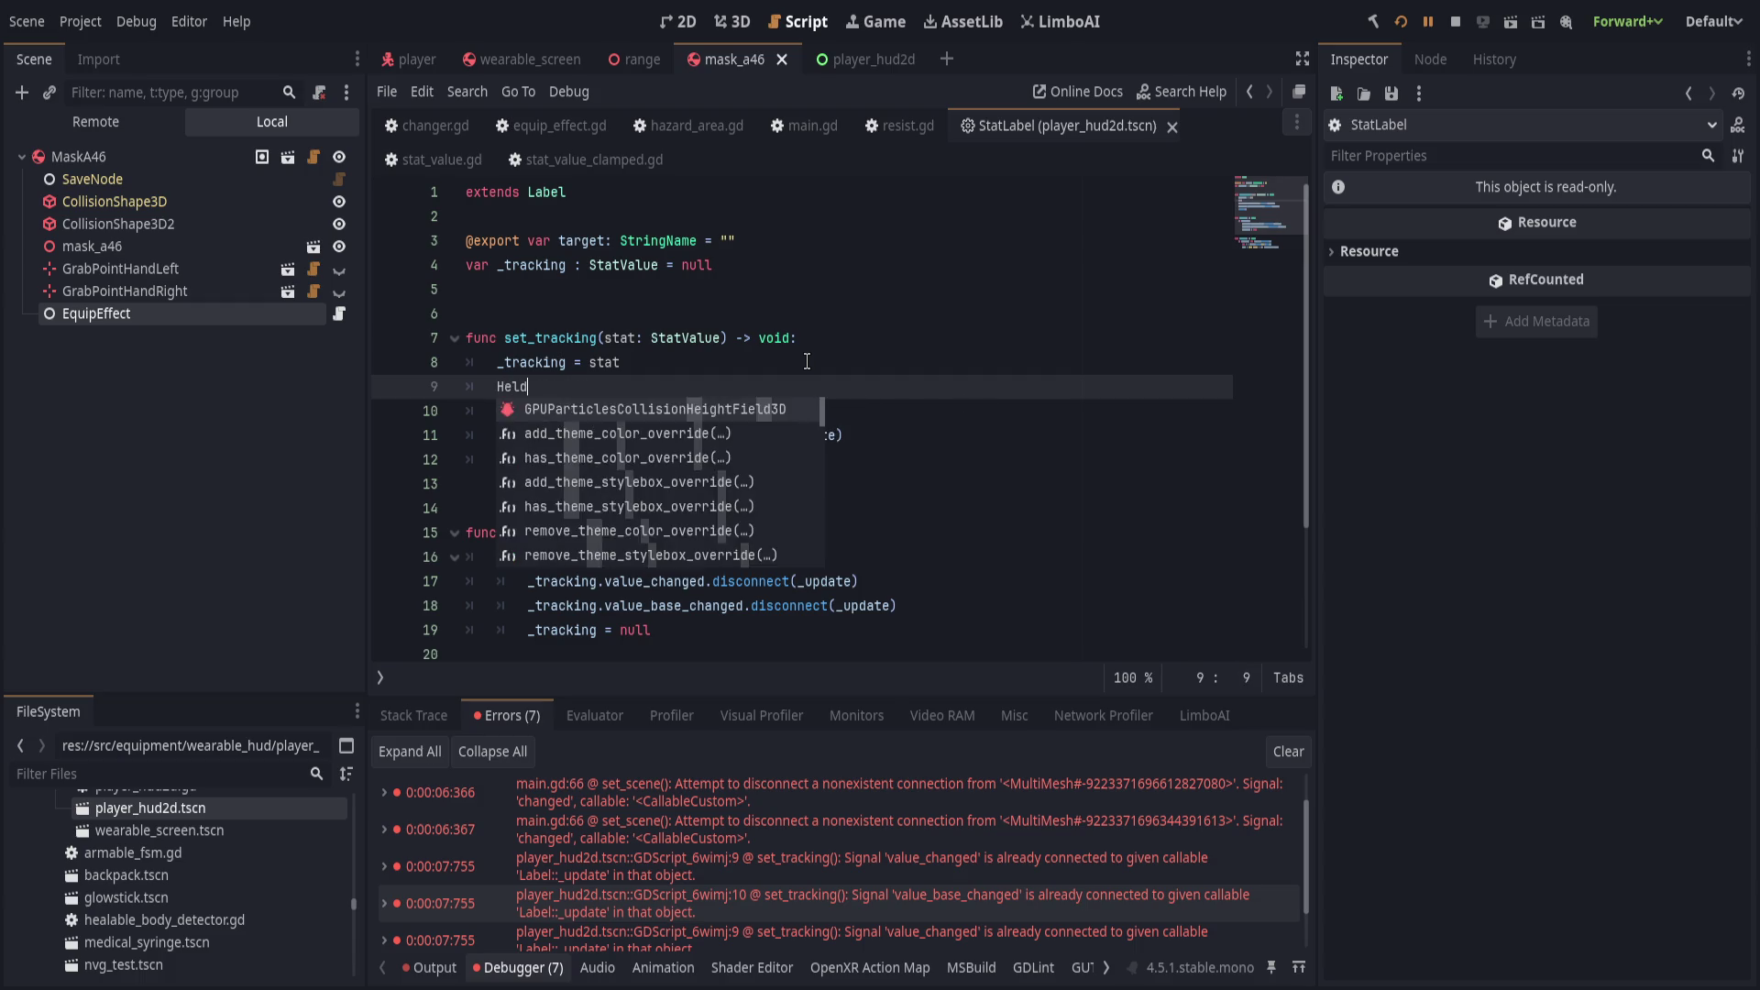
pyautogui.write('connect_')
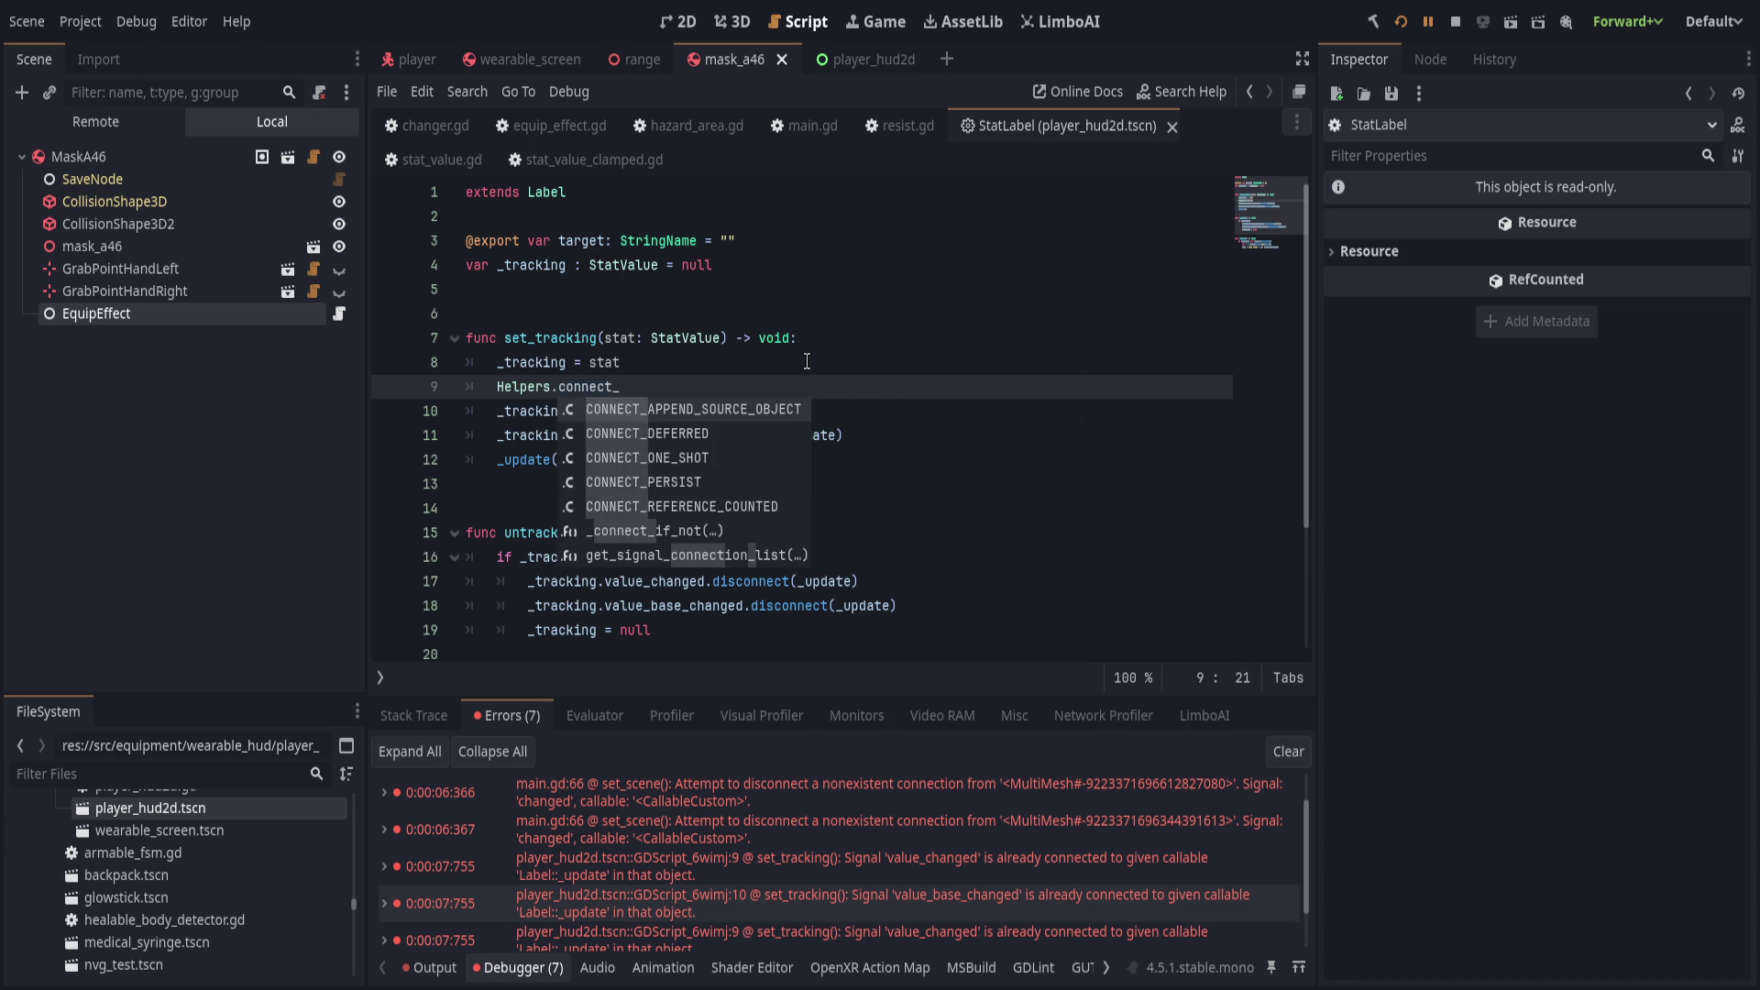
pyautogui.write('if')
pyautogui.press('Return')
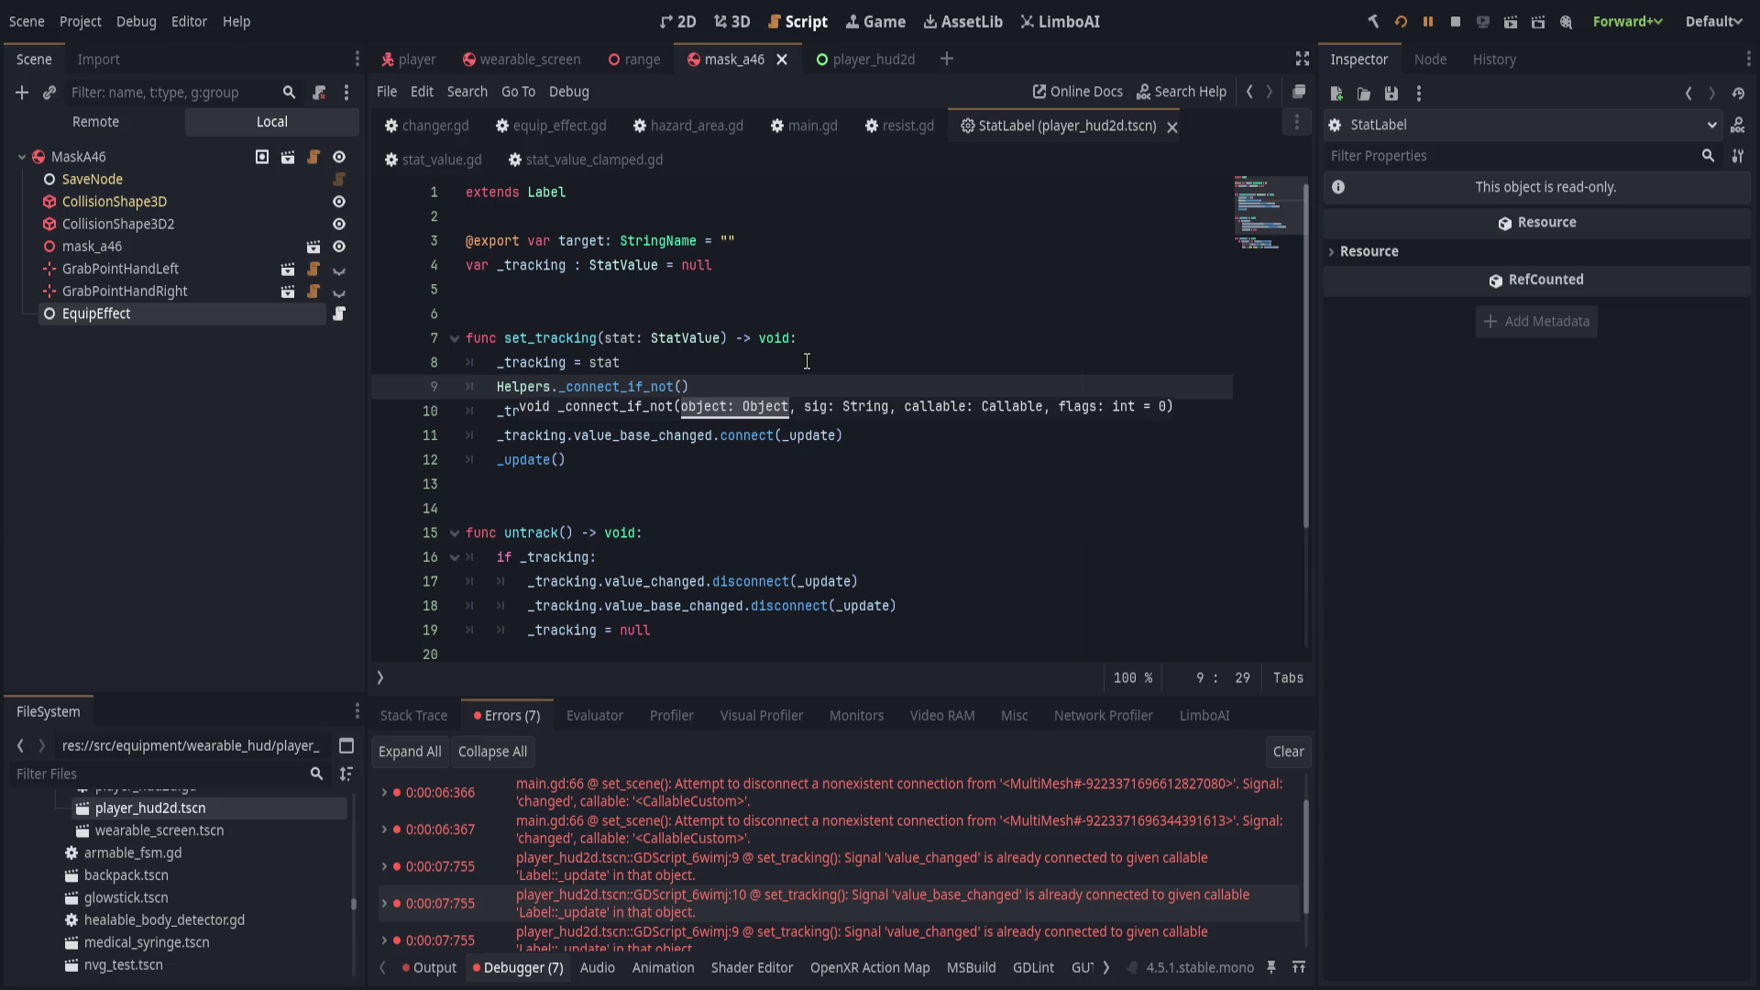
pyautogui.press('Escape')
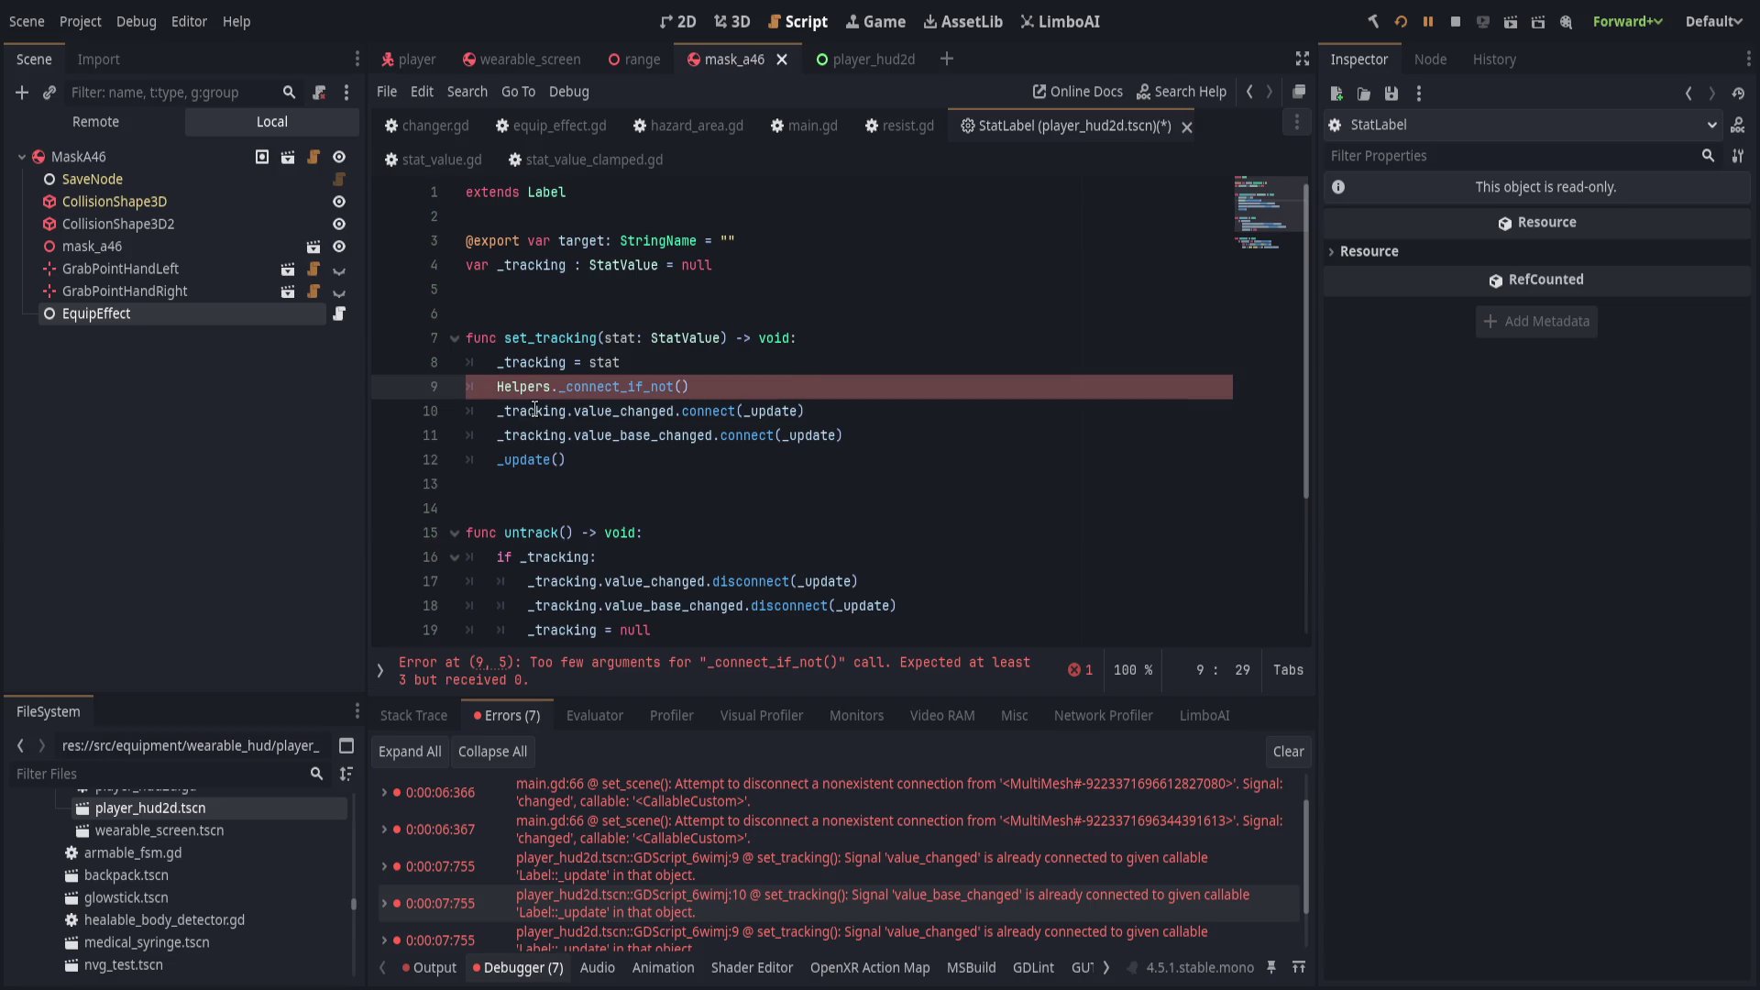
# Pass _tracking as the first argument, then begin the second argument with "v.
pyautogui.doubleClick(538, 410)
pyautogui.hotkey('ctrl', 'c')
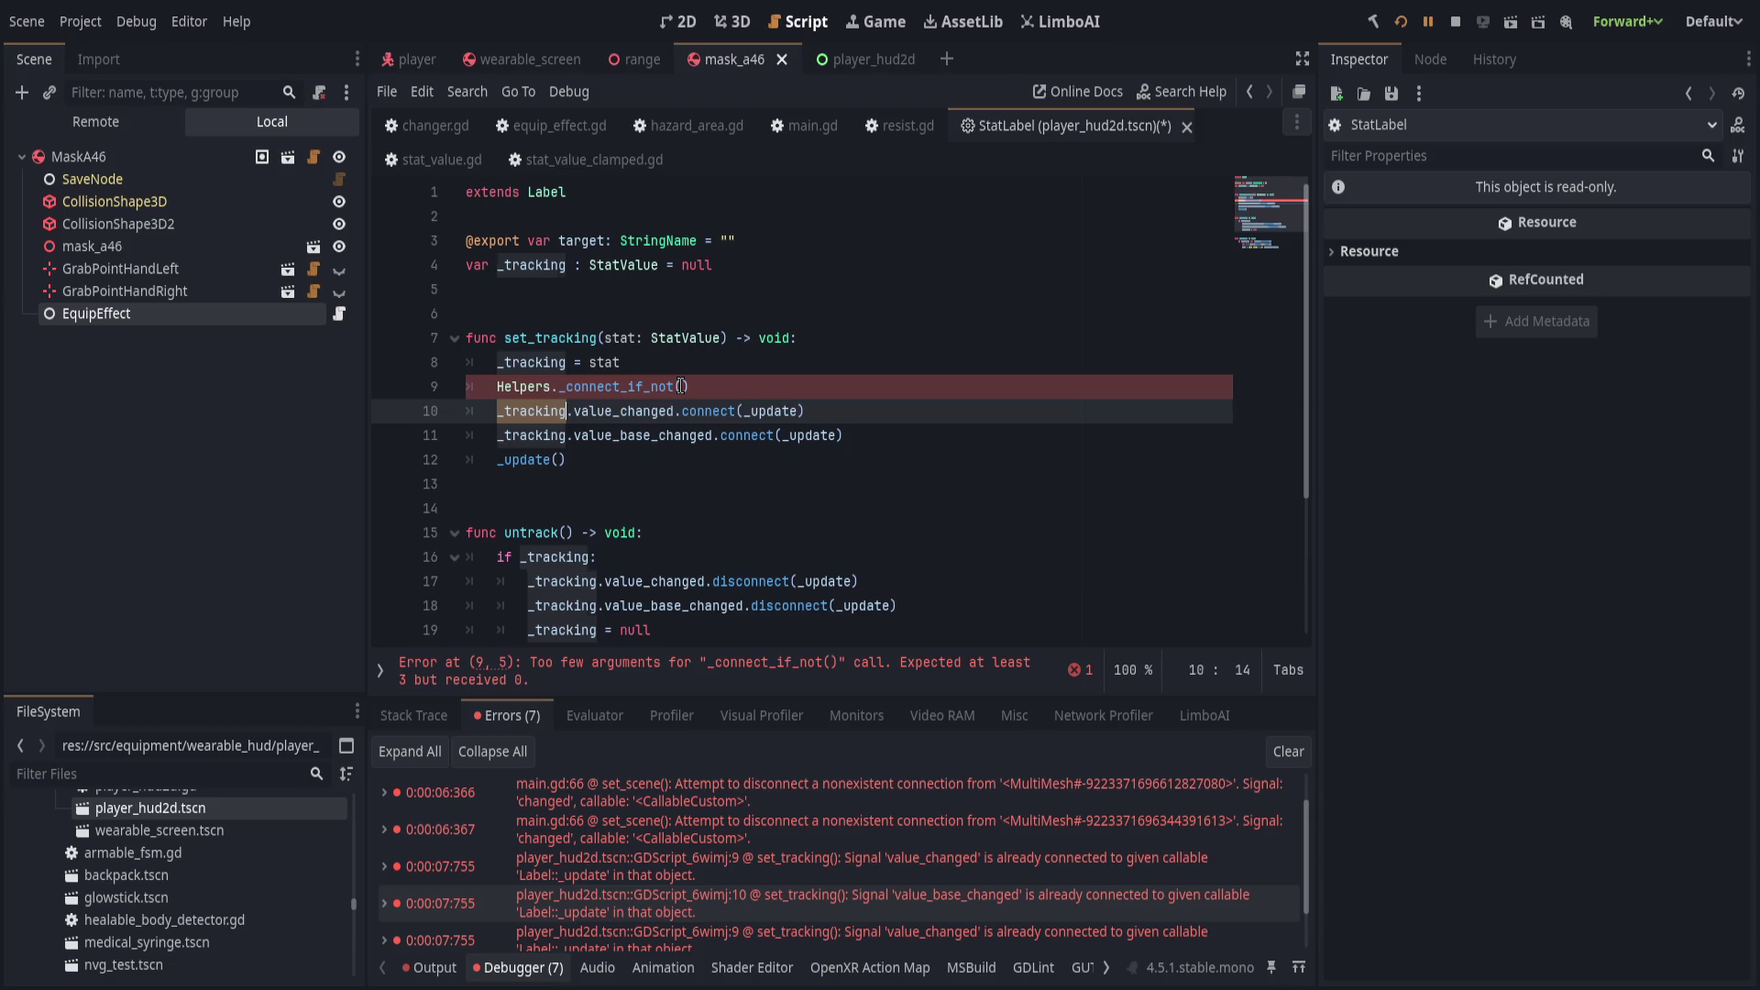
pyautogui.click(682, 386)
pyautogui.hotkey('ctrl', 'v')
pyautogui.write(',')
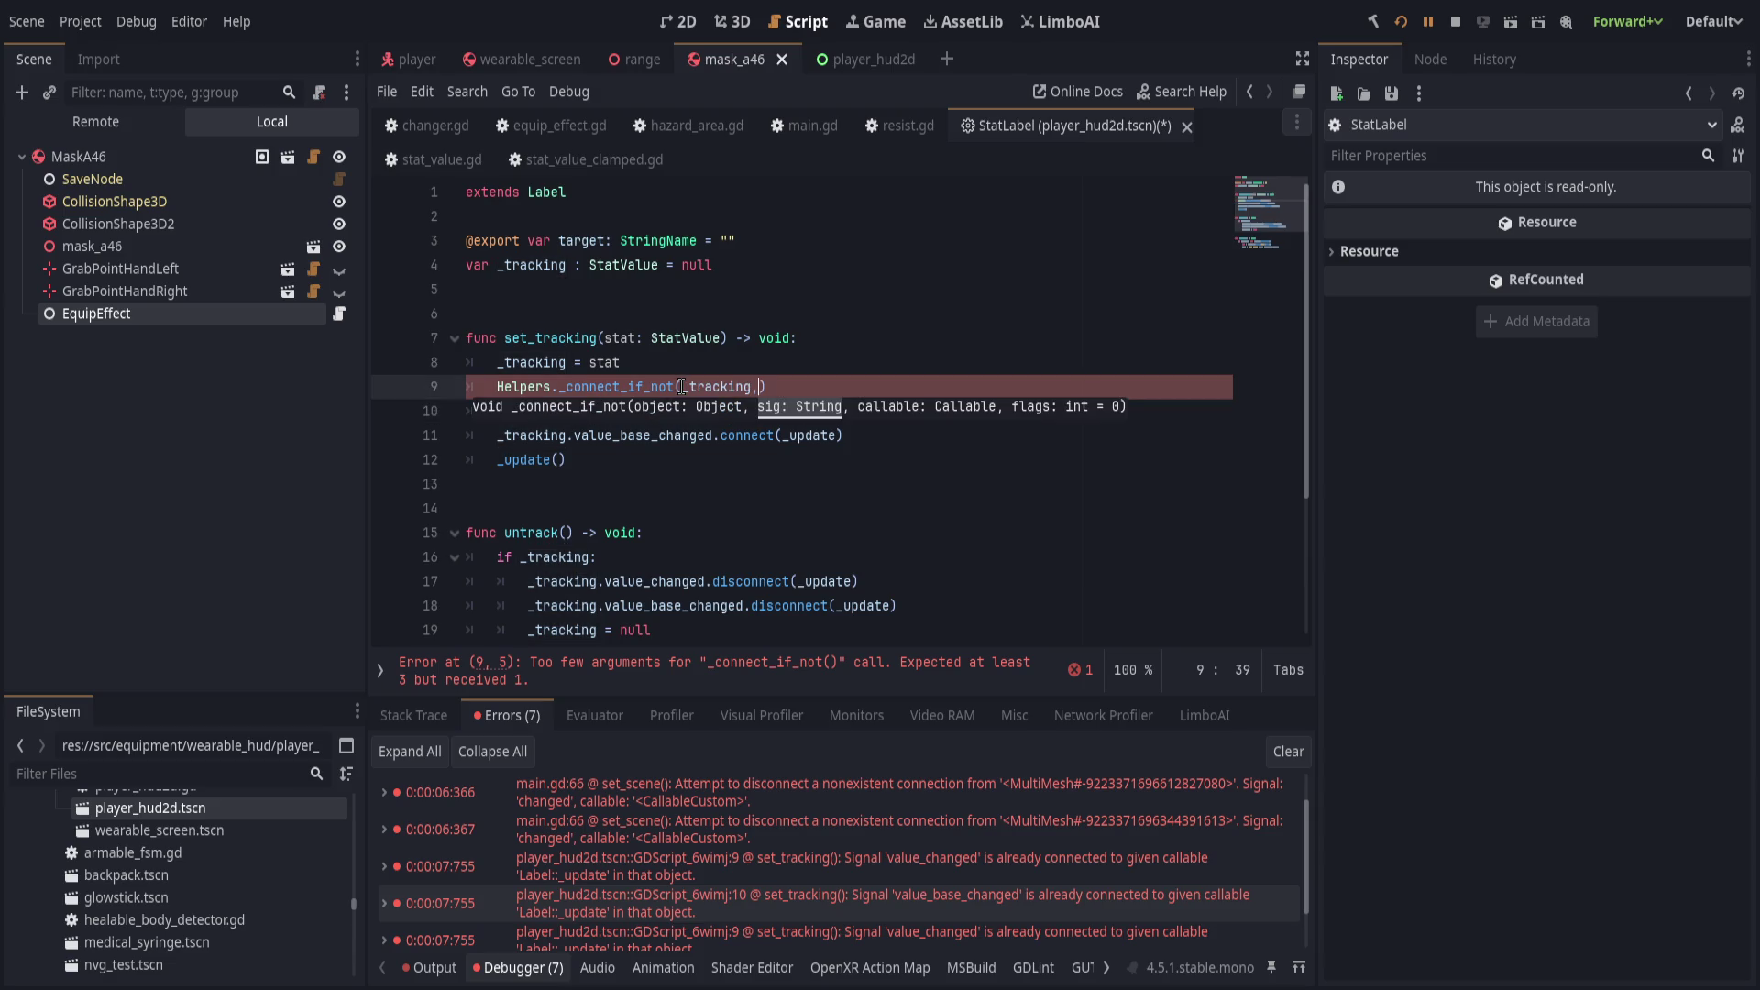